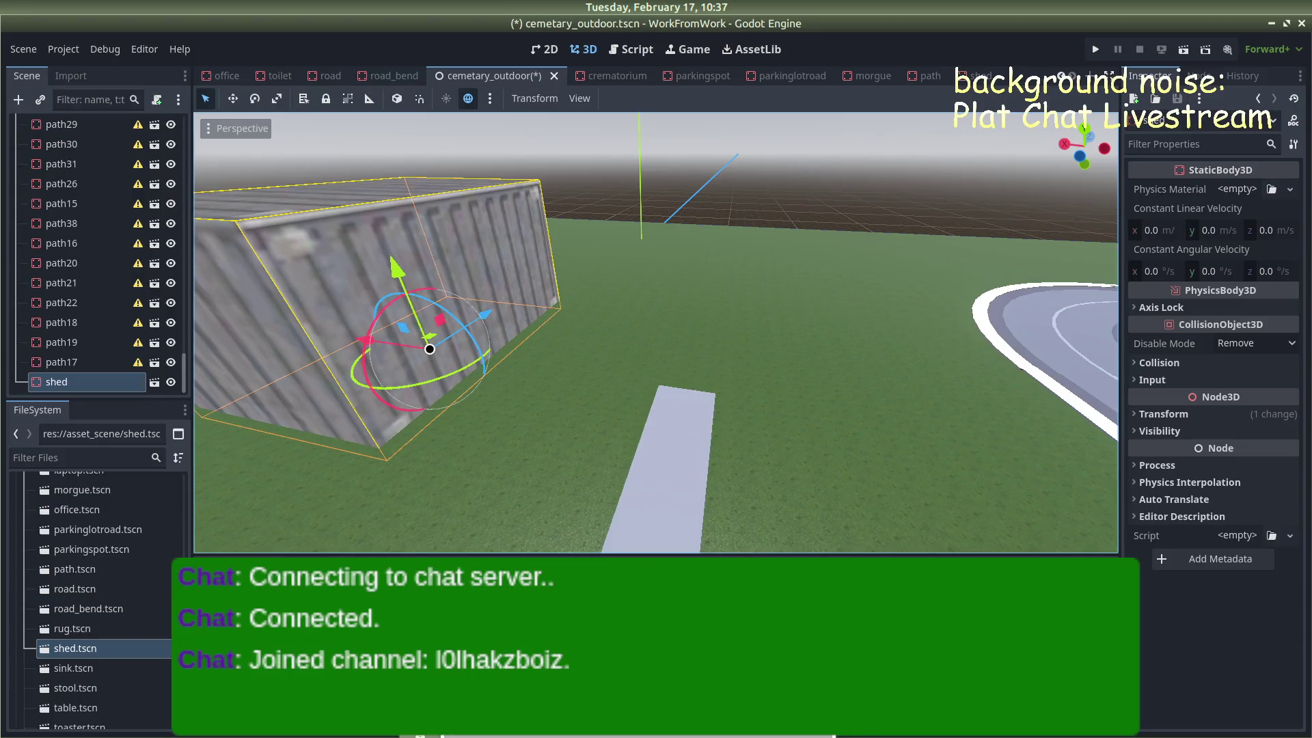
# Undo the oversized shed drop, set the shed scene's scale to 2.0 and save it
pyautogui.hotkey('ctrl', 'z')
pyautogui.click(962, 75)
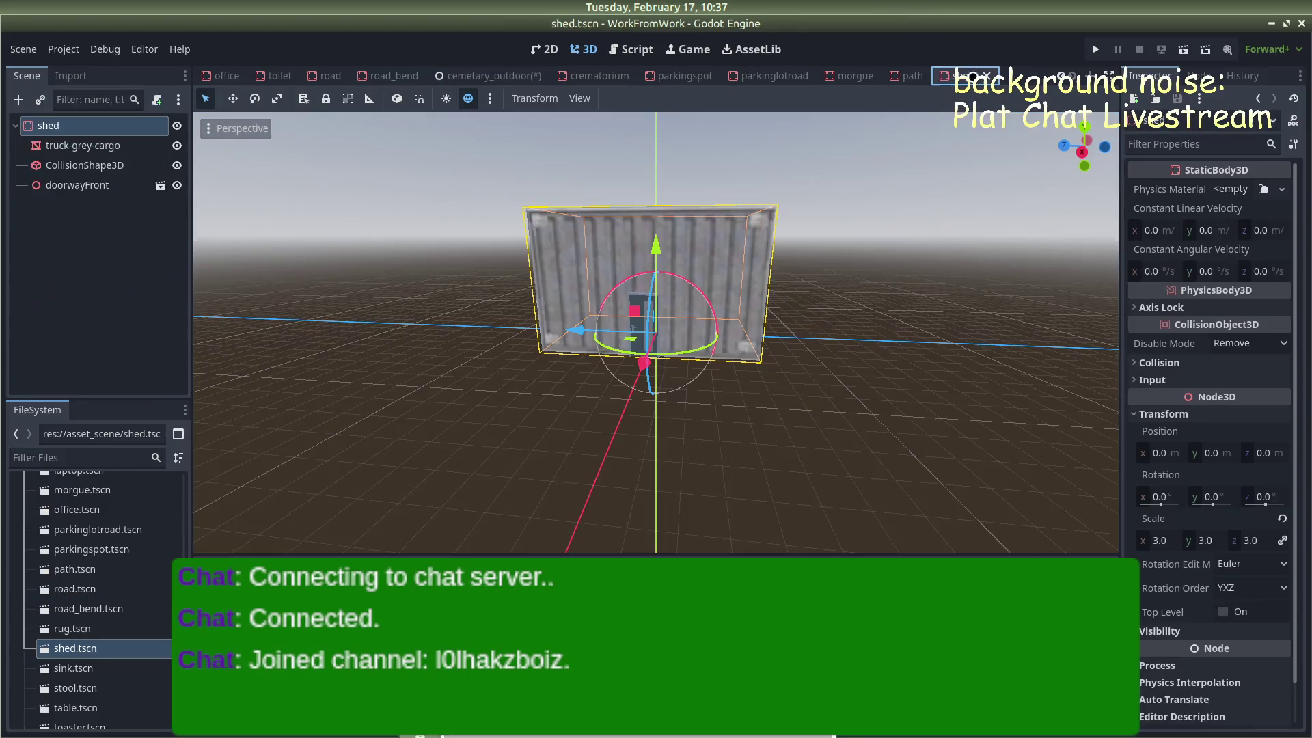
pyautogui.click(1164, 536)
pyautogui.write('2')
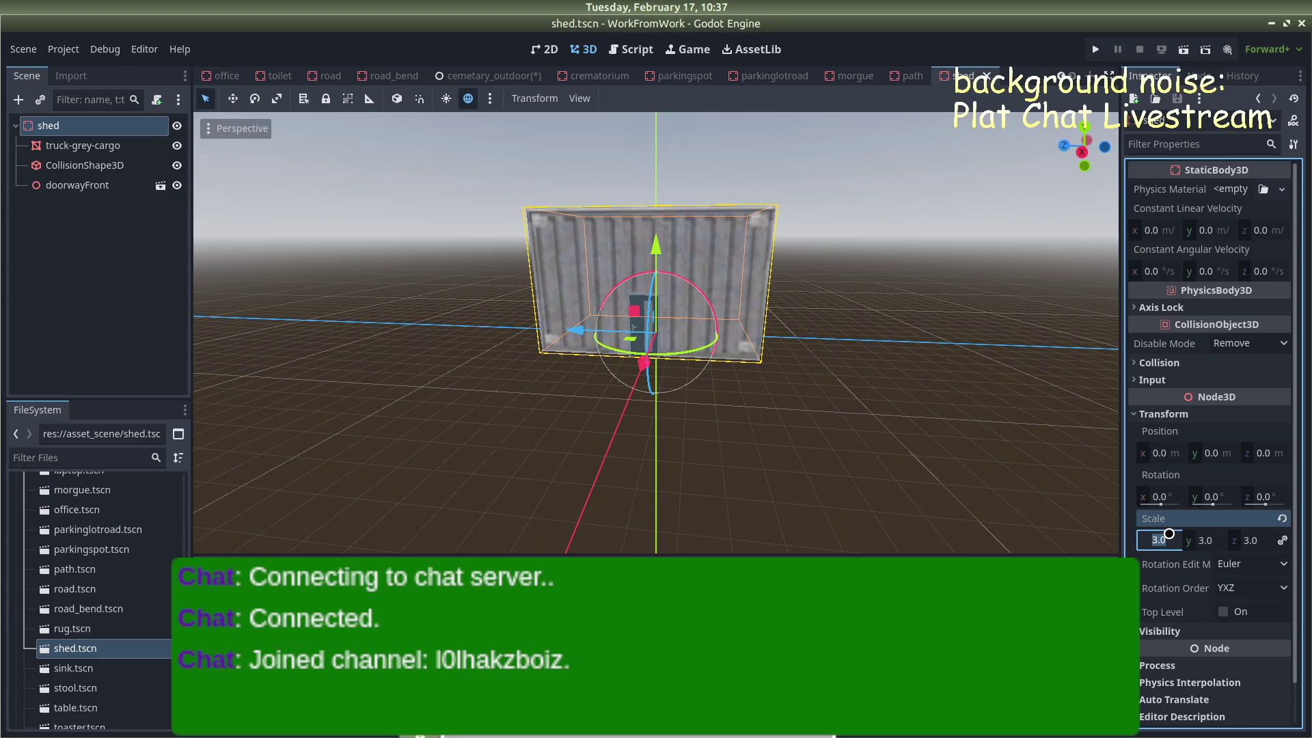
pyautogui.press('Return')
pyautogui.click(869, 325)
pyautogui.hotkey('ctrl', 's')
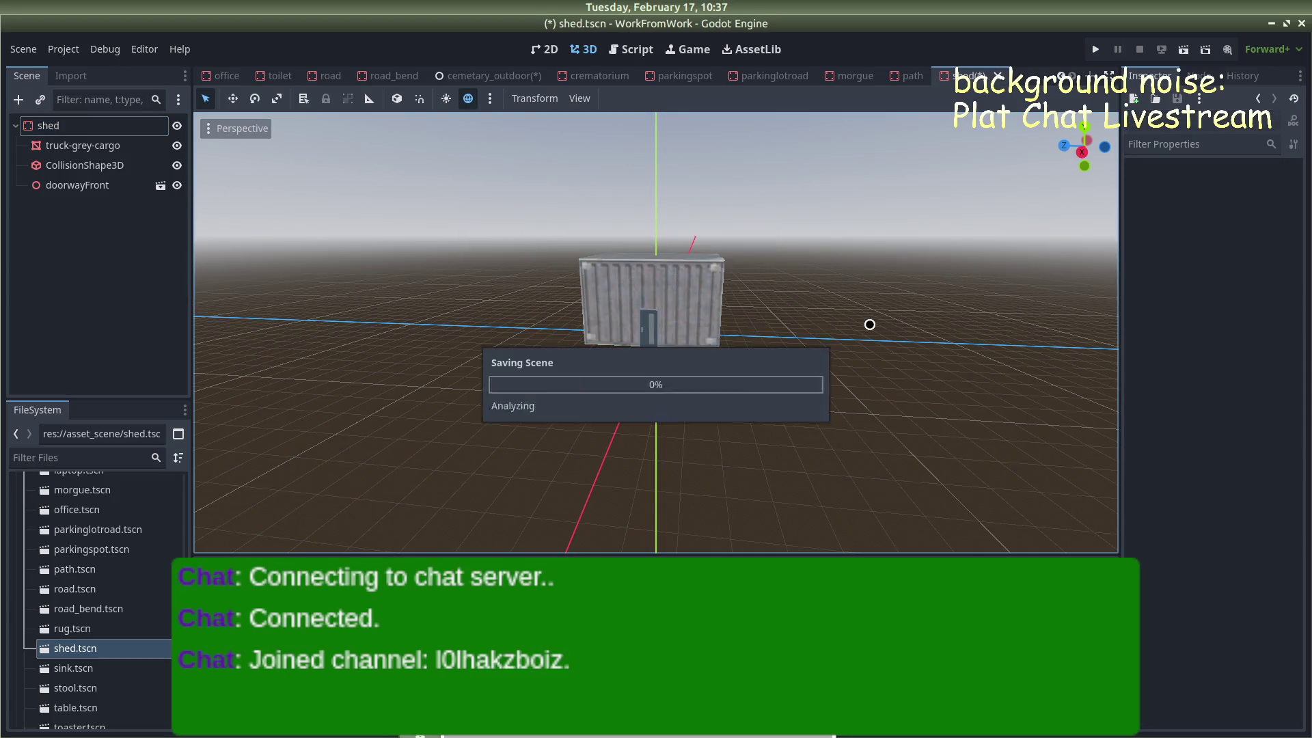
# Place a new shed instance at the path's end in cemetary_outdoor
pyautogui.hotkey('alt', 'Tab')
pyautogui.hotkey('alt', 'Tab')
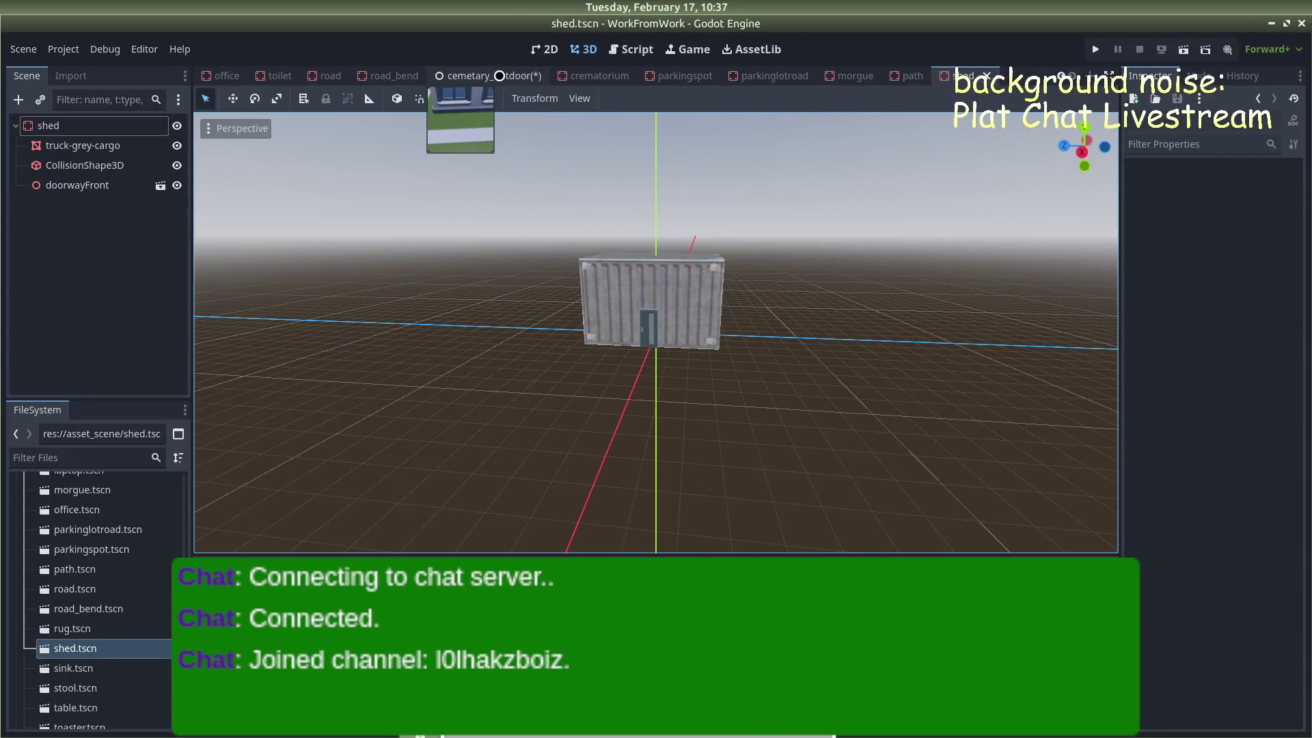
pyautogui.click(478, 75)
pyautogui.moveTo(114, 623)
pyautogui.mouseDown()
pyautogui.moveTo(649, 433)
pyautogui.moveTo(697, 360)
pyautogui.moveTo(691, 316)
pyautogui.moveTo(684, 344)
pyautogui.mouseUp()
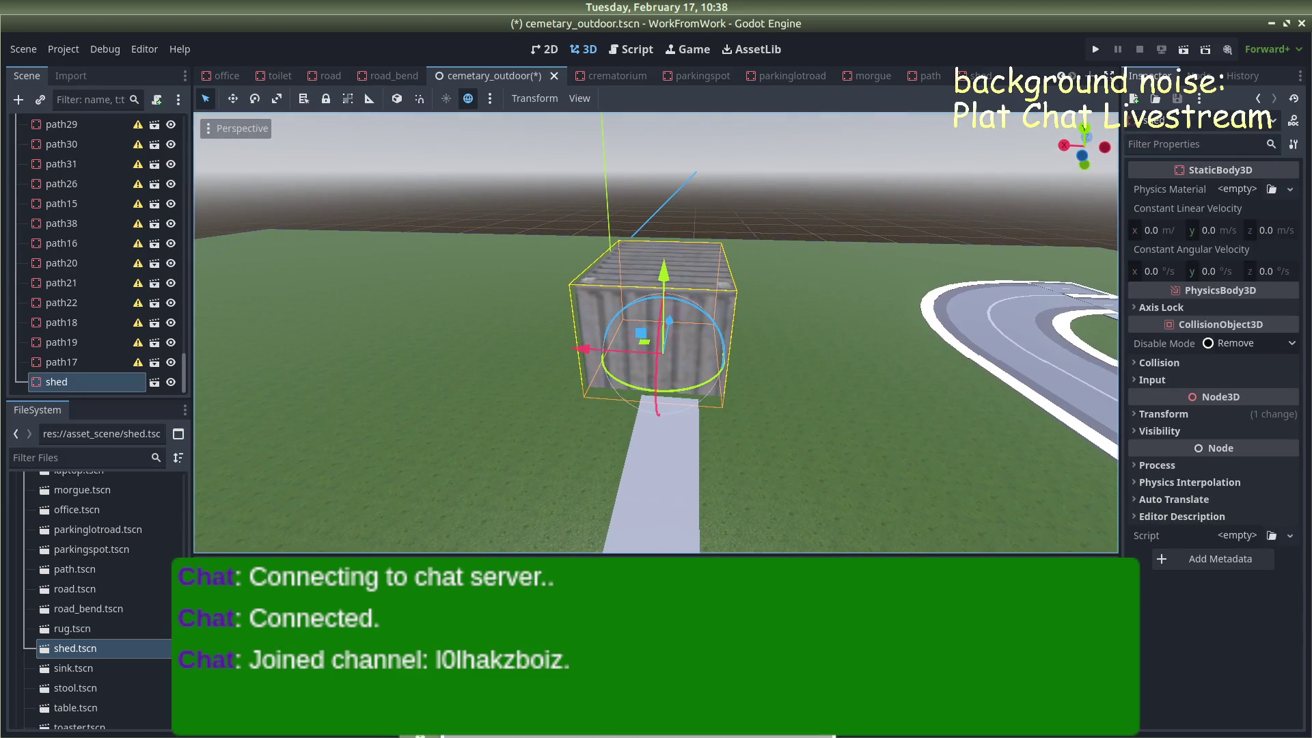
# Turn the shed 90° on Y and move it to a new spot
pyautogui.click(1134, 414)
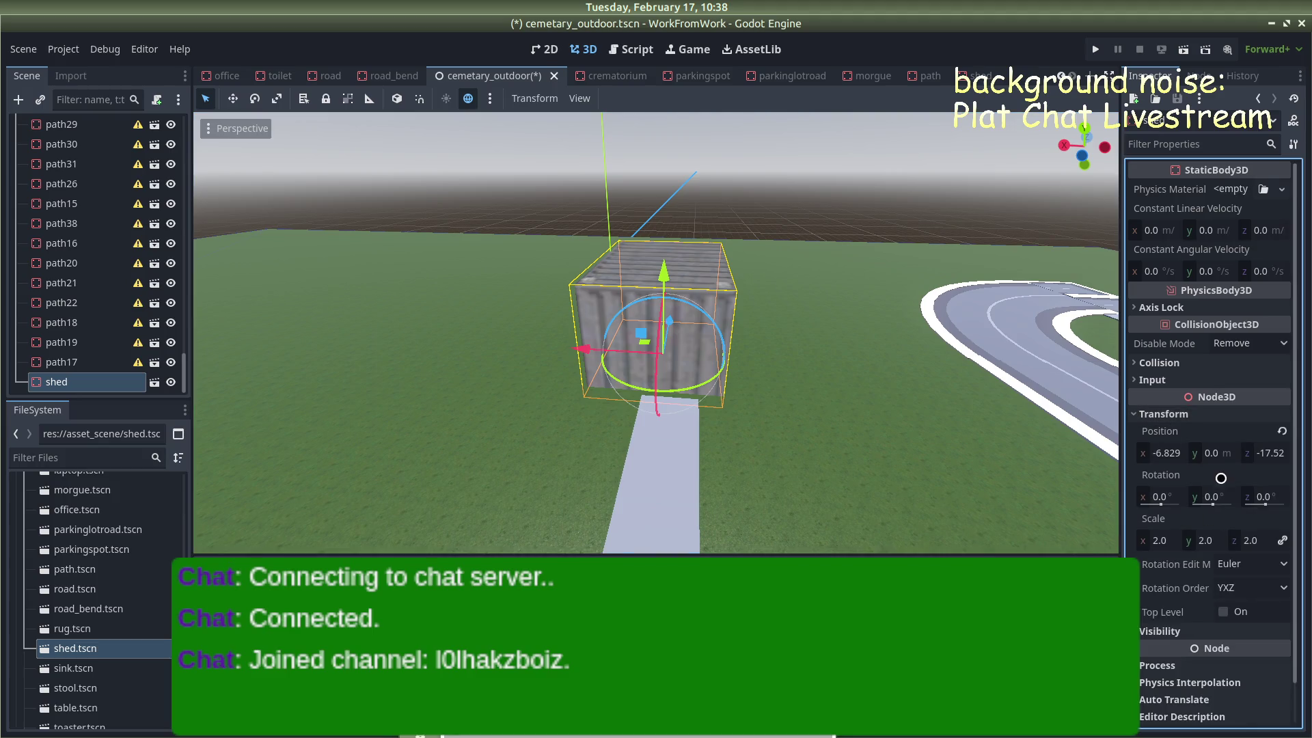
pyautogui.click(1210, 496)
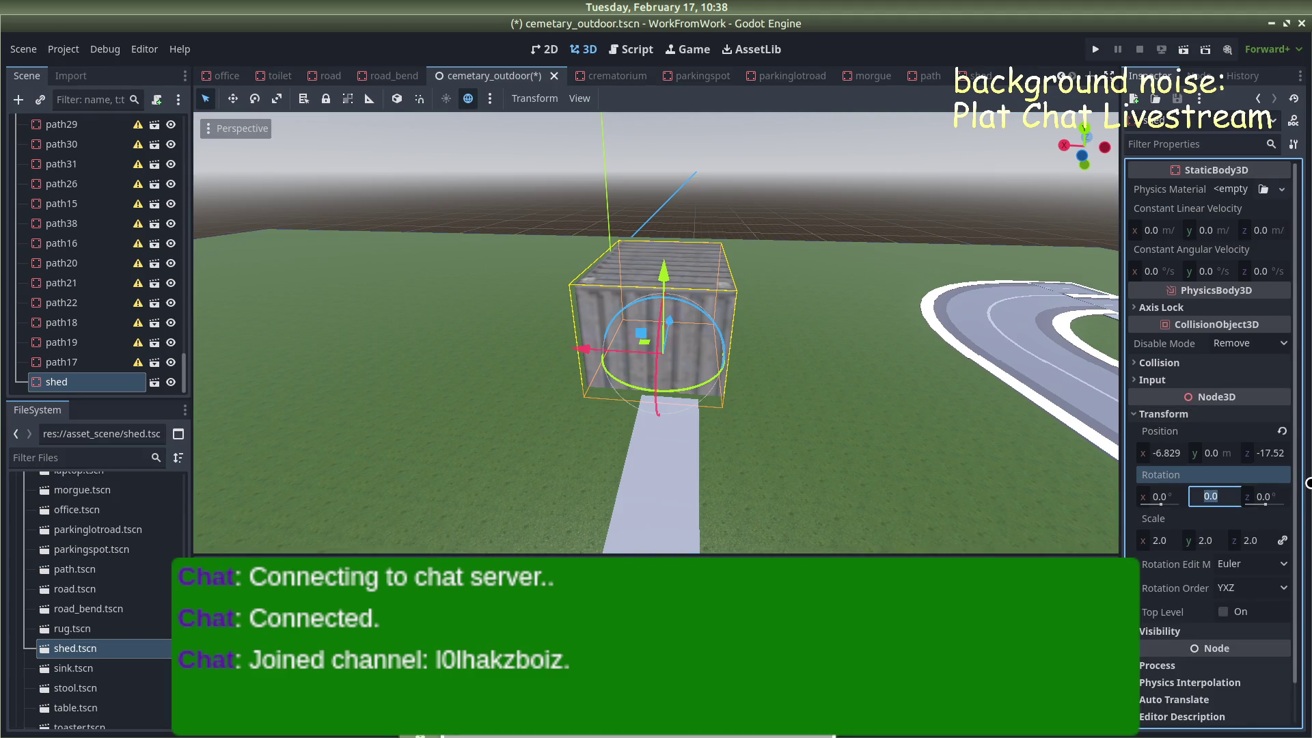
pyautogui.write('90')
pyautogui.press('Return')
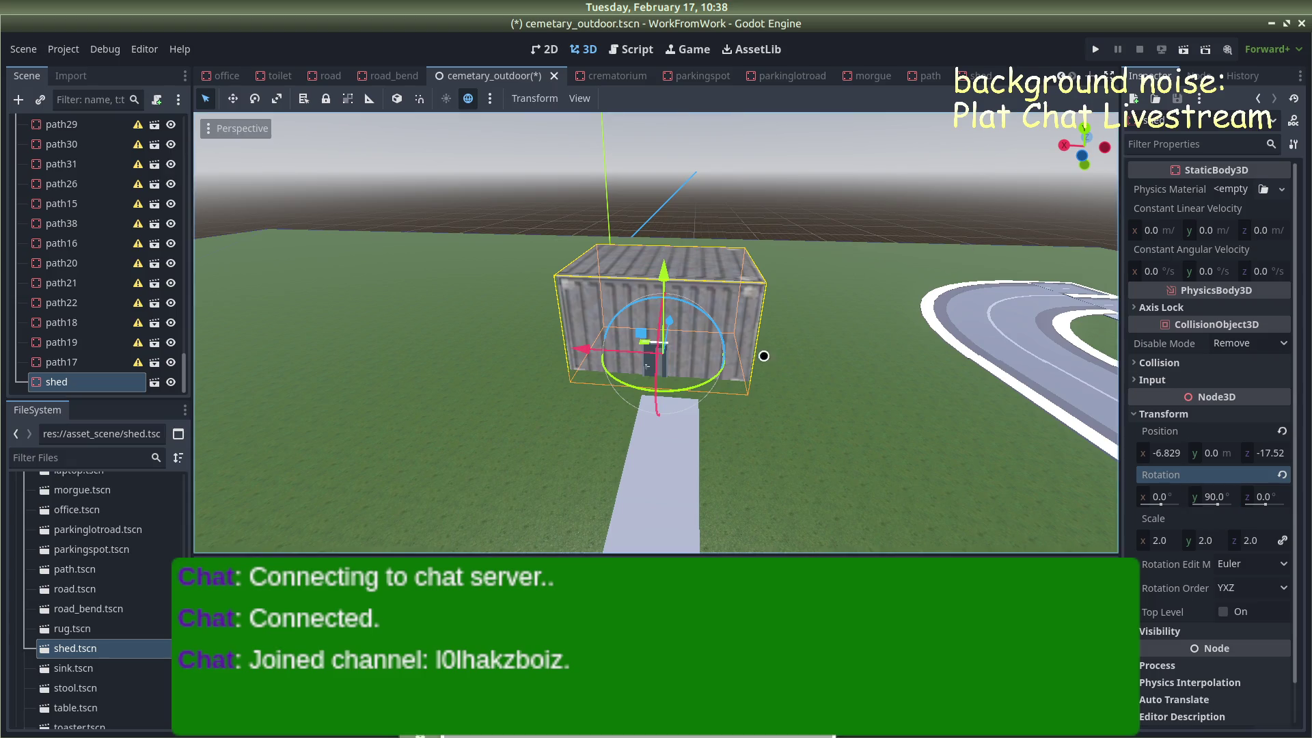
pyautogui.press('g')
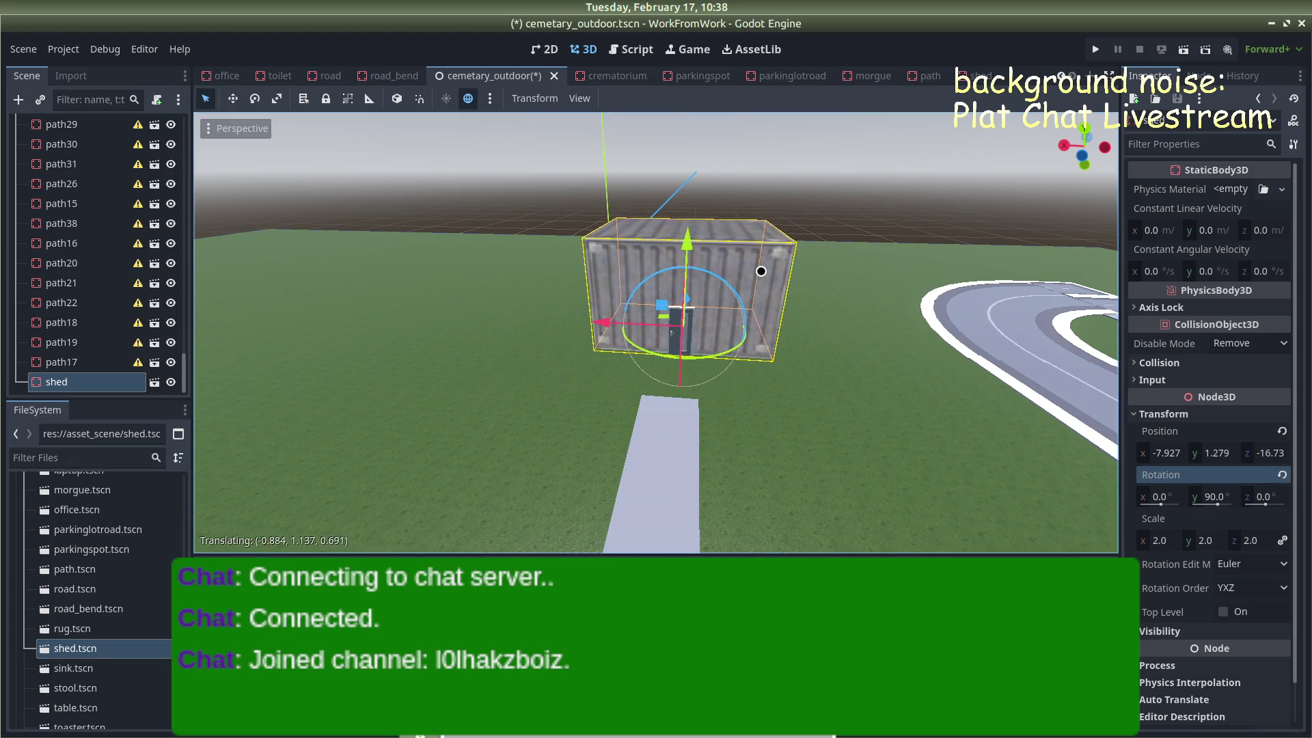
pyautogui.click(751, 272)
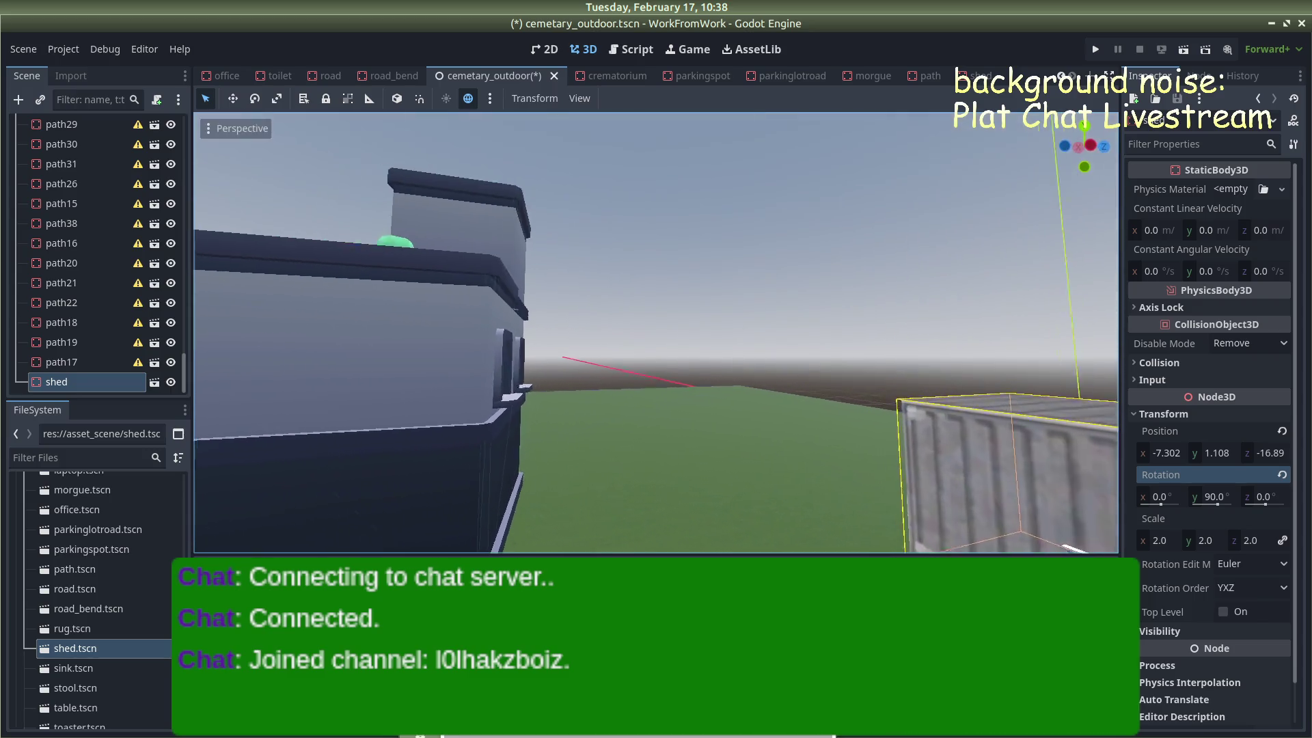
pyautogui.press('f')
# Raise the shed to Y 0.5 and nudge it along Z and X at the path's end
pyautogui.click(1215, 453)
pyautogui.press('BackSpace')
pyautogui.write('0.5')
pyautogui.press('Return')
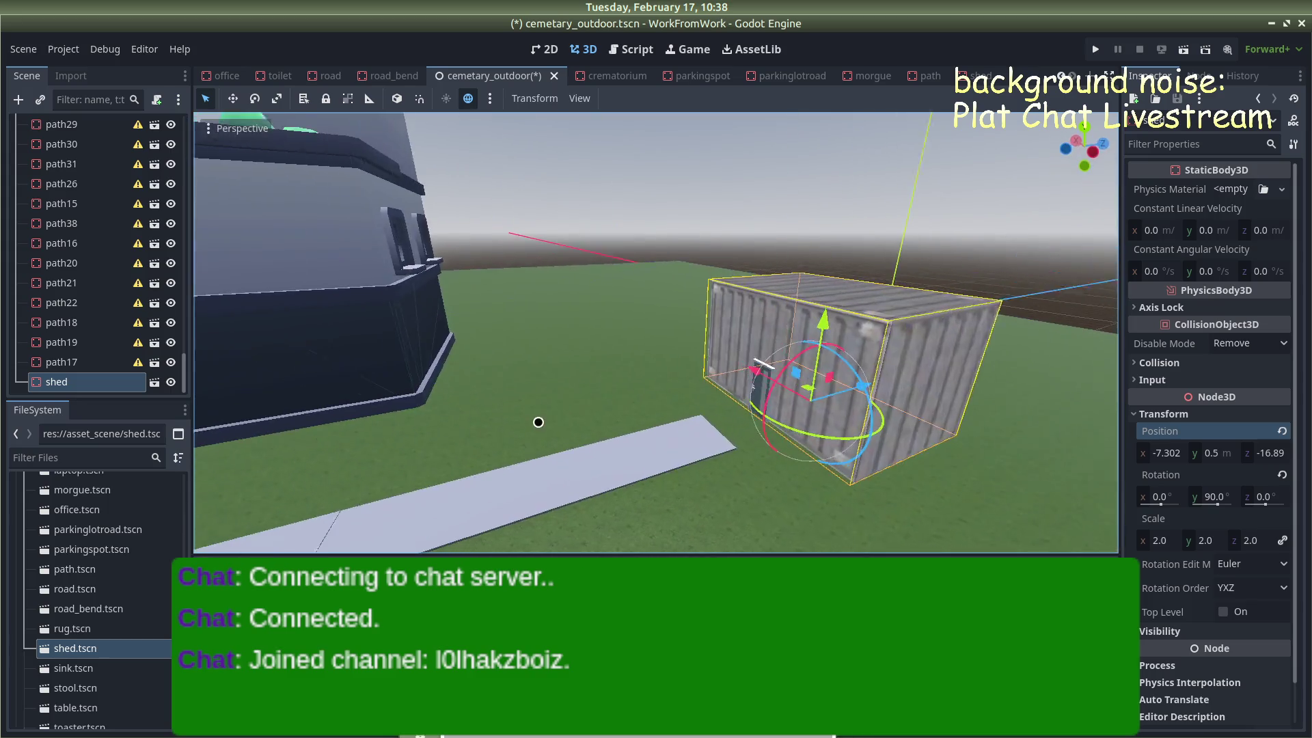
pyautogui.moveTo(866, 391)
pyautogui.mouseDown()
pyautogui.moveTo(837, 474)
pyautogui.moveTo(969, 469)
pyautogui.moveTo(865, 464)
pyautogui.mouseUp()
pyautogui.click(759, 249)
pyautogui.click(670, 372)
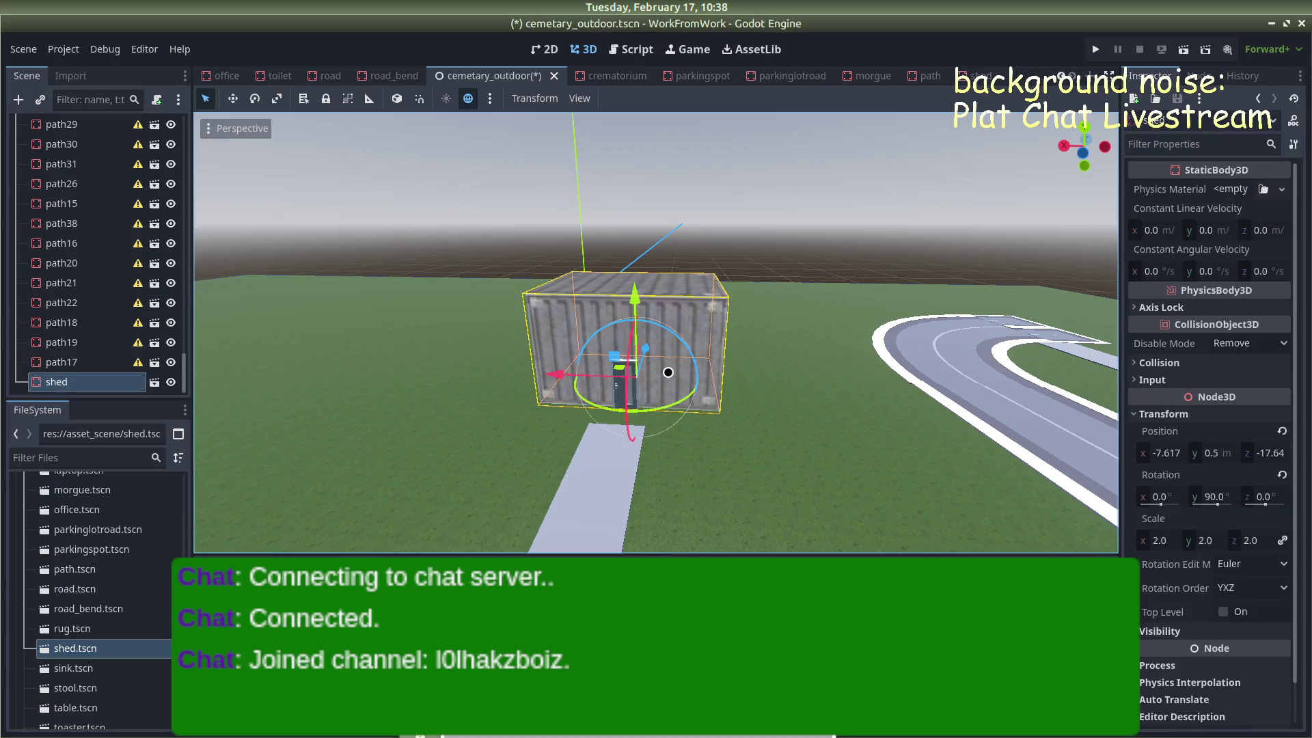
pyautogui.moveTo(656, 356); pyautogui.dragTo(540, 382)
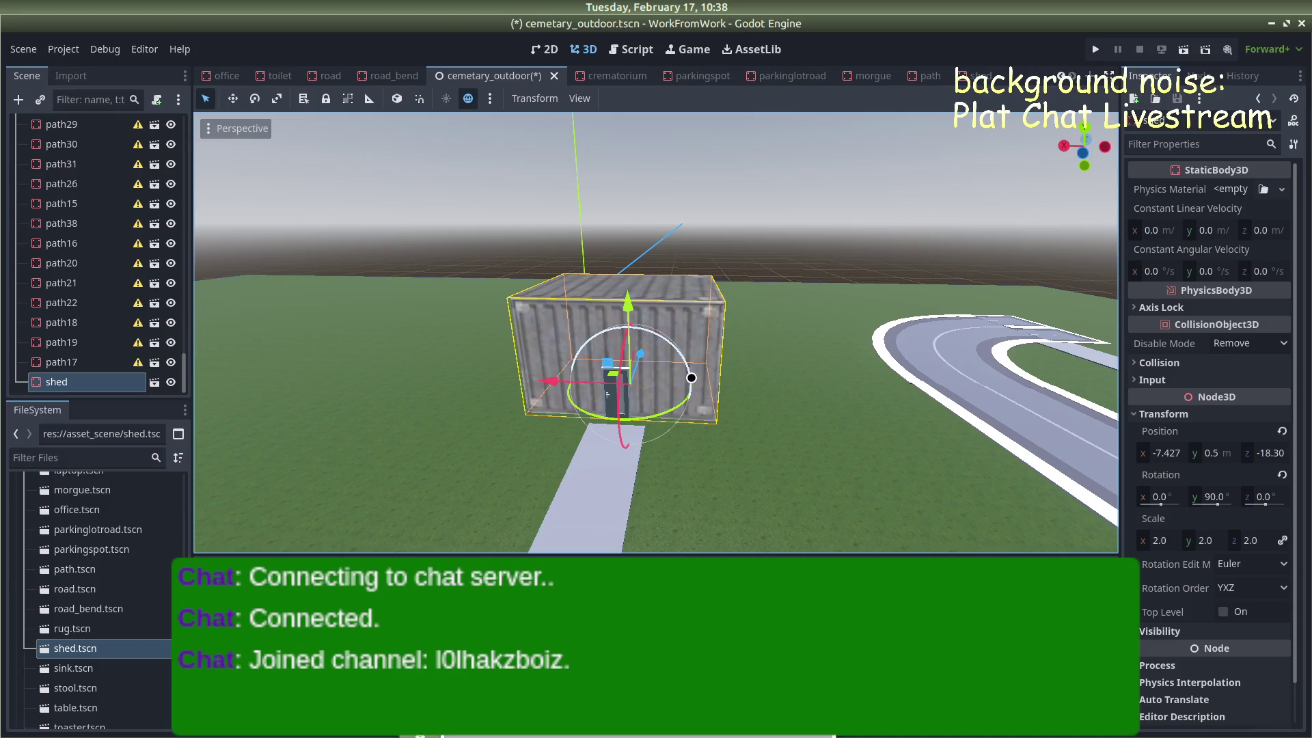
pyautogui.moveTo(640, 354); pyautogui.dragTo(654, 356)
# Move parkinglotroad3 and parkinglotroad2 up under parkinglotroad in the Scene dock
pyautogui.scroll(-5, 99, 285)
pyautogui.scroll(15, 99, 284)
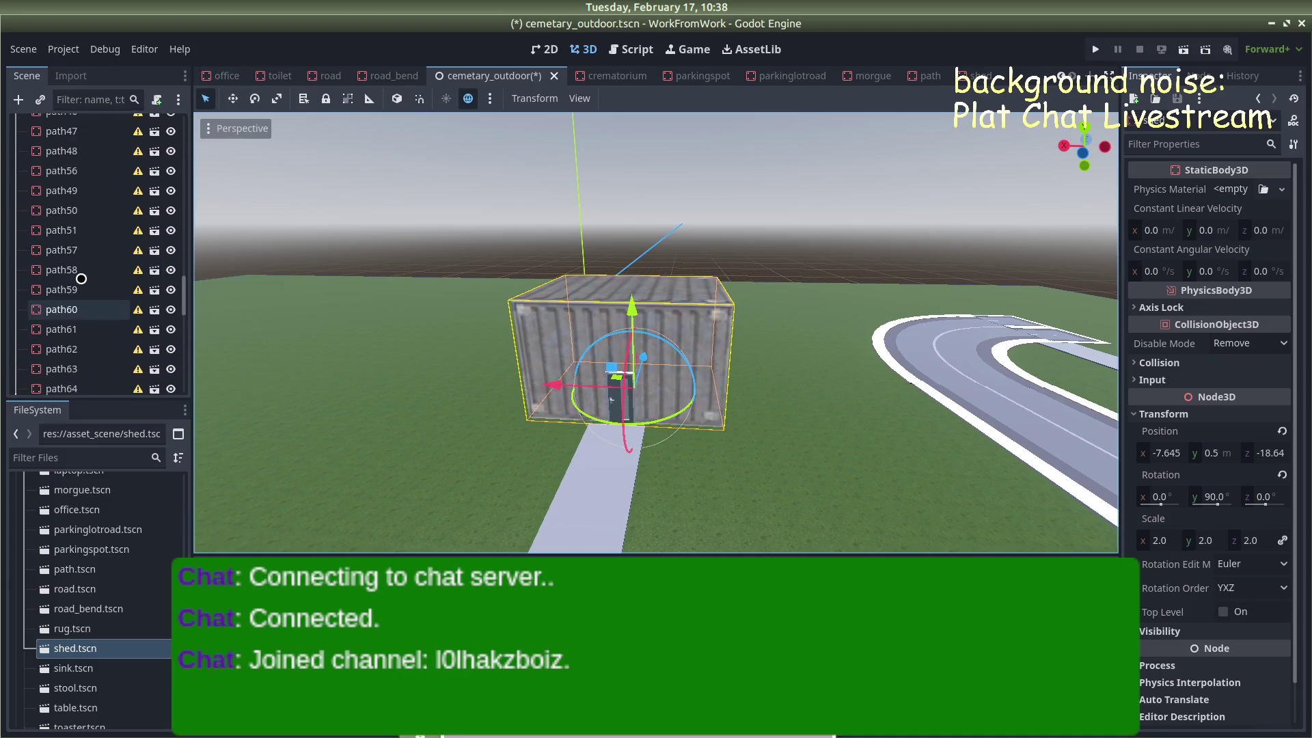
pyautogui.scroll(-5, 71, 265)
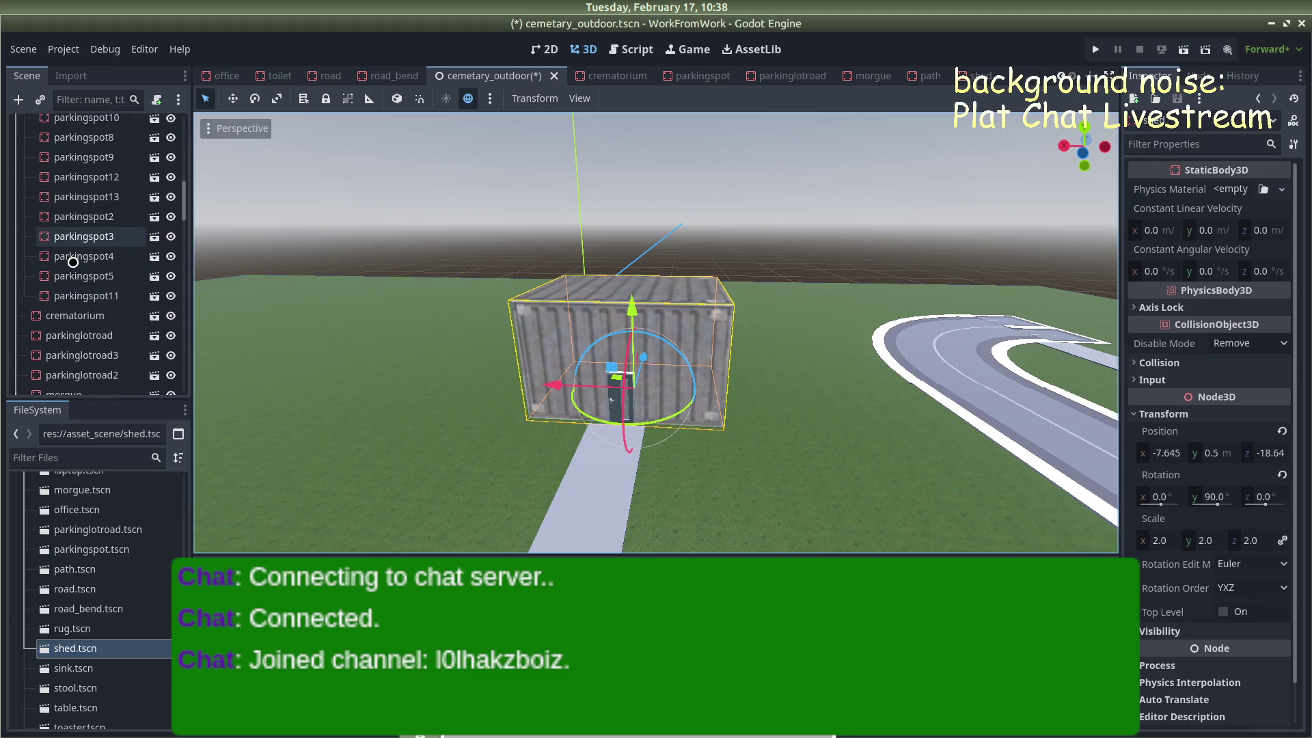
pyautogui.moveTo(68, 272)
pyautogui.mouseDown()
pyautogui.moveTo(86, 255)
pyautogui.moveTo(88, 216)
pyautogui.moveTo(85, 281)
pyautogui.moveTo(92, 236)
pyautogui.mouseUp()
pyautogui.moveTo(83, 306); pyautogui.dragTo(86, 257)
pyautogui.scroll(-3, 72, 258)
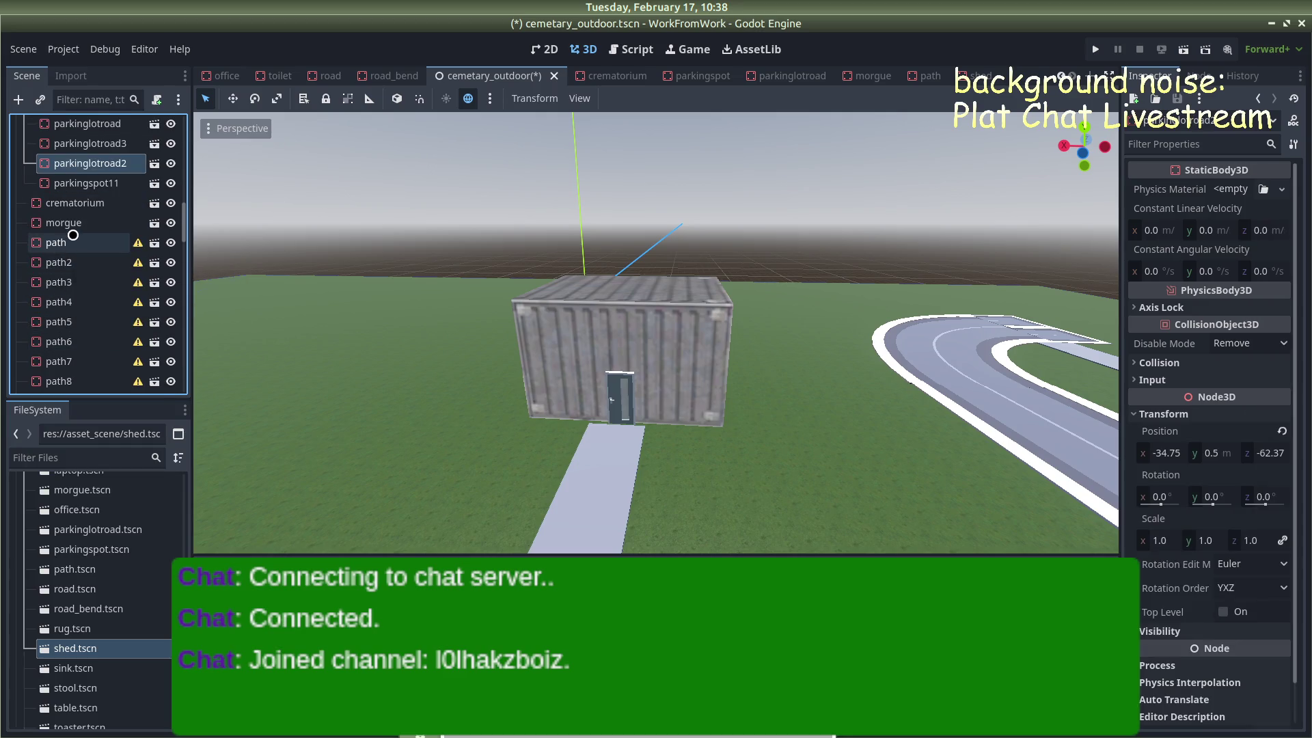
pyautogui.rightClick(75, 224)
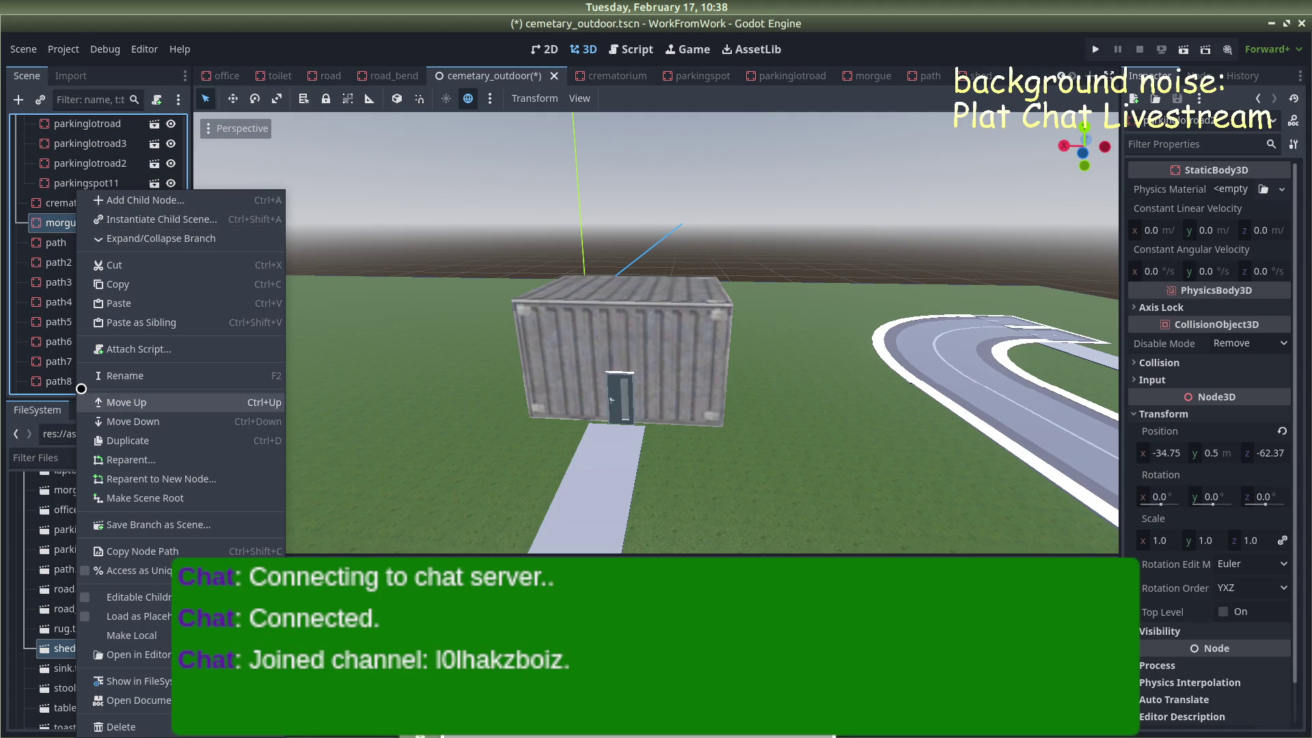
pyautogui.press('Escape')
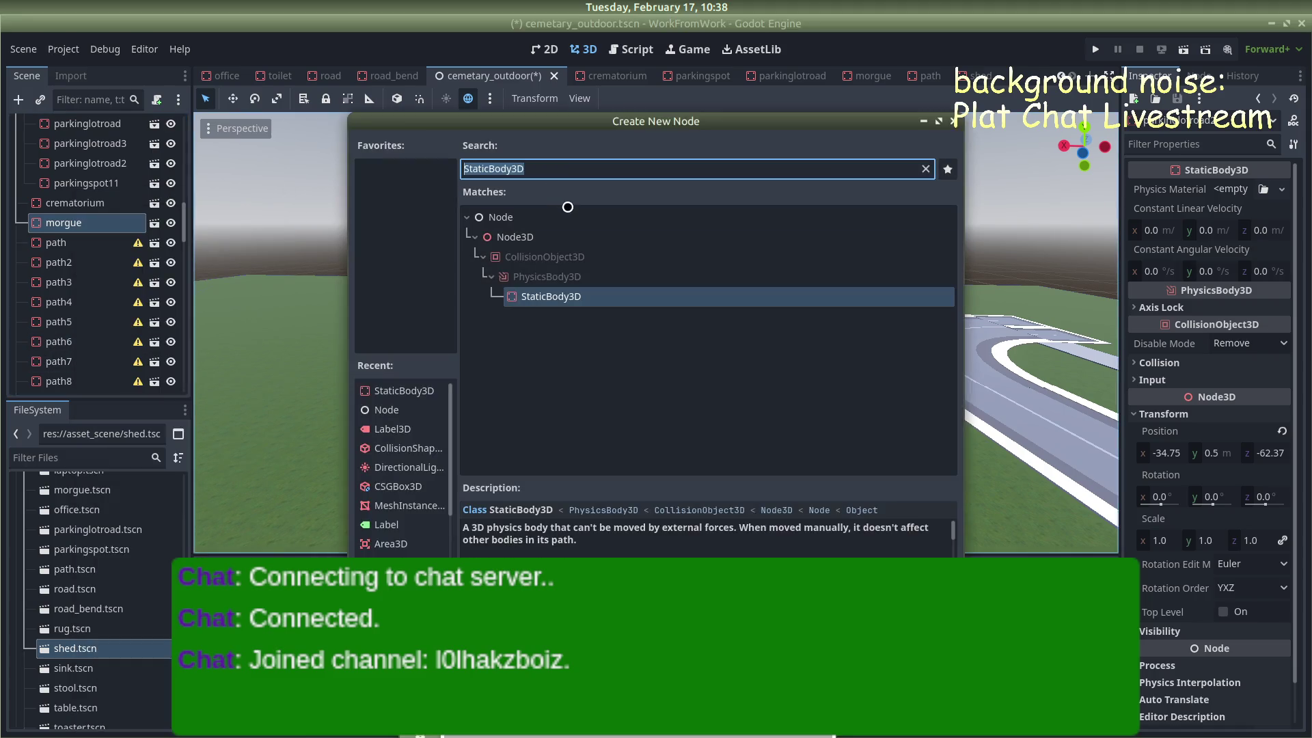
pyautogui.write('node')
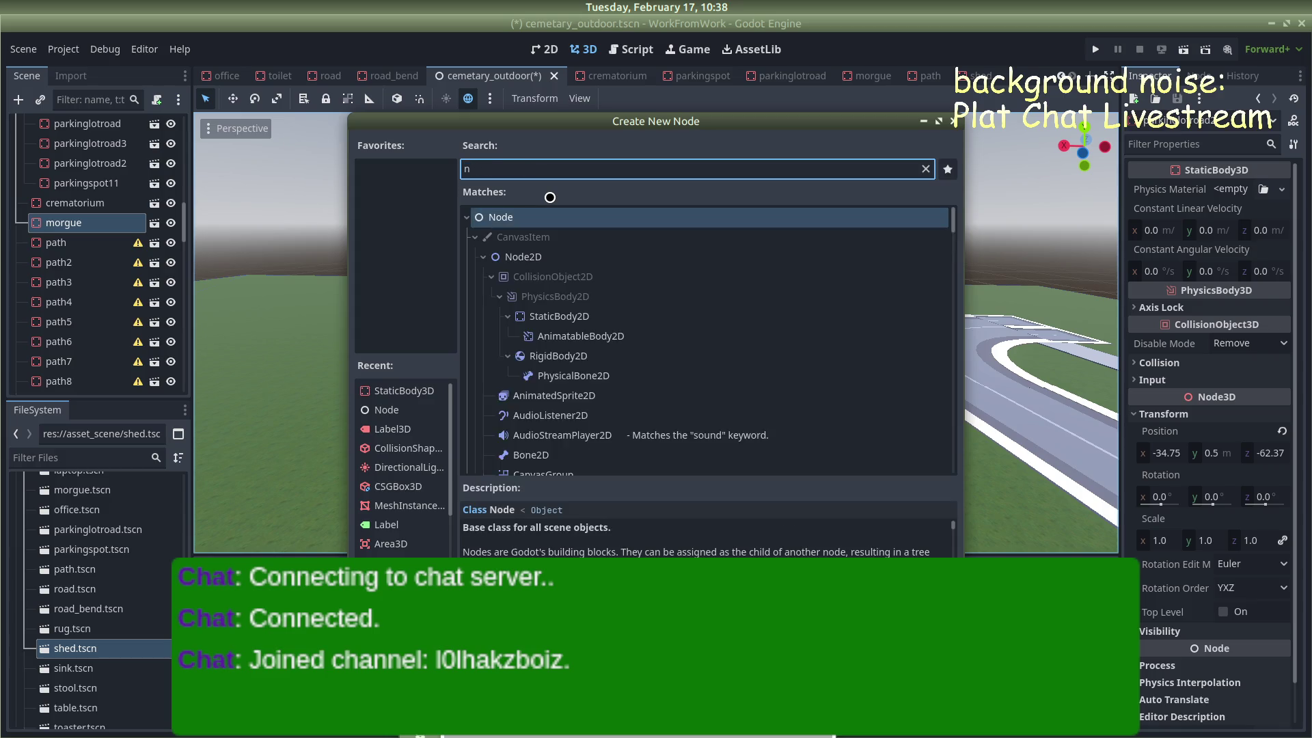
pyautogui.press('Return')
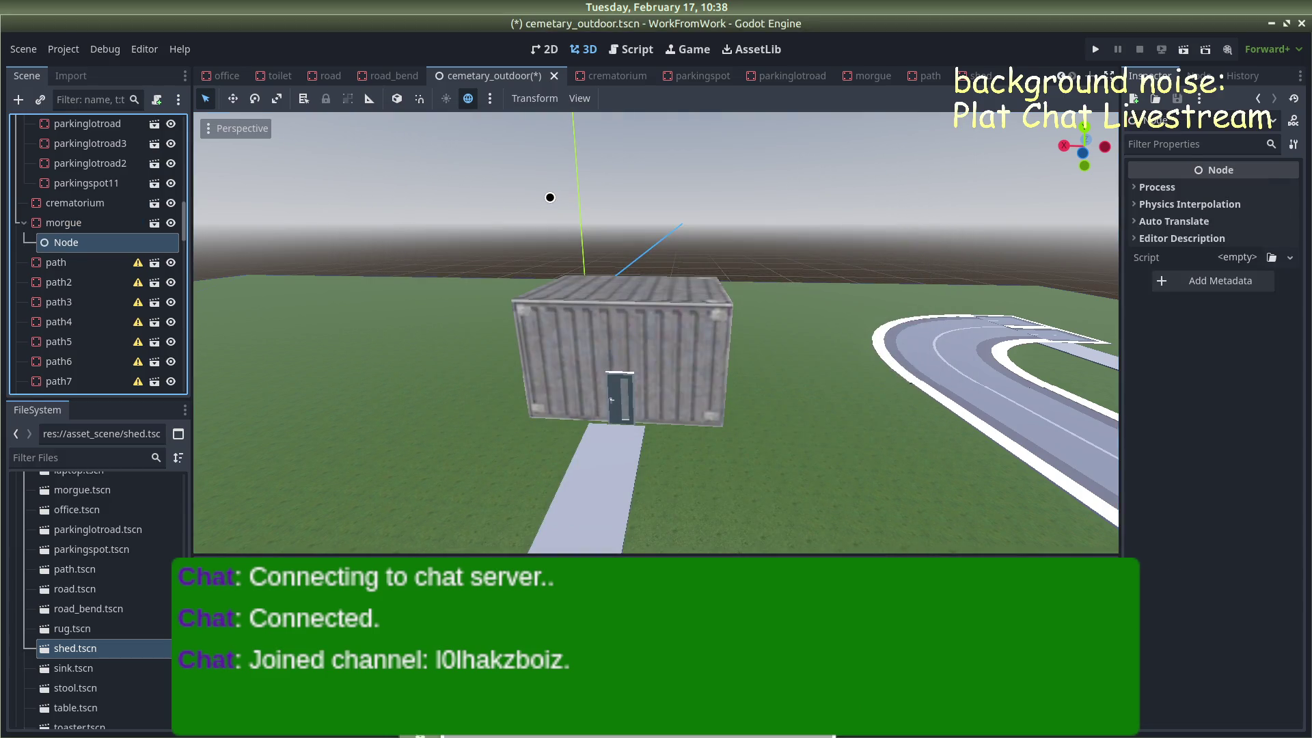
pyautogui.press('F2')
pyautogui.write('path')
pyautogui.press('Return')
pyautogui.moveTo(88, 242); pyautogui.dragTo(58, 214)
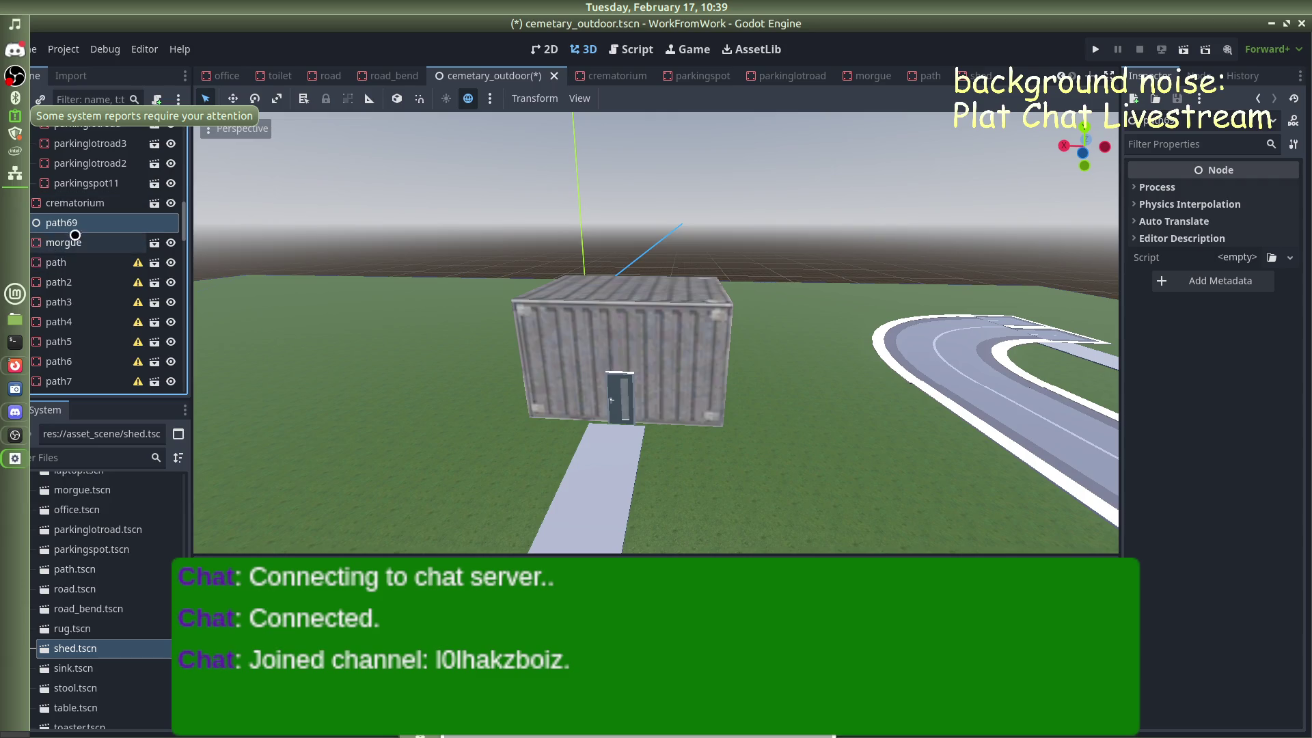
pyautogui.click(58, 262)
pyautogui.scroll(-3, 69, 293)
pyautogui.scroll(-10, 69, 292)
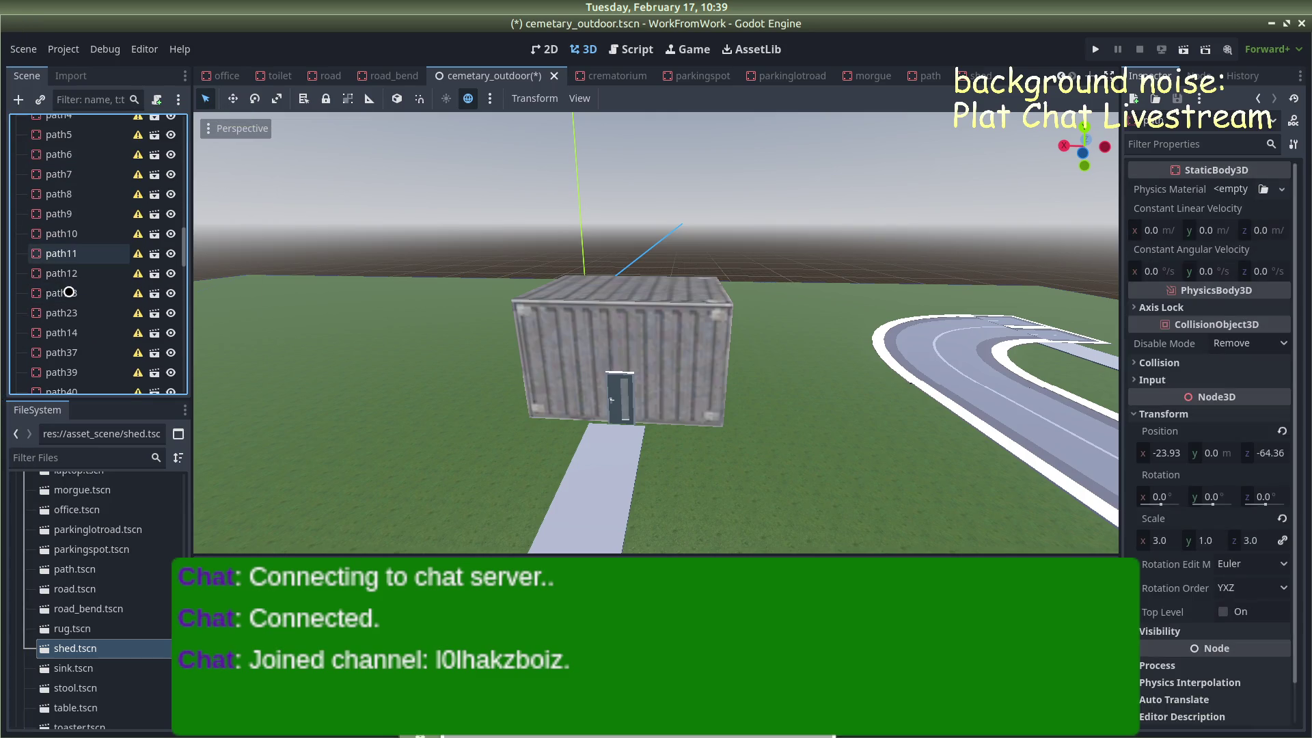
pyautogui.scroll(-5, 71, 289)
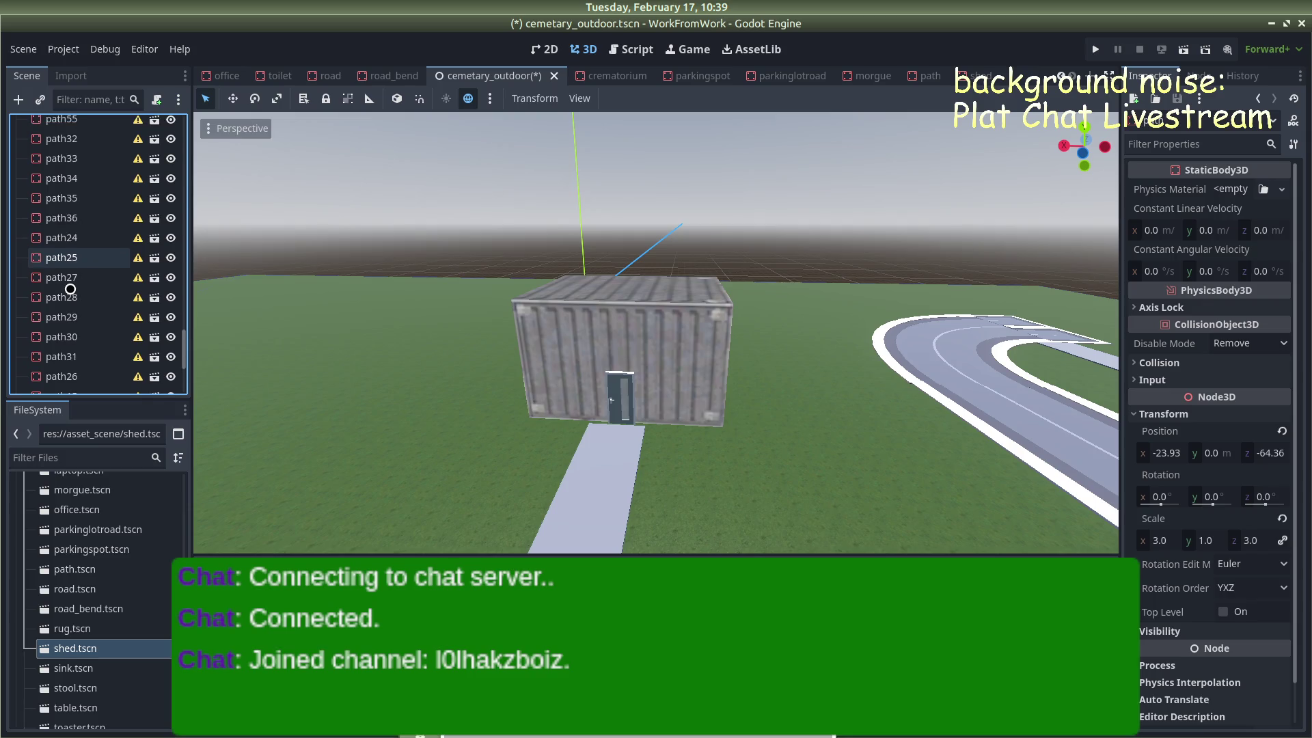
pyautogui.keyDown('shift'); pyautogui.click(80, 367); pyautogui.keyUp('shift')
pyautogui.scroll(5, 76, 321)
pyautogui.scroll(5, 75, 308)
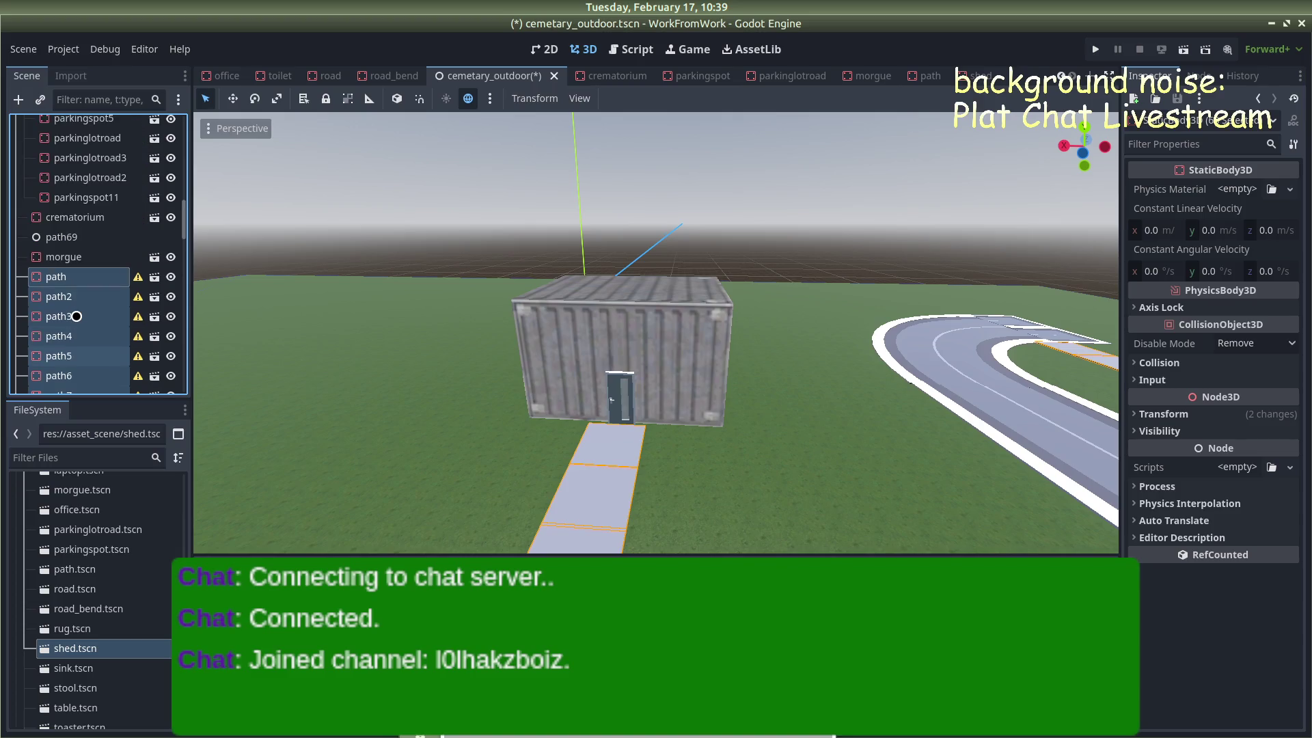
pyautogui.click(72, 237)
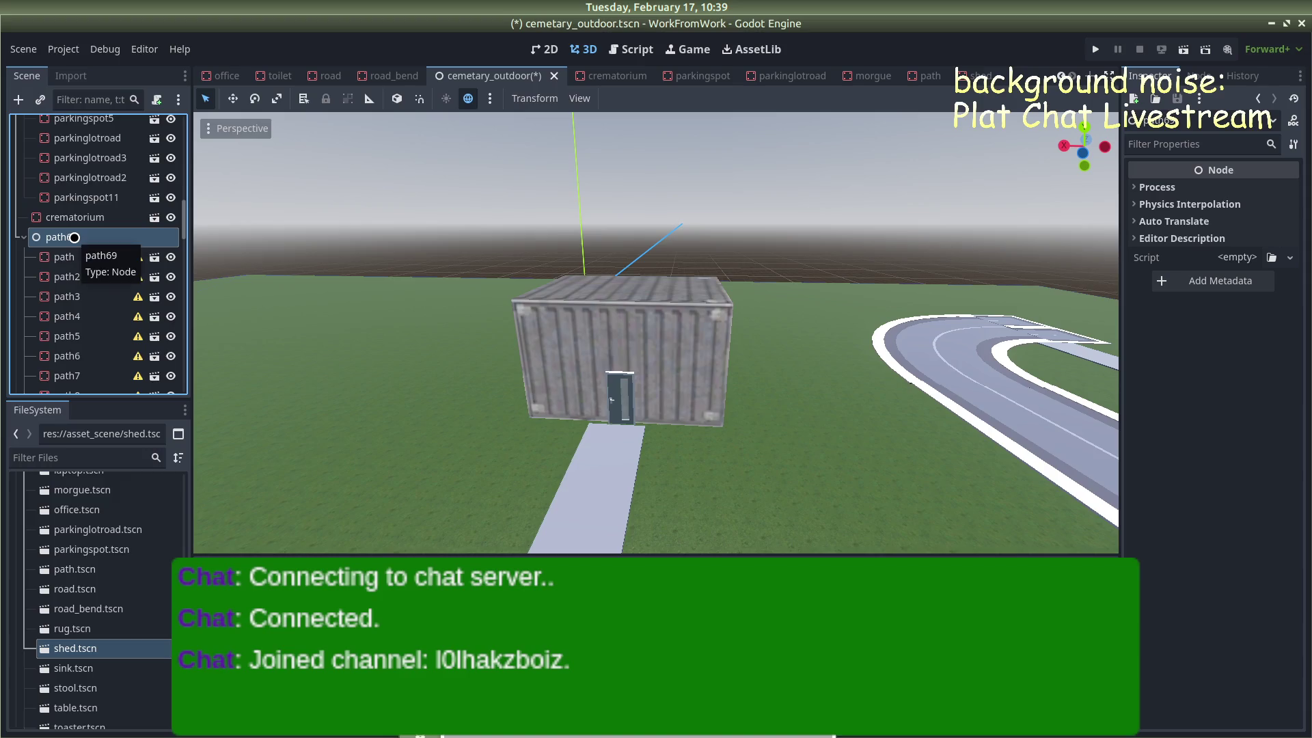
pyautogui.write('path')
pyautogui.press('Return')
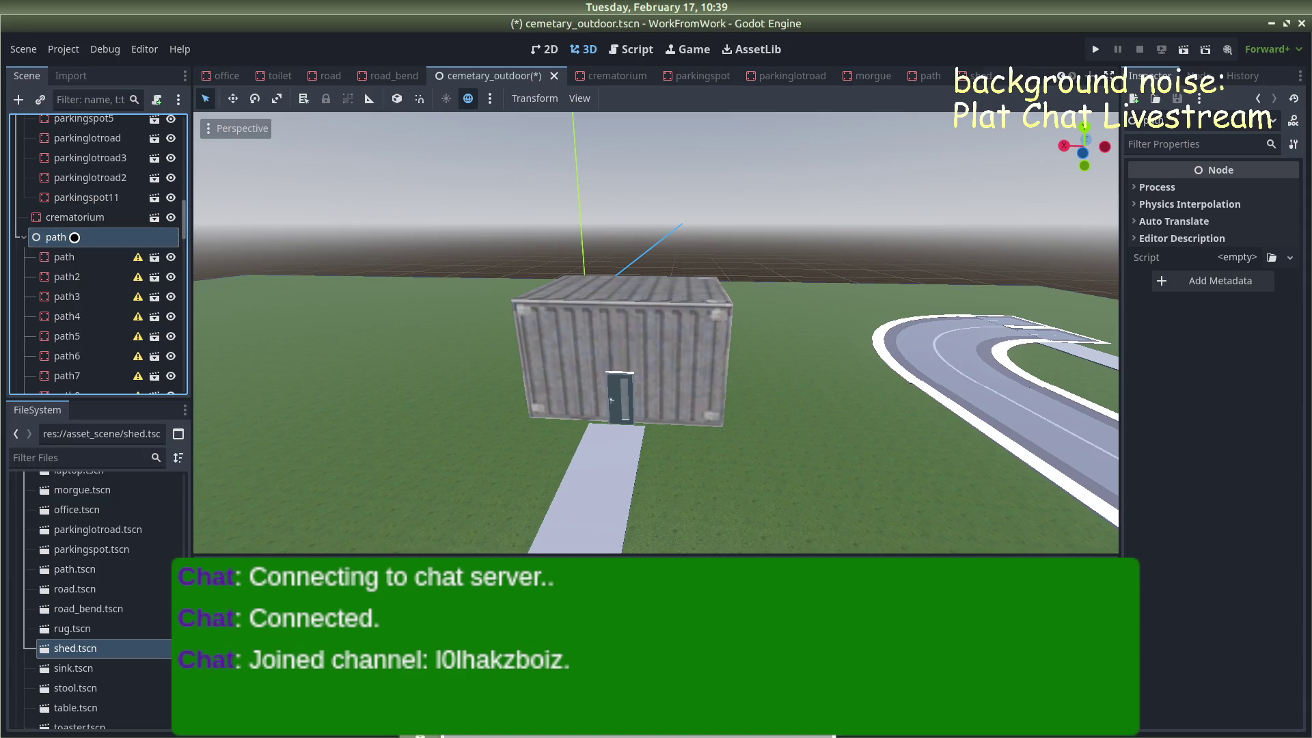
pyautogui.scroll(-6, 82, 252)
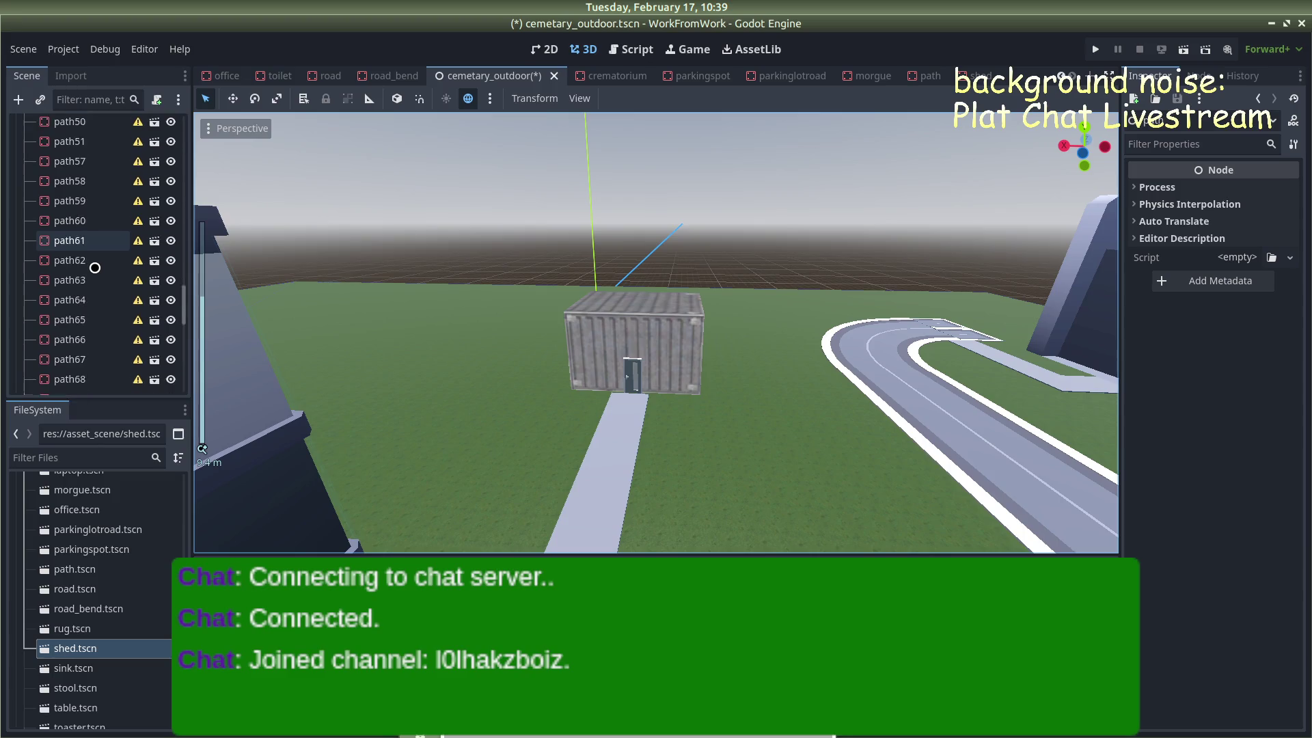
pyautogui.scroll(-3, 95, 267)
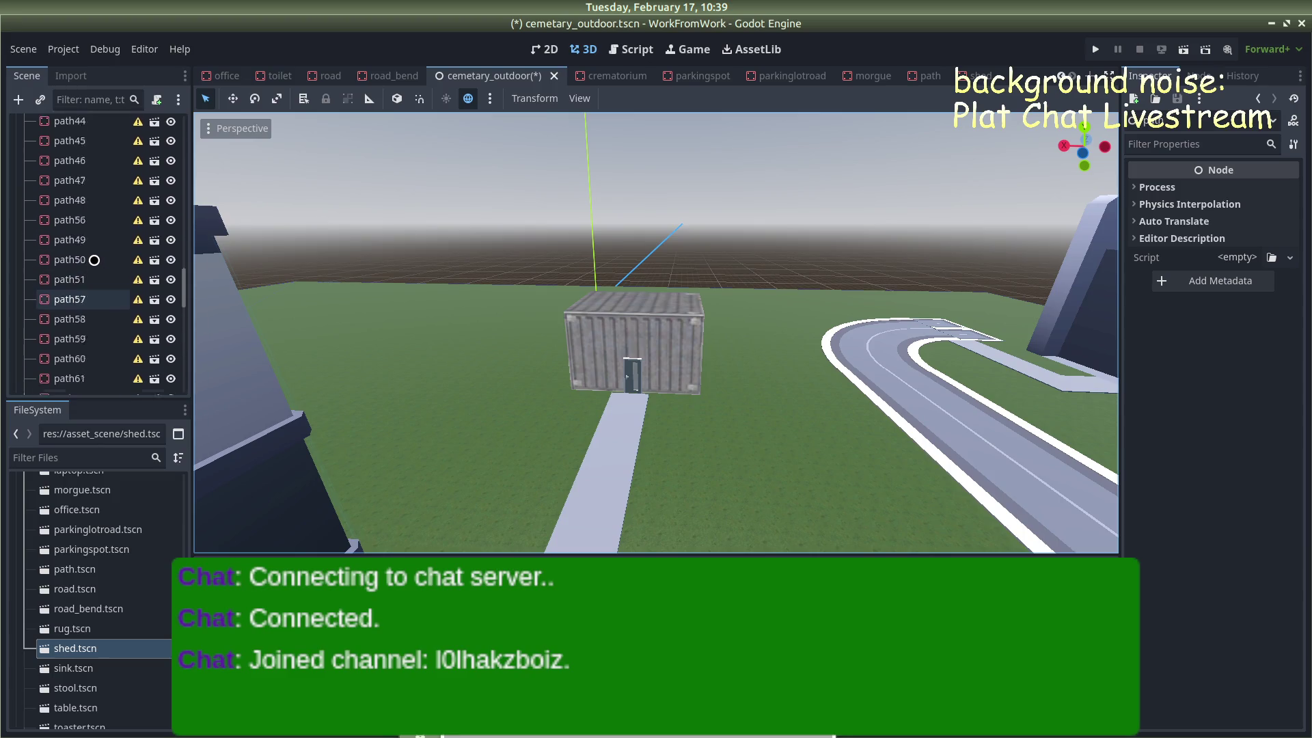
pyautogui.scroll(10, 94, 261)
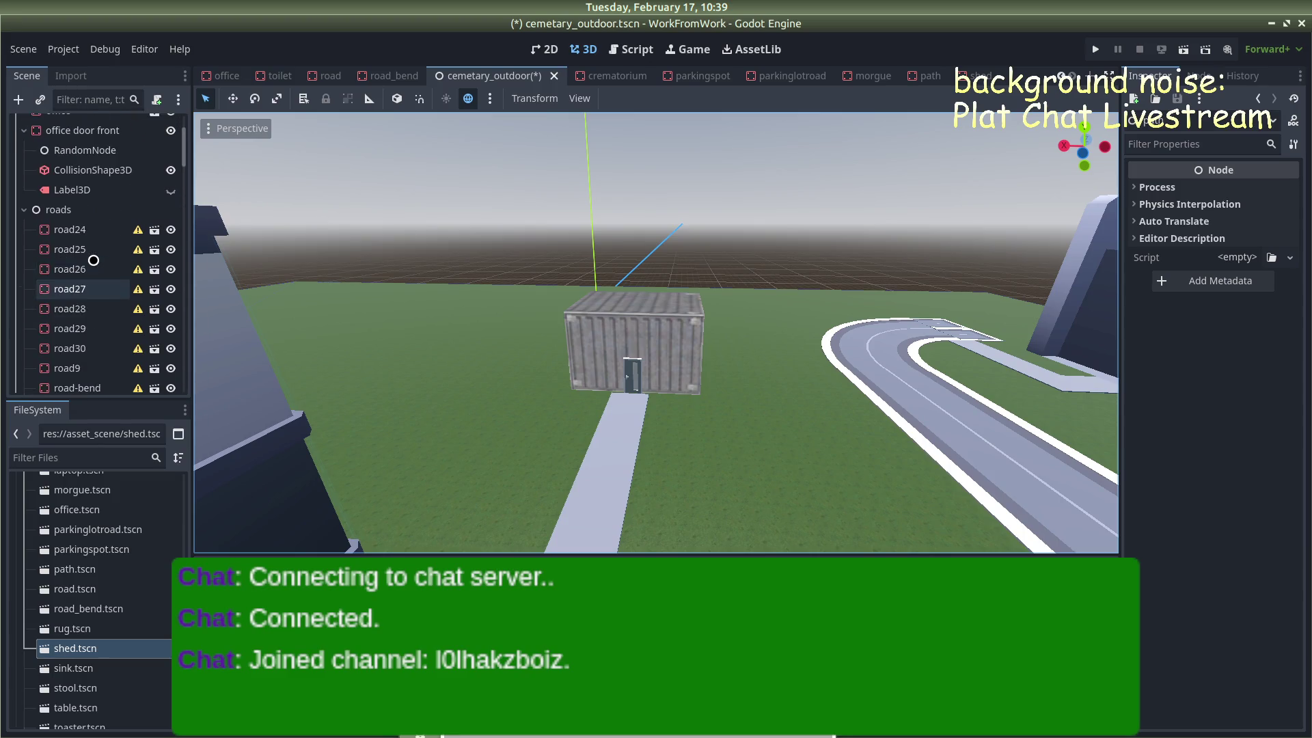
pyautogui.scroll(-8, 93, 267)
pyautogui.scroll(-10, 94, 268)
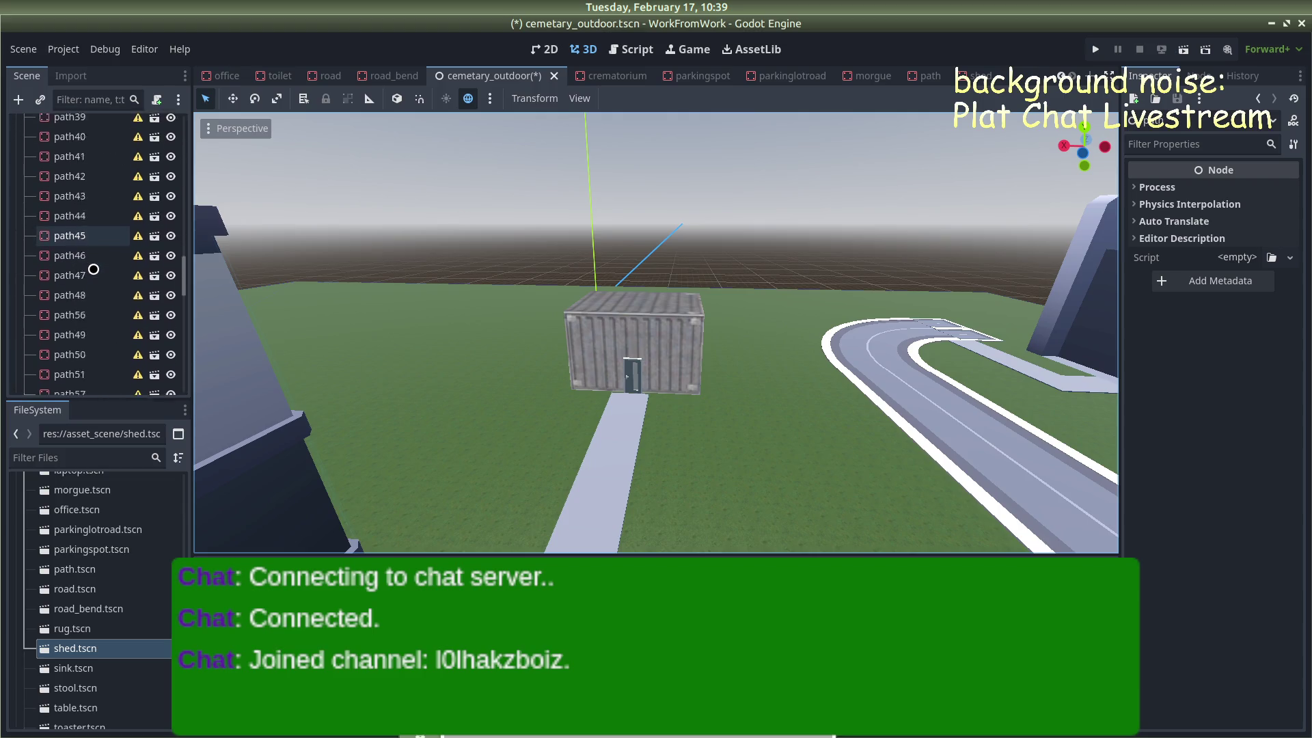
pyautogui.scroll(5, 92, 263)
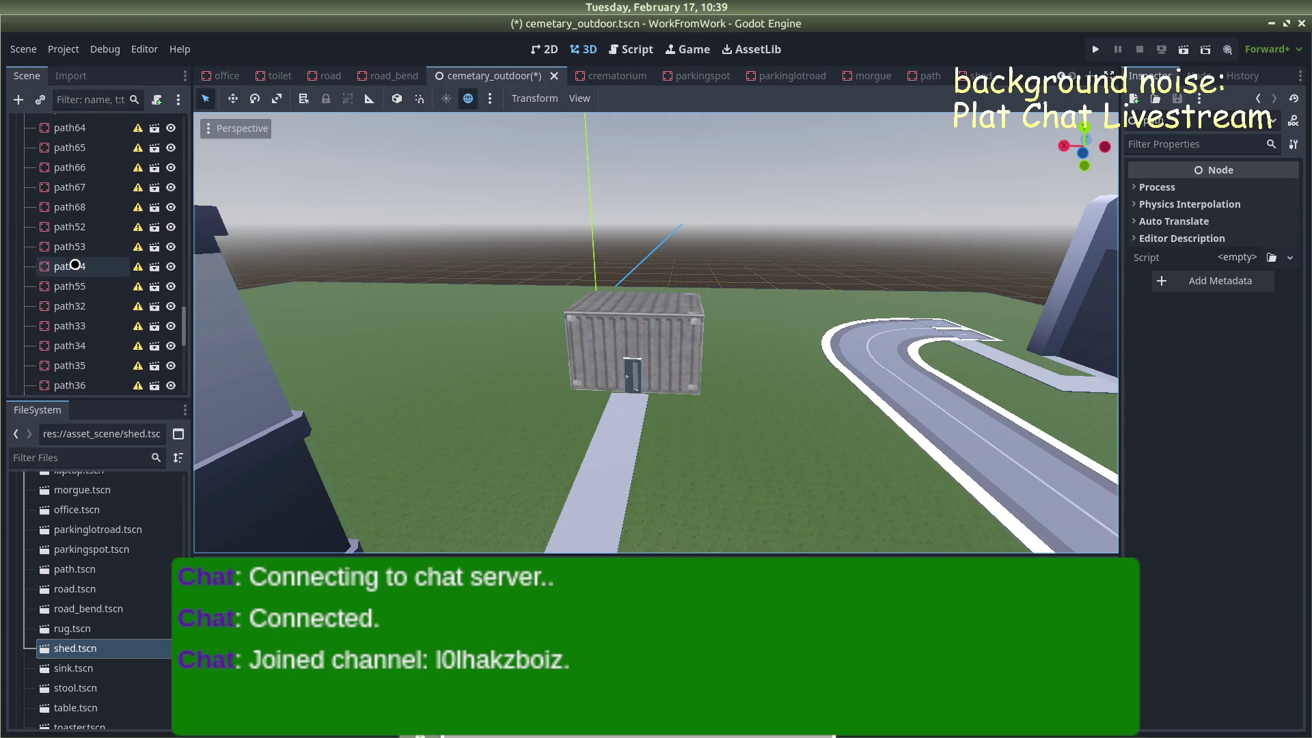
pyautogui.scroll(5, 42, 256)
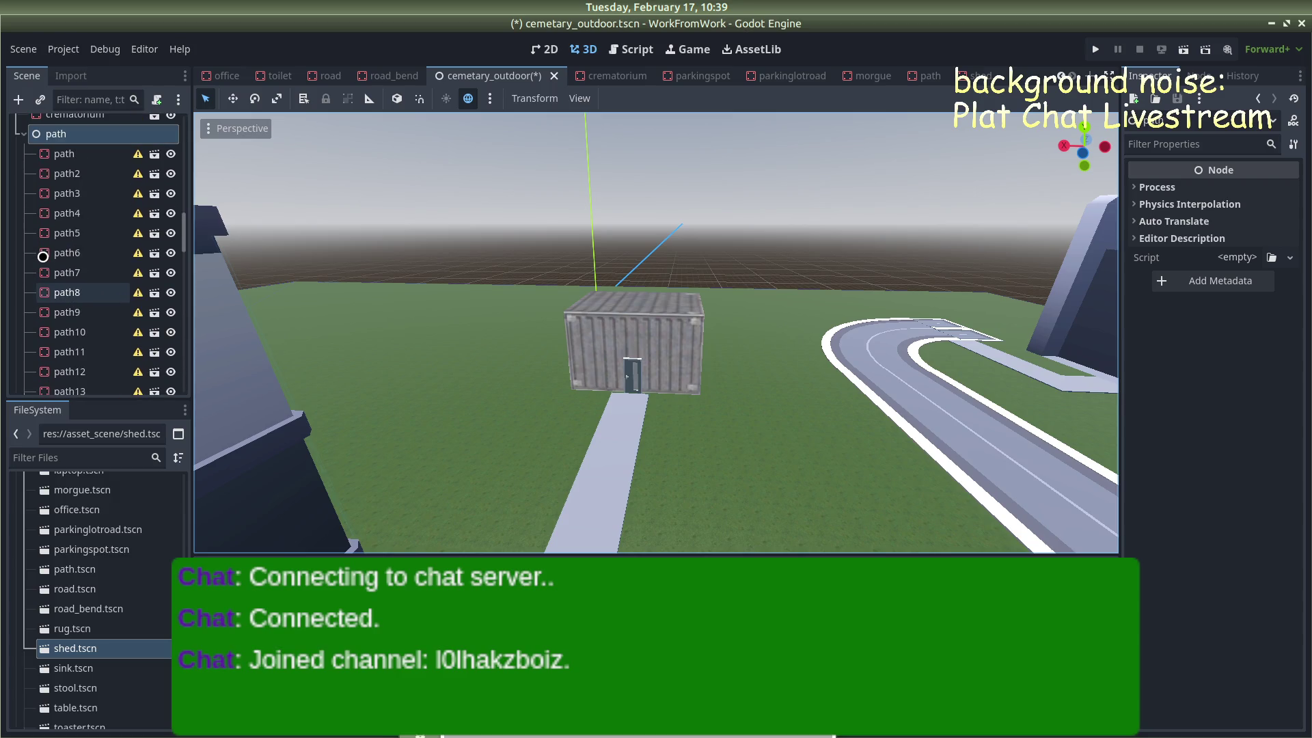
pyautogui.click(82, 272)
pyautogui.scroll(10, 26, 272)
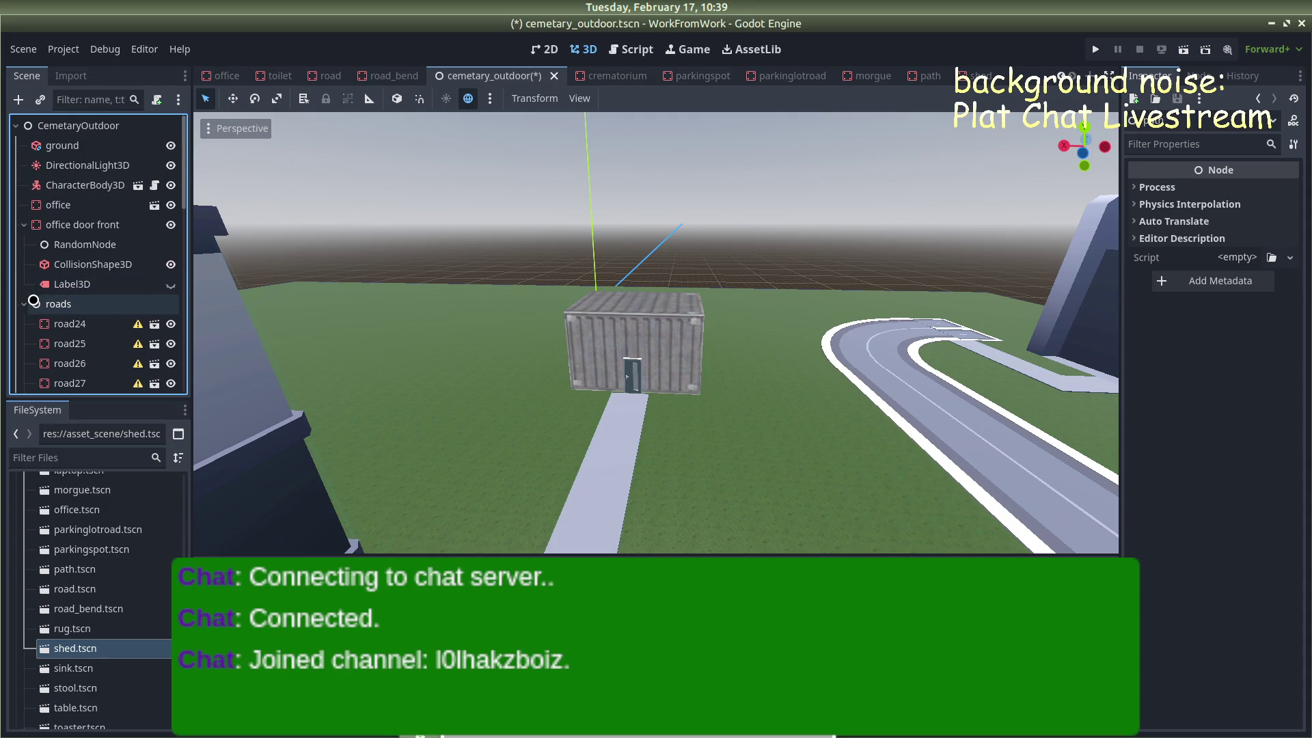
pyautogui.click(25, 303)
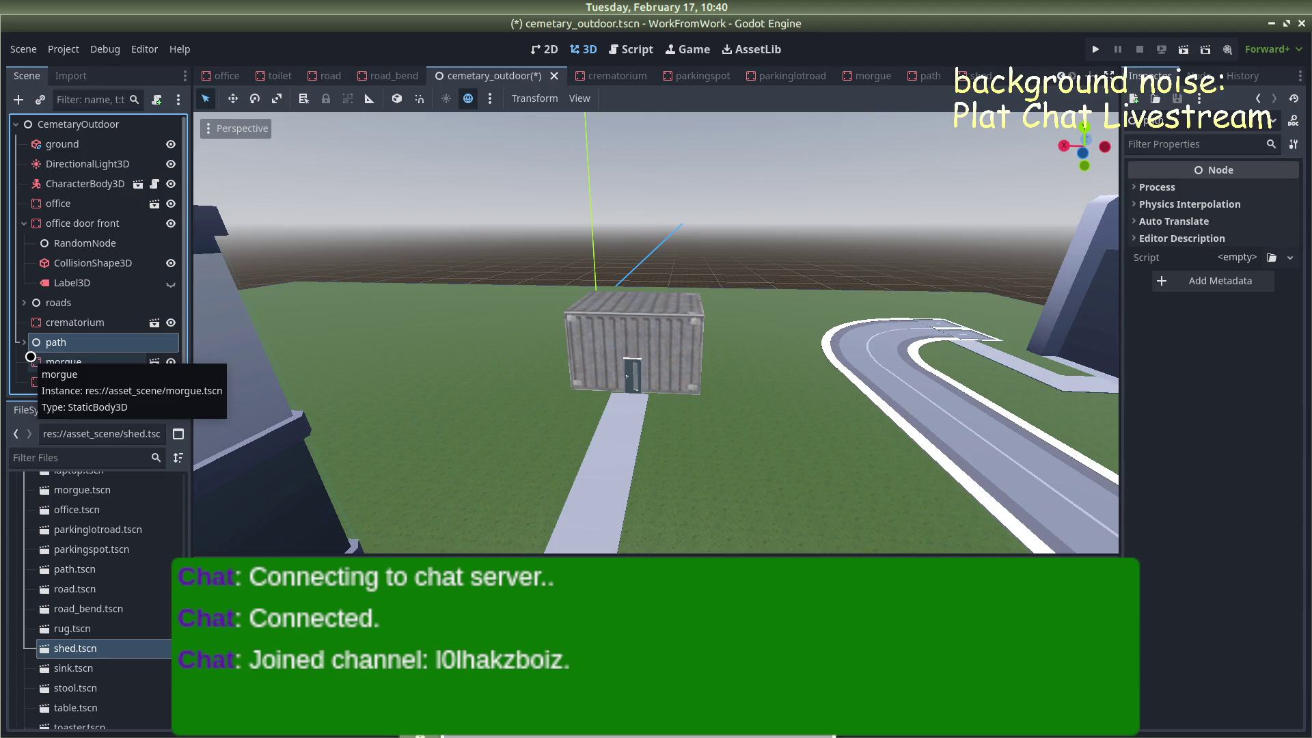
# Run the current scene and walk along the road and path up to the shed door
pyautogui.click(796, 176)
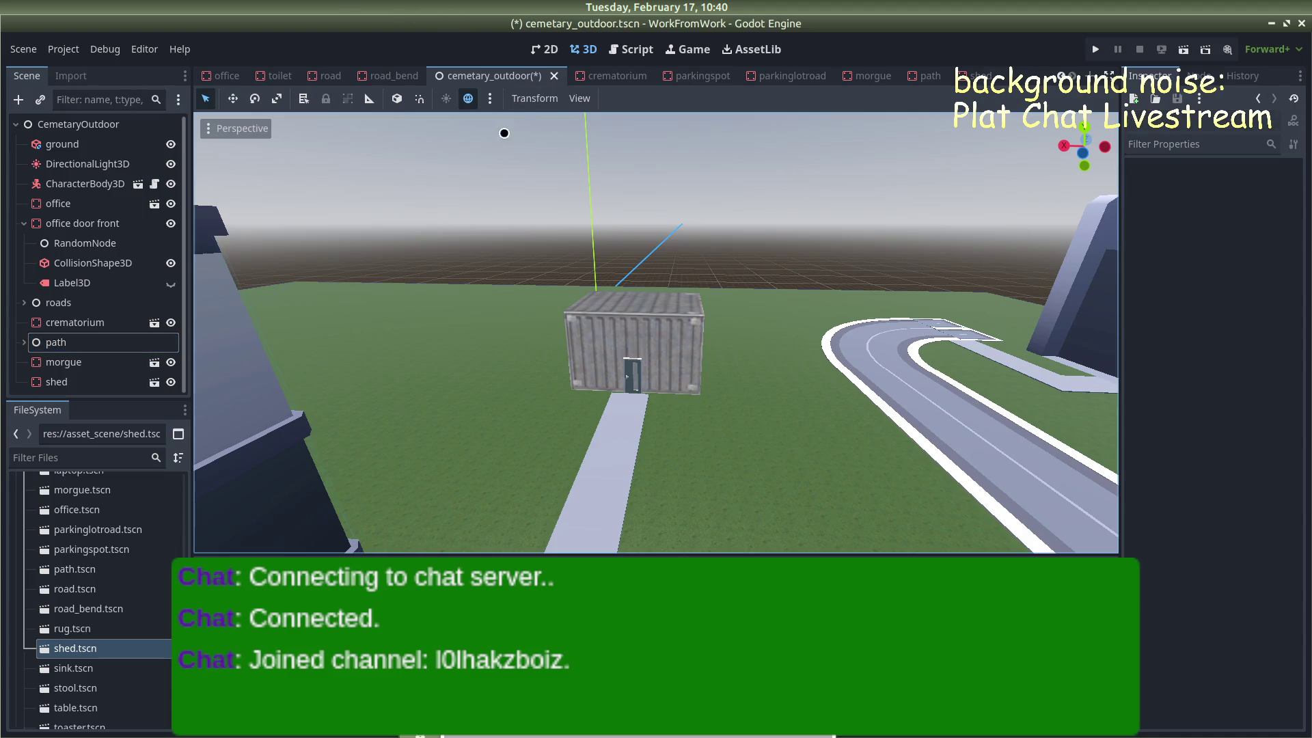
pyautogui.click(1095, 49)
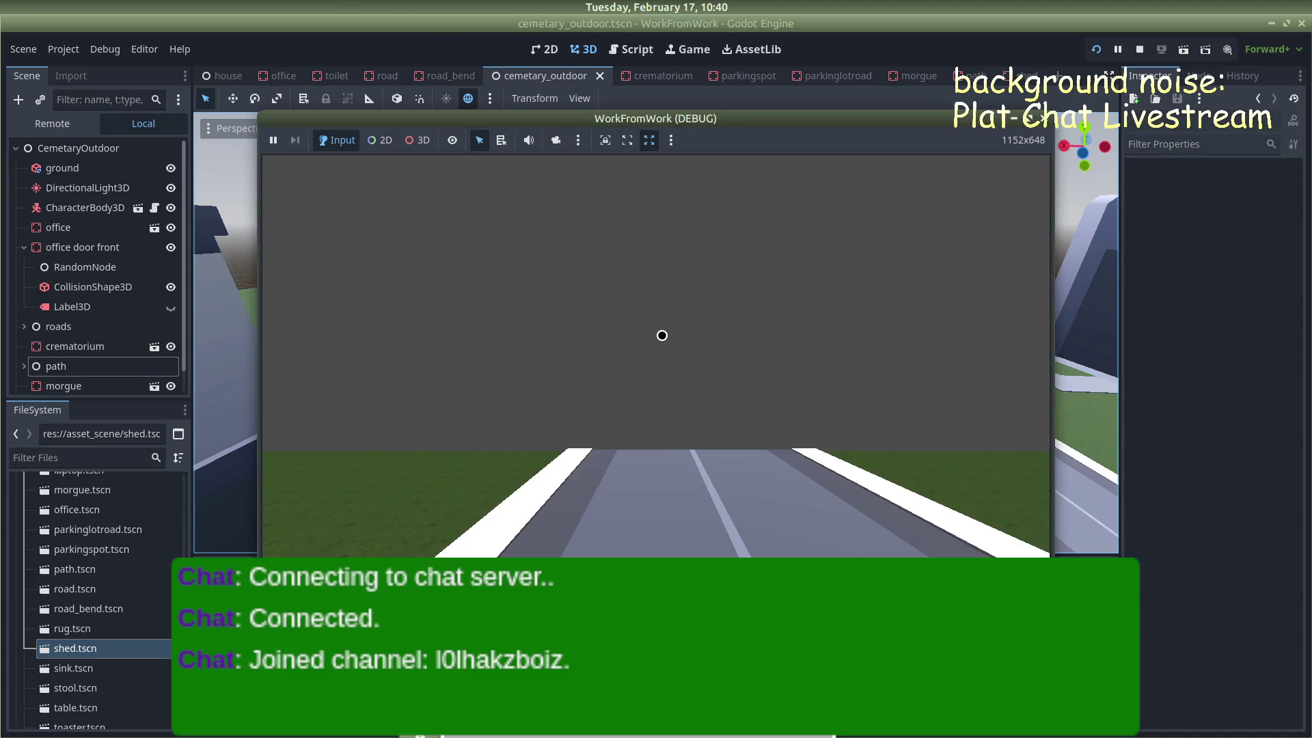
pyautogui.click(662, 335)
pyautogui.press('w')
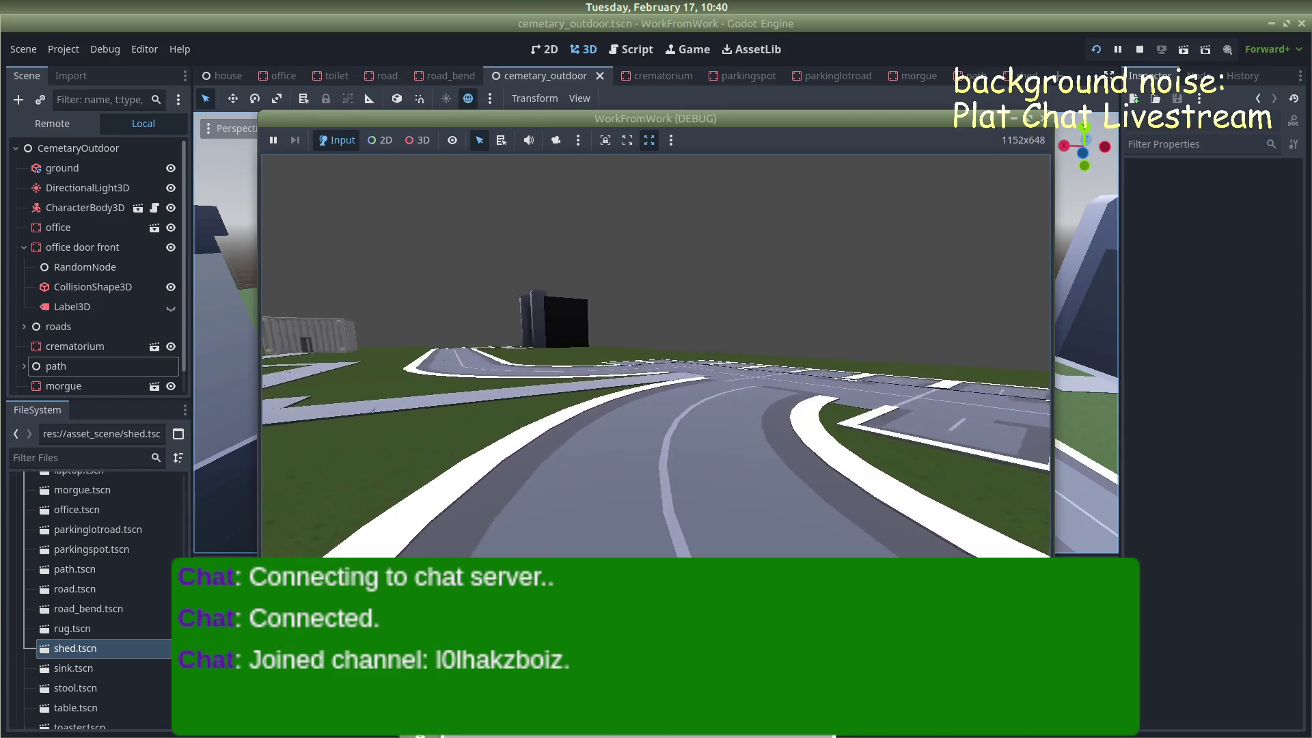
pyautogui.press('w')
pyautogui.press('w')
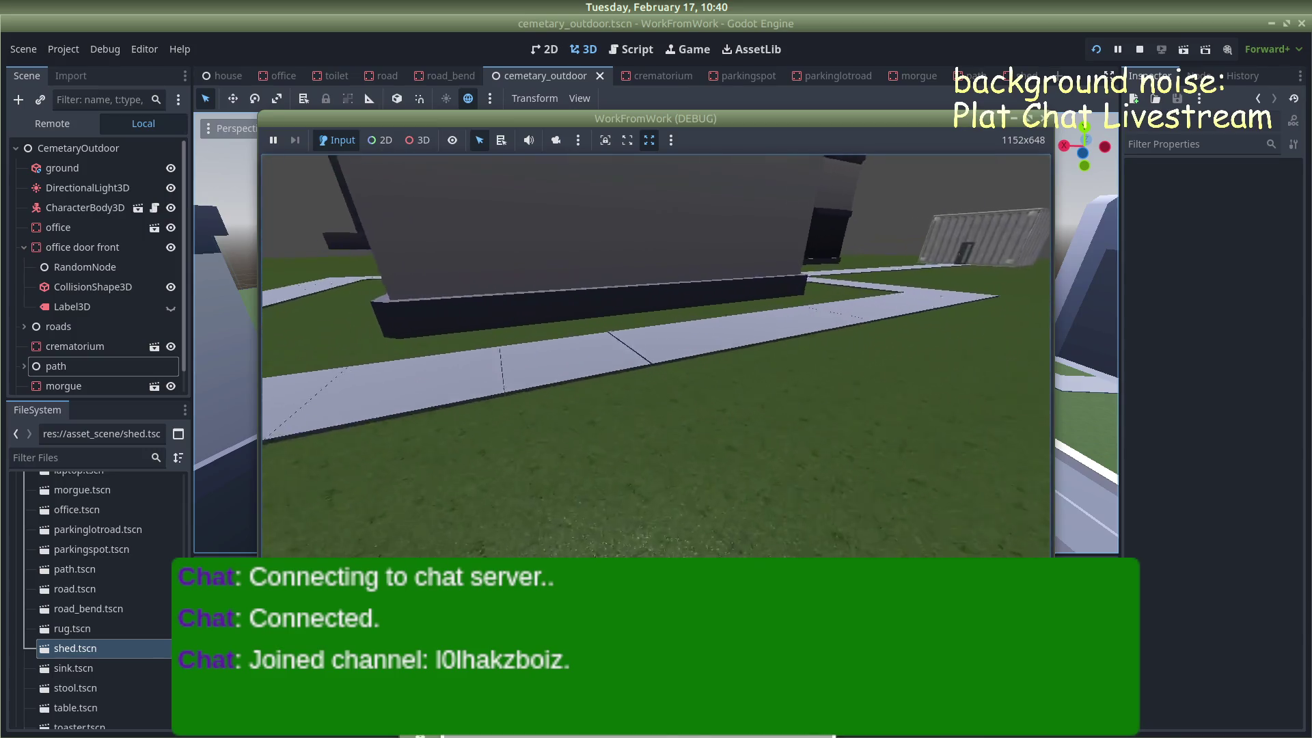
pyautogui.press('w')
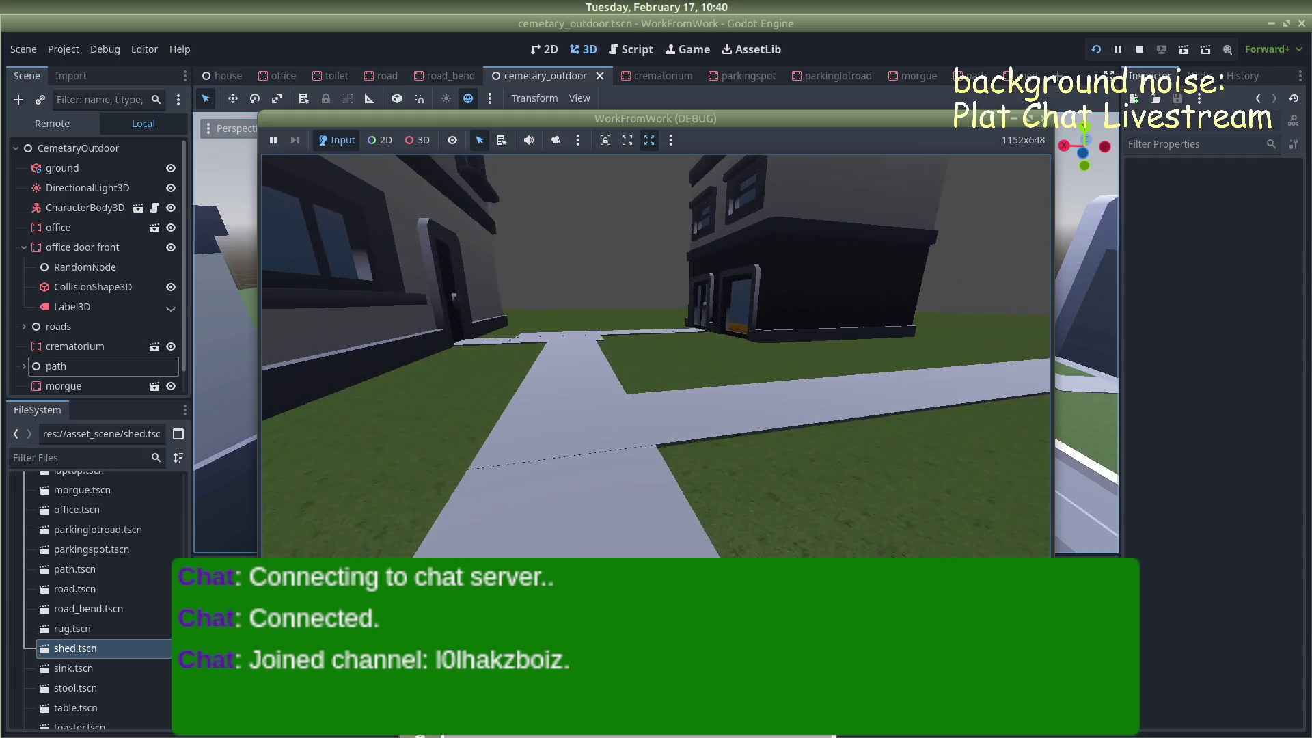
pyautogui.press('w')
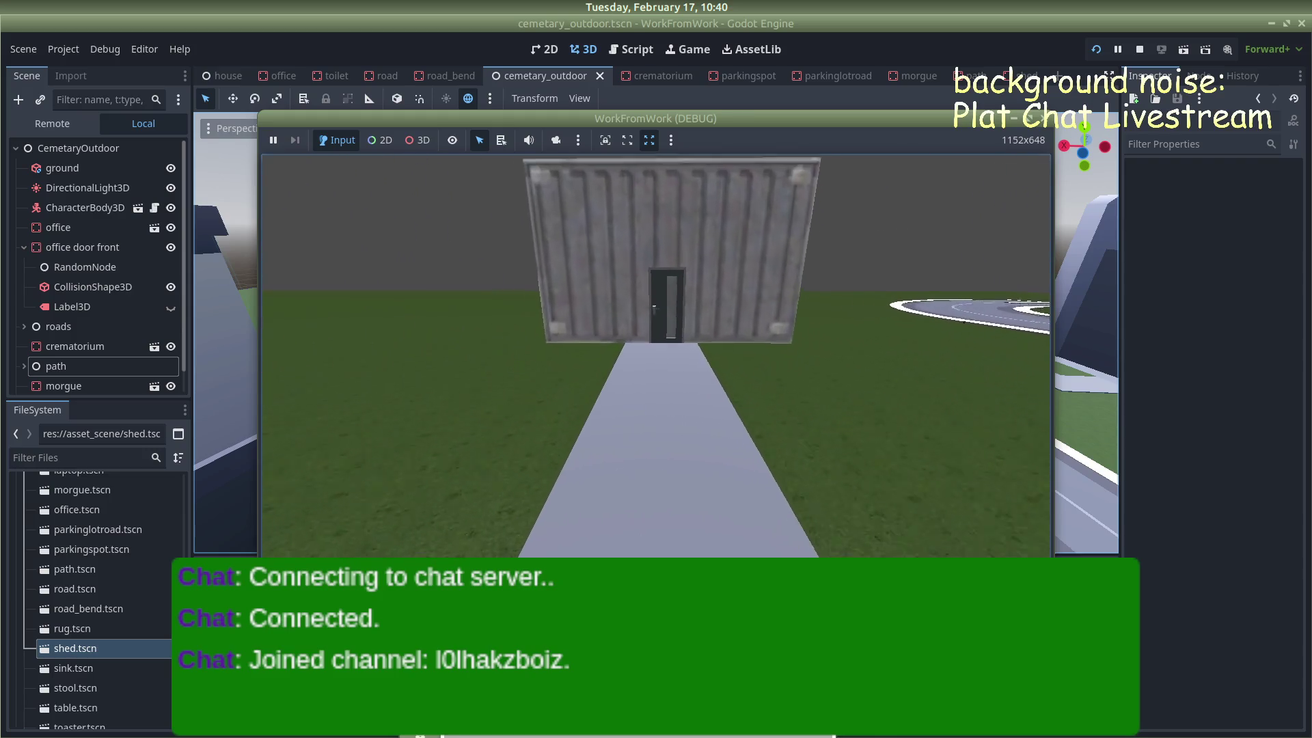
pyautogui.press('w')
pyautogui.press('w')
# Back away from the shed and walk the road past the dark building and fence panel
pyautogui.press('s')
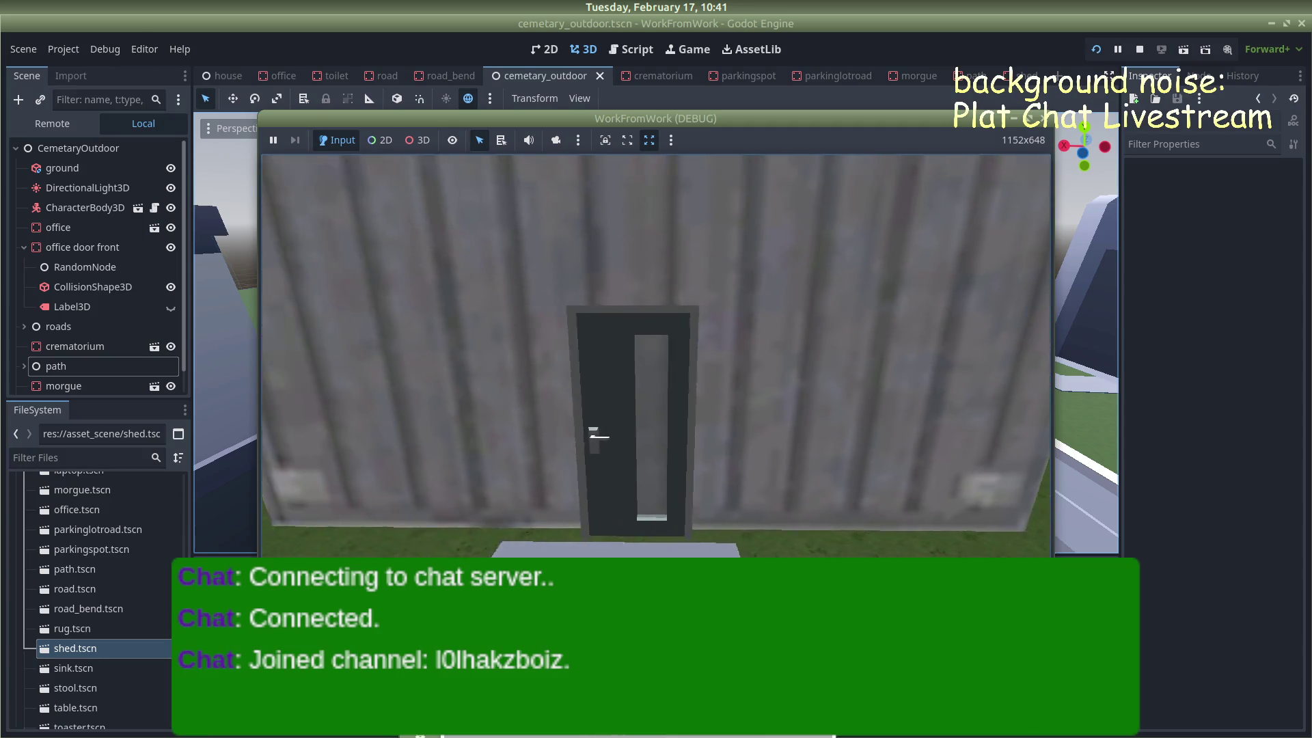
pyautogui.press('w')
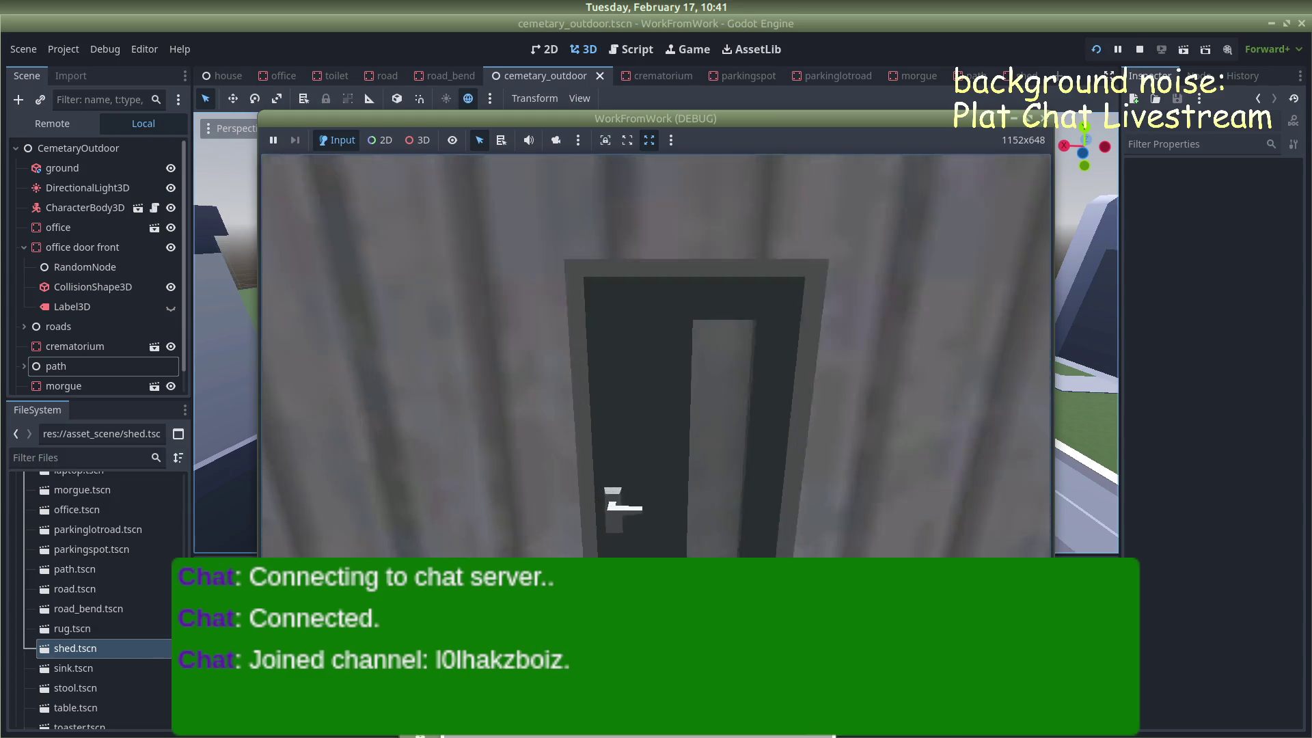
pyautogui.press('s')
pyautogui.press('a')
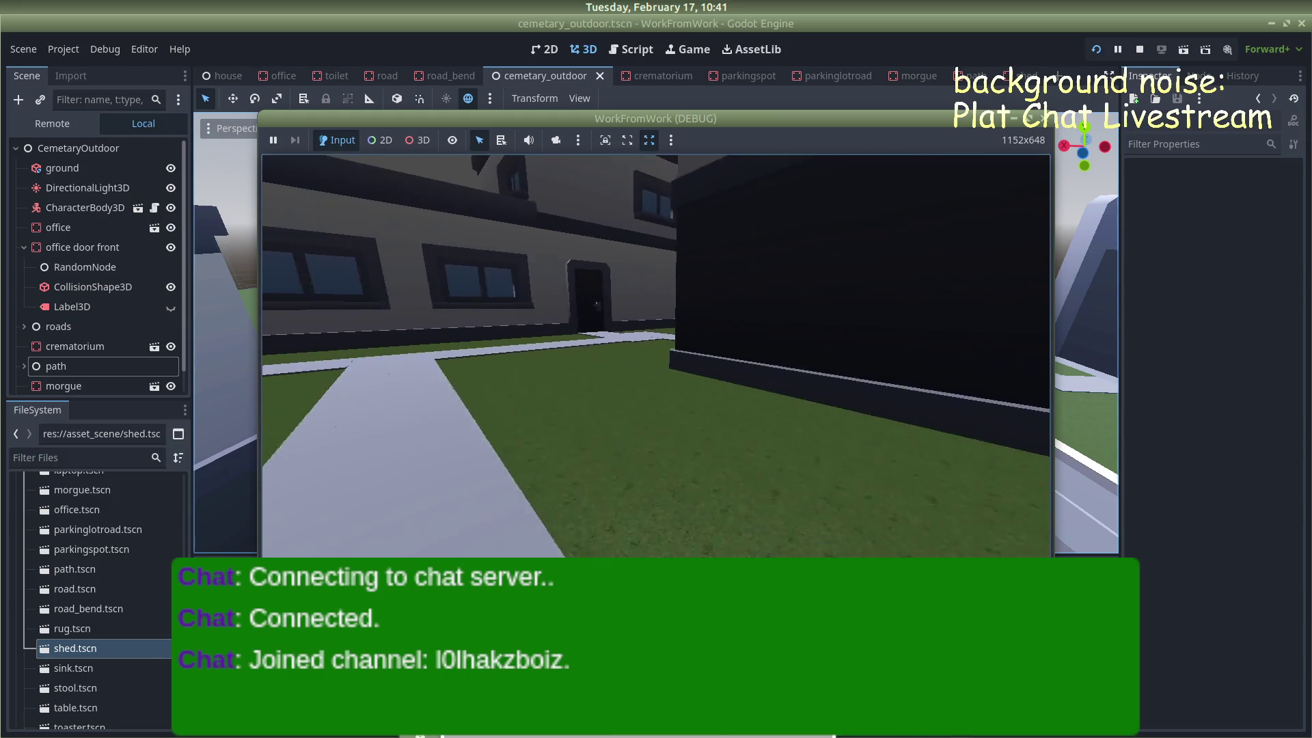
pyautogui.press('w')
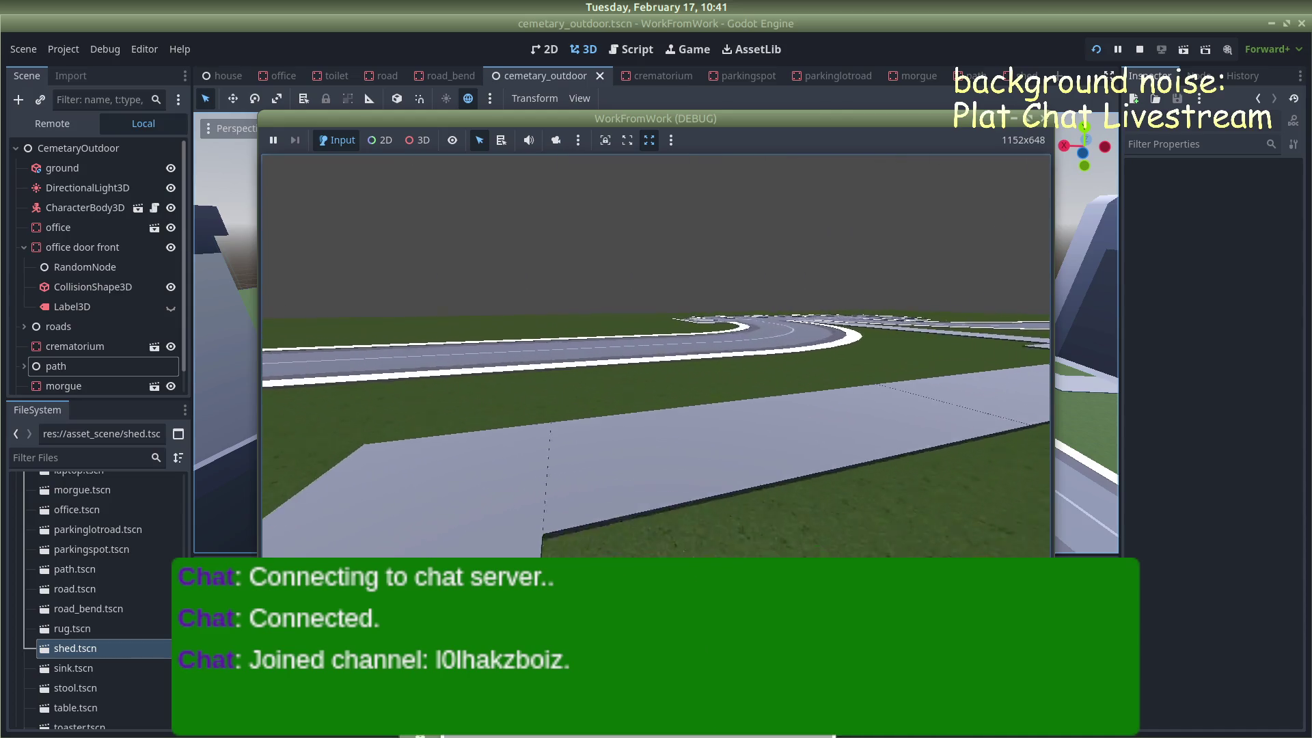
pyautogui.press('w')
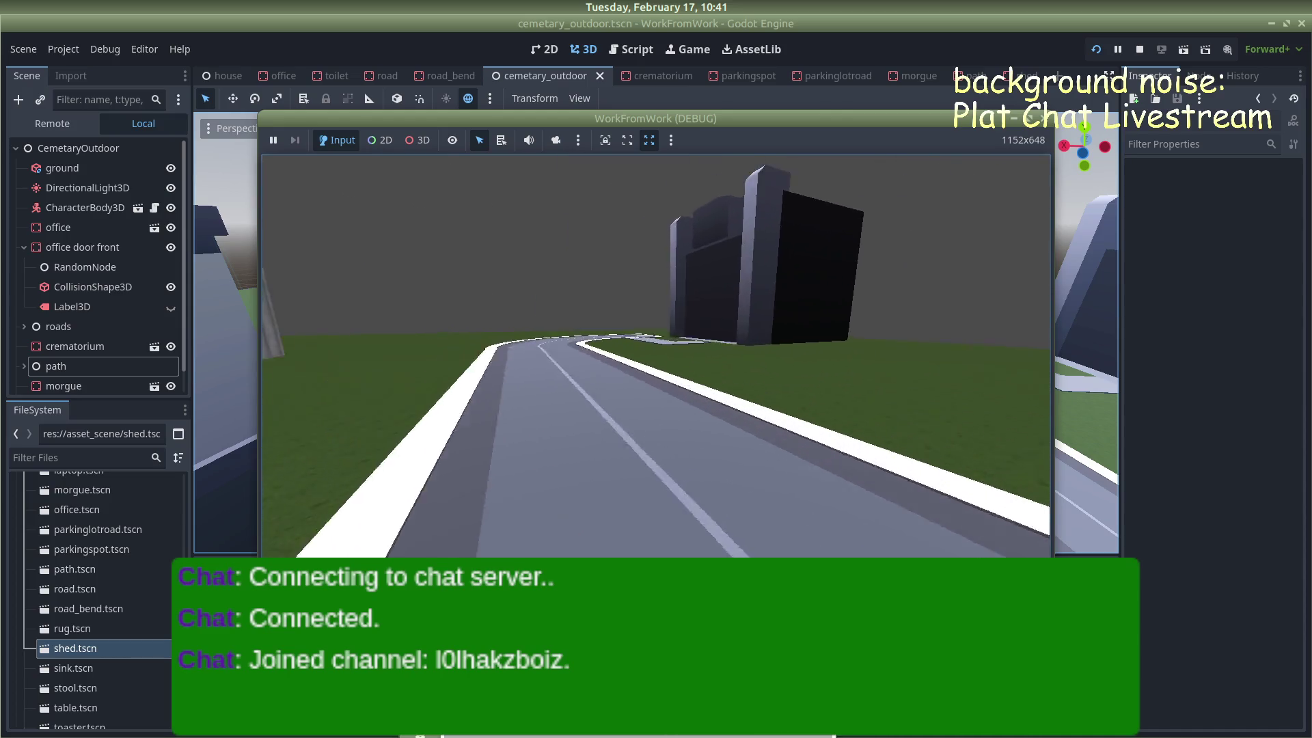
pyautogui.press('w')
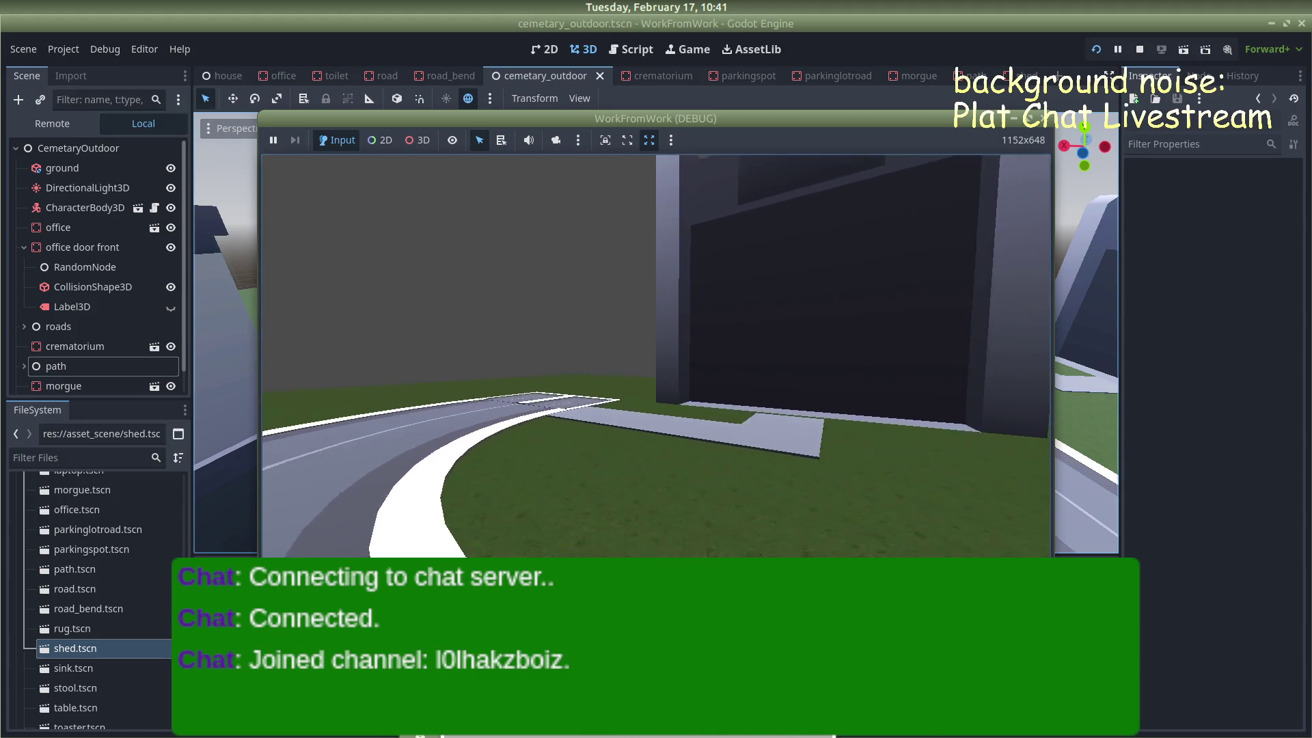
pyautogui.press('w')
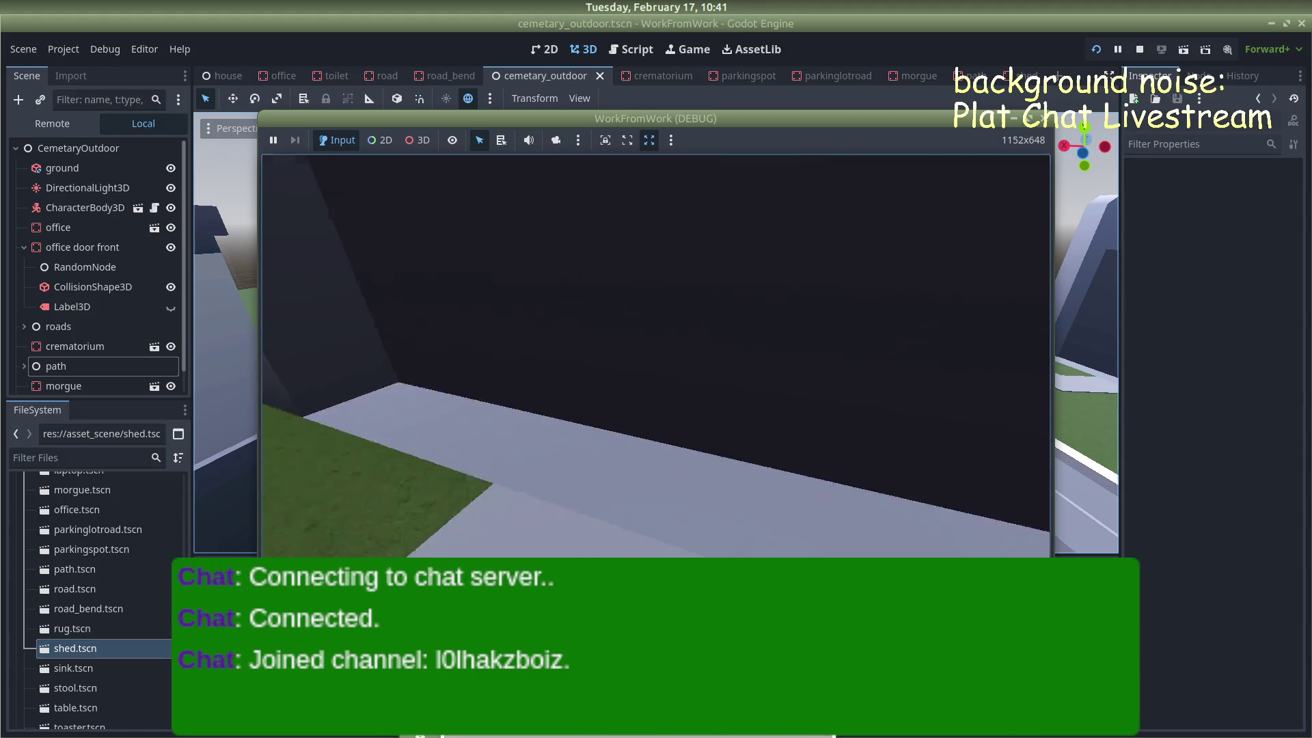
pyautogui.press('w')
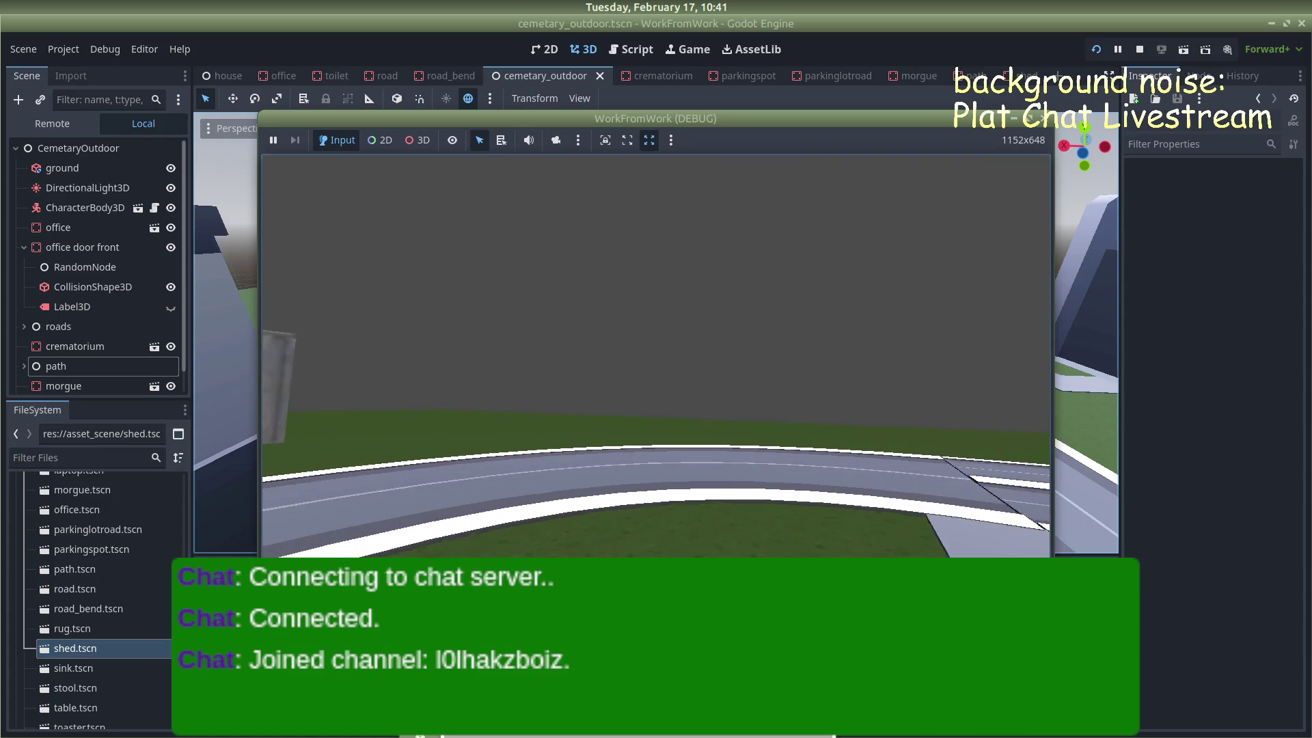
# Walk the curved road to the green-awning building, then stop the game with F8
pyautogui.press('w')
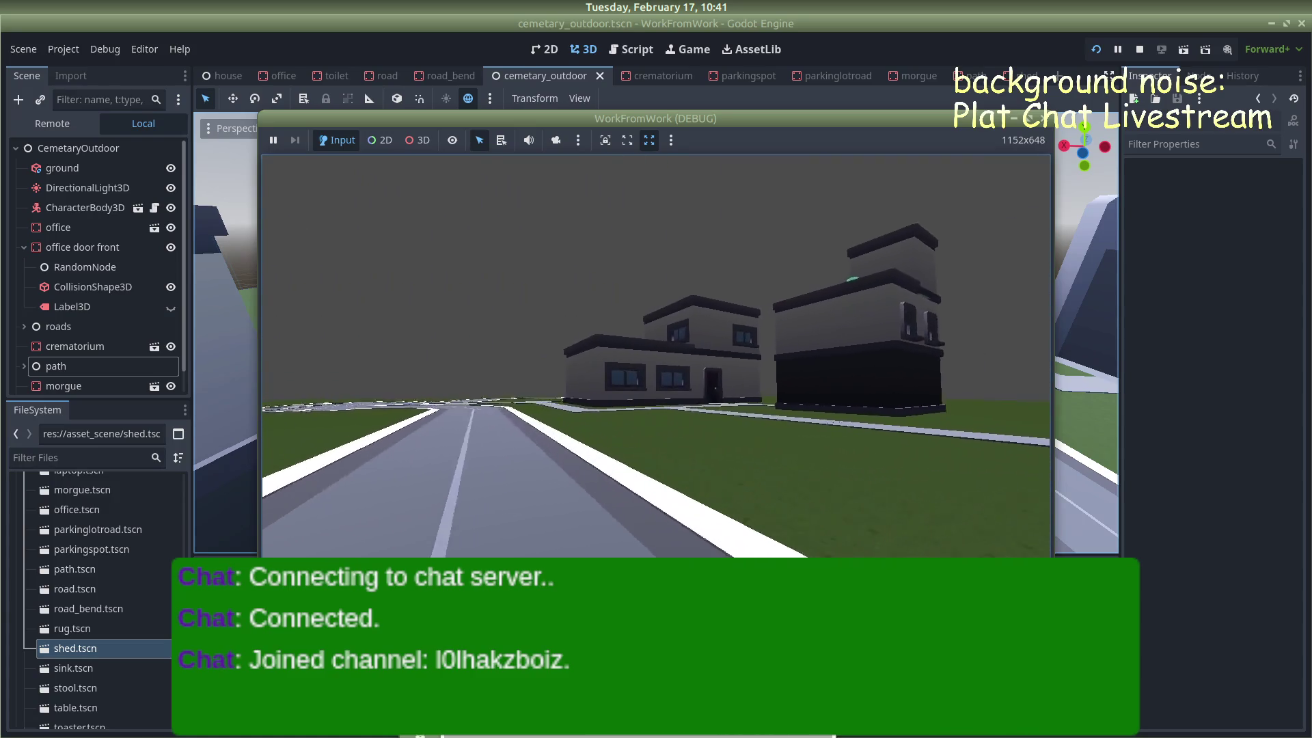
pyautogui.press('w')
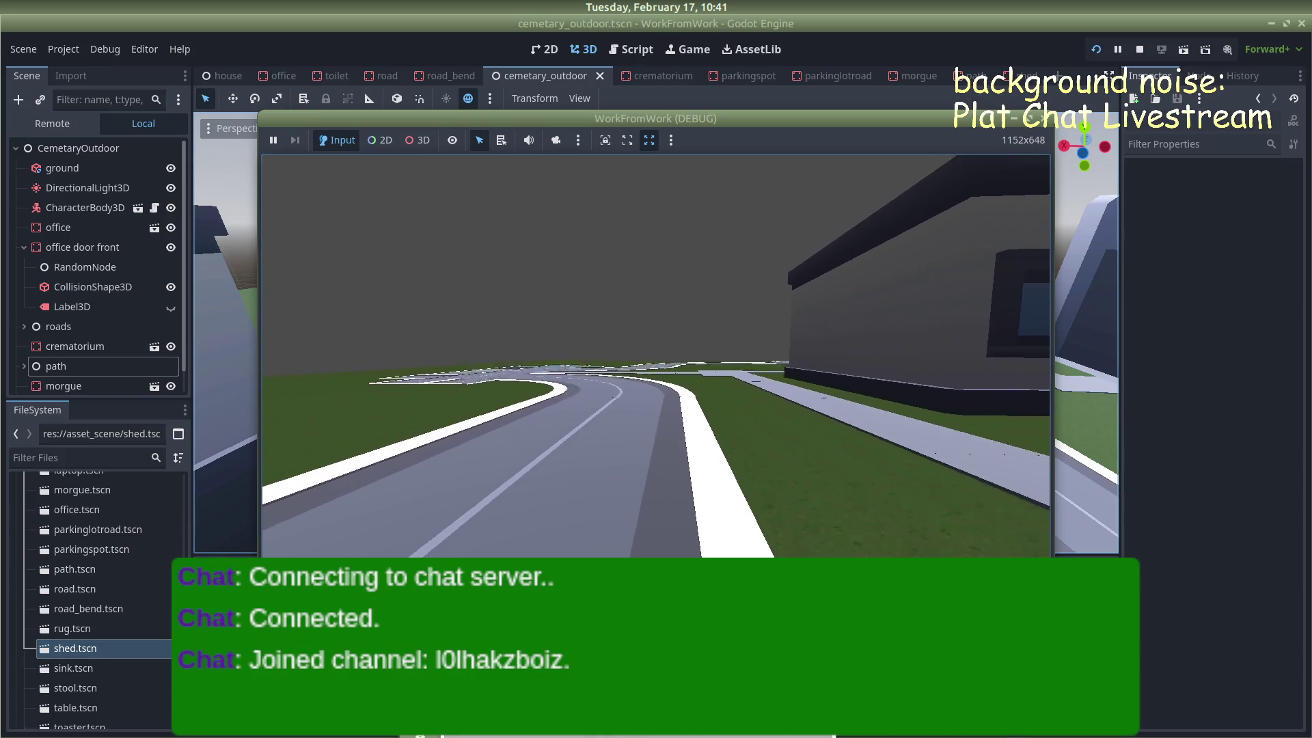
pyautogui.press('w')
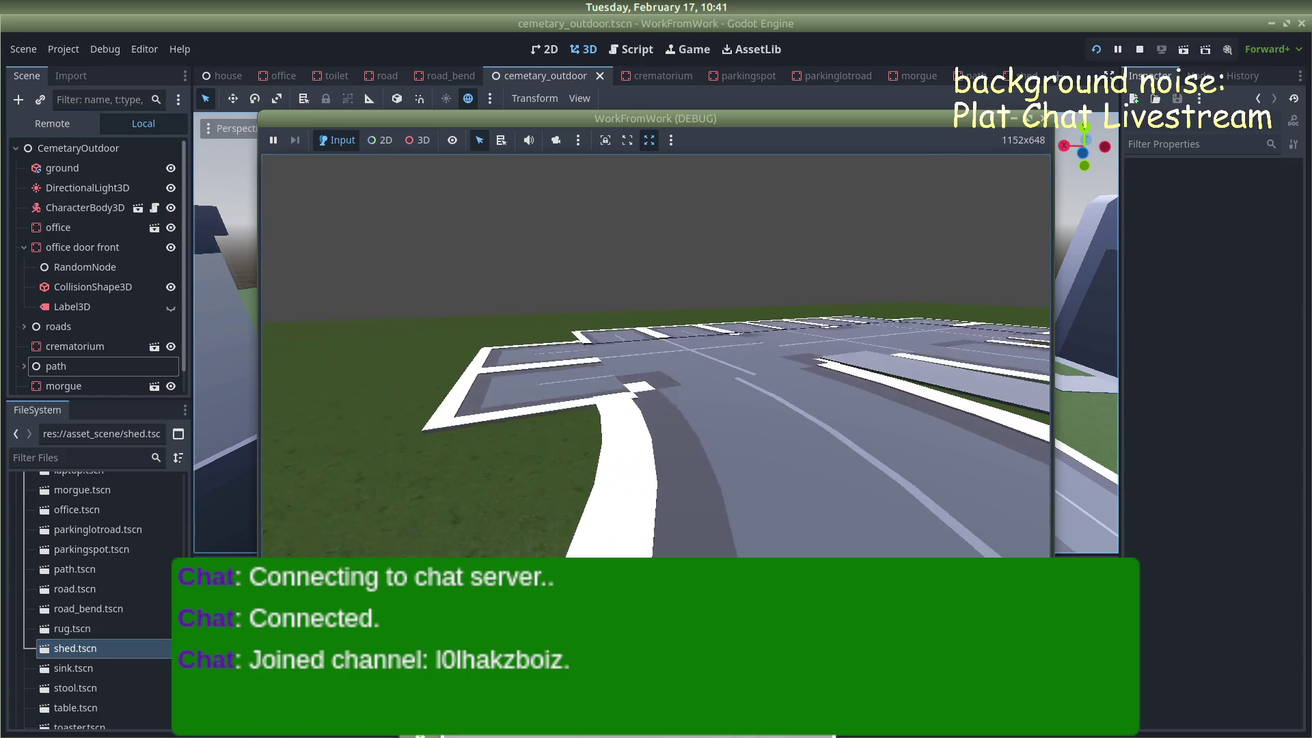
pyautogui.press('w')
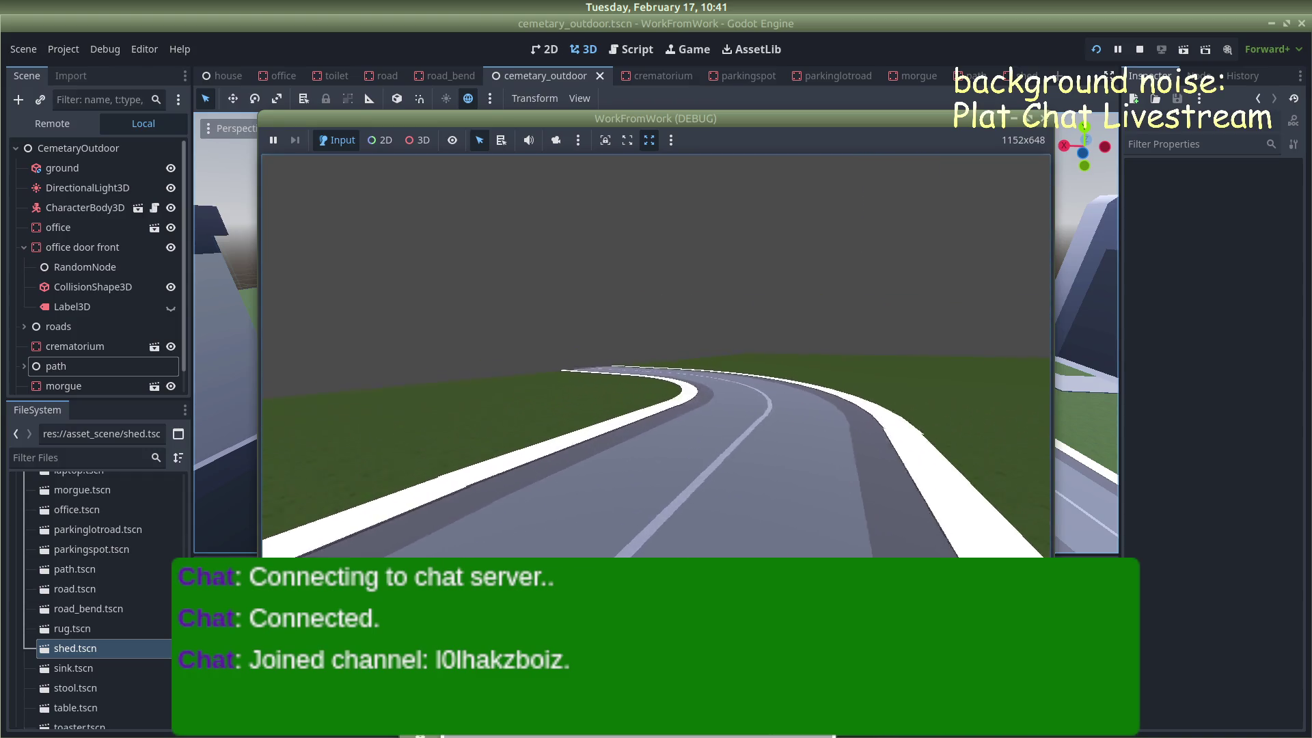
pyautogui.press('w')
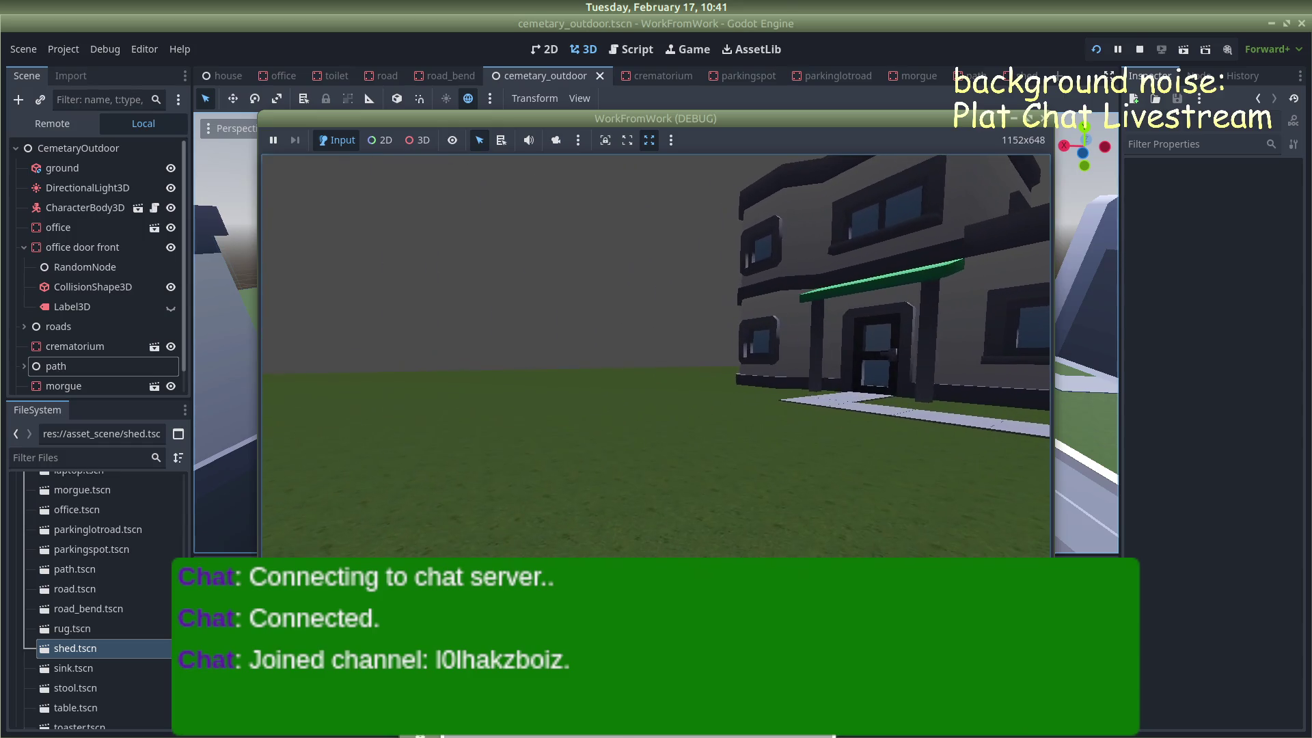
pyautogui.press('w')
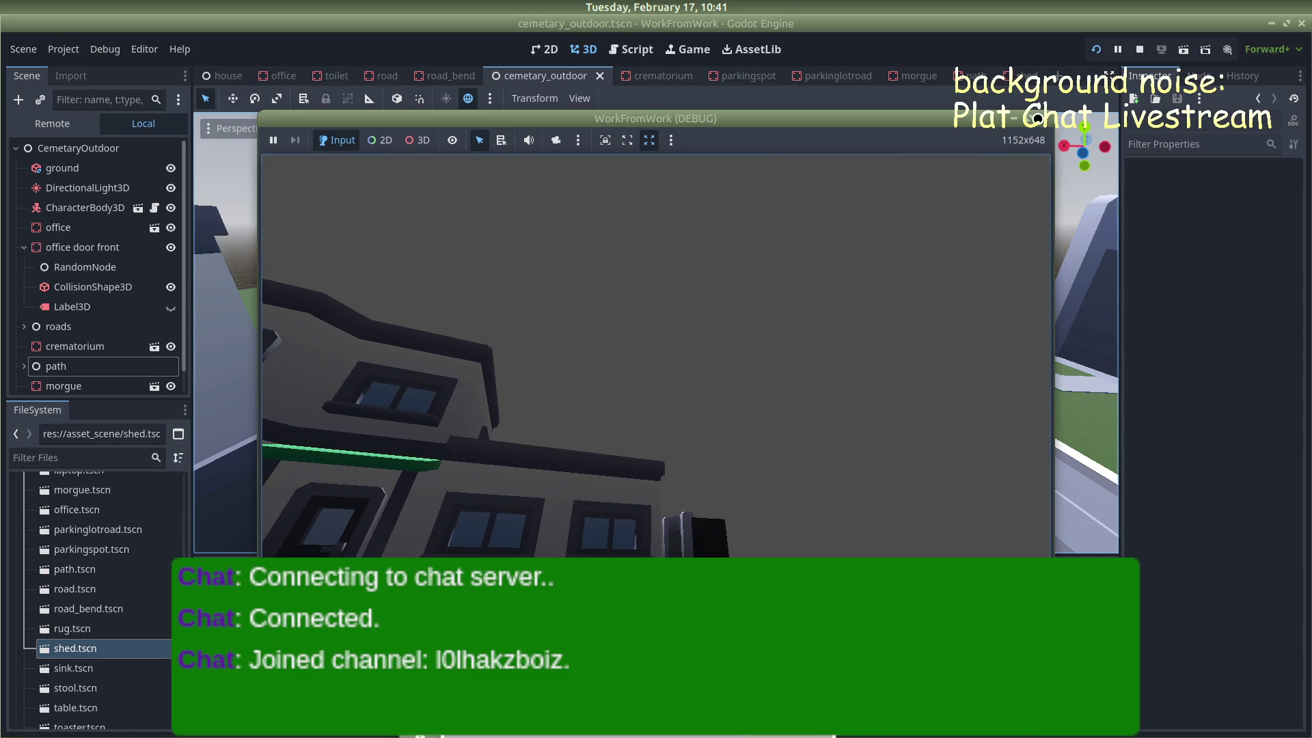
pyautogui.press('F8')
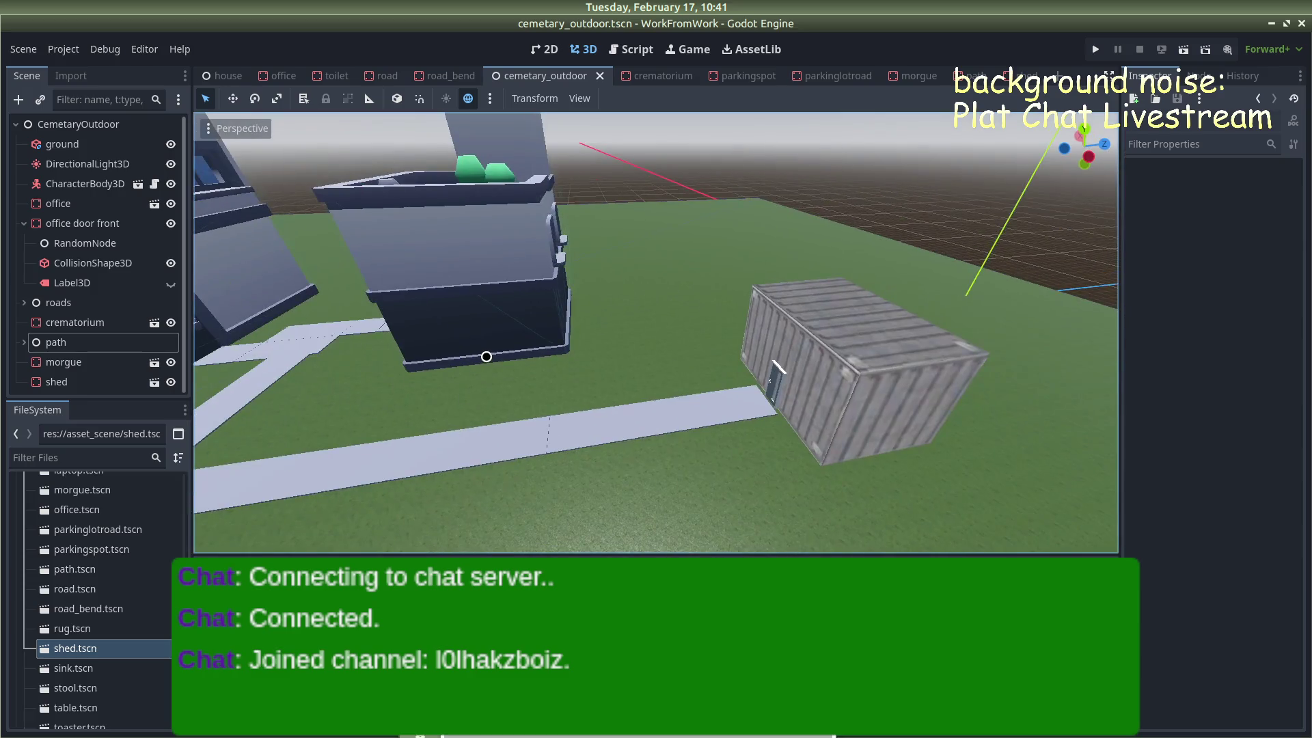
# Orbit and zoom to a low angled overview of the ground, buildings, roads and path
pyautogui.scroll(-10, 751, 357)
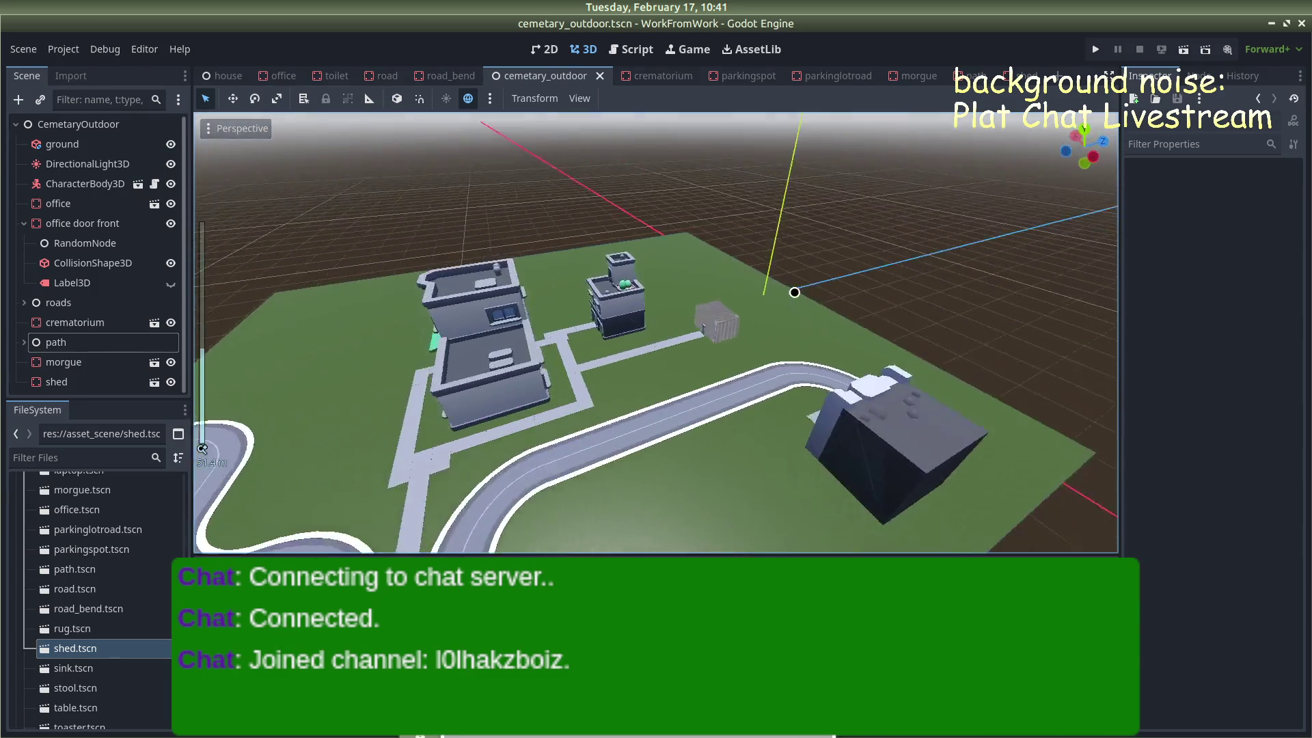
pyautogui.moveTo(594, 381); pyautogui.dragTo(827, 314)
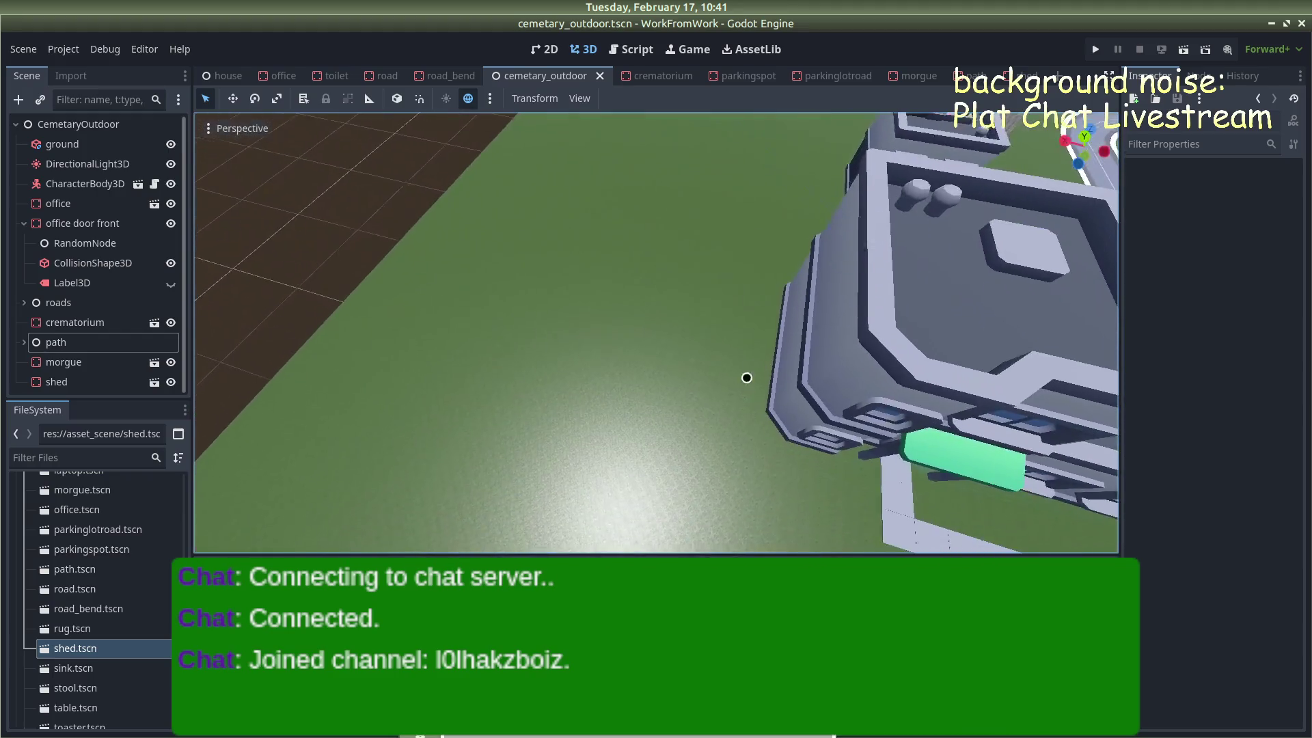
pyautogui.scroll(-10, 794, 326)
pyautogui.moveTo(794, 327)
pyautogui.mouseDown()
pyautogui.moveTo(771, 231)
pyautogui.moveTo(943, 198)
pyautogui.moveTo(577, 264)
pyautogui.moveTo(704, 255)
pyautogui.mouseUp()
pyautogui.scroll(3, 670, 258)
pyautogui.scroll(-3, 660, 260)
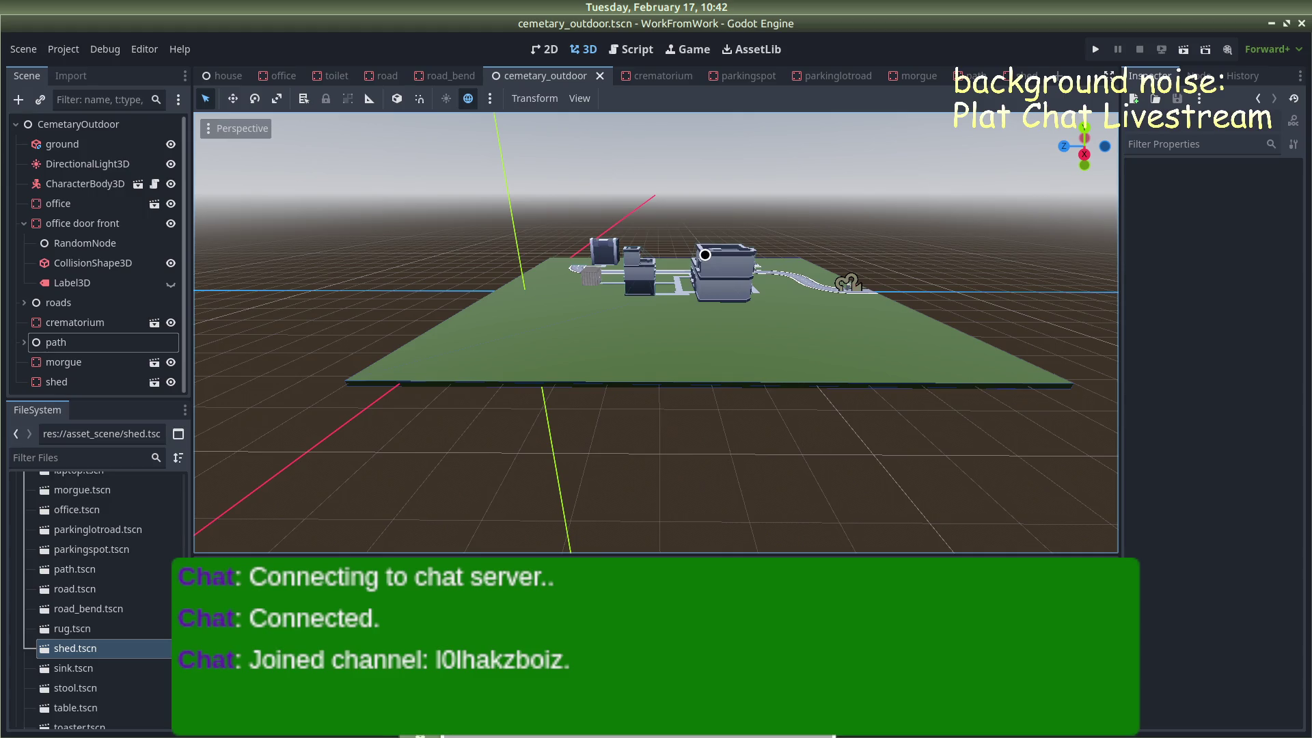
pyautogui.hotkey('alt', 'Tab')
pyautogui.hotkey('alt', 'Tab')
pyautogui.hotkey('alt', 'Tab')
pyautogui.hotkey('alt', 'Tab')
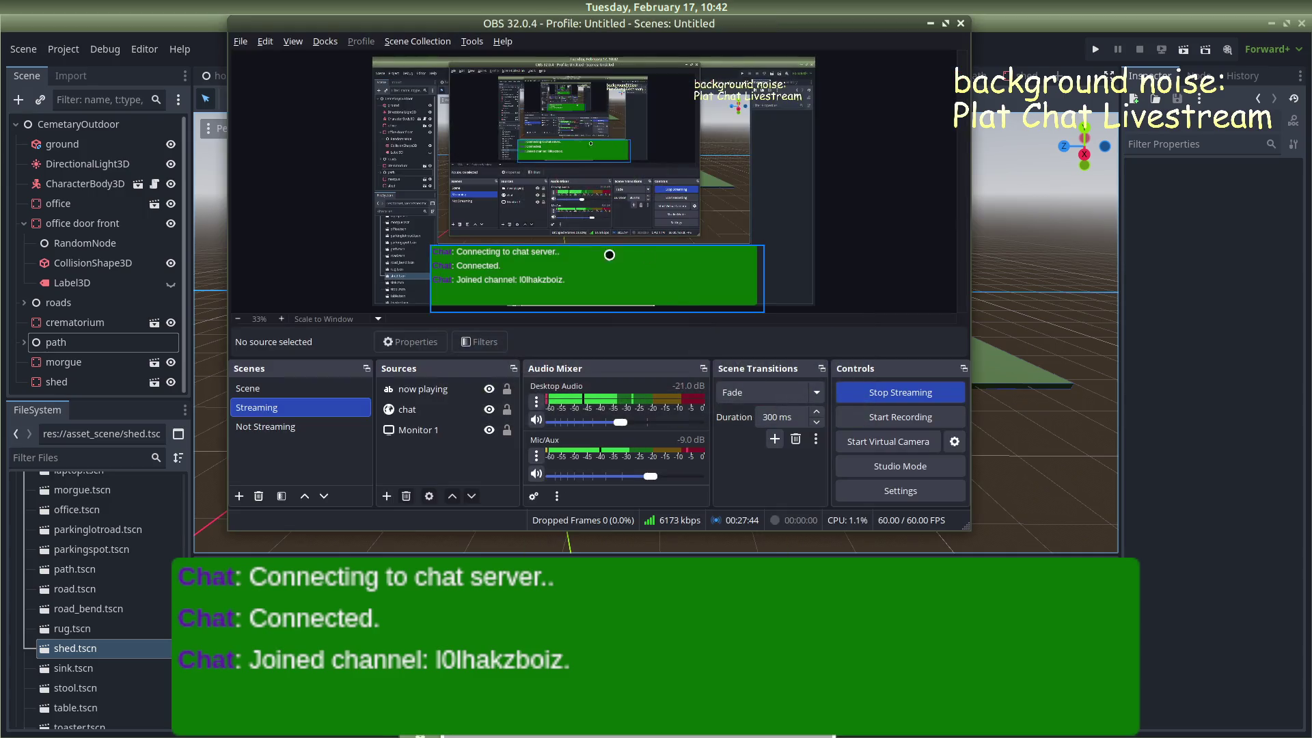
# Switch the OBS stream to the AFK holding scene, then return to Godot after the break
pyautogui.click(296, 433)
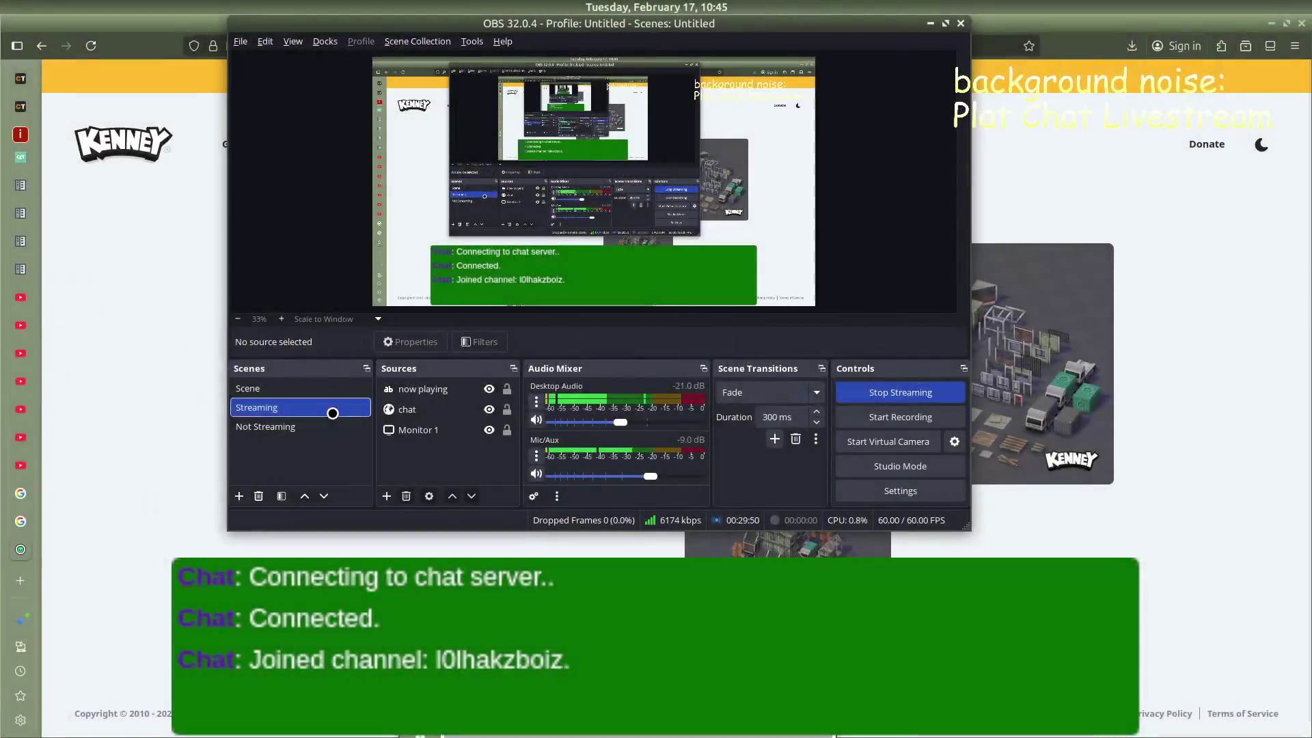
pyautogui.hotkey('alt', 'Tab')
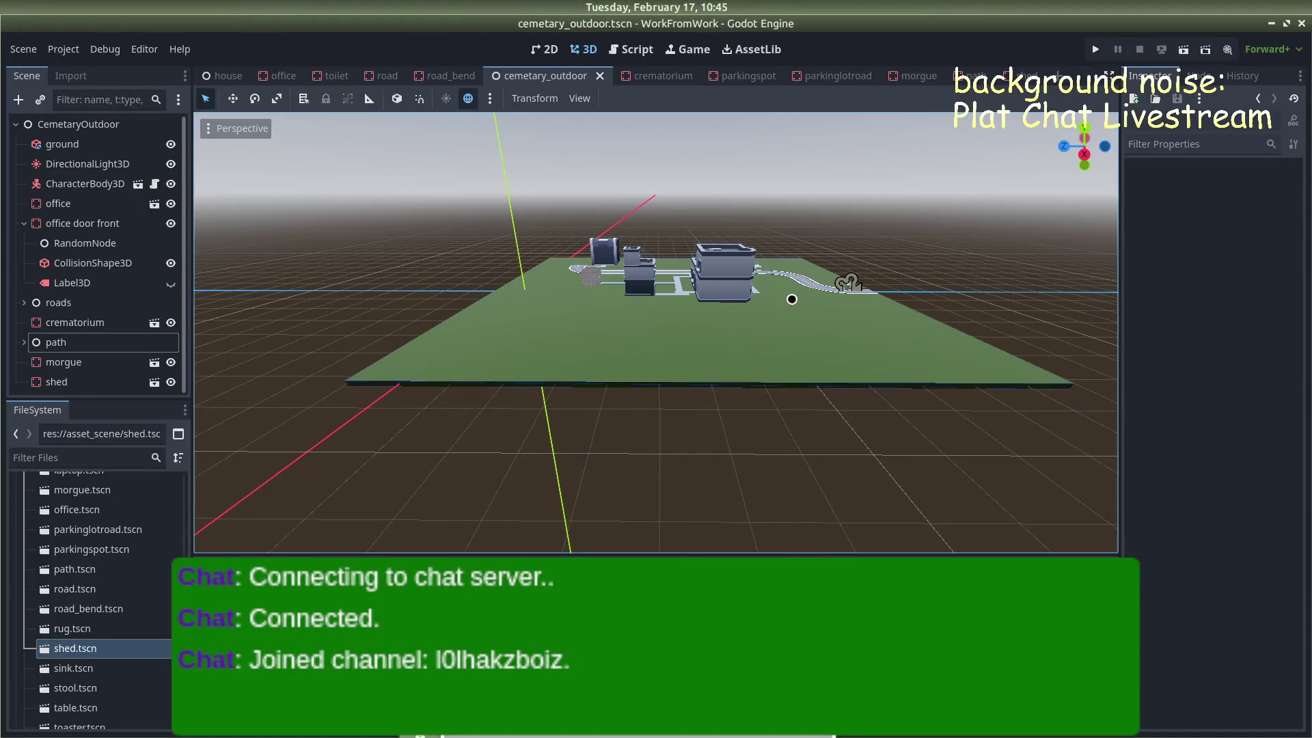
# Zoom in and orbit the 3D view toward the cemetery buildings
pyautogui.scroll(5, 606, 346)
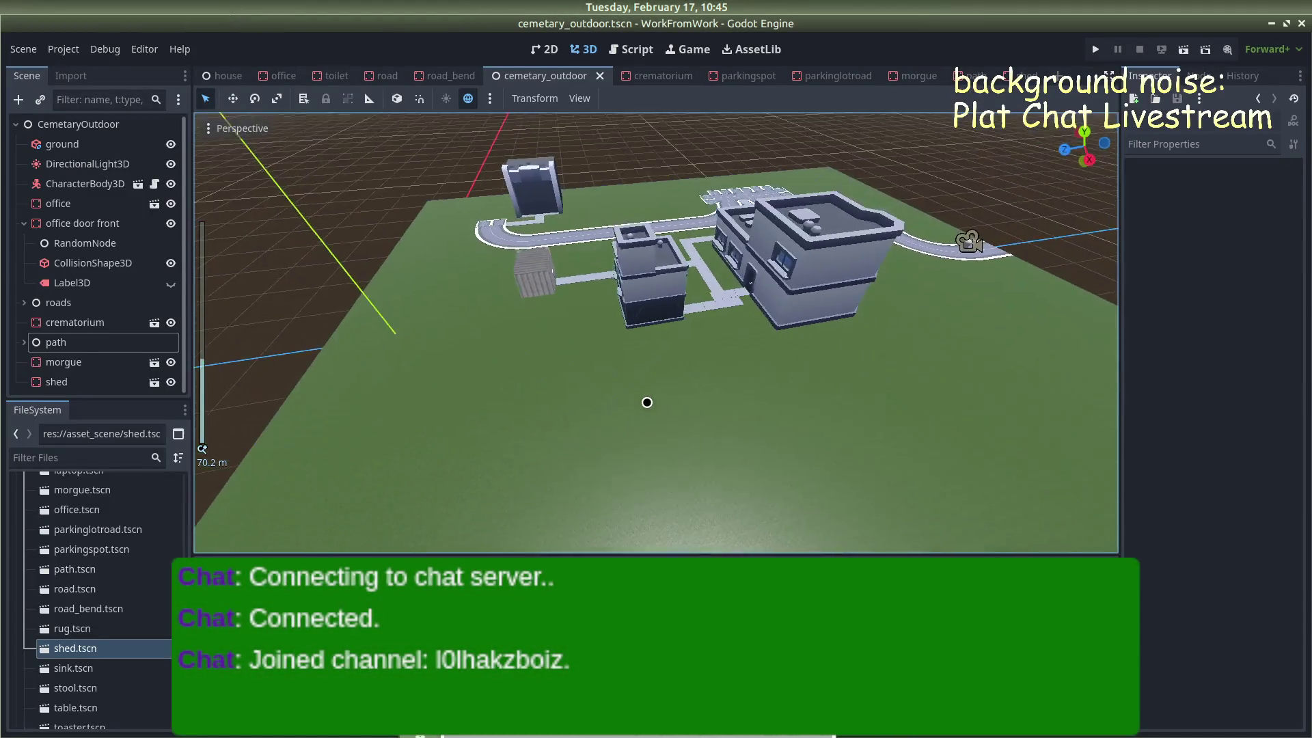
pyautogui.moveTo(647, 402); pyautogui.dragTo(817, 371)
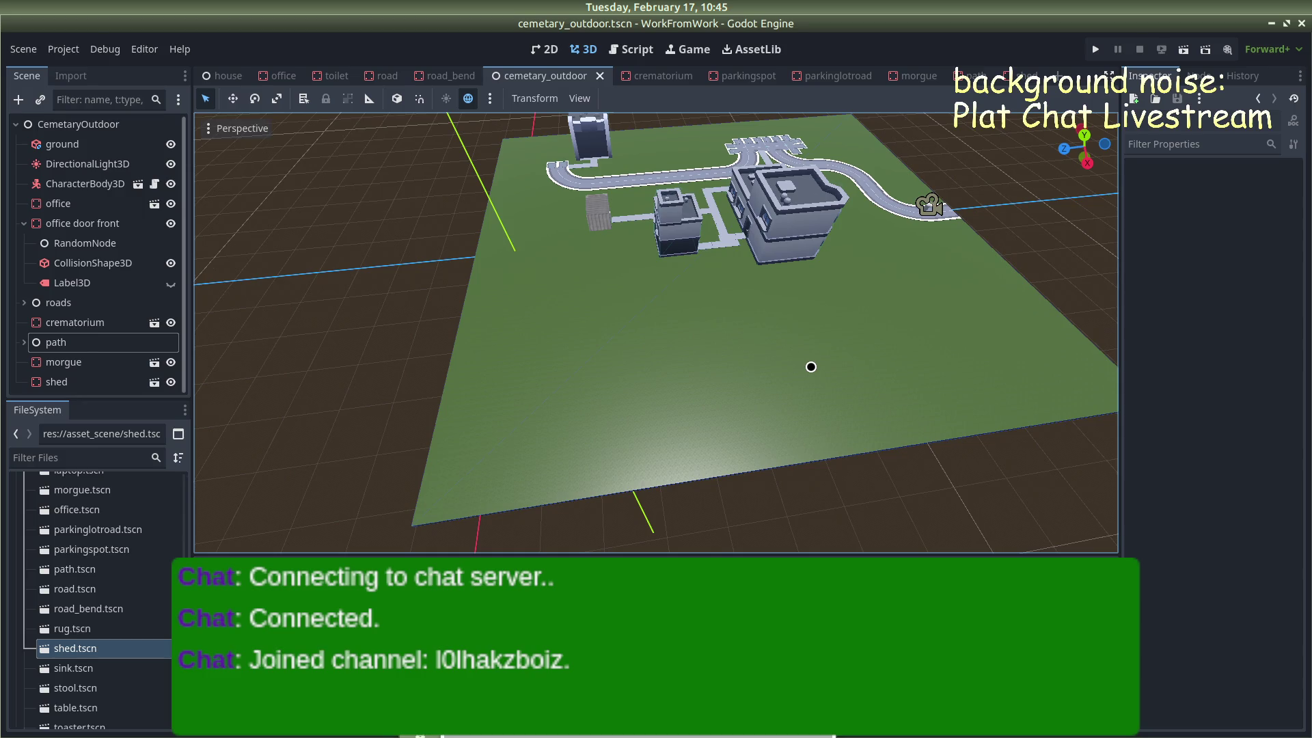
pyautogui.scroll(-3, 103, 711)
# Scroll up the FileSystem dock and collapse the kenney_furniture-kit folder
pyautogui.scroll(10, 60, 645)
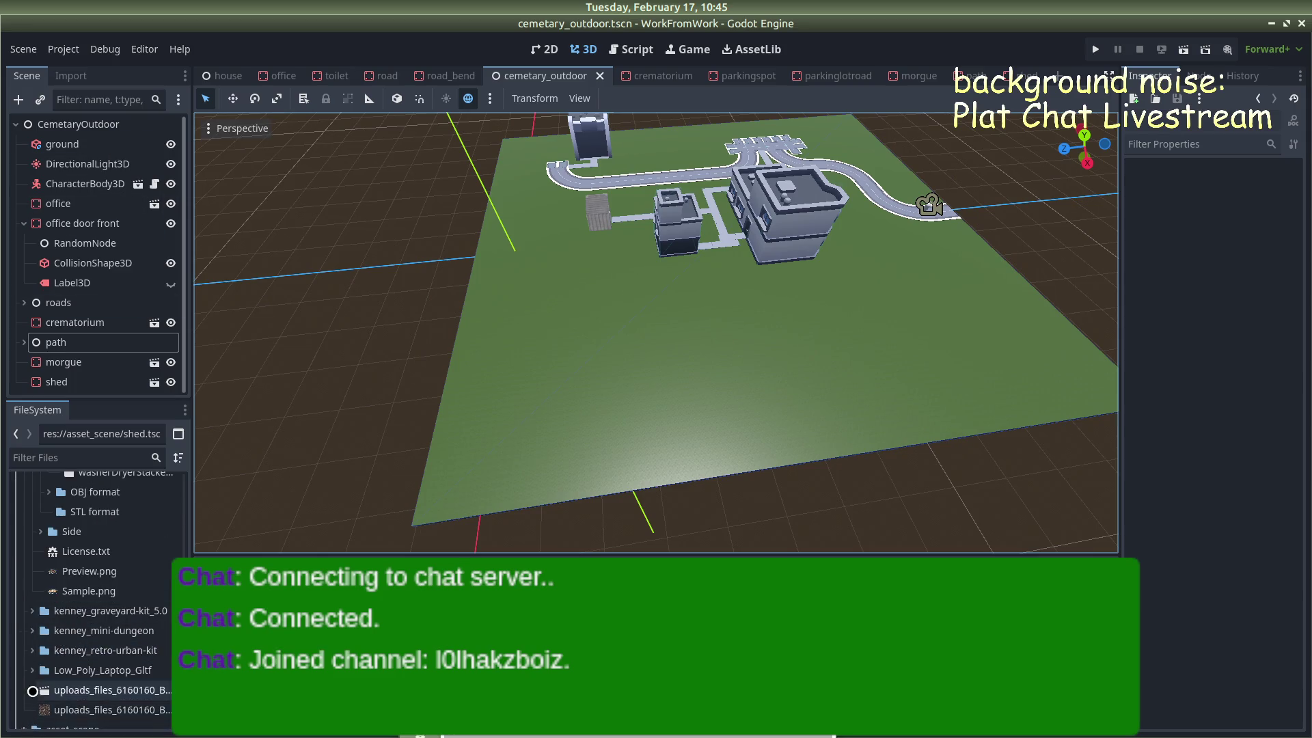
pyautogui.scroll(5, 27, 643)
pyautogui.scroll(10, 26, 643)
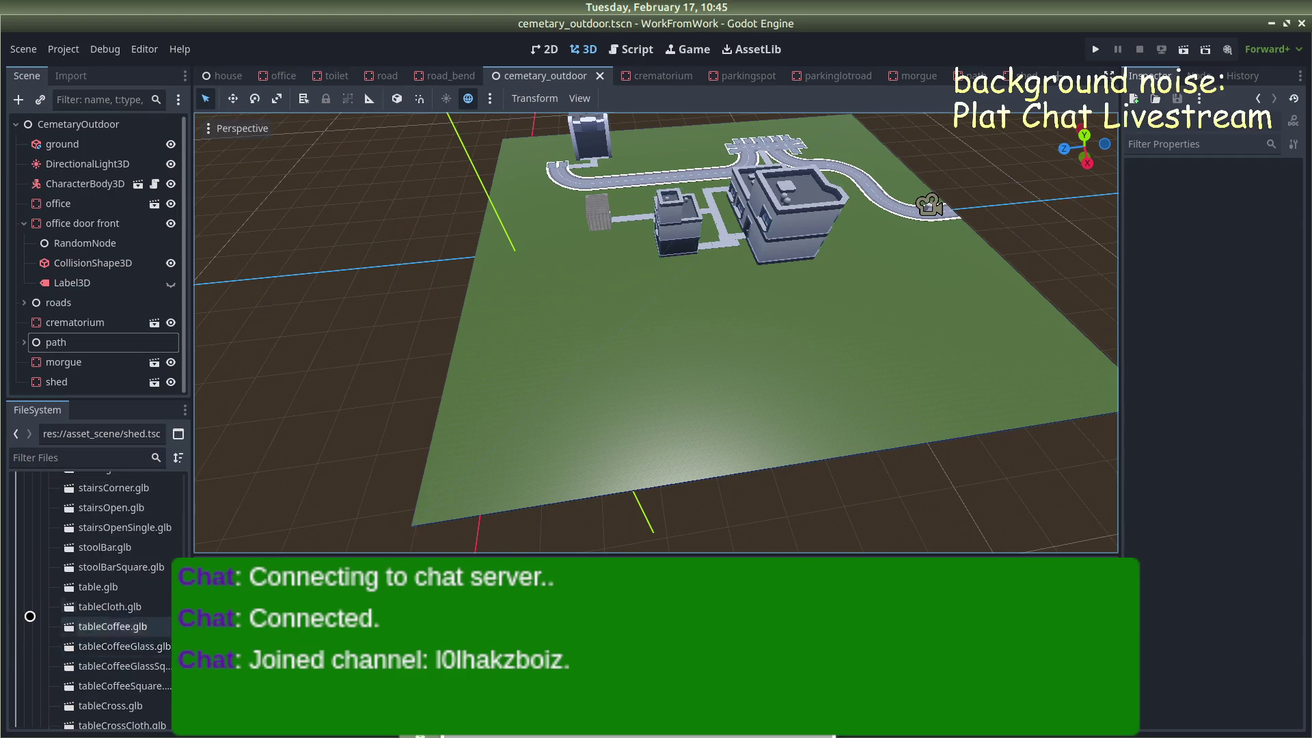
pyautogui.scroll(15, 30, 614)
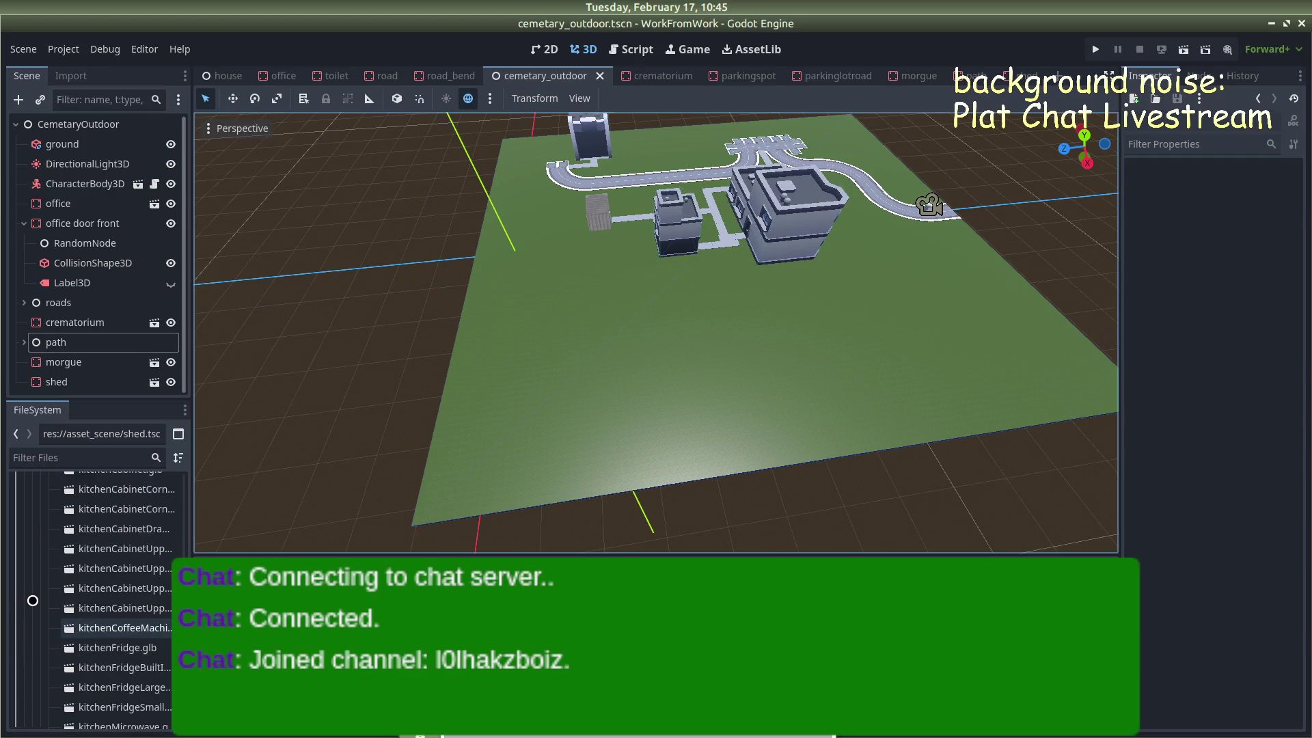
pyautogui.scroll(15, 32, 600)
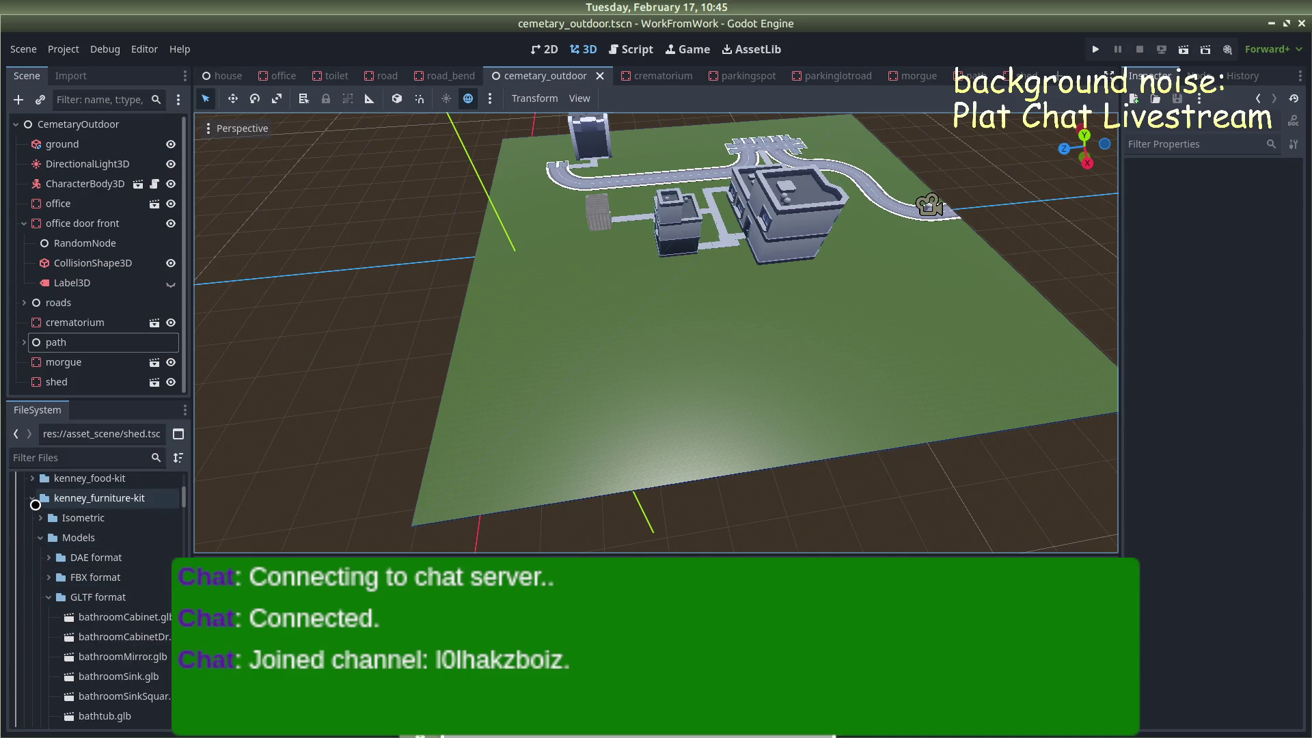
pyautogui.click(32, 498)
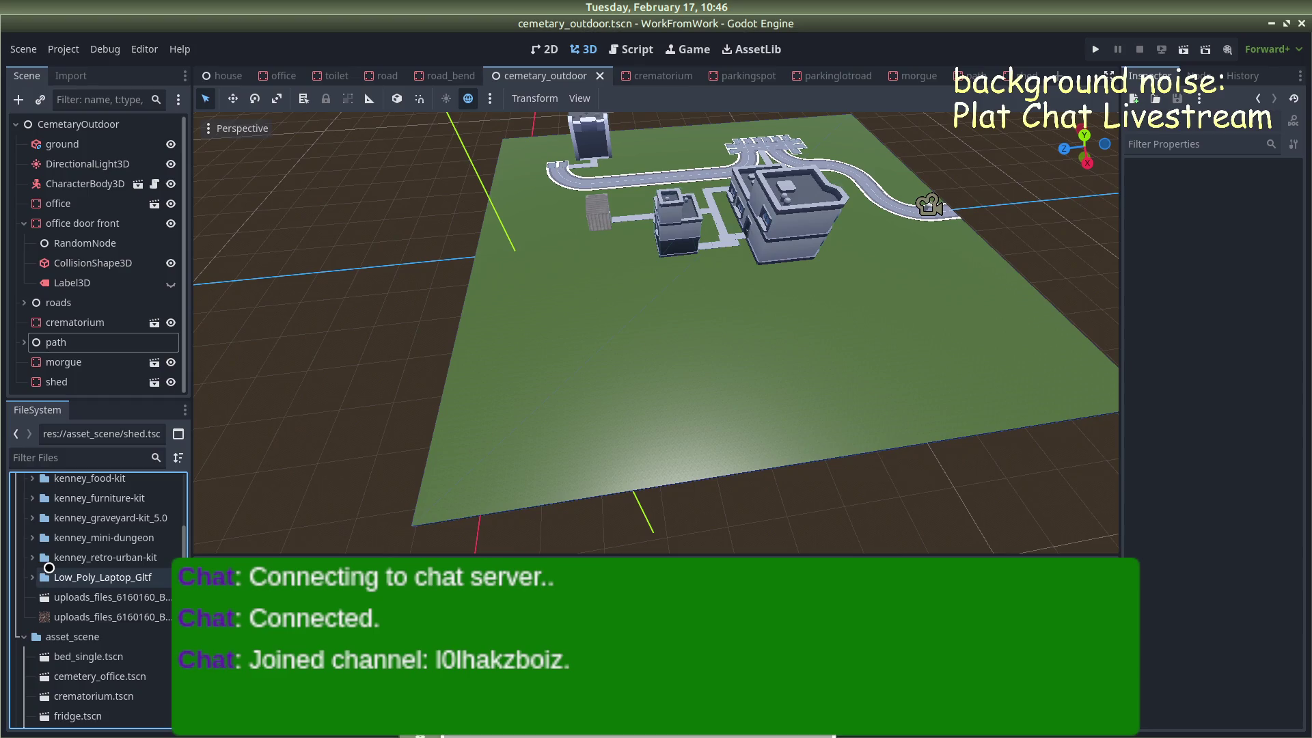
# Expand kenney_graveyard-kit_5.0's GLB format models and scroll down to the iron-fence files
pyautogui.scroll(5, 54, 566)
pyautogui.click(32, 612)
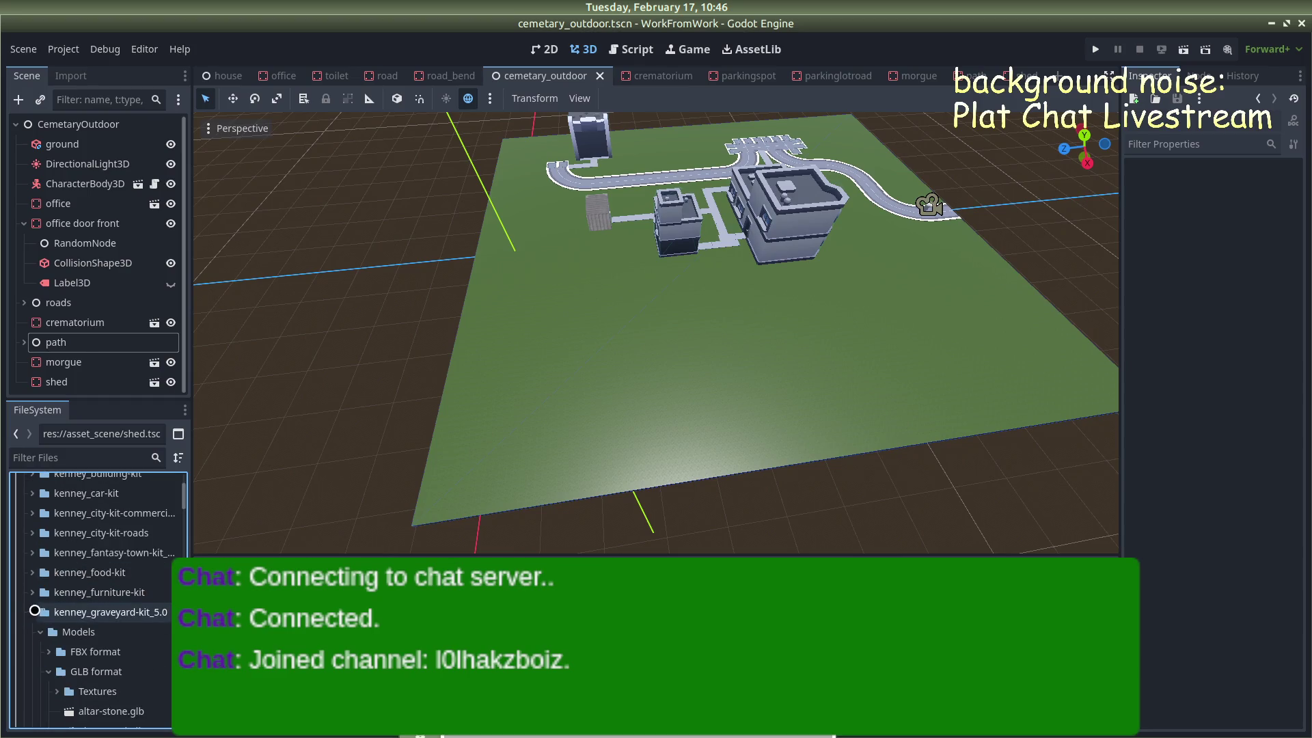
pyautogui.scroll(-3, 90, 609)
pyautogui.click(48, 609)
pyautogui.click(57, 609)
pyautogui.scroll(-10, 103, 610)
pyautogui.scroll(-8, 103, 611)
pyautogui.scroll(-5, 95, 649)
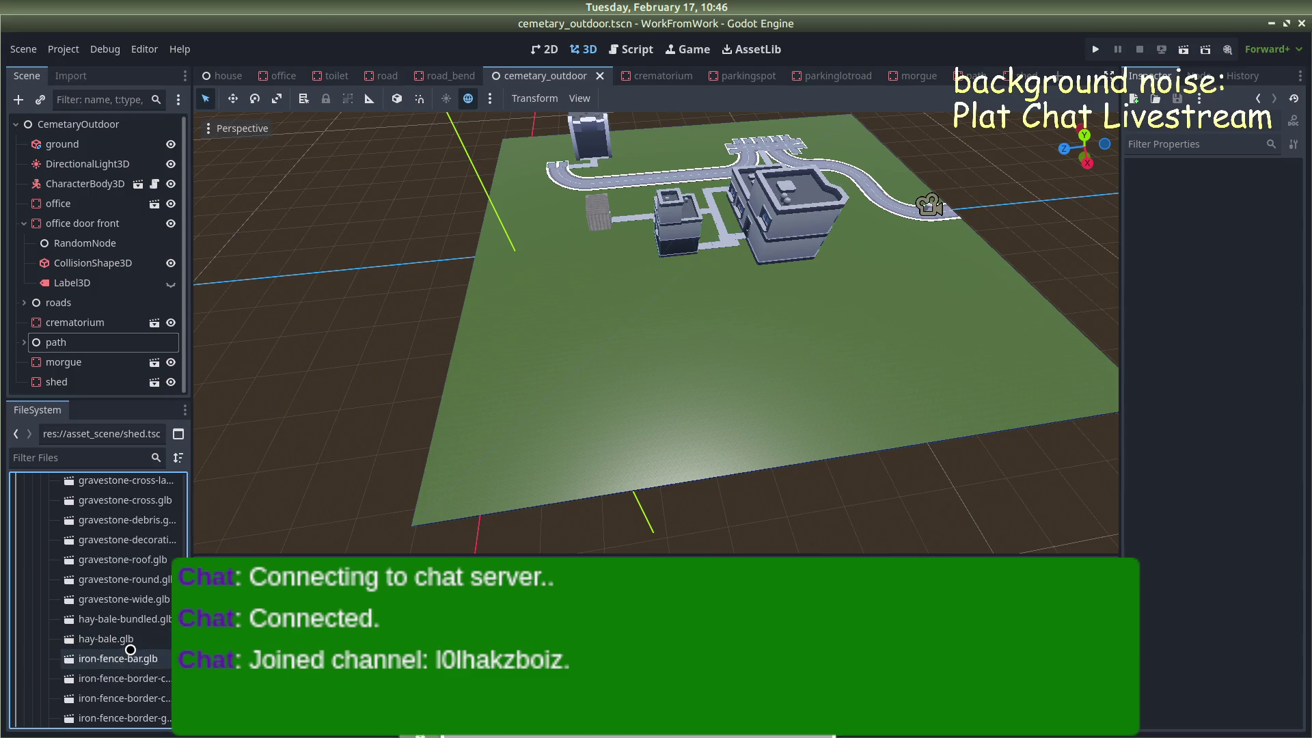
pyautogui.scroll(-3, 130, 650)
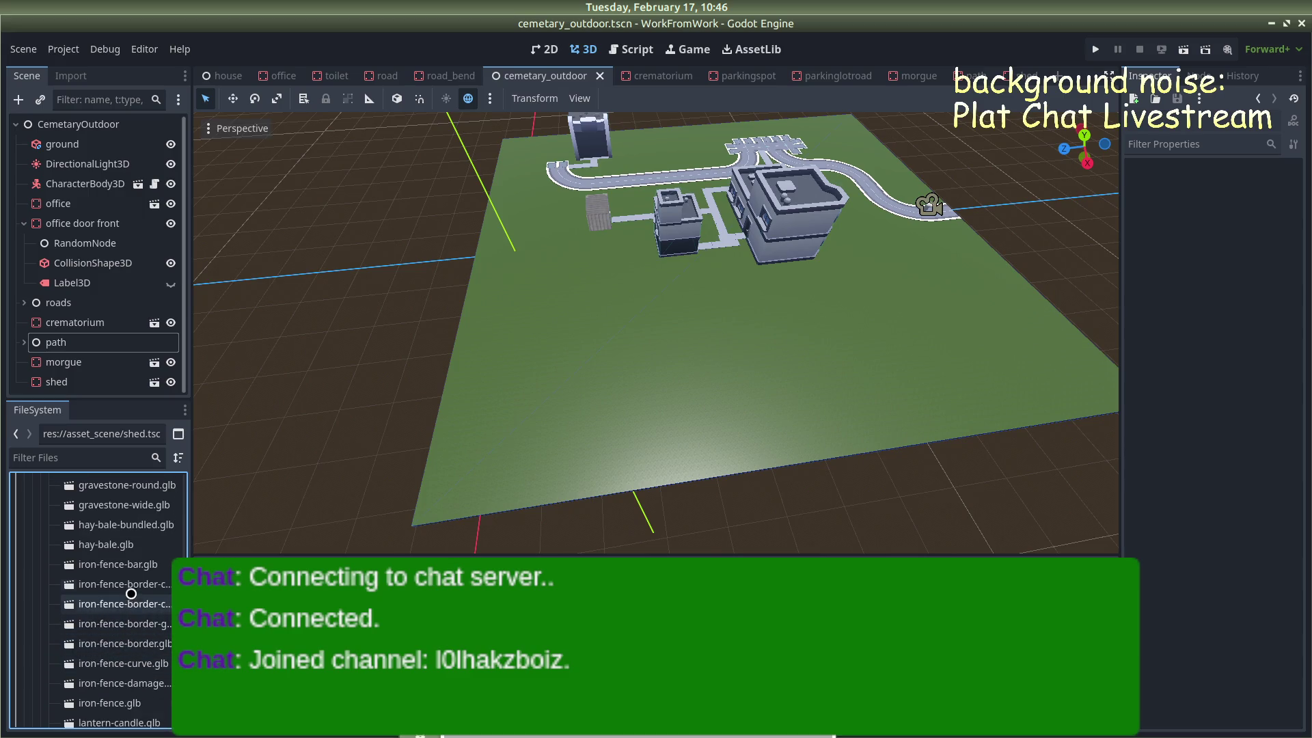
pyautogui.doubleClick(115, 565)
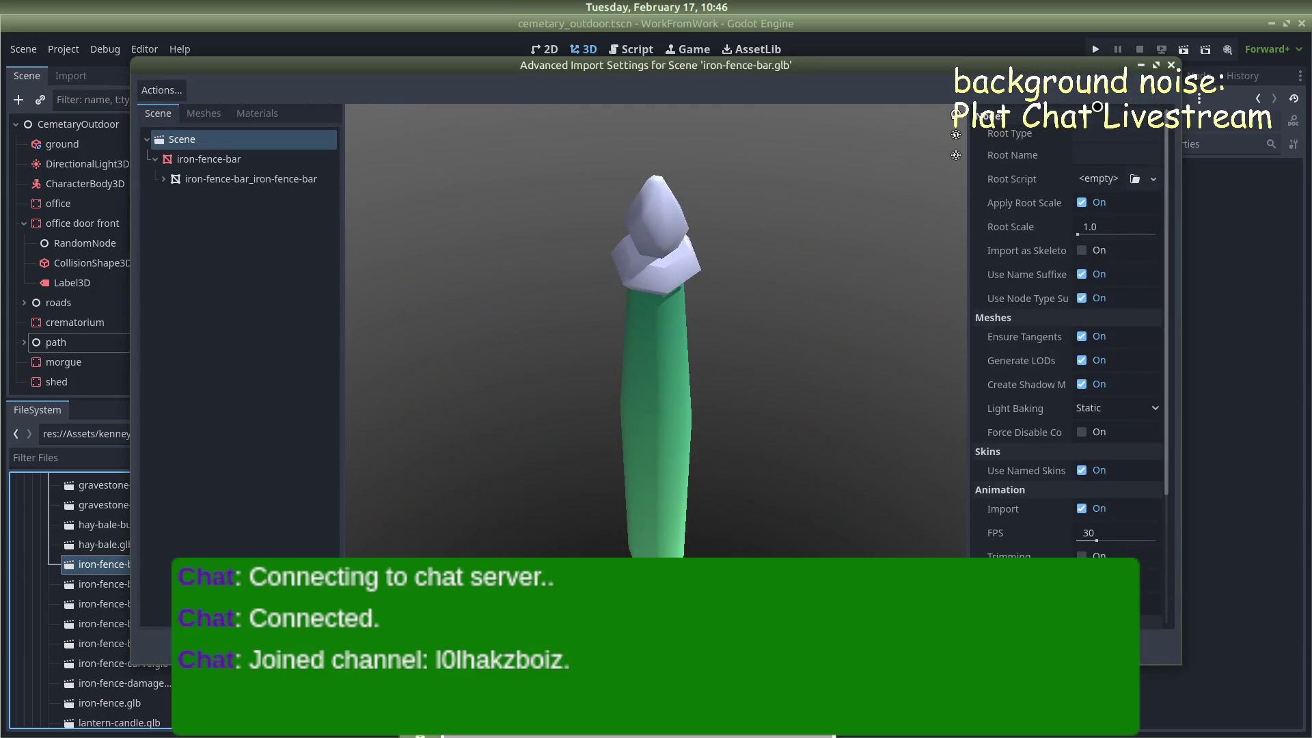
pyautogui.click(1170, 65)
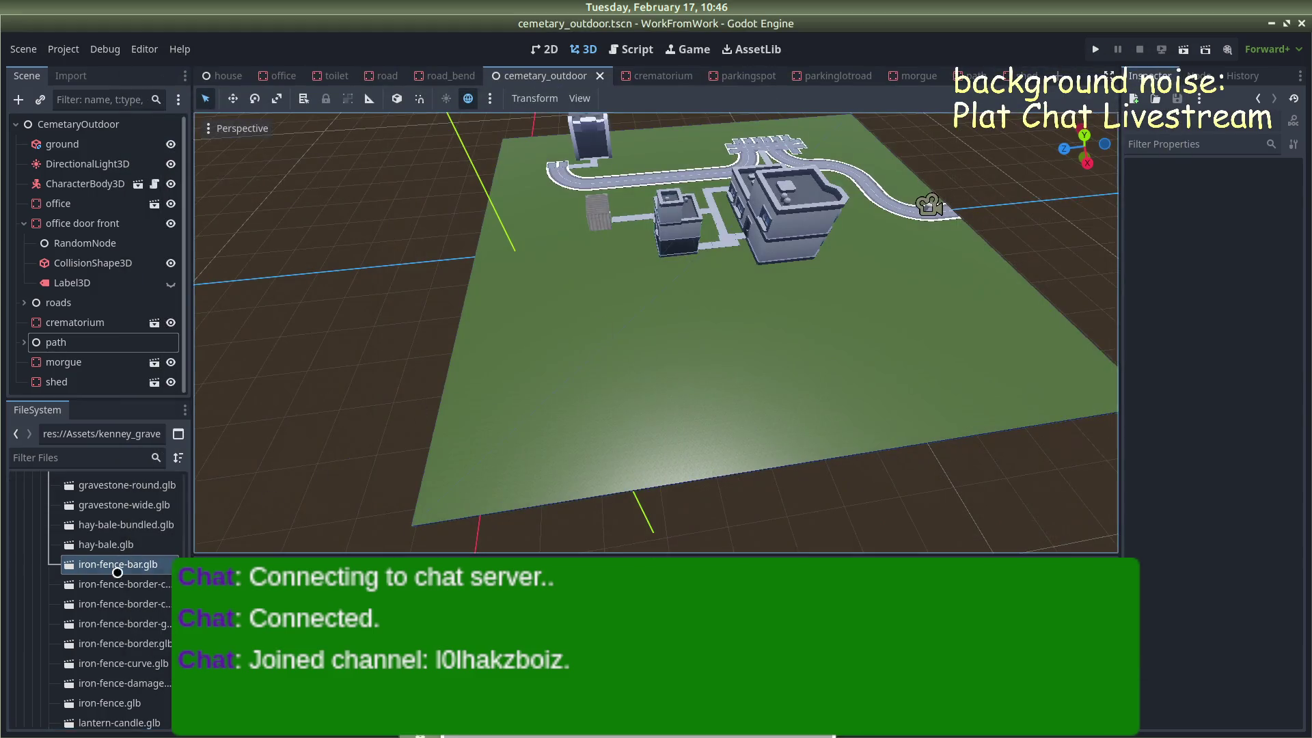
pyautogui.doubleClick(113, 578)
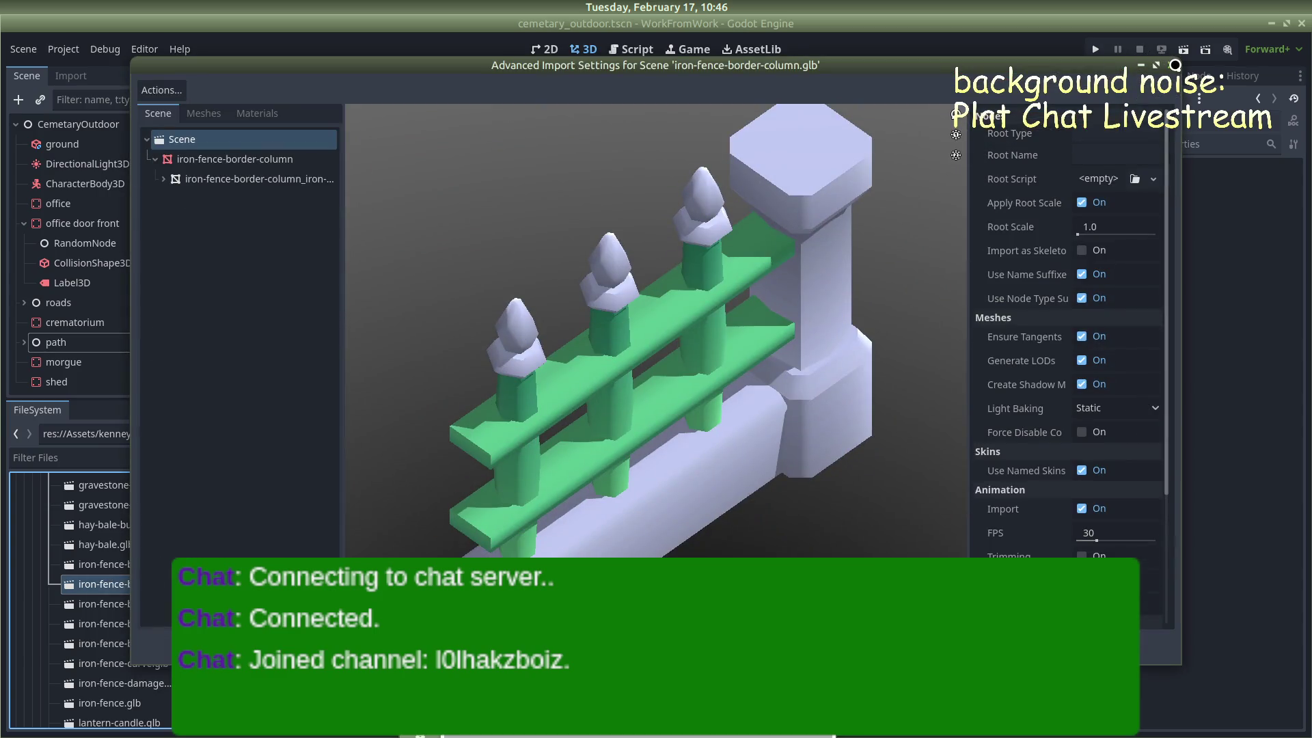
pyautogui.click(1174, 64)
pyautogui.click(82, 603)
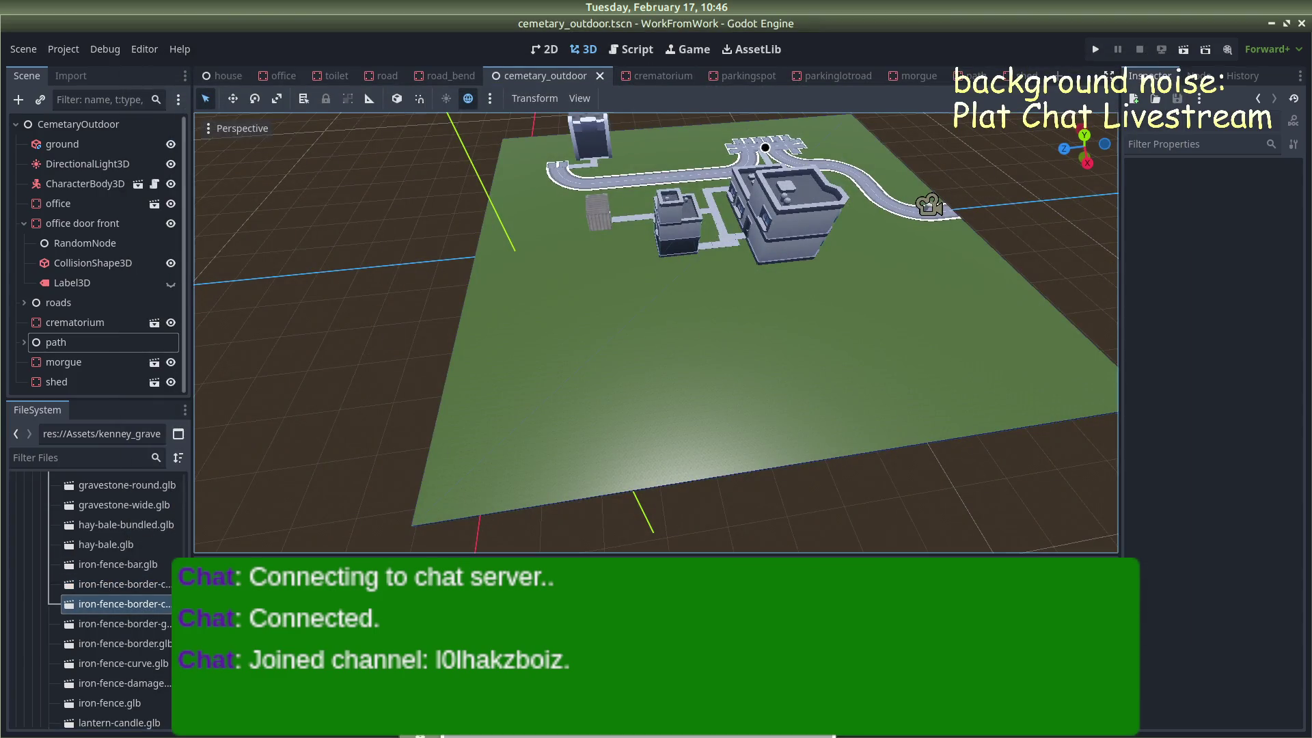
pyautogui.doubleClick(110, 603)
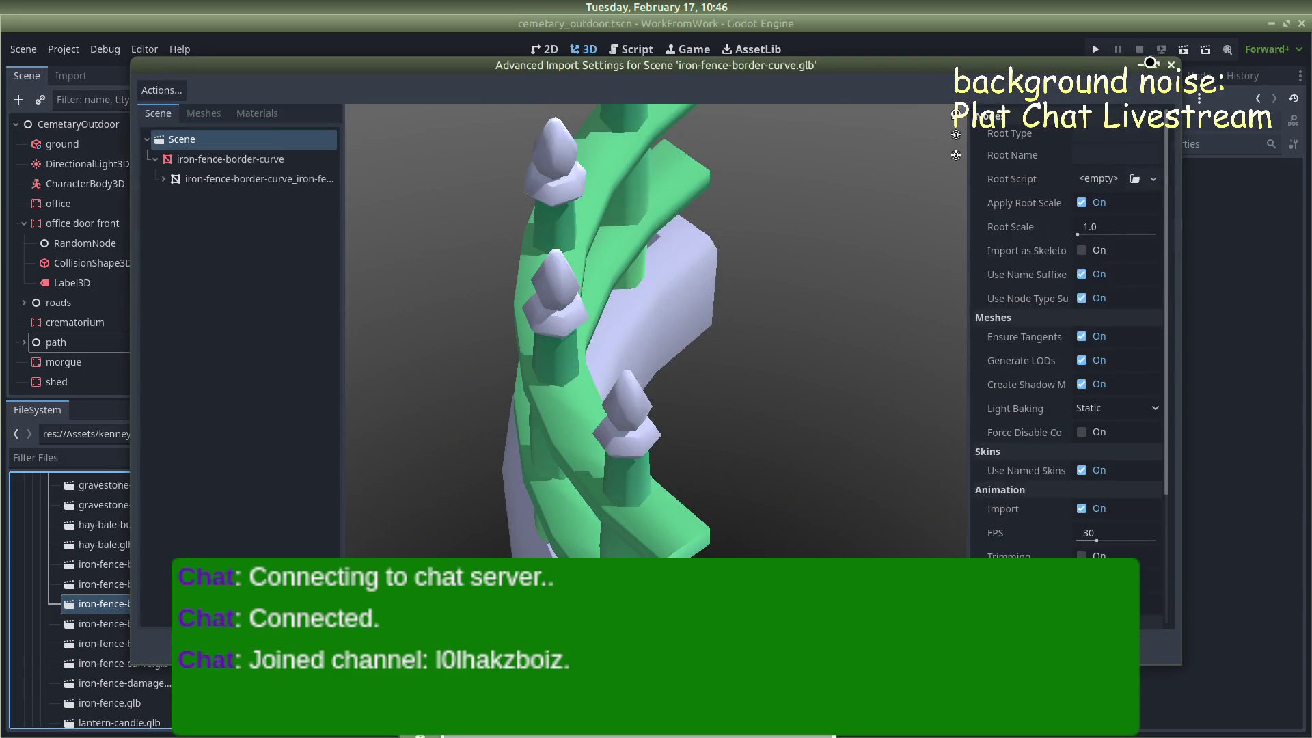
pyautogui.click(1171, 65)
pyautogui.doubleClick(102, 623)
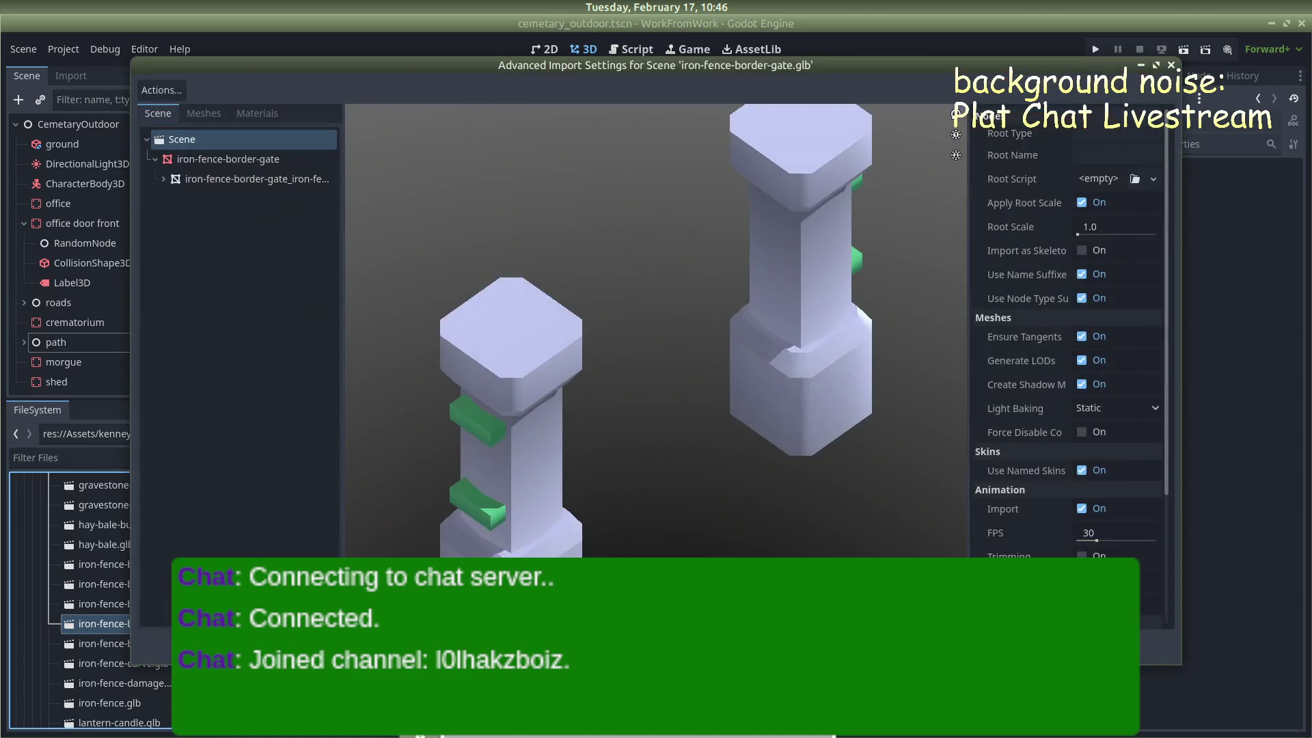
pyautogui.click(1171, 65)
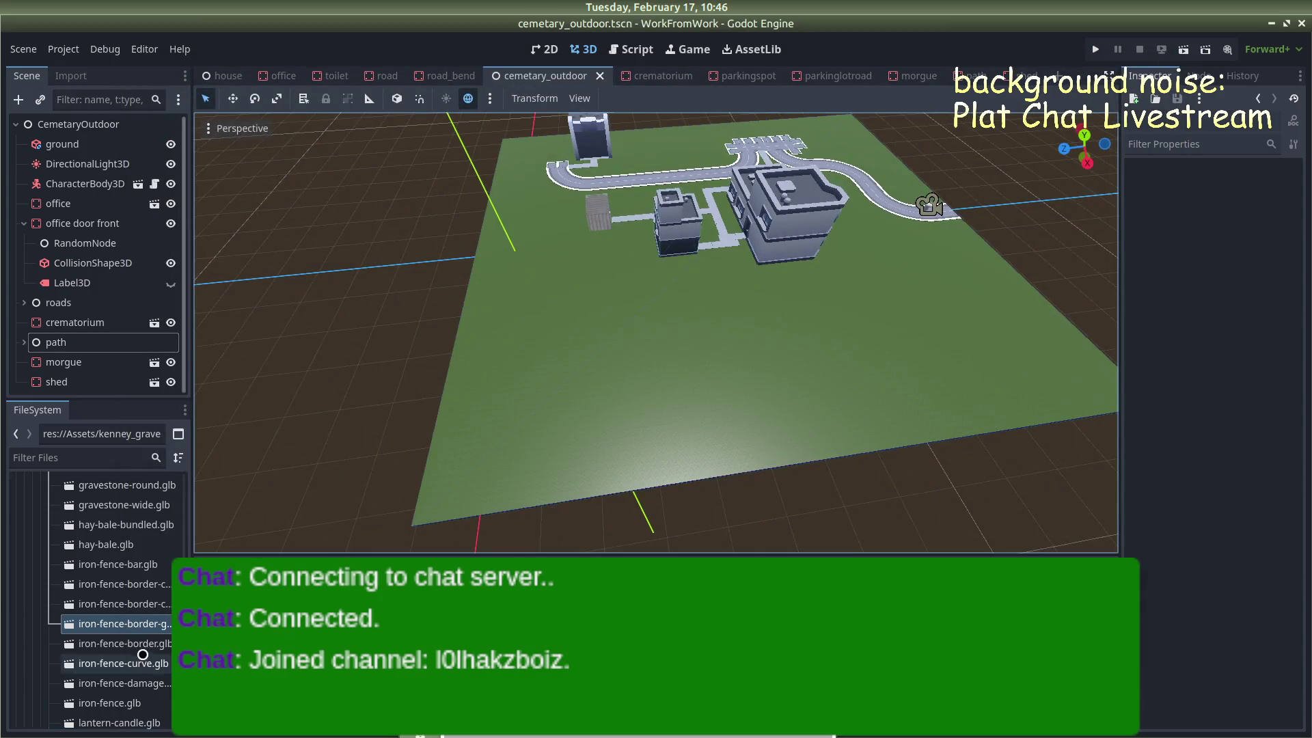
pyautogui.doubleClick(137, 644)
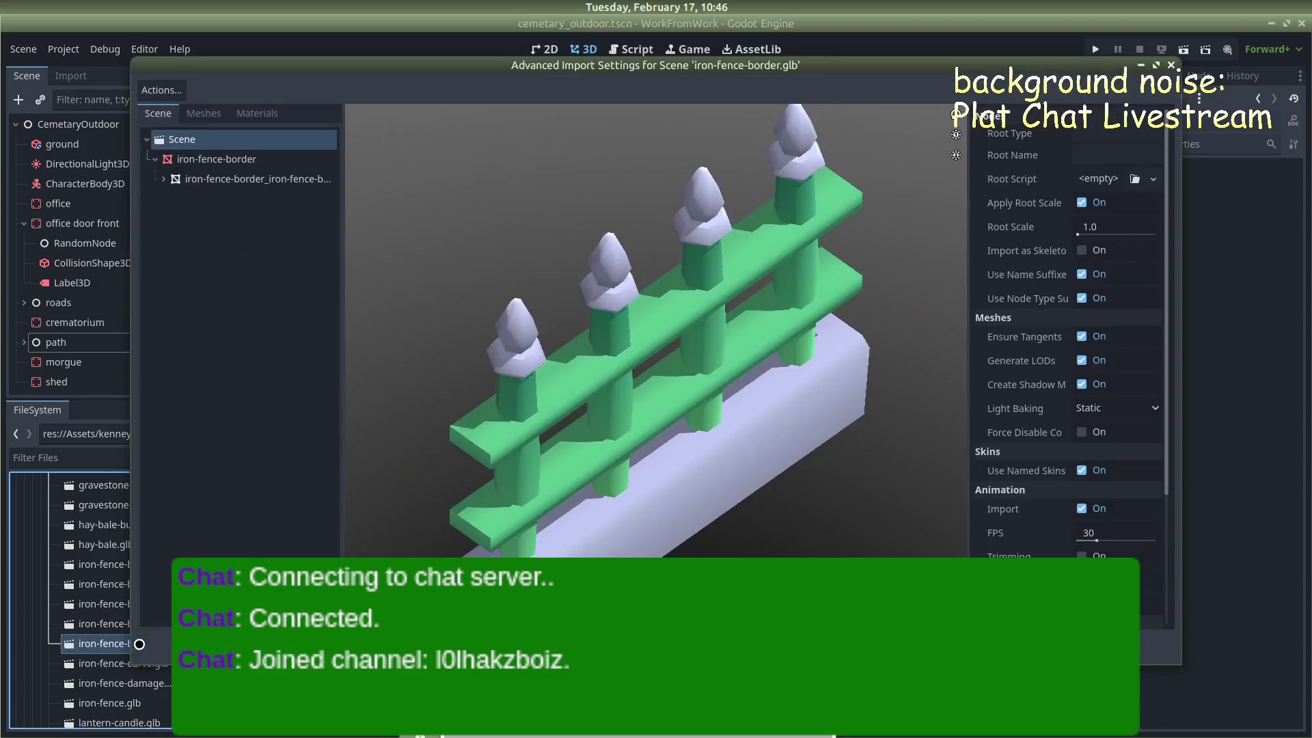
pyautogui.click(1174, 65)
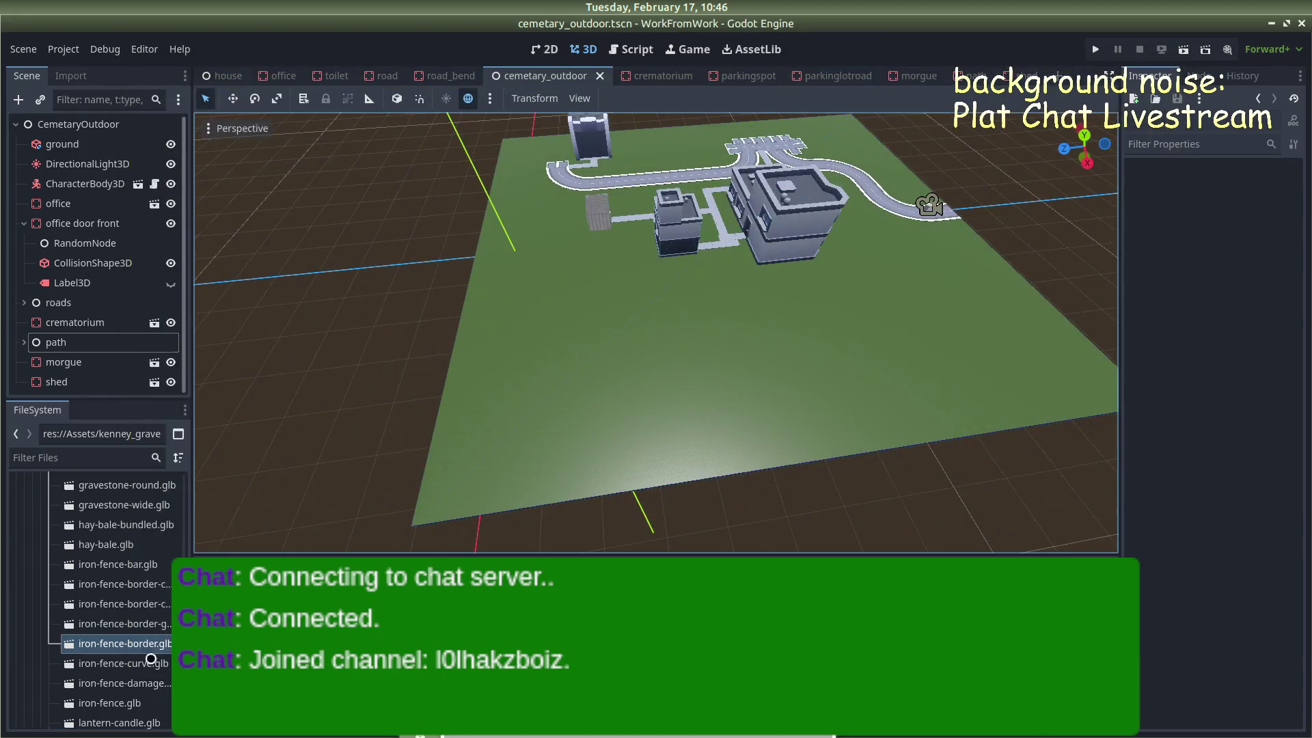
pyautogui.doubleClick(121, 664)
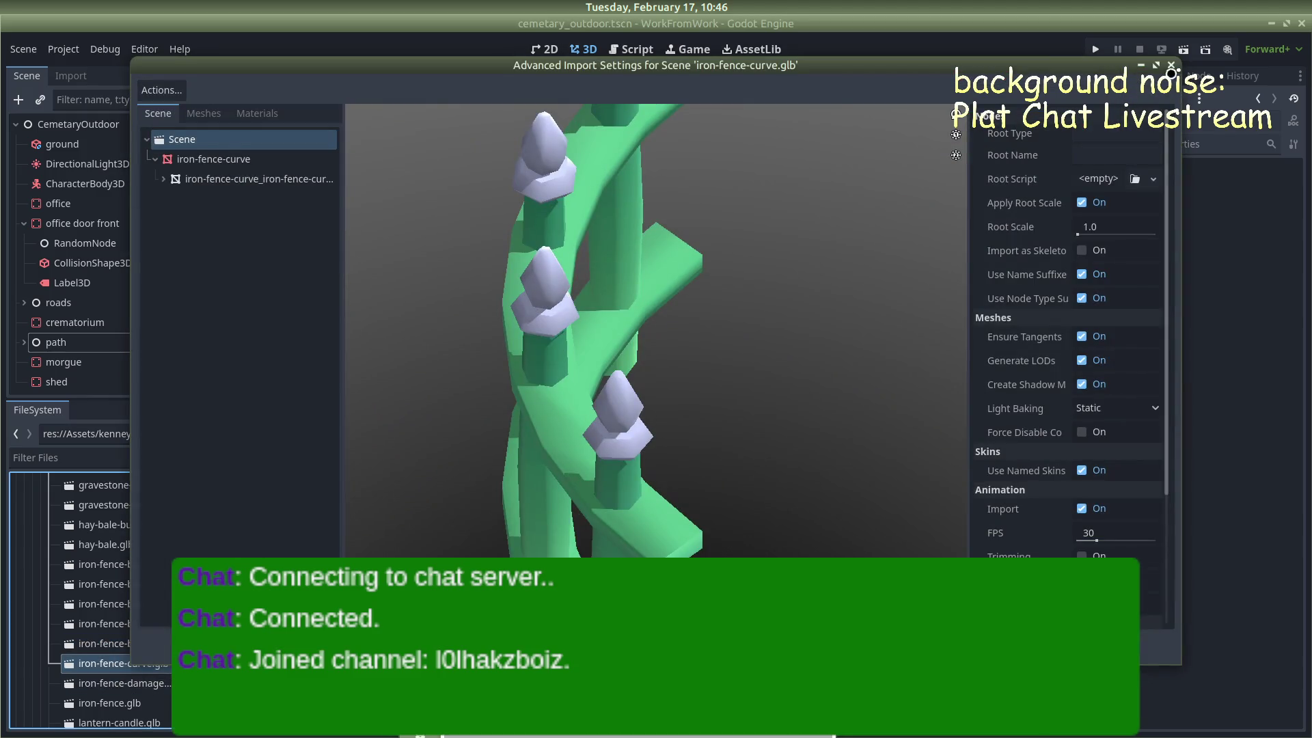
pyautogui.click(1171, 65)
pyautogui.doubleClick(121, 676)
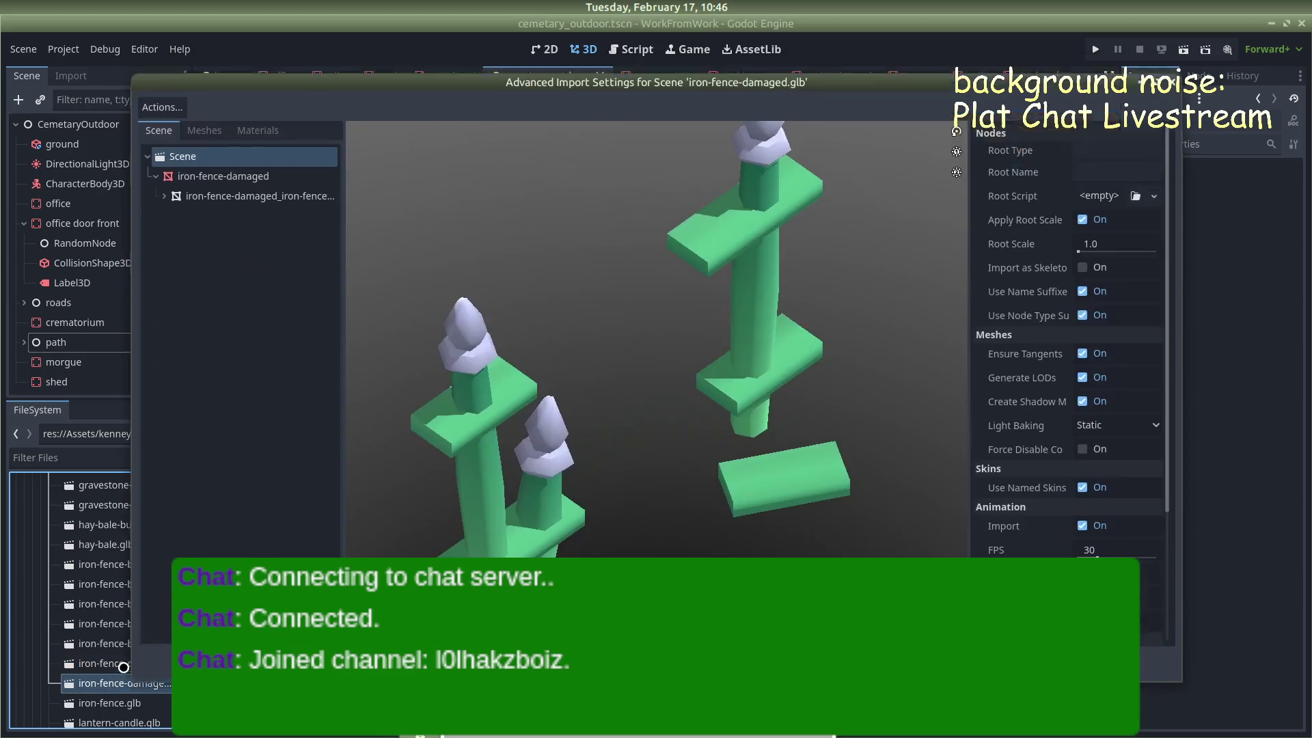
pyautogui.click(1171, 66)
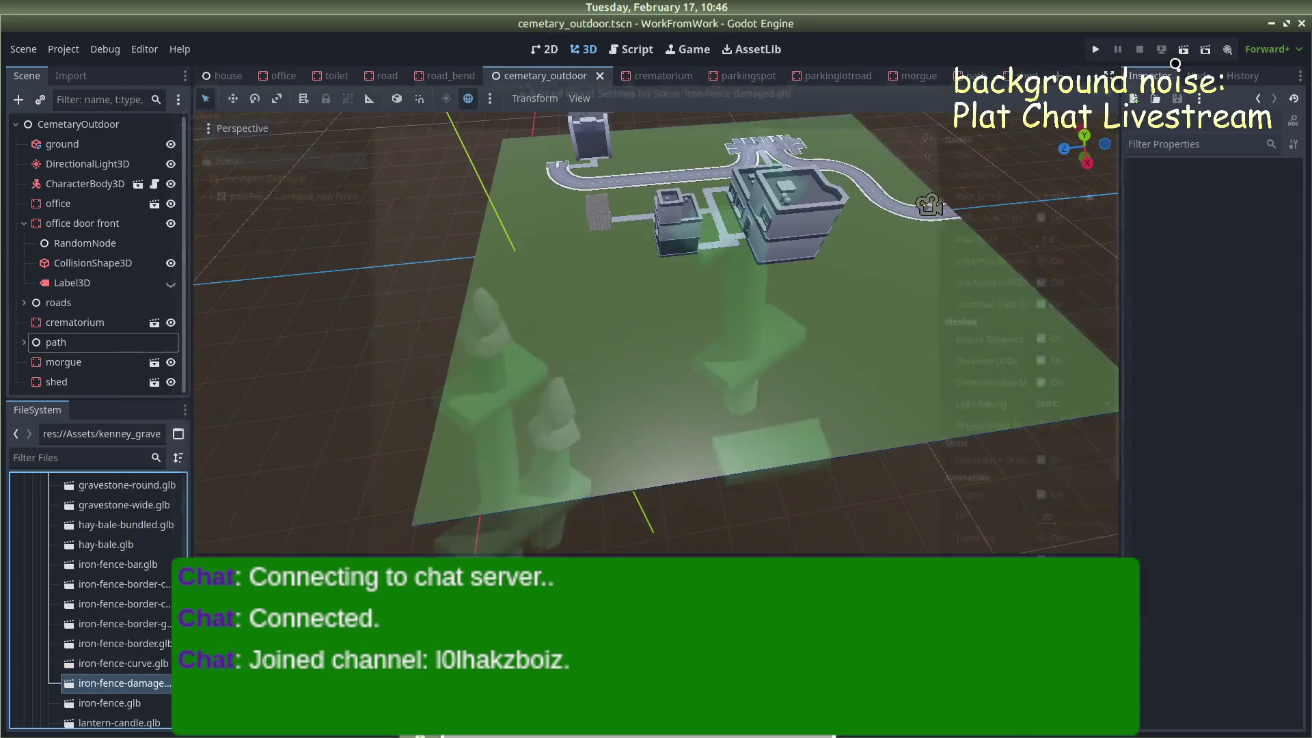
pyautogui.click(119, 701)
pyautogui.doubleClick(119, 701)
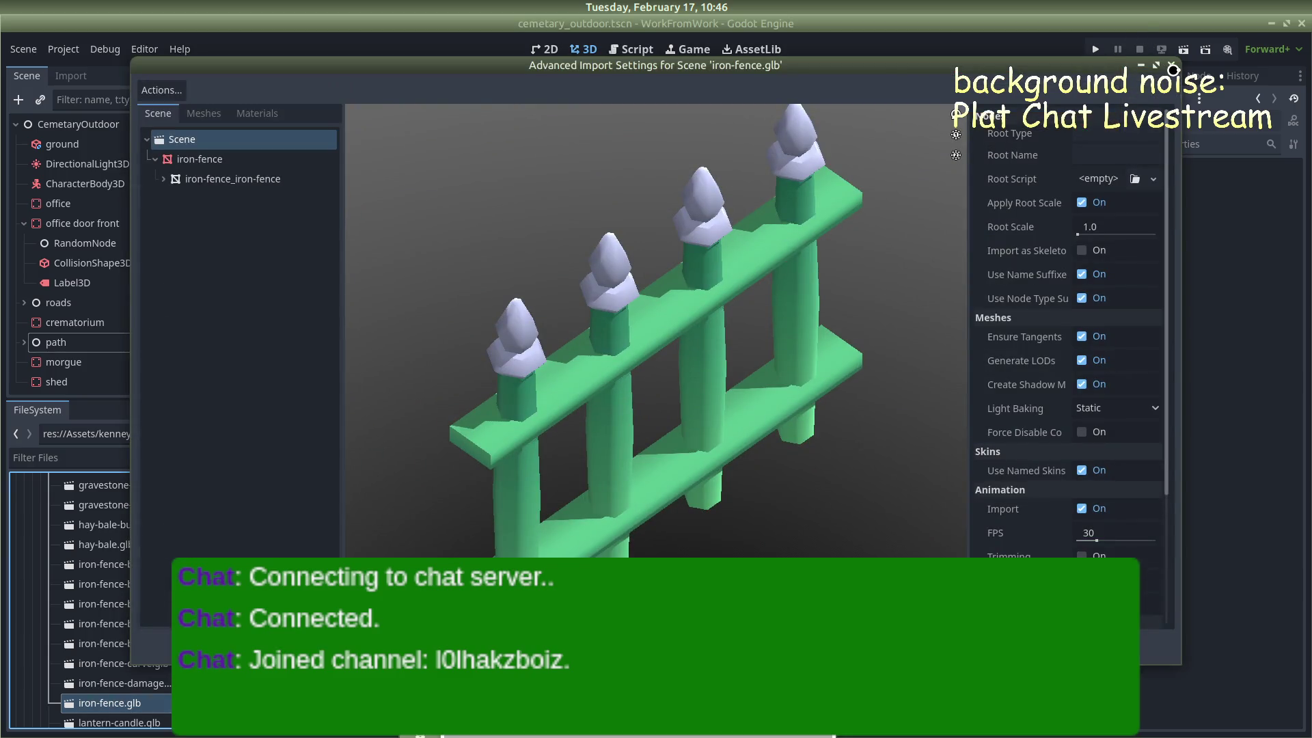
pyautogui.click(1172, 70)
pyautogui.scroll(-3, 137, 683)
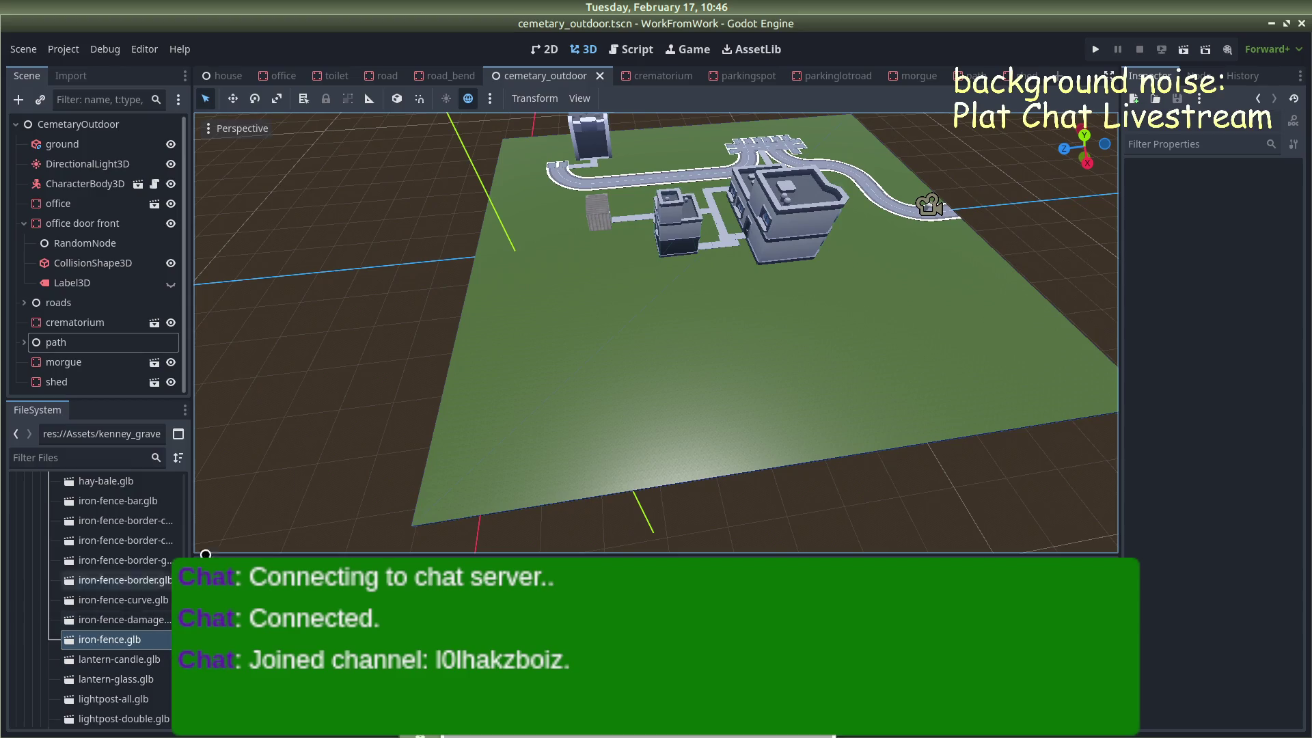
# Create a new inherited scene from iron-fence.glb
pyautogui.scroll(5, 527, 240)
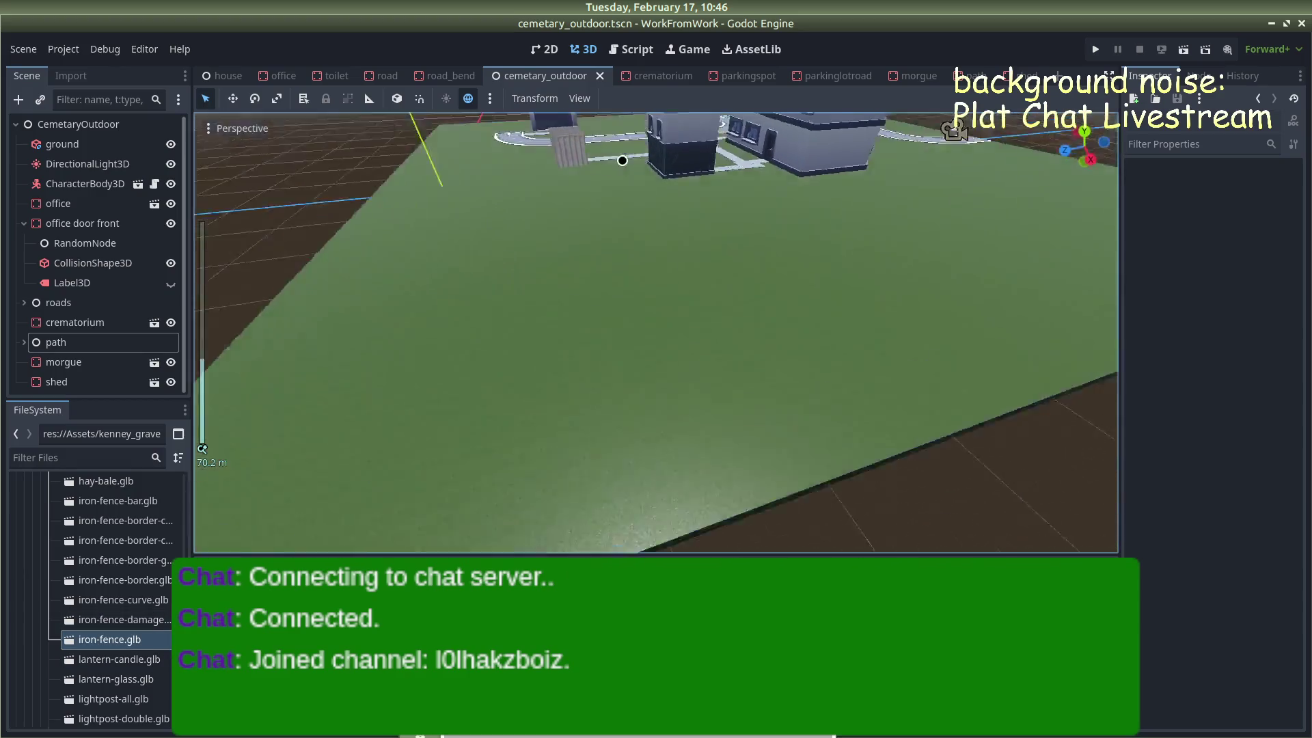
pyautogui.scroll(3, 622, 161)
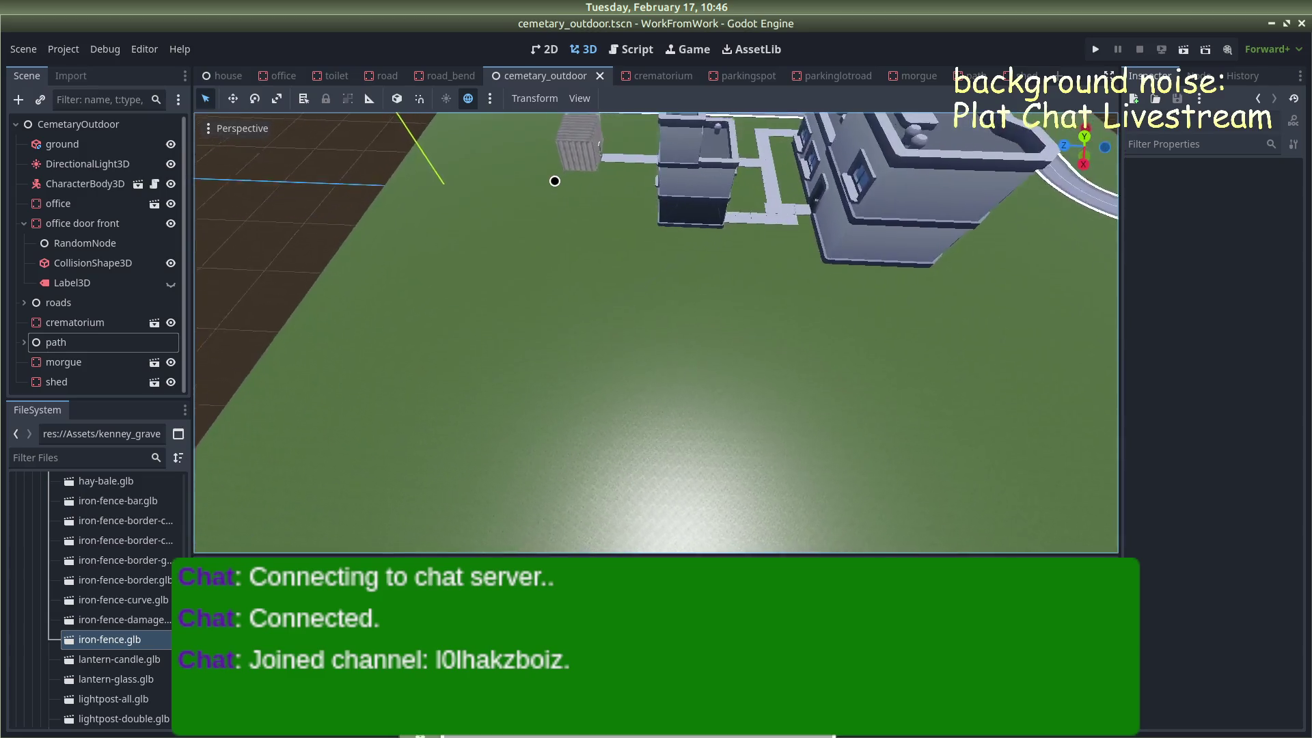
pyautogui.scroll(-2, 557, 171)
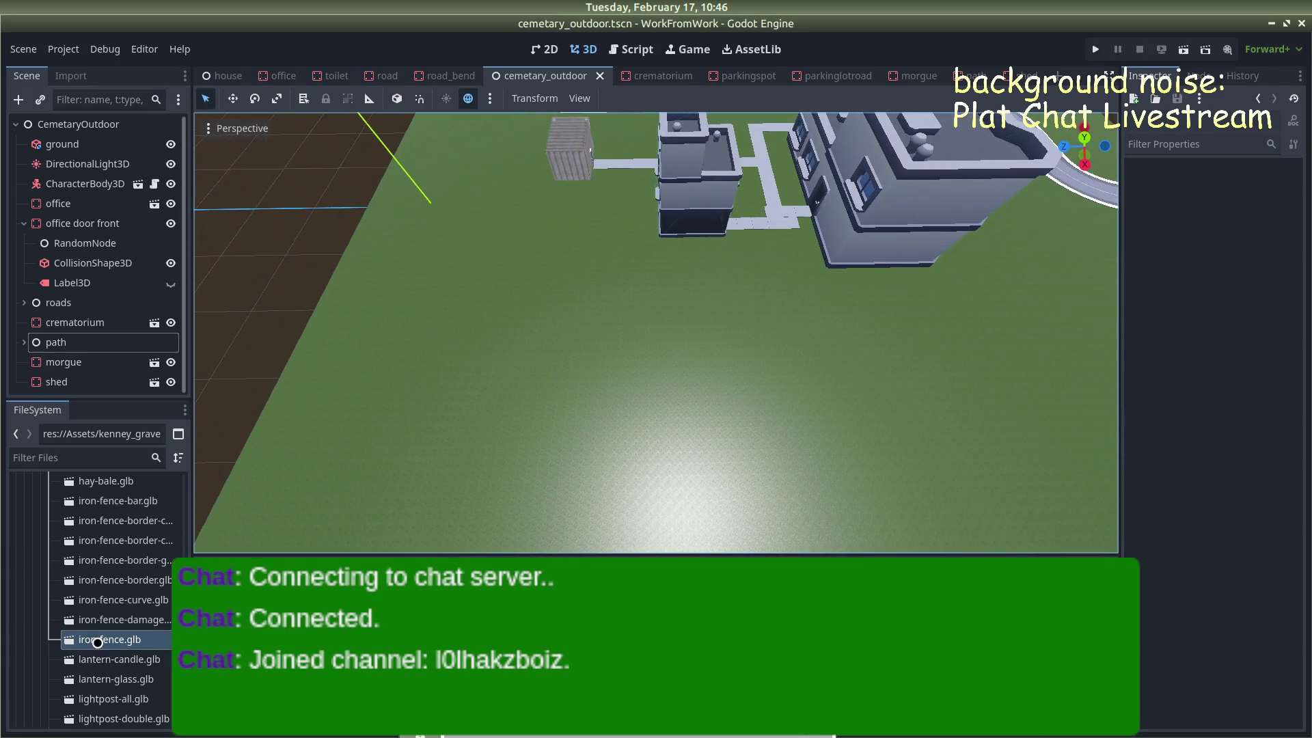
pyautogui.rightClick(98, 644)
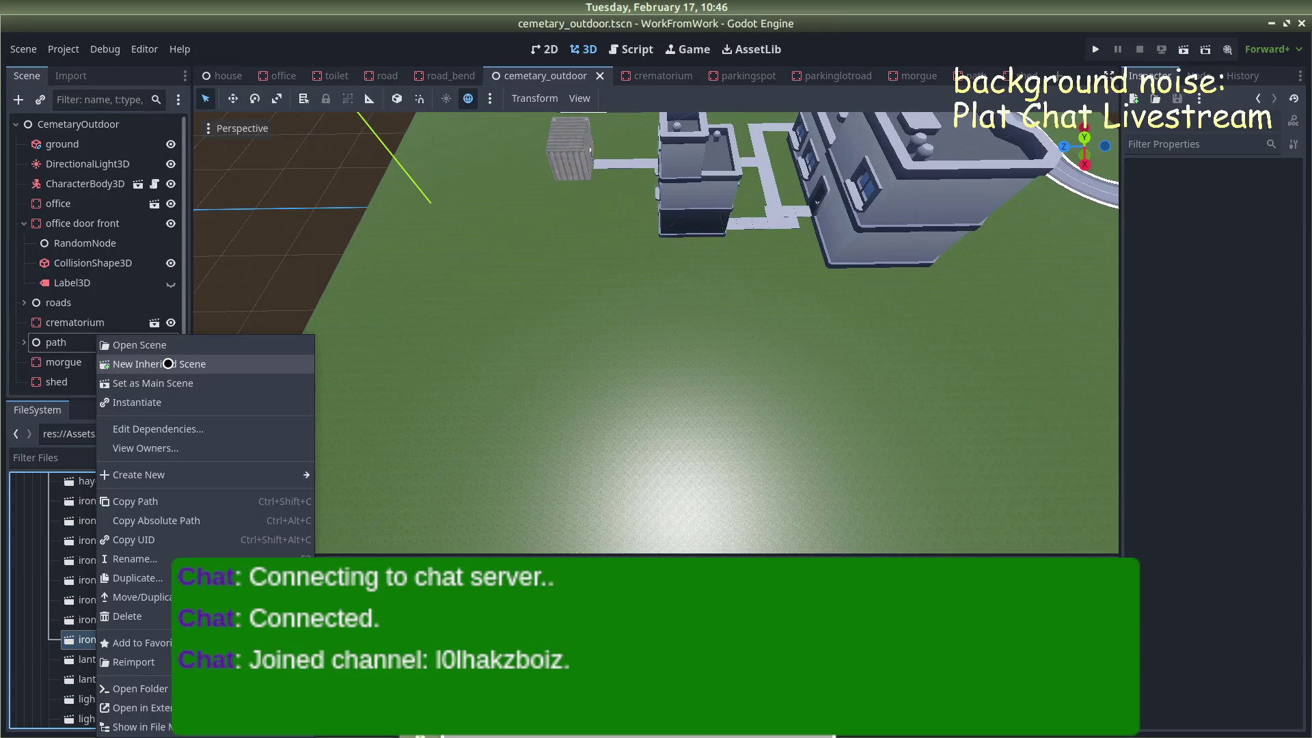
pyautogui.click(168, 363)
# Rename the root to fenec-main and save the scene as fenec_main.tscn
pyautogui.click(63, 125)
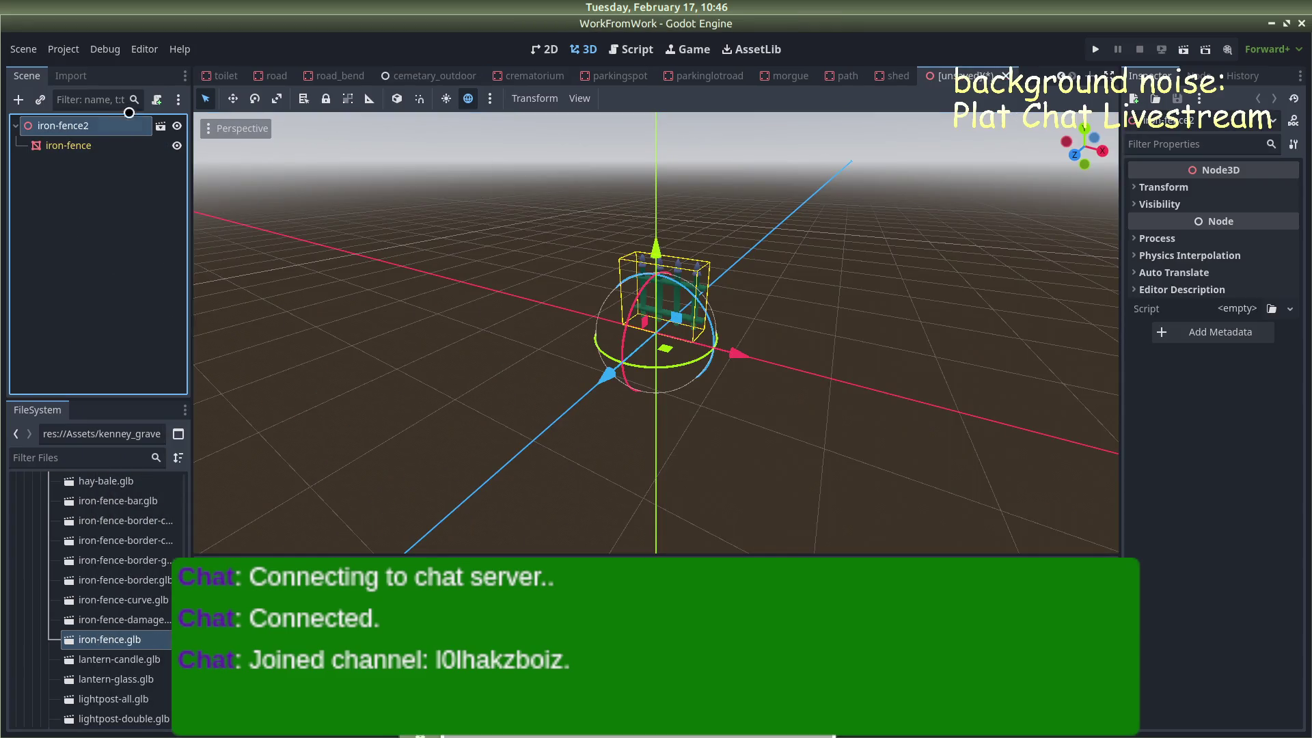
pyautogui.press('F2')
pyautogui.write('fe')
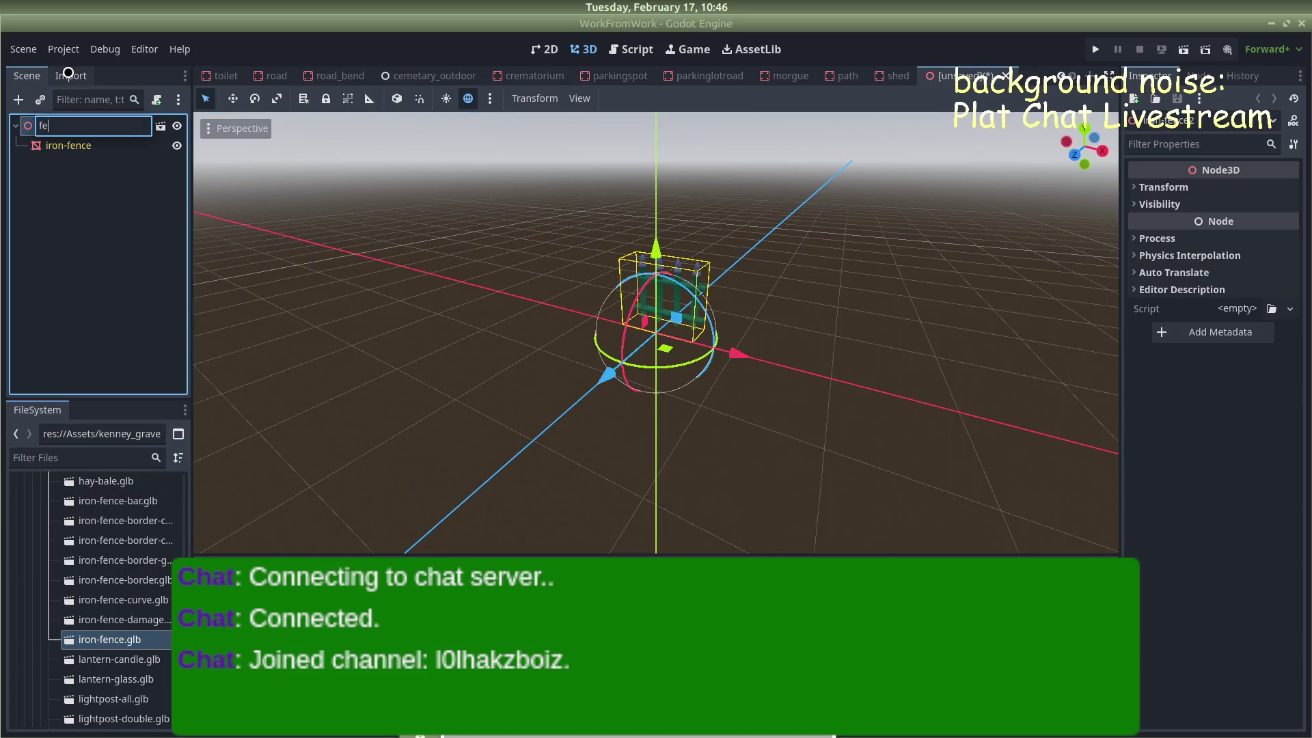
pyautogui.write('nec-main')
pyautogui.press('Return')
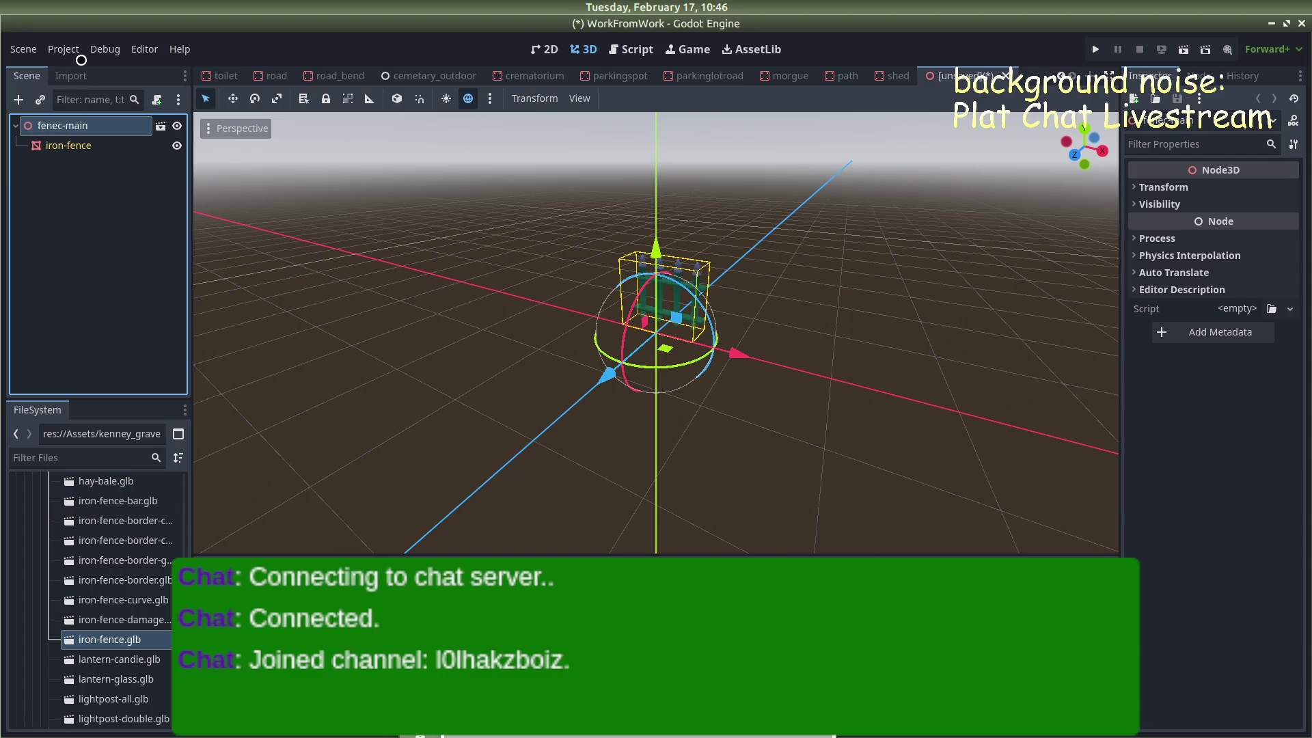
pyautogui.hotkey('ctrl', 's')
pyautogui.press('Return')
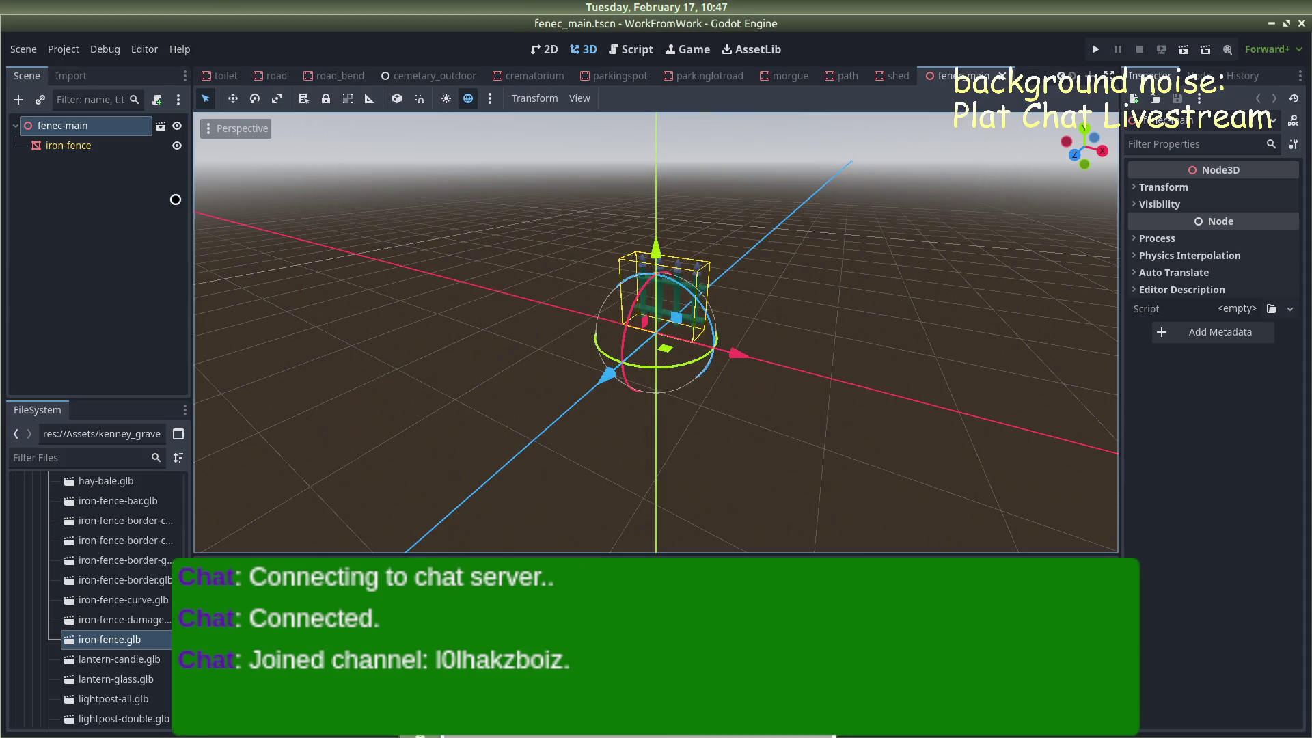
# Rename the root node to fencemain
pyautogui.rightClick(72, 127)
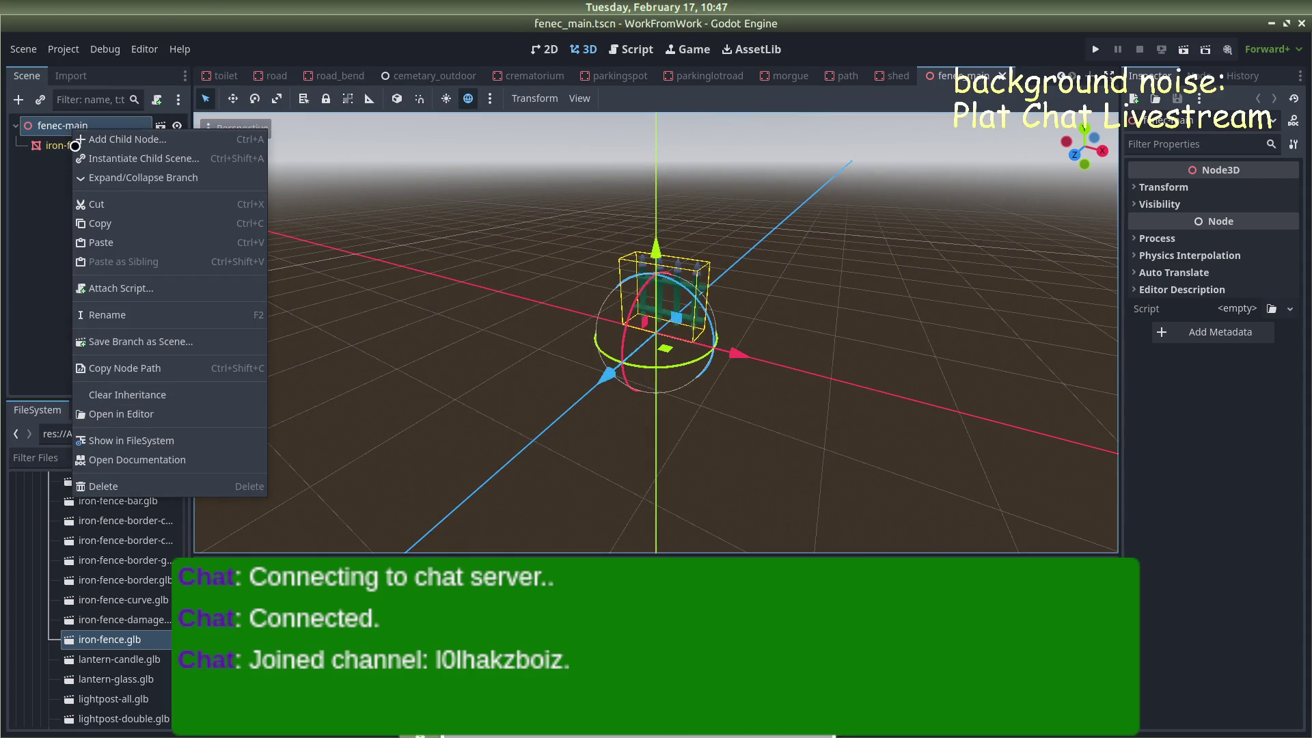
pyautogui.click(49, 251)
pyautogui.doubleClick(74, 125)
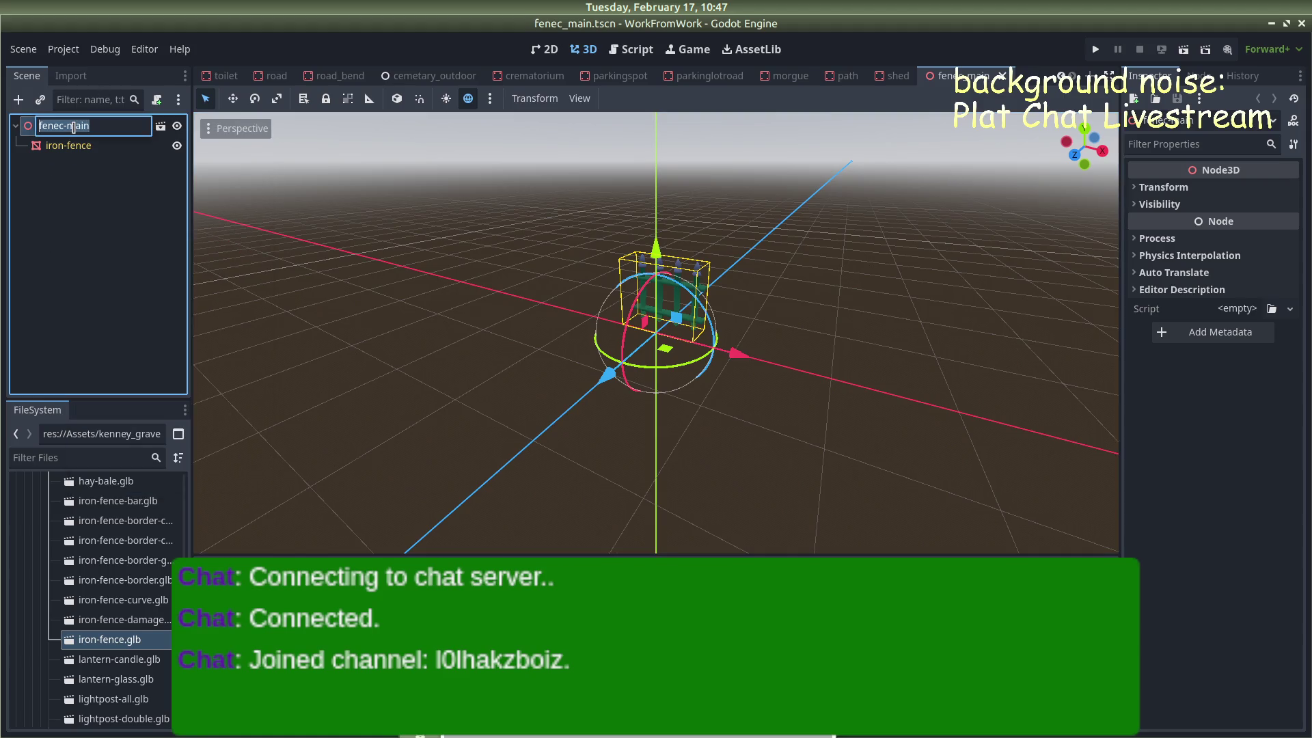
pyautogui.write('fence')
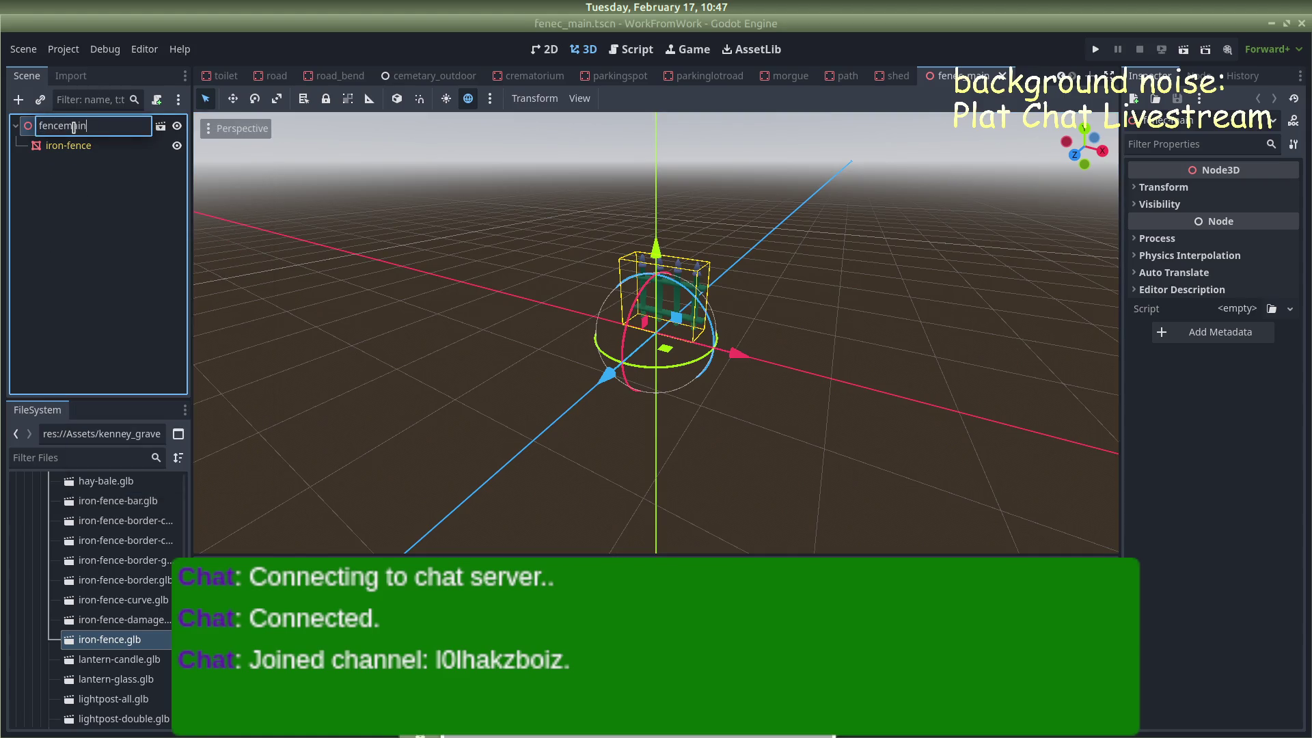
pyautogui.press('Return')
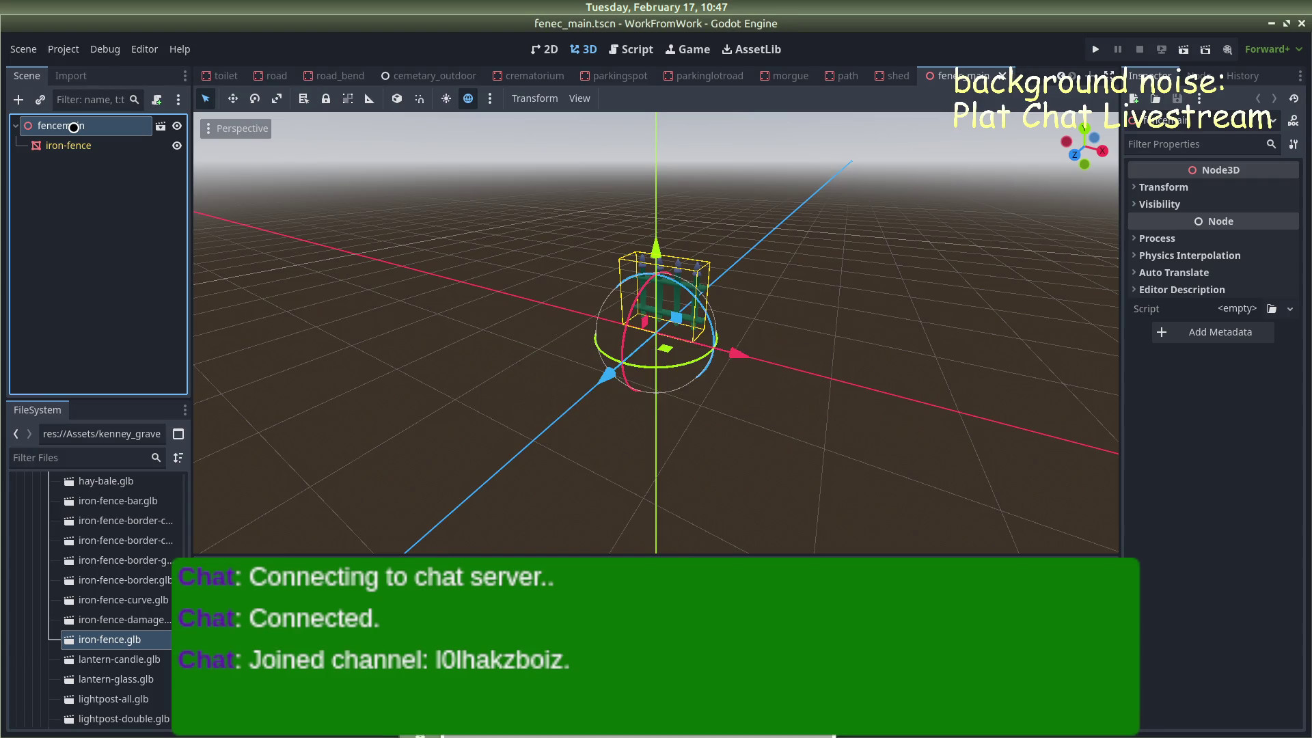
# Clear the fencemain scene's inheritance from the iron-fence model
pyautogui.rightClick(945, 74)
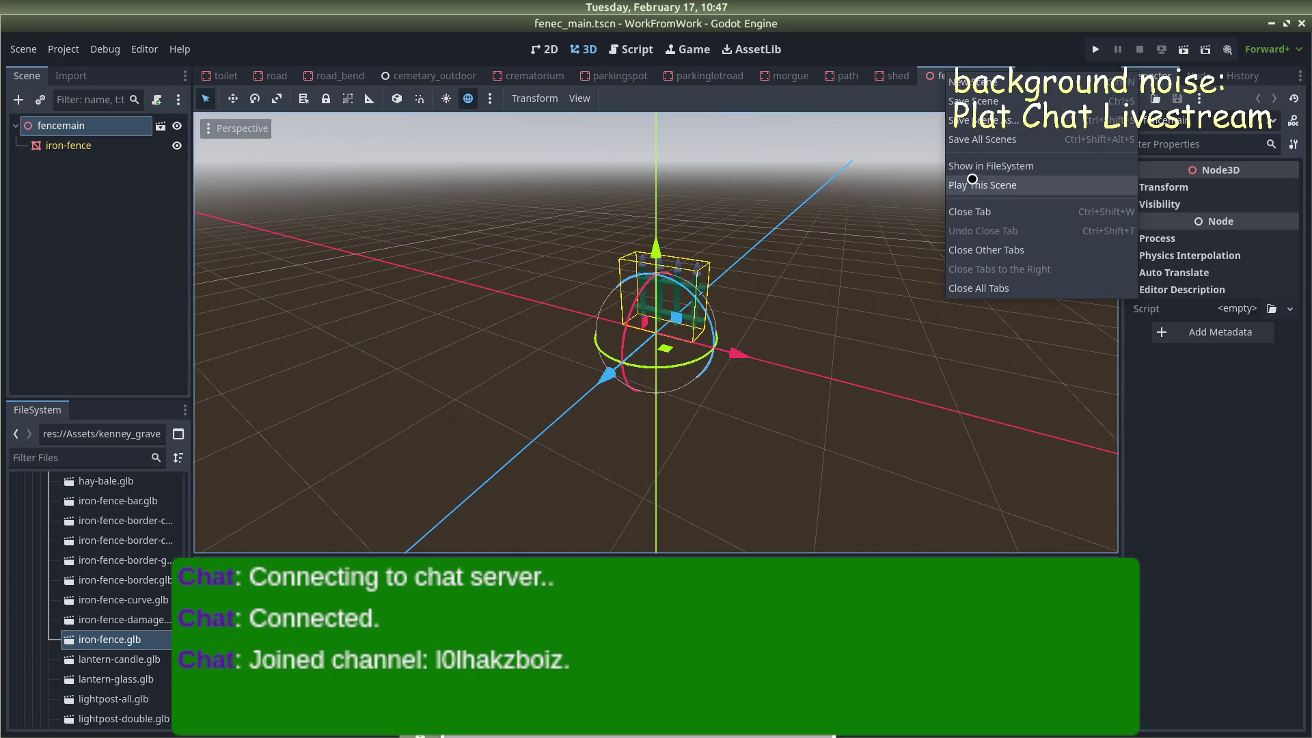
pyautogui.scroll(2, 116, 581)
pyautogui.click(92, 215)
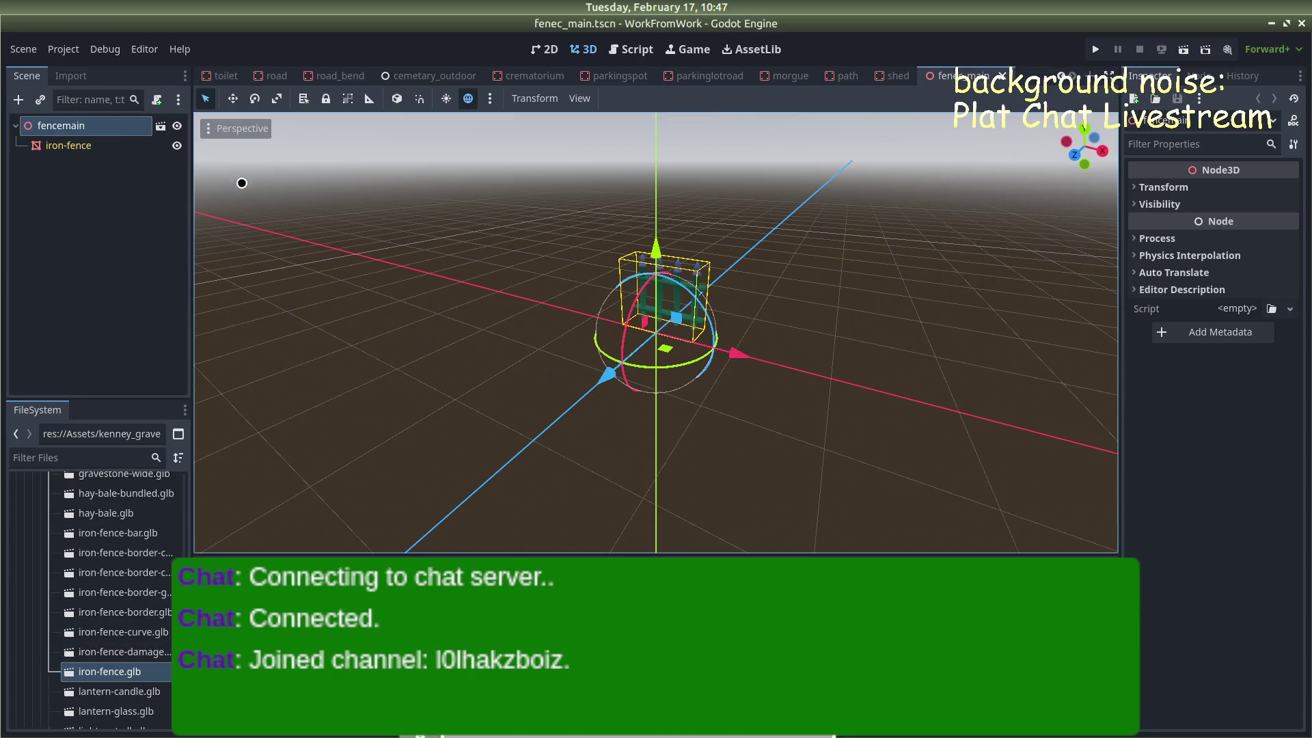
pyautogui.rightClick(88, 124)
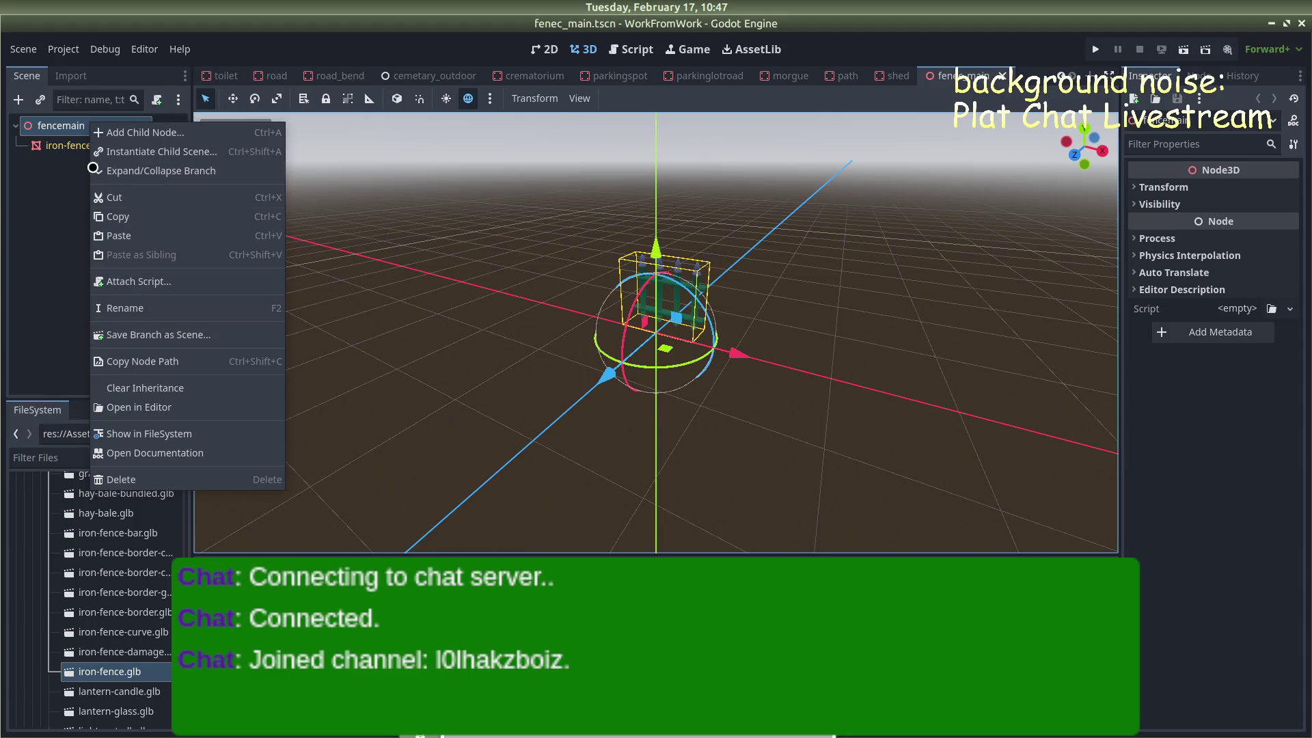
pyautogui.click(124, 387)
pyautogui.click(695, 381)
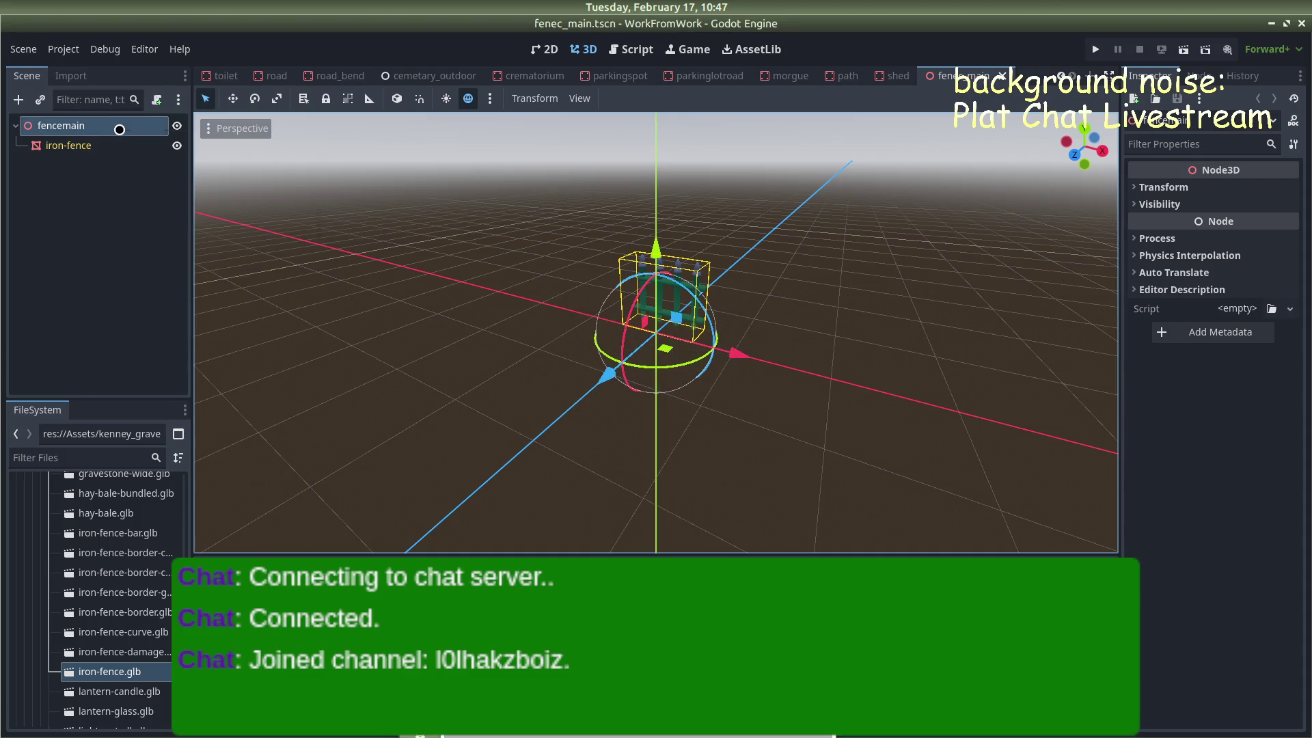
pyautogui.rightClick(120, 129)
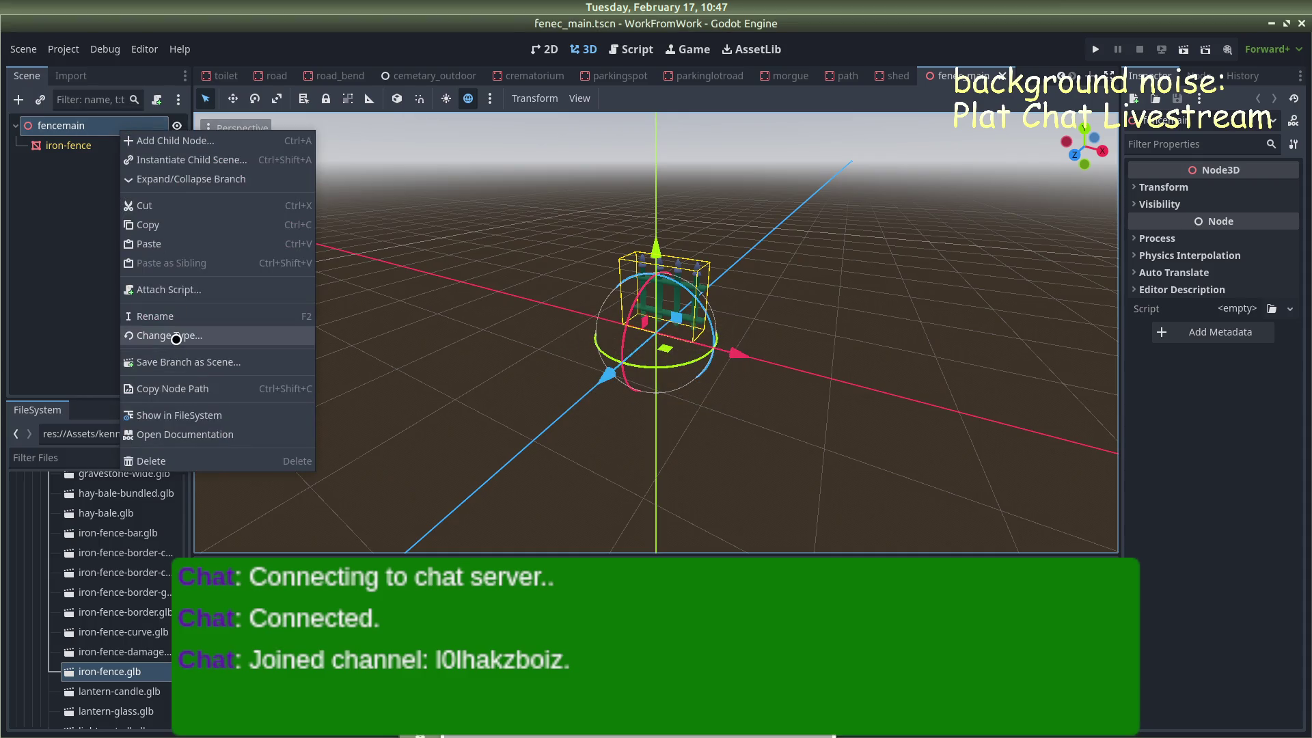
# Change the fencemain root node's type to StaticBody3D
pyautogui.click(177, 335)
pyautogui.write('staat')
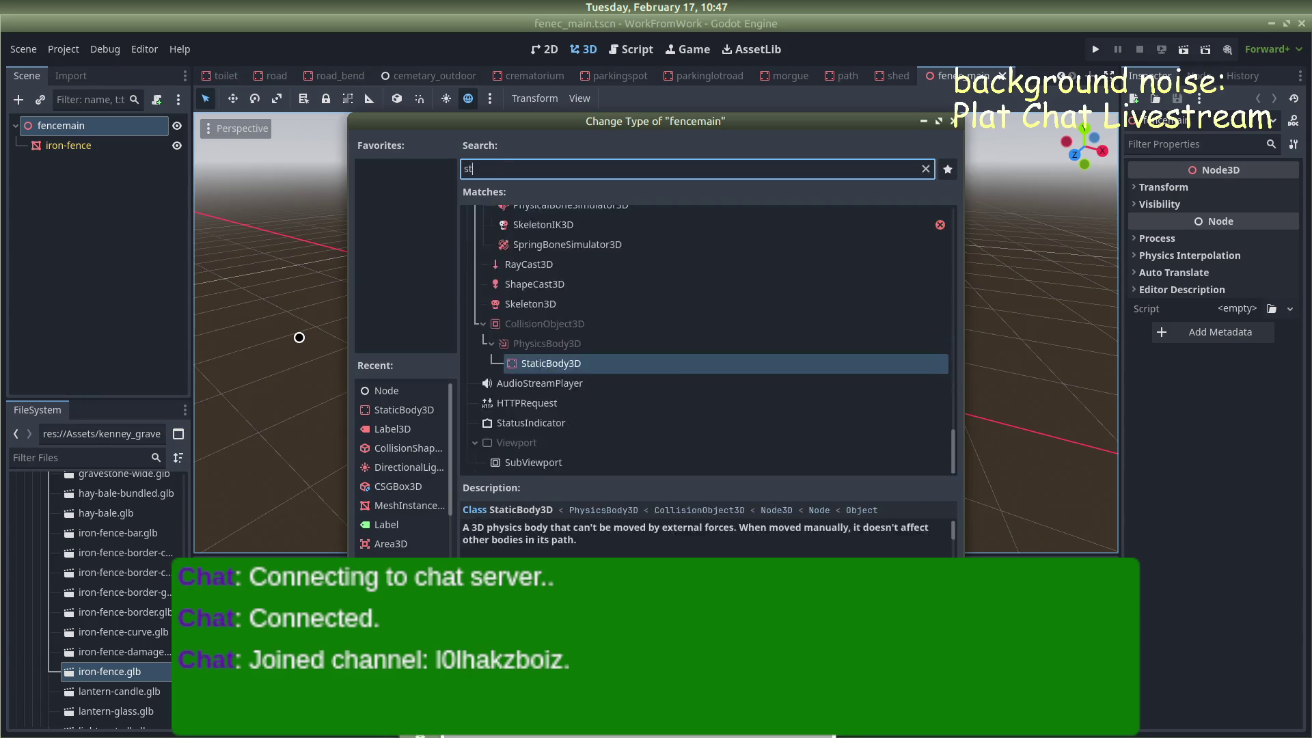
pyautogui.press('BackSpace')
pyautogui.press('BackSpace')
pyautogui.write('t')
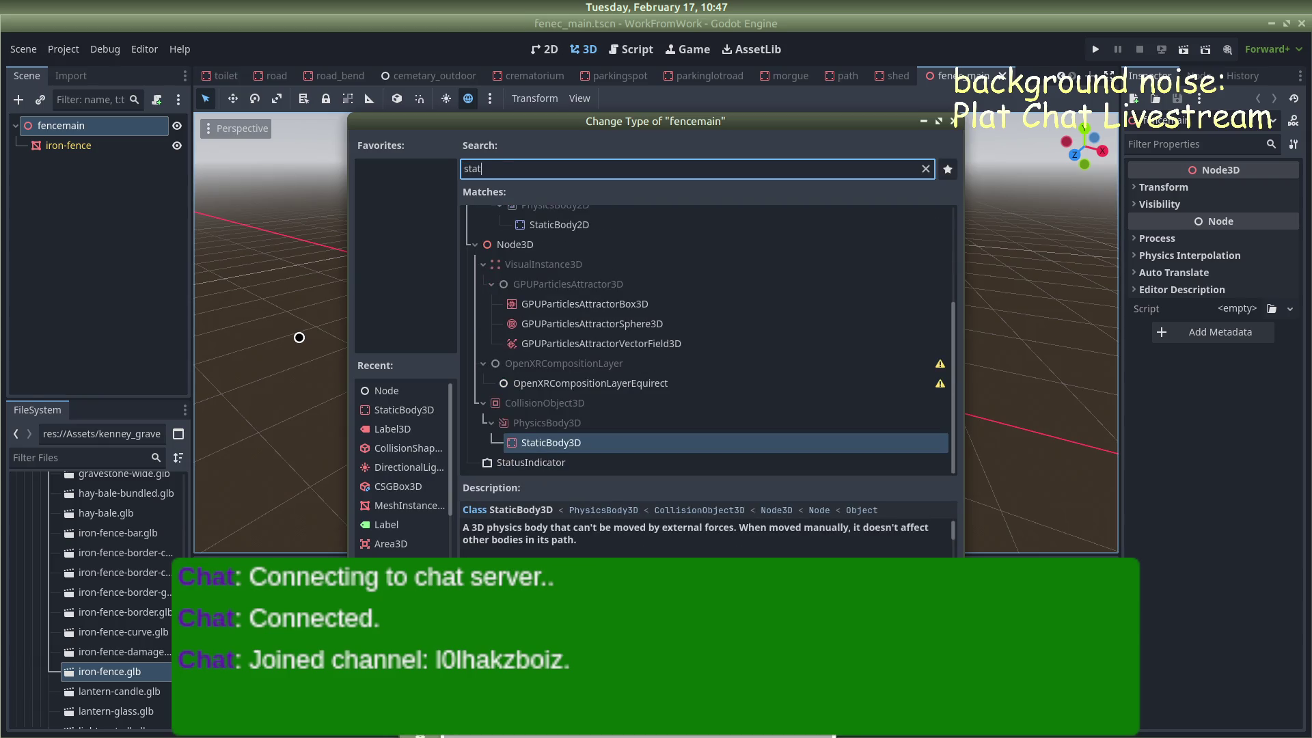
pyautogui.press('Return')
# Create a simplified convex collision shape from the iron-fence mesh and save
pyautogui.click(68, 145)
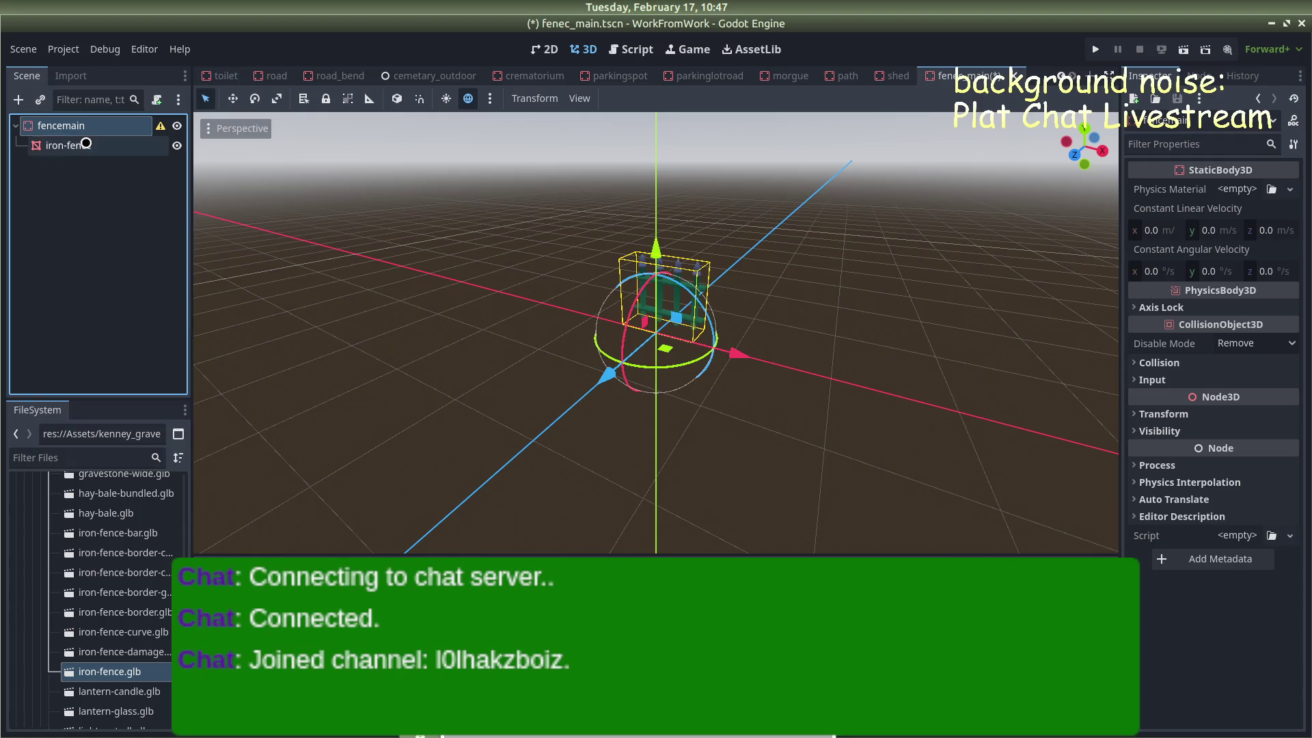
pyautogui.click(626, 99)
pyautogui.click(635, 120)
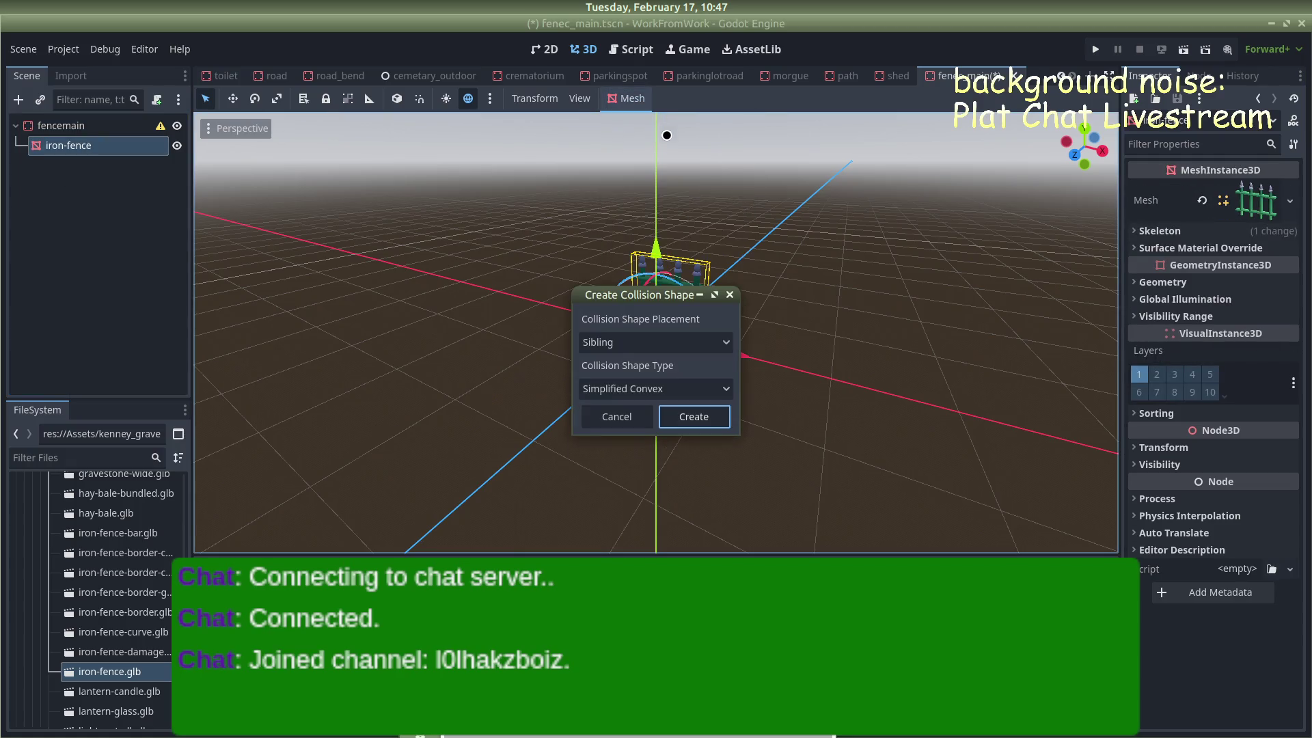
pyautogui.click(707, 415)
pyautogui.hotkey('ctrl', 's')
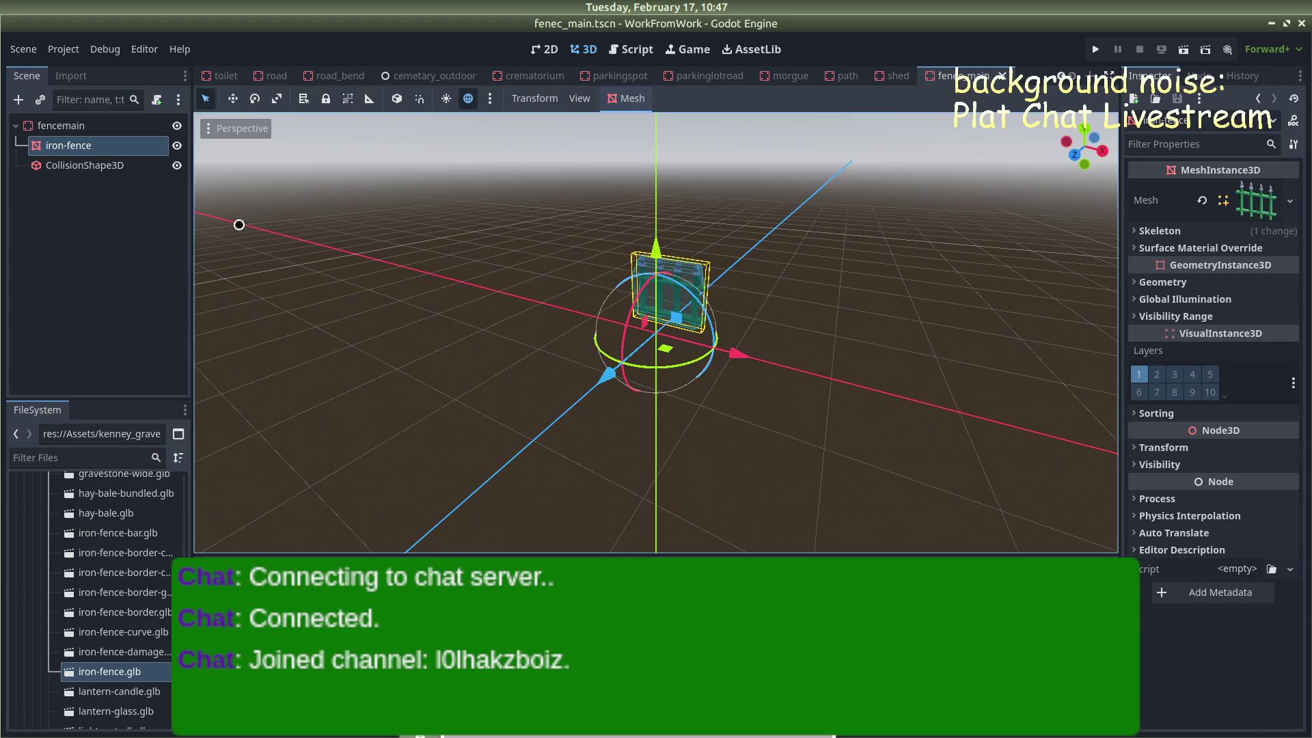
# Scale the fencemain root to 3 on all axes
pyautogui.click(61, 126)
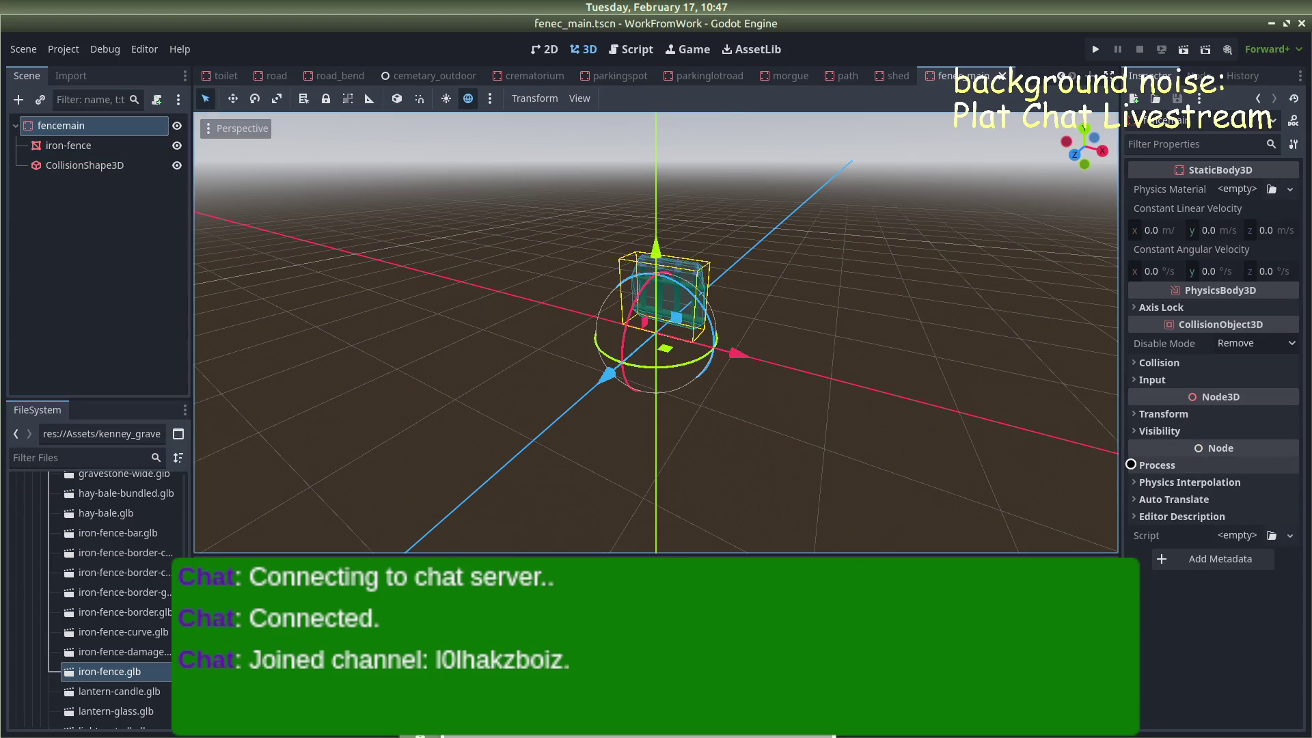
pyautogui.click(1132, 414)
pyautogui.click(1159, 540)
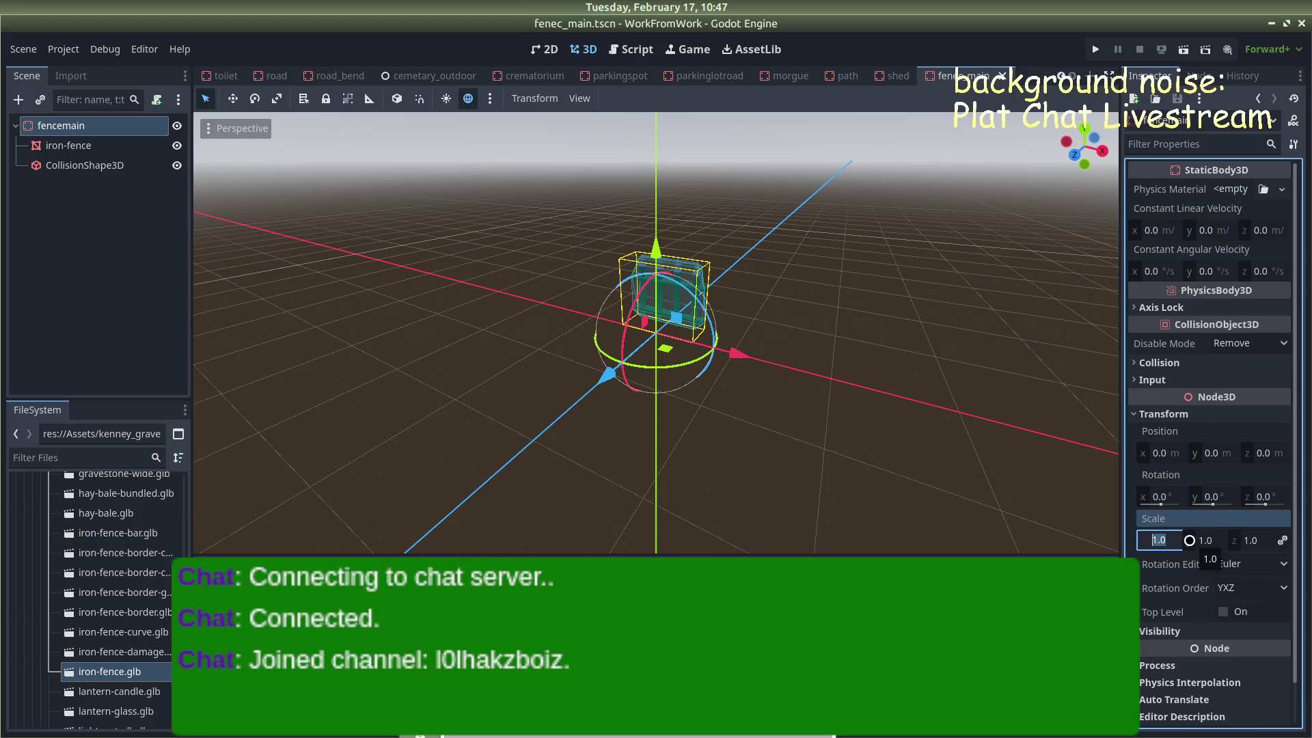
pyautogui.moveTo(747, 367)
pyautogui.mouseDown()
pyautogui.moveTo(723, 357)
pyautogui.moveTo(761, 411)
pyautogui.mouseUp()
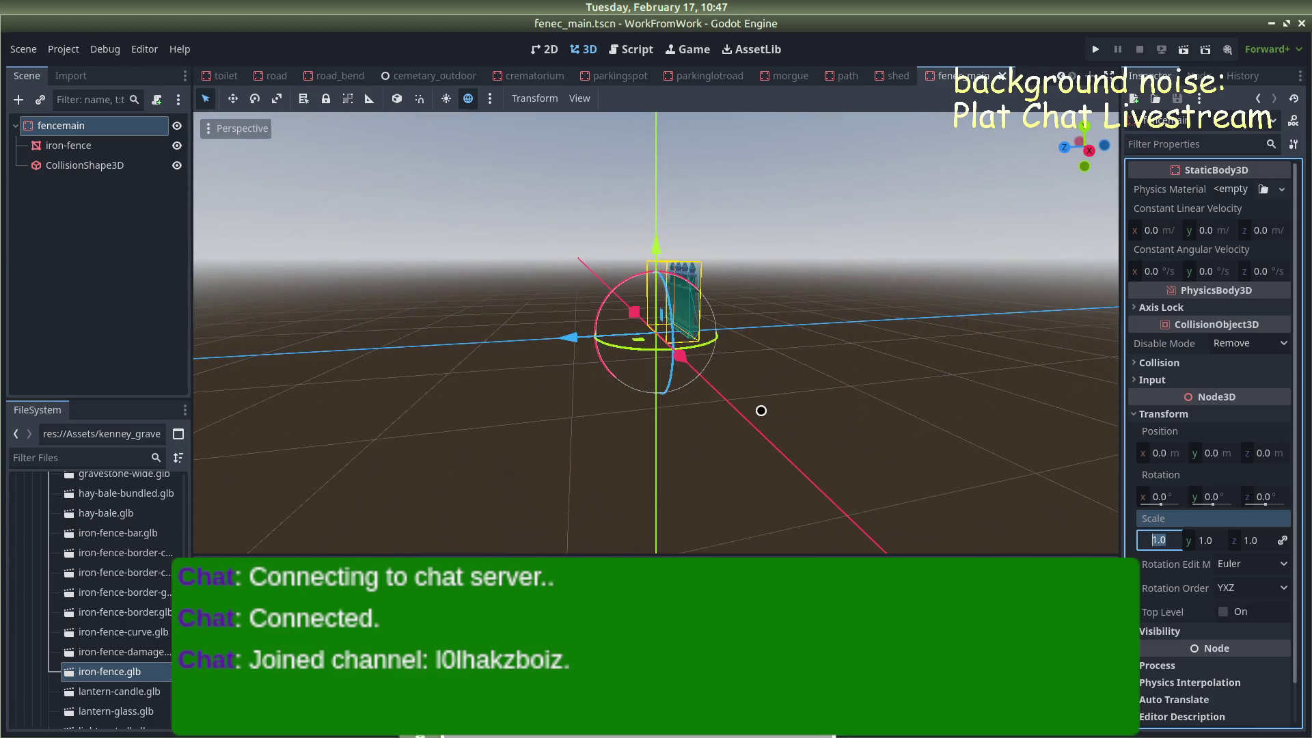
pyautogui.write('3')
pyautogui.press('Return')
pyautogui.scroll(-3, 864, 278)
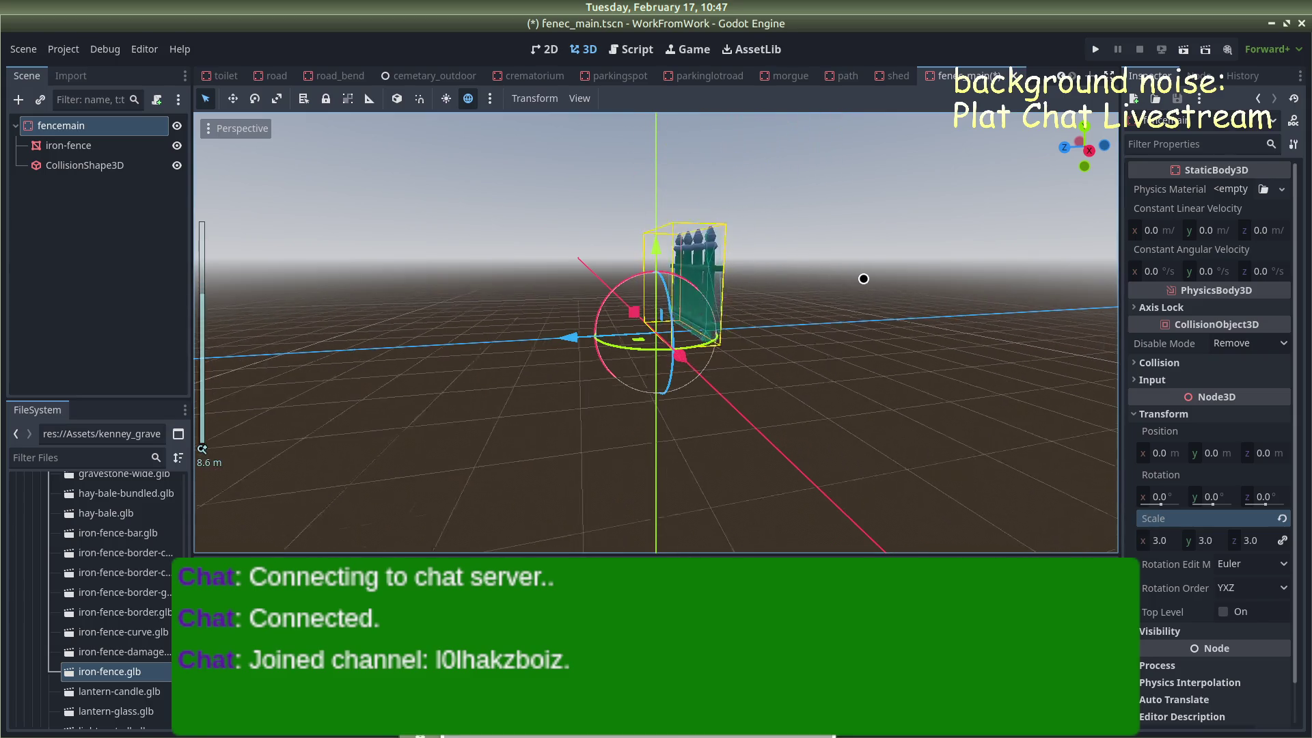
pyautogui.click(854, 263)
pyautogui.moveTo(846, 252)
pyautogui.mouseDown()
pyautogui.moveTo(764, 266)
pyautogui.moveTo(708, 307)
pyautogui.moveTo(752, 313)
pyautogui.moveTo(730, 325)
pyautogui.mouseUp()
# Shift the fence about 1 m along Z, recommit the scale and save the scene
pyautogui.click(103, 126)
pyautogui.moveTo(556, 296)
pyautogui.mouseDown()
pyautogui.moveTo(577, 314)
pyautogui.moveTo(546, 318)
pyautogui.moveTo(761, 342)
pyautogui.moveTo(747, 264)
pyautogui.mouseUp()
pyautogui.click(738, 175)
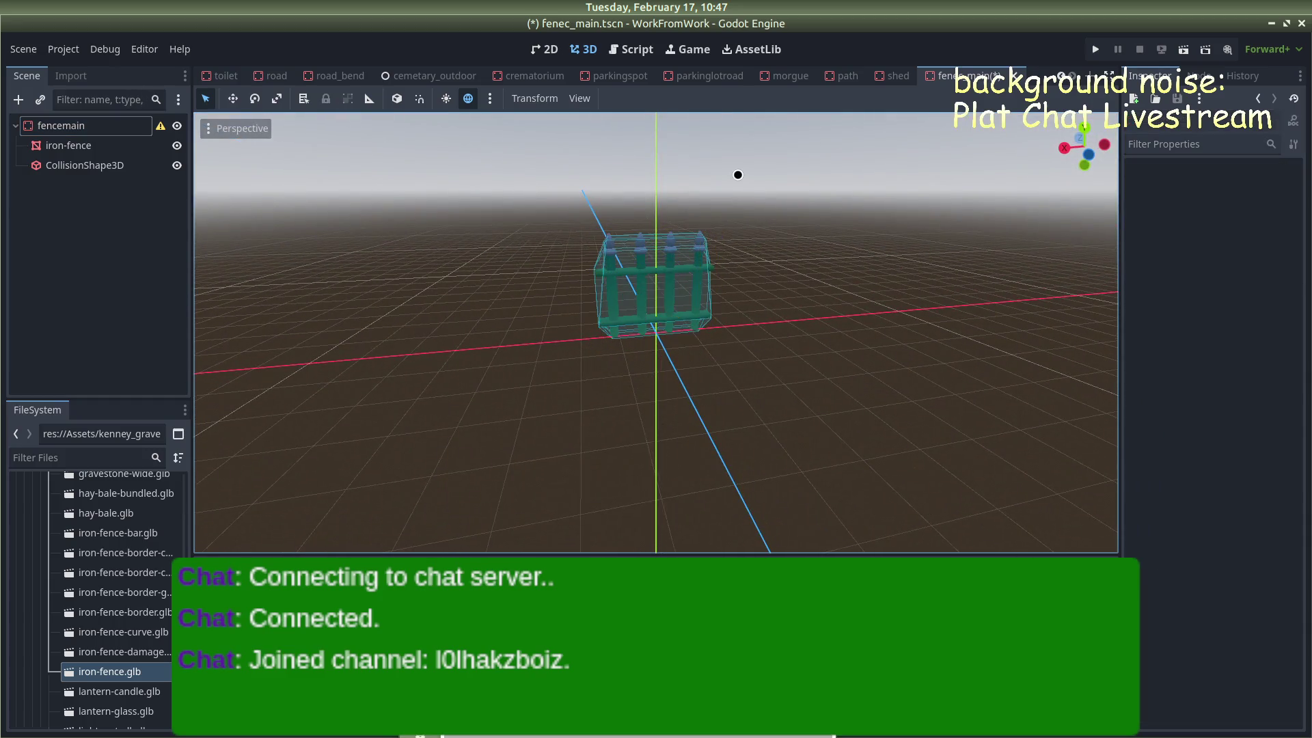
pyautogui.click(100, 127)
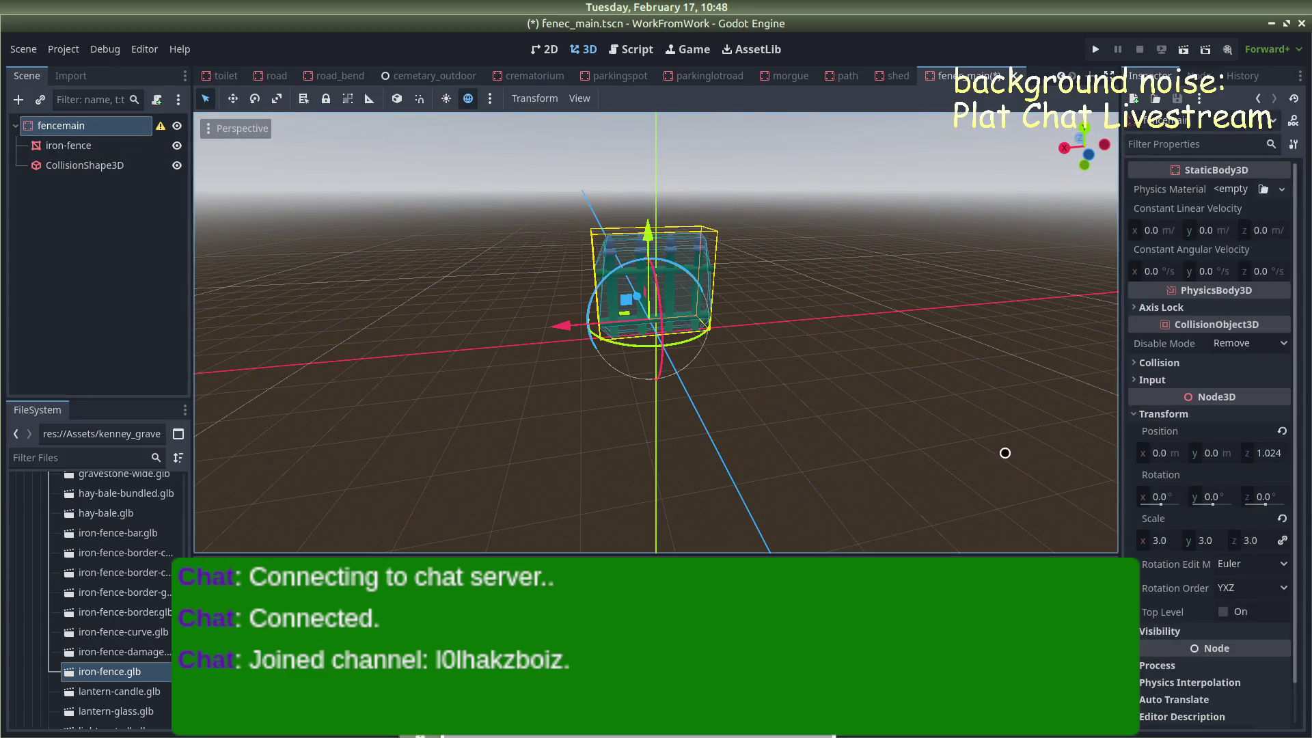
pyautogui.click(1154, 539)
pyautogui.press('Return')
pyautogui.hotkey('ctrl', 's')
pyautogui.click(866, 216)
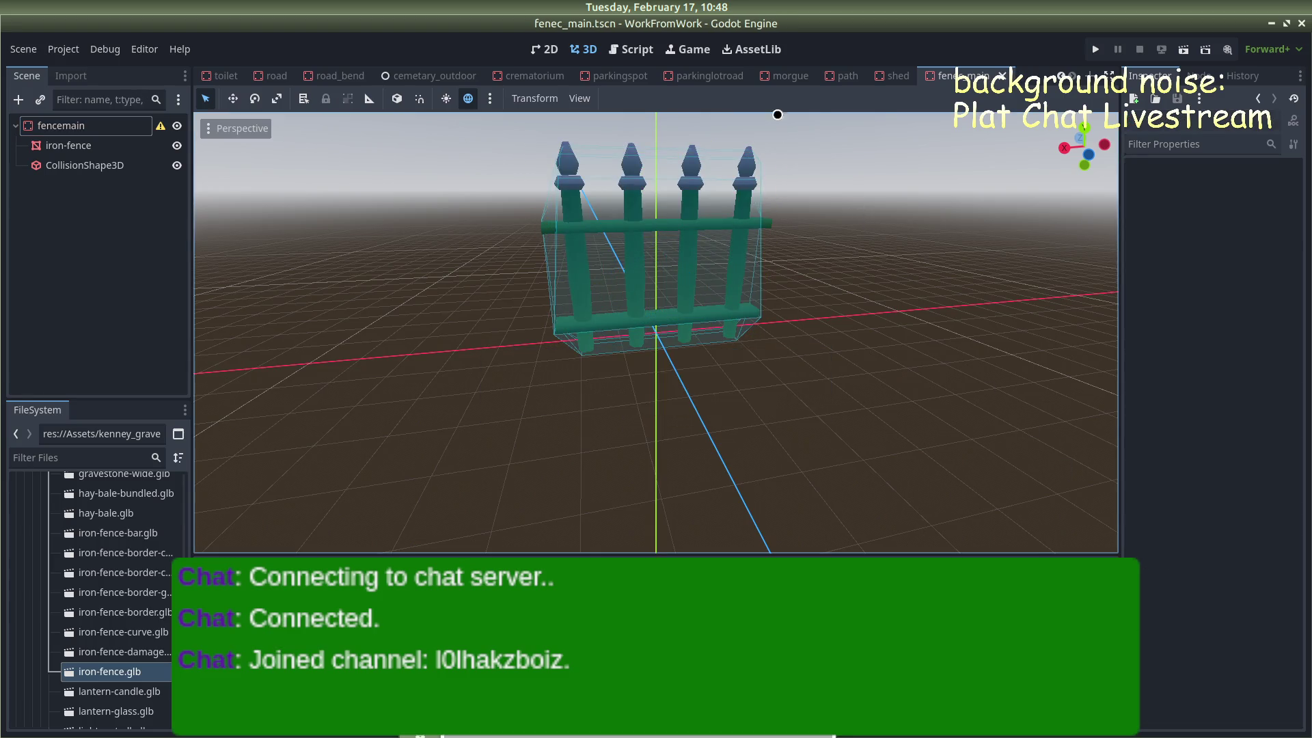
# In the cemetary_outdoor scene, drop the fence scene onto the cemetery ground
pyautogui.click(432, 77)
pyautogui.scroll(5, 524, 264)
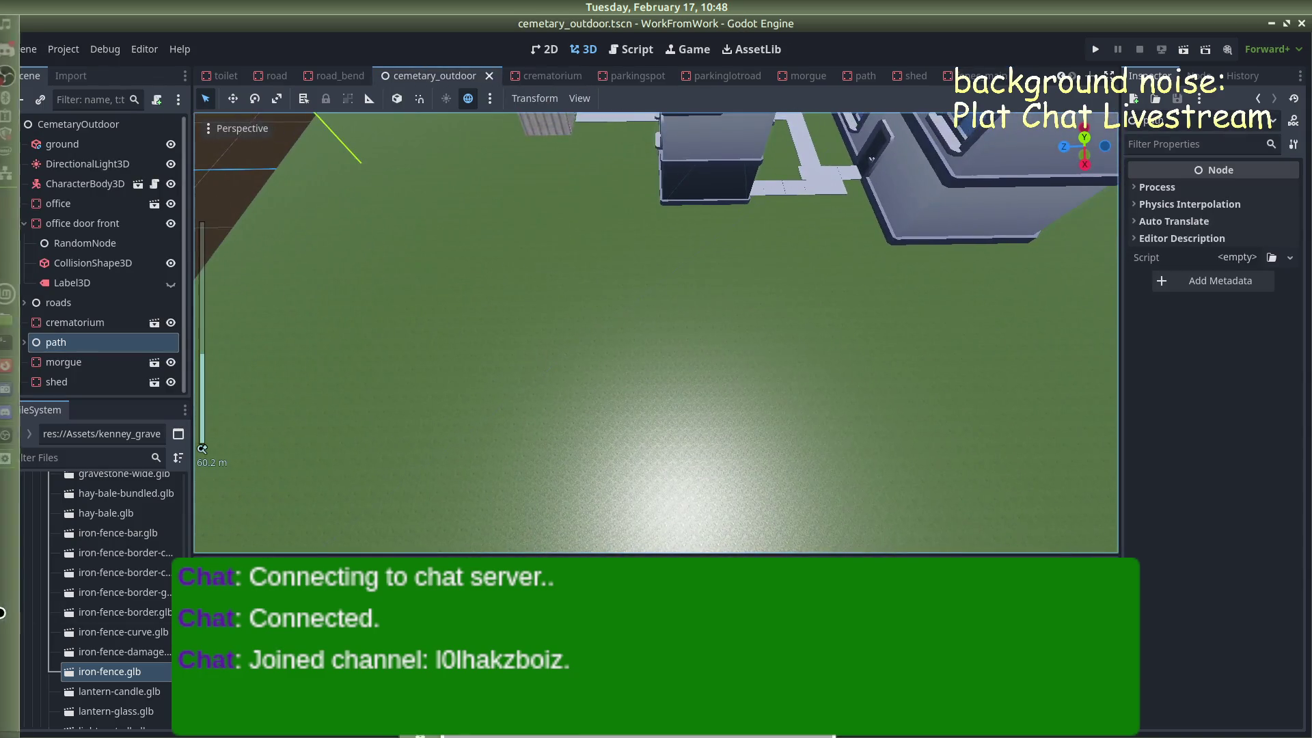
pyautogui.scroll(15, 94, 618)
pyautogui.scroll(-5, 101, 618)
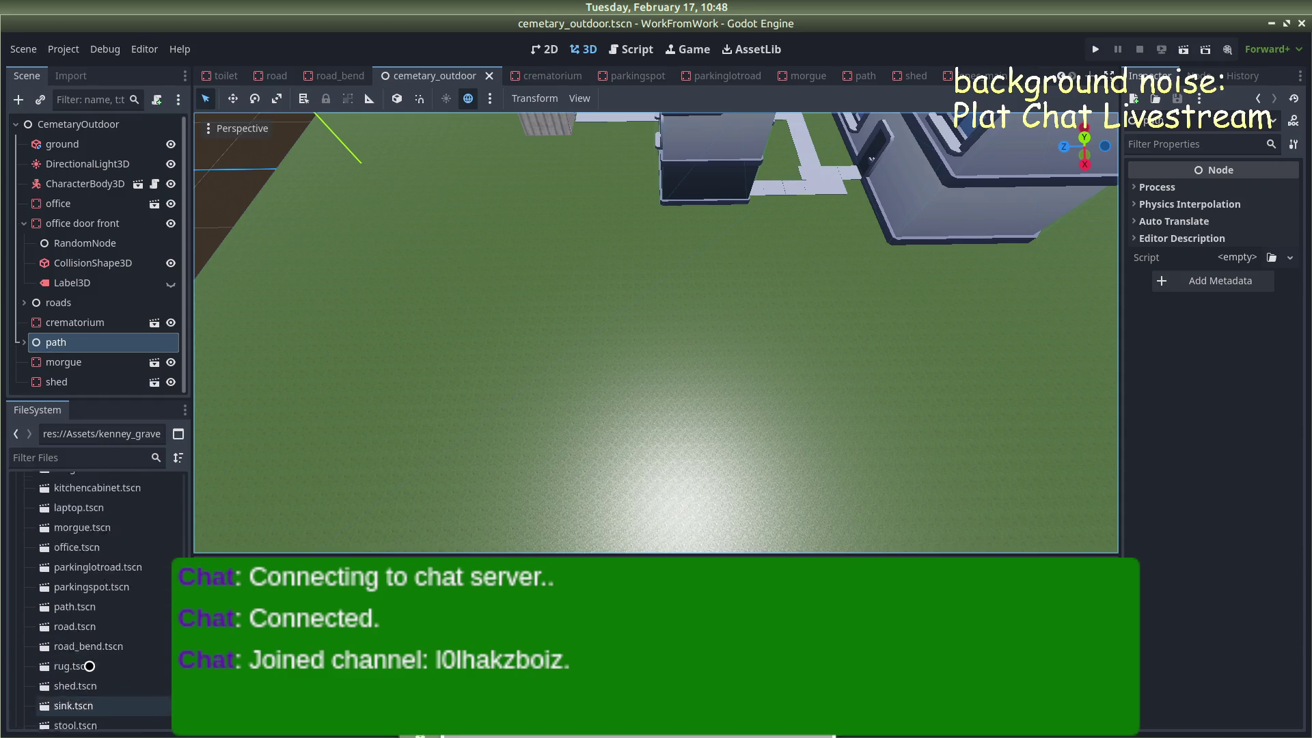
pyautogui.scroll(5, 91, 661)
pyautogui.moveTo(89, 575)
pyautogui.mouseDown()
pyautogui.moveTo(424, 410)
pyautogui.moveTo(567, 400)
pyautogui.moveTo(574, 417)
pyautogui.mouseUp()
# Reposition the fencemain piece and raise it to about Y 0.532 above the ground
pyautogui.moveTo(574, 467)
pyautogui.mouseDown()
pyautogui.moveTo(777, 349)
pyautogui.moveTo(688, 372)
pyautogui.moveTo(740, 445)
pyautogui.moveTo(869, 328)
pyautogui.moveTo(961, 316)
pyautogui.moveTo(806, 313)
pyautogui.moveTo(641, 391)
pyautogui.moveTo(498, 419)
pyautogui.moveTo(548, 284)
pyautogui.moveTo(541, 170)
pyautogui.moveTo(531, 267)
pyautogui.moveTo(495, 232)
pyautogui.mouseUp()
pyautogui.scroll(-5, 540, 170)
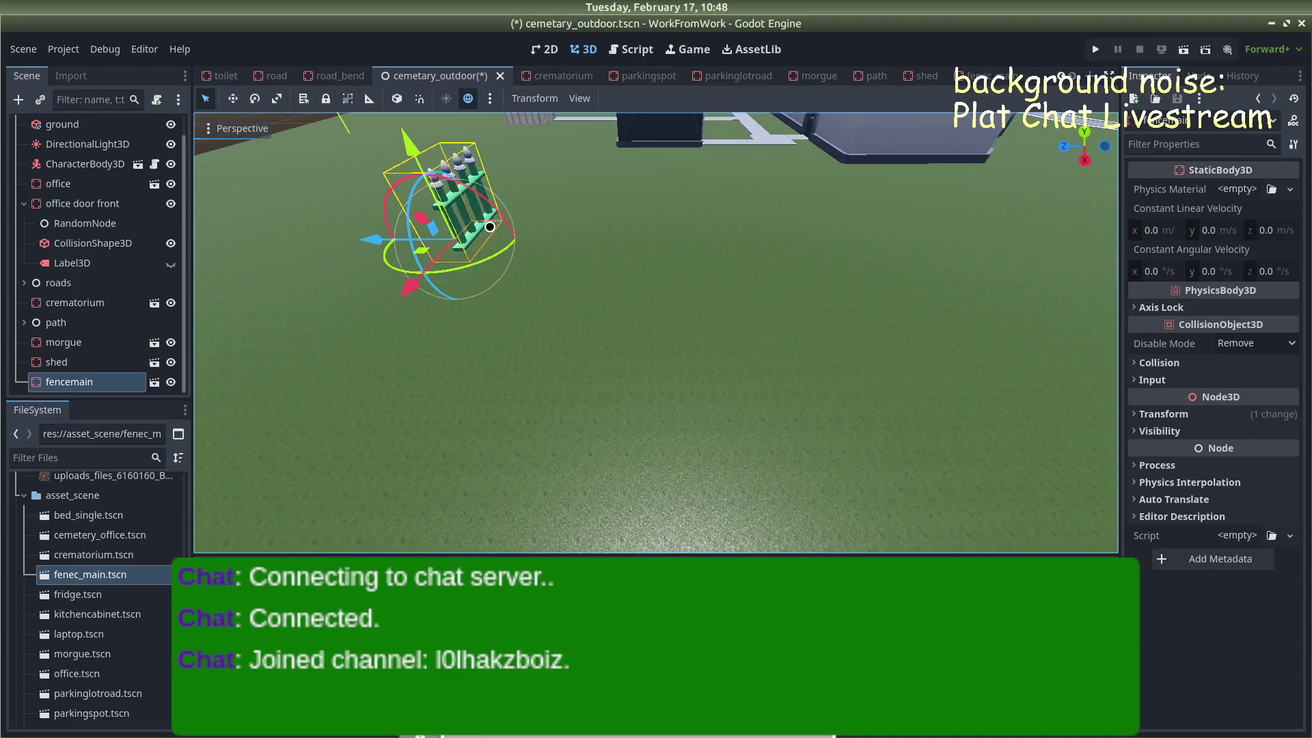
pyautogui.moveTo(402, 305)
pyautogui.mouseDown()
pyautogui.moveTo(354, 384)
pyautogui.moveTo(333, 315)
pyautogui.mouseUp()
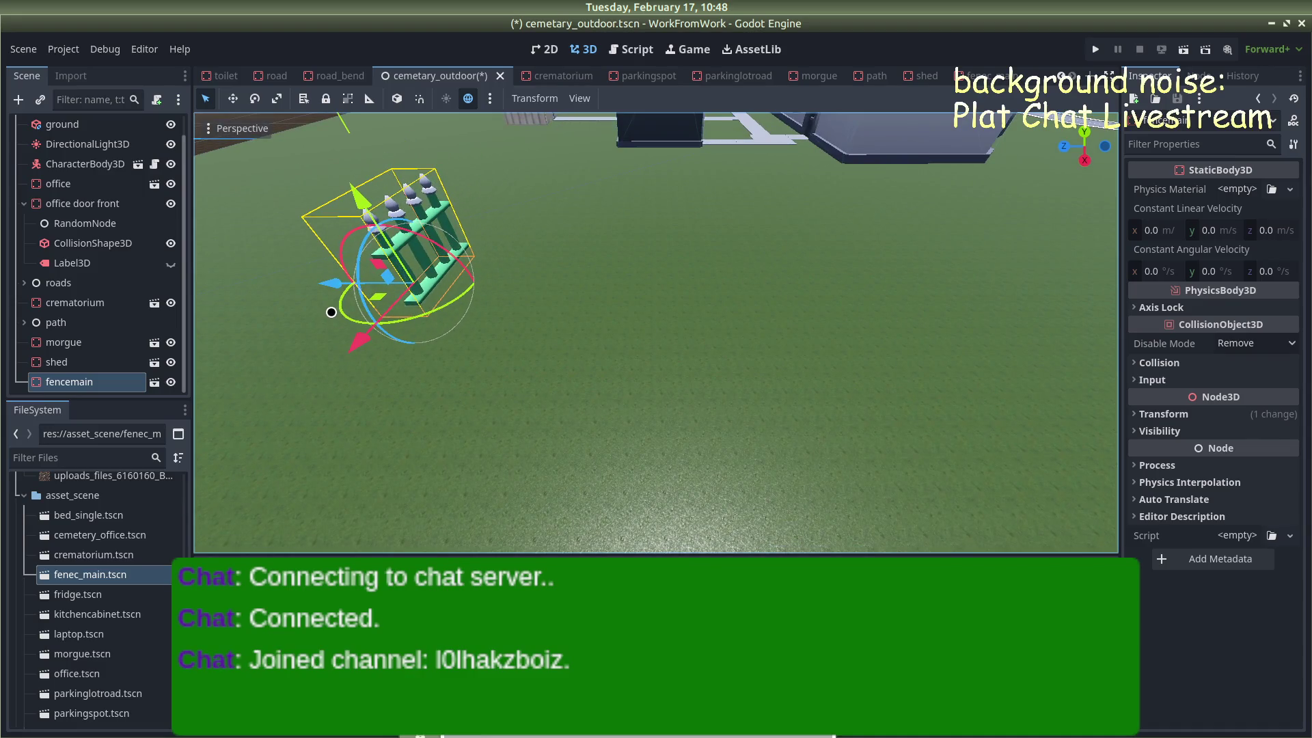
pyautogui.moveTo(359, 205)
pyautogui.mouseDown()
pyautogui.moveTo(338, 149)
pyautogui.moveTo(351, 190)
pyautogui.mouseUp()
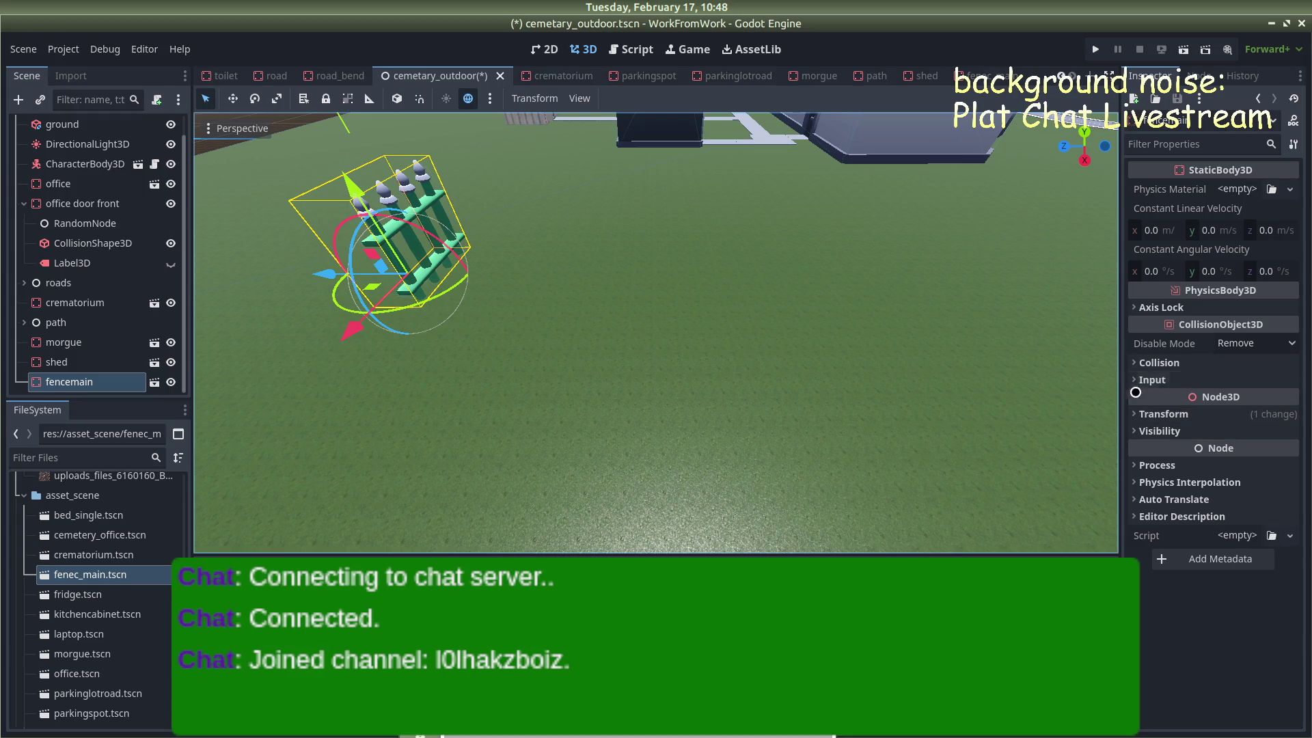
pyautogui.click(1126, 413)
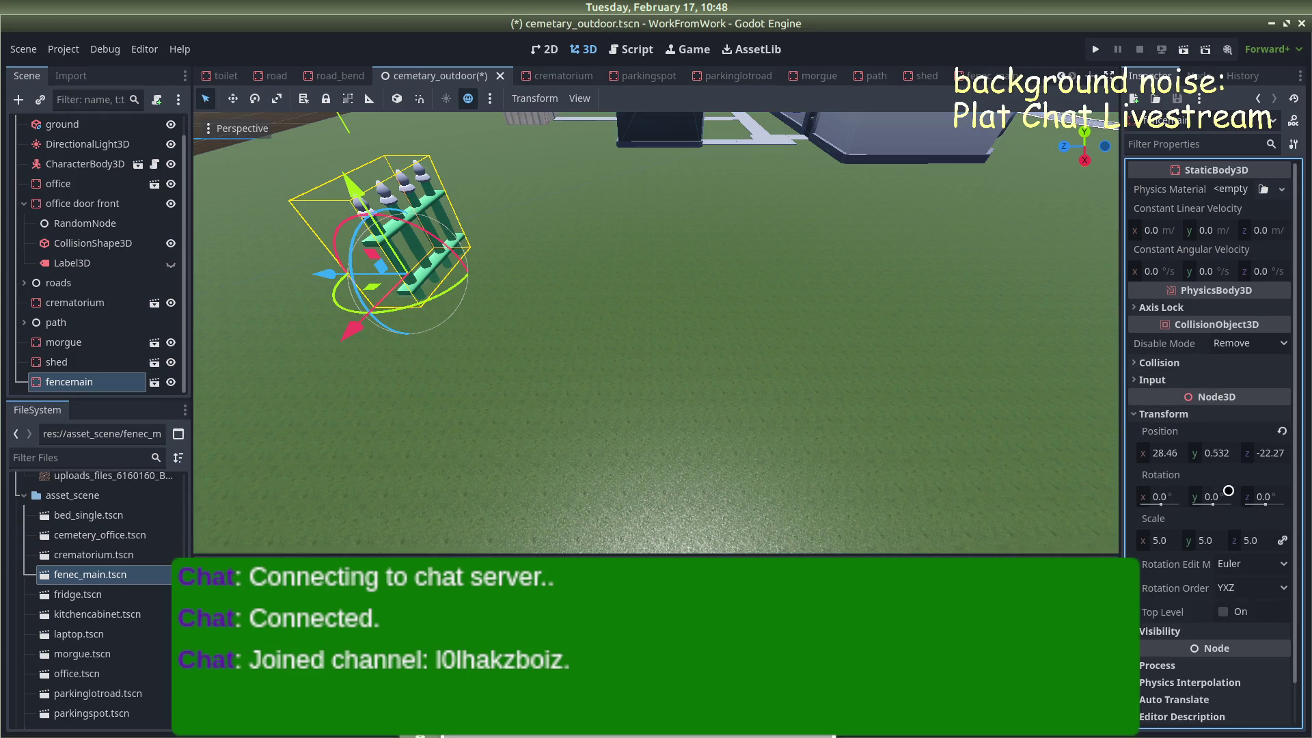
# Set fencemain's Position Y to 0.5 and Rotation Y to 90°
pyautogui.write('0.5')
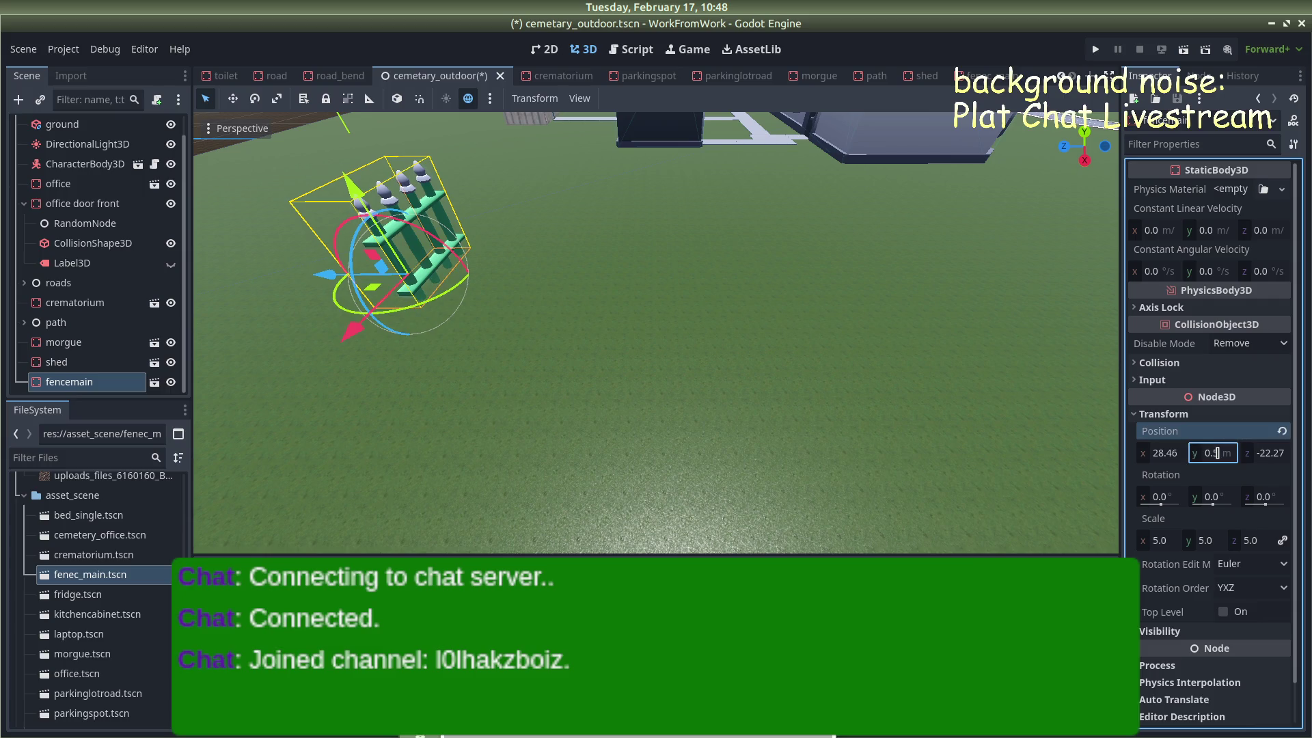
pyautogui.click(1212, 493)
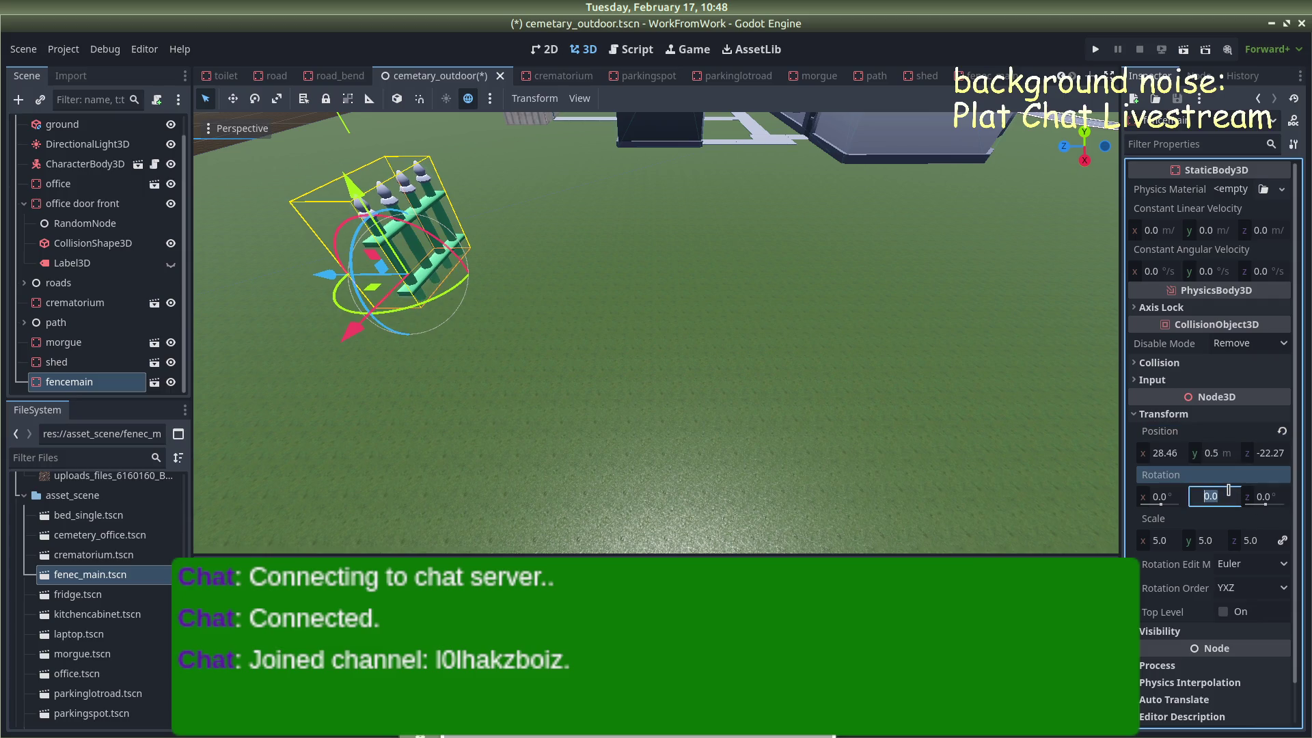
pyautogui.write('90')
pyautogui.press('Return')
# Slide the fence along X and Z to the ground's edge, then duplicate it
pyautogui.scroll(-5, 535, 391)
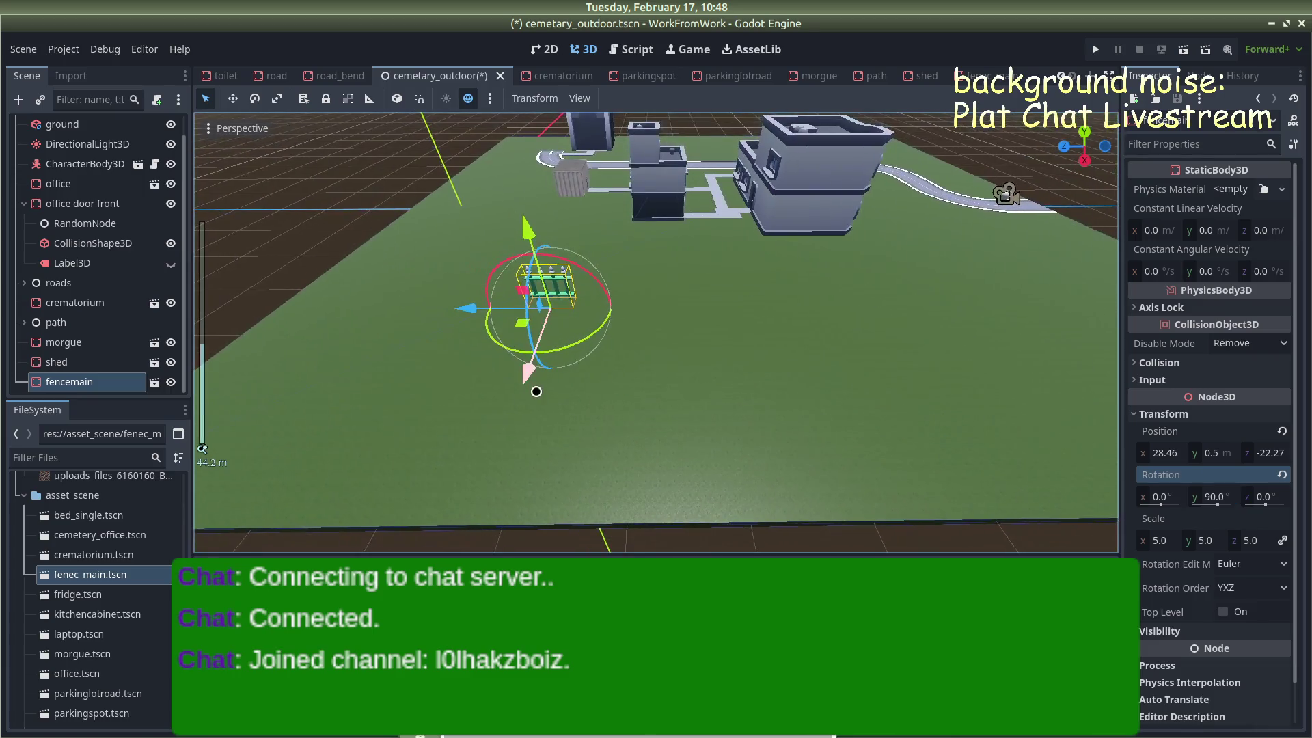
pyautogui.moveTo(524, 386); pyautogui.dragTo(523, 417)
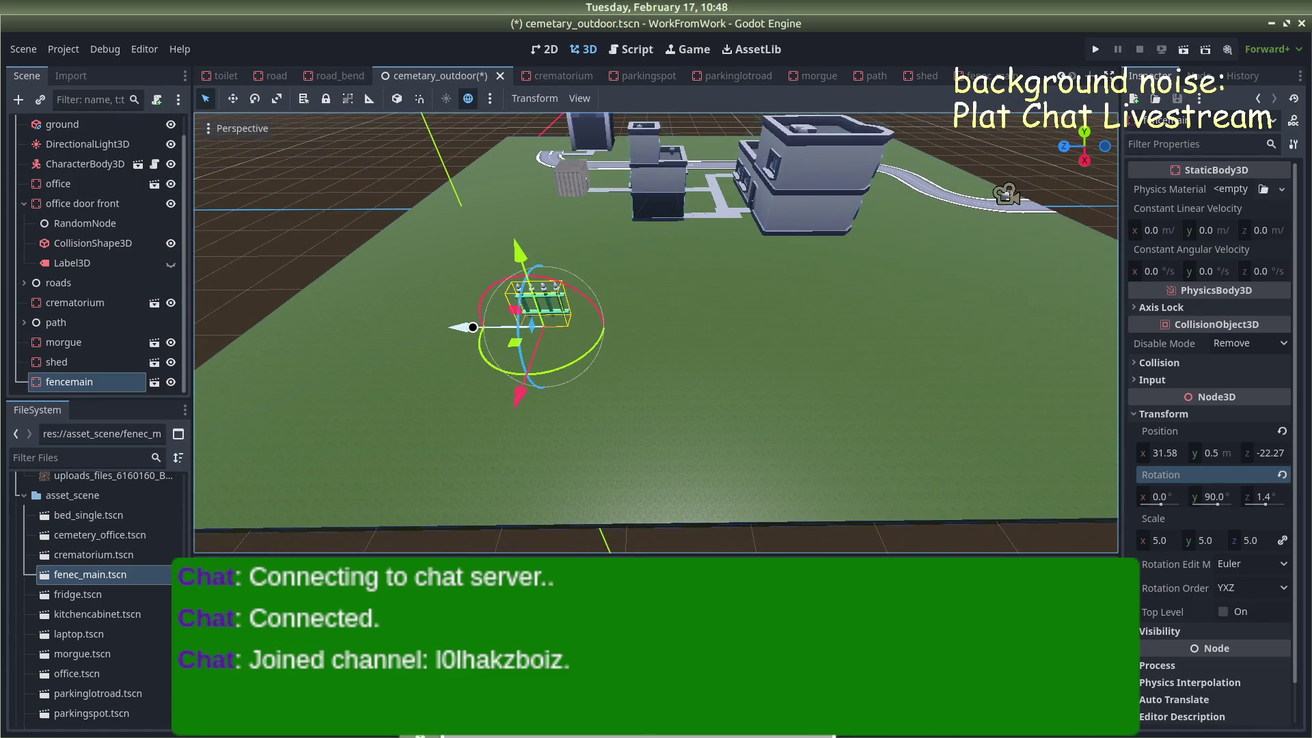
pyautogui.moveTo(461, 339); pyautogui.dragTo(225, 341)
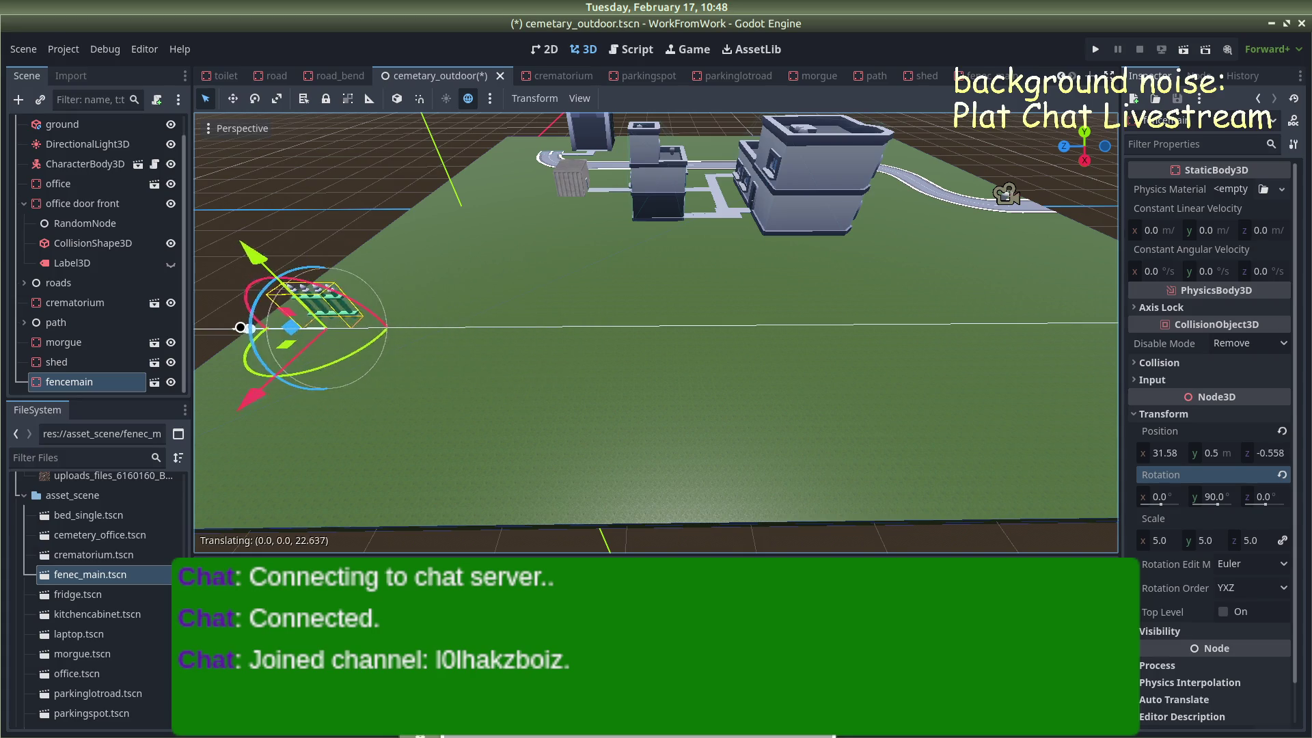
pyautogui.press('w')
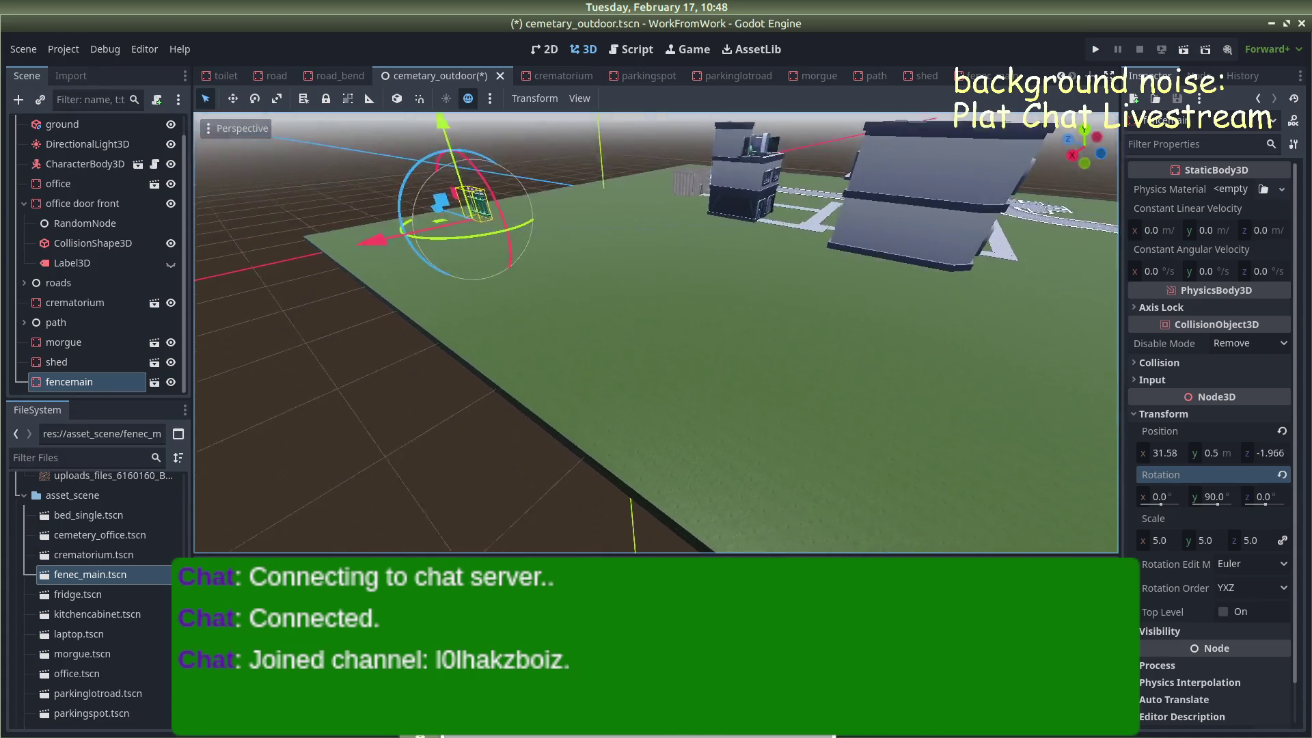
pyautogui.press('w')
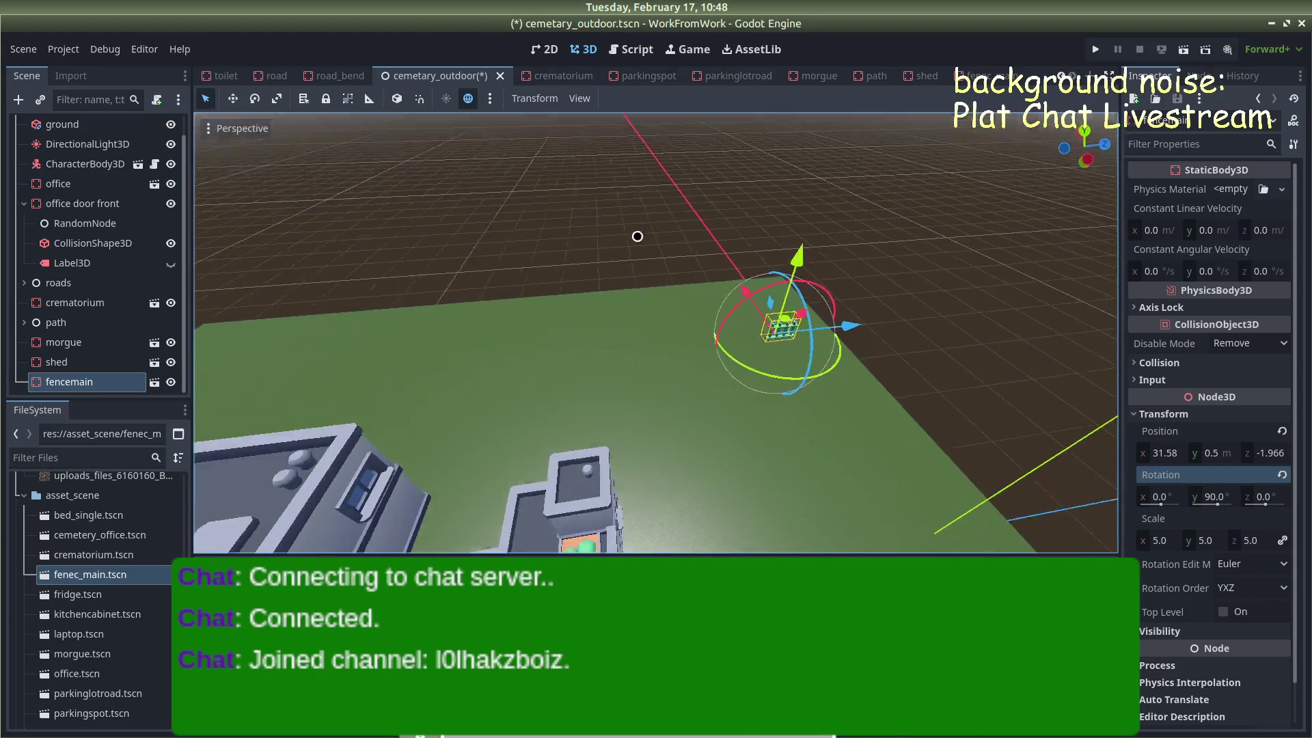
pyautogui.scroll(-5, 737, 295)
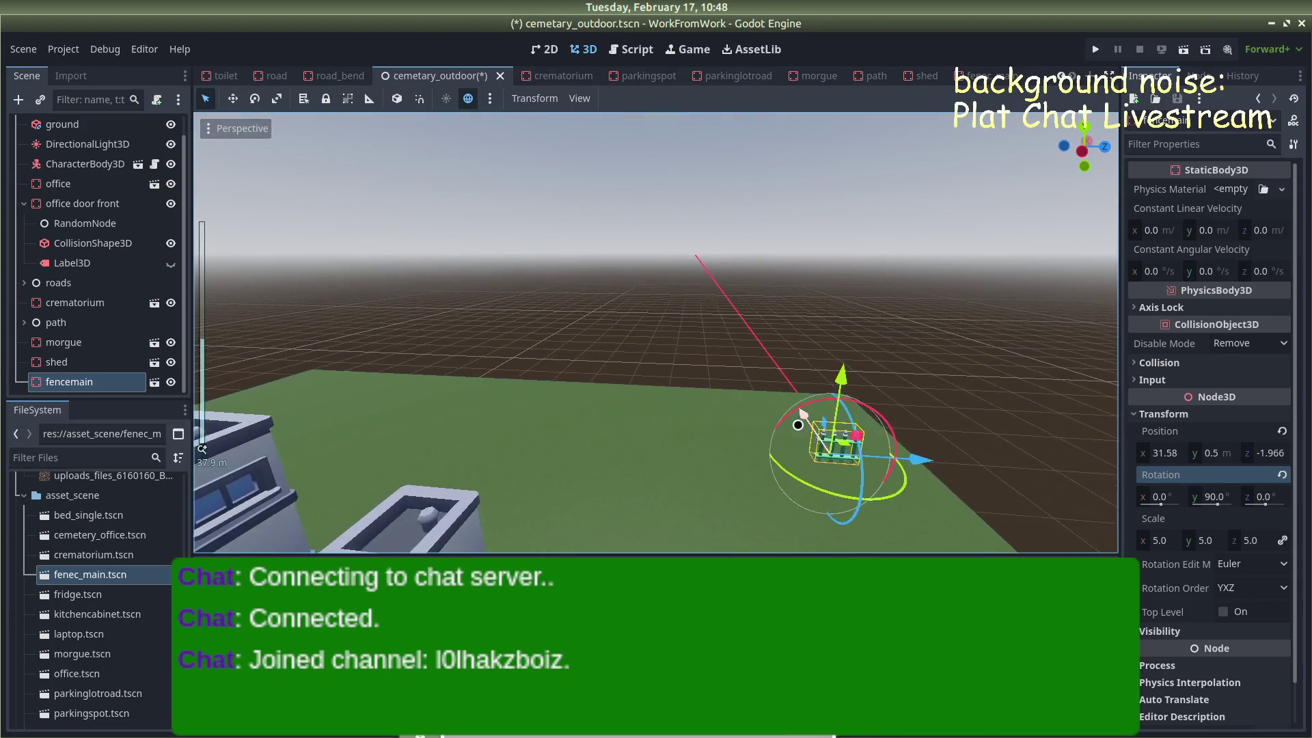
pyautogui.press('f')
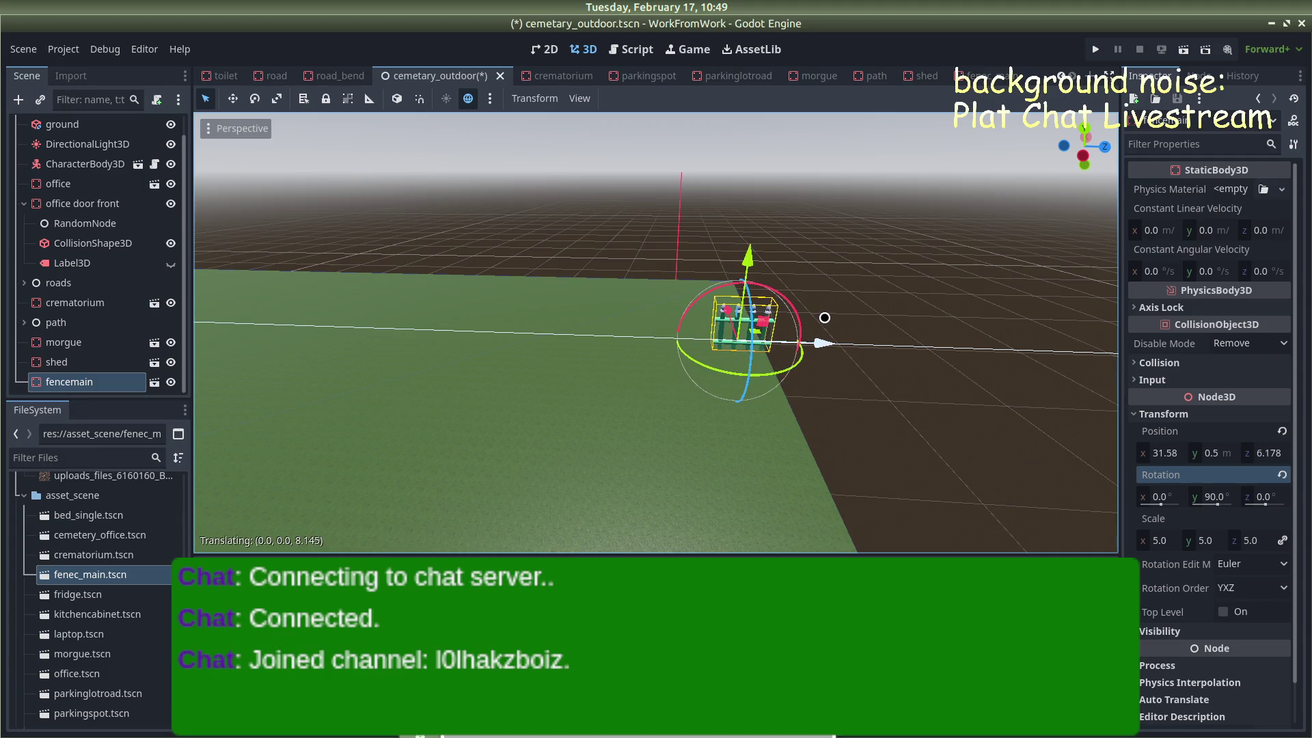
pyautogui.scroll(5, 748, 326)
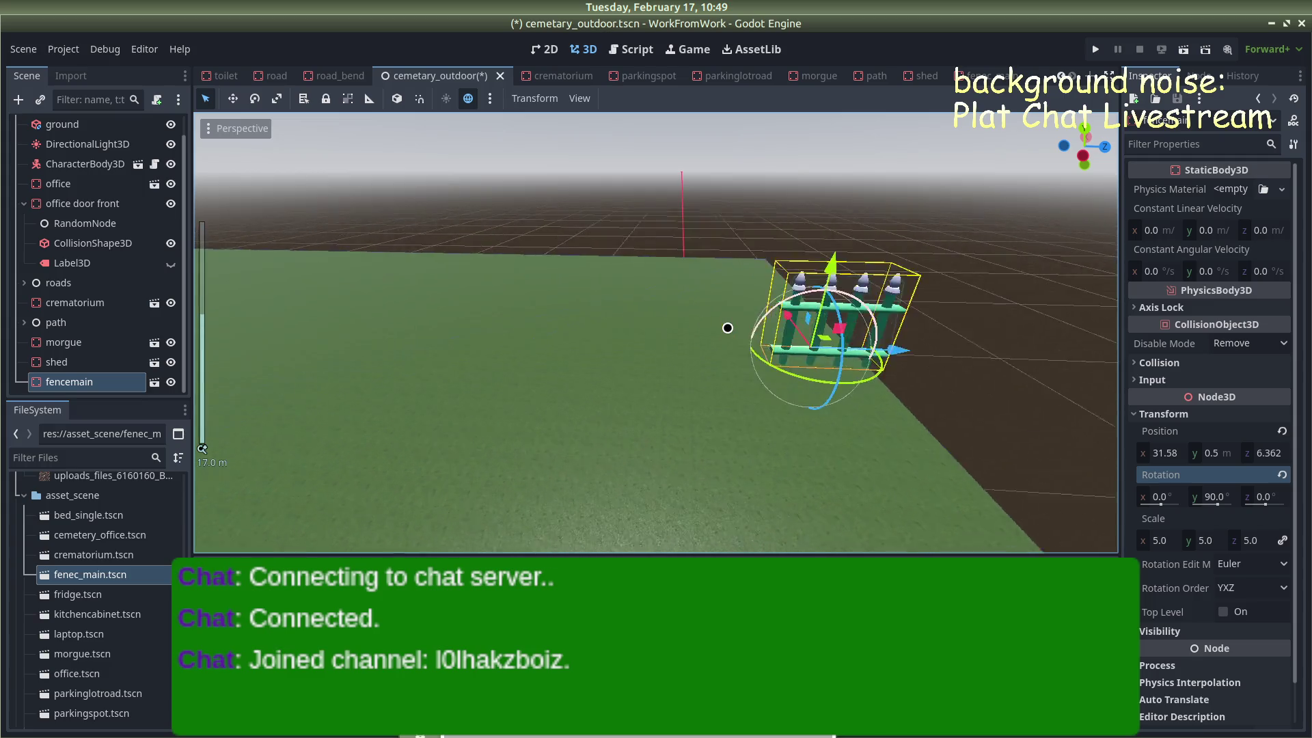
pyautogui.hotkey('ctrl', 'd')
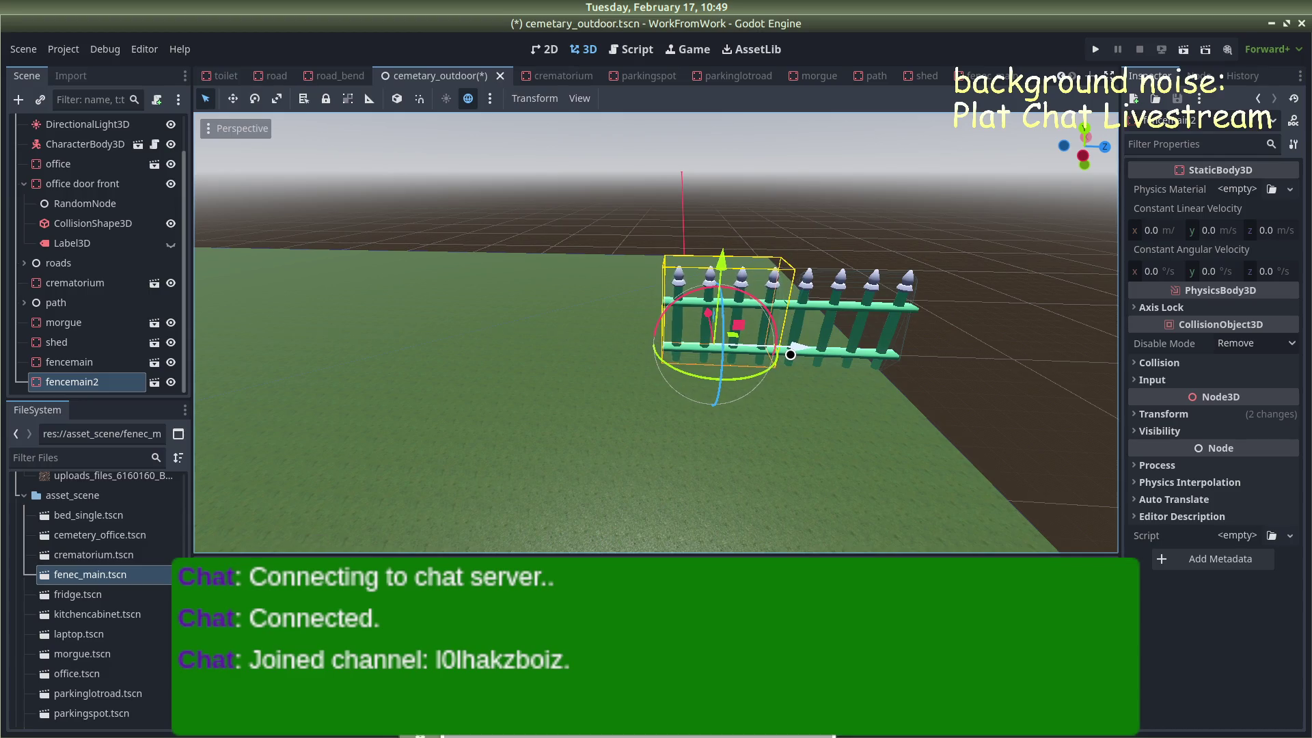
# Duplicate the fence piece several times, sliding the first copy along Z to extend the row
pyautogui.hotkey('ctrl', 'd')
pyautogui.moveTo(724, 349)
pyautogui.mouseDown()
pyautogui.moveTo(585, 340)
pyautogui.moveTo(595, 312)
pyautogui.mouseUp()
pyautogui.hotkey('ctrl', 'd')
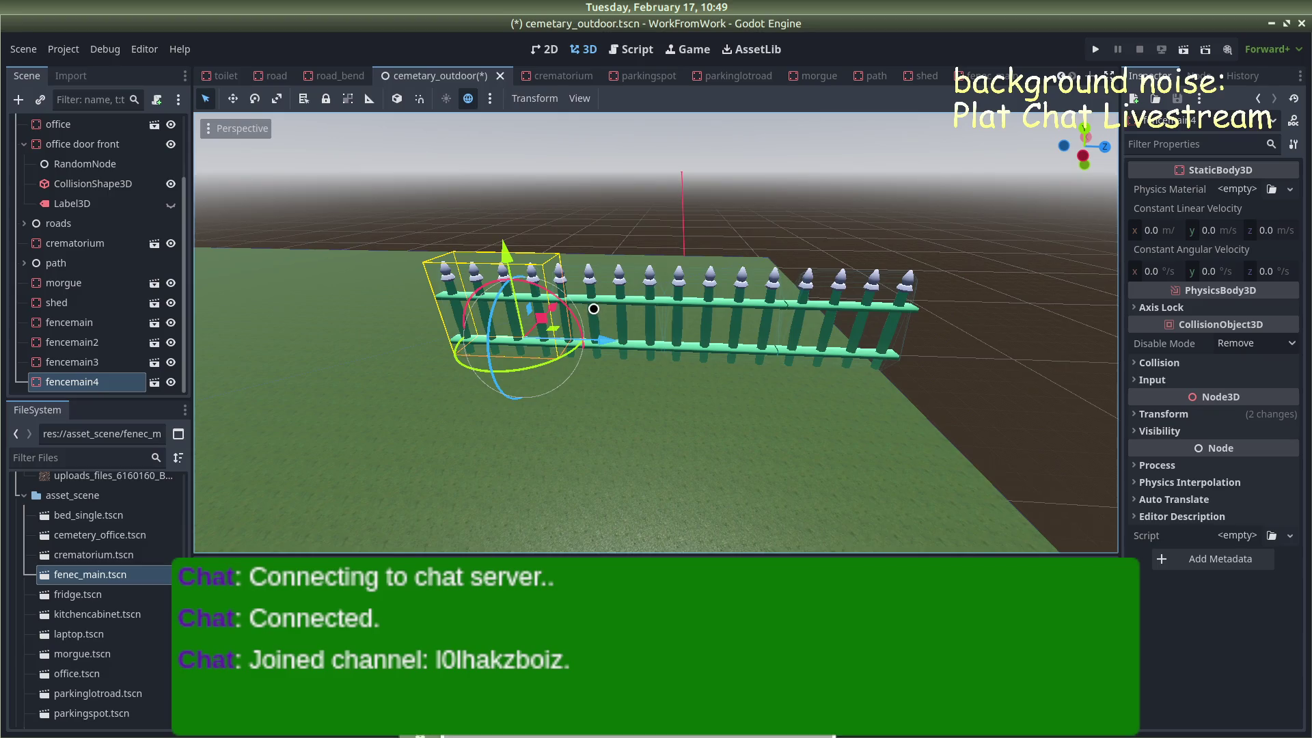
pyautogui.scroll(3, 594, 310)
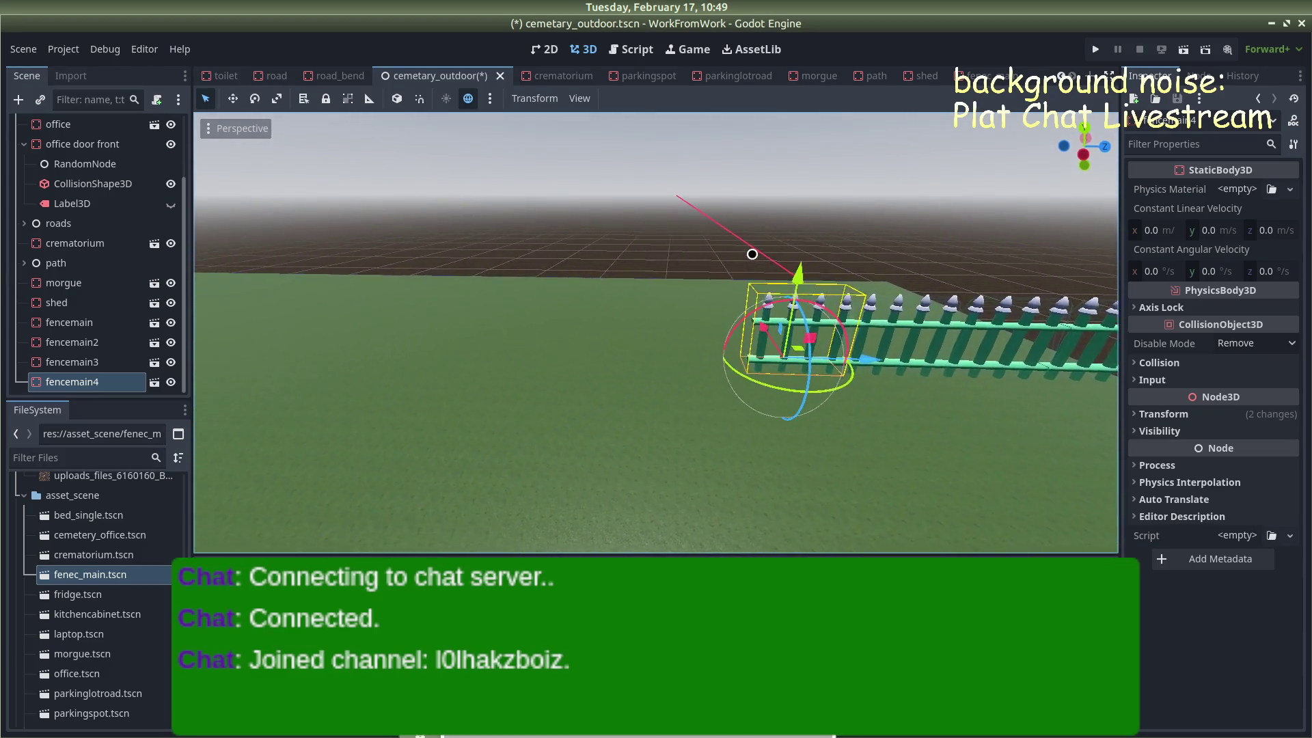
pyautogui.hotkey('ctrl', 'd')
pyautogui.scroll(2, 758, 257)
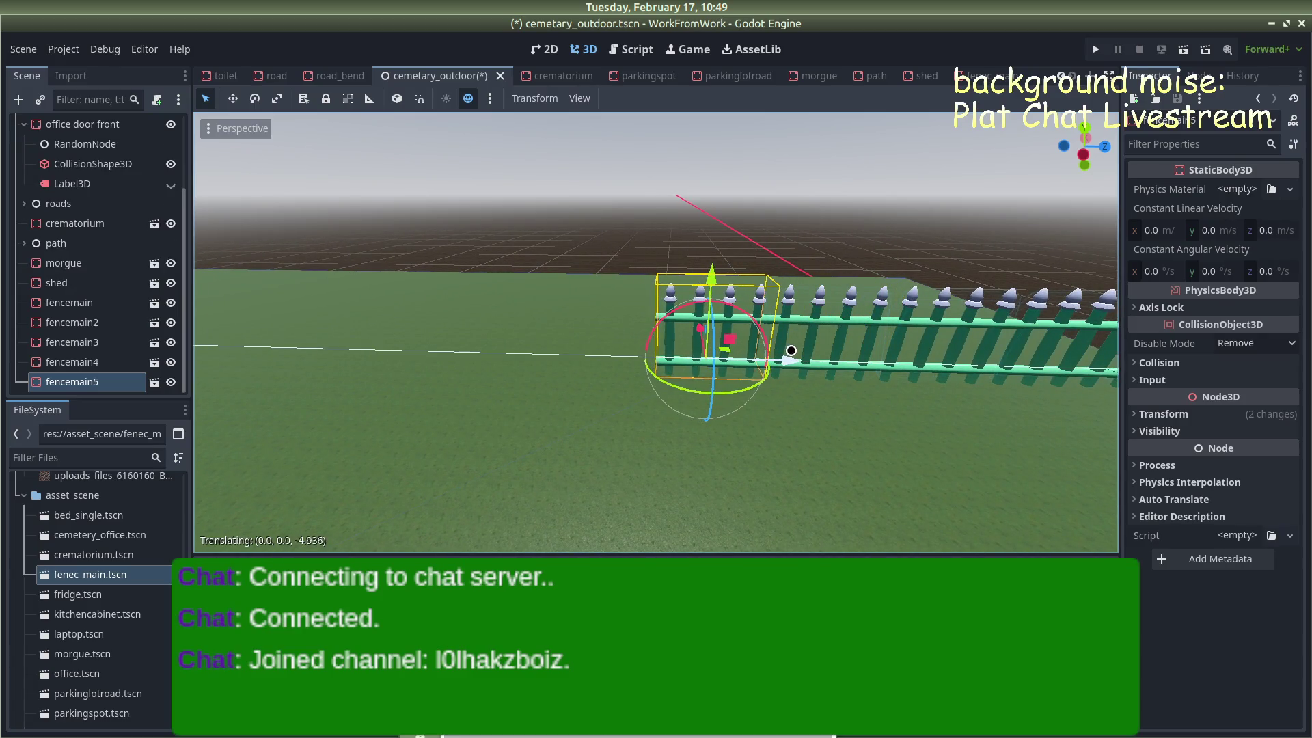
pyautogui.scroll(-5, 790, 351)
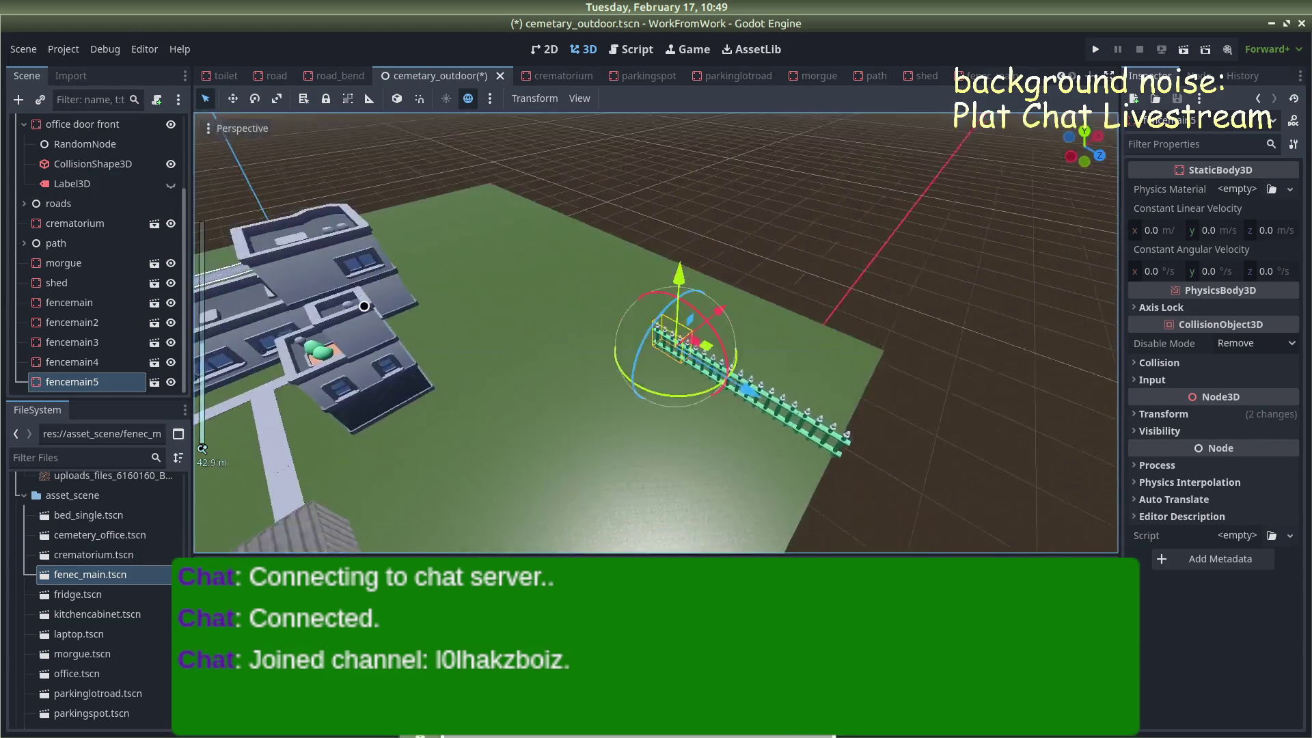
pyautogui.scroll(7, 524, 290)
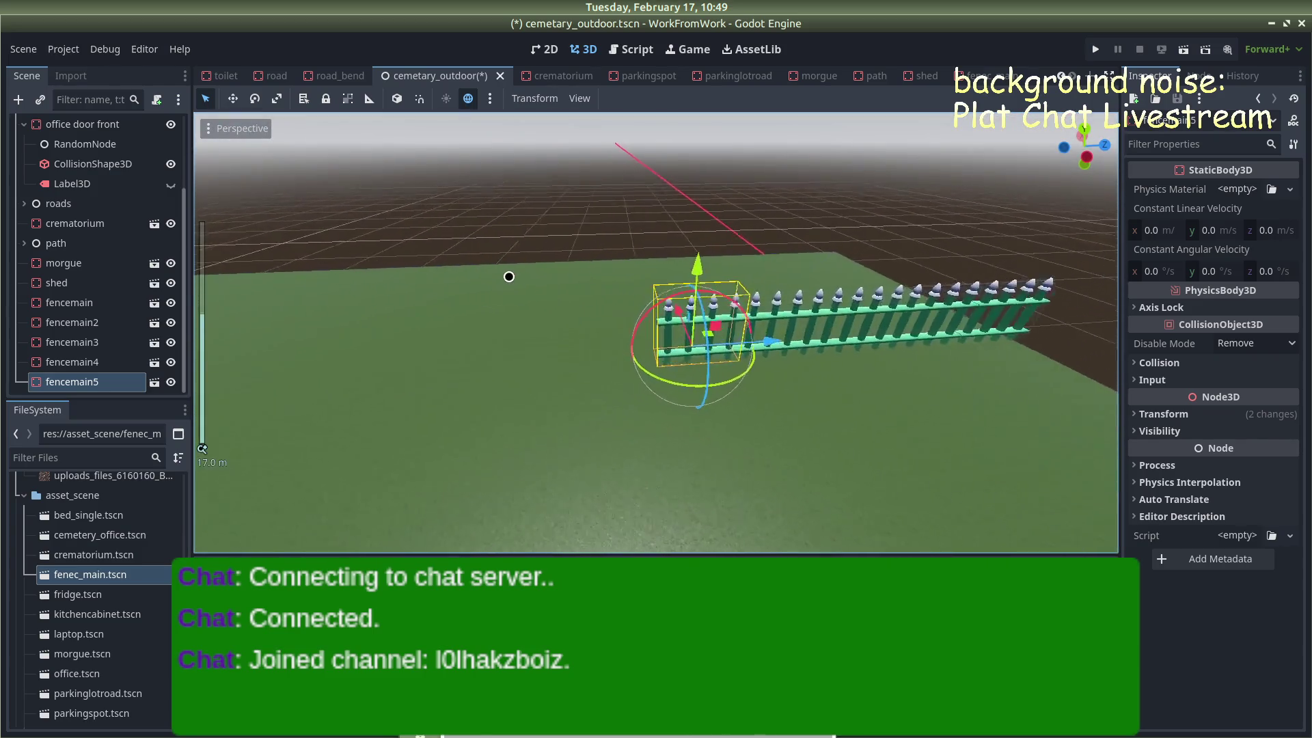
pyautogui.moveTo(504, 251); pyautogui.dragTo(483, 220)
# Add another copy and slide fencemain7, fencemain9 and later pieces to the row's end
pyautogui.hotkey('ctrl', 'd')
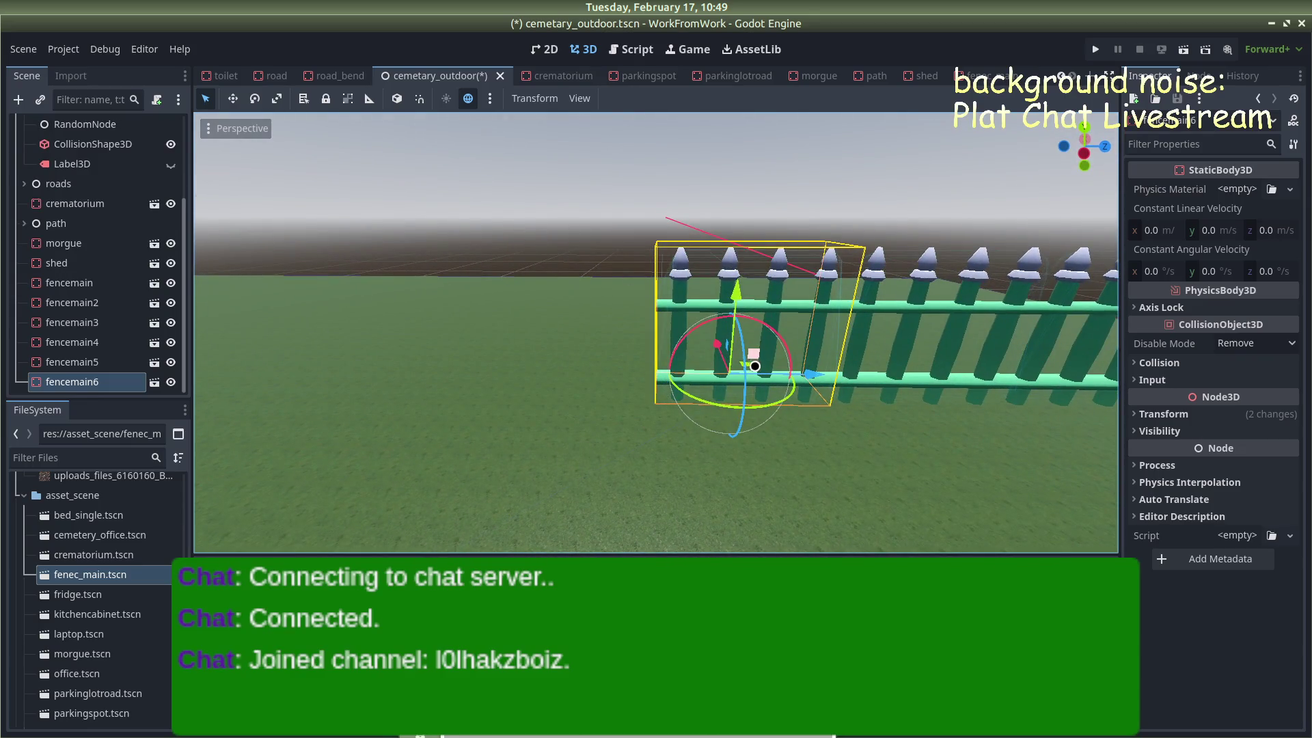
pyautogui.moveTo(808, 369); pyautogui.dragTo(662, 351)
pyautogui.moveTo(551, 189)
pyautogui.mouseDown()
pyautogui.moveTo(594, 199)
pyautogui.moveTo(741, 172)
pyautogui.mouseUp()
pyautogui.scroll(3, 742, 172)
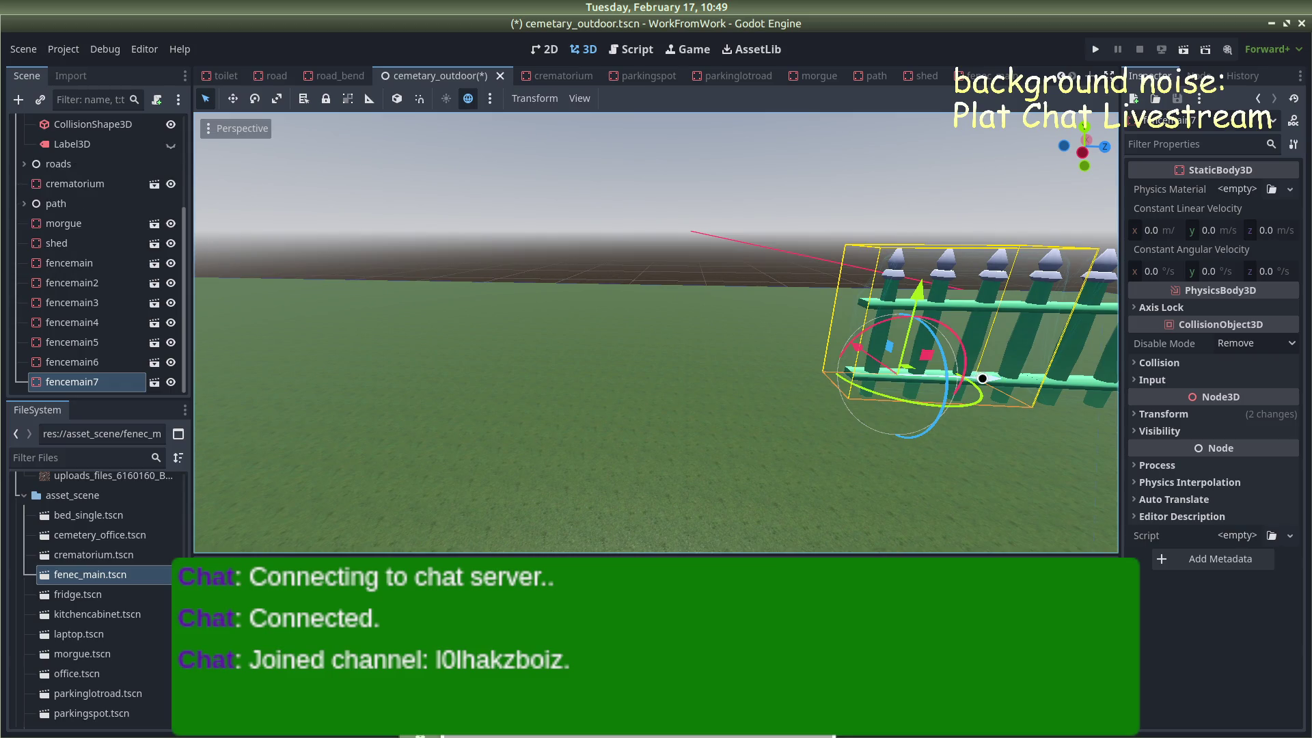
pyautogui.moveTo(981, 377)
pyautogui.mouseDown()
pyautogui.moveTo(601, 372)
pyautogui.moveTo(698, 376)
pyautogui.mouseUp()
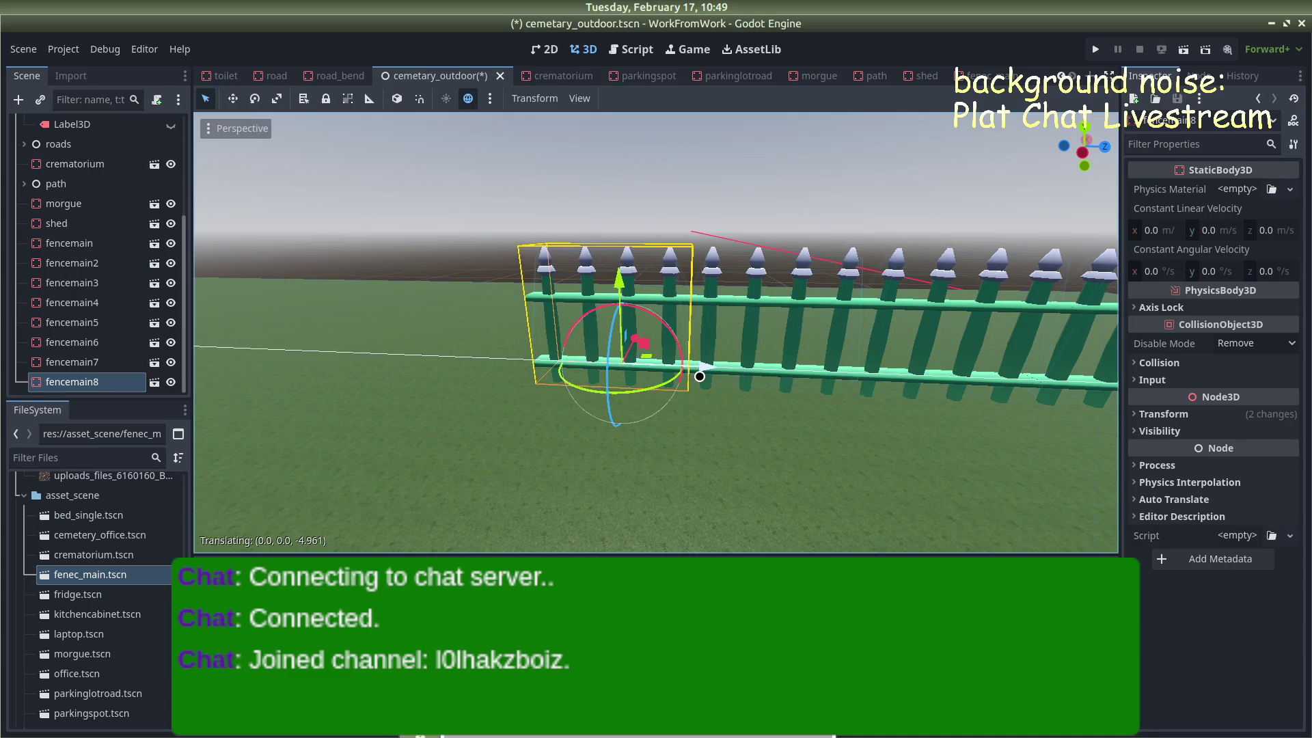
pyautogui.moveTo(695, 366)
pyautogui.mouseDown()
pyautogui.moveTo(540, 356)
pyautogui.moveTo(574, 359)
pyautogui.mouseUp()
pyautogui.scroll(-5, 507, 208)
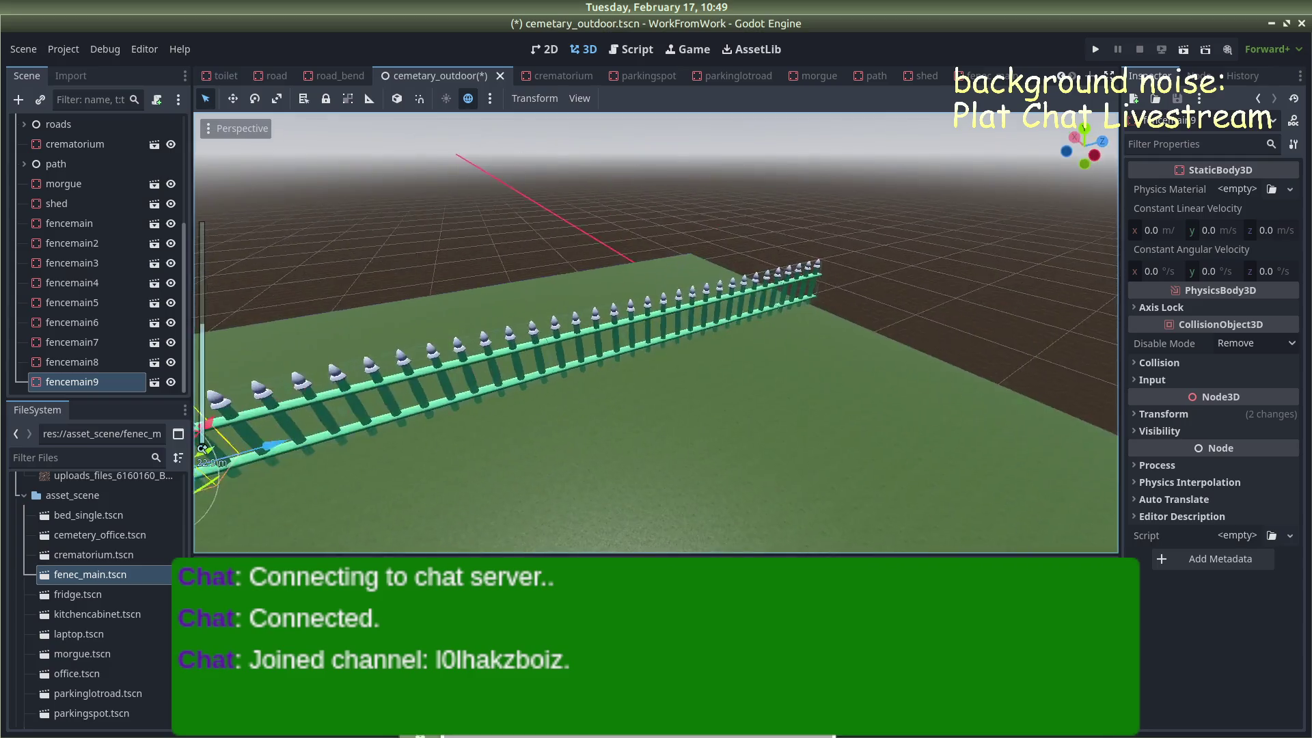
pyautogui.press('f')
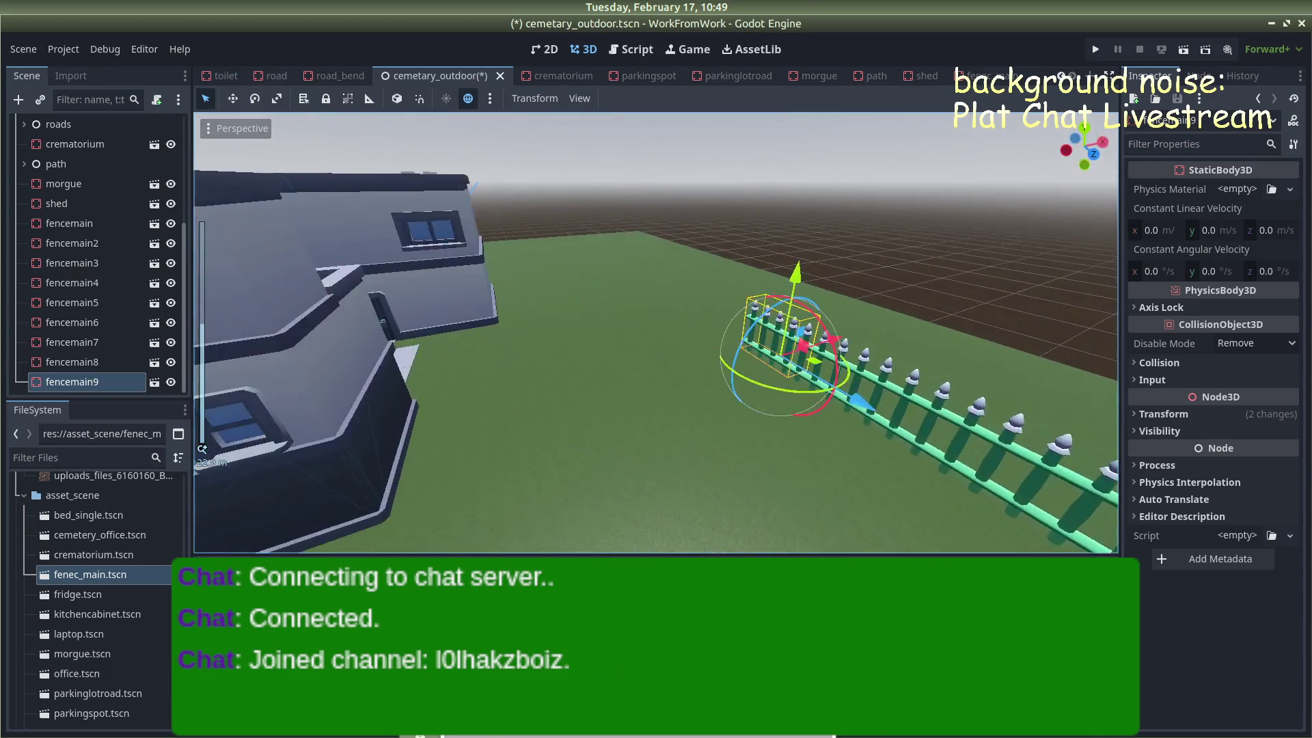
pyautogui.scroll(5, 716, 247)
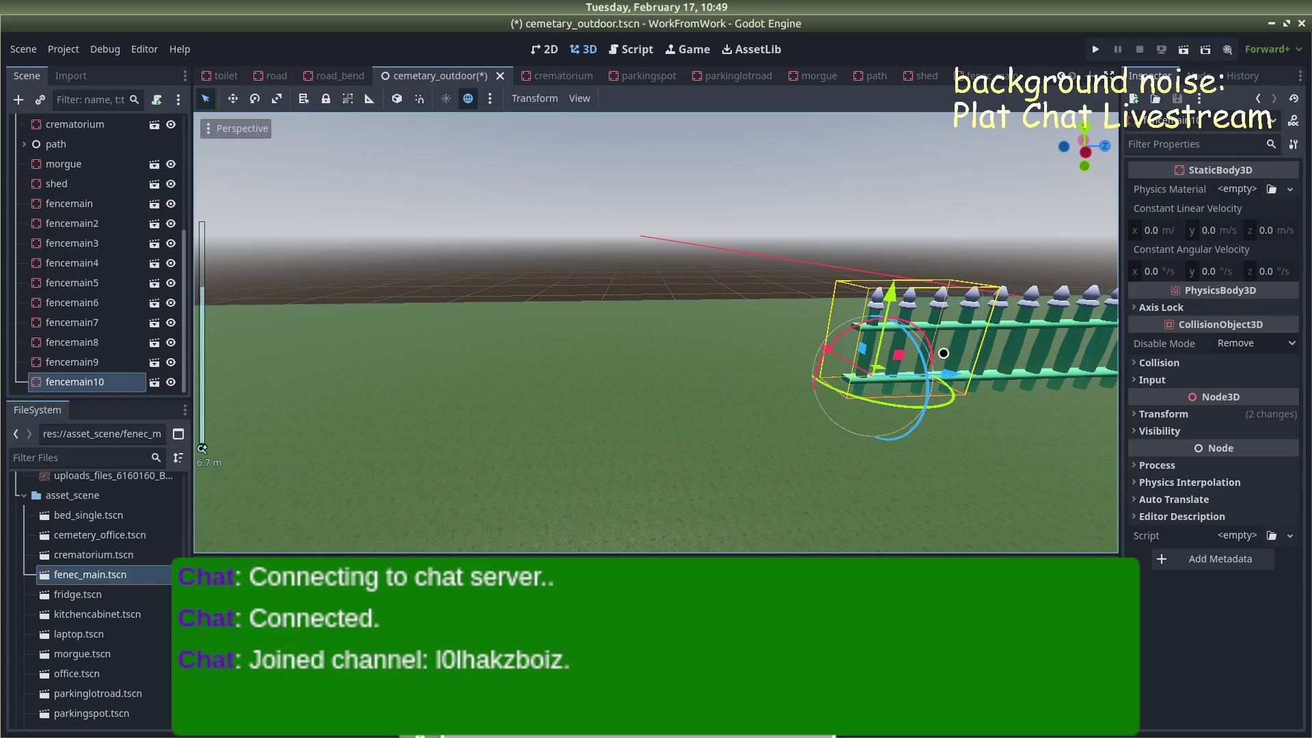
pyautogui.moveTo(950, 375); pyautogui.dragTo(630, 375)
# Add one more duplicate, reaching fencemain12, and orbit out to view the whole row
pyautogui.hotkey('ctrl', 'd')
pyautogui.scroll(-2, 606, 272)
pyautogui.click(593, 242)
pyautogui.moveTo(592, 242); pyautogui.dragTo(478, 235)
pyautogui.moveTo(202, 448)
pyautogui.mouseDown()
pyautogui.moveTo(615, 308)
pyautogui.moveTo(781, 270)
pyautogui.mouseUp()
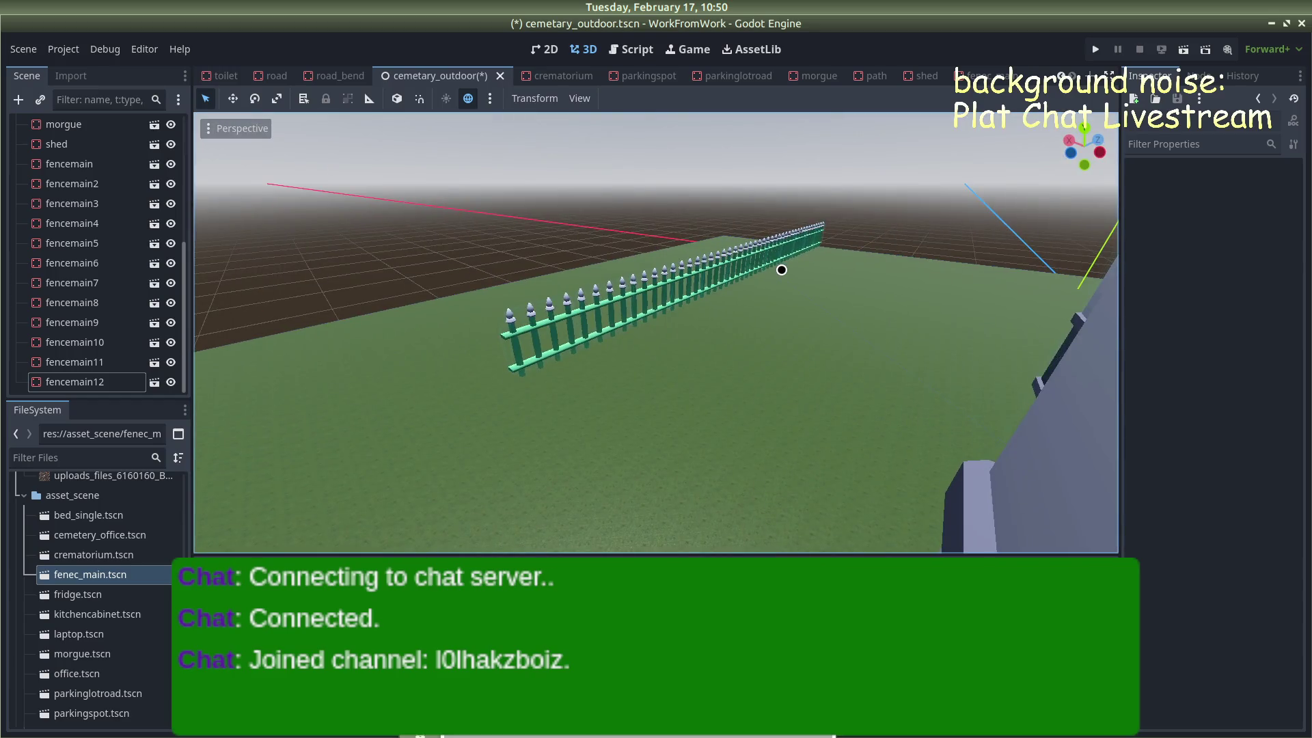
# Select the end fence piece and add two more sections, moving each along Z
pyautogui.scroll(3, 782, 270)
pyautogui.click(819, 248)
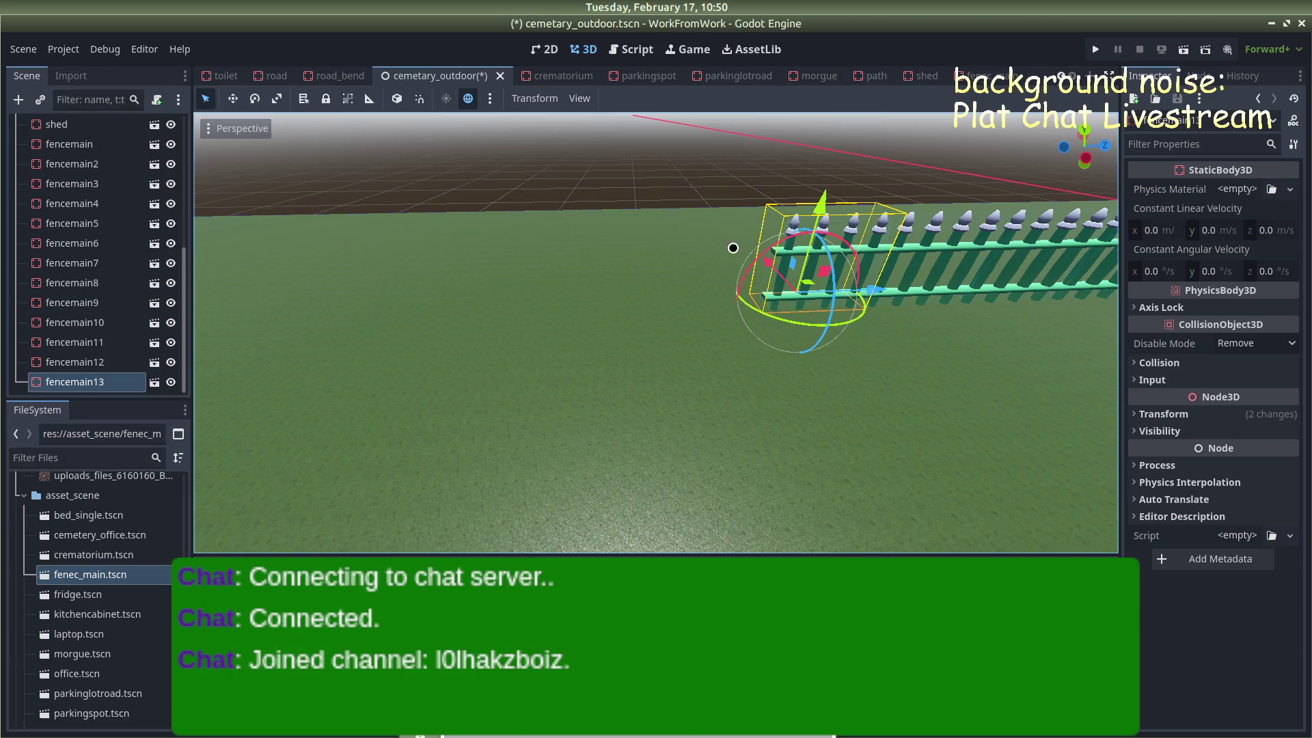
pyautogui.press('g')
pyautogui.press('z')
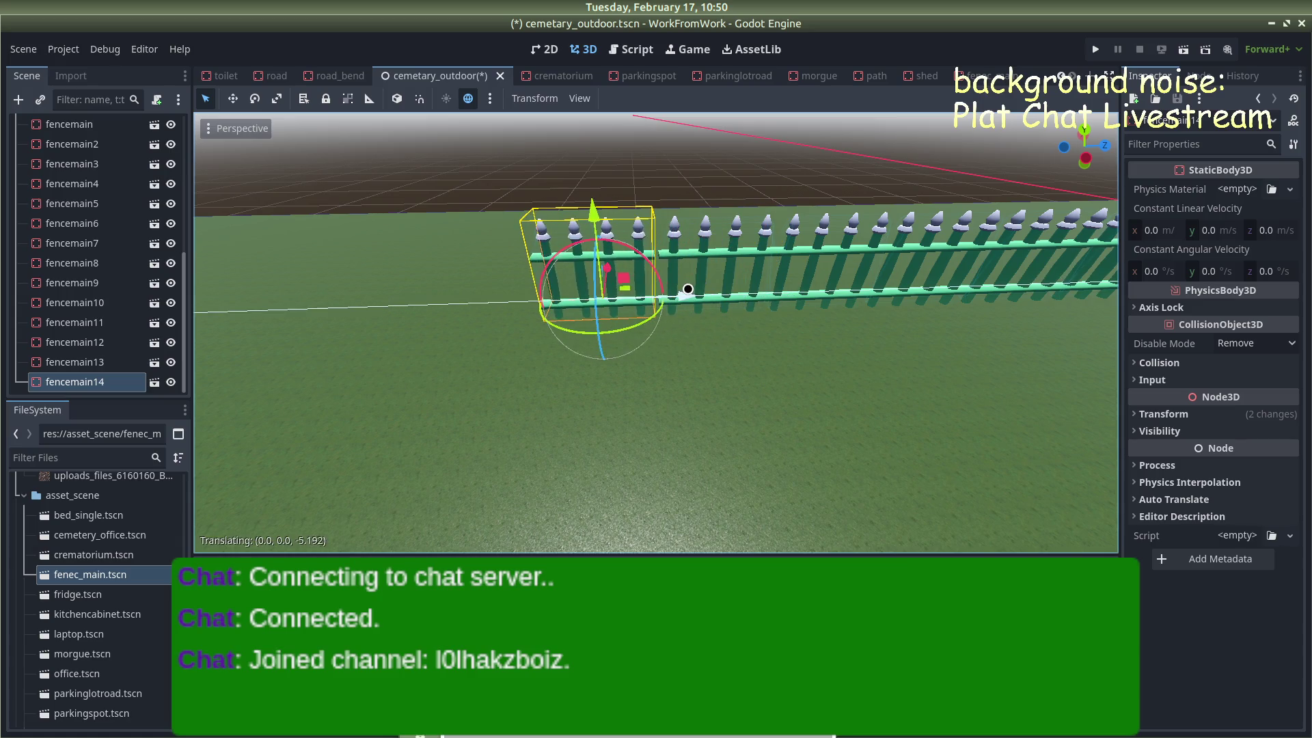
pyautogui.press('g')
pyautogui.press('z')
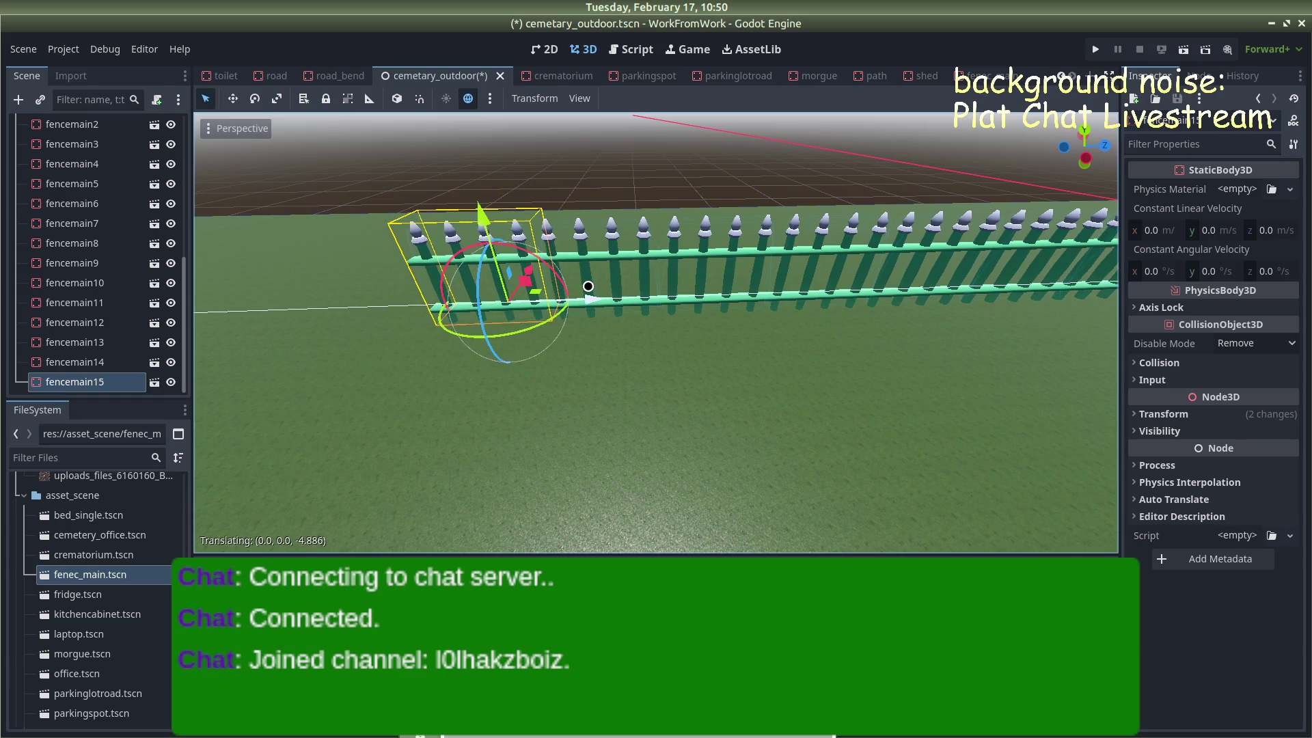
pyautogui.scroll(-3, 558, 266)
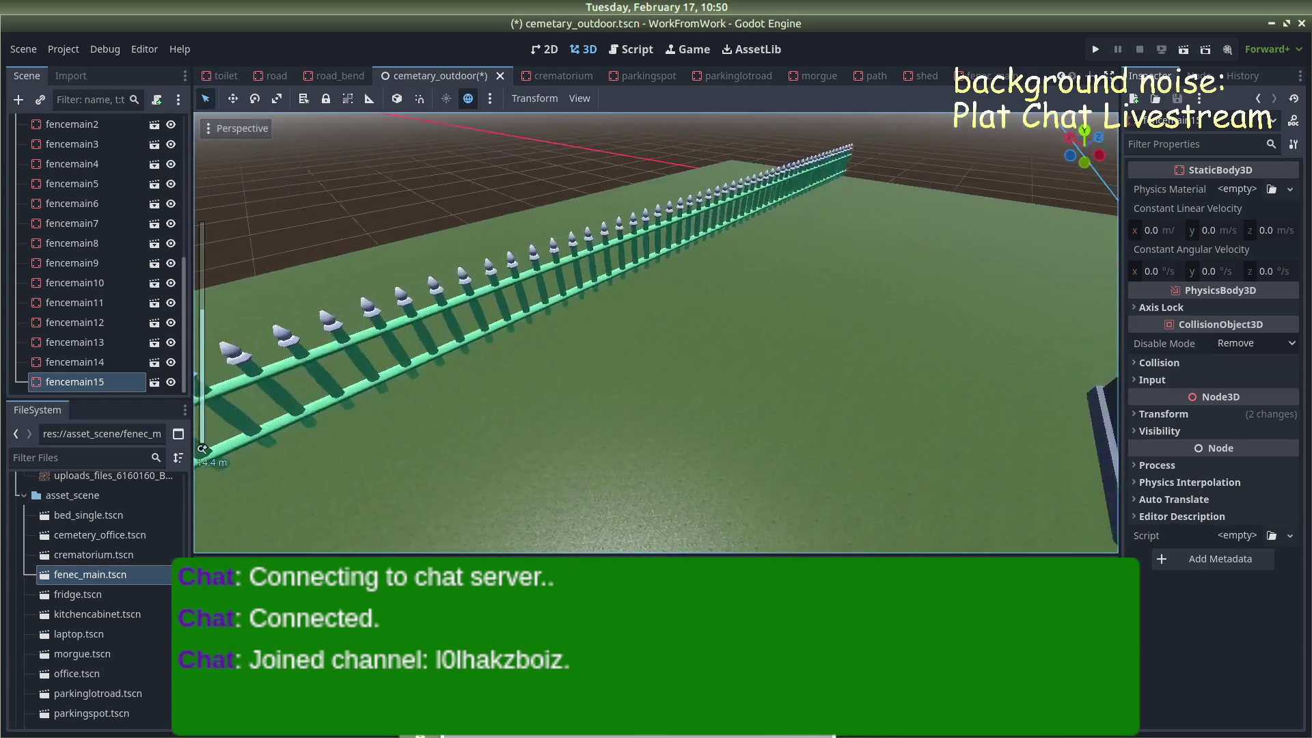
pyautogui.moveTo(559, 266)
pyautogui.mouseDown()
pyautogui.moveTo(647, 147)
pyautogui.moveTo(727, 147)
pyautogui.mouseUp()
# Add another section and slide it further along Z to the row's end
pyautogui.press('g')
pyautogui.press('z')
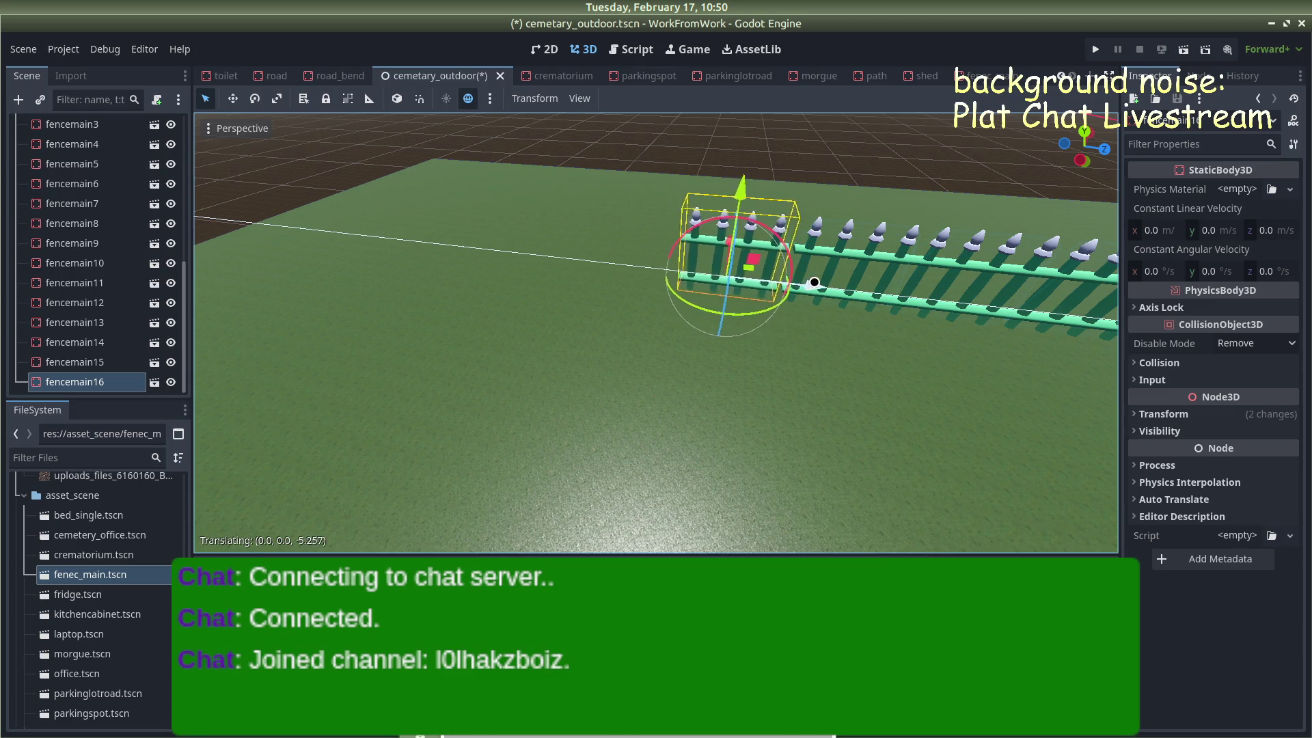
pyautogui.moveTo(809, 285); pyautogui.dragTo(568, 253)
pyautogui.scroll(-5, 569, 246)
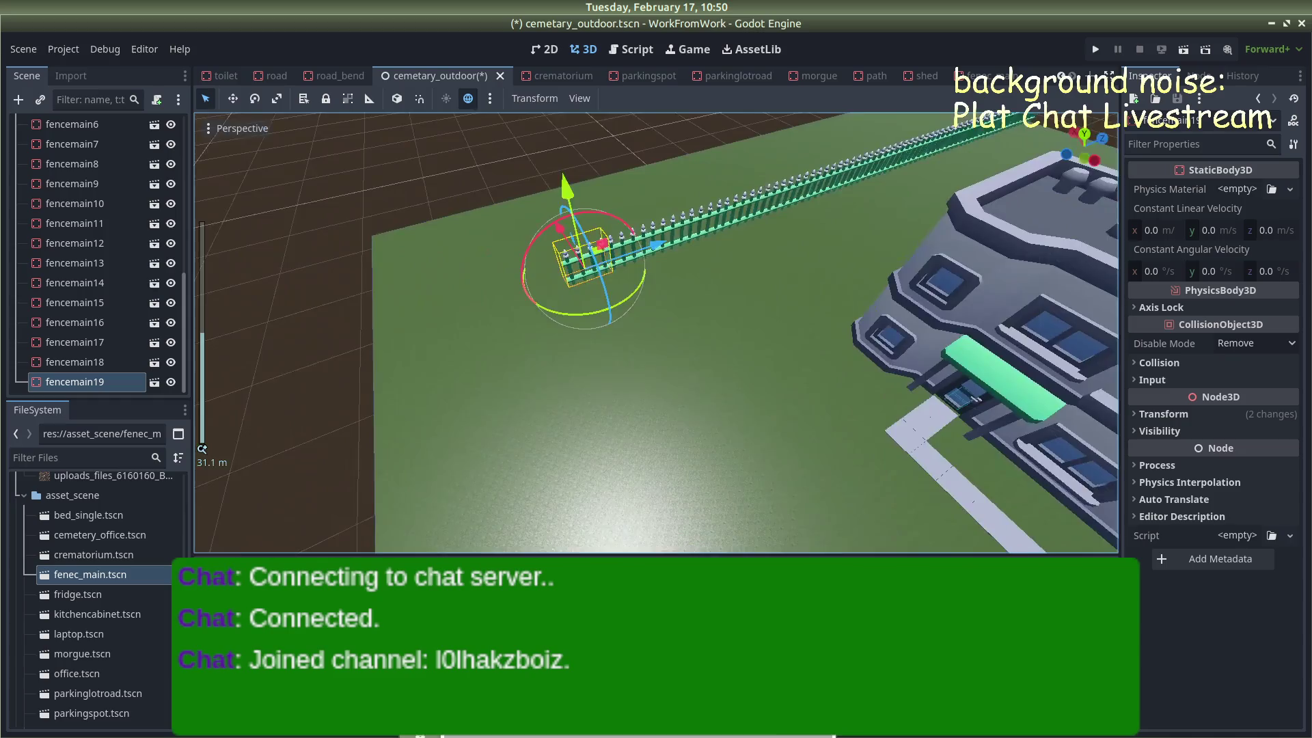
pyautogui.scroll(4, 781, 175)
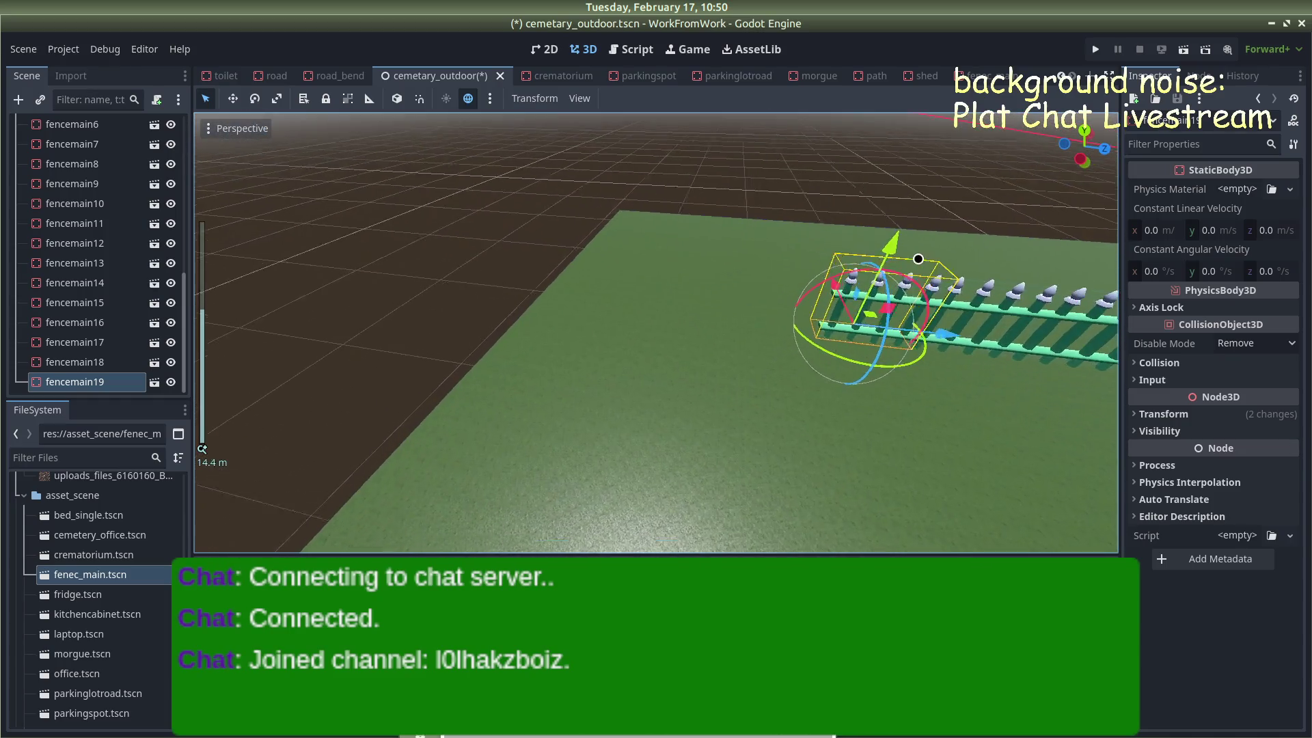
pyautogui.scroll(1, 918, 259)
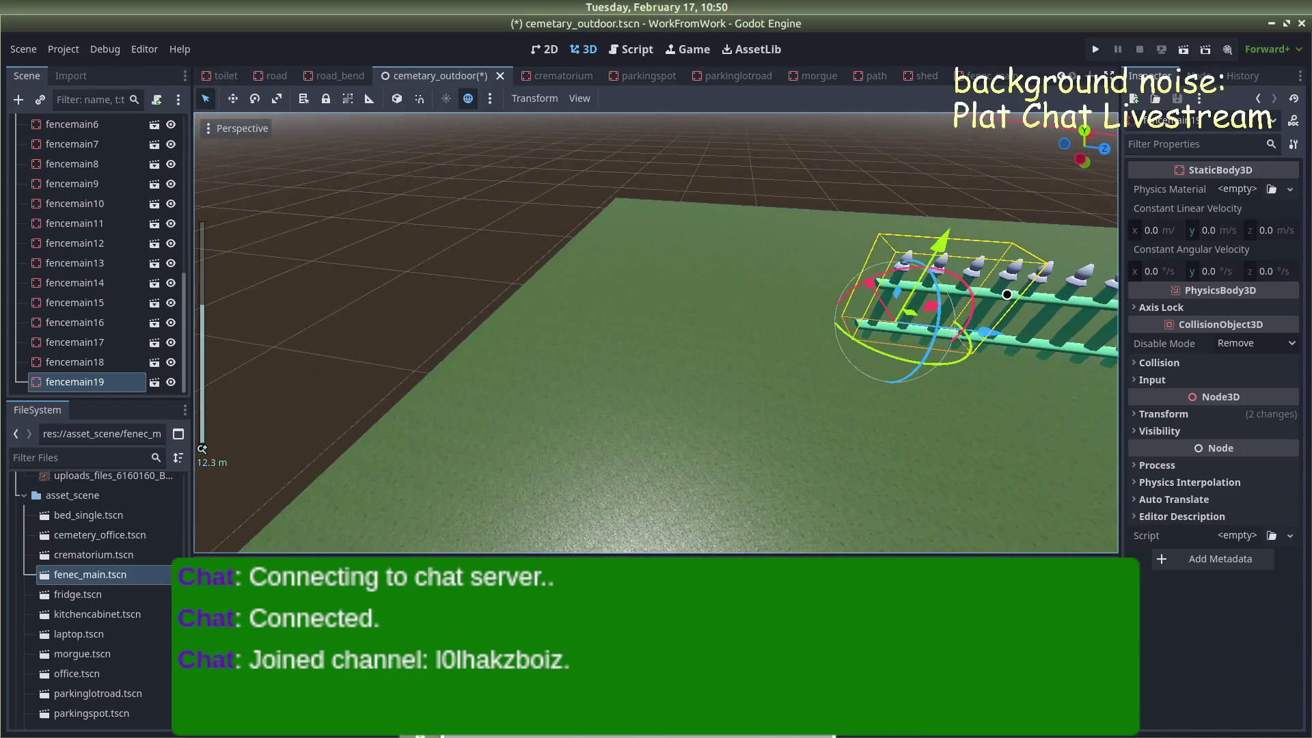
pyautogui.moveTo(995, 335); pyautogui.dragTo(883, 318)
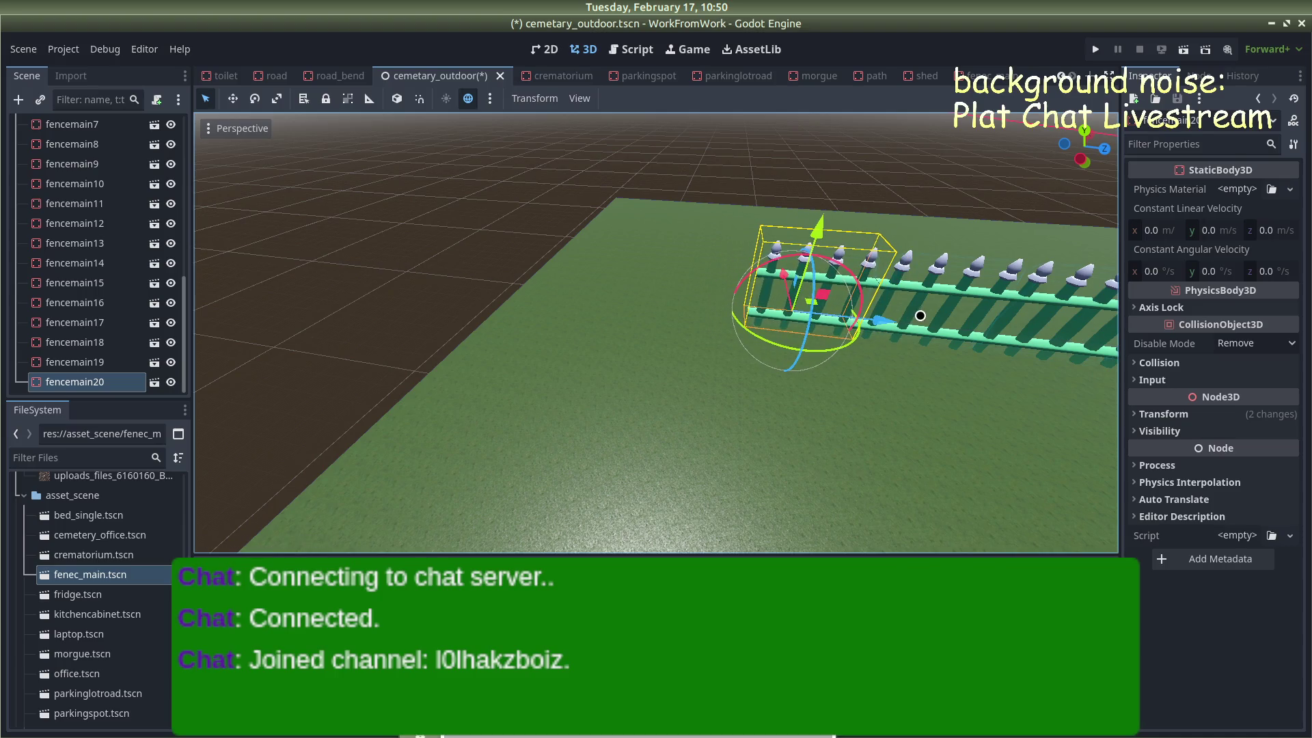
# Cancel a stray move, then slide fencemain20 to the end of the row
pyautogui.click(934, 317)
pyautogui.click(854, 157)
pyautogui.click(936, 270)
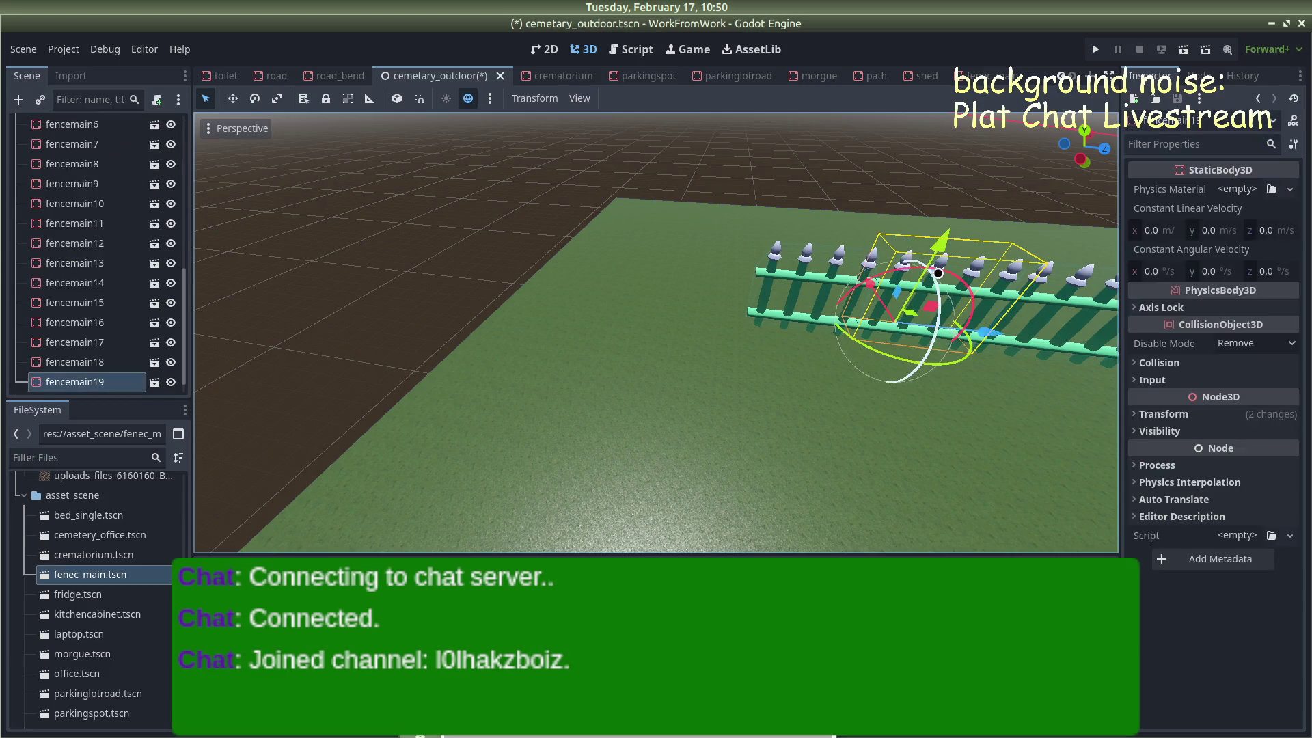
pyautogui.moveTo(986, 340); pyautogui.dragTo(867, 339)
pyautogui.rightClick(927, 337)
pyautogui.click(779, 298)
pyautogui.moveTo(858, 321); pyautogui.dragTo(680, 289)
pyautogui.click(679, 289)
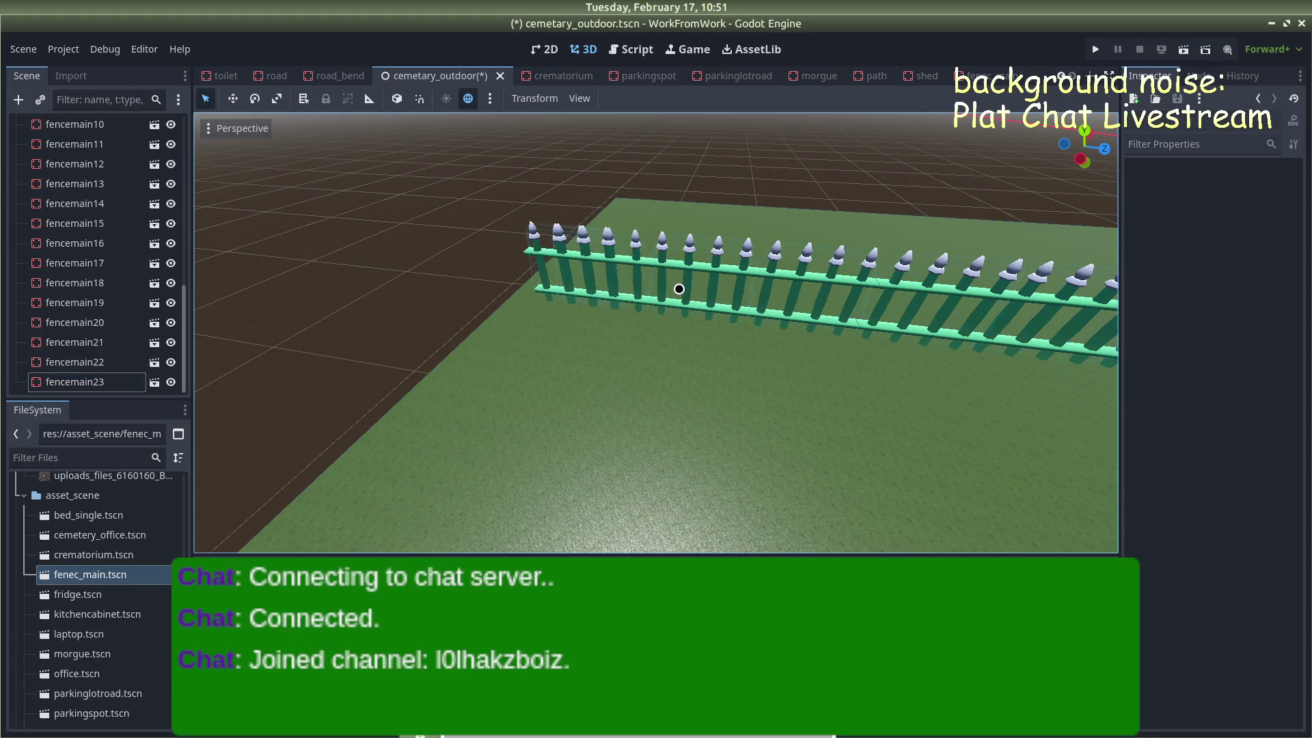
# Select the end sections fencemain20 through fencemain23 in the viewport and Scene dock
pyautogui.scroll(-2, 692, 288)
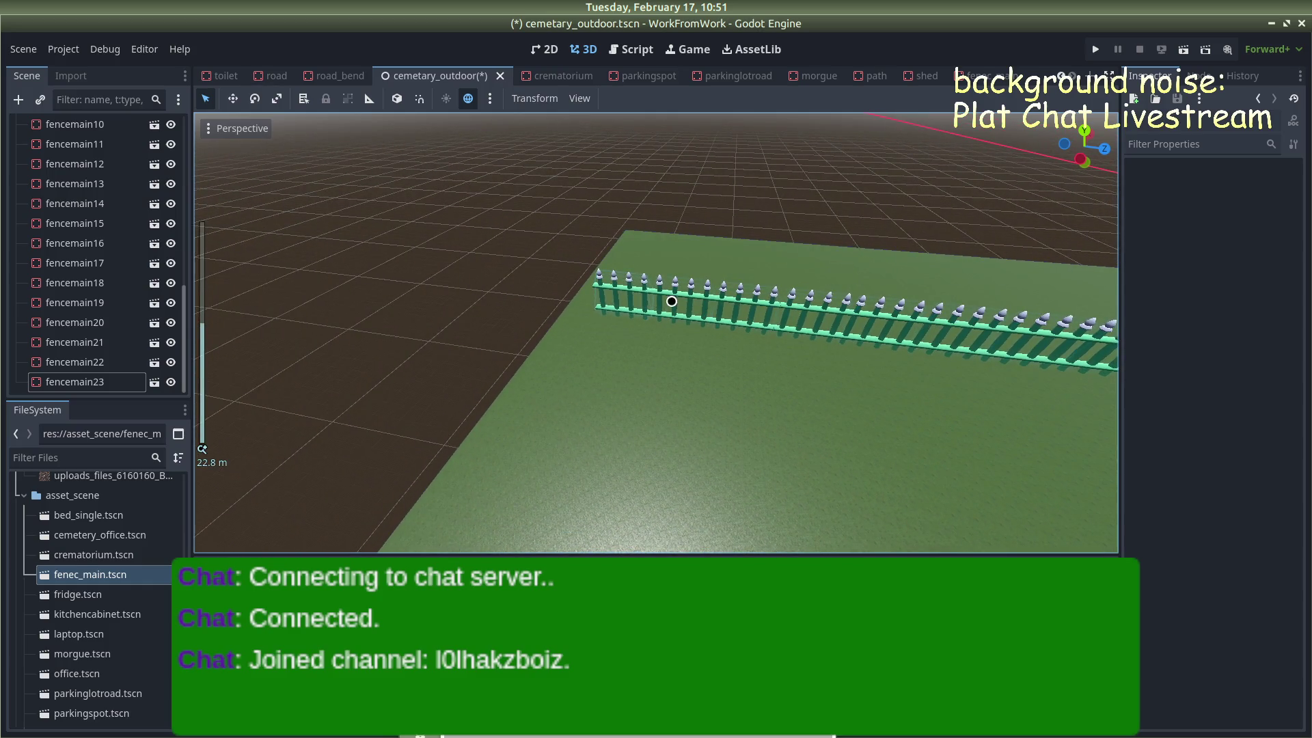
pyautogui.moveTo(665, 301)
pyautogui.mouseDown()
pyautogui.moveTo(916, 267)
pyautogui.moveTo(995, 281)
pyautogui.moveTo(906, 286)
pyautogui.mouseUp()
pyautogui.click(640, 315)
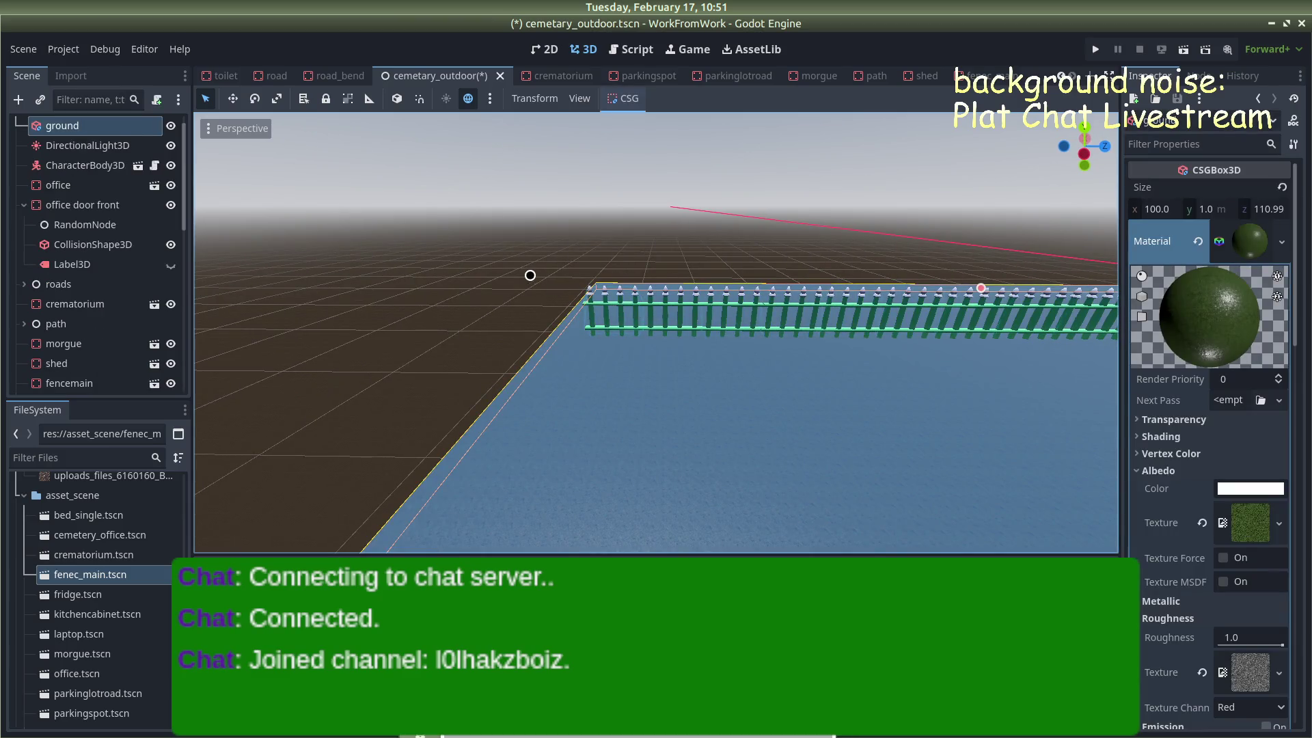
pyautogui.click(531, 276)
pyautogui.click(615, 295)
pyautogui.scroll(4, 659, 277)
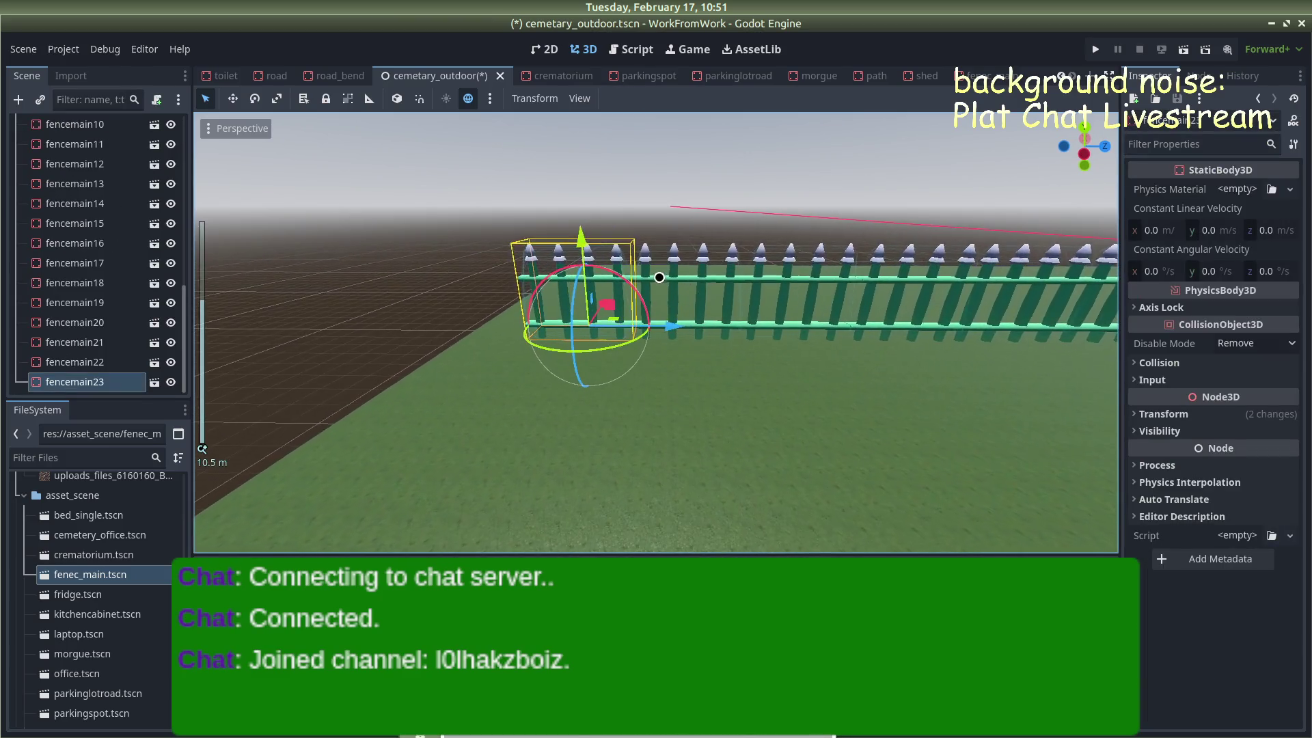
pyautogui.keyDown('shift'); pyautogui.click(675, 273); pyautogui.keyUp('shift')
pyautogui.keyDown('shift'); pyautogui.click(787, 272); pyautogui.keyUp('shift')
pyautogui.scroll(-5, 800, 301)
pyautogui.moveTo(809, 321); pyautogui.dragTo(952, 331)
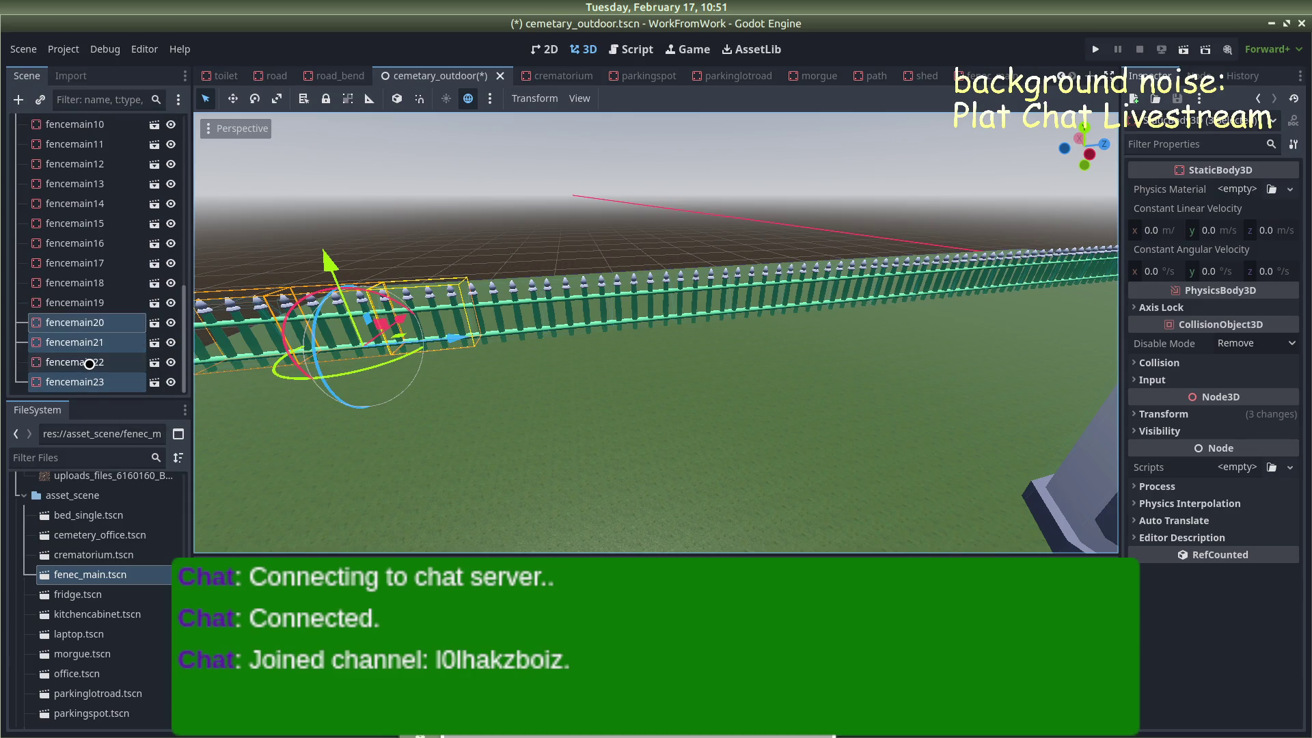
pyautogui.keyDown('ctrl'); pyautogui.click(89, 363); pyautogui.keyUp('ctrl')
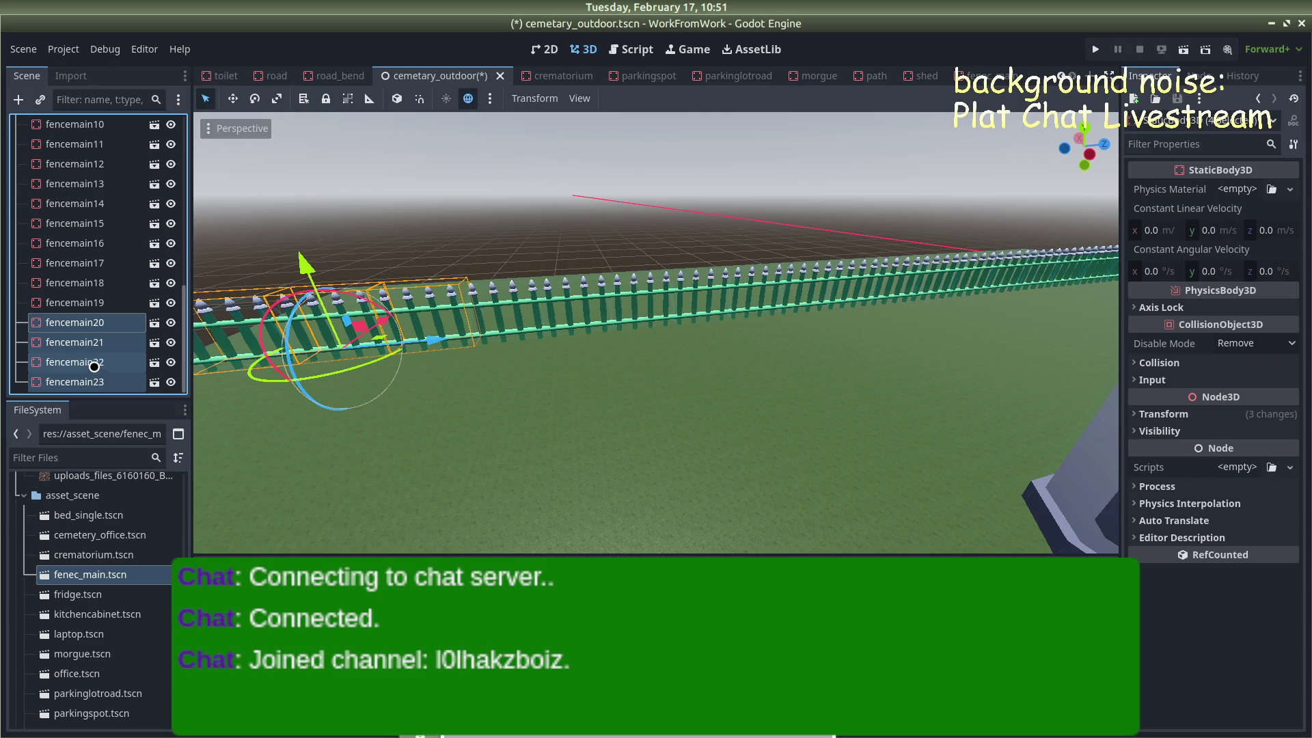
# Delete fencemain23 alone from the Scene dock, leaving fencemain22 as the last section
pyautogui.rightClick(94, 367)
pyautogui.click(81, 300)
pyautogui.click(82, 301)
pyautogui.click(82, 382)
pyautogui.rightClick(84, 381)
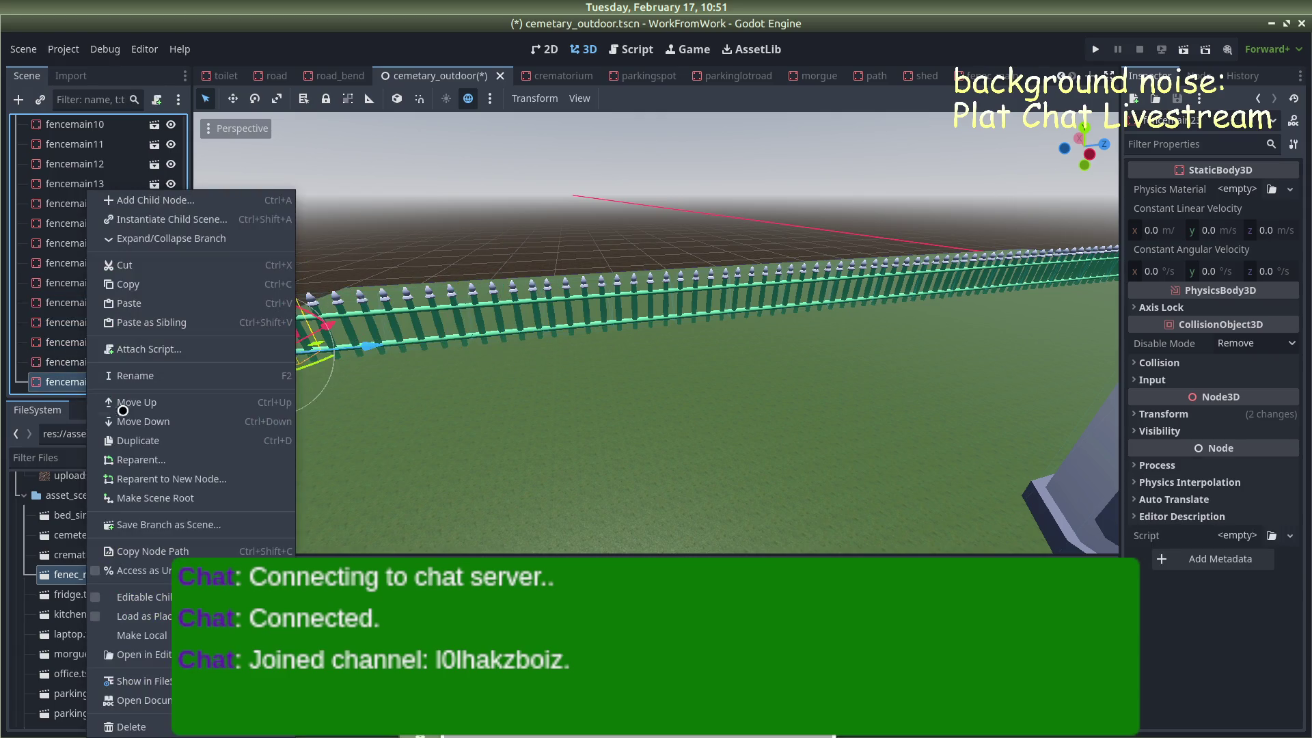
pyautogui.click(130, 726)
pyautogui.click(708, 388)
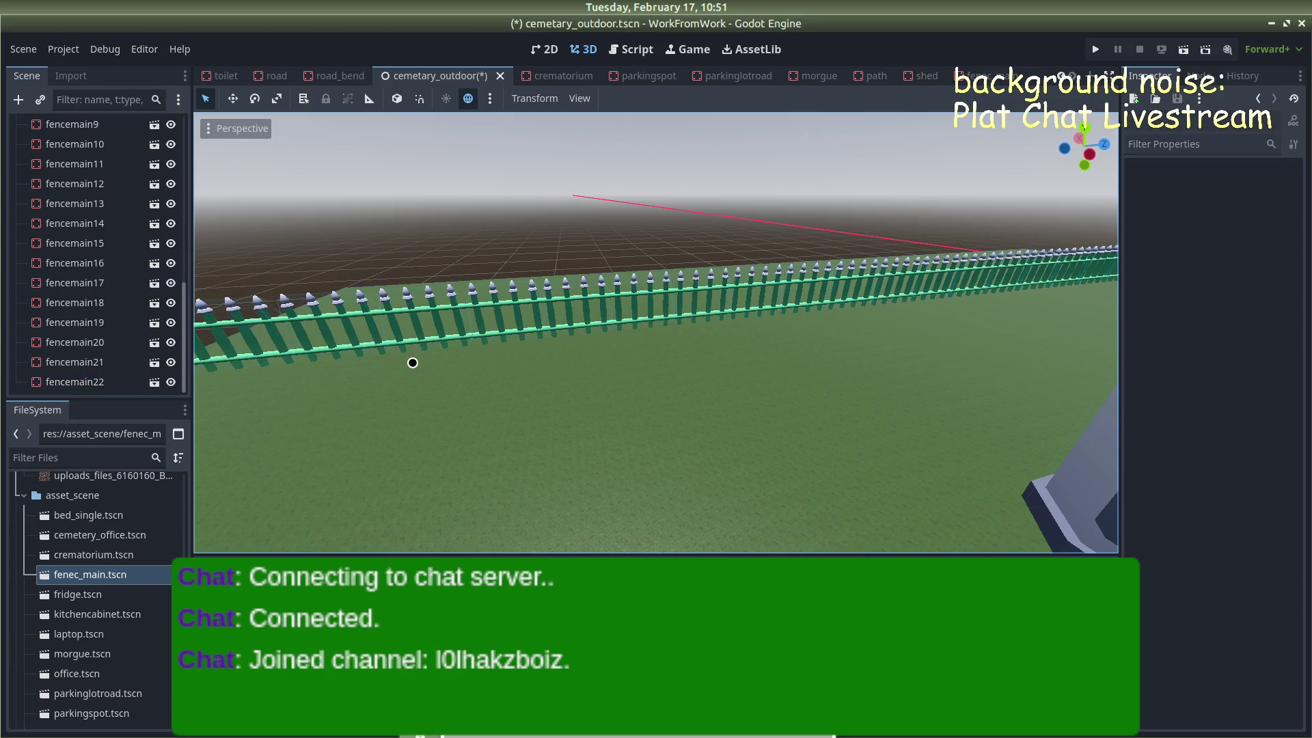
pyautogui.scroll(-3, 325, 387)
pyautogui.click(111, 381)
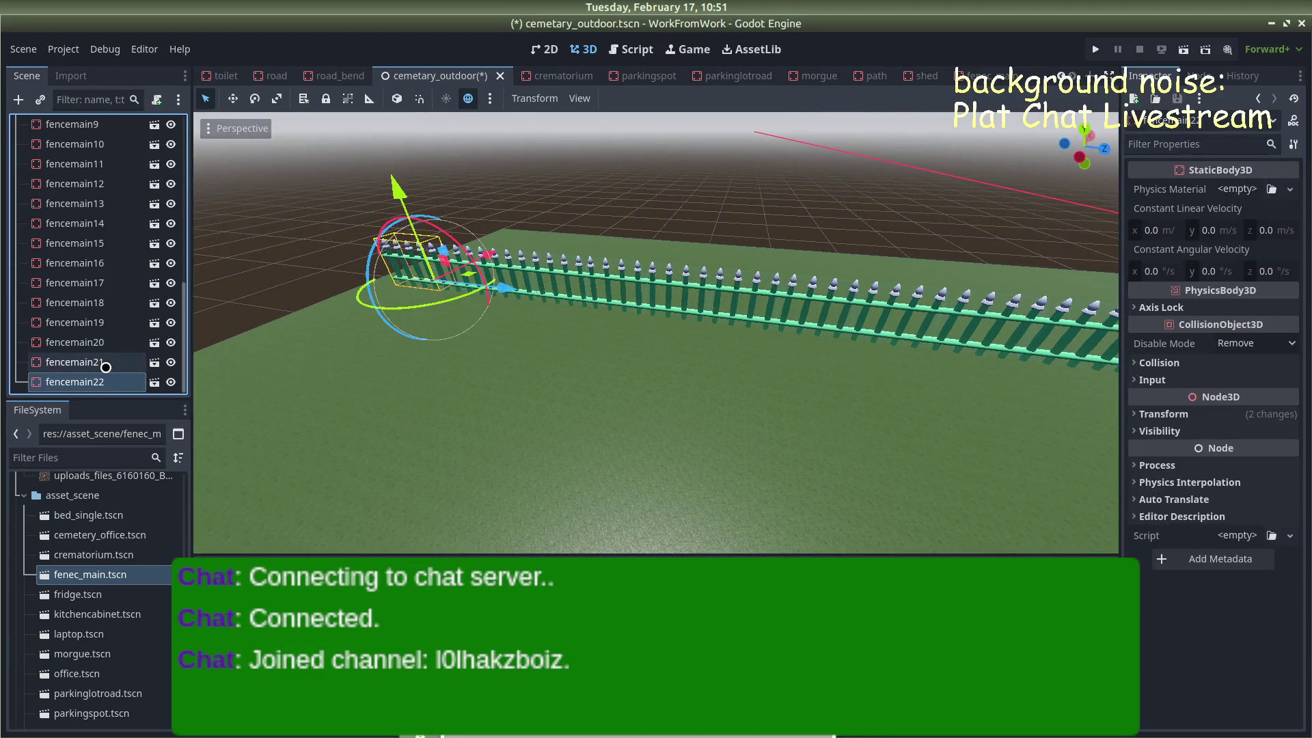
pyautogui.click(104, 363)
pyautogui.click(94, 341)
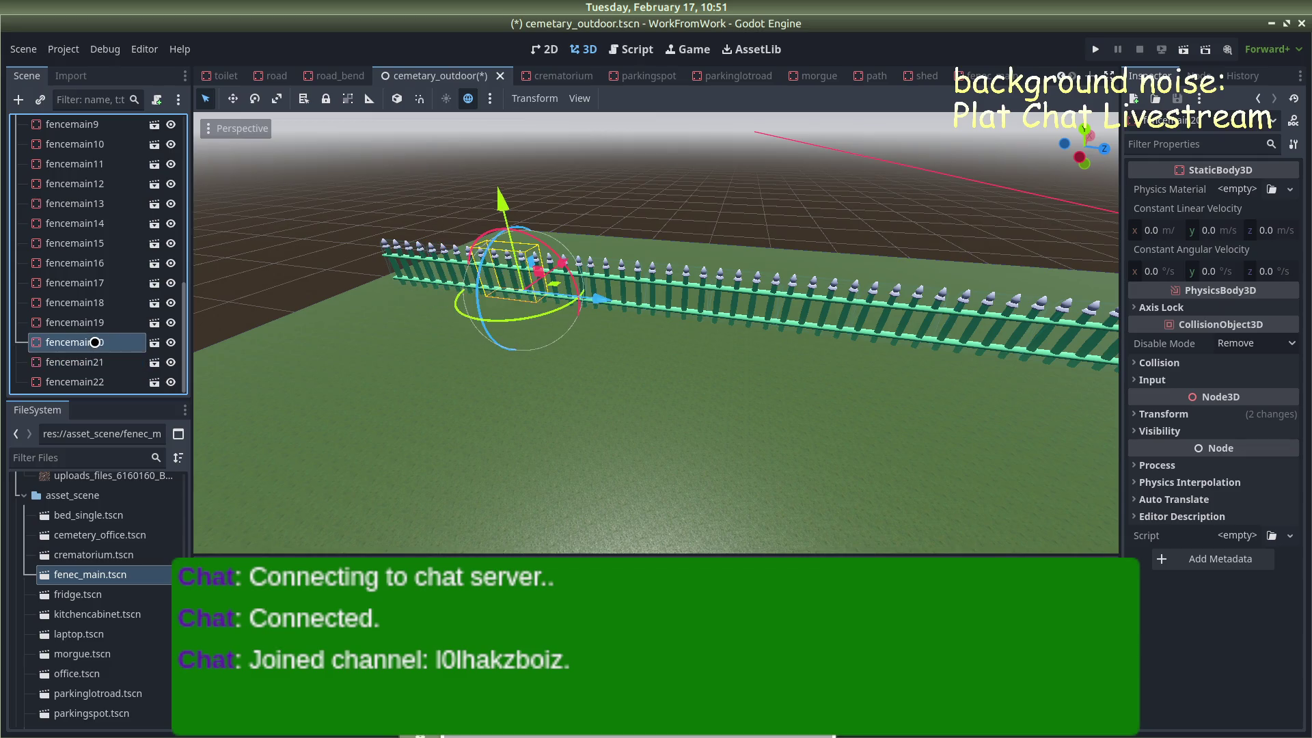
pyautogui.click(100, 323)
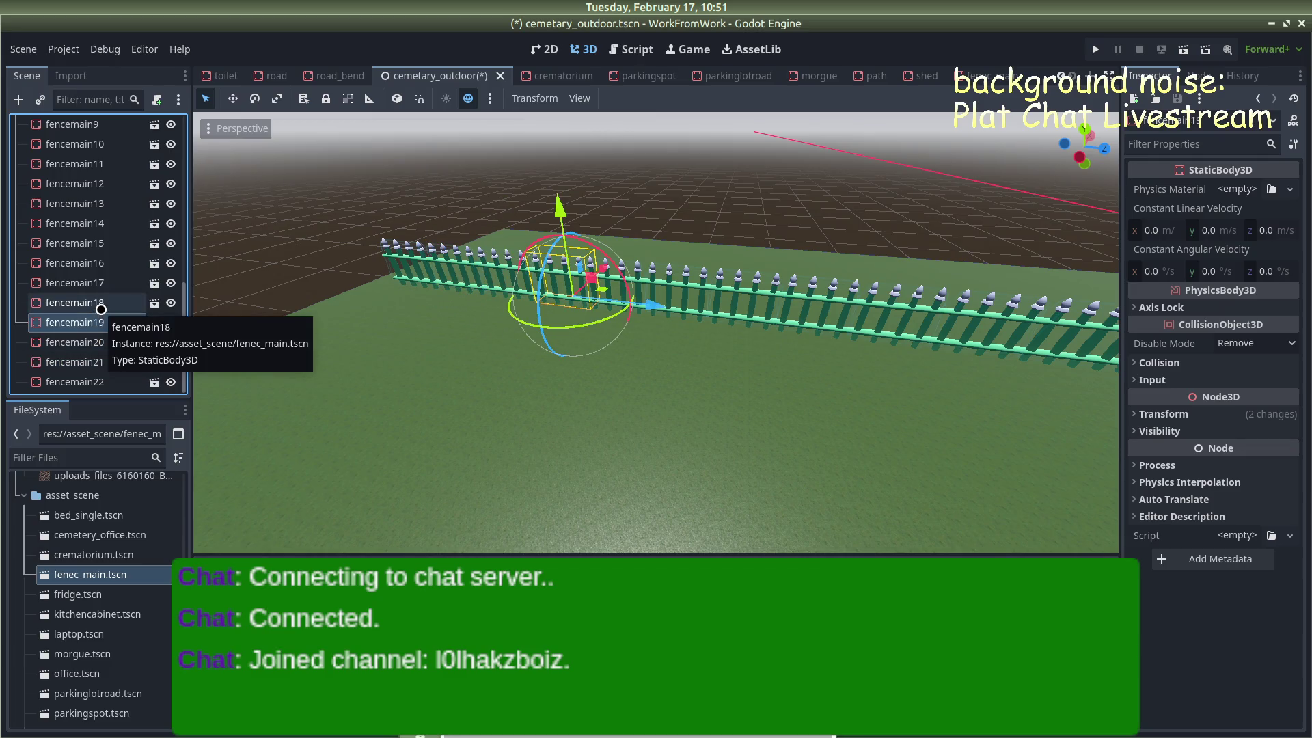
pyautogui.click(101, 309)
pyautogui.click(102, 381)
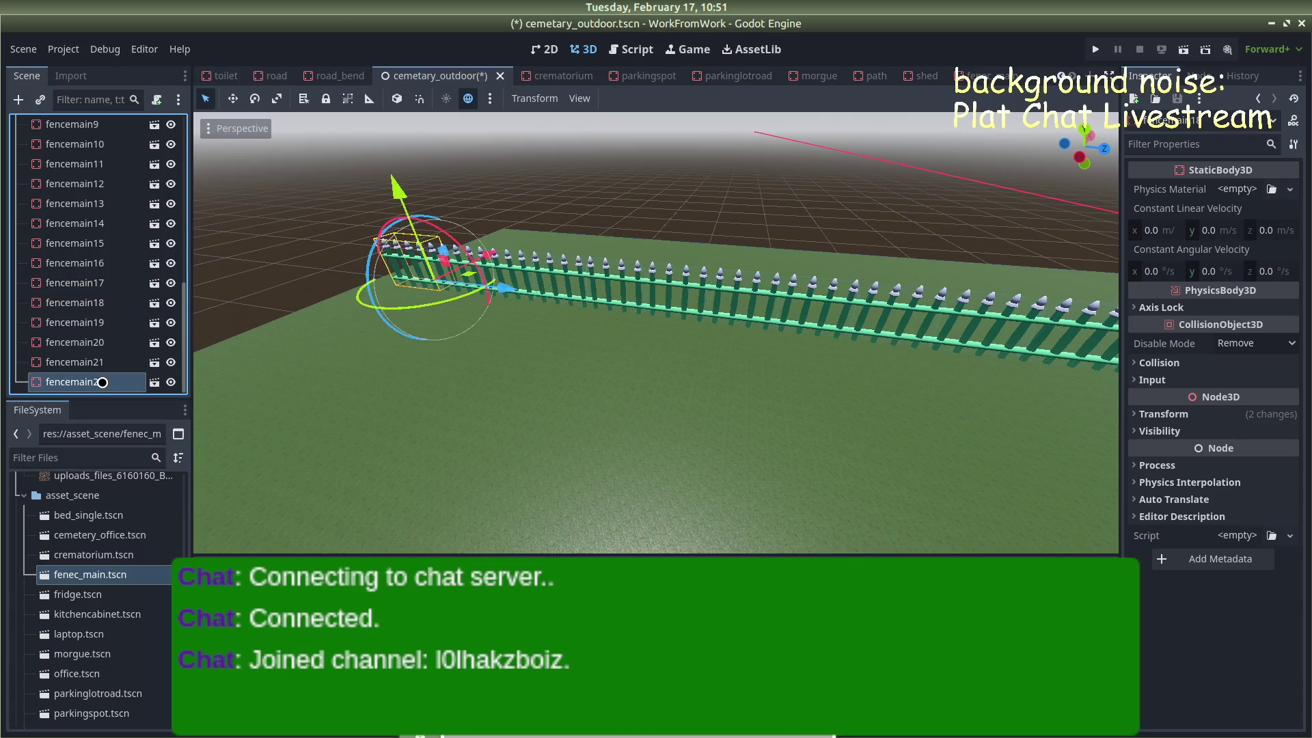
pyautogui.keyDown('shift'); pyautogui.click(102, 302); pyautogui.keyUp('shift')
pyautogui.keyDown('shift'); pyautogui.click(113, 283); pyautogui.keyUp('shift')
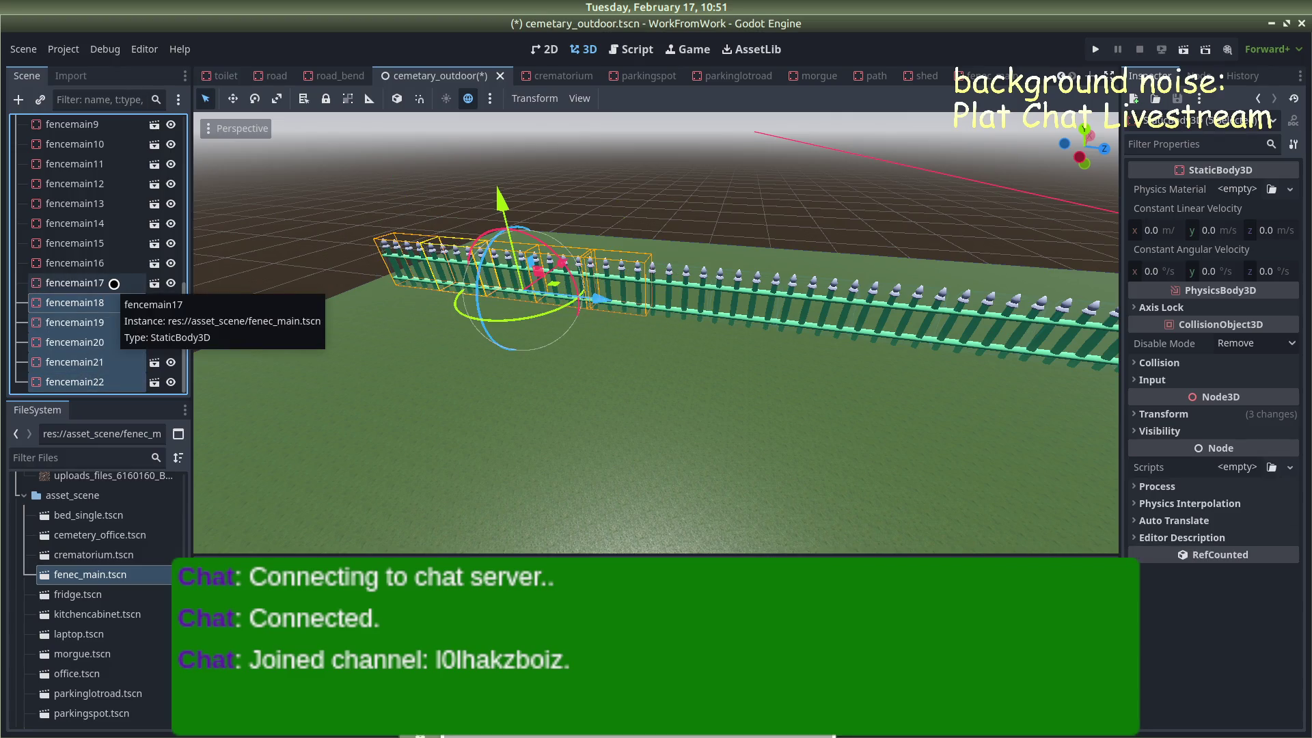
pyautogui.keyDown('shift'); pyautogui.click(113, 283); pyautogui.keyUp('shift')
pyautogui.keyDown('shift'); pyautogui.click(108, 269); pyautogui.keyUp('shift')
pyautogui.scroll(-5, 900, 304)
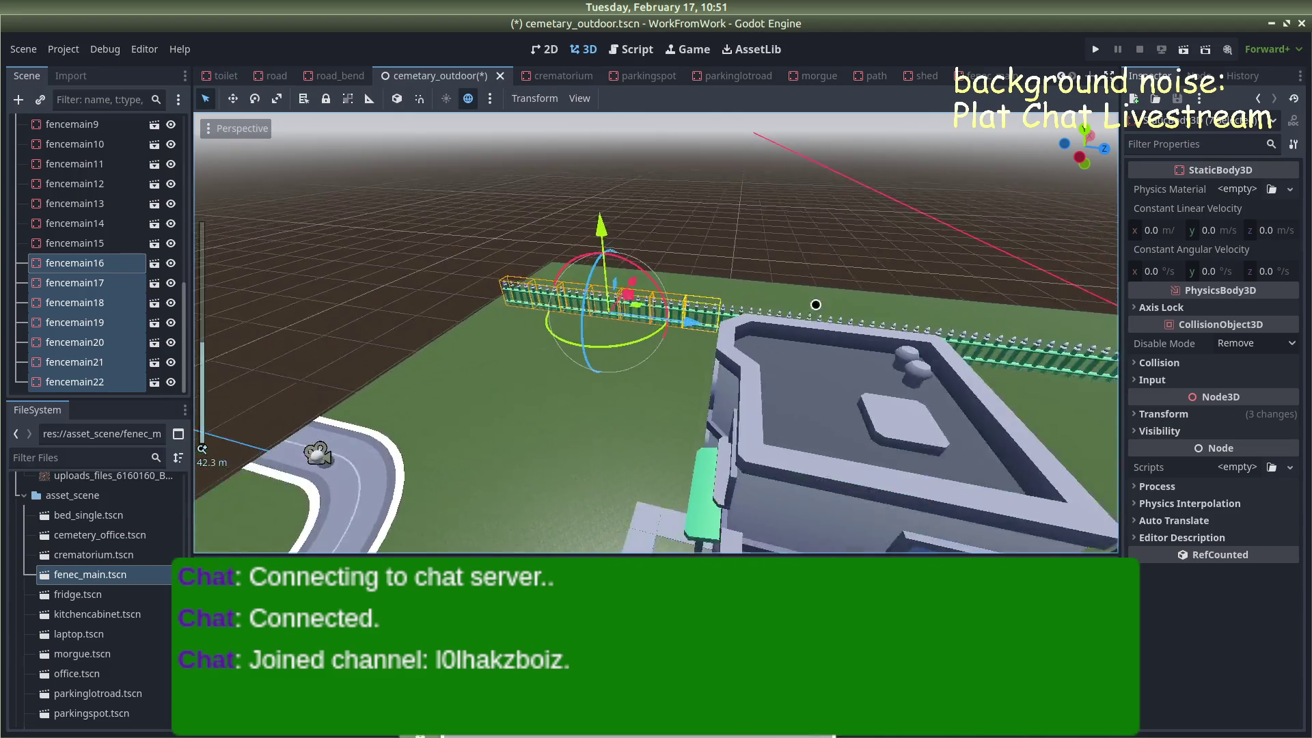
pyautogui.scroll(-4, 900, 304)
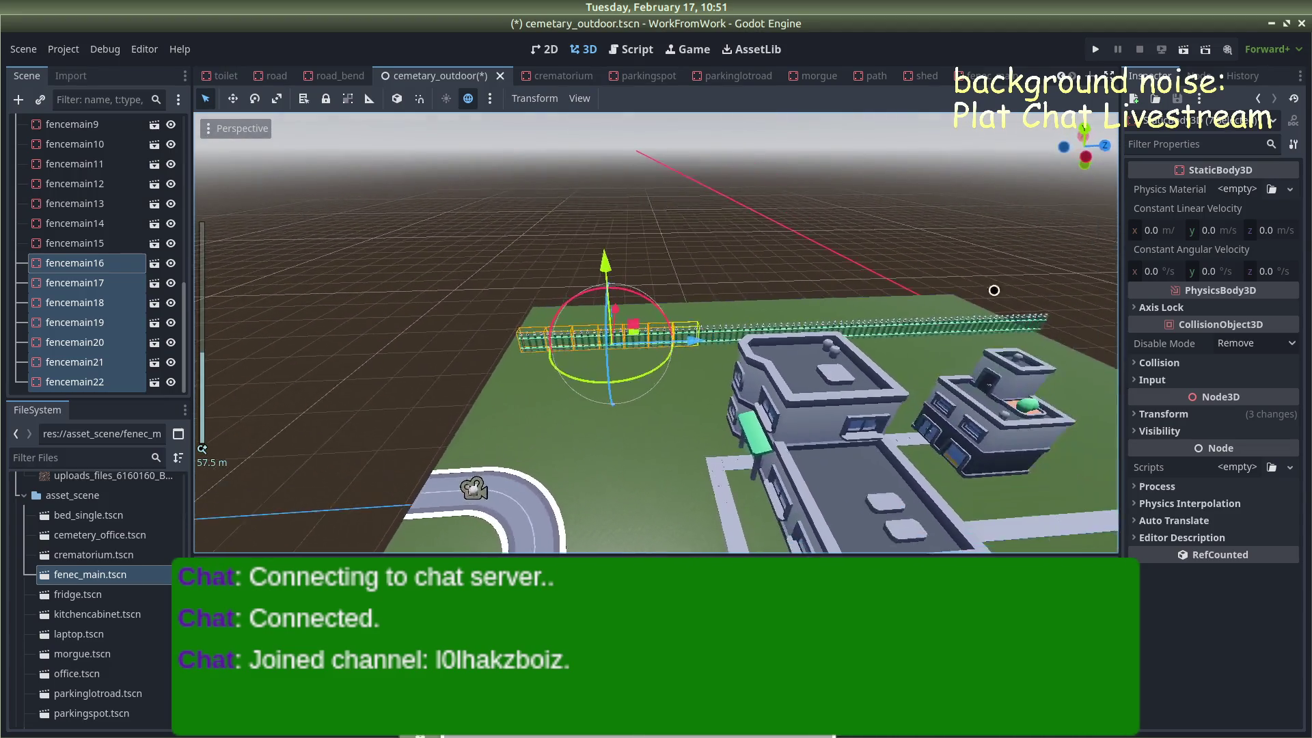
pyautogui.scroll(3, 794, 312)
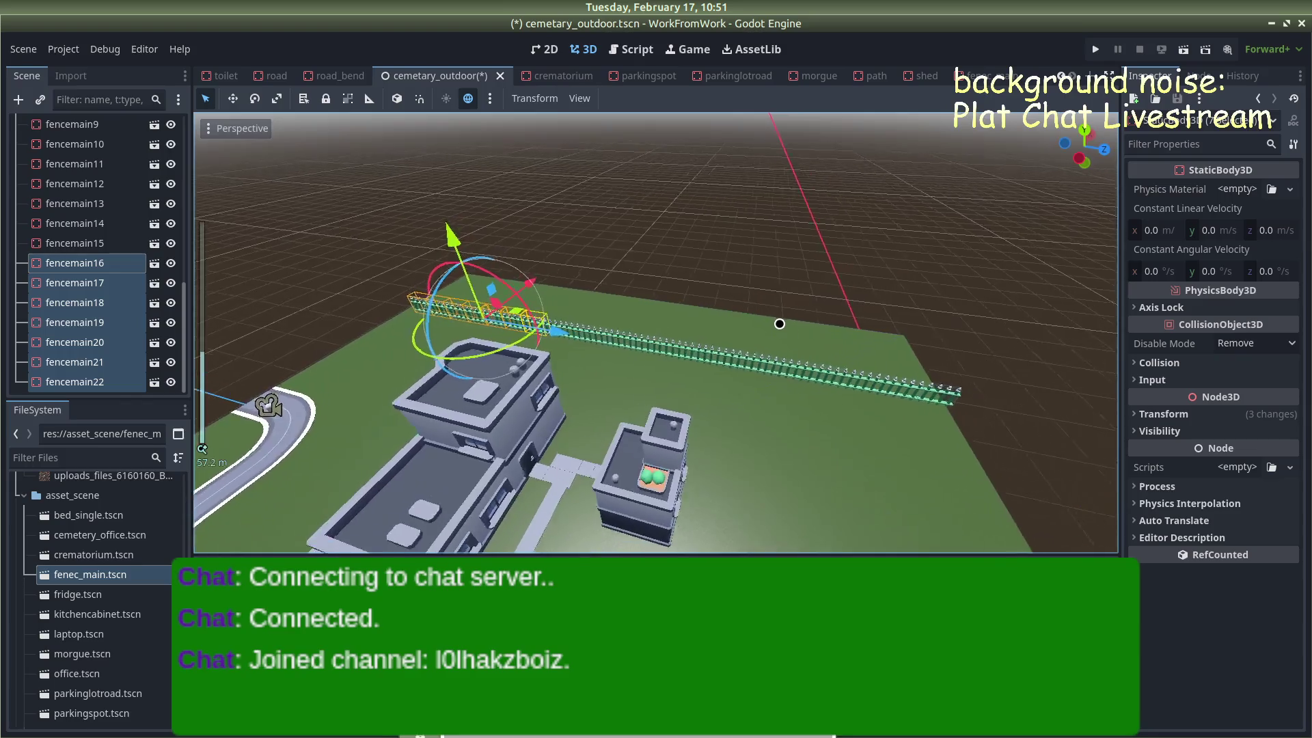
pyautogui.keyDown('shift'); pyautogui.click(113, 244); pyautogui.keyUp('shift')
pyautogui.keyDown('shift'); pyautogui.click(106, 218); pyautogui.keyUp('shift')
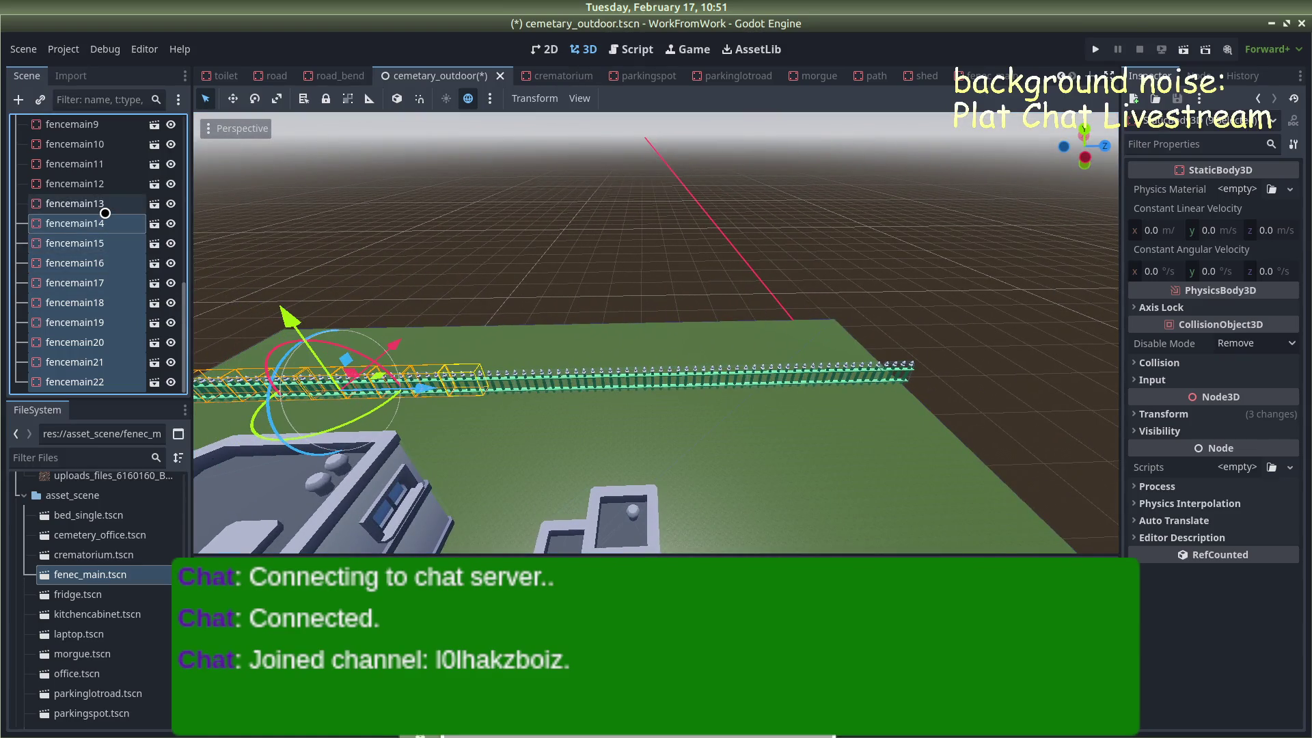
pyautogui.keyDown('shift'); pyautogui.click(102, 203); pyautogui.keyUp('shift')
pyautogui.keyDown('shift'); pyautogui.click(104, 190); pyautogui.keyUp('shift')
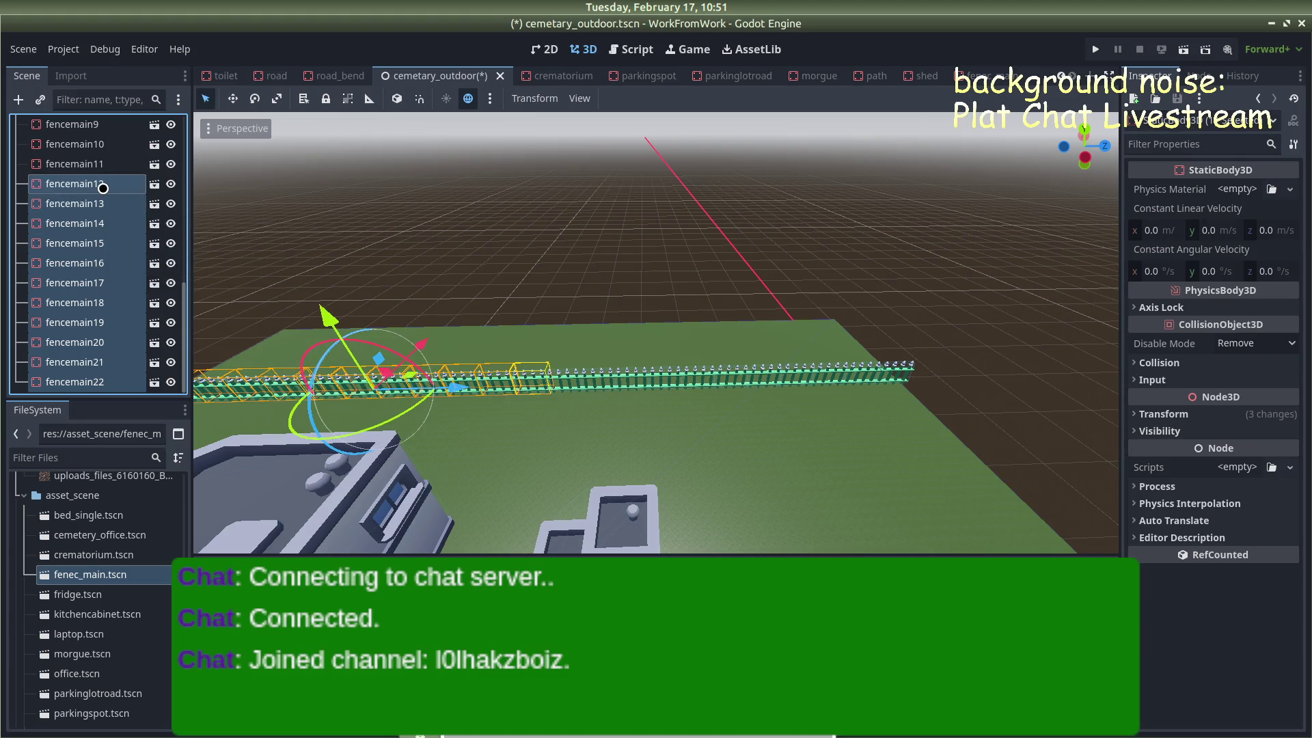
pyautogui.scroll(2, 478, 334)
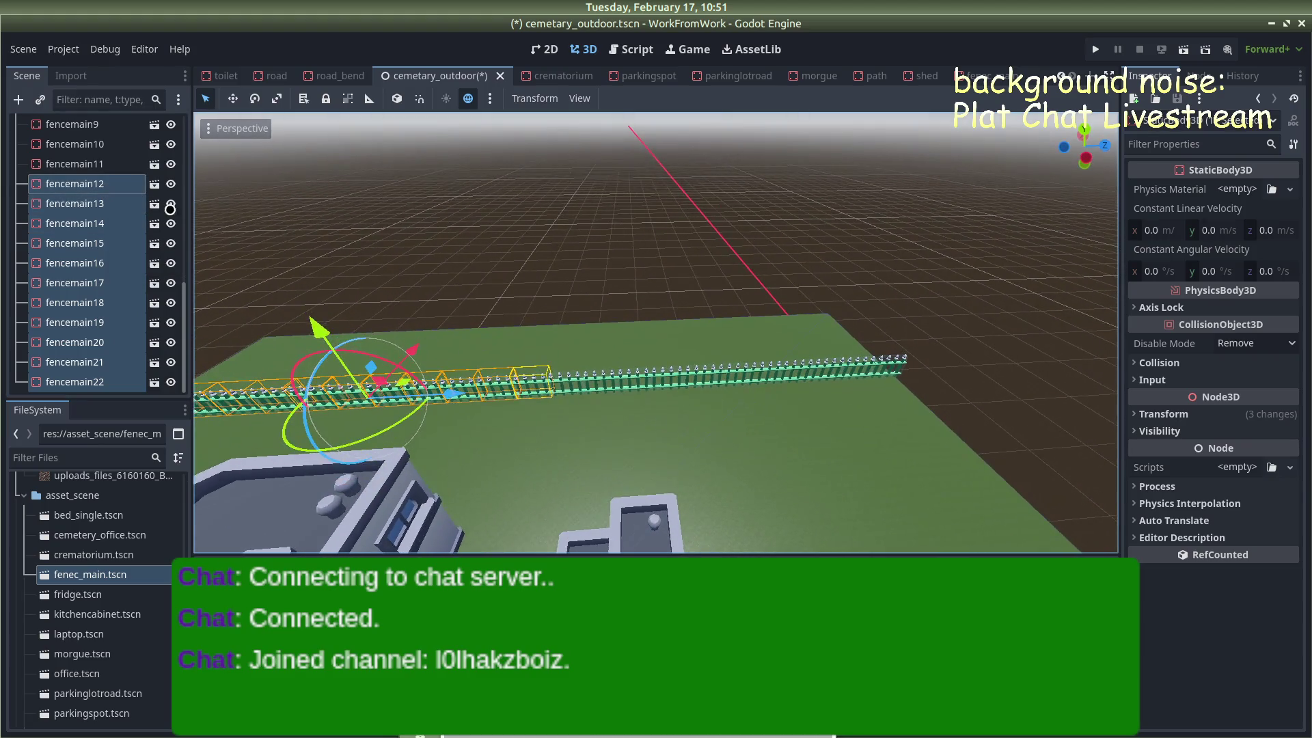
pyautogui.moveTo(452, 399); pyautogui.dragTo(446, 399)
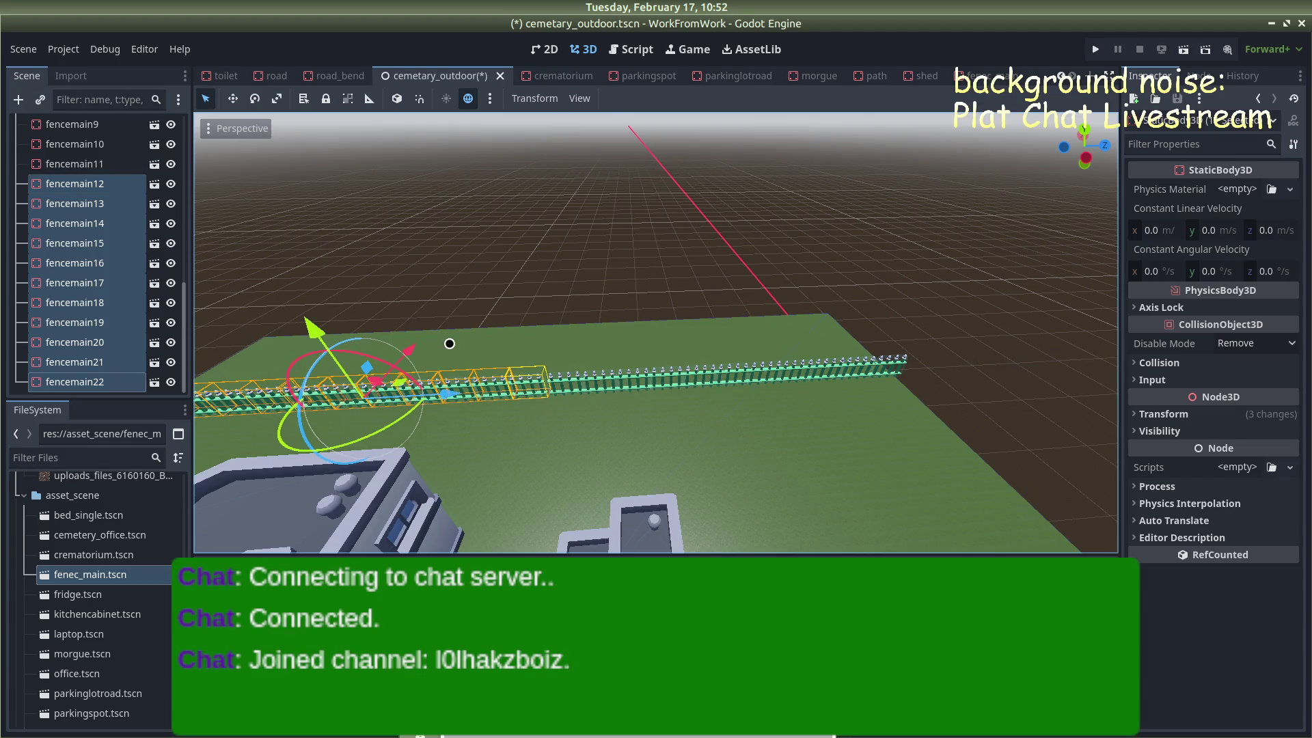
pyautogui.moveTo(612, 249)
pyautogui.mouseDown()
pyautogui.moveTo(695, 225)
pyautogui.moveTo(786, 304)
pyautogui.moveTo(738, 349)
pyautogui.mouseUp()
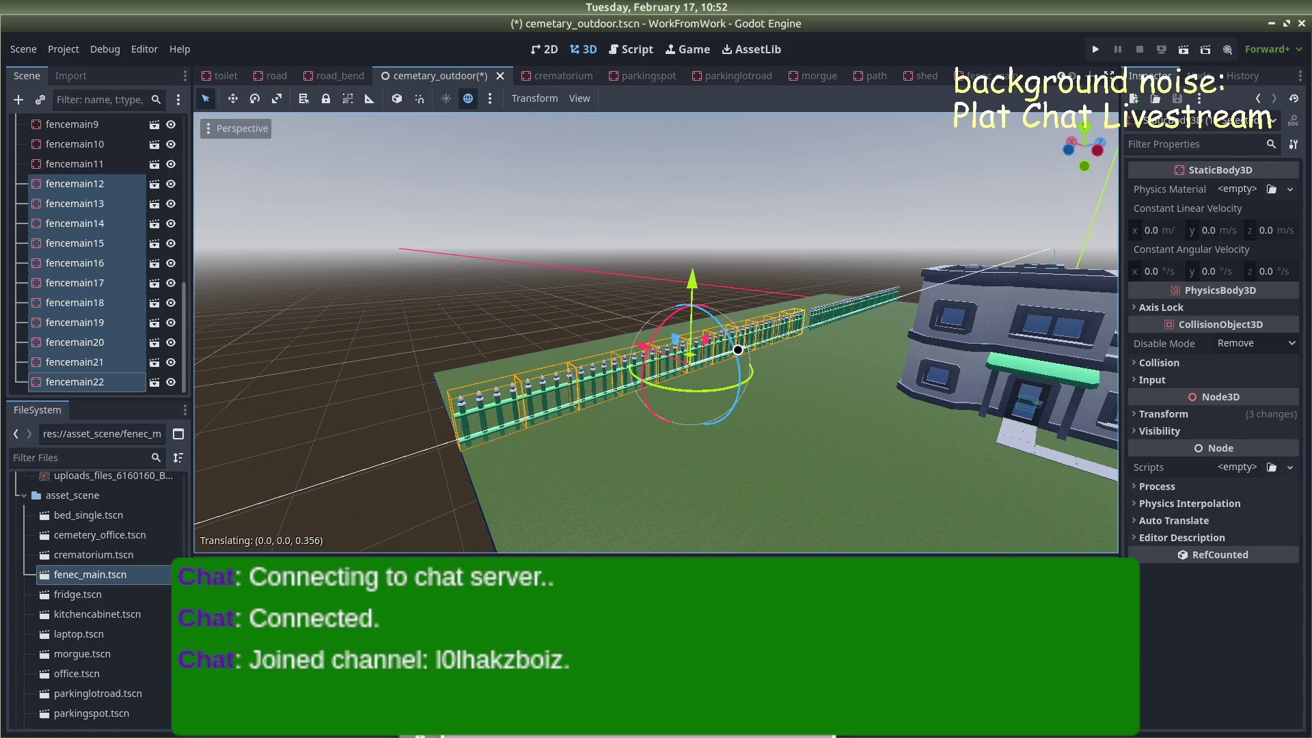
pyautogui.click(637, 254)
pyautogui.scroll(5, 597, 266)
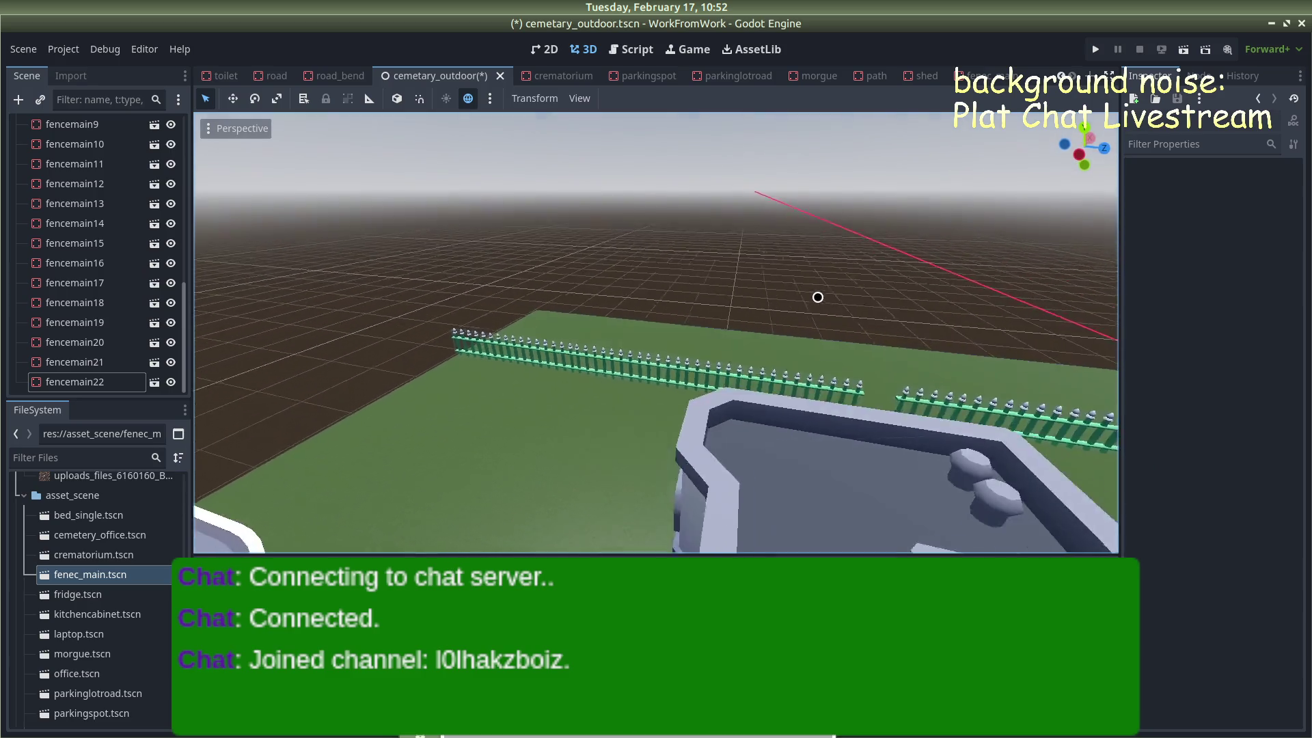
pyautogui.scroll(3, 929, 320)
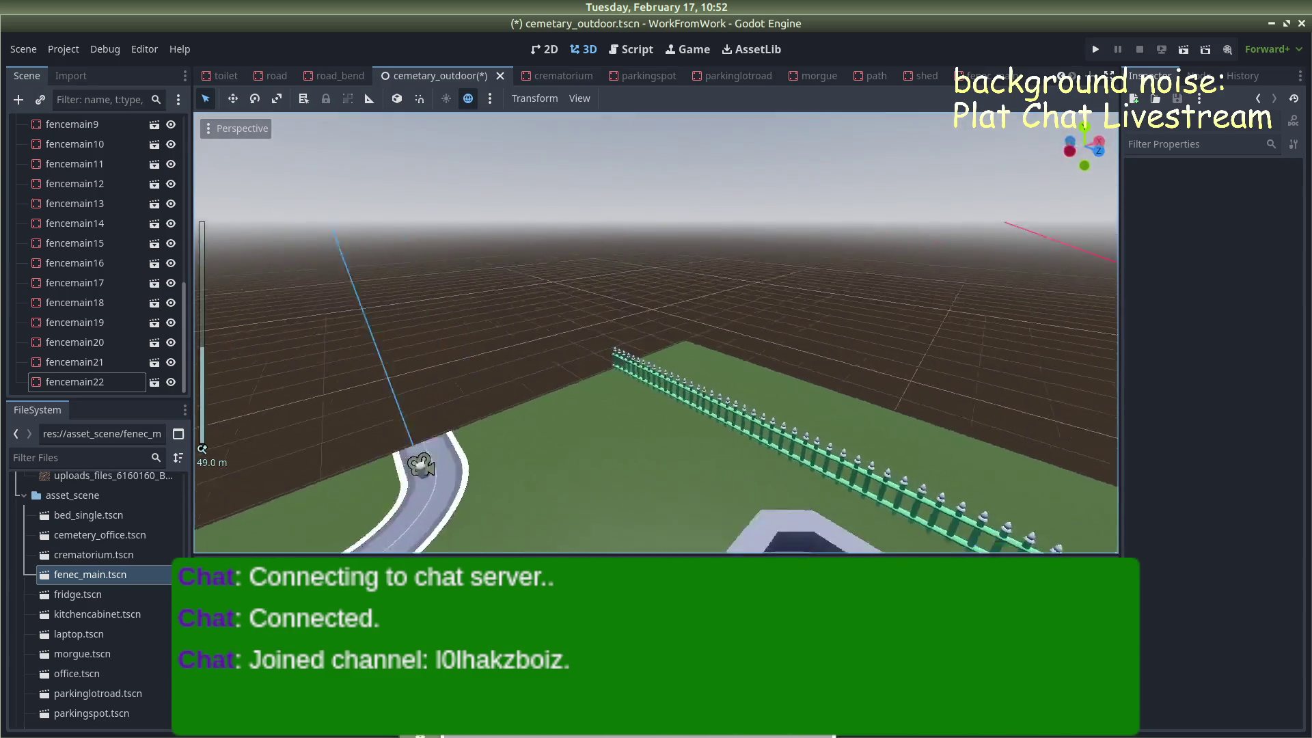
pyautogui.scroll(8, 975, 342)
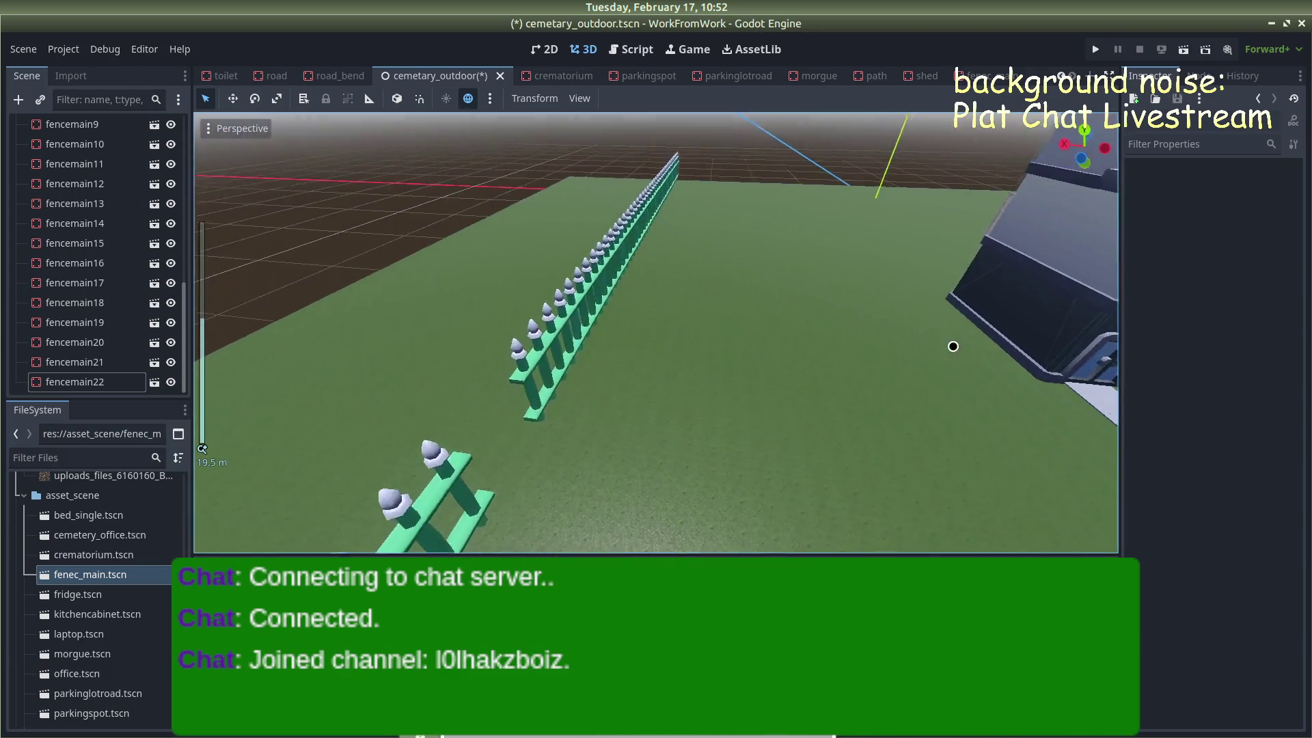
pyautogui.moveTo(953, 346)
pyautogui.mouseDown()
pyautogui.moveTo(735, 287)
pyautogui.moveTo(763, 307)
pyautogui.moveTo(726, 328)
pyautogui.mouseUp()
pyautogui.scroll(4, 764, 307)
pyautogui.scroll(-6, 143, 598)
pyautogui.scroll(5, 146, 573)
pyautogui.scroll(-15, 147, 573)
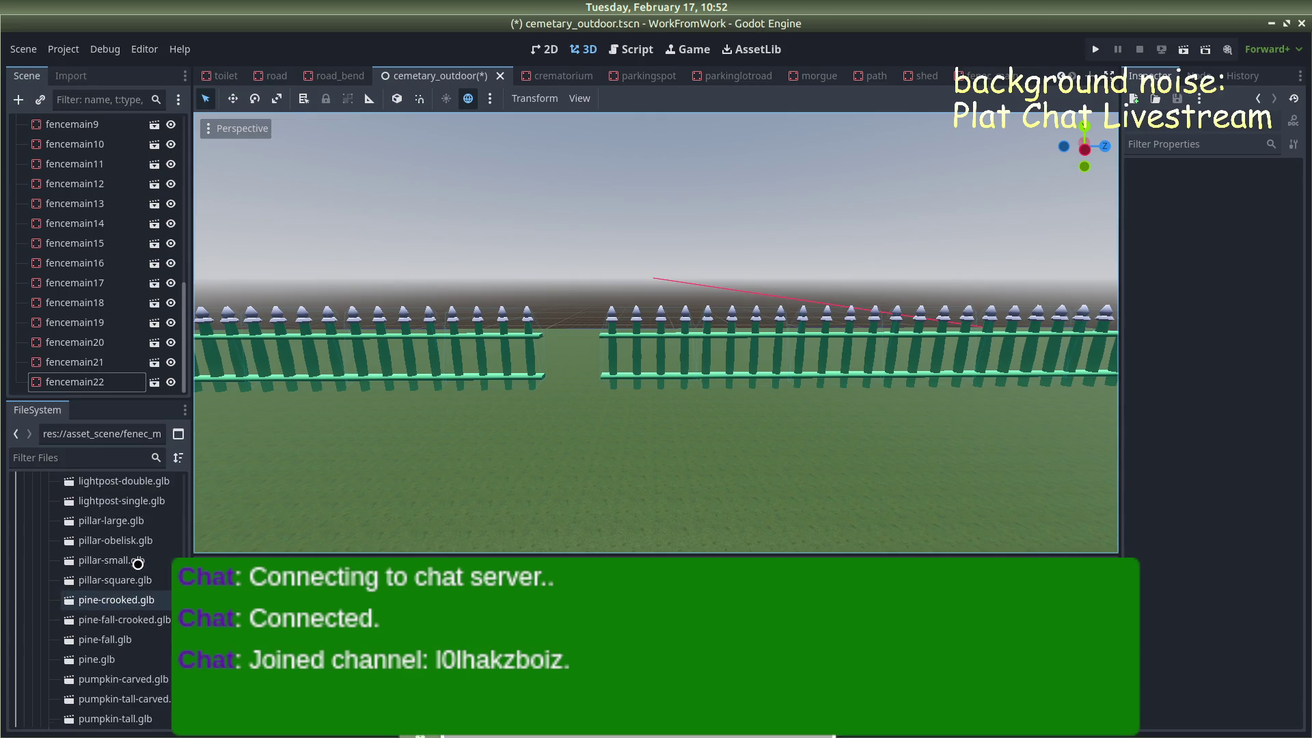
pyautogui.scroll(8, 138, 560)
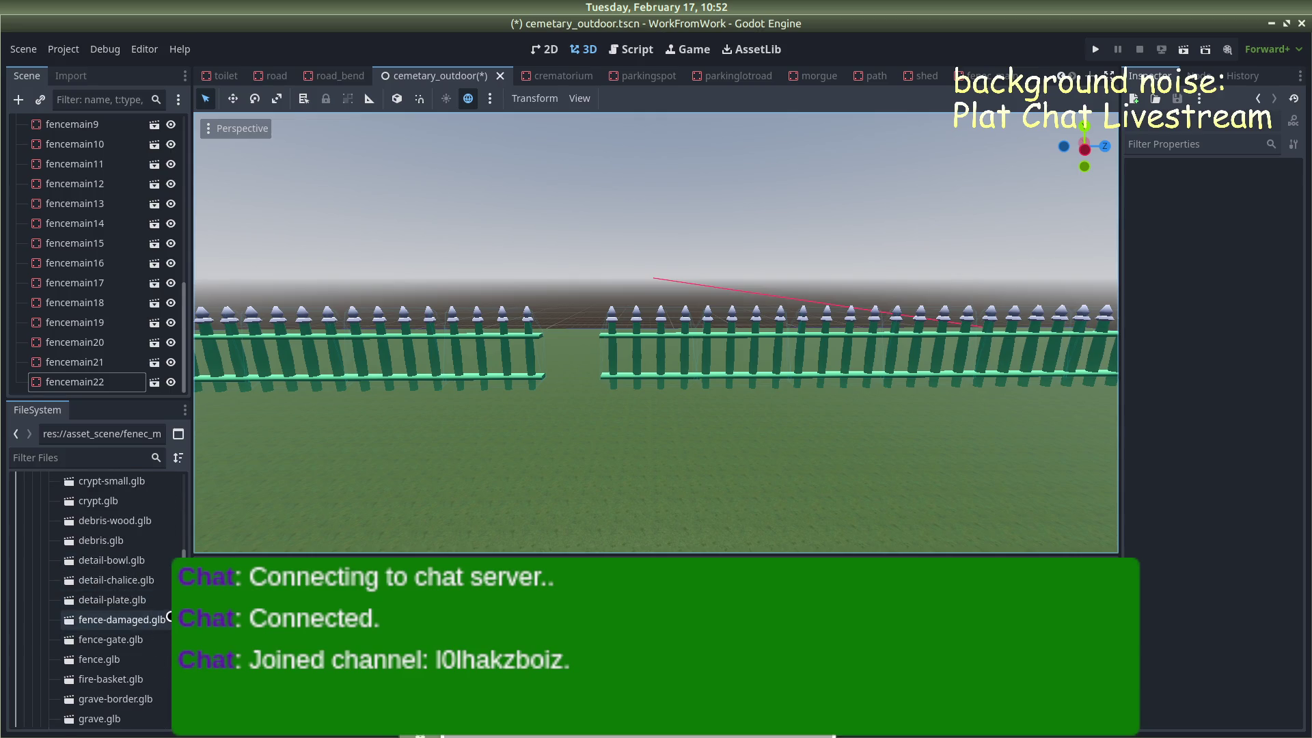
pyautogui.doubleClick(101, 642)
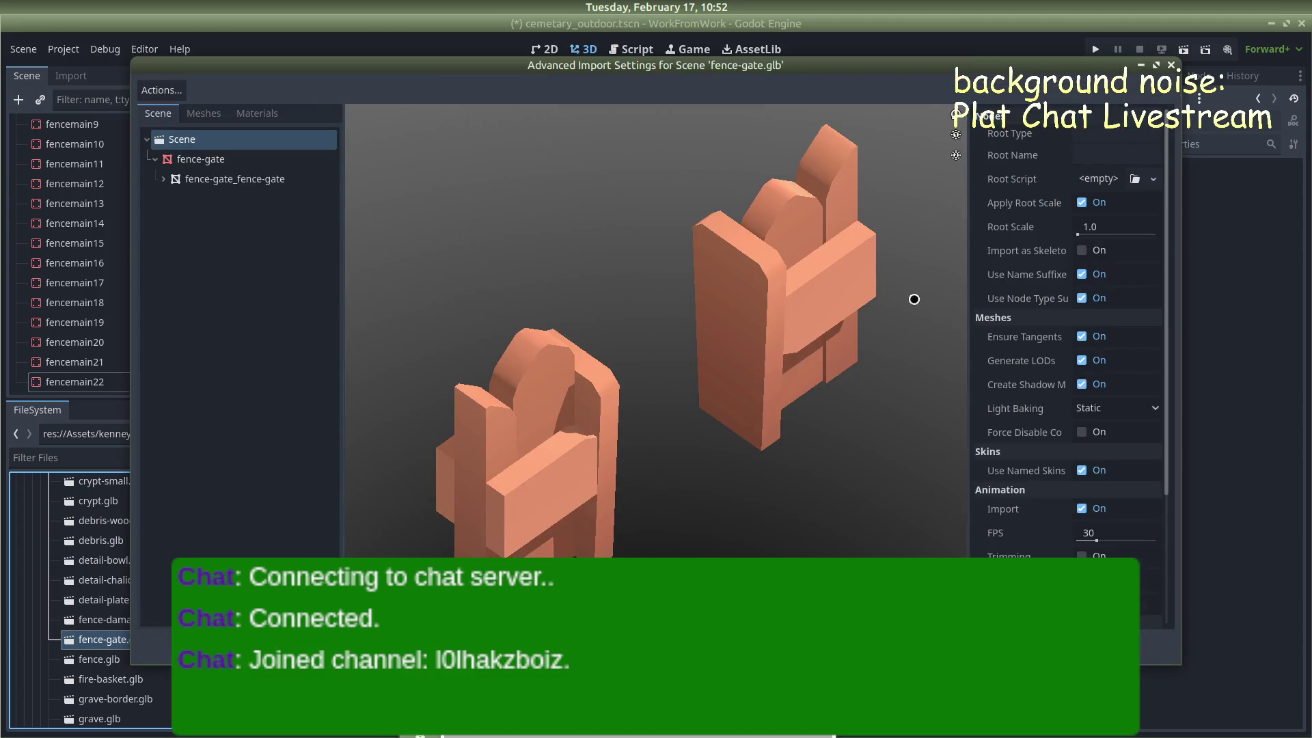
pyautogui.click(1169, 61)
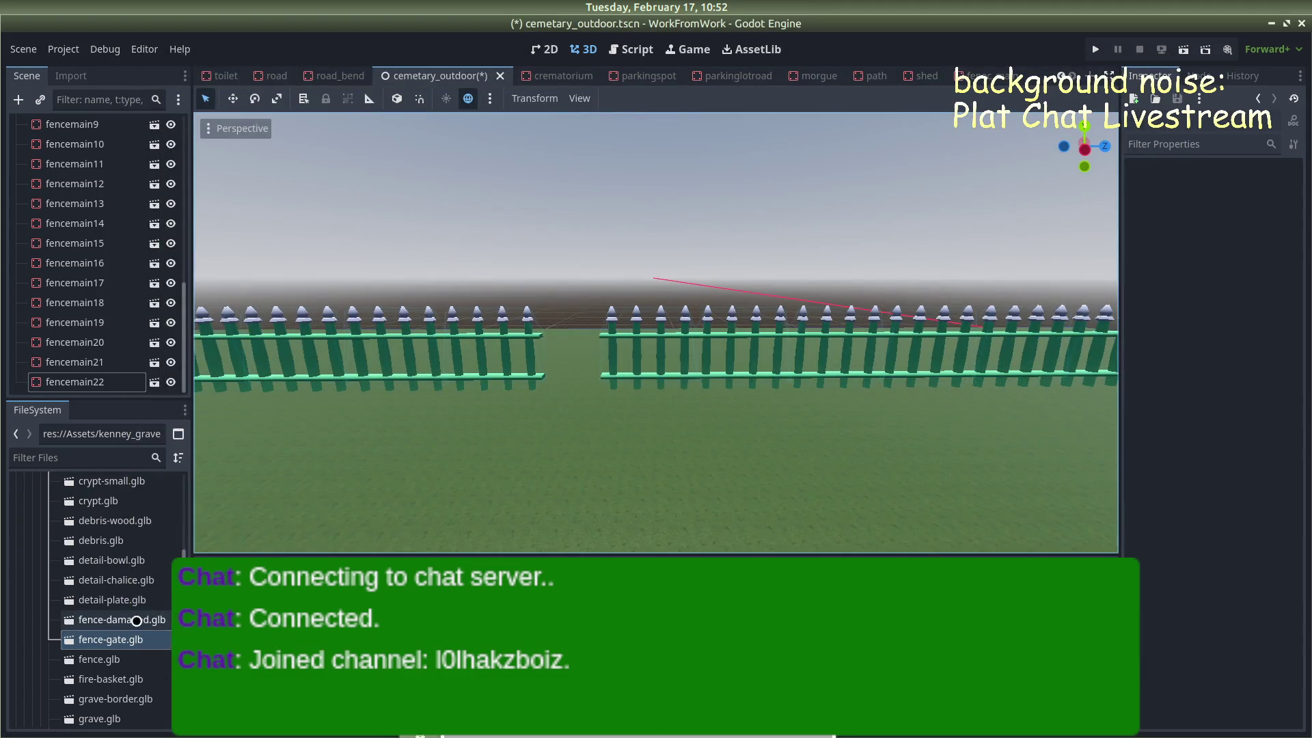
pyautogui.scroll(1, 116, 618)
pyautogui.scroll(6, 113, 611)
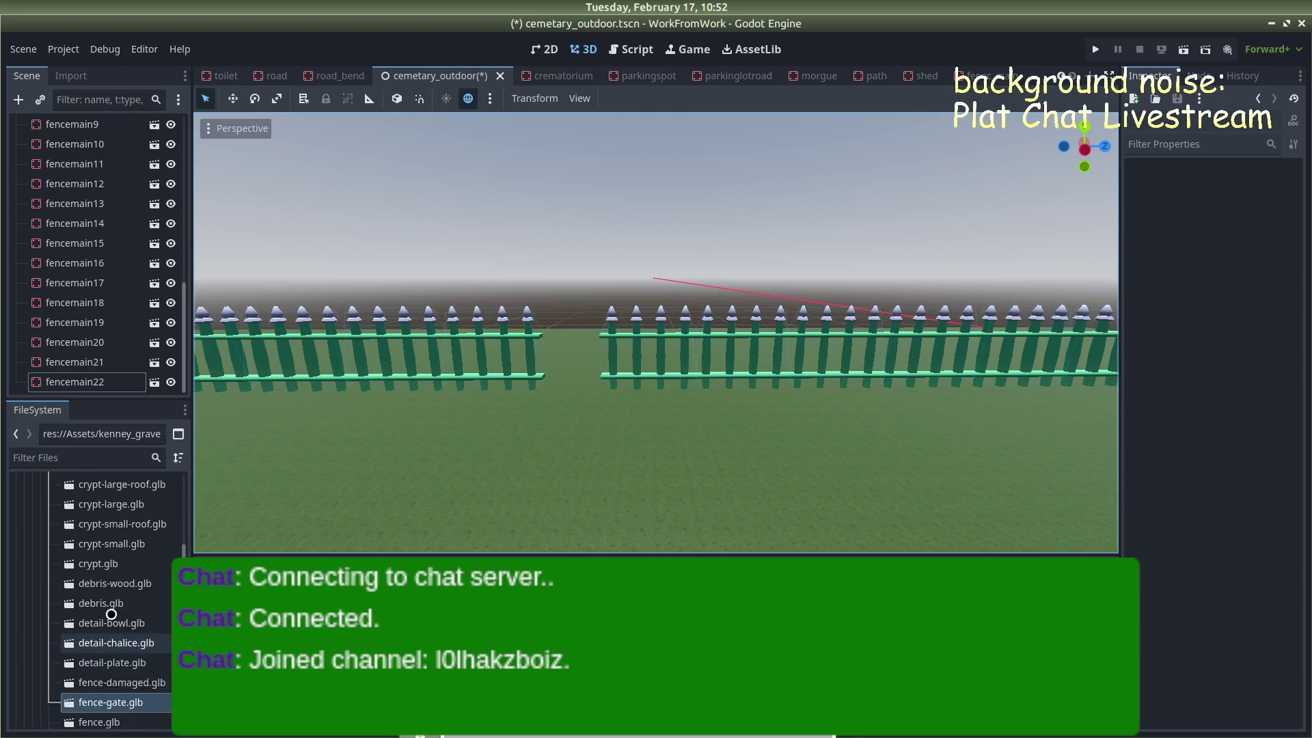
pyautogui.scroll(-20, 121, 608)
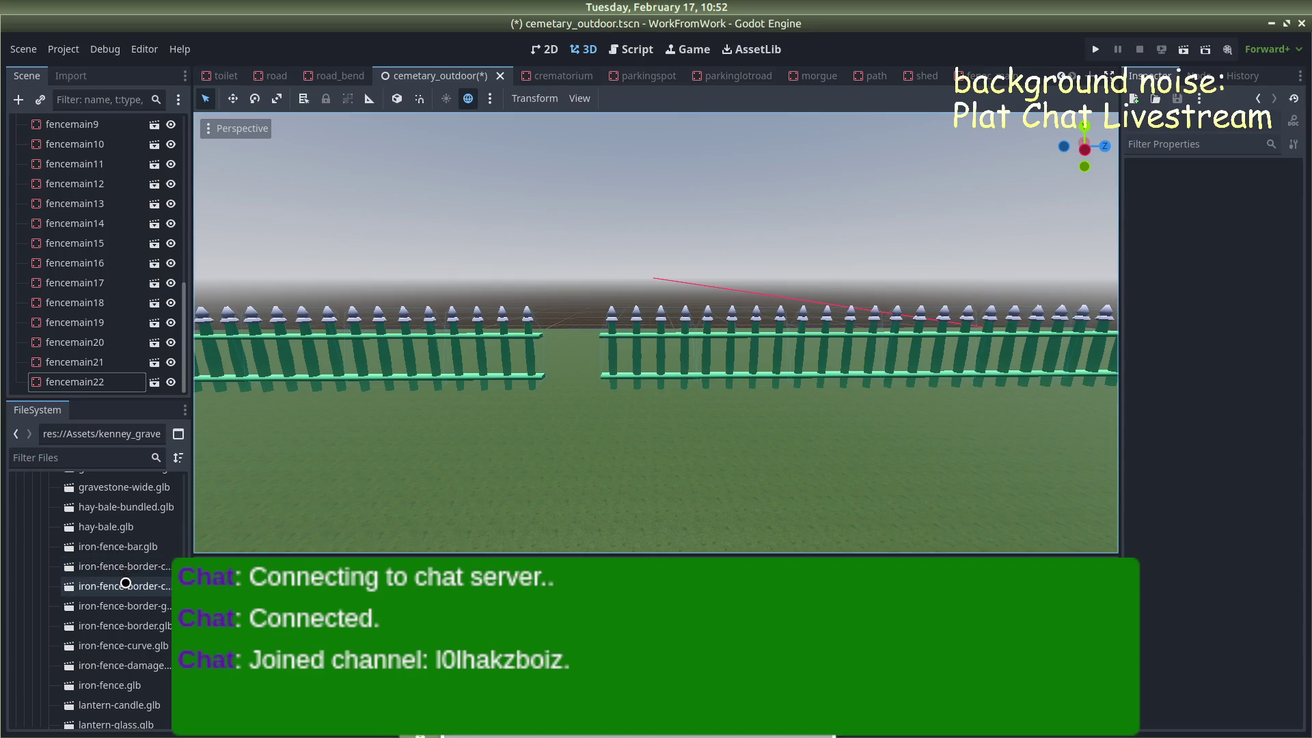
pyautogui.doubleClick(134, 626)
pyautogui.click(1171, 65)
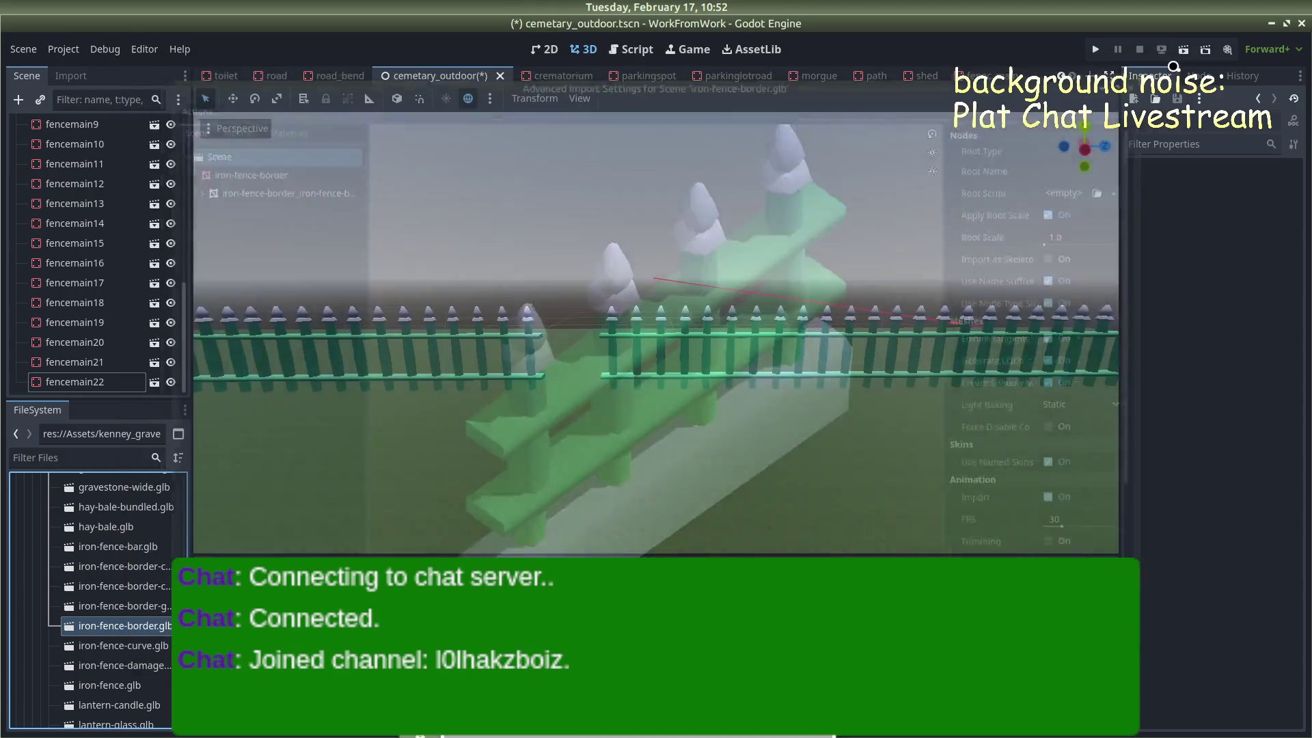
pyautogui.click(140, 604)
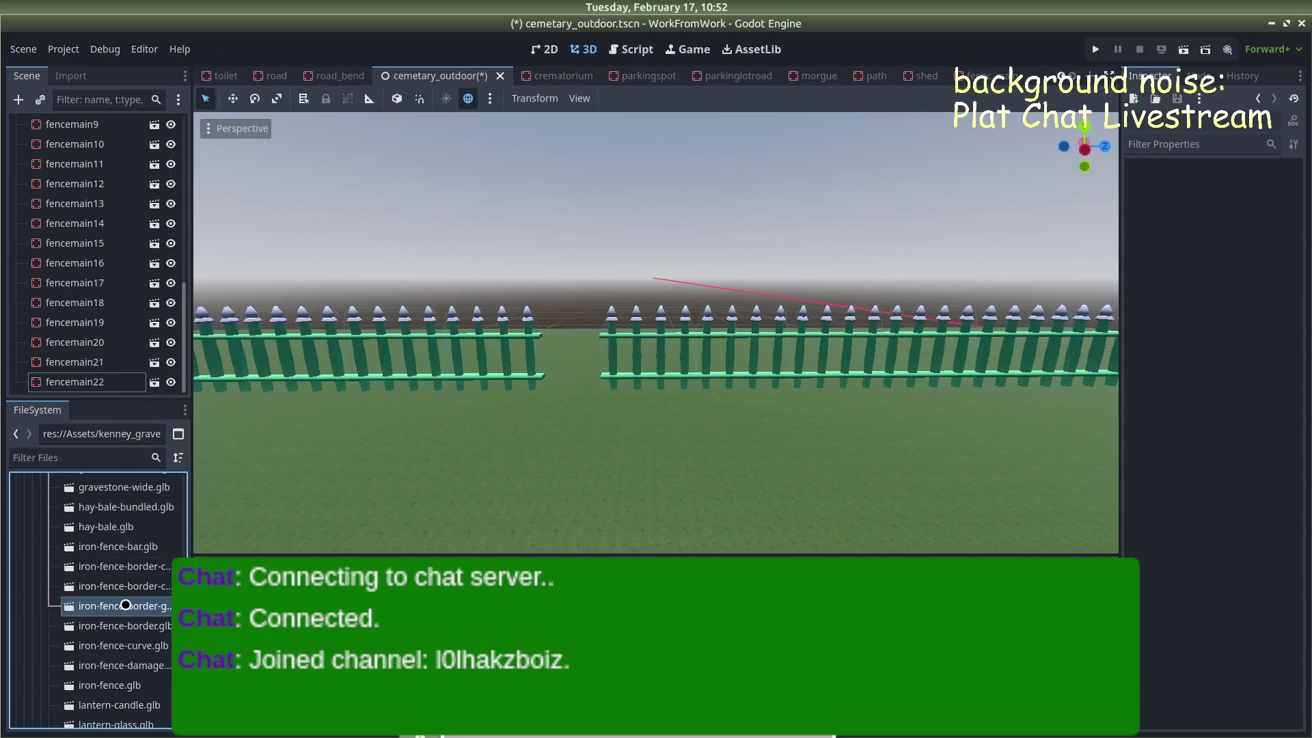
pyautogui.doubleClick(126, 605)
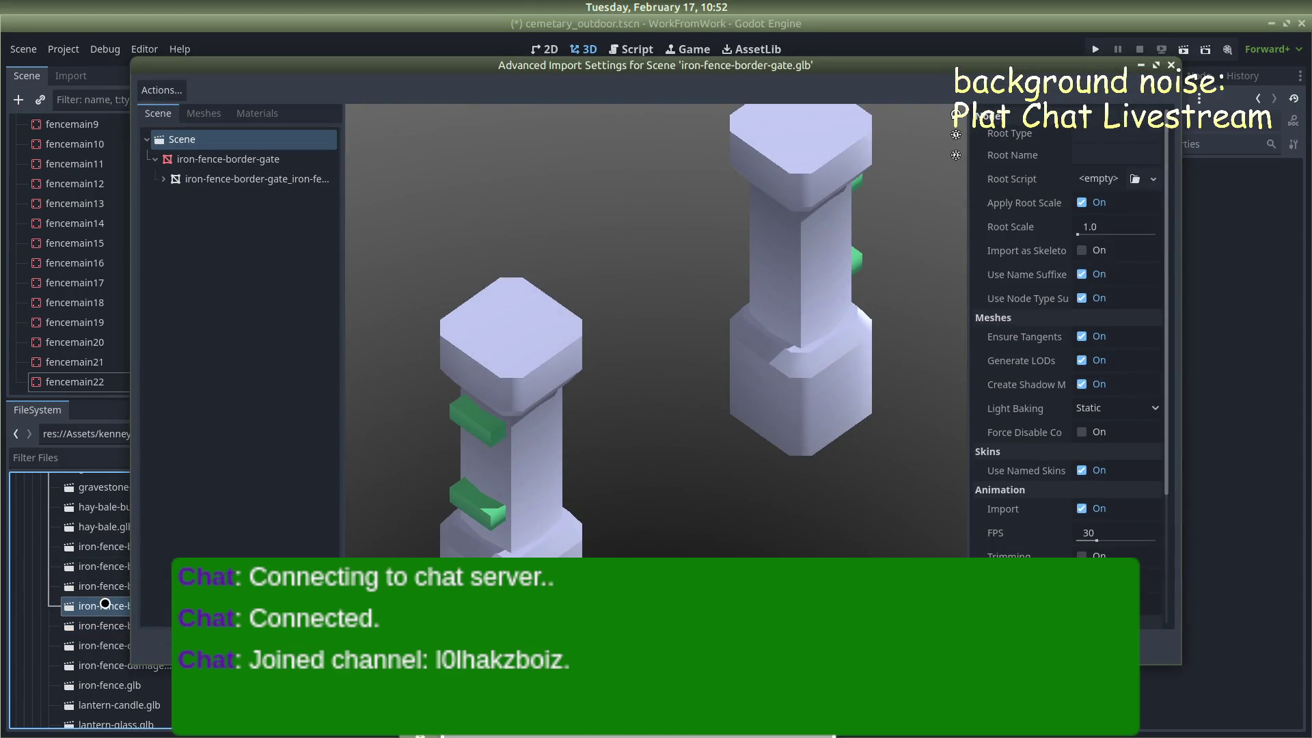
pyautogui.click(1173, 66)
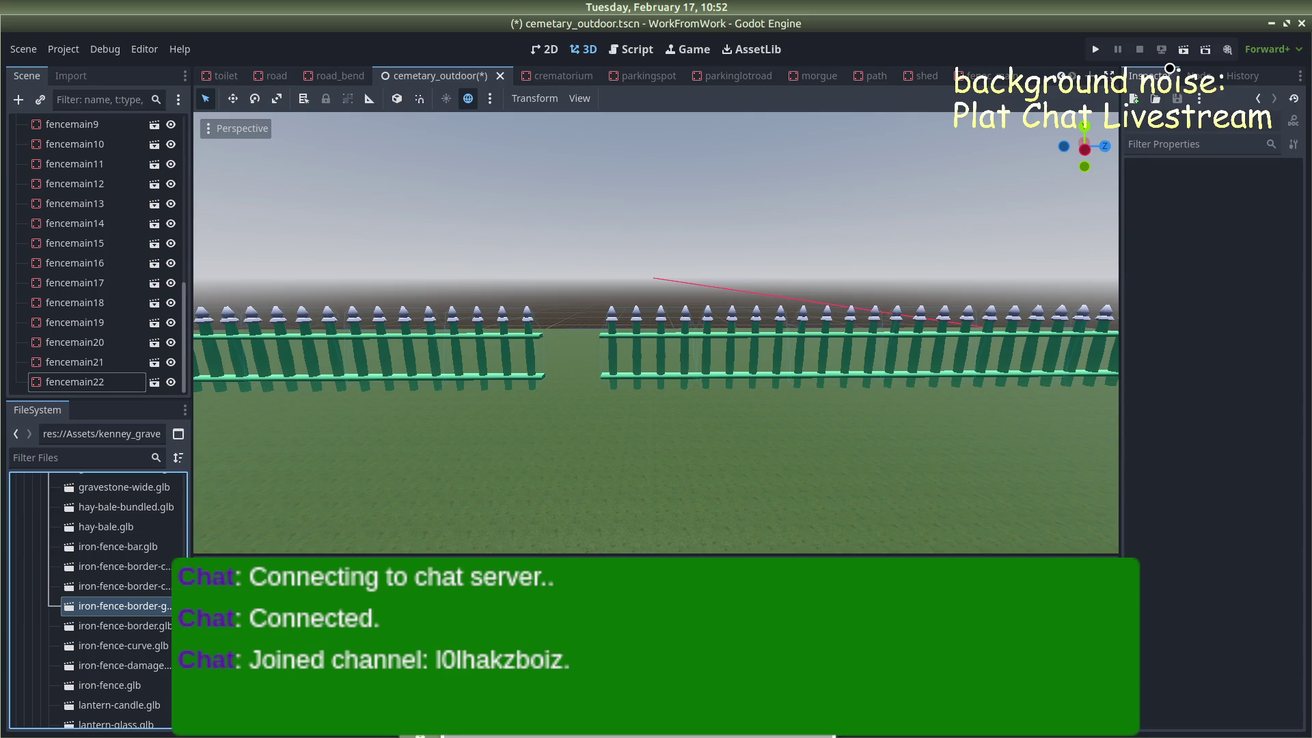
pyautogui.doubleClick(117, 546)
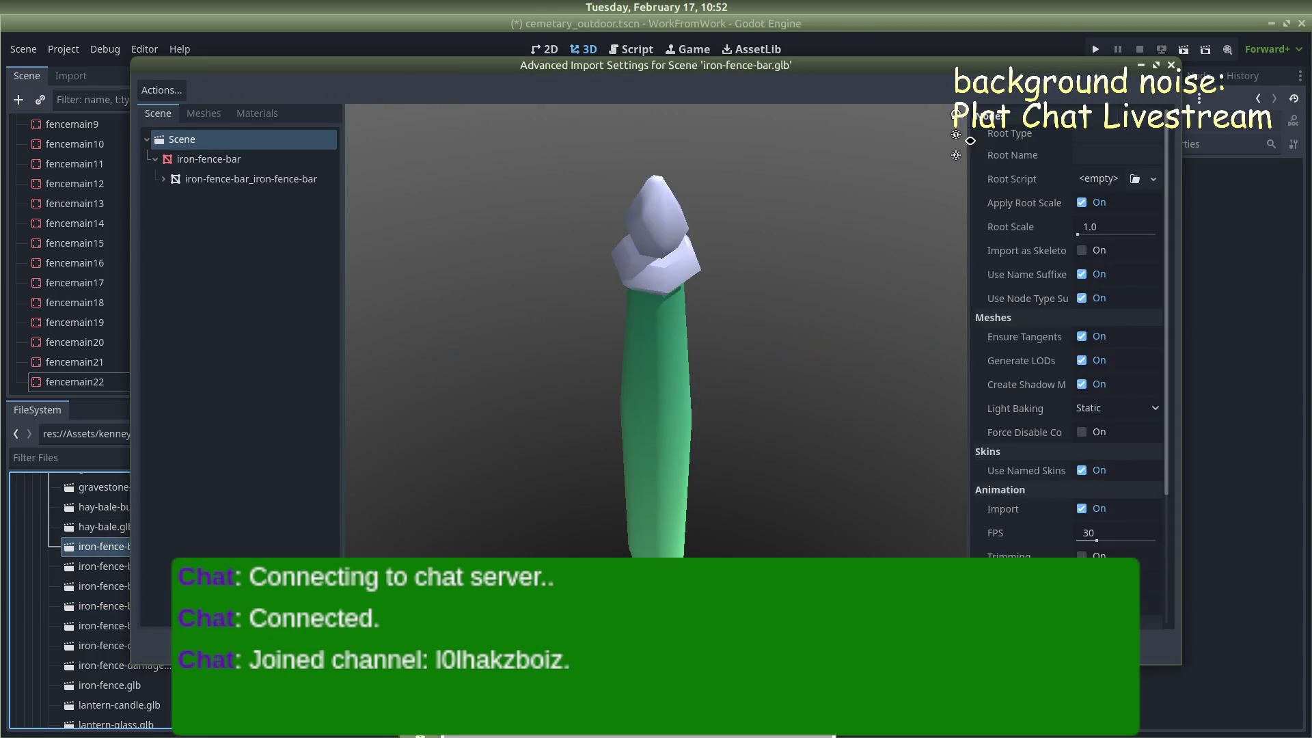
pyautogui.click(1173, 66)
pyautogui.doubleClick(117, 526)
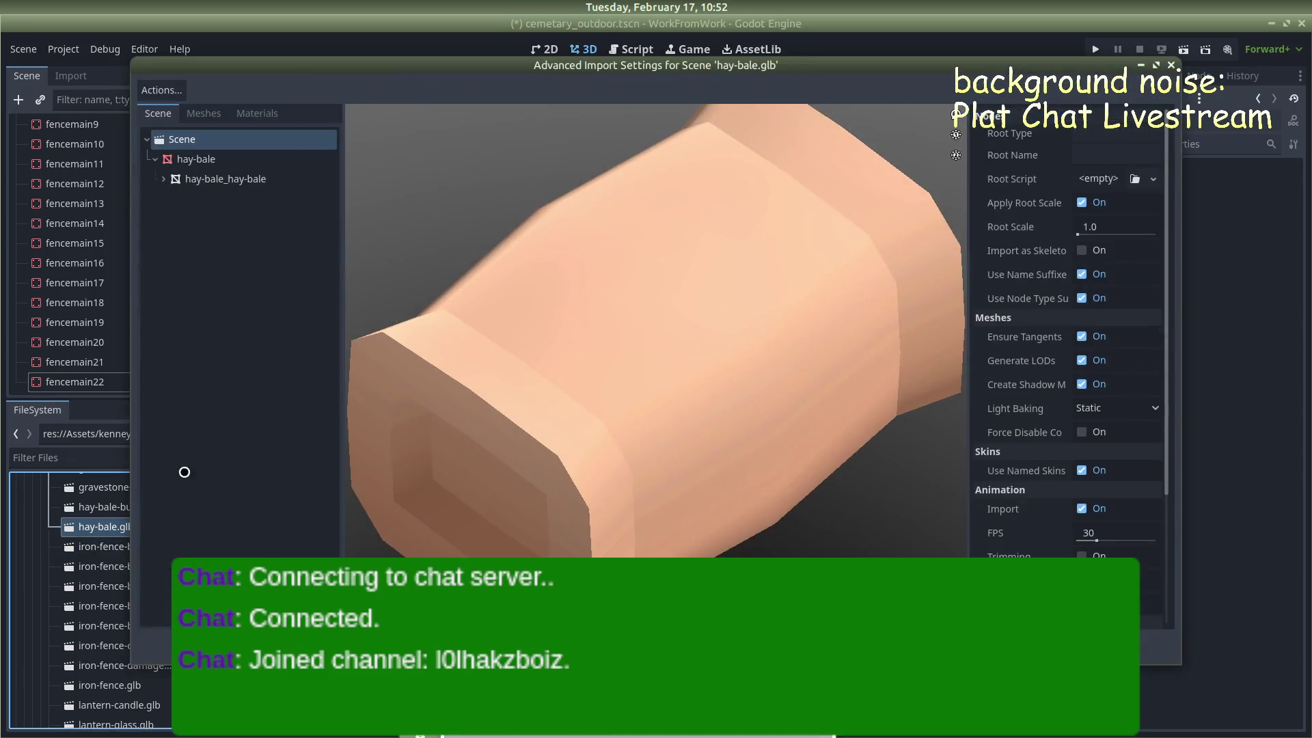
pyautogui.click(1172, 66)
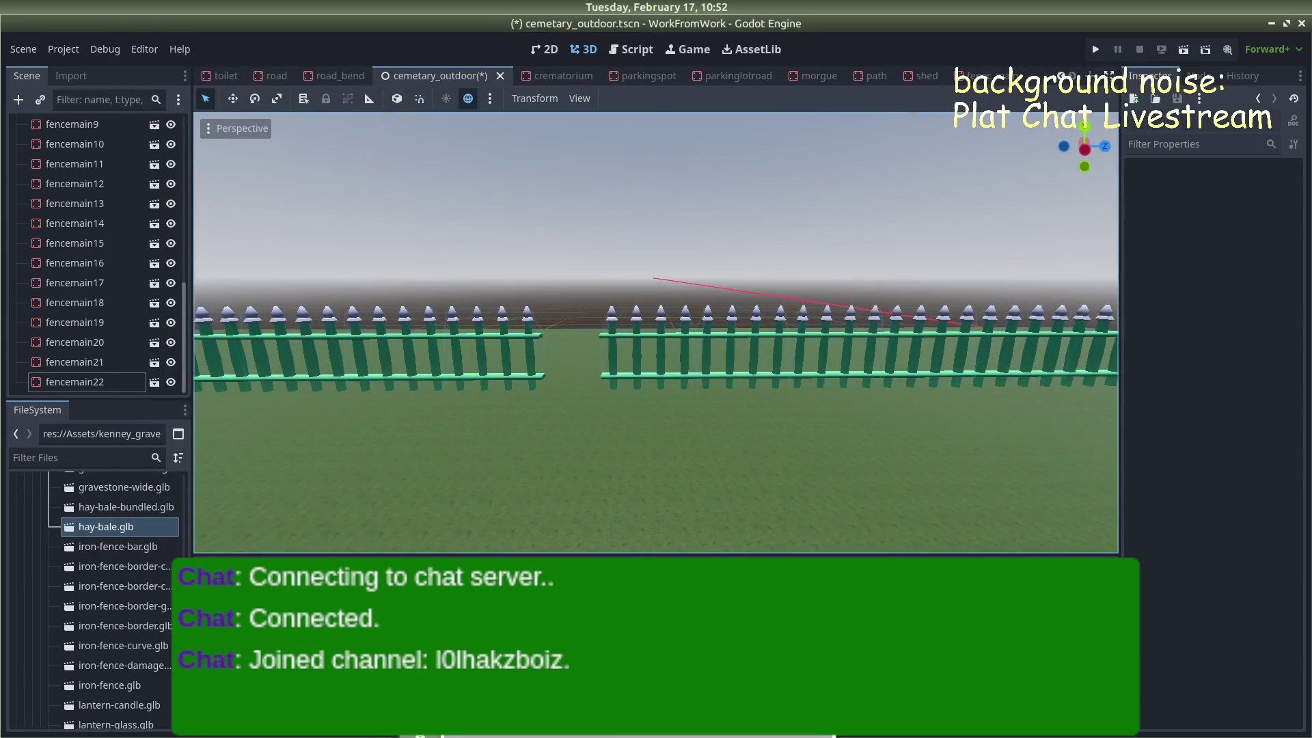
pyautogui.doubleClick(113, 605)
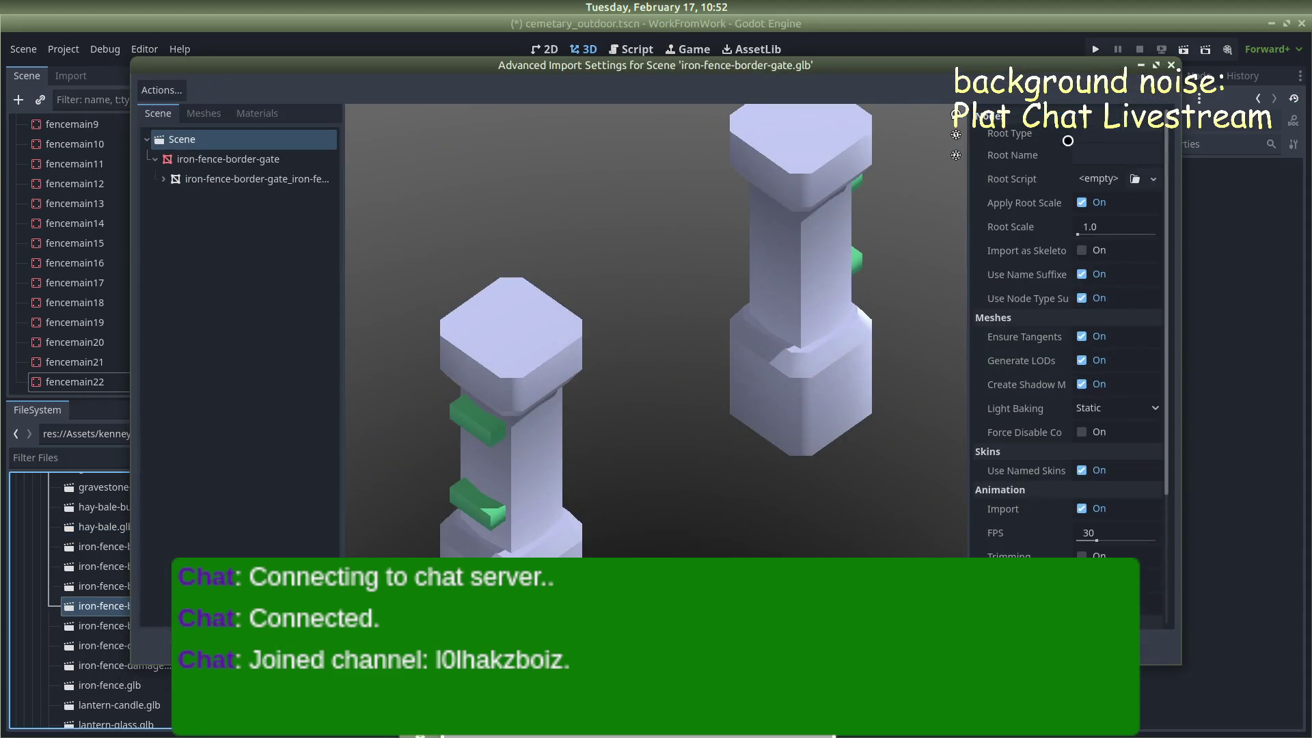
pyautogui.click(1173, 68)
pyautogui.rightClick(136, 600)
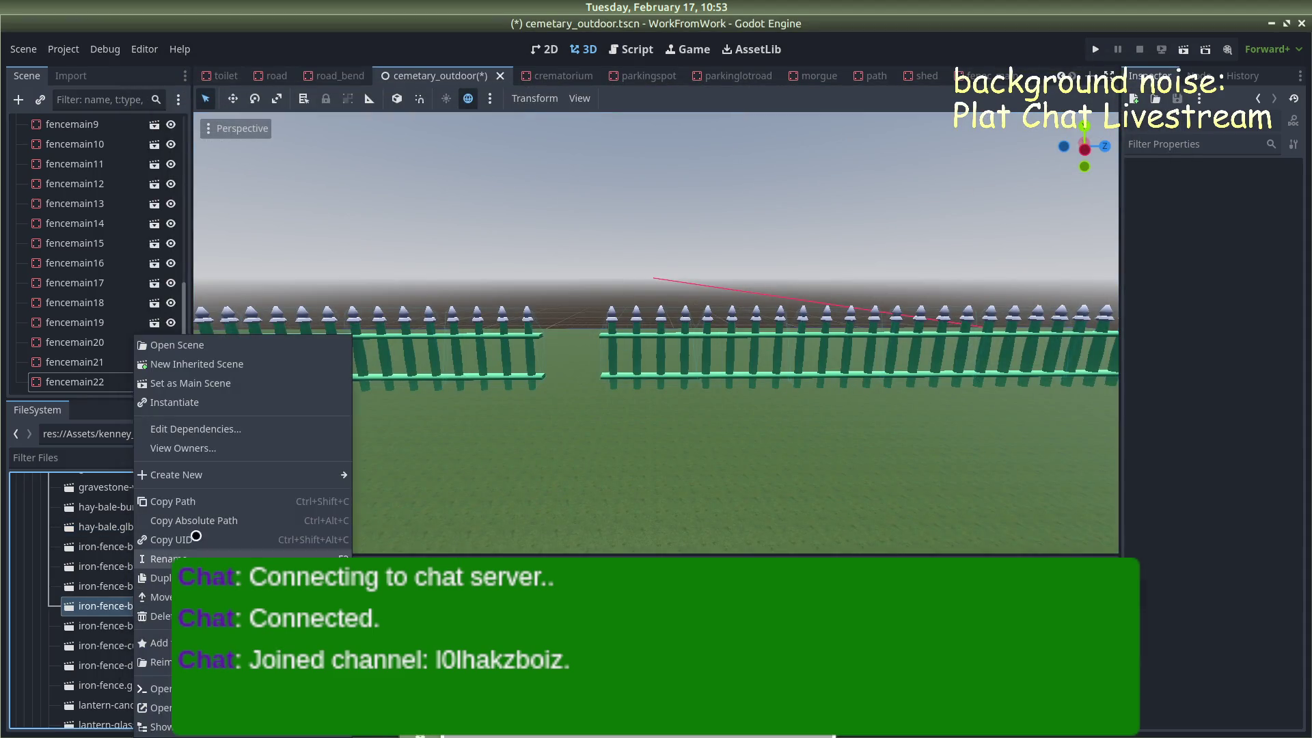
# Create an inherited scene from iron-fence-border-gate.glb and rename its root to fence-gate
pyautogui.click(222, 360)
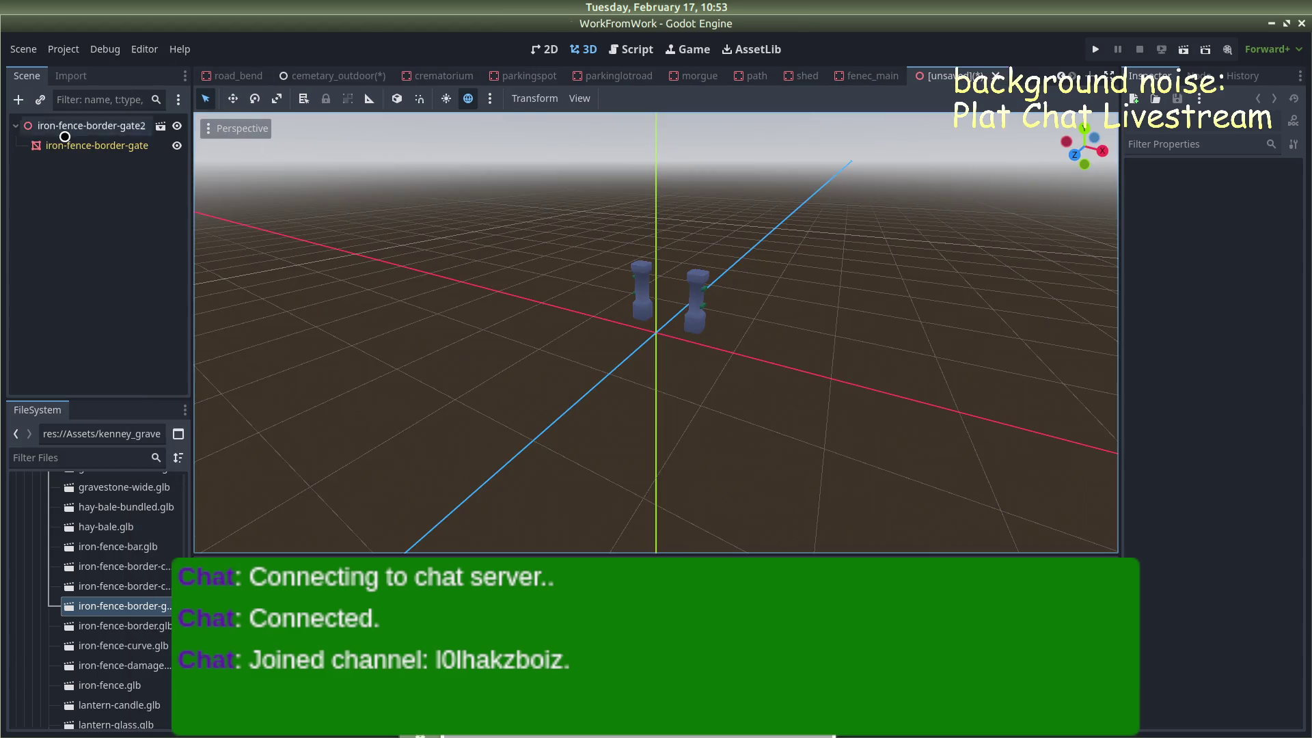
pyautogui.click(79, 125)
pyautogui.doubleClick(79, 117)
pyautogui.write('fenc')
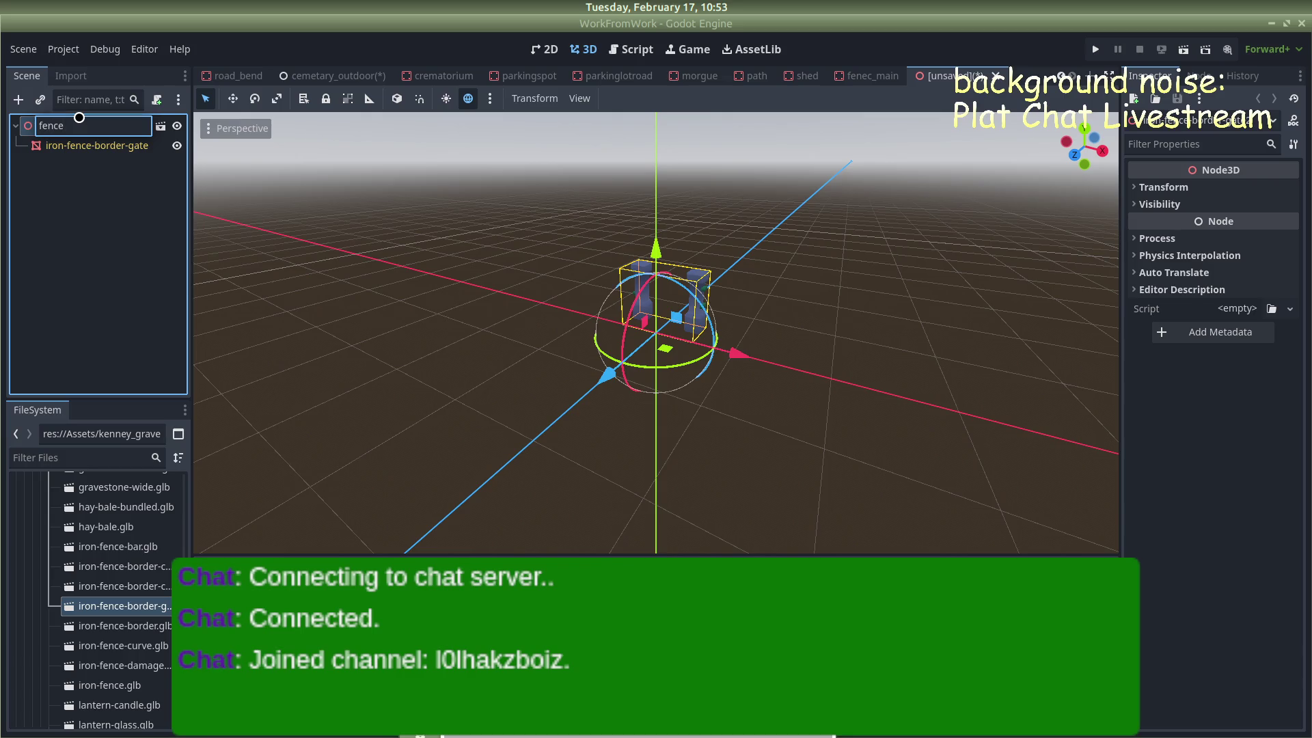
pyautogui.write('e')
pyautogui.press('Return')
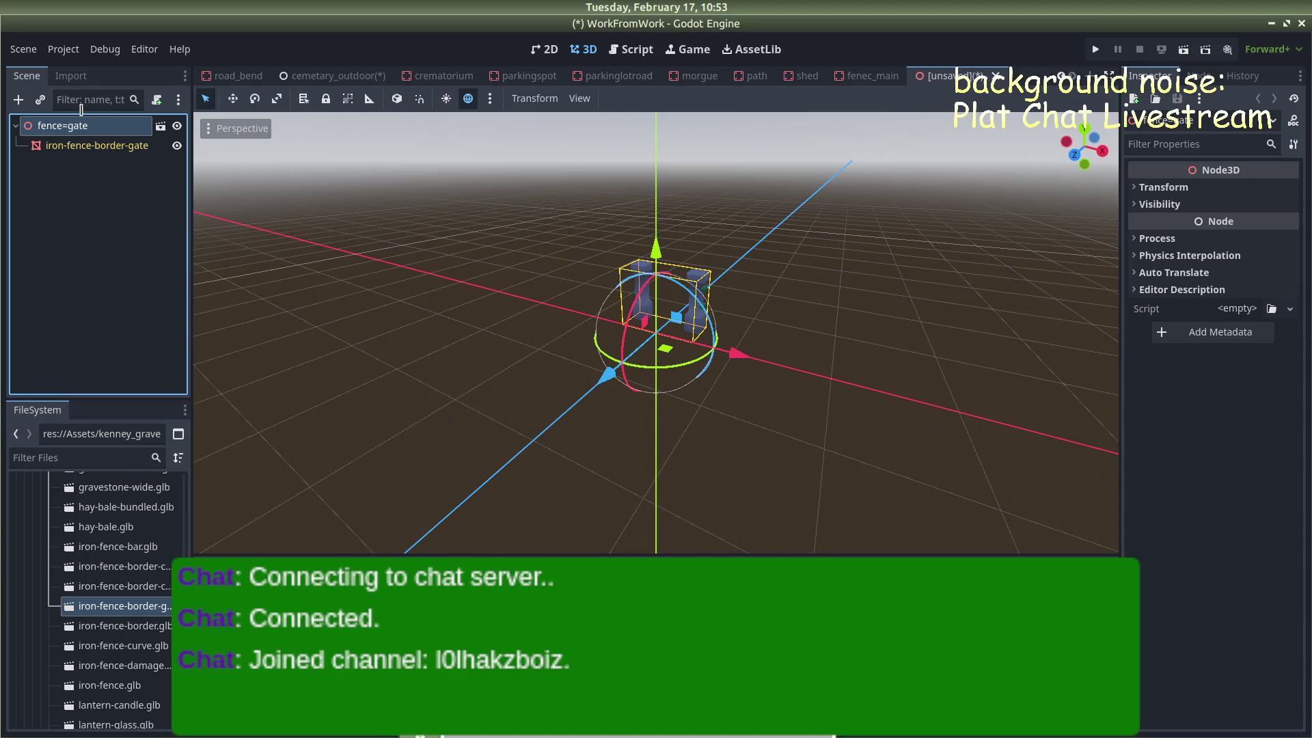
pyautogui.press('F2')
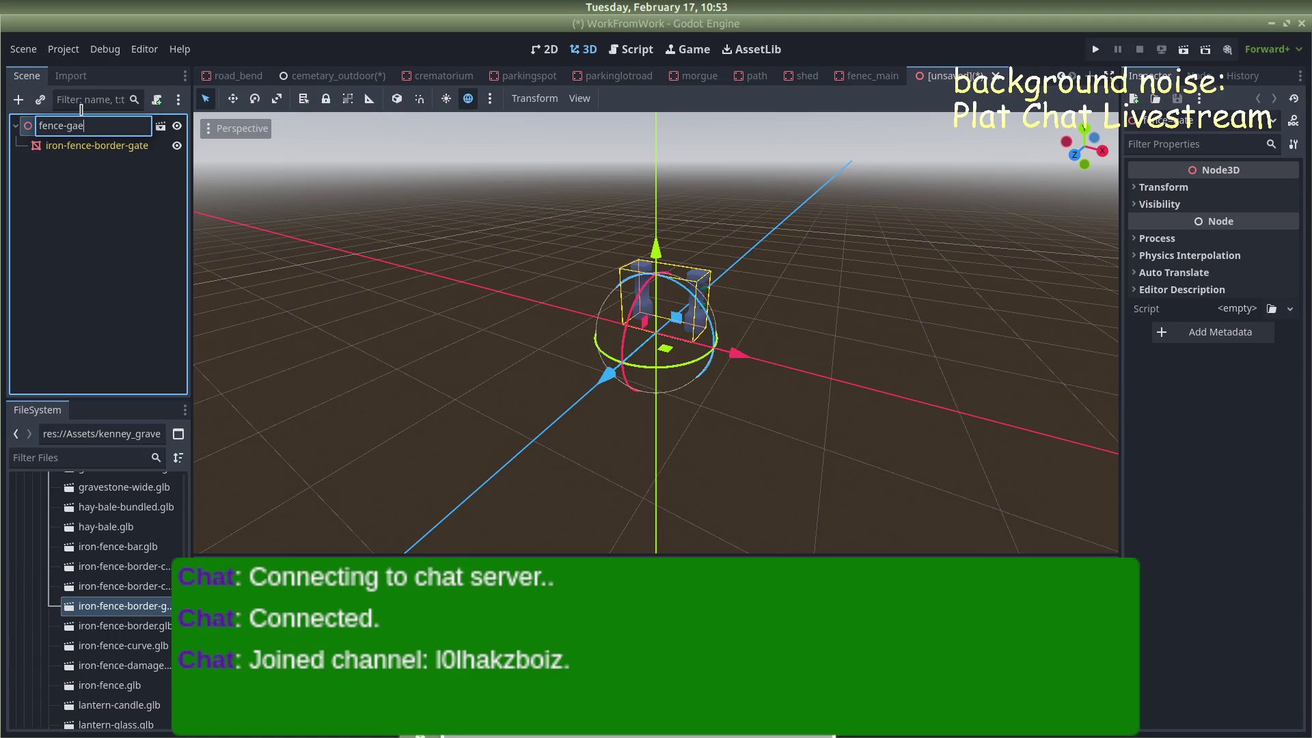
pyautogui.write('te')
pyautogui.press('Return')
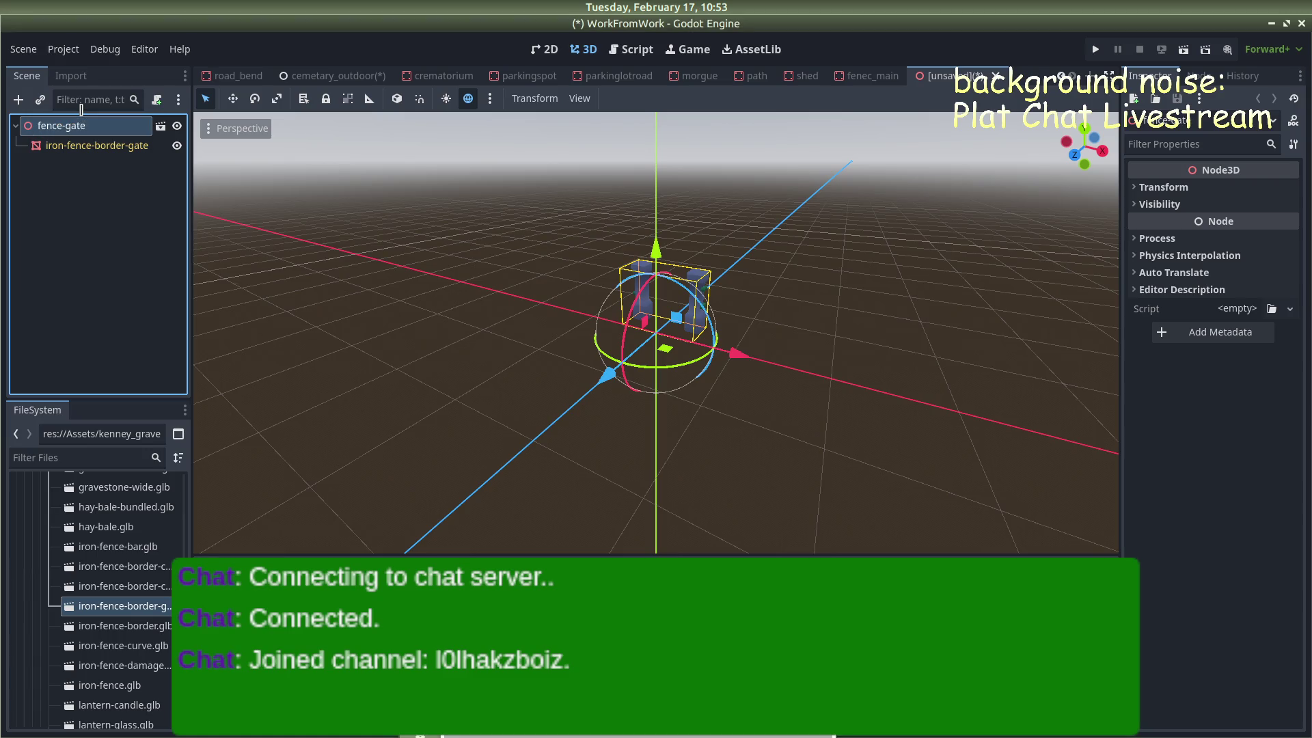
# Save the new gate scene as fence_gate.tscn
pyautogui.hotkey('ctrl', 's')
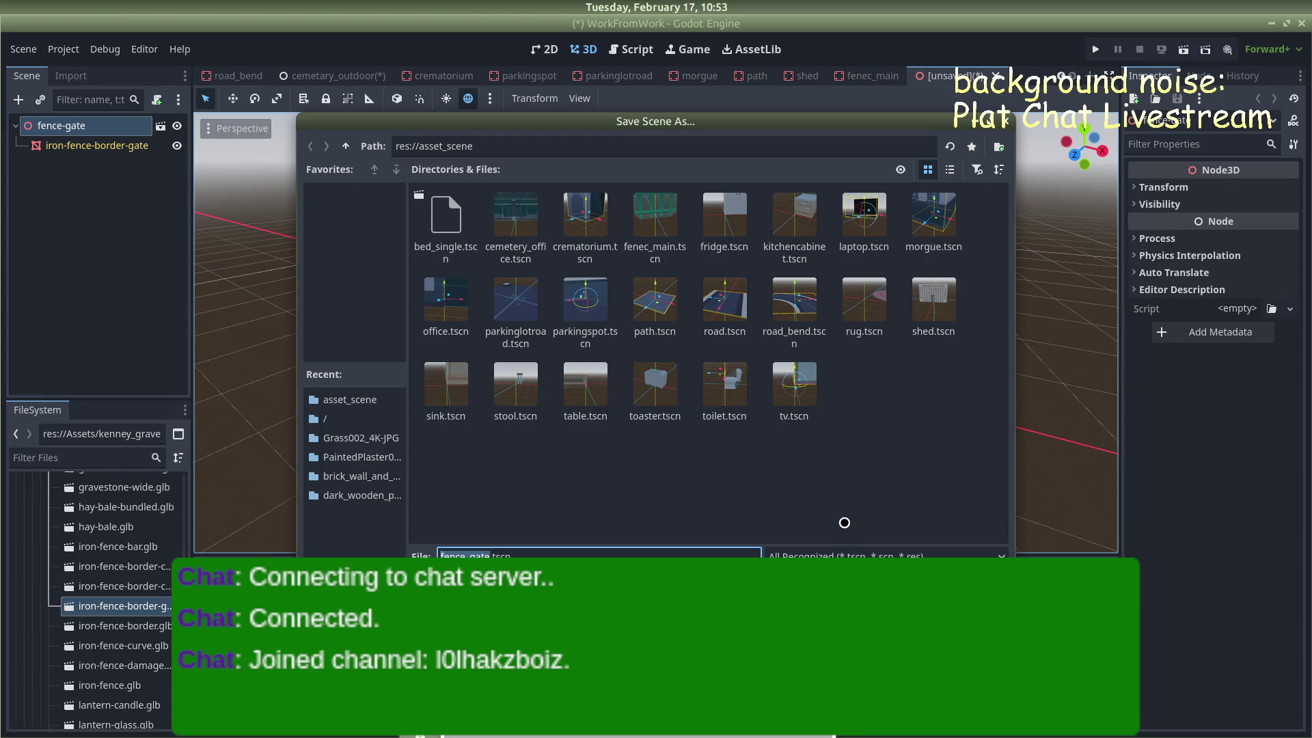
pyautogui.press('Return')
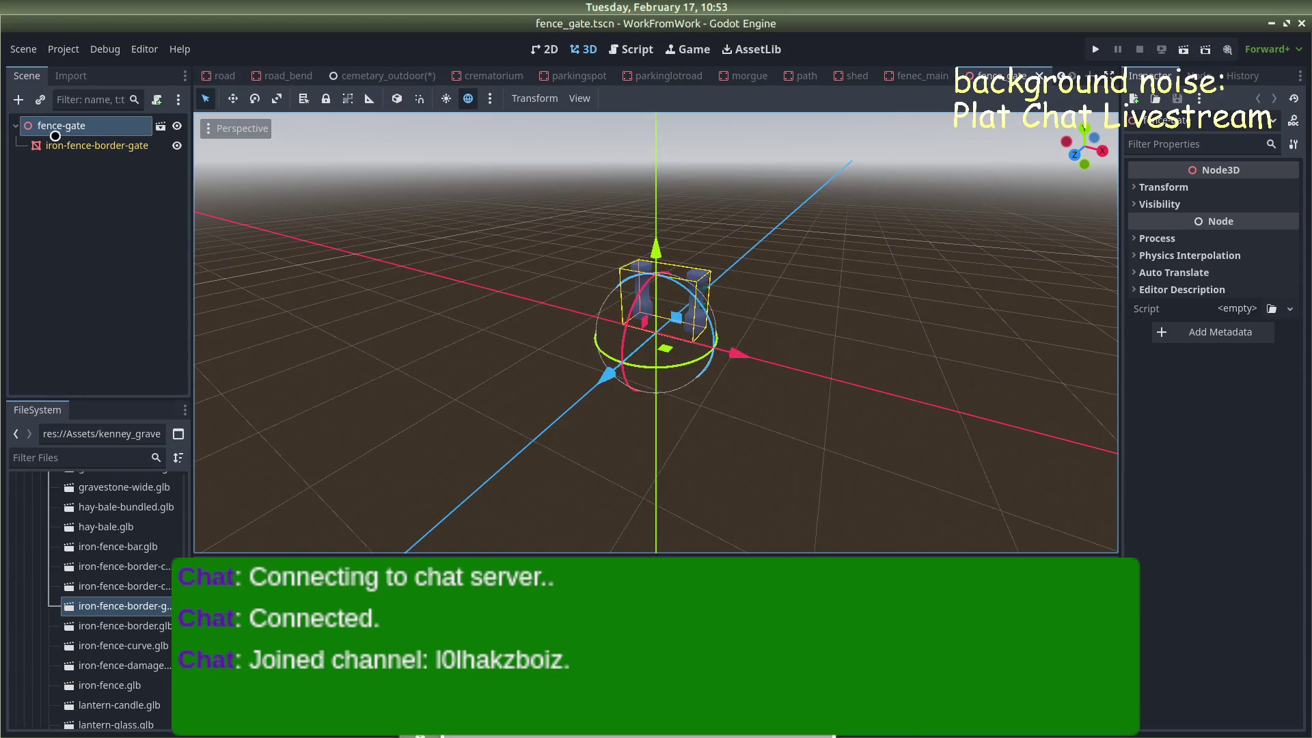
pyautogui.rightClick(76, 127)
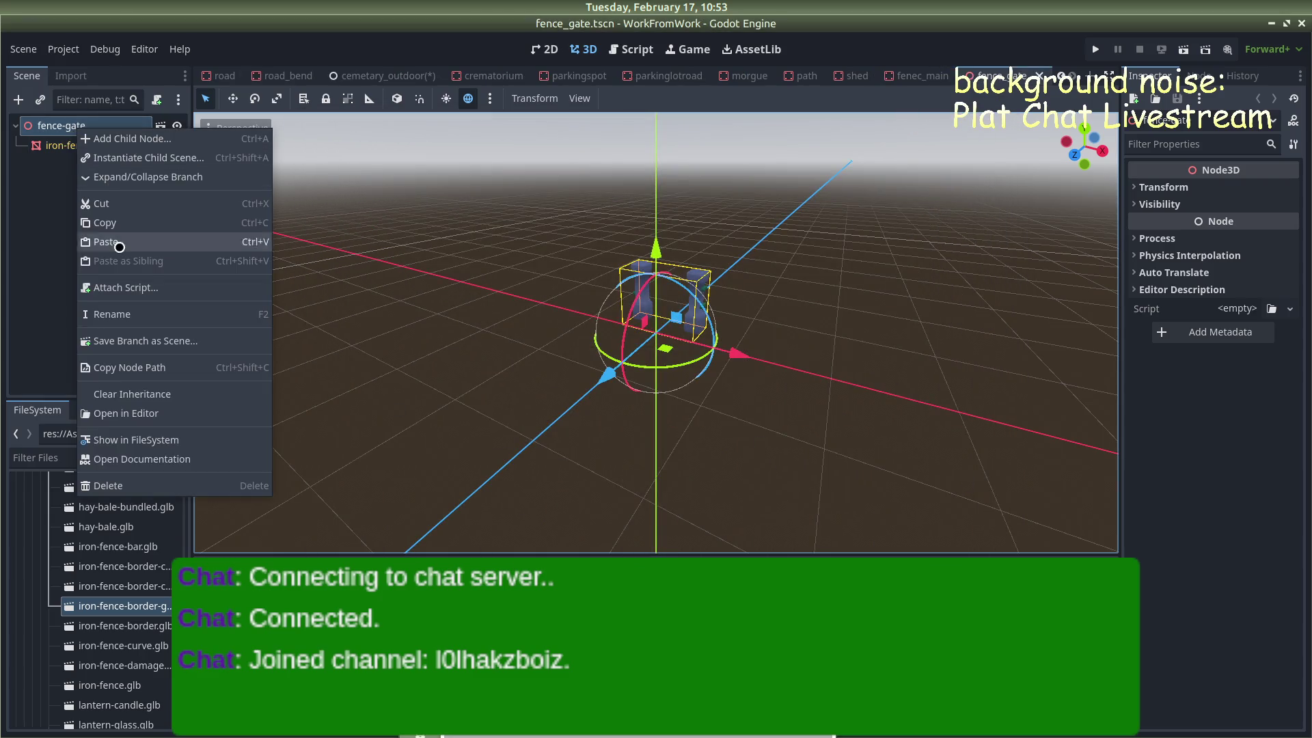
# Clear the fence-gate scene's inheritance and change its root node type to StaticBody3D
pyautogui.click(133, 395)
pyautogui.click(716, 395)
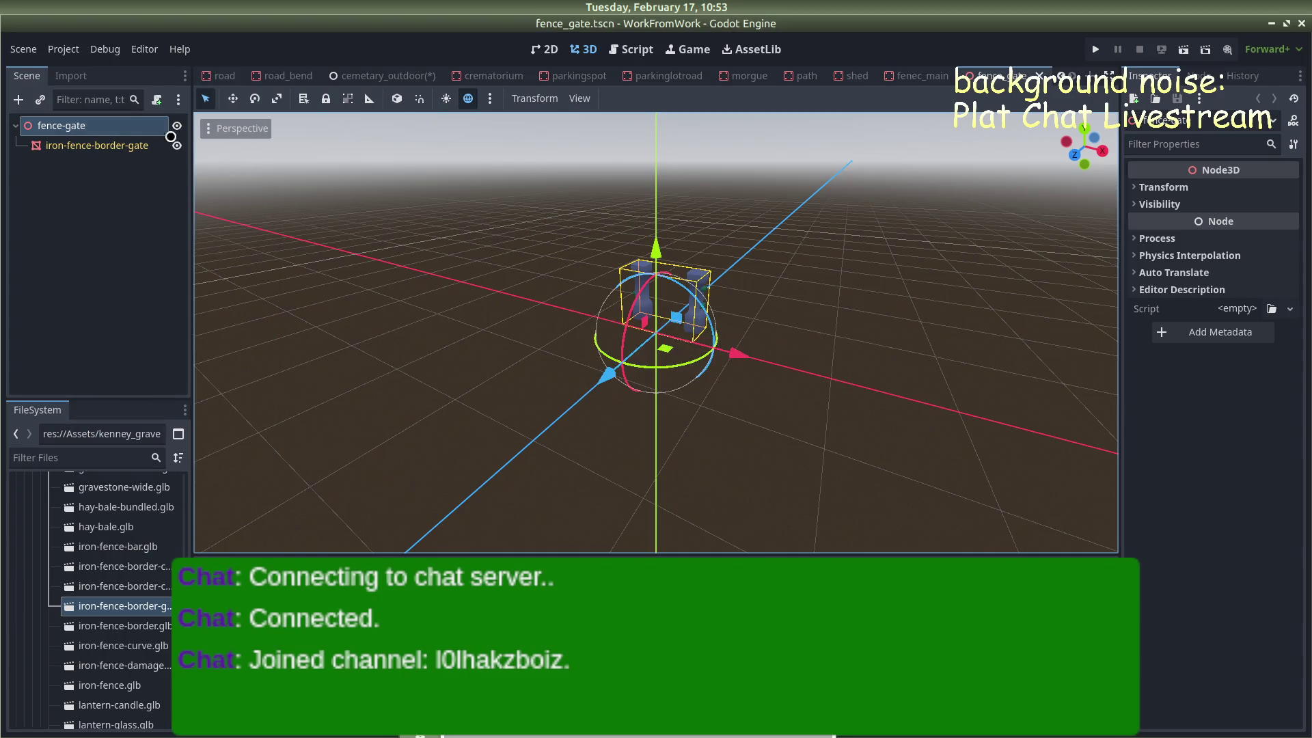
pyautogui.rightClick(114, 130)
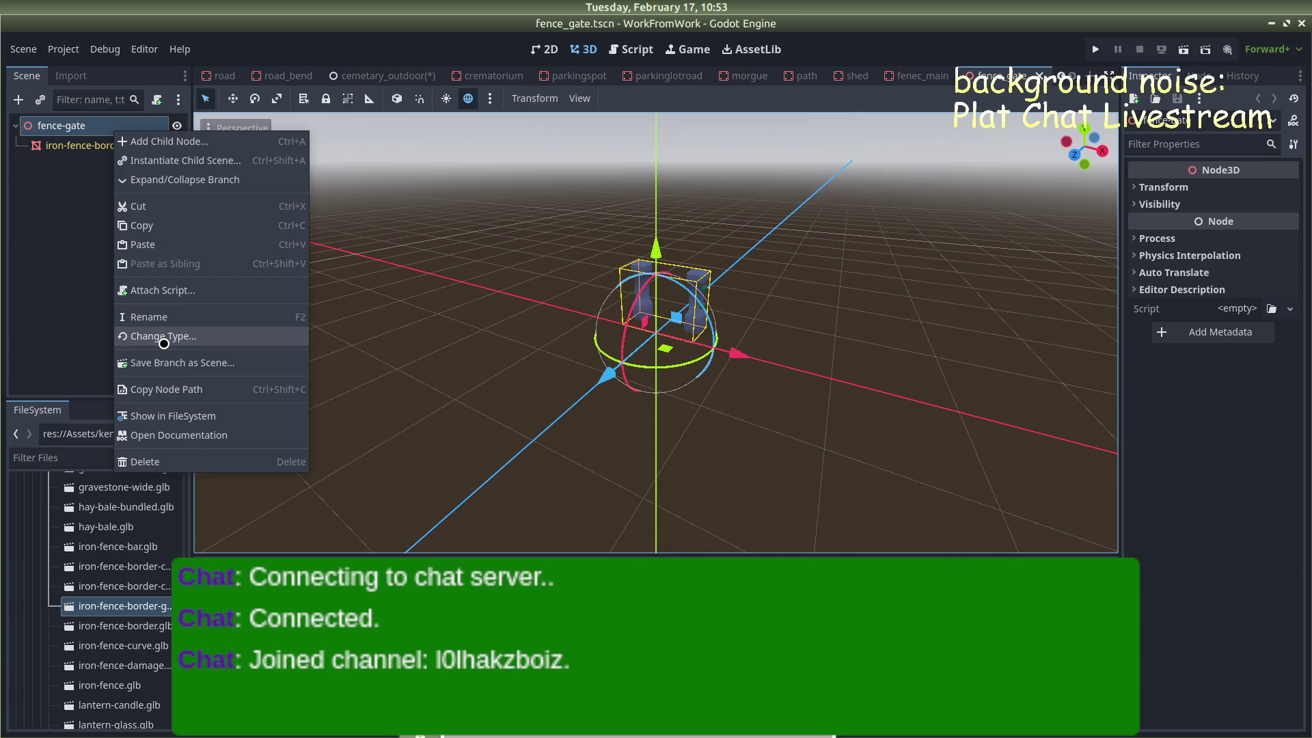
pyautogui.click(164, 344)
pyautogui.write('sta')
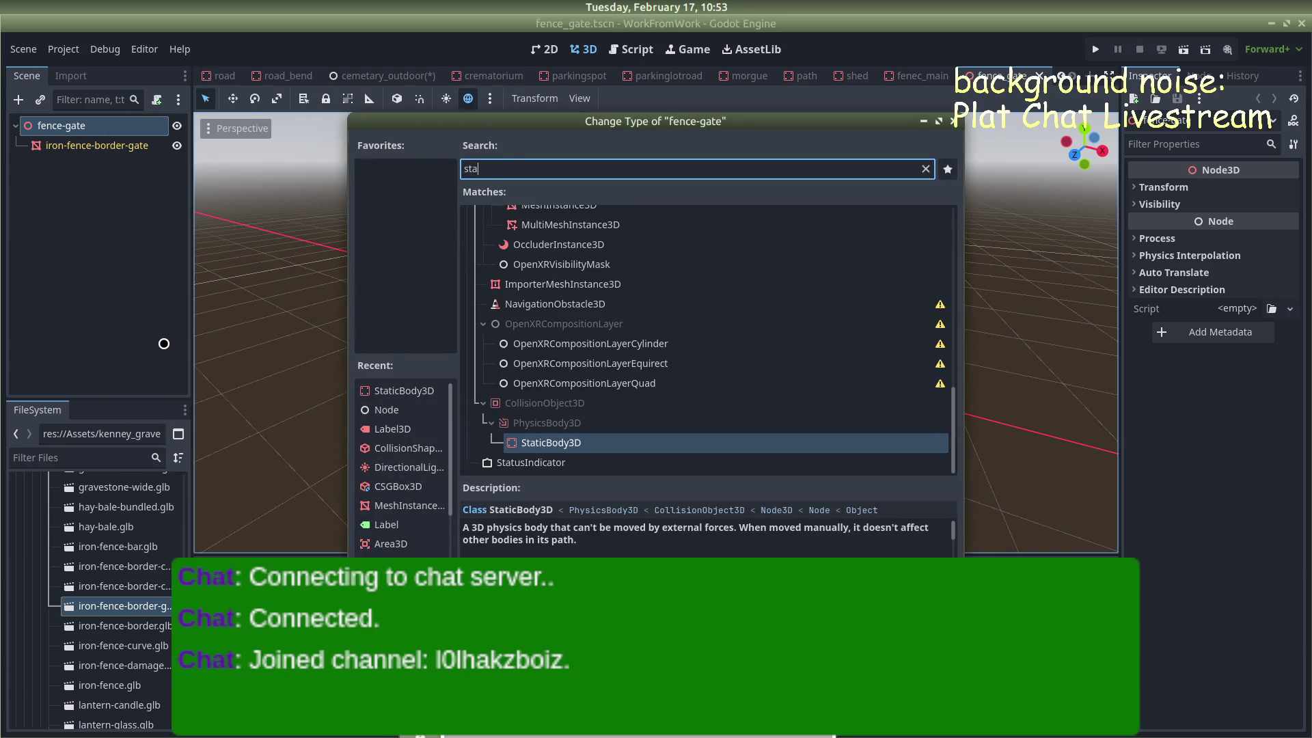
pyautogui.press('Return')
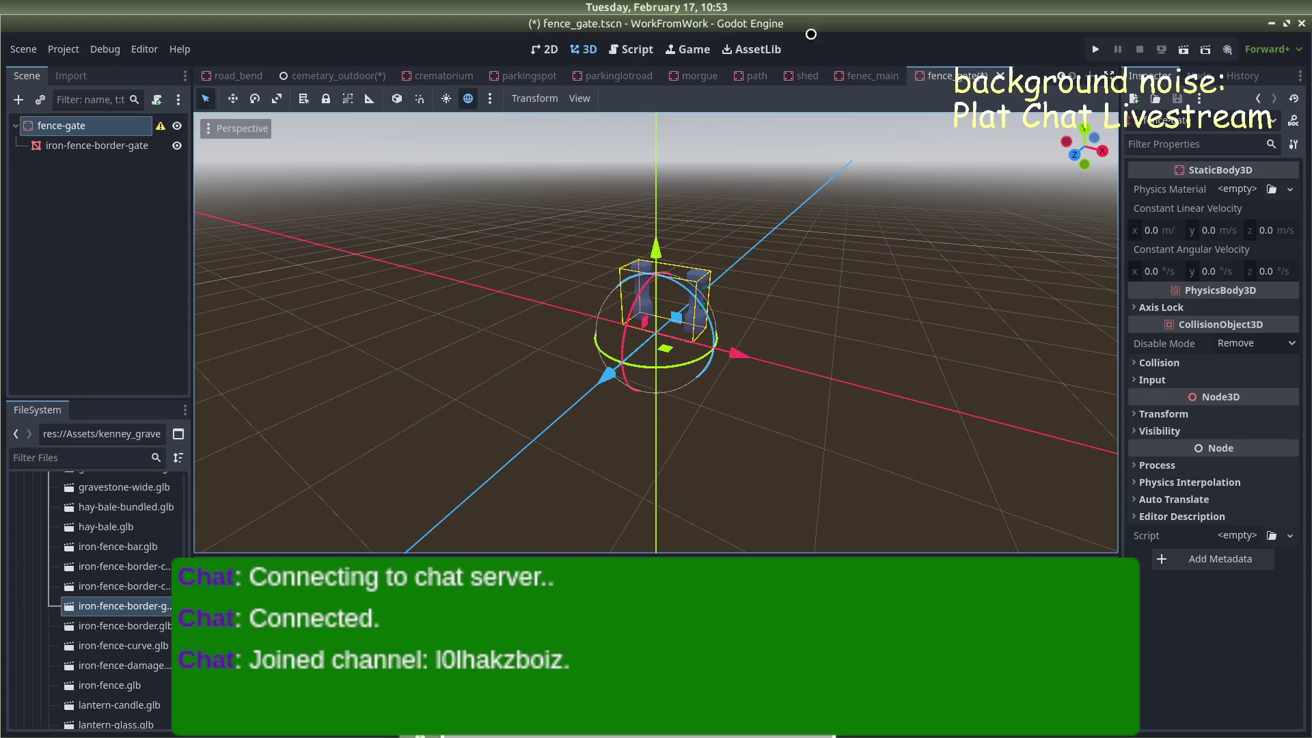
# Set the fence_gate root's scale to 5, then return to cemetary_outdoor
pyautogui.click(871, 75)
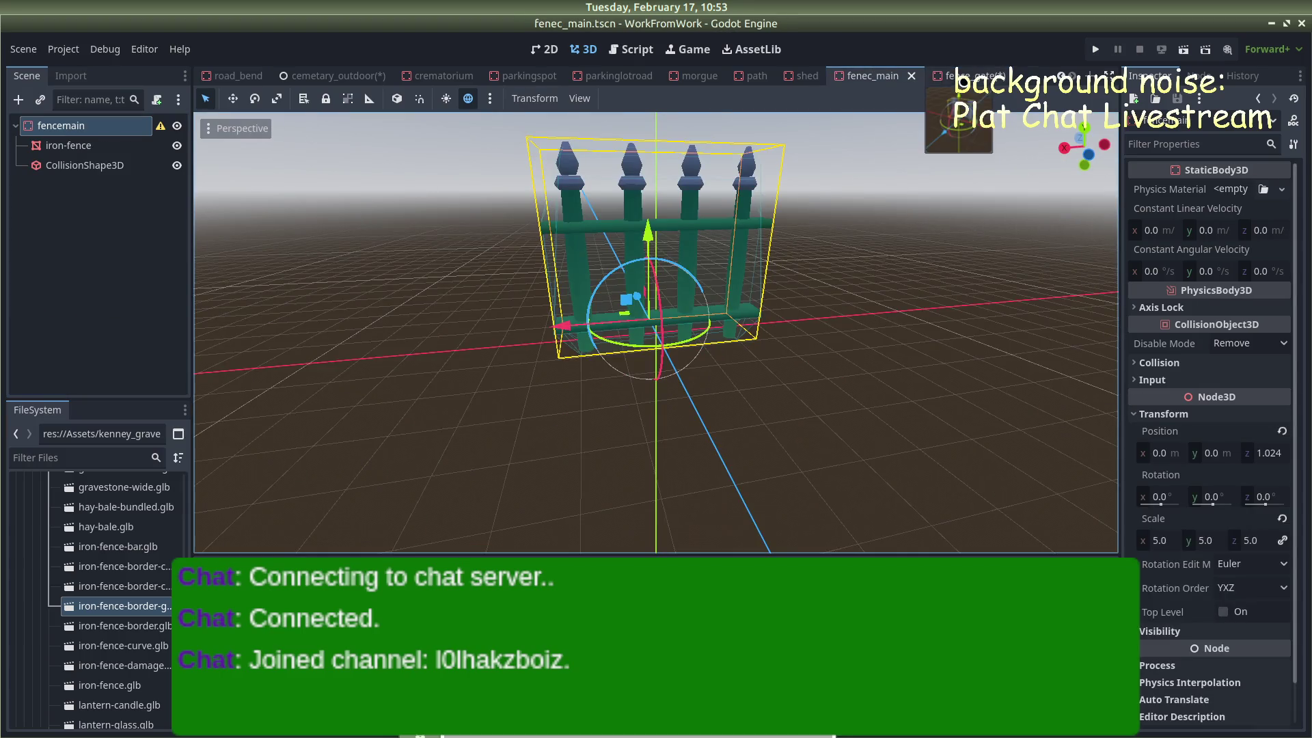
pyautogui.click(957, 76)
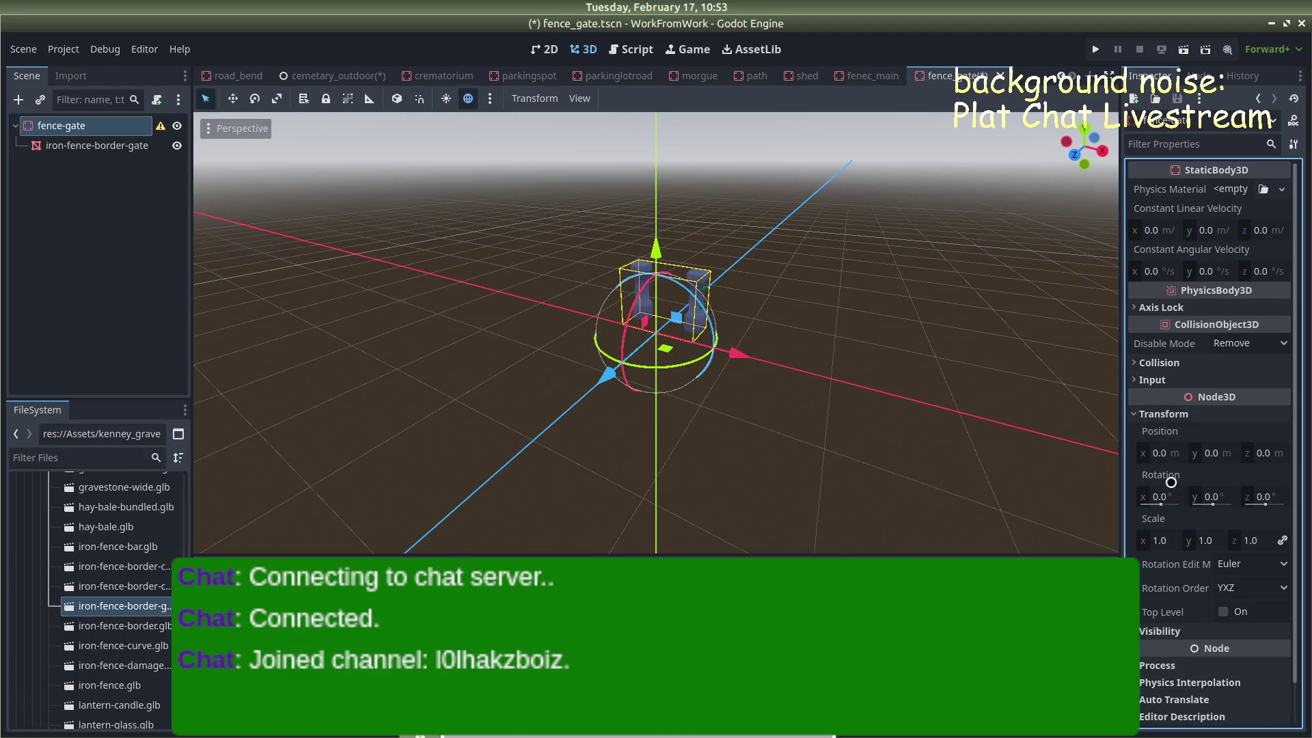
pyautogui.click(1156, 543)
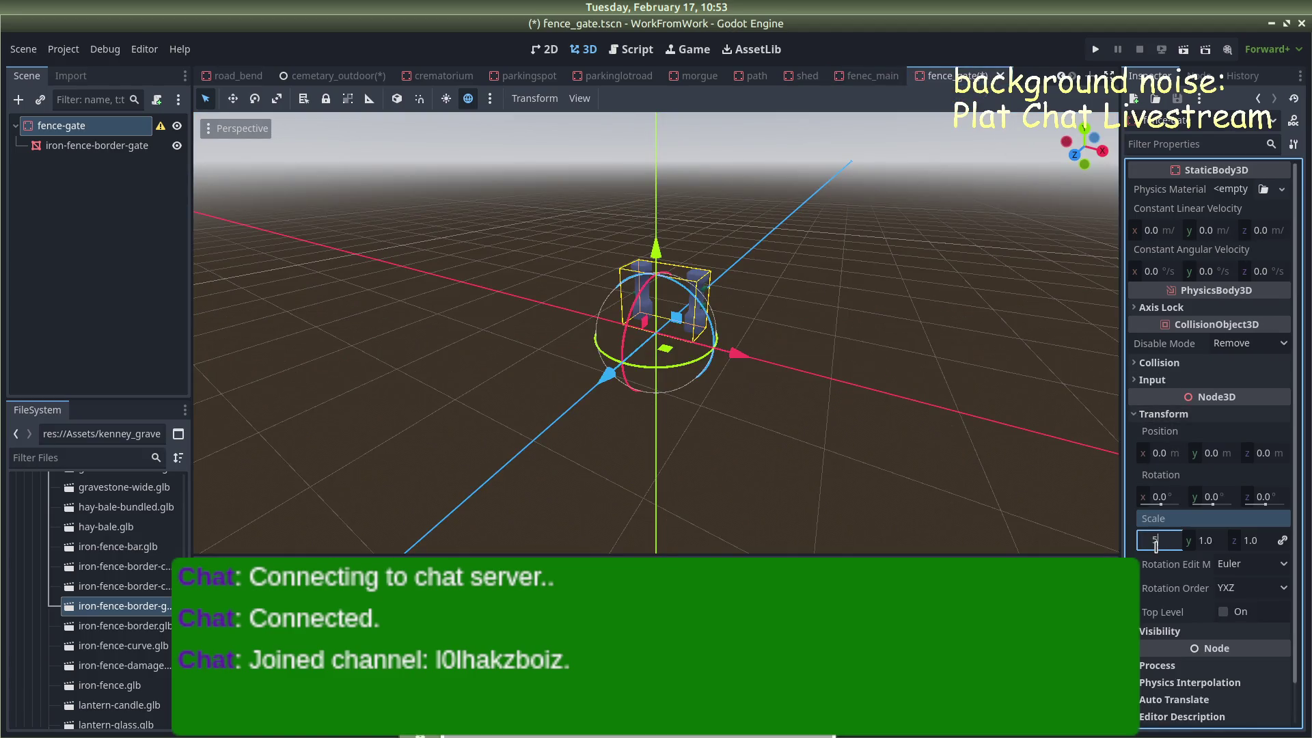
pyautogui.press('Return')
pyautogui.scroll(3, 866, 360)
pyautogui.scroll(-3, 866, 360)
pyautogui.click(923, 340)
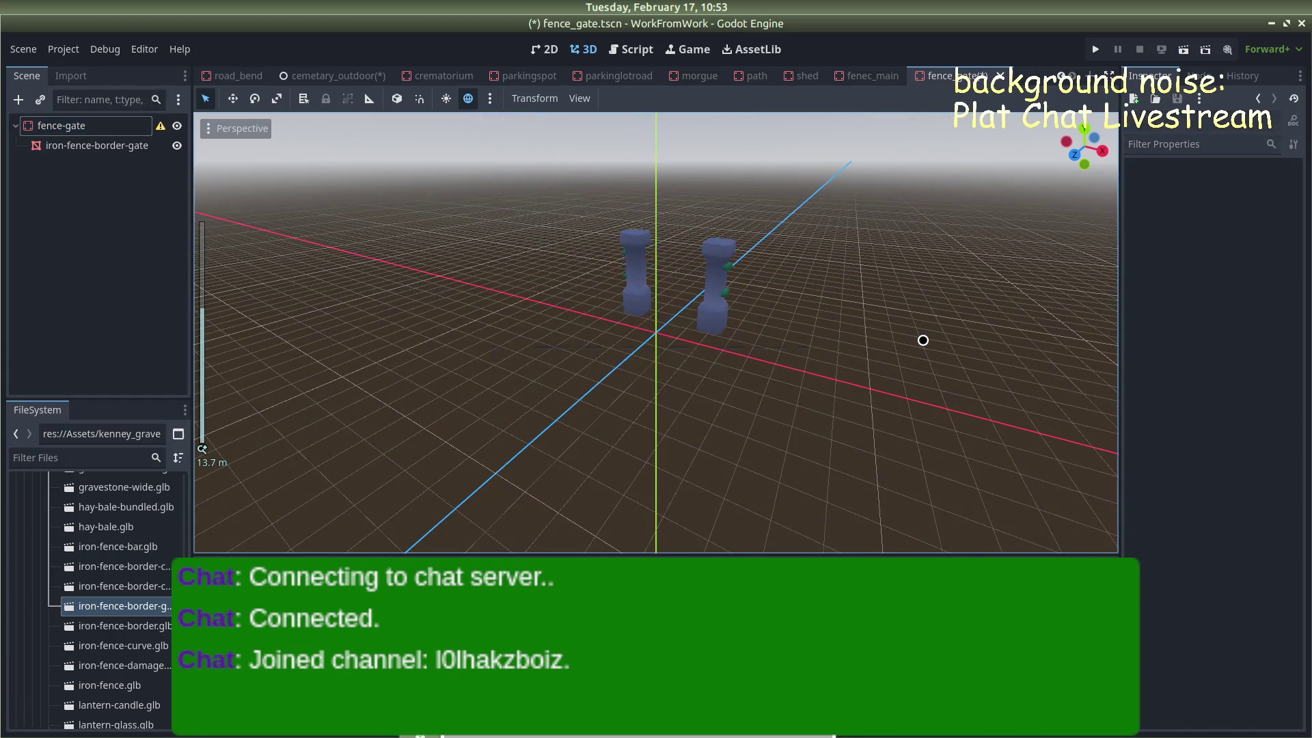
pyautogui.click(379, 74)
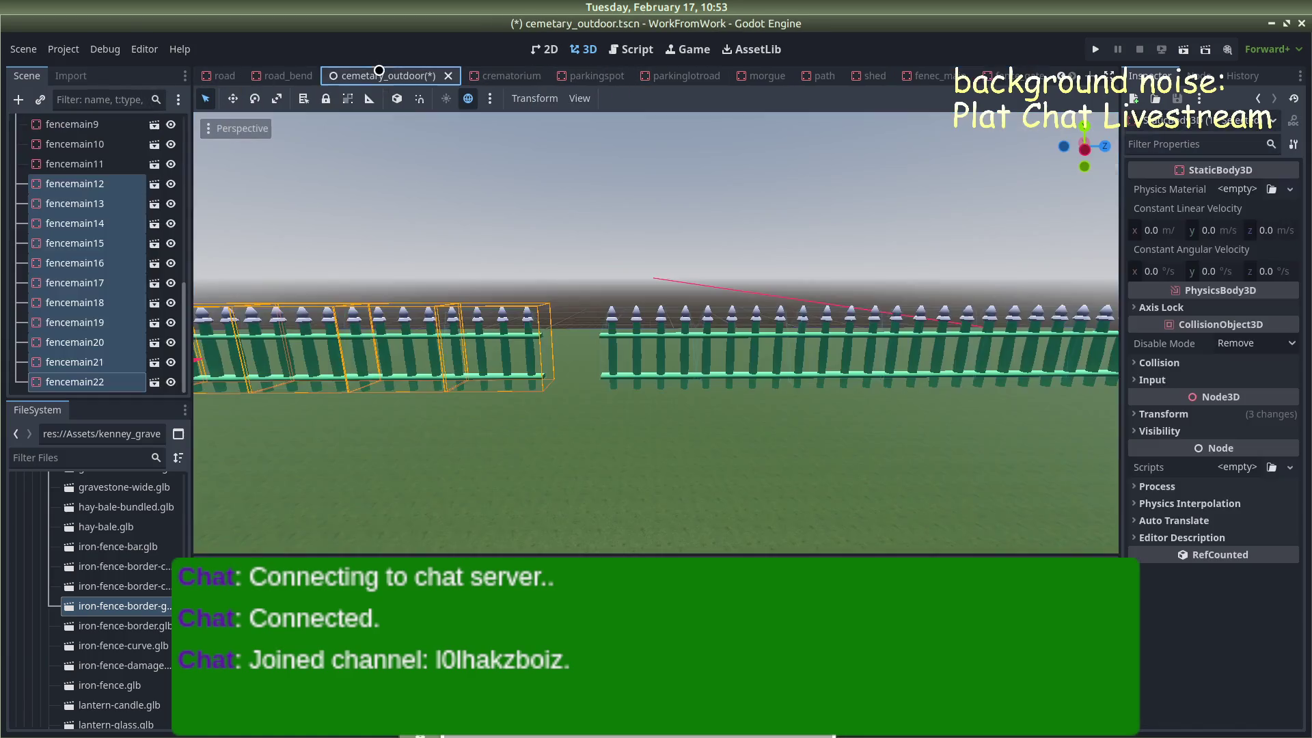
# Place a fence_gate.tscn instance into the cemetary_outdoor scene
pyautogui.click(437, 272)
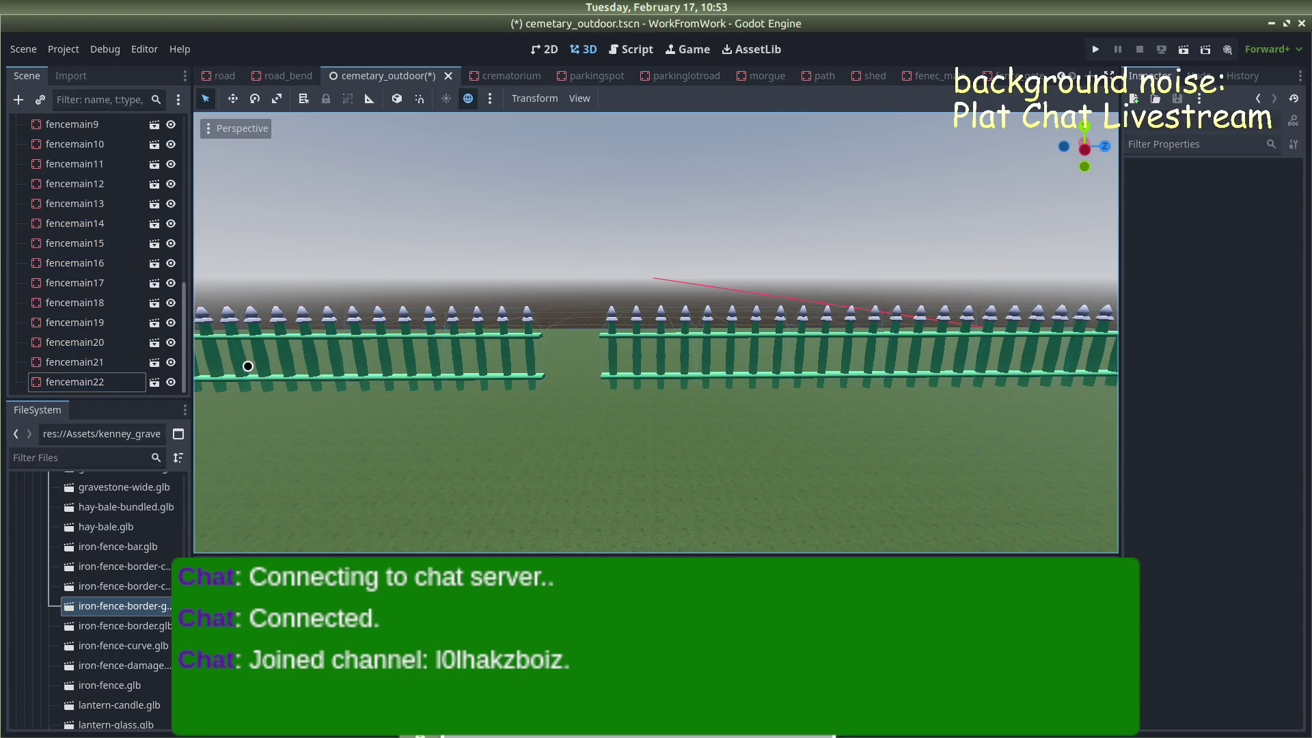
pyautogui.scroll(-15, 105, 575)
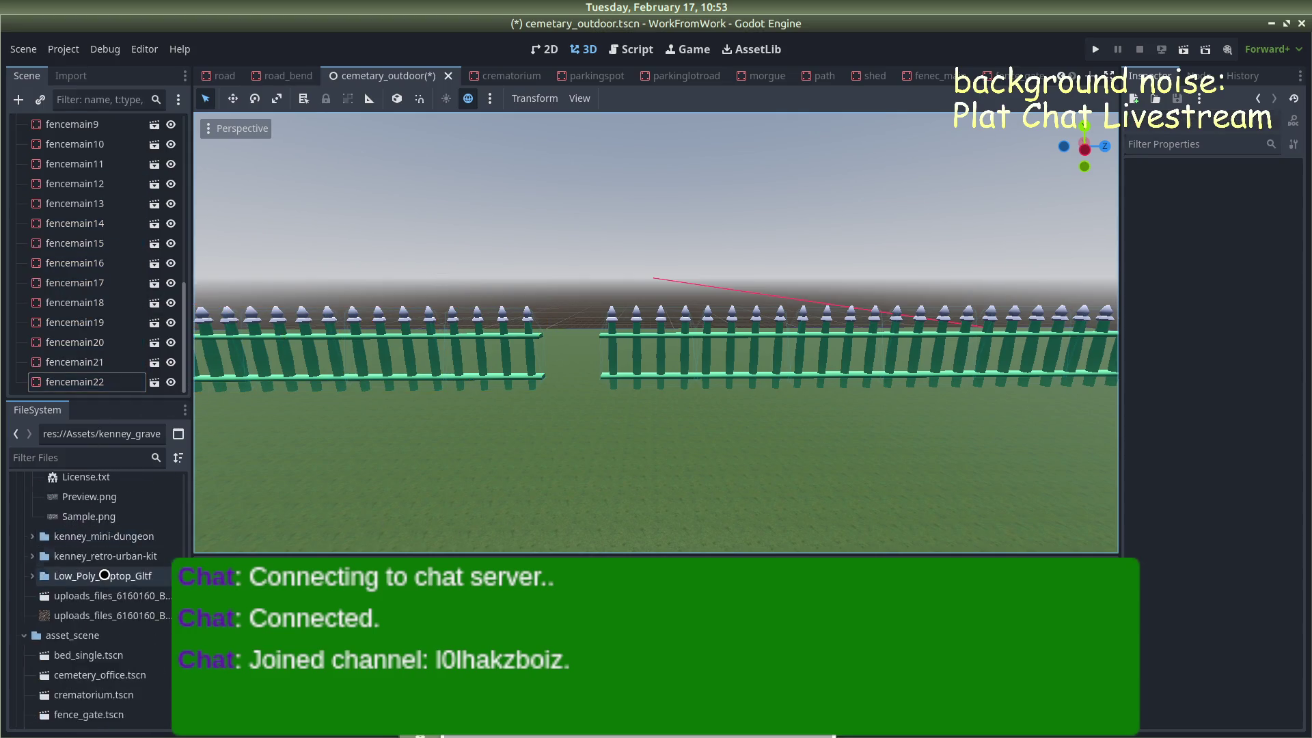
pyautogui.scroll(5, 104, 575)
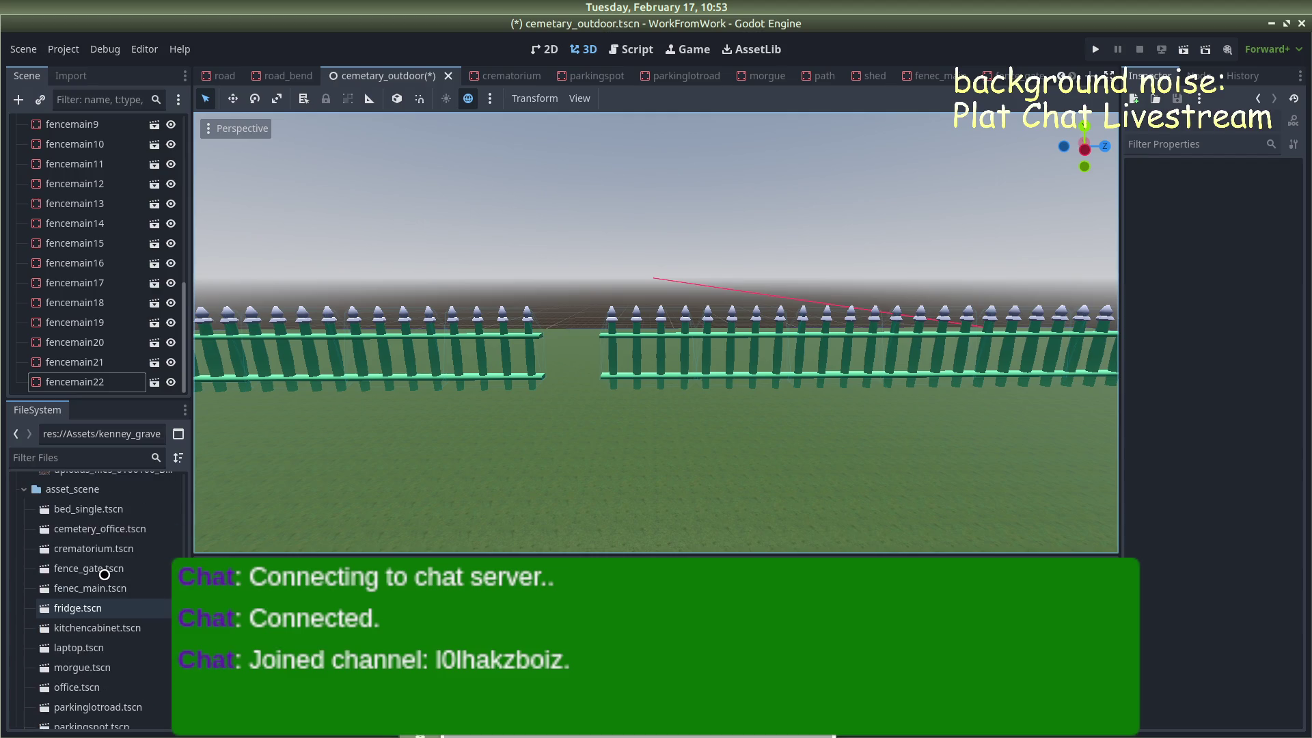
pyautogui.scroll(-5, 104, 575)
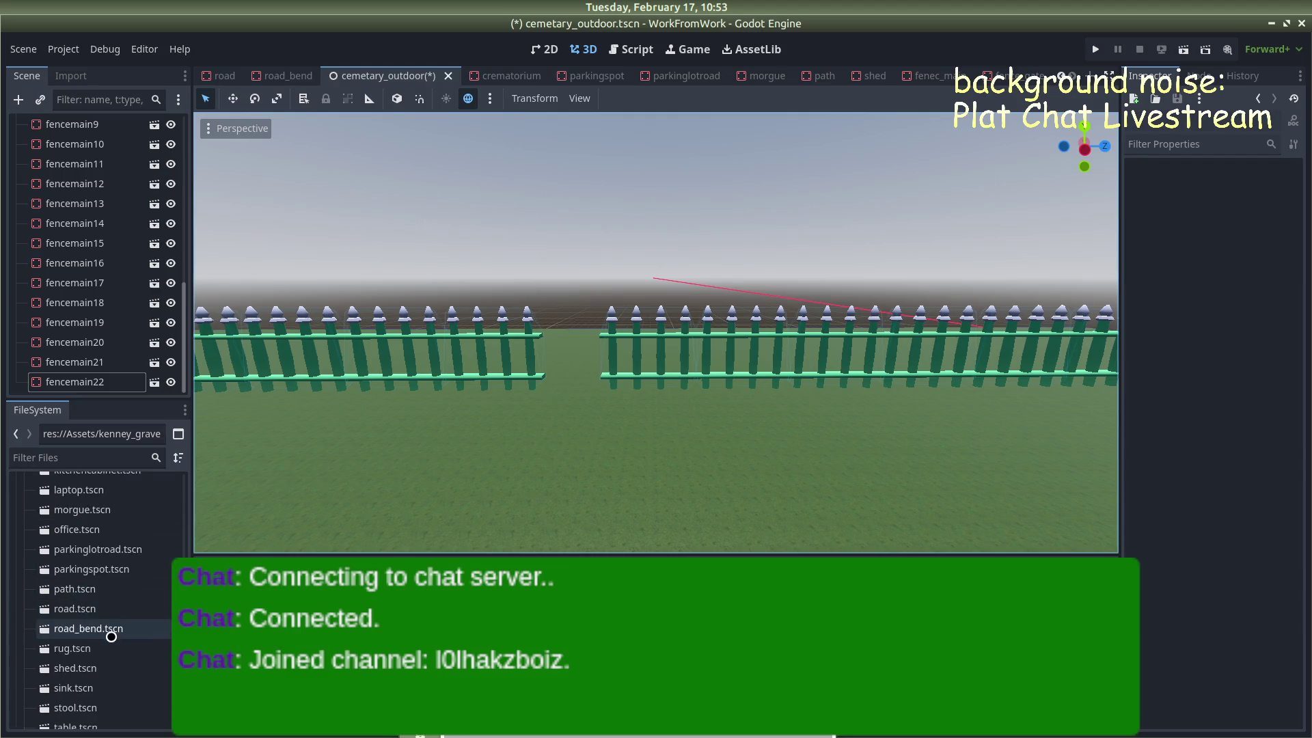
pyautogui.scroll(5, 86, 684)
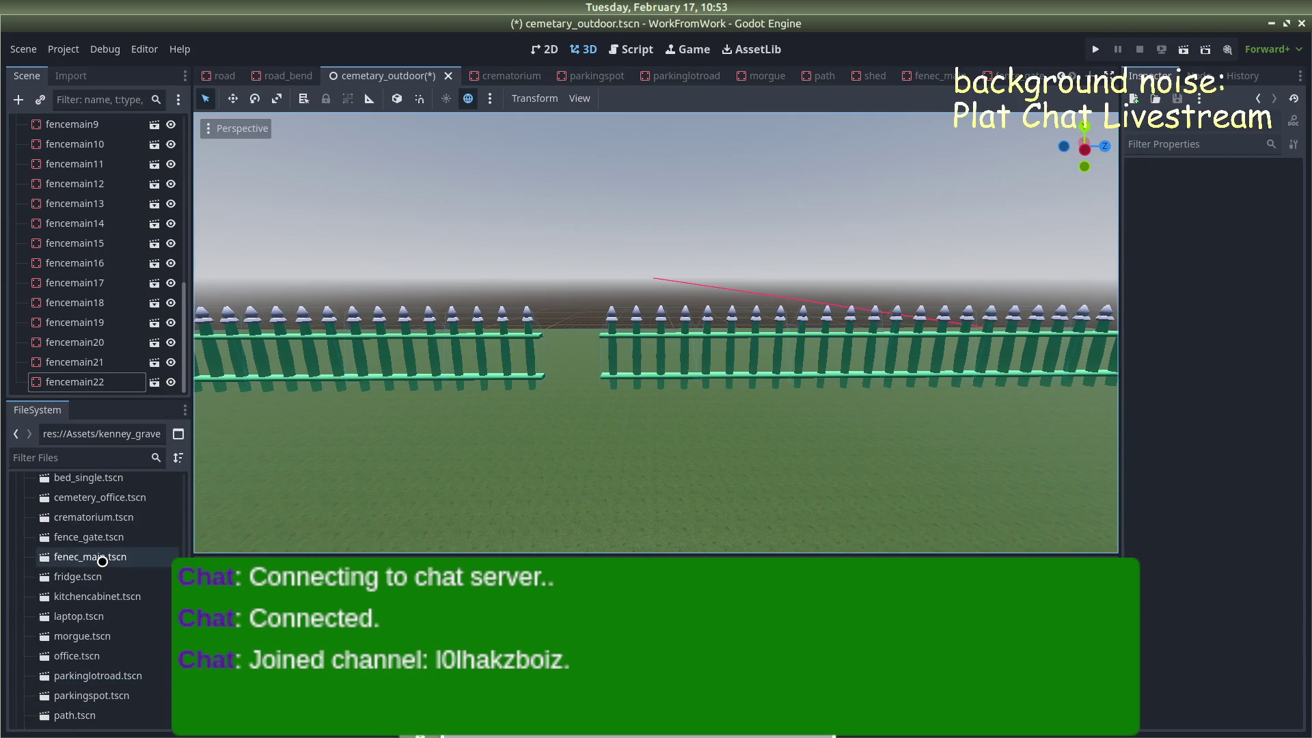
pyautogui.moveTo(104, 540)
pyautogui.mouseDown()
pyautogui.moveTo(521, 469)
pyautogui.moveTo(587, 391)
pyautogui.mouseUp()
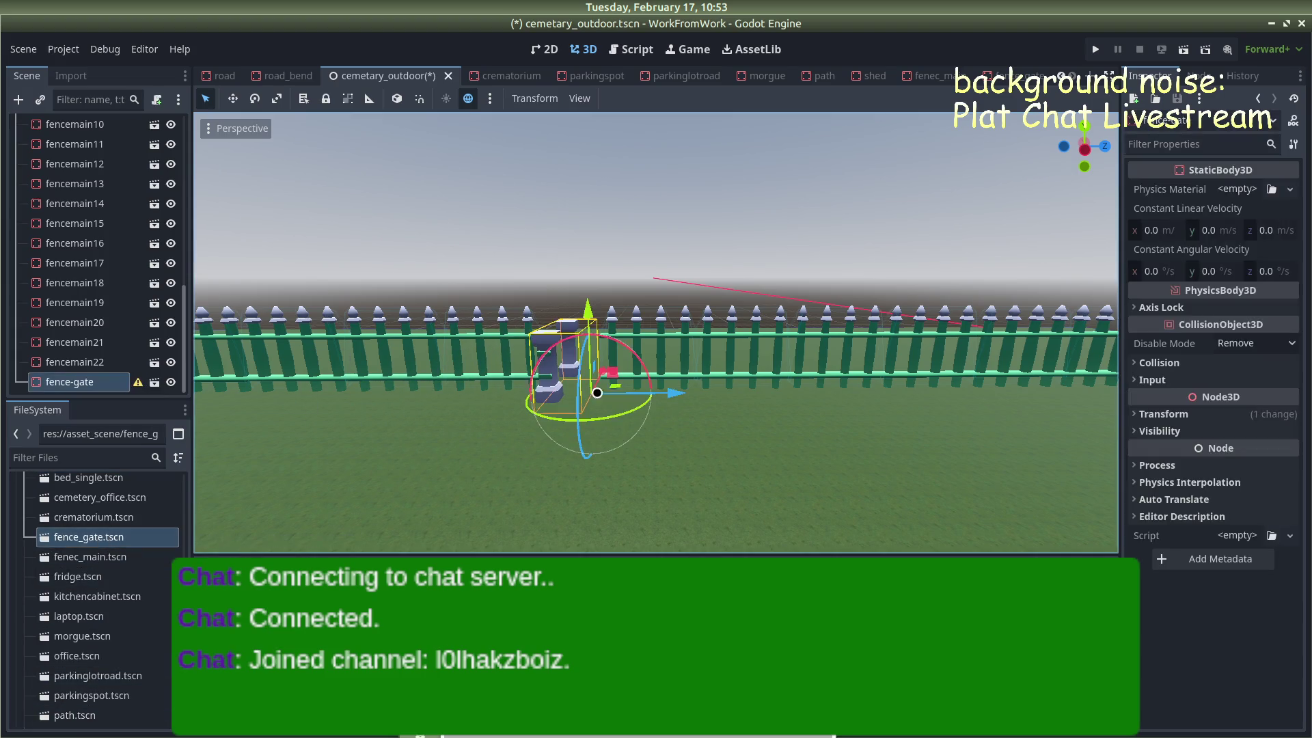
# Turn the fence gate 90° by setting its Rotation Y to 90
pyautogui.click(1139, 363)
pyautogui.click(1139, 363)
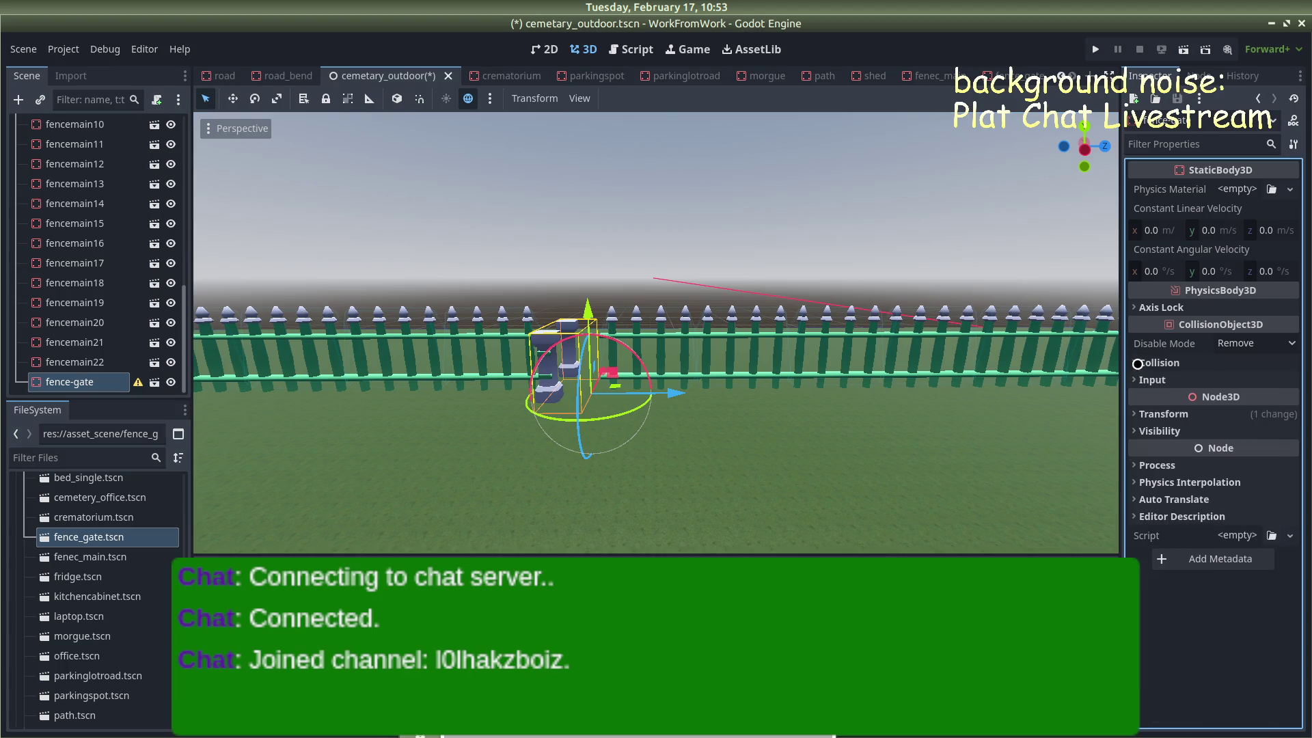
pyautogui.click(1136, 415)
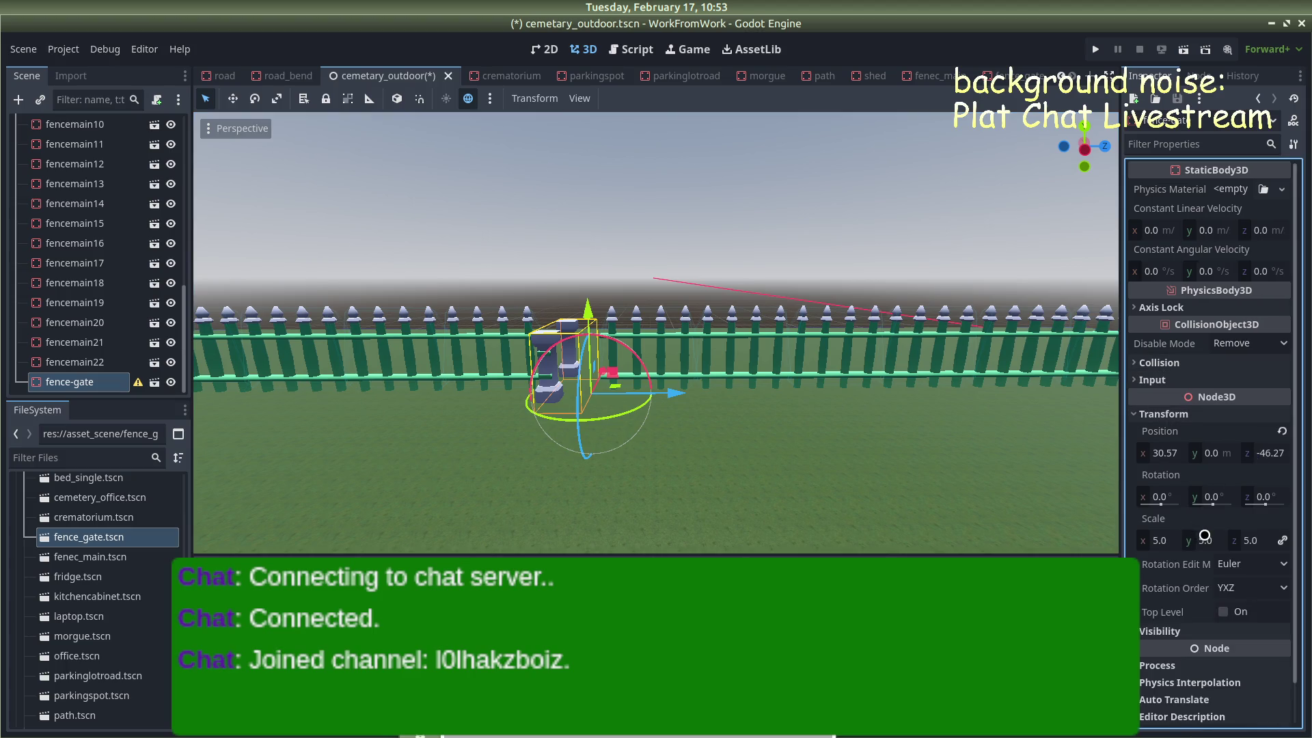
pyautogui.click(1211, 498)
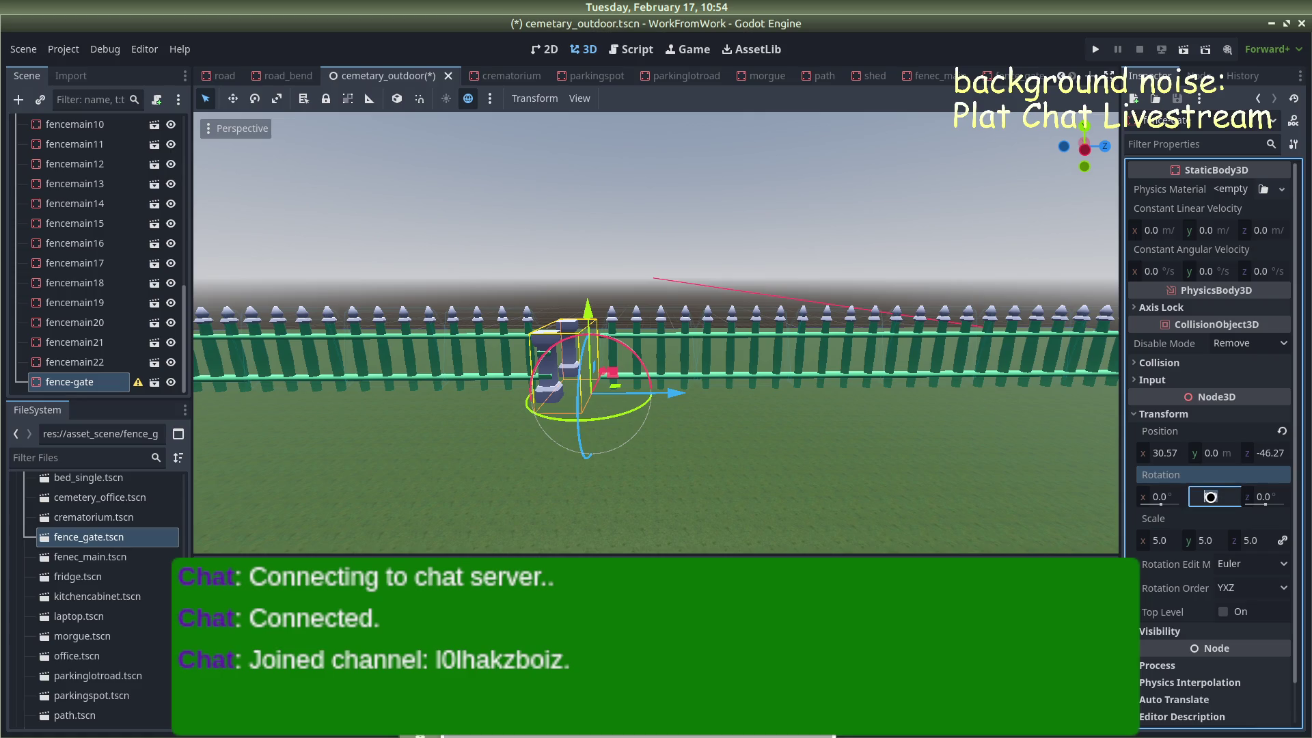
pyautogui.press('Return')
# Delete fence section fencemain11 to open a gap in the row
pyautogui.click(709, 223)
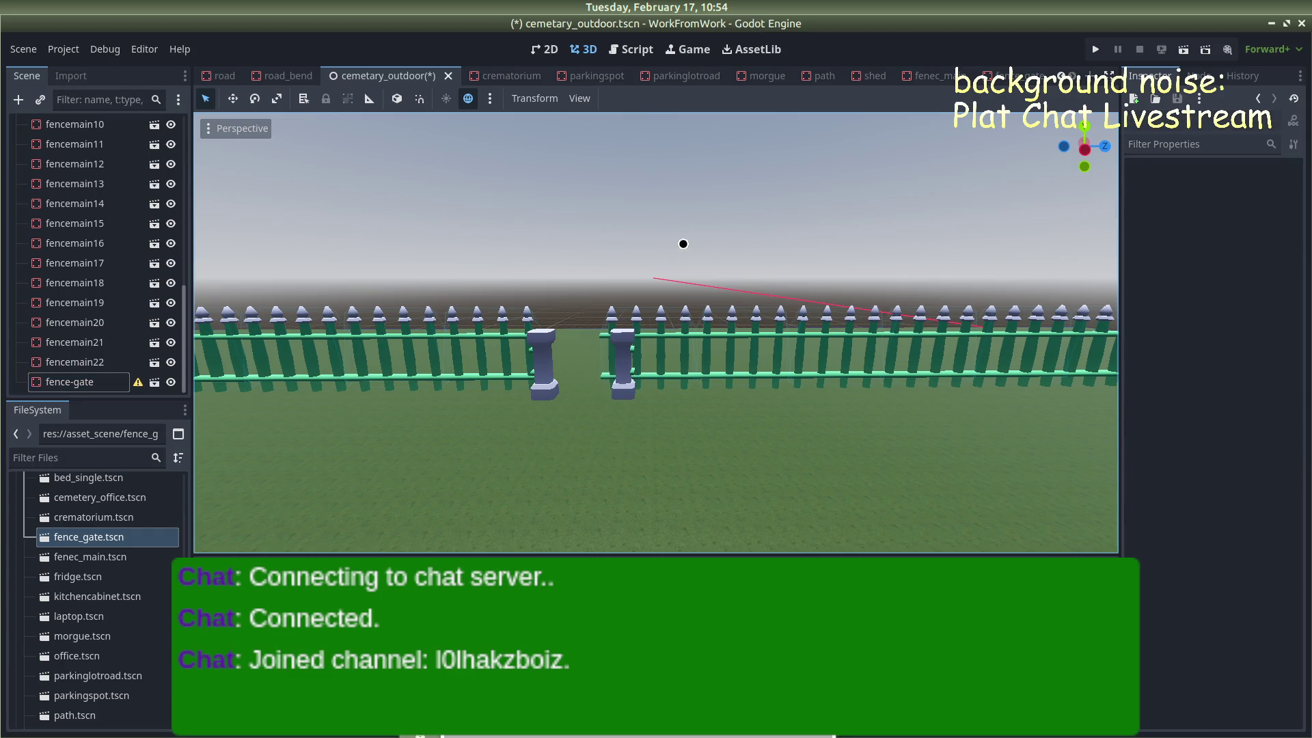
pyautogui.moveTo(673, 305); pyautogui.dragTo(666, 324)
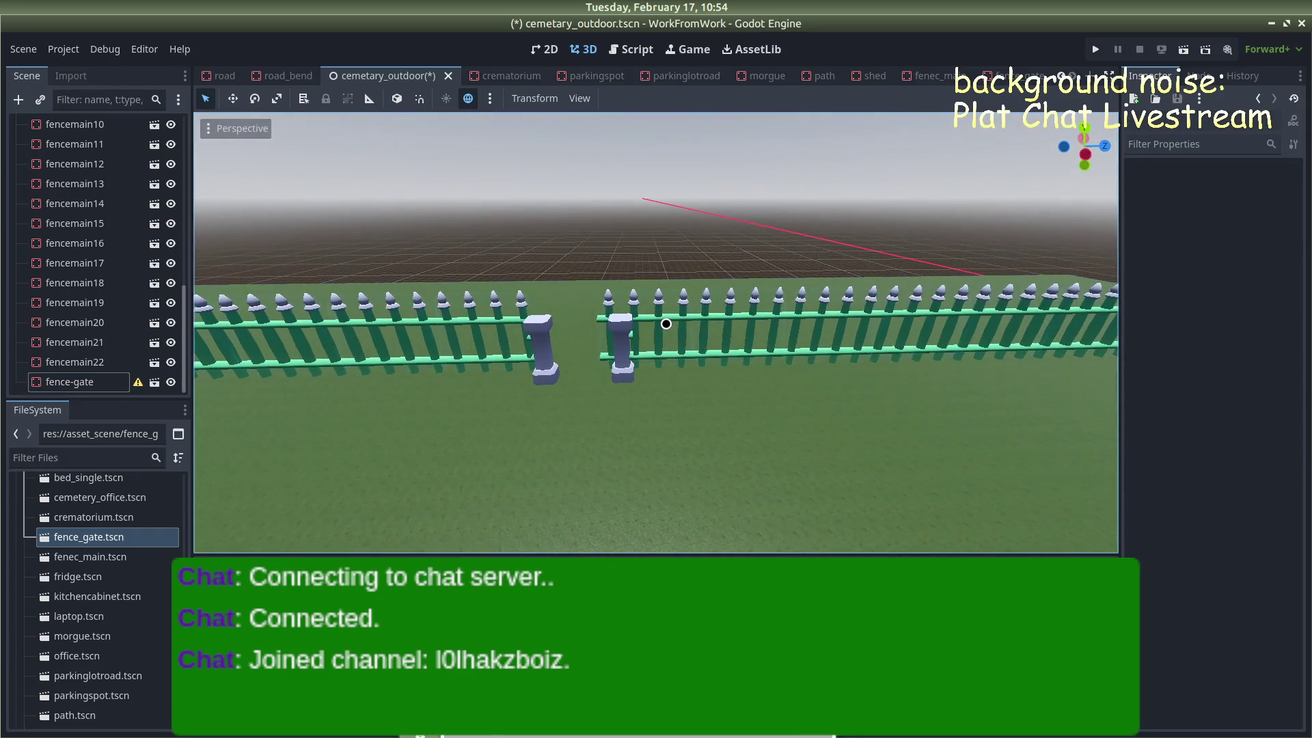
pyautogui.click(667, 323)
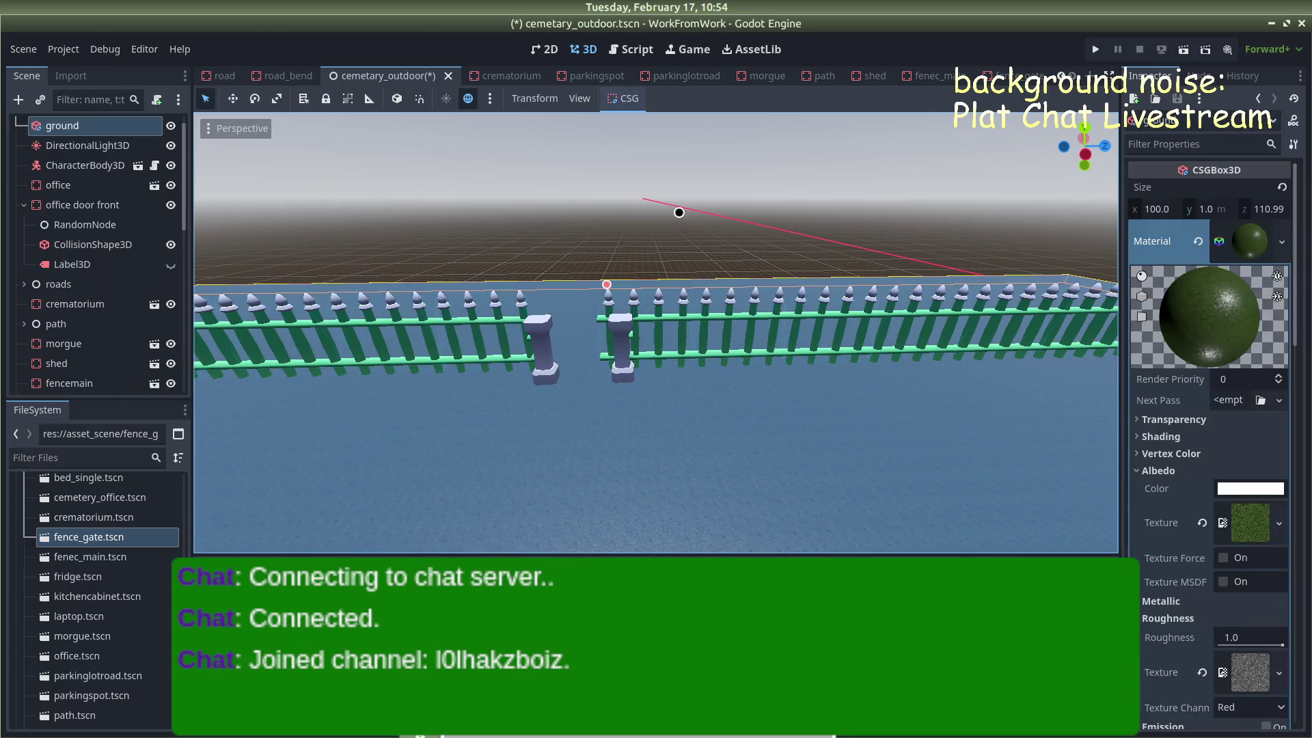
pyautogui.click(678, 221)
pyautogui.click(658, 299)
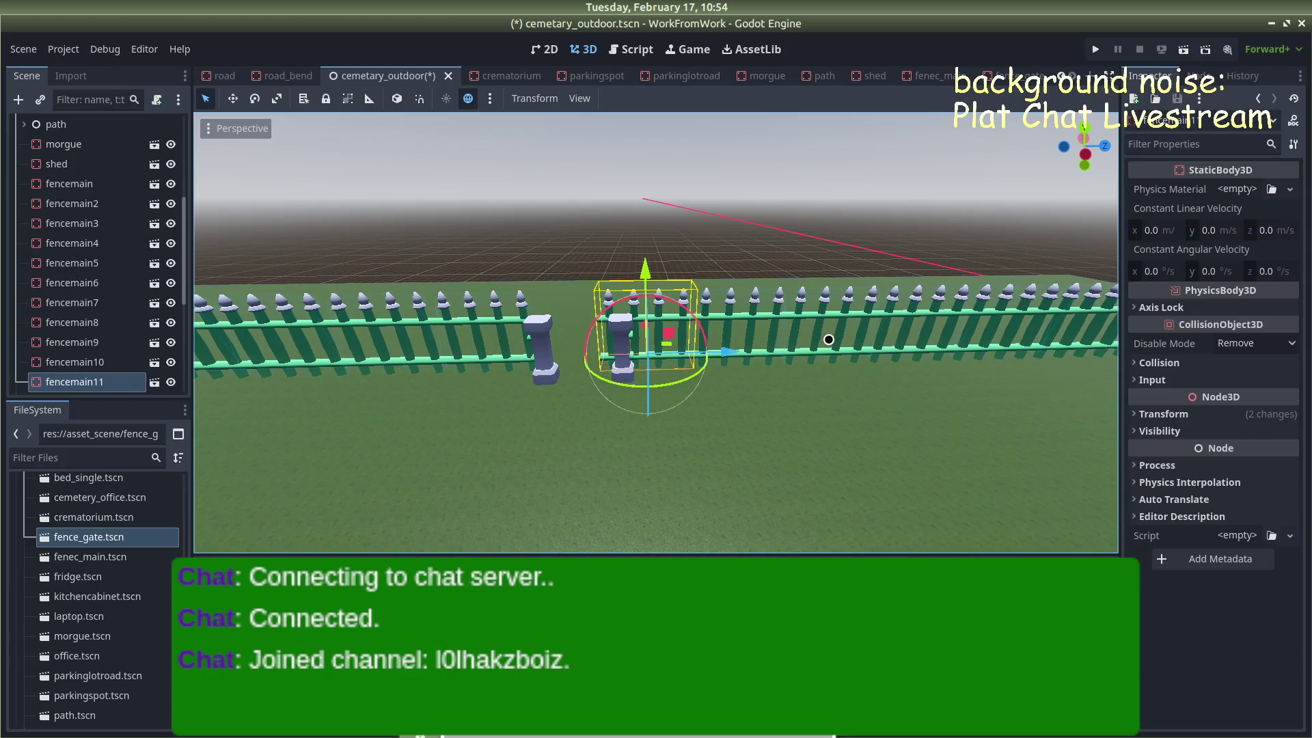
pyautogui.press('Delete')
pyautogui.click(715, 392)
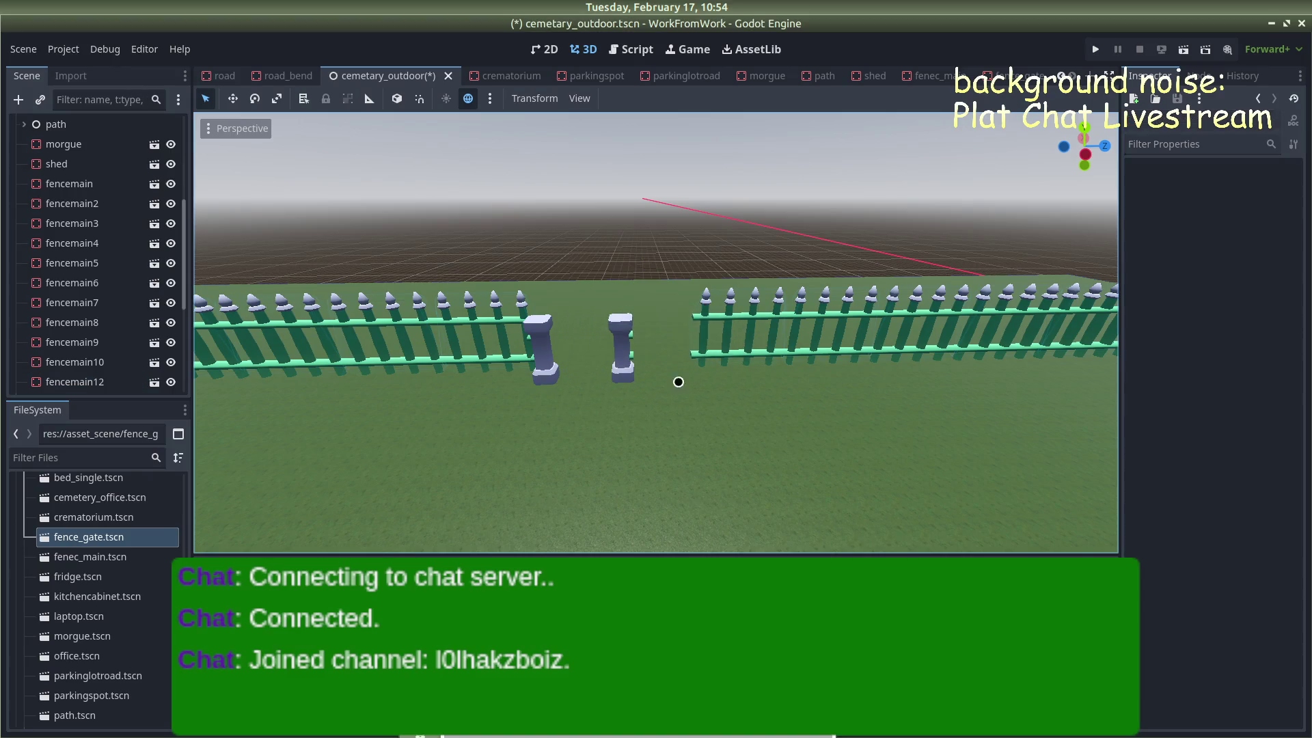
# Move the fence gate along Z and X into the gap in the fence line
pyautogui.click(620, 355)
pyautogui.moveTo(683, 370); pyautogui.dragTo(712, 368)
pyautogui.scroll(5, 660, 298)
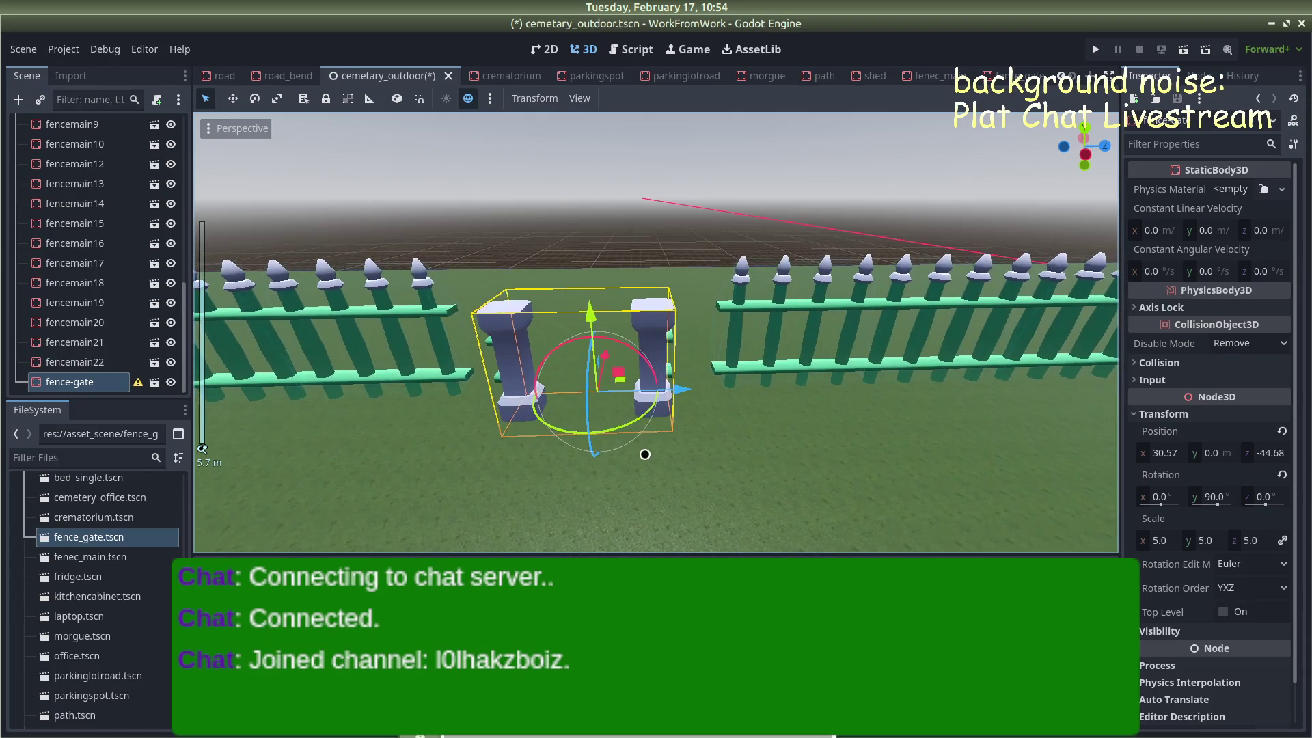
pyautogui.moveTo(668, 380); pyautogui.dragTo(650, 375)
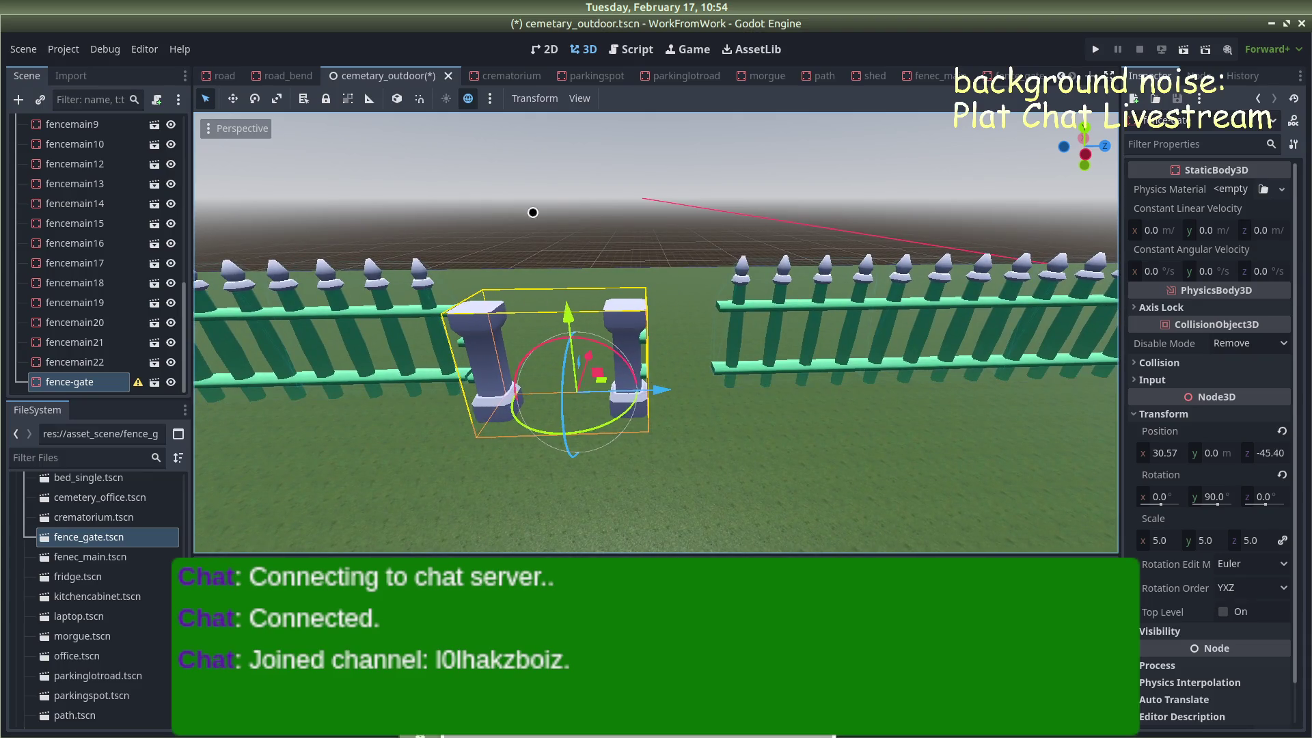
pyautogui.scroll(-3, 571, 395)
pyautogui.moveTo(543, 349); pyautogui.dragTo(567, 345)
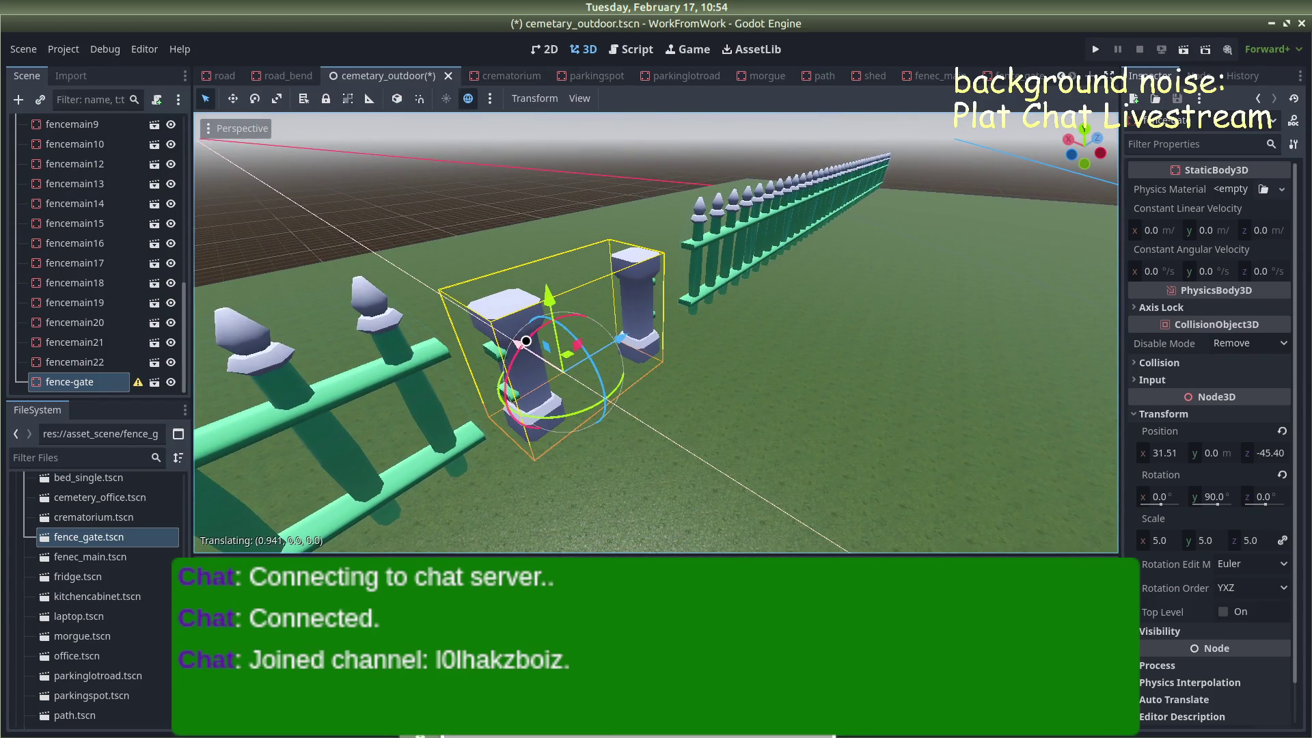
pyautogui.moveTo(717, 354)
pyautogui.mouseDown()
pyautogui.moveTo(697, 355)
pyautogui.moveTo(765, 351)
pyautogui.moveTo(736, 351)
pyautogui.mouseUp()
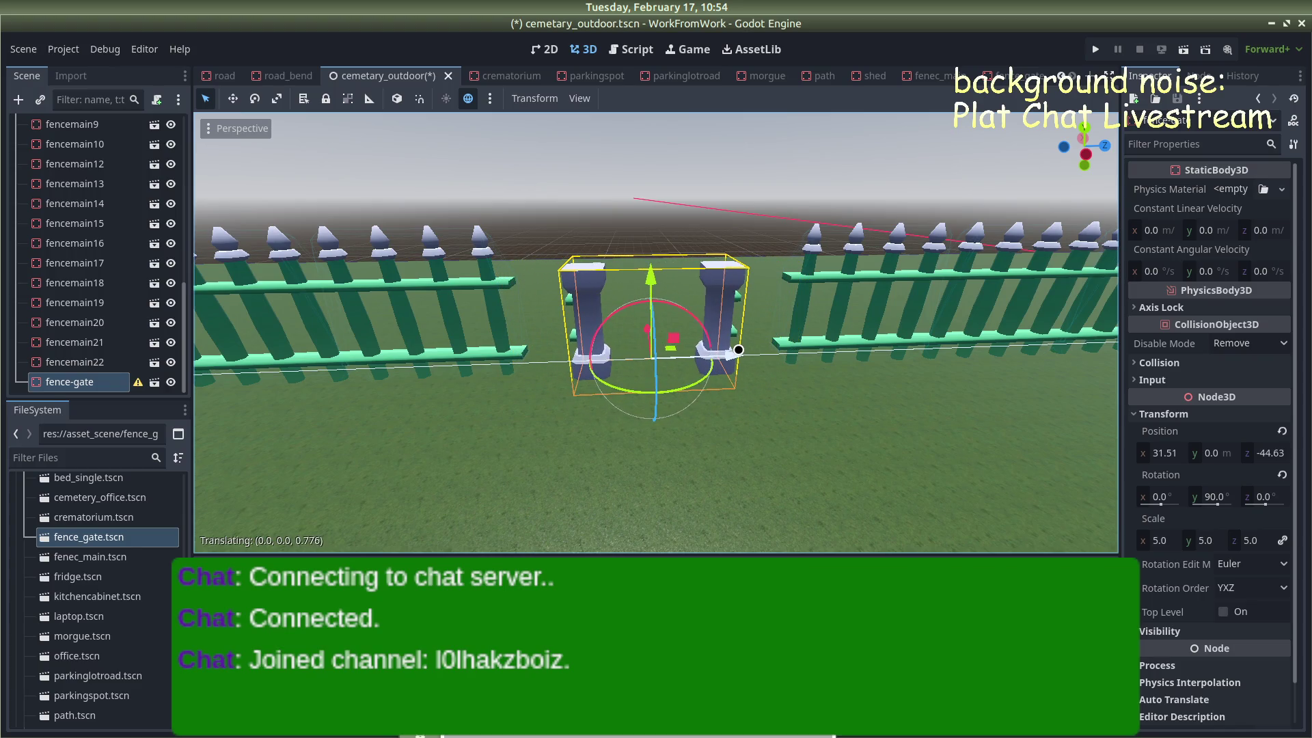
# Check the fence_gate scene, then return to cemetary_outdoor and nudge the gate slightly
pyautogui.click(1012, 73)
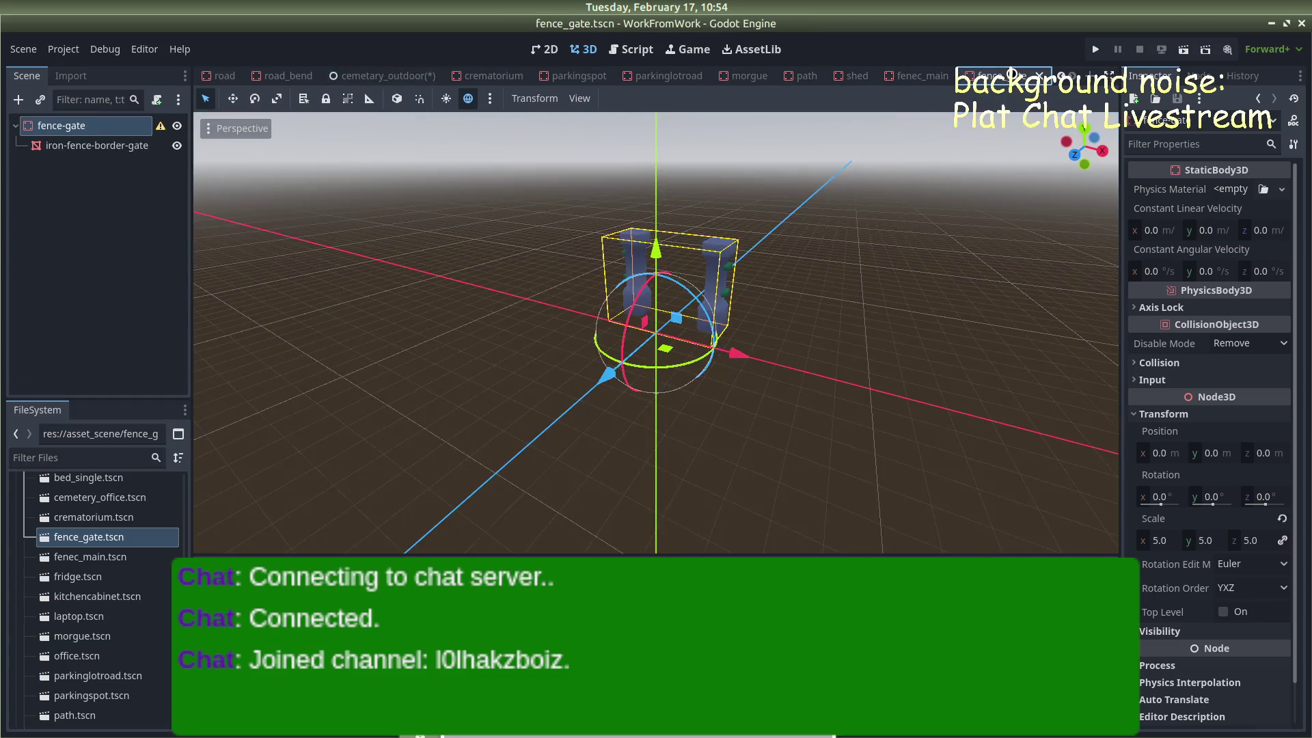
pyautogui.click(369, 75)
pyautogui.scroll(5, 527, 265)
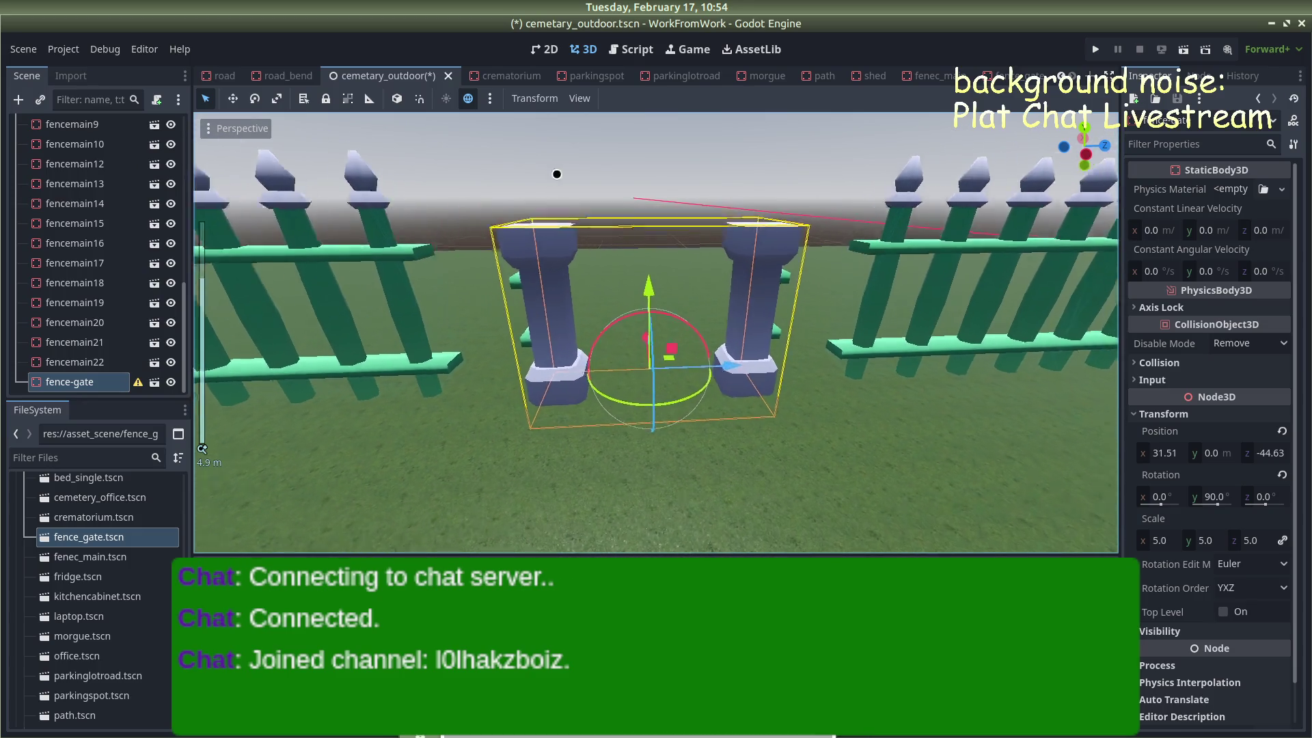
pyautogui.click(564, 158)
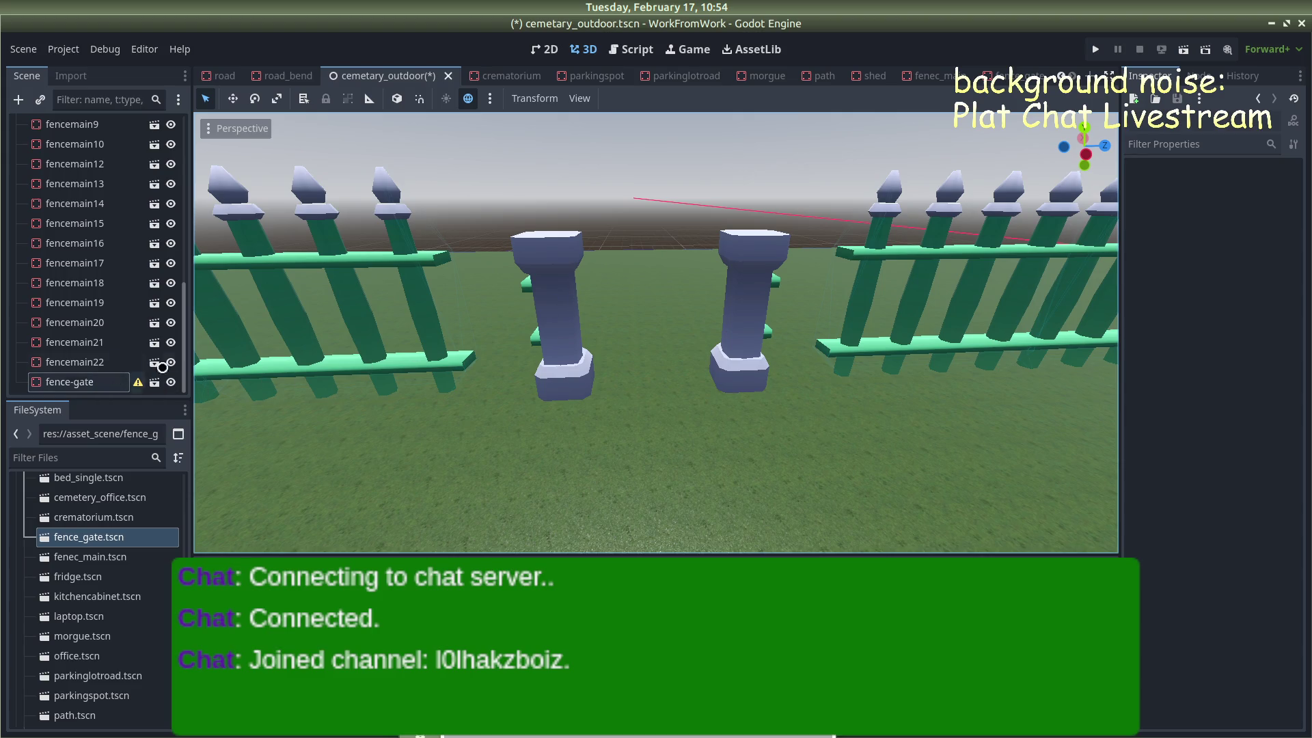
pyautogui.click(749, 321)
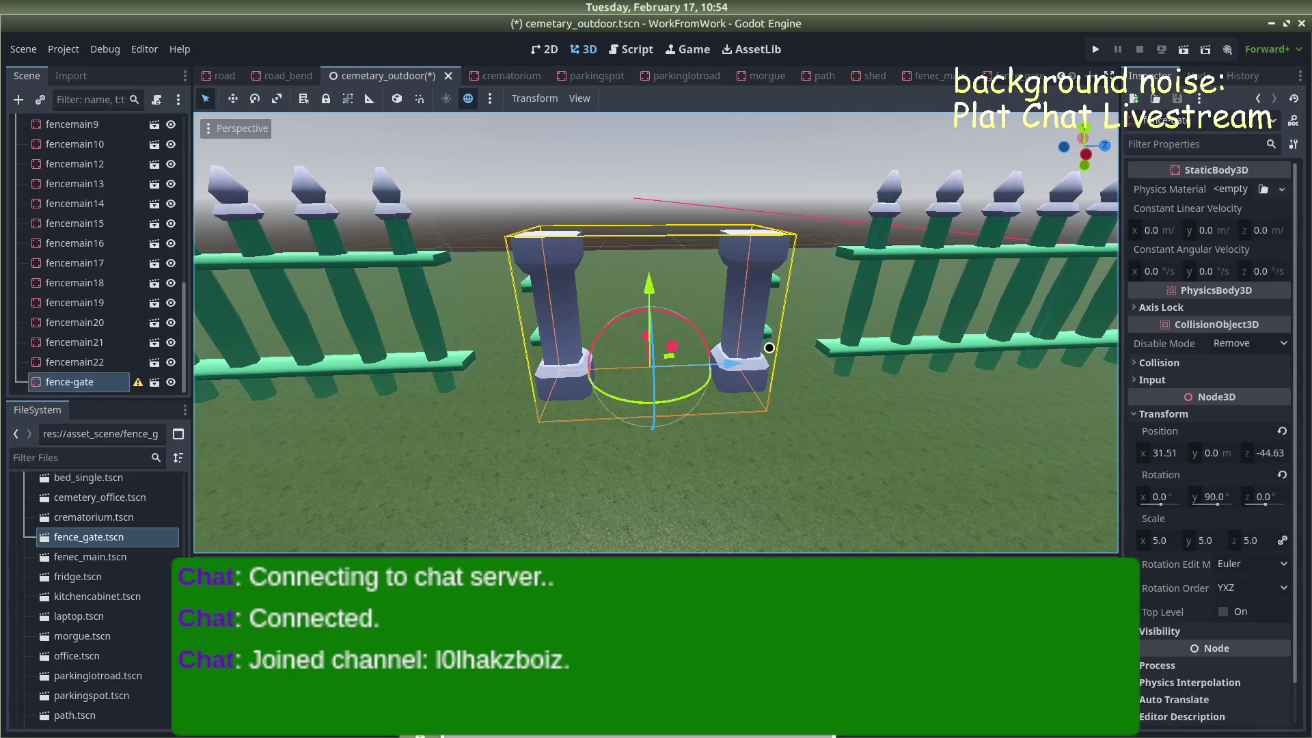
pyautogui.moveTo(722, 364); pyautogui.dragTo(726, 364)
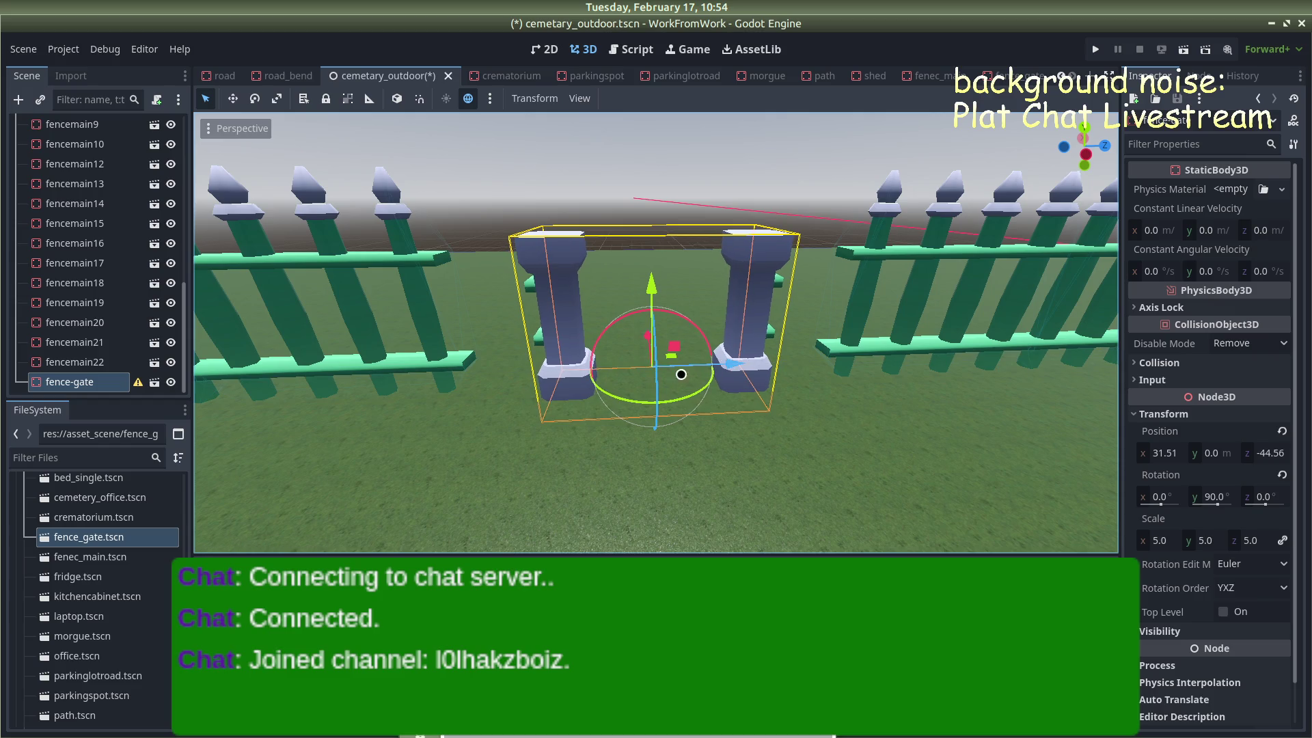
pyautogui.scroll(3, 142, 598)
pyautogui.scroll(-10, 142, 599)
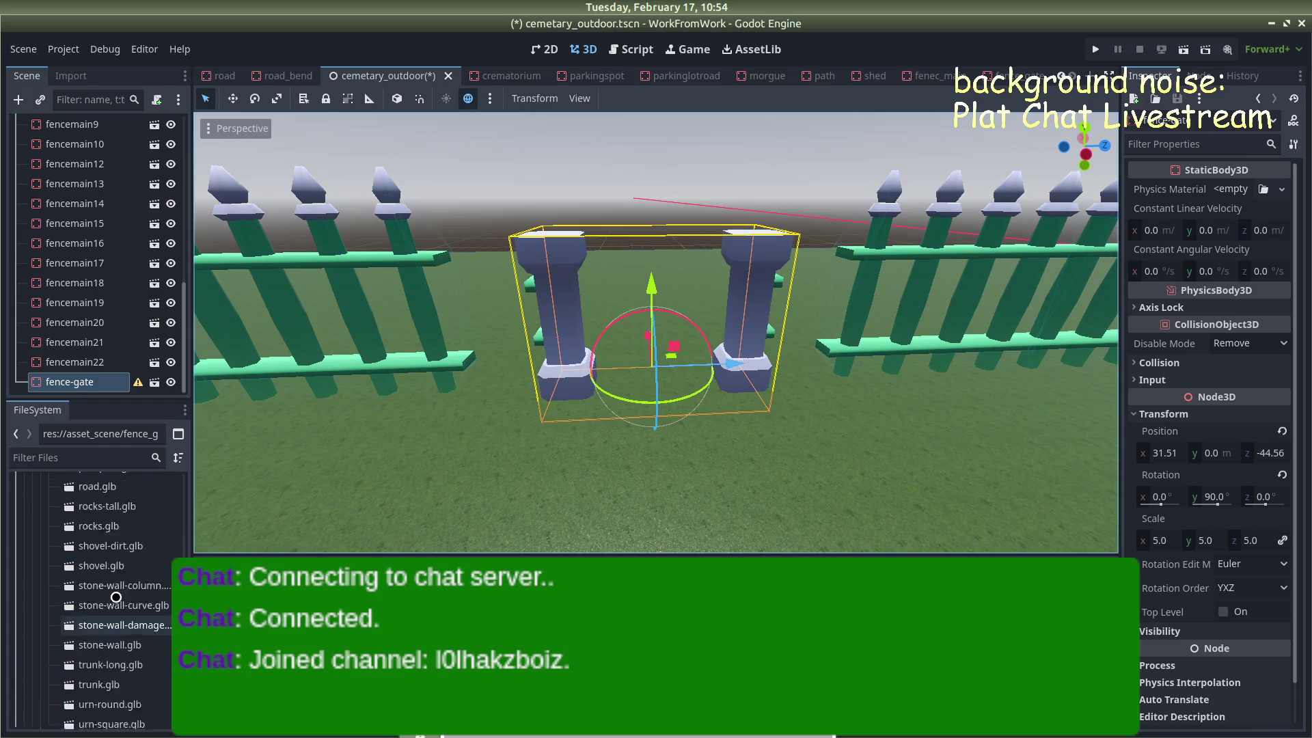
pyautogui.scroll(5, 100, 584)
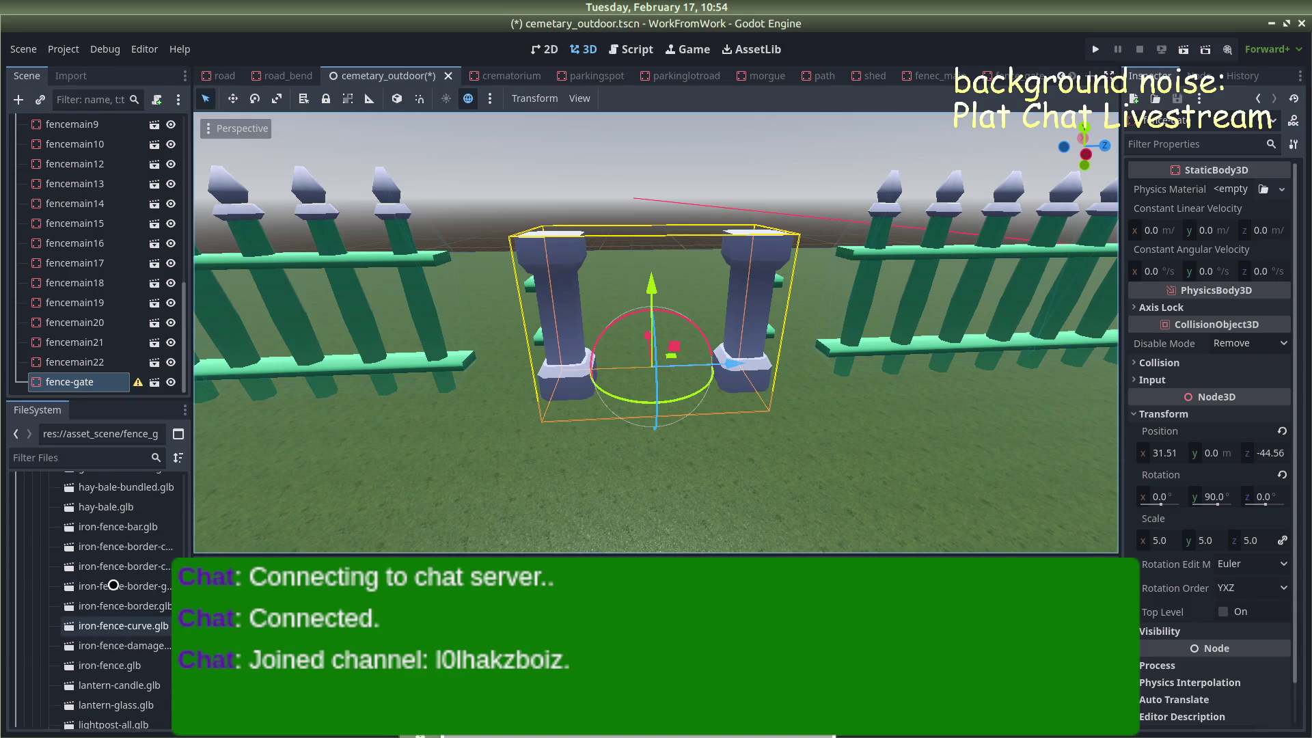
pyautogui.doubleClick(101, 564)
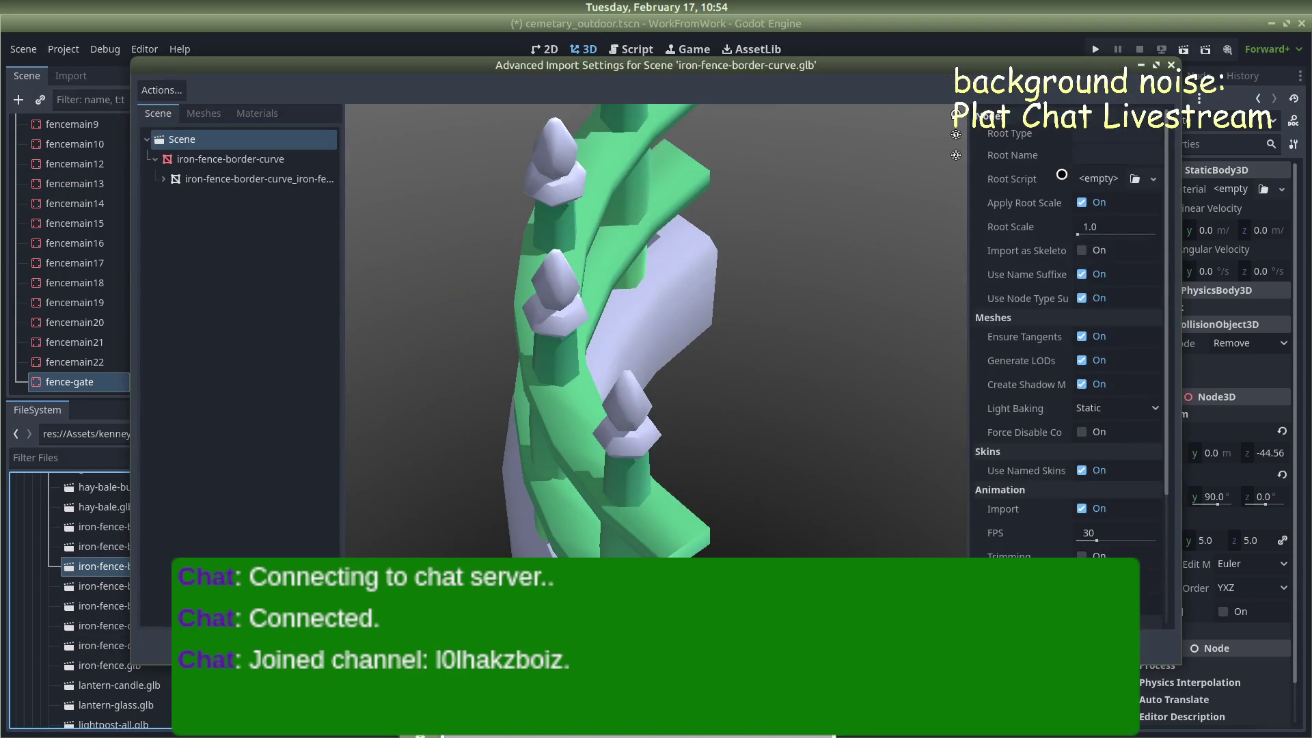
pyautogui.press('Escape')
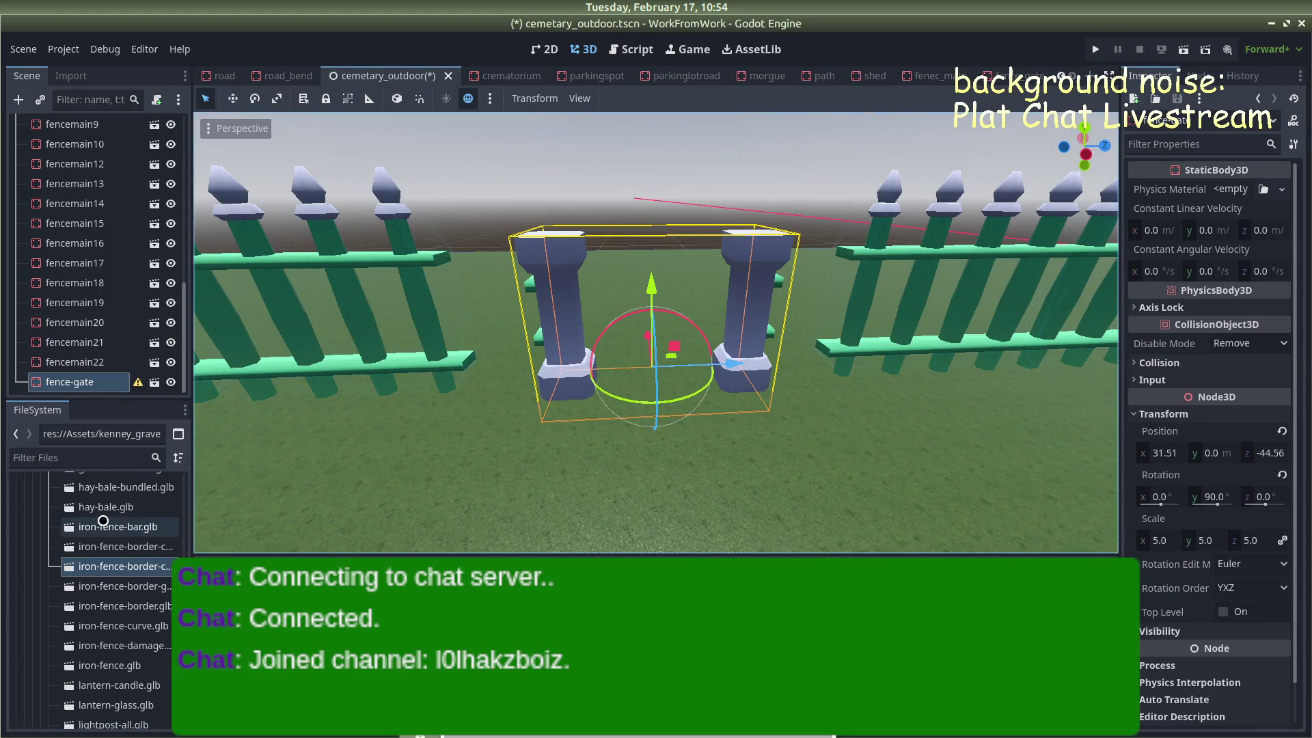
pyautogui.doubleClick(102, 546)
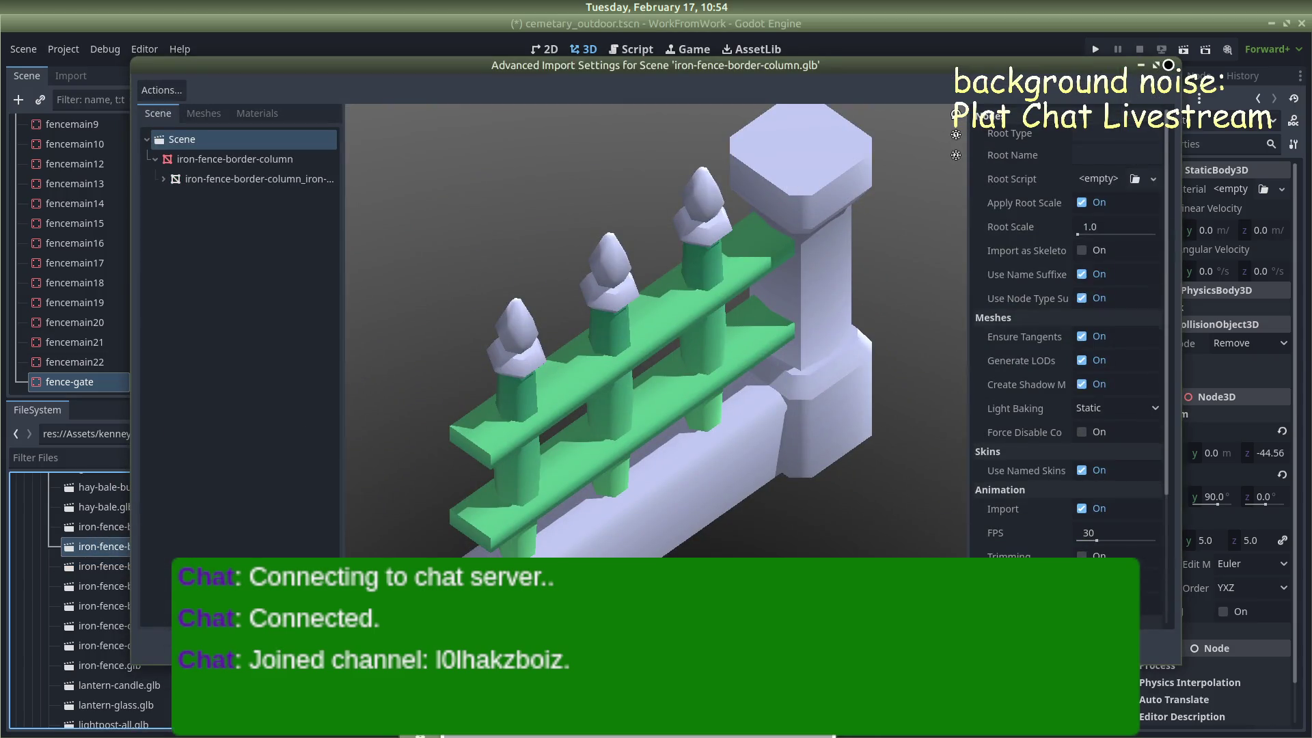
pyautogui.click(1170, 66)
pyautogui.doubleClick(140, 586)
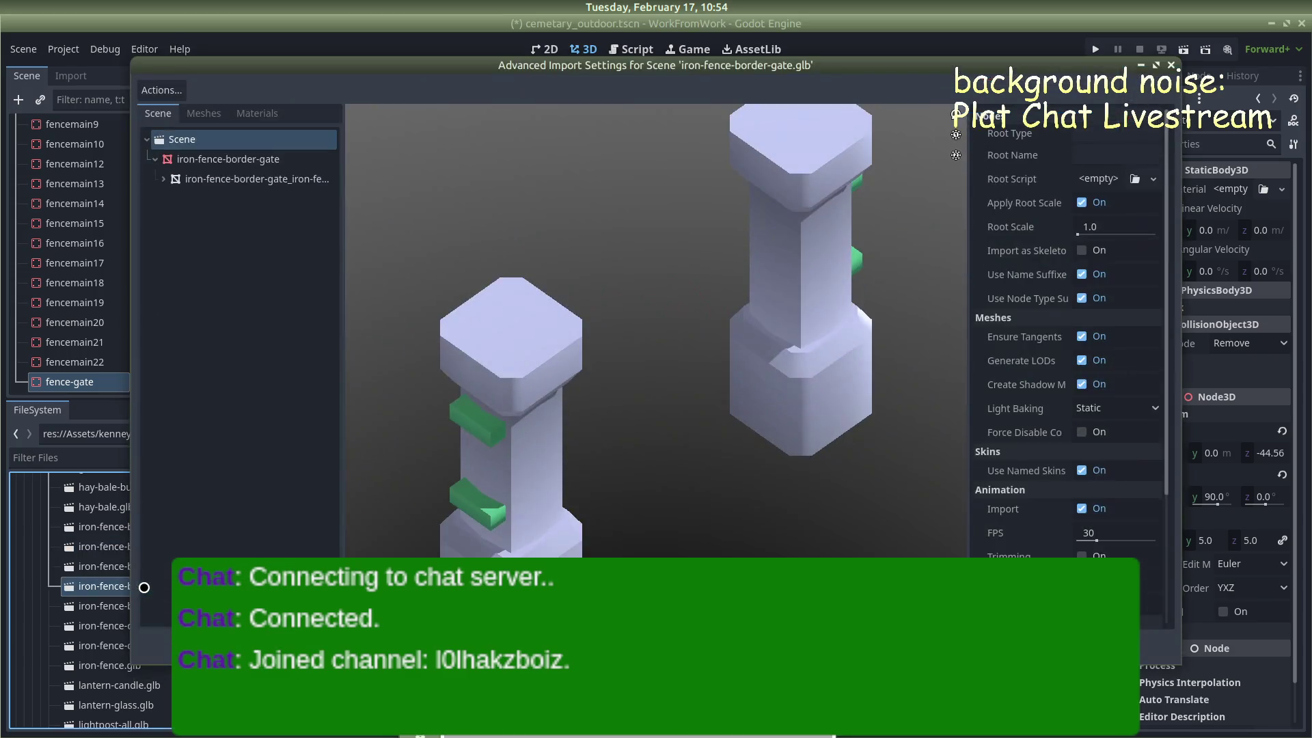
pyautogui.click(1170, 66)
pyautogui.scroll(1, 82, 584)
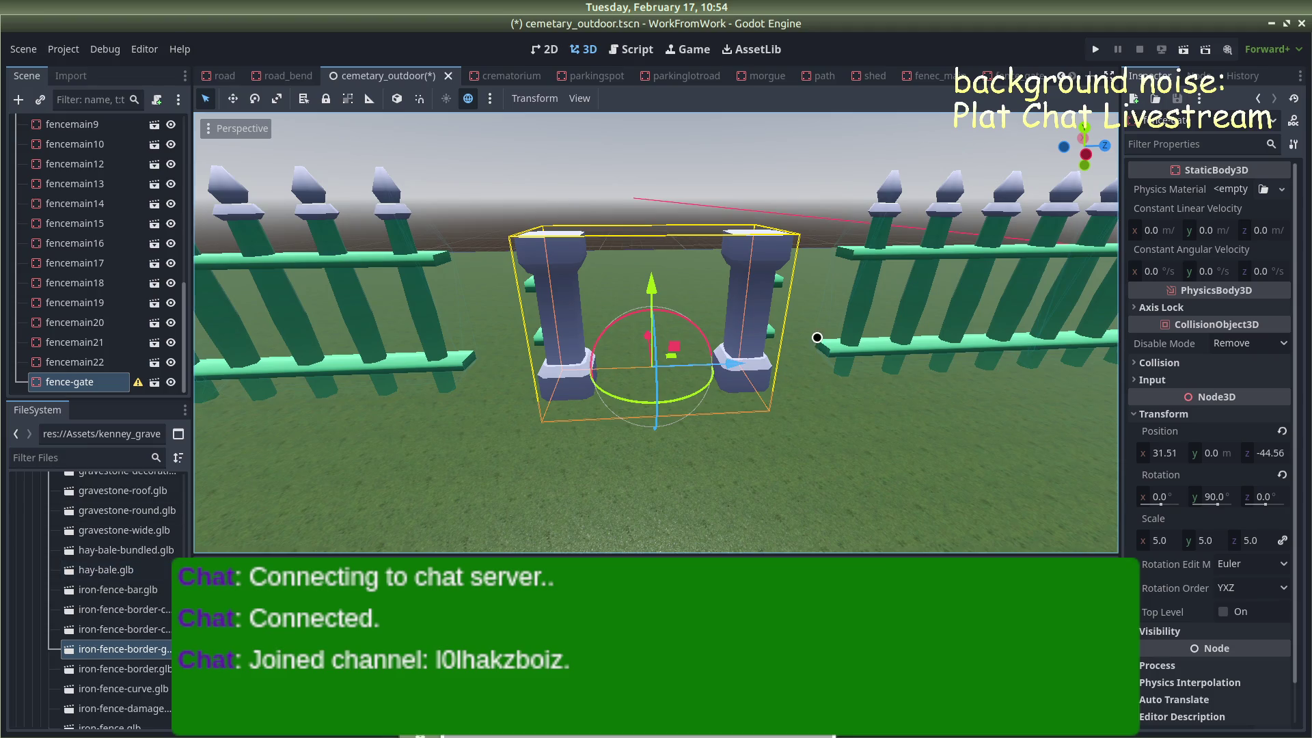
pyautogui.scroll(-2, 792, 318)
# Delete fence section fencemain12, which overlaps the gate
pyautogui.scroll(-3, 792, 319)
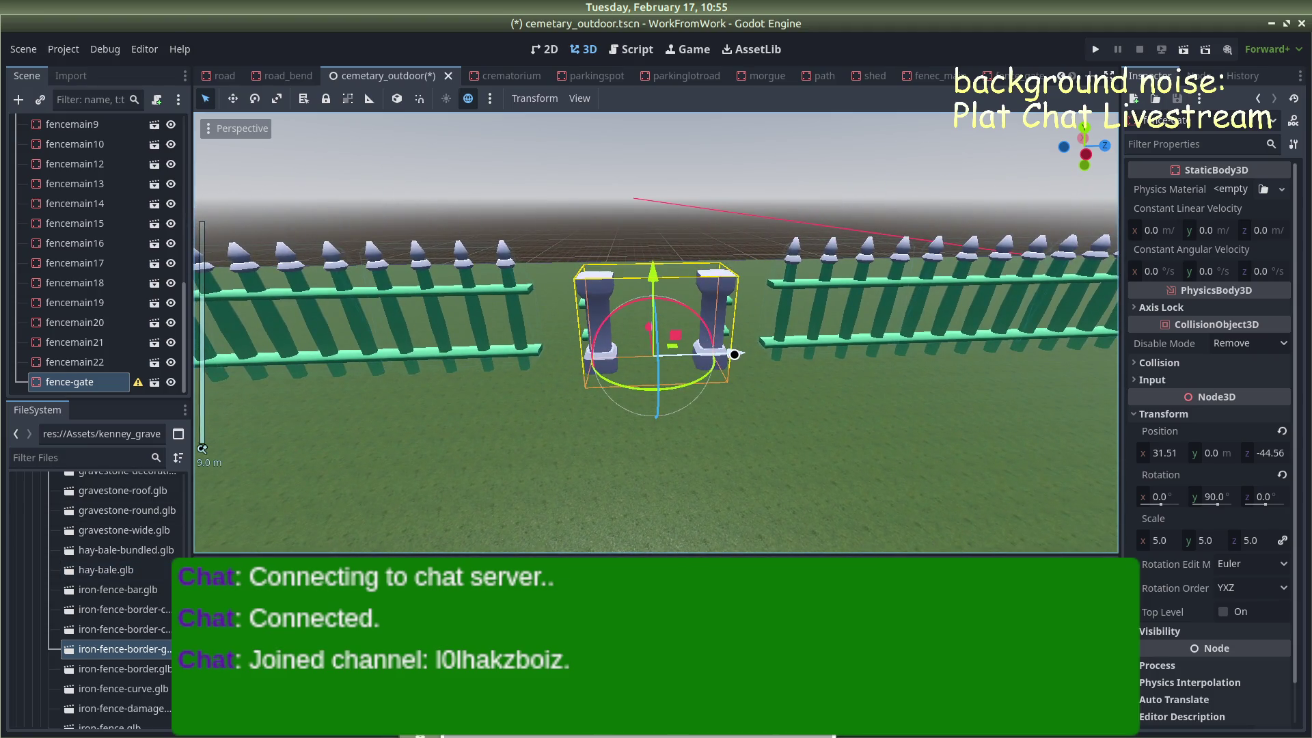
pyautogui.scroll(-3, 589, 414)
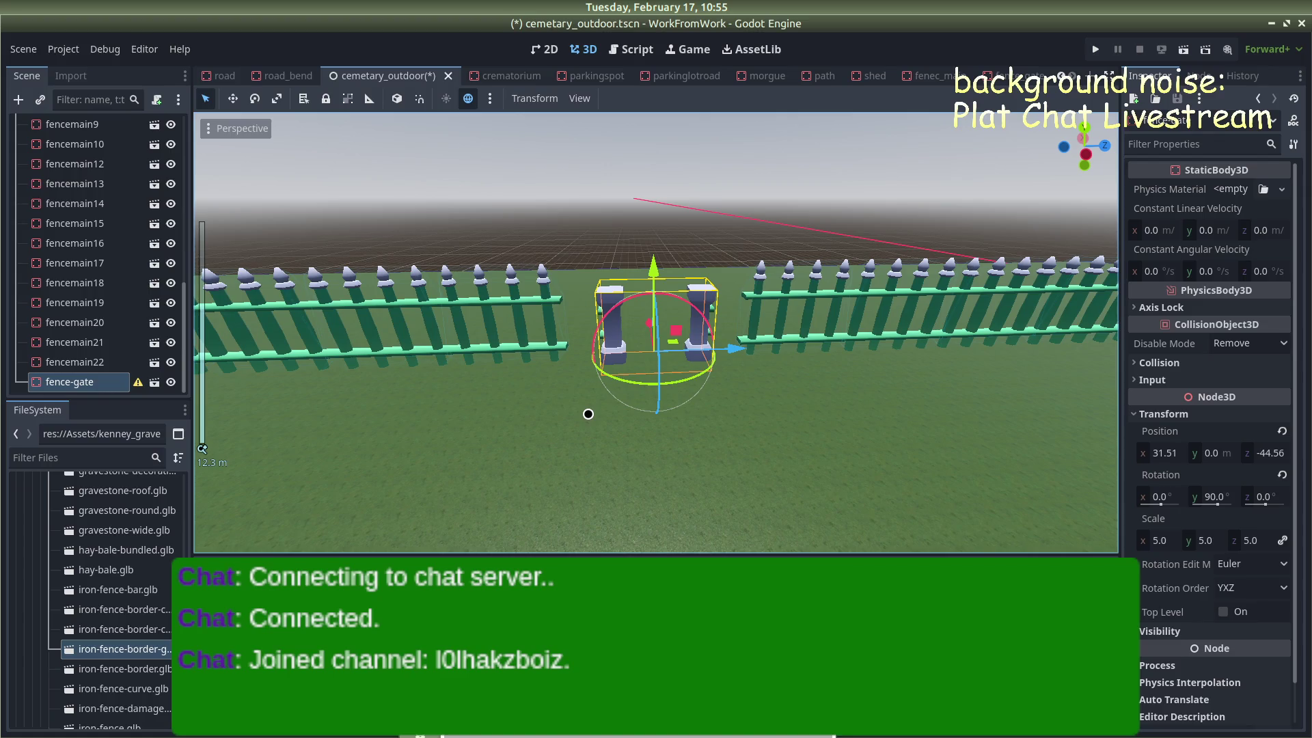
pyautogui.click(537, 330)
pyautogui.click(545, 287)
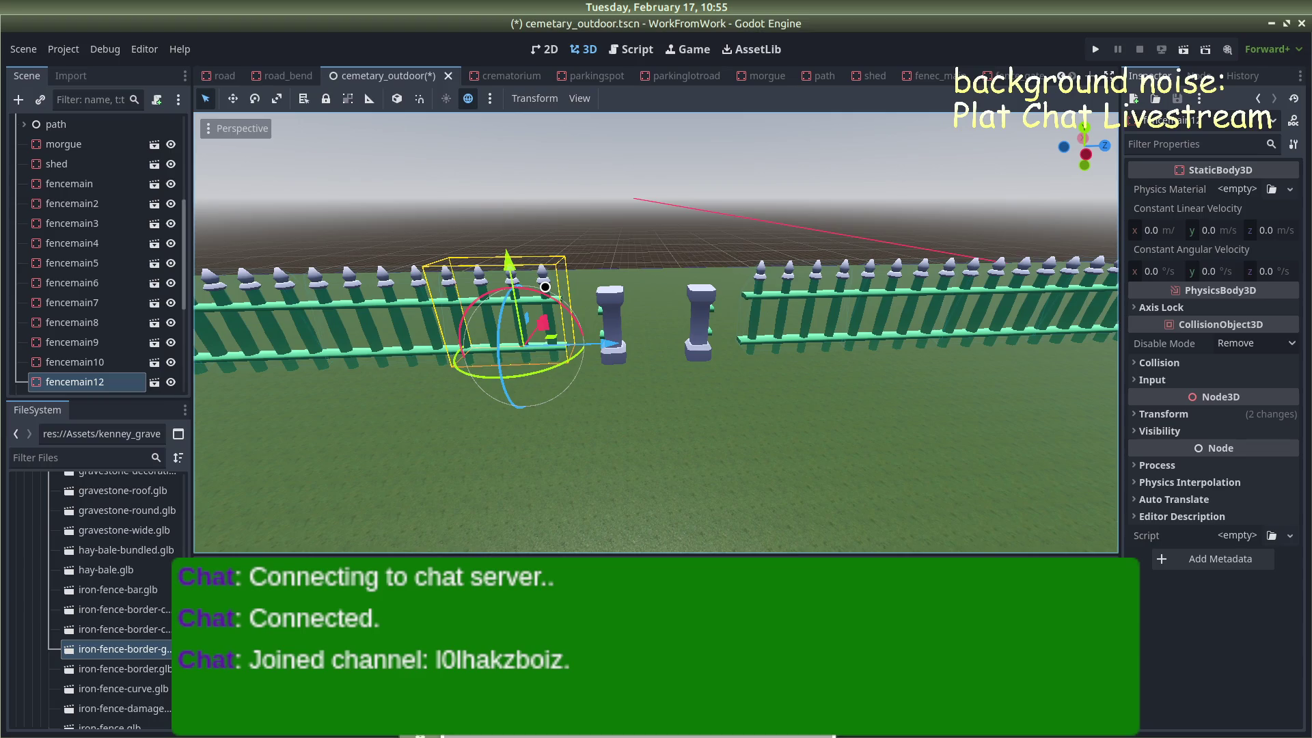
pyautogui.press('Delete')
pyautogui.click(686, 380)
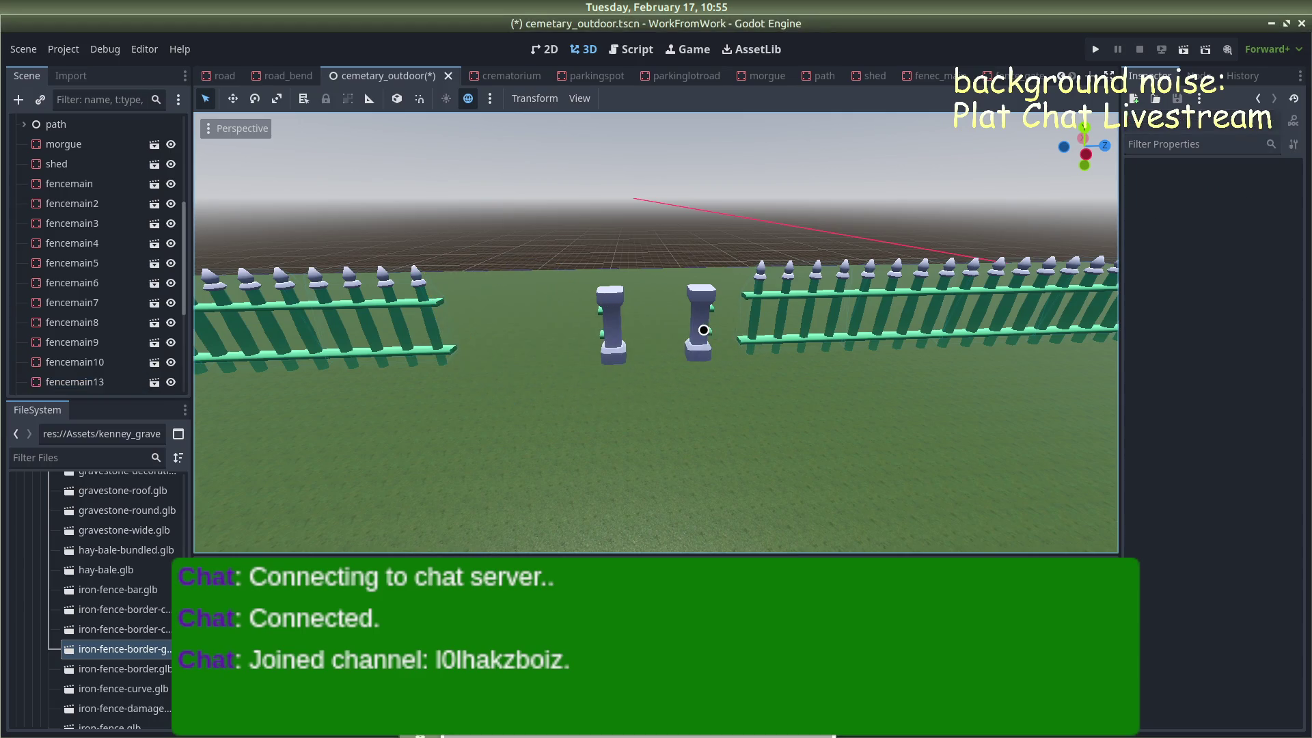
# Slide the fence gate along the row to about Z -51.19
pyautogui.click(718, 365)
pyautogui.moveTo(718, 365); pyautogui.dragTo(595, 351)
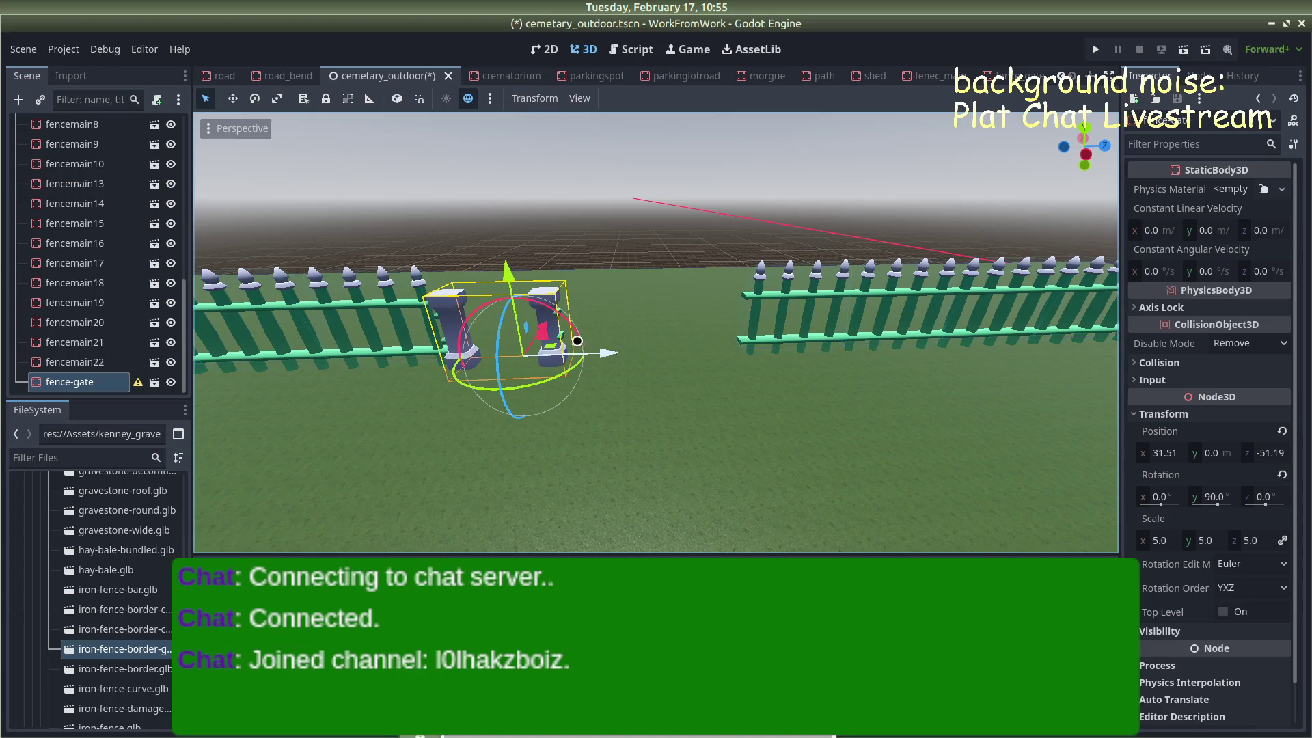
pyautogui.scroll(3, 556, 217)
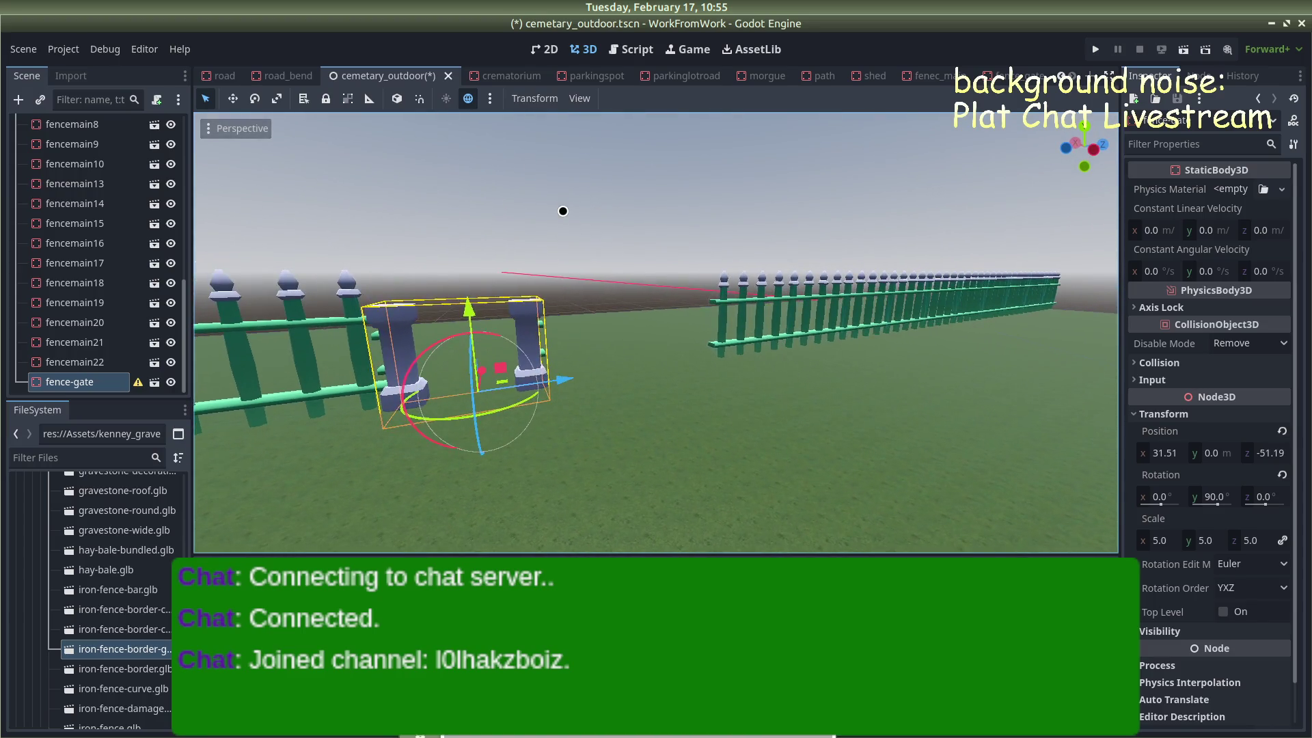
pyautogui.click(563, 211)
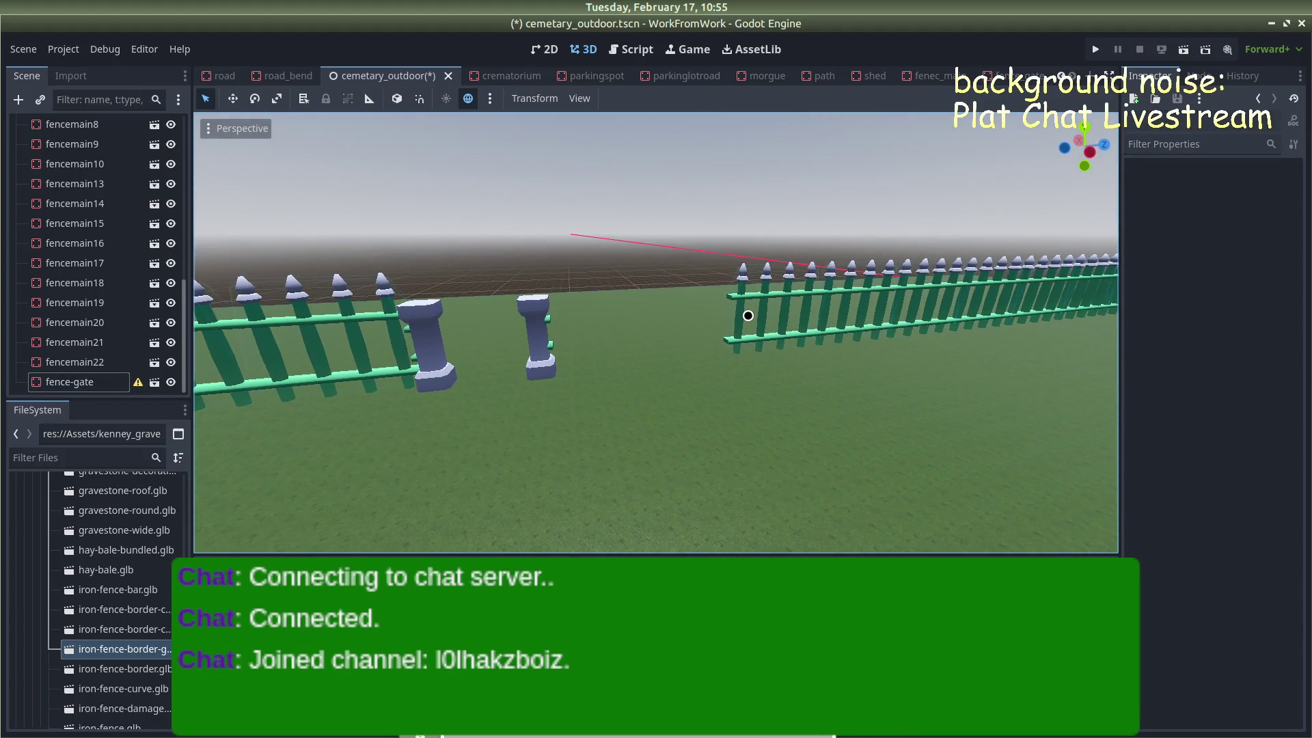
# Duplicate fencemain10 and slide the copy into the leftover gap beside the gate
pyautogui.click(749, 310)
pyautogui.click(789, 287)
pyautogui.hotkey('ctrl', 'd')
pyautogui.moveTo(820, 333)
pyautogui.mouseDown()
pyautogui.moveTo(690, 339)
pyautogui.moveTo(706, 339)
pyautogui.mouseUp()
pyautogui.moveTo(600, 247)
pyautogui.mouseDown()
pyautogui.moveTo(492, 273)
pyautogui.moveTo(366, 213)
pyautogui.moveTo(718, 284)
pyautogui.mouseUp()
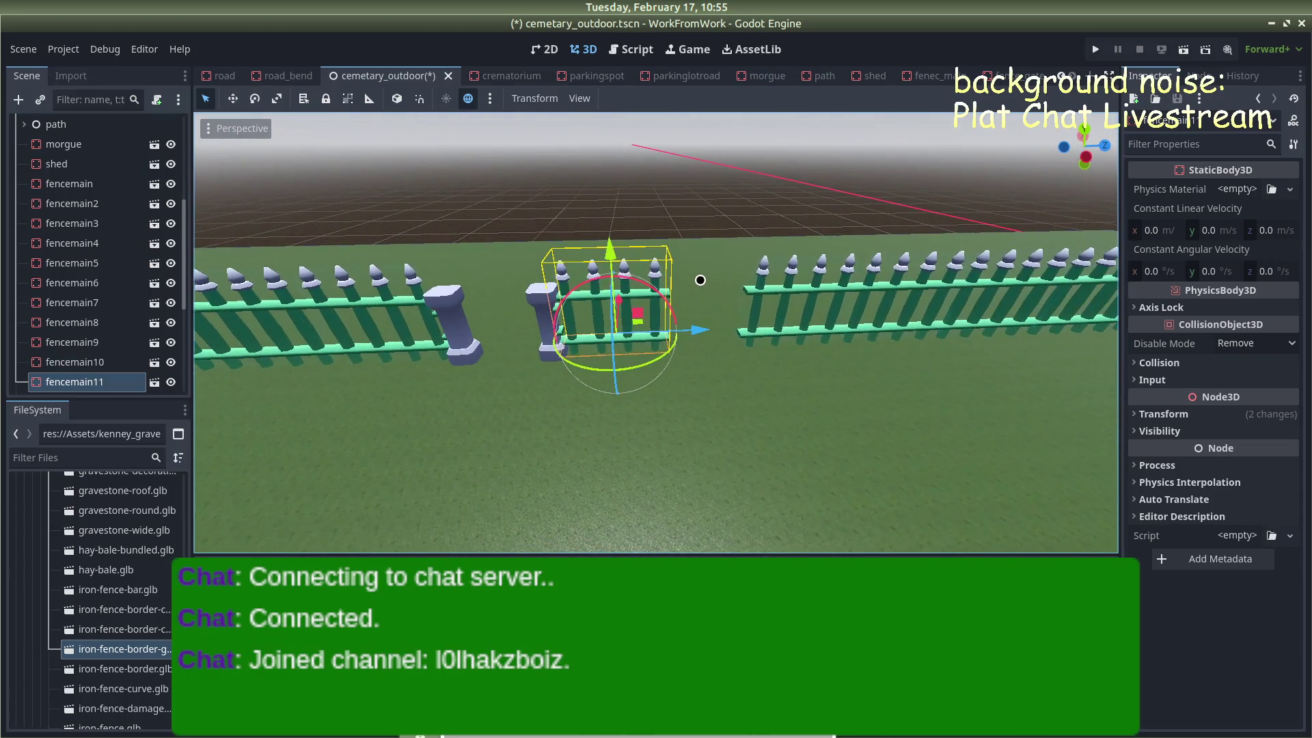
# Select fencemain10, fencemain9 and fencemain8 and nudge them along the row
pyautogui.scroll(-6, 718, 269)
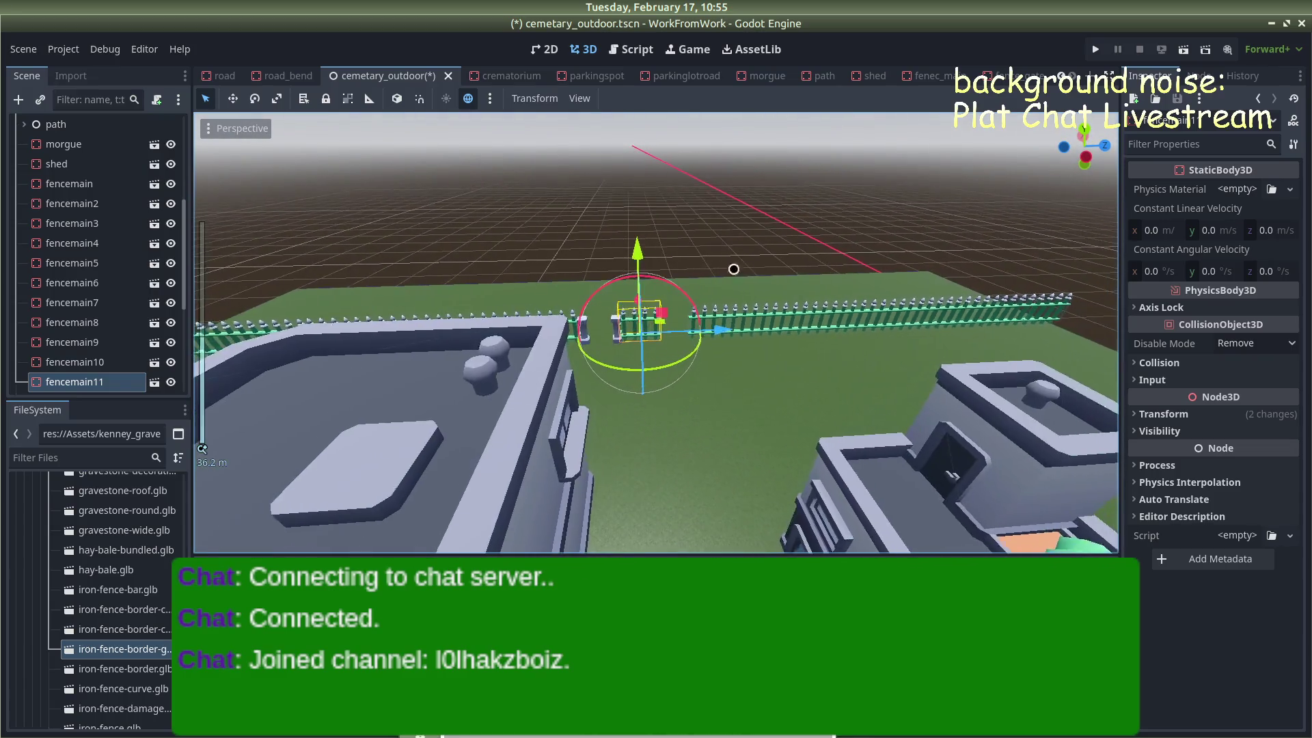
pyautogui.click(1018, 254)
pyautogui.click(692, 329)
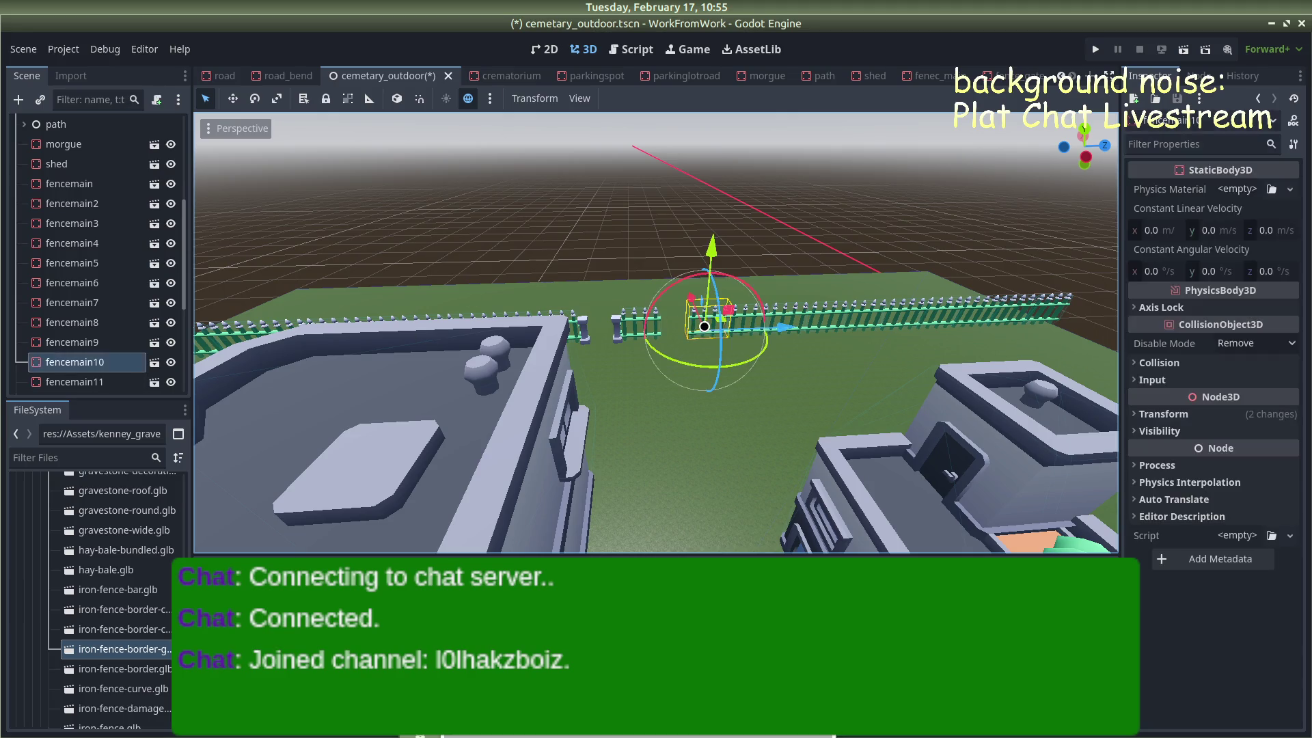
pyautogui.keyDown('shift'); pyautogui.click(777, 310); pyautogui.keyUp('shift')
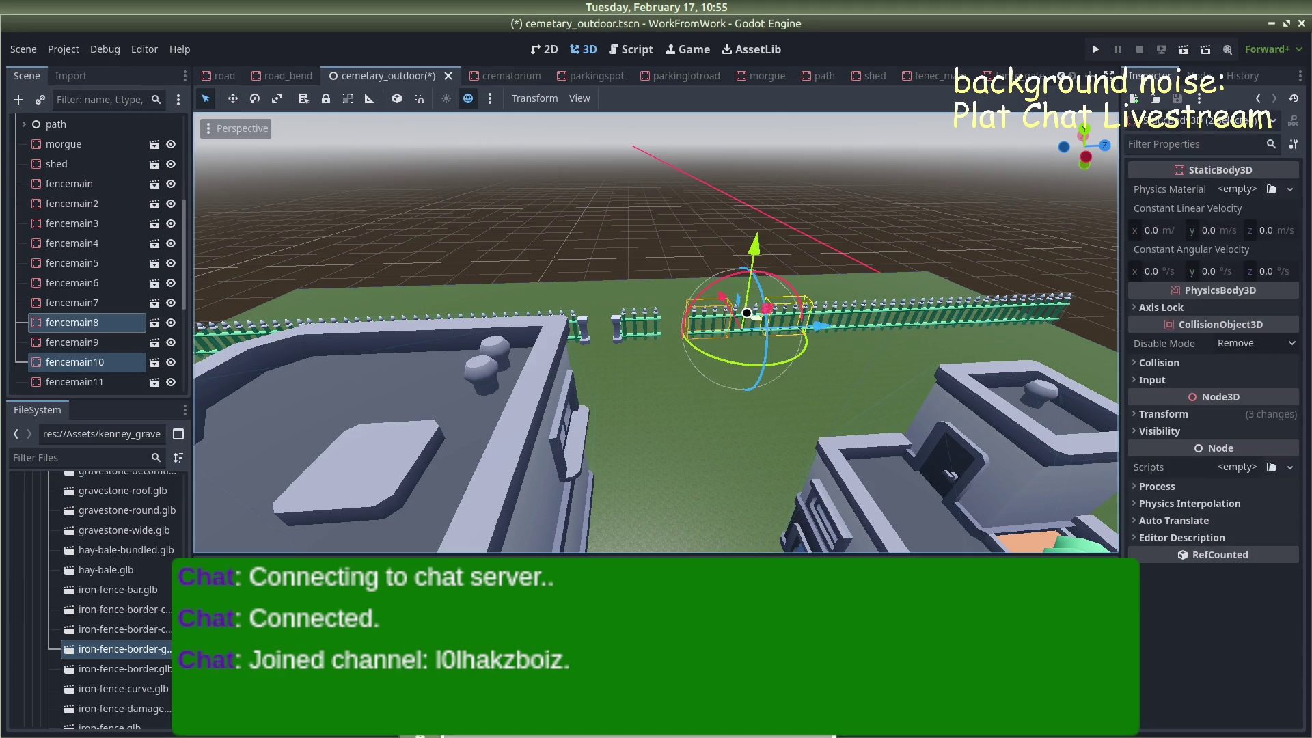
pyautogui.keyDown('shift'); pyautogui.click(739, 329); pyautogui.keyUp('shift')
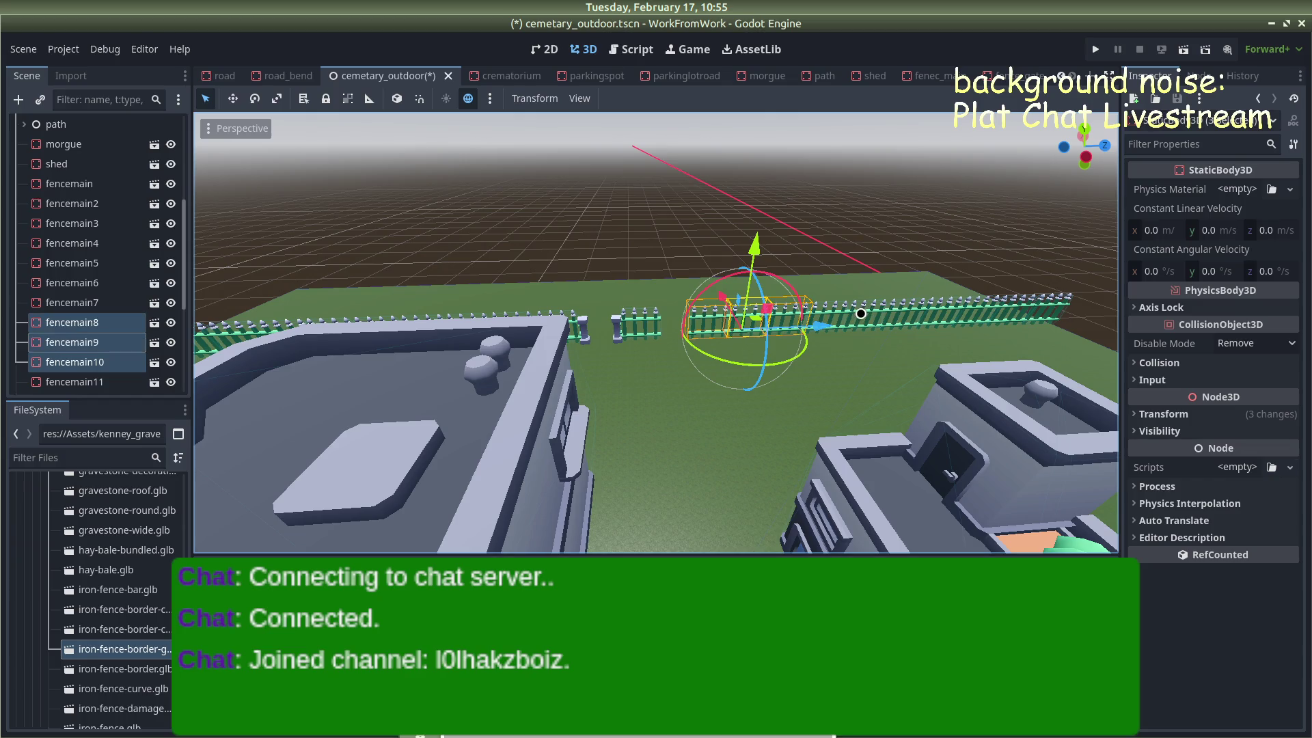
pyautogui.moveTo(828, 311)
pyautogui.mouseDown()
pyautogui.moveTo(857, 308)
pyautogui.moveTo(784, 246)
pyautogui.moveTo(890, 423)
pyautogui.moveTo(869, 391)
pyautogui.mouseUp()
# Add fencemain7 through fencemain to the selection and slide the whole group along the row
pyautogui.keyDown('shift'); pyautogui.click(869, 403); pyautogui.keyUp('shift')
pyautogui.keyDown('shift'); pyautogui.click(679, 351); pyautogui.keyUp('shift')
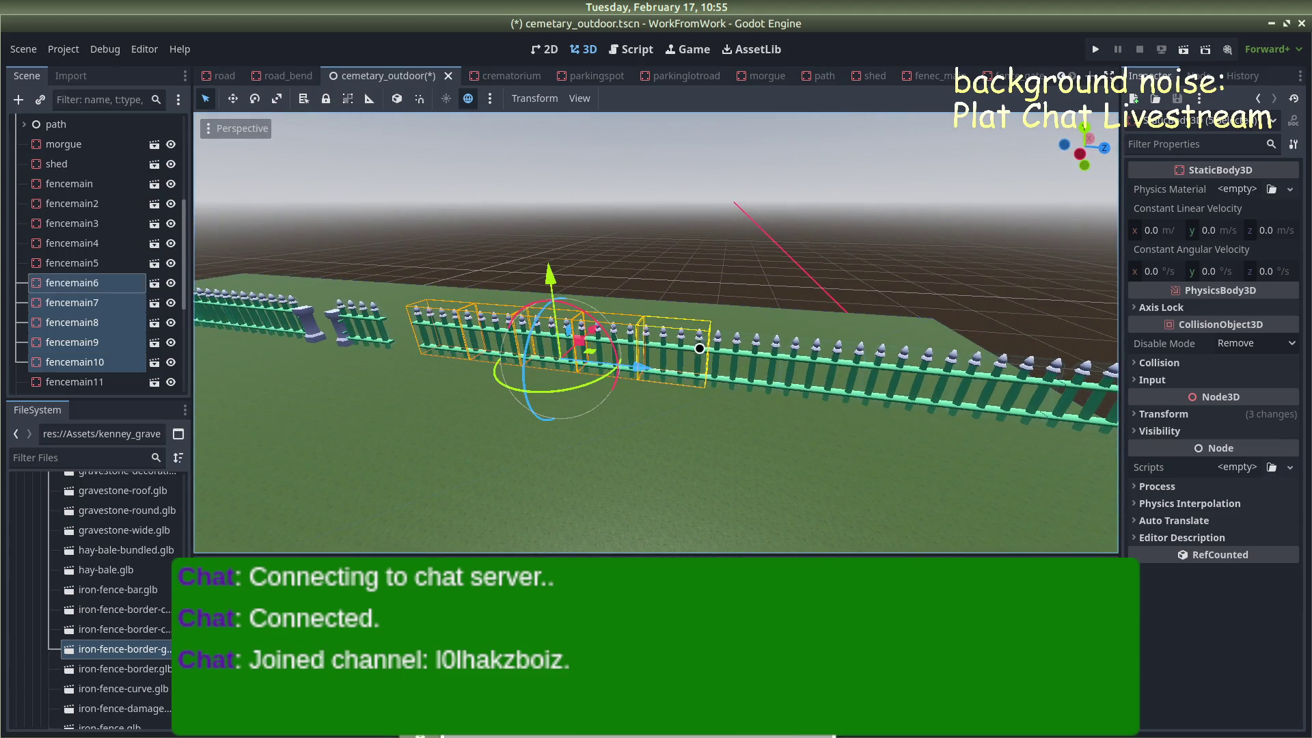
pyautogui.keyDown('shift'); pyautogui.click(769, 354); pyautogui.keyUp('shift')
pyautogui.keyDown('shift'); pyautogui.click(851, 360); pyautogui.keyUp('shift')
pyautogui.keyDown('shift'); pyautogui.click(933, 367); pyautogui.keyUp('shift')
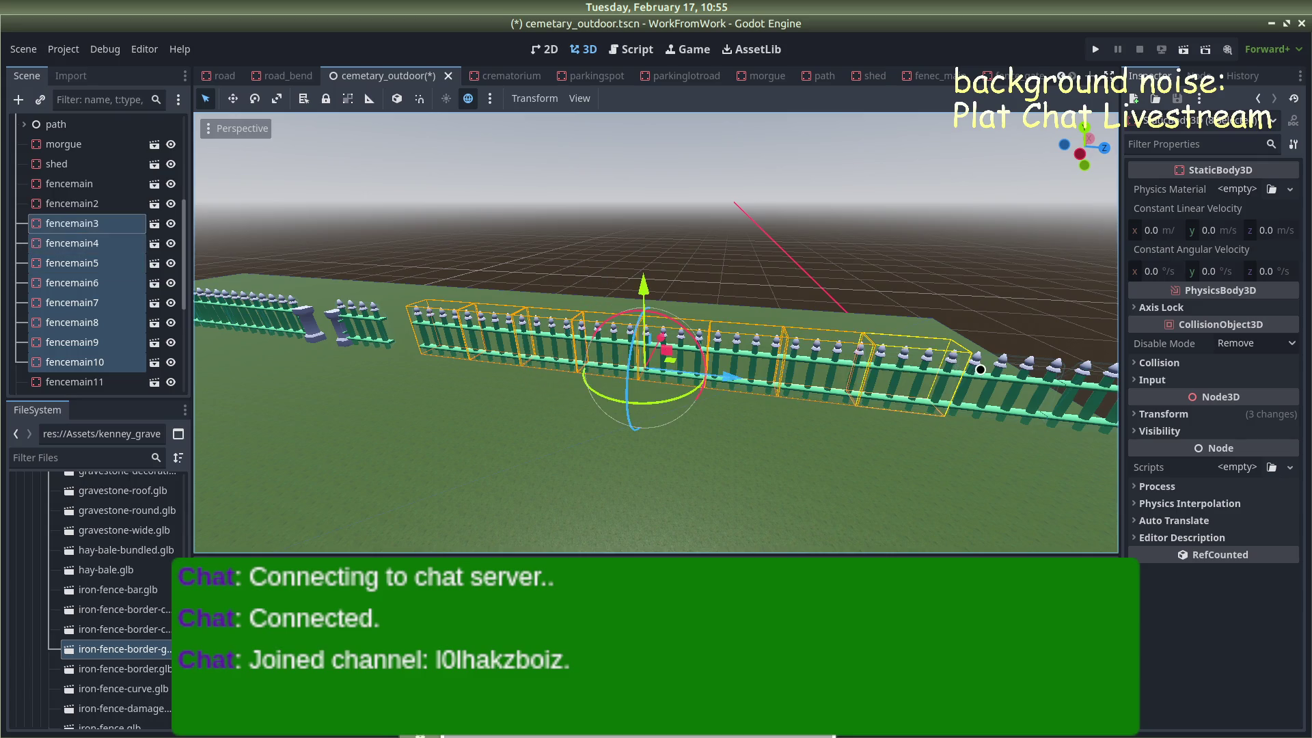
pyautogui.keyDown('shift'); pyautogui.click(988, 369); pyautogui.keyUp('shift')
pyautogui.moveTo(1068, 387)
pyautogui.mouseDown()
pyautogui.moveTo(270, 393)
pyautogui.moveTo(201, 369)
pyautogui.mouseUp()
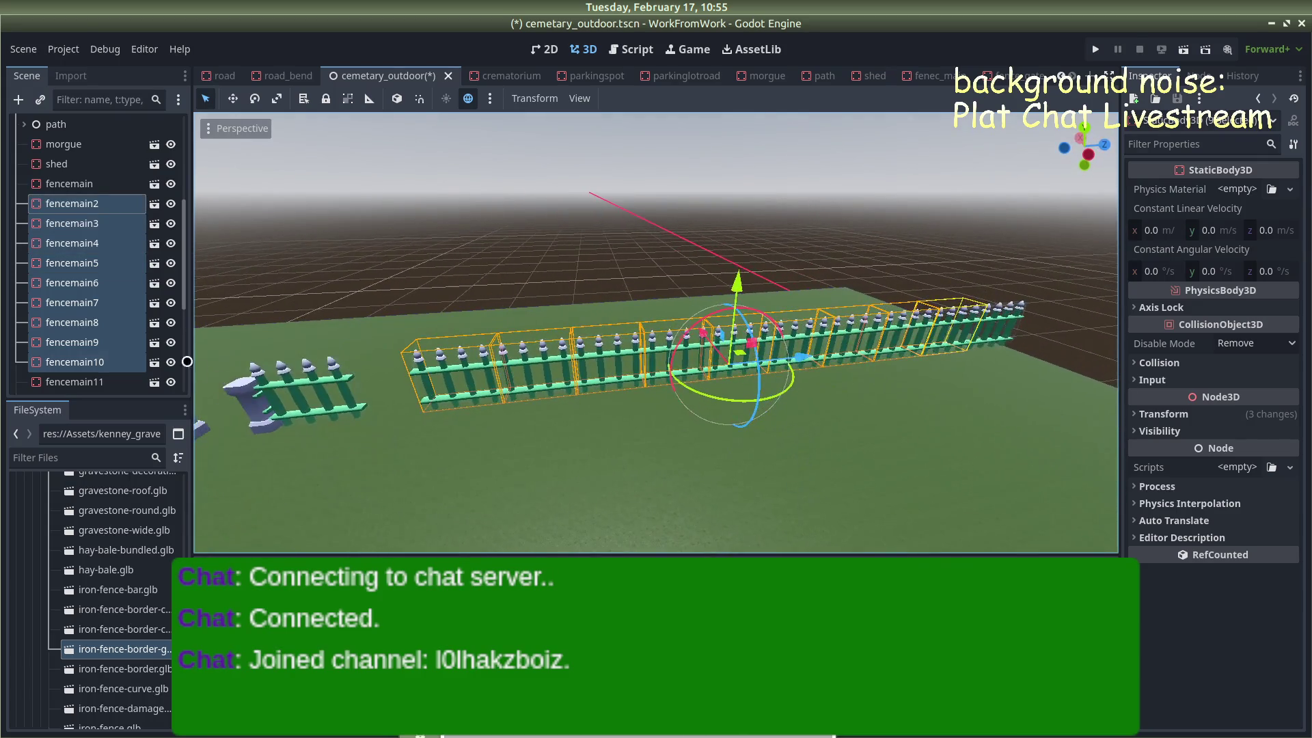
pyautogui.keyDown('shift'); pyautogui.click(1001, 321); pyautogui.keyUp('shift')
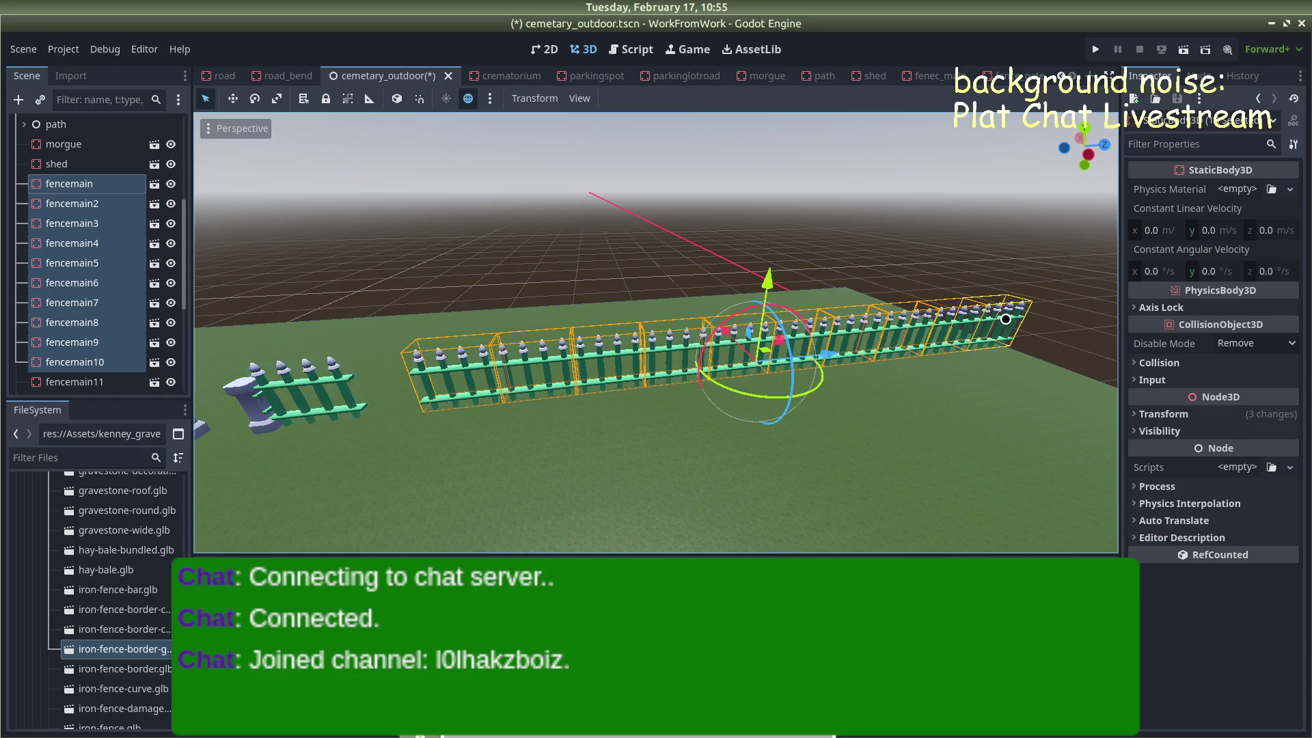
pyautogui.moveTo(829, 356)
pyautogui.mouseDown()
pyautogui.moveTo(806, 360)
pyautogui.moveTo(891, 302)
pyautogui.moveTo(896, 354)
pyautogui.mouseUp()
pyautogui.scroll(-3, 892, 303)
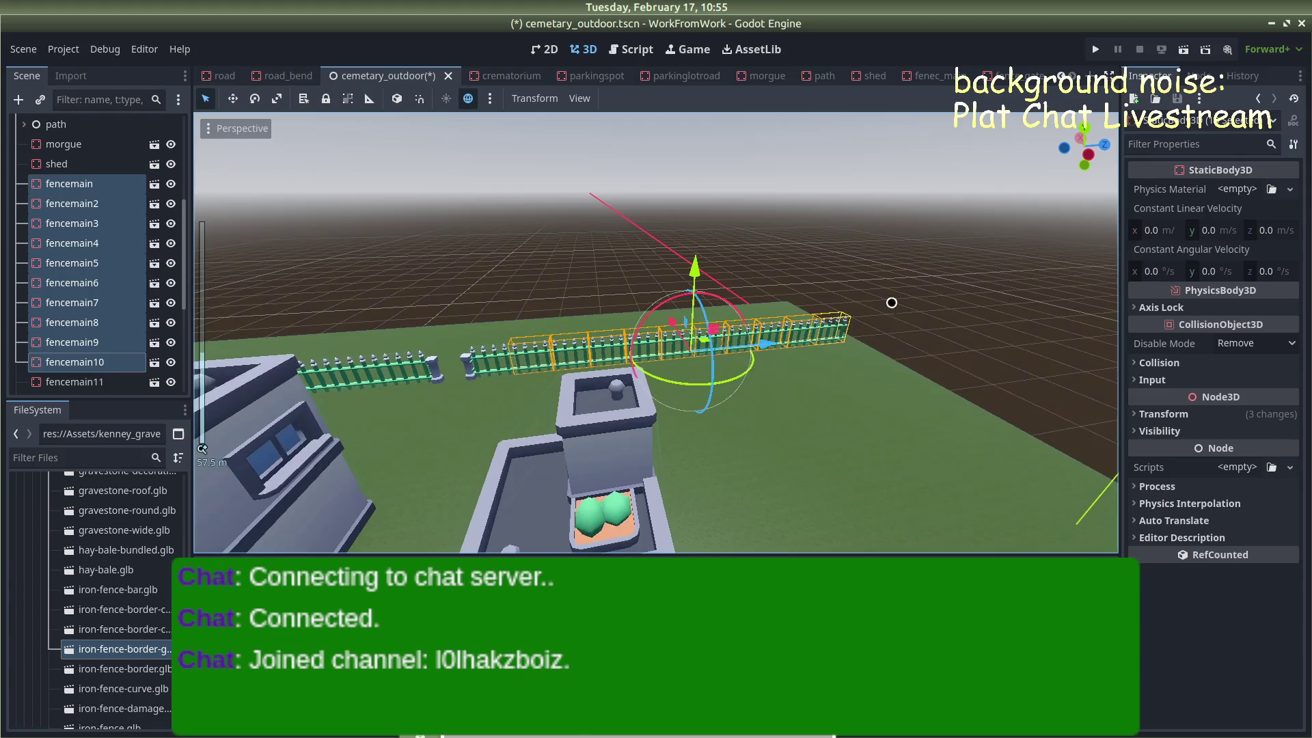
pyautogui.click(892, 303)
# Select the fencemain run in the Scene tree and move it about 1.37 along Z with G, Z
pyautogui.moveTo(588, 243)
pyautogui.mouseDown()
pyautogui.moveTo(527, 240)
pyautogui.moveTo(574, 244)
pyautogui.mouseUp()
pyautogui.scroll(-2, 574, 243)
pyautogui.scroll(-5, 41, 313)
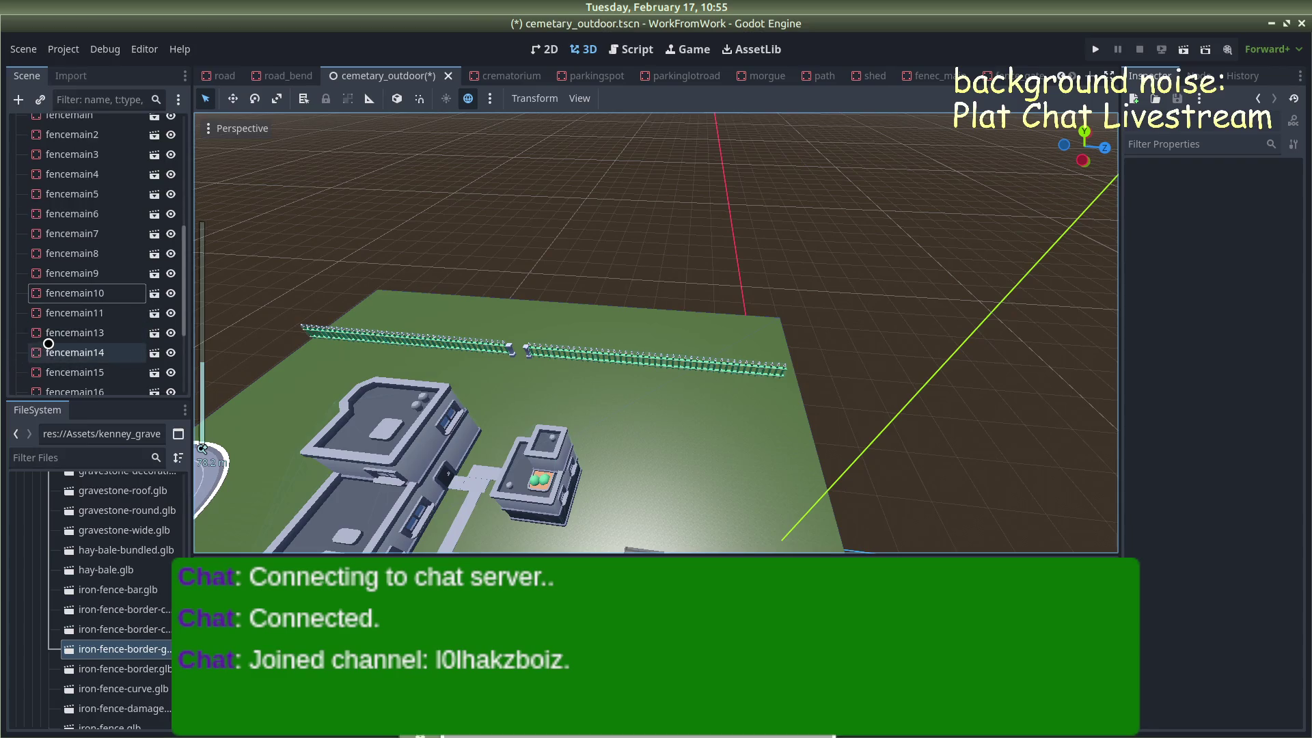
pyautogui.click(72, 381)
pyautogui.scroll(5, 79, 342)
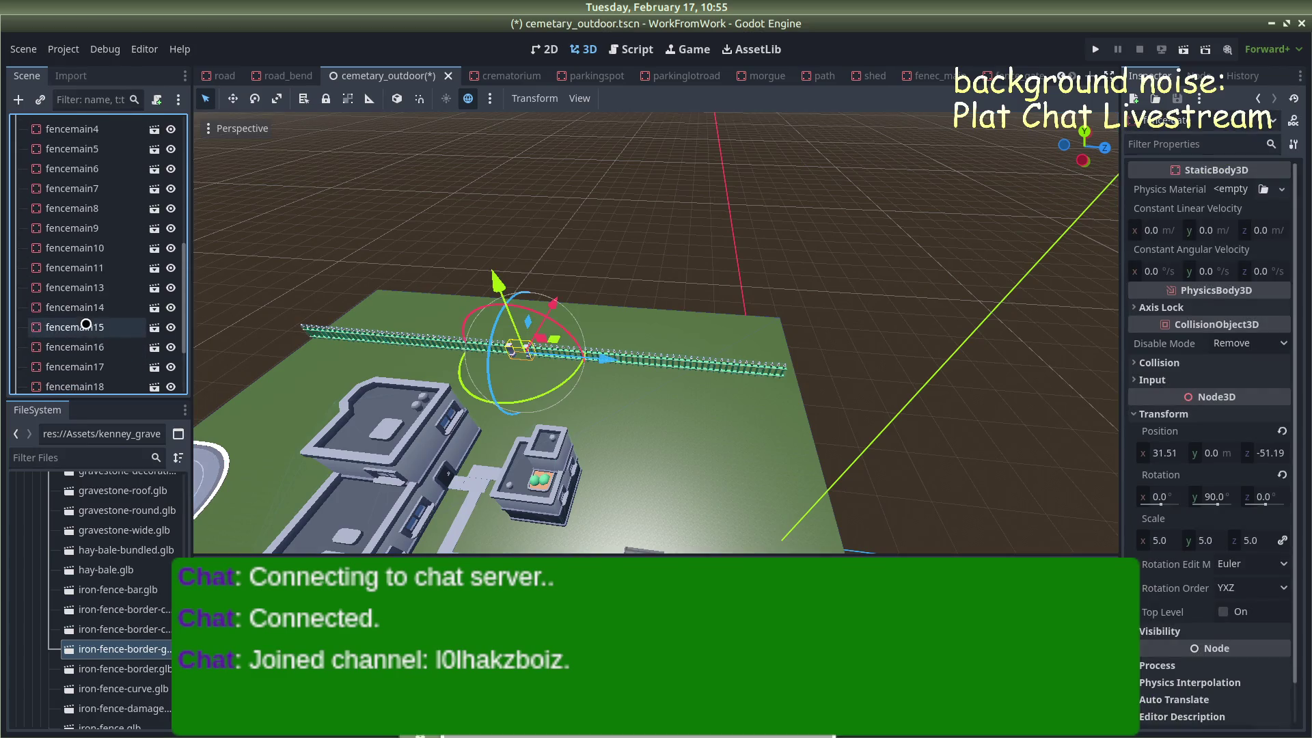
pyautogui.keyDown('shift'); pyautogui.click(84, 310); pyautogui.keyUp('shift')
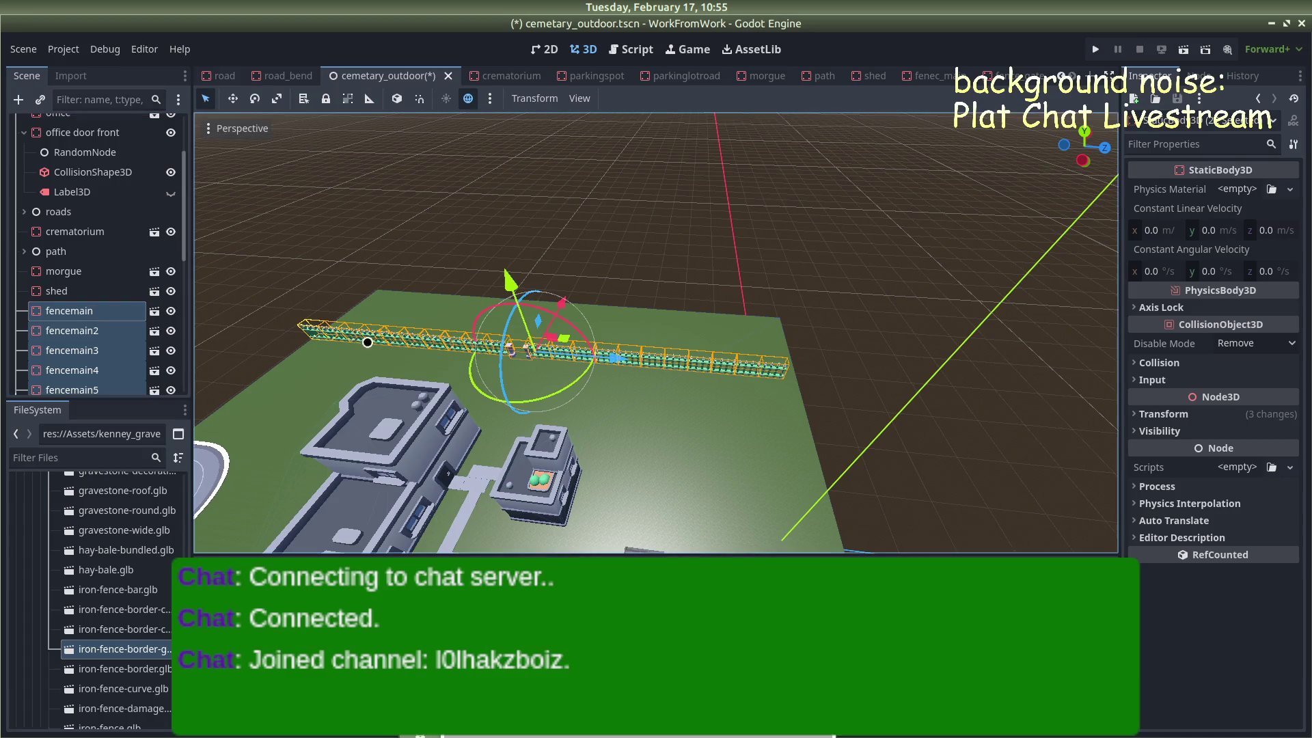
pyautogui.press('g')
pyautogui.press('z')
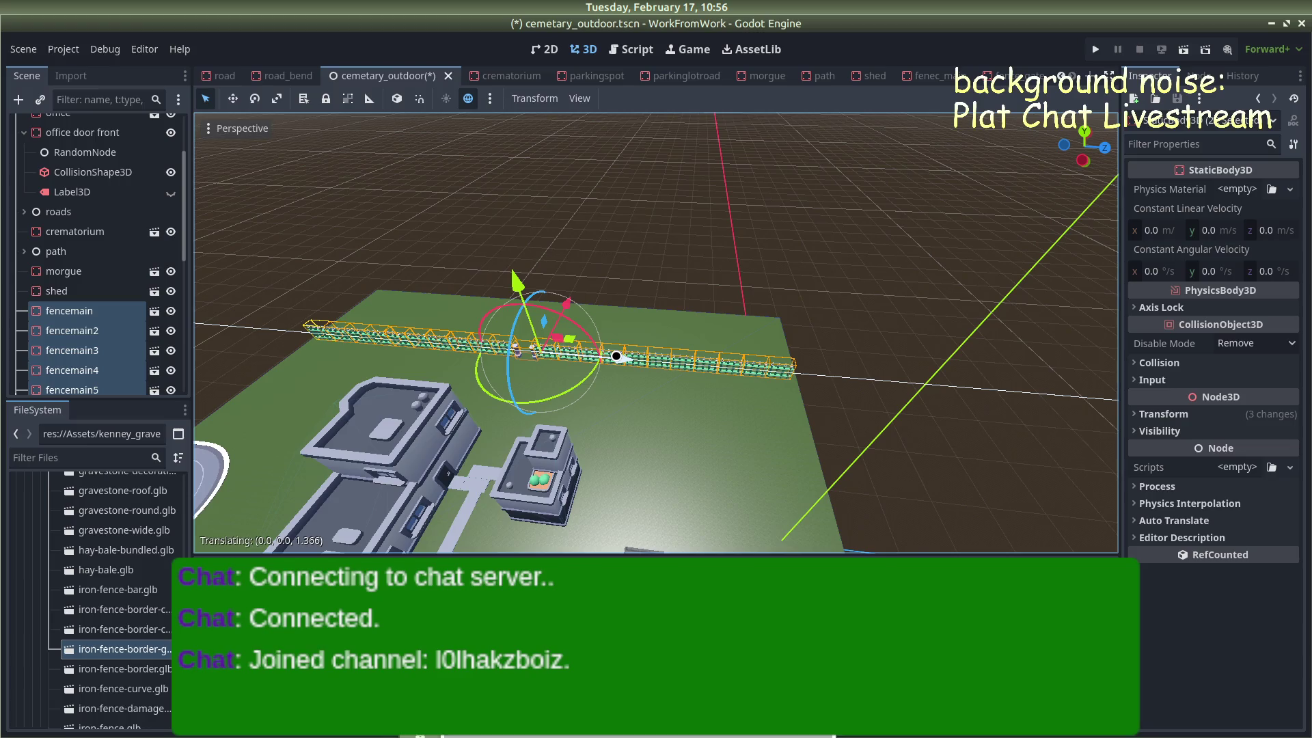
pyautogui.click(616, 356)
pyautogui.click(588, 232)
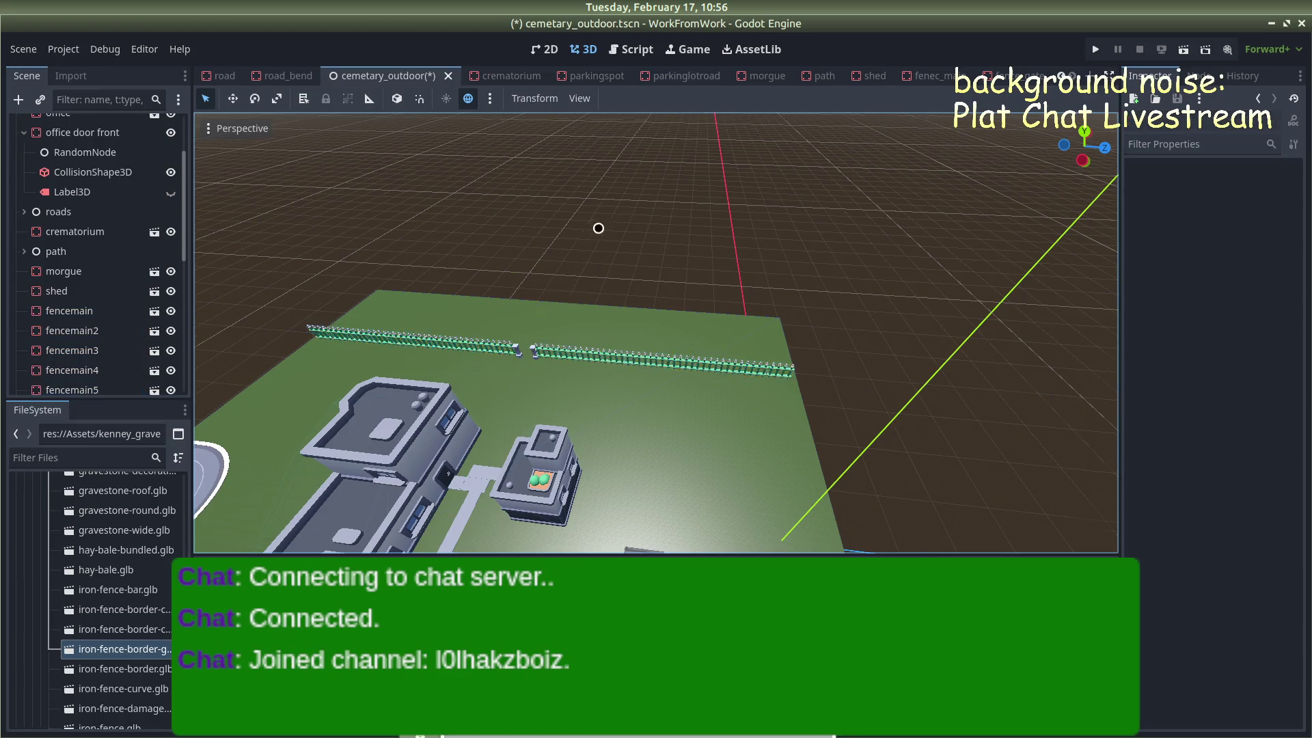
pyautogui.scroll(3, 629, 204)
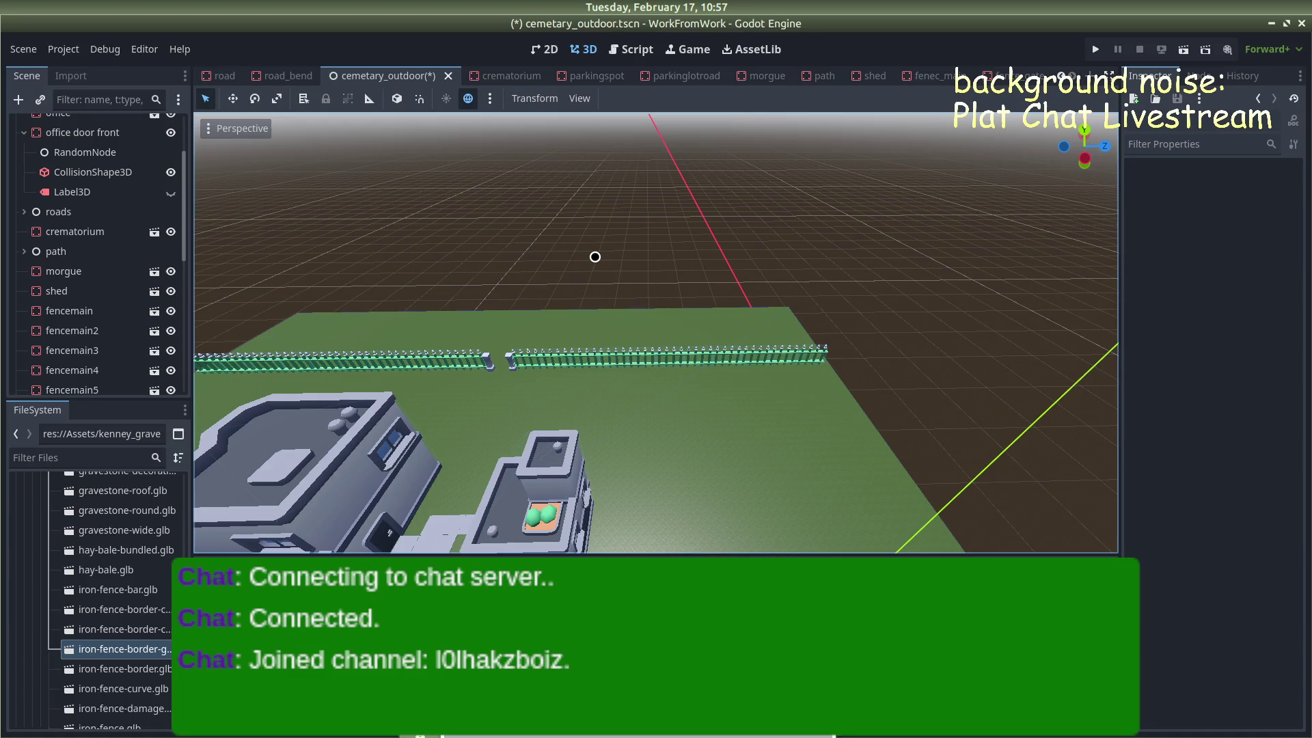
# Browse the Retro Urban Kit page and the YouTube stream tab, then return to the Godot editor
pyautogui.moveTo(7, 294)
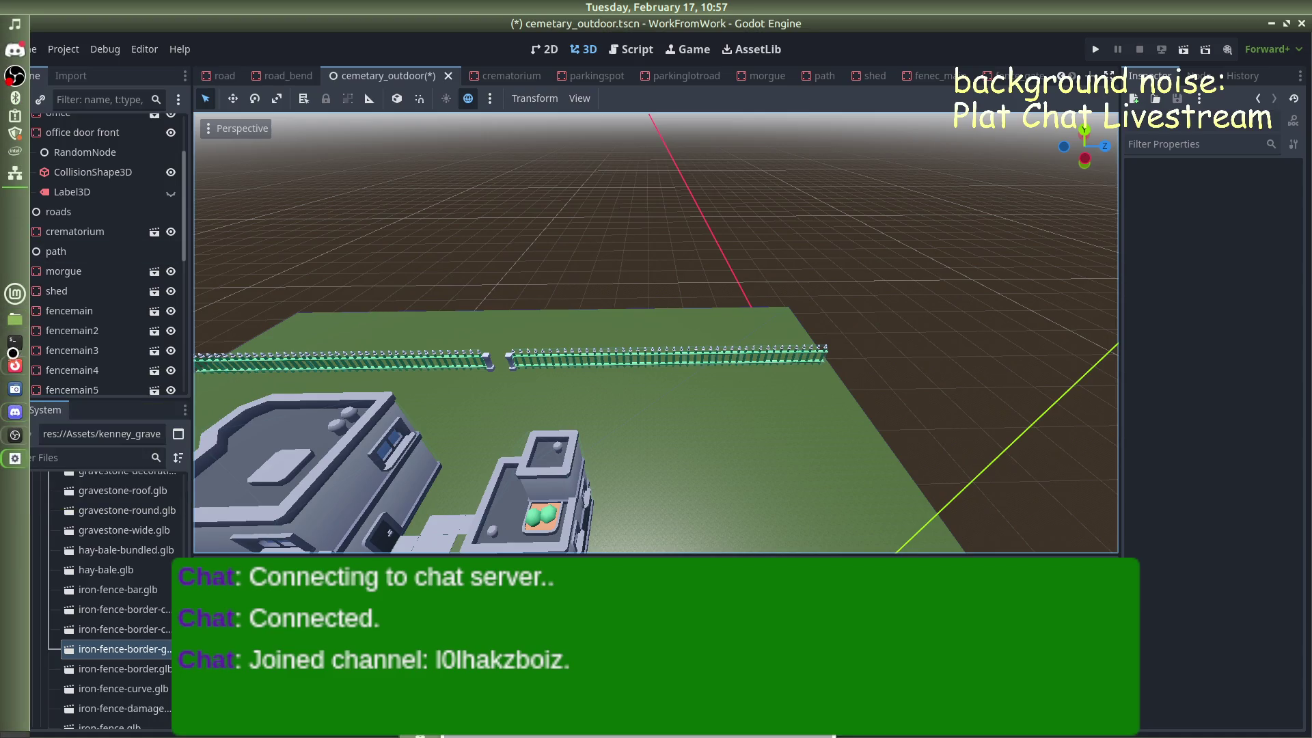
pyautogui.moveTo(15, 365)
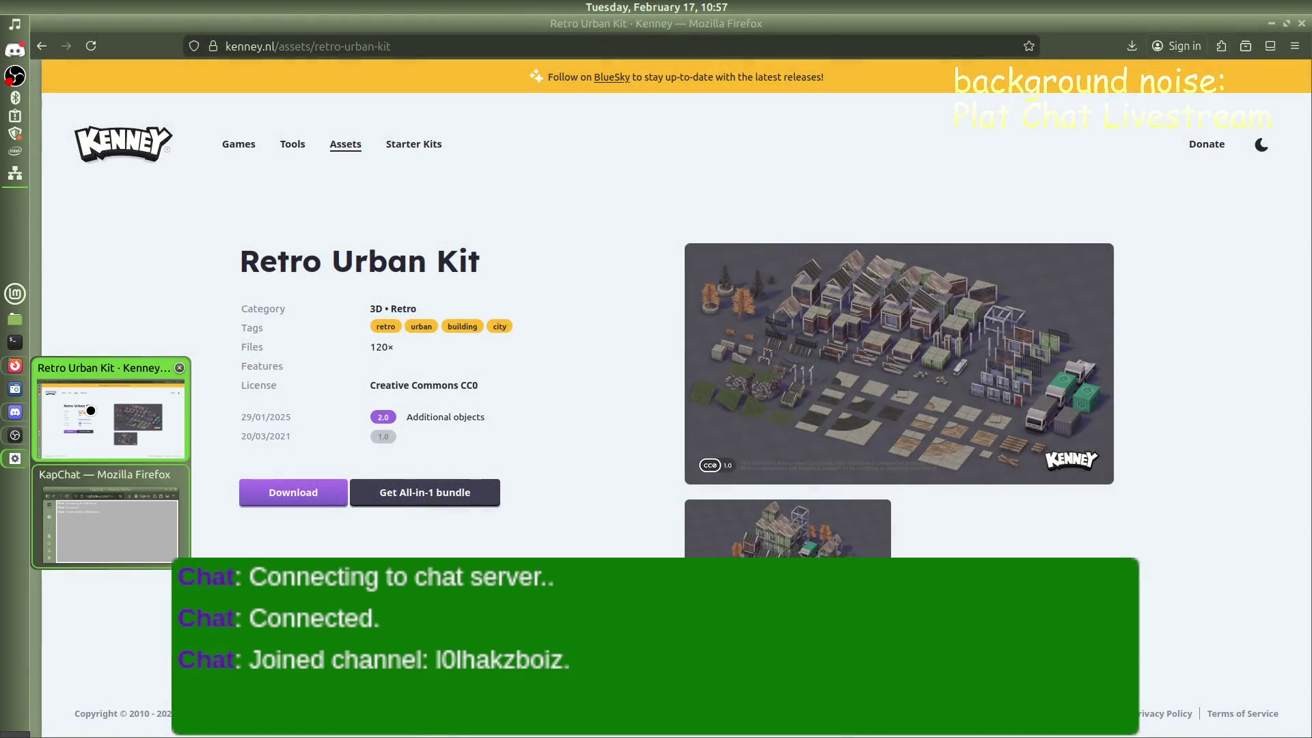
pyautogui.click(91, 410)
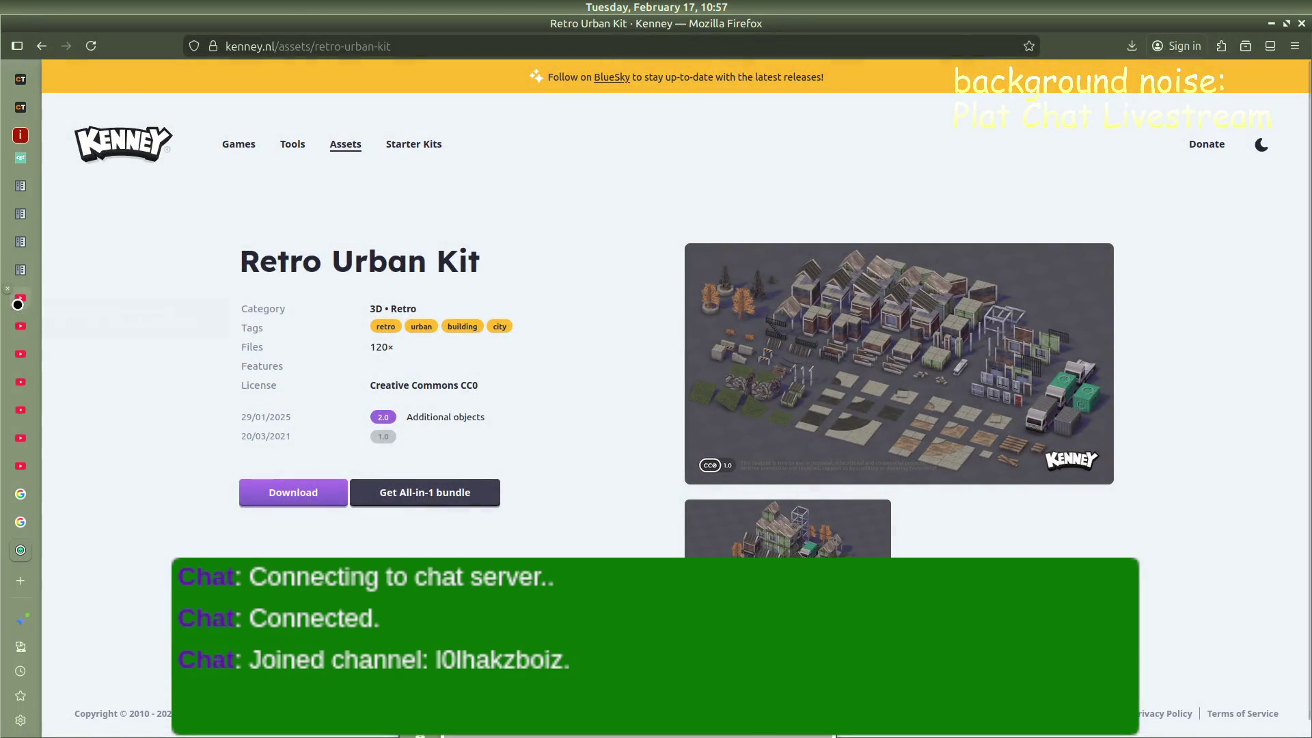
pyautogui.scroll(5, 18, 305)
pyautogui.click(26, 112)
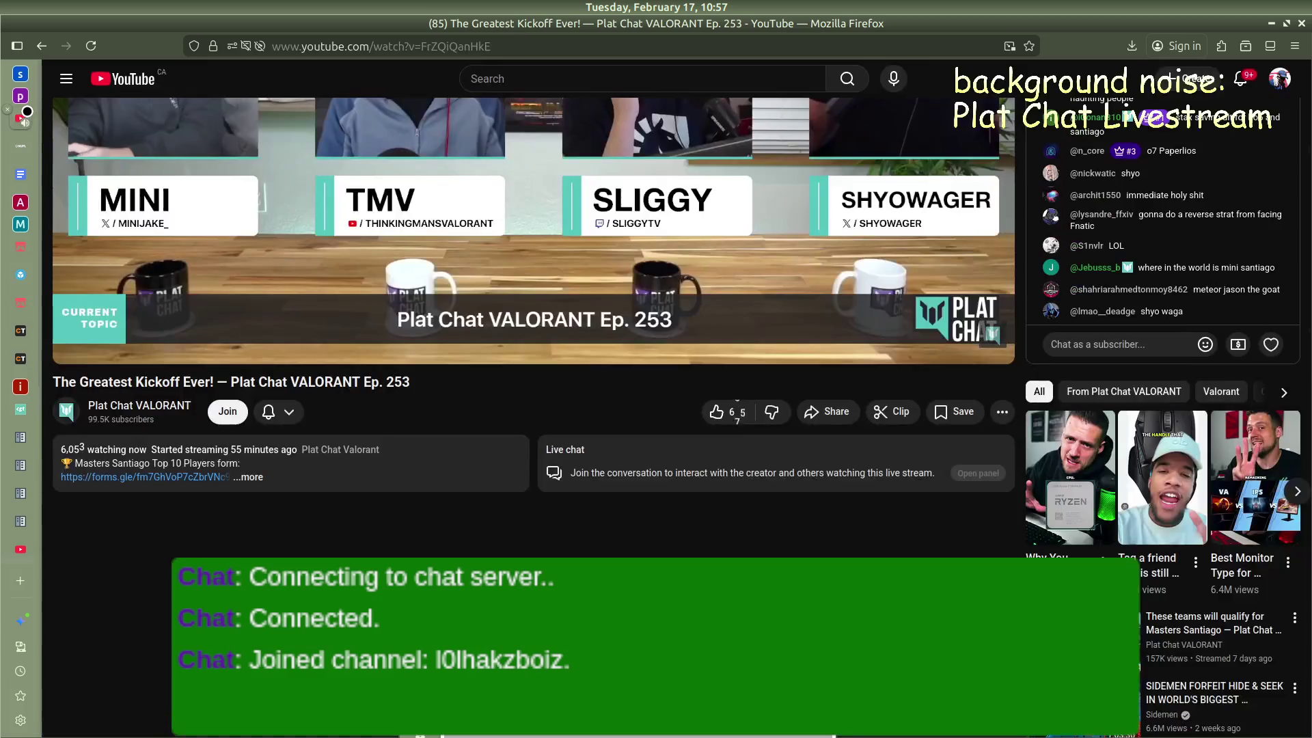
pyautogui.scroll(5, 42, 363)
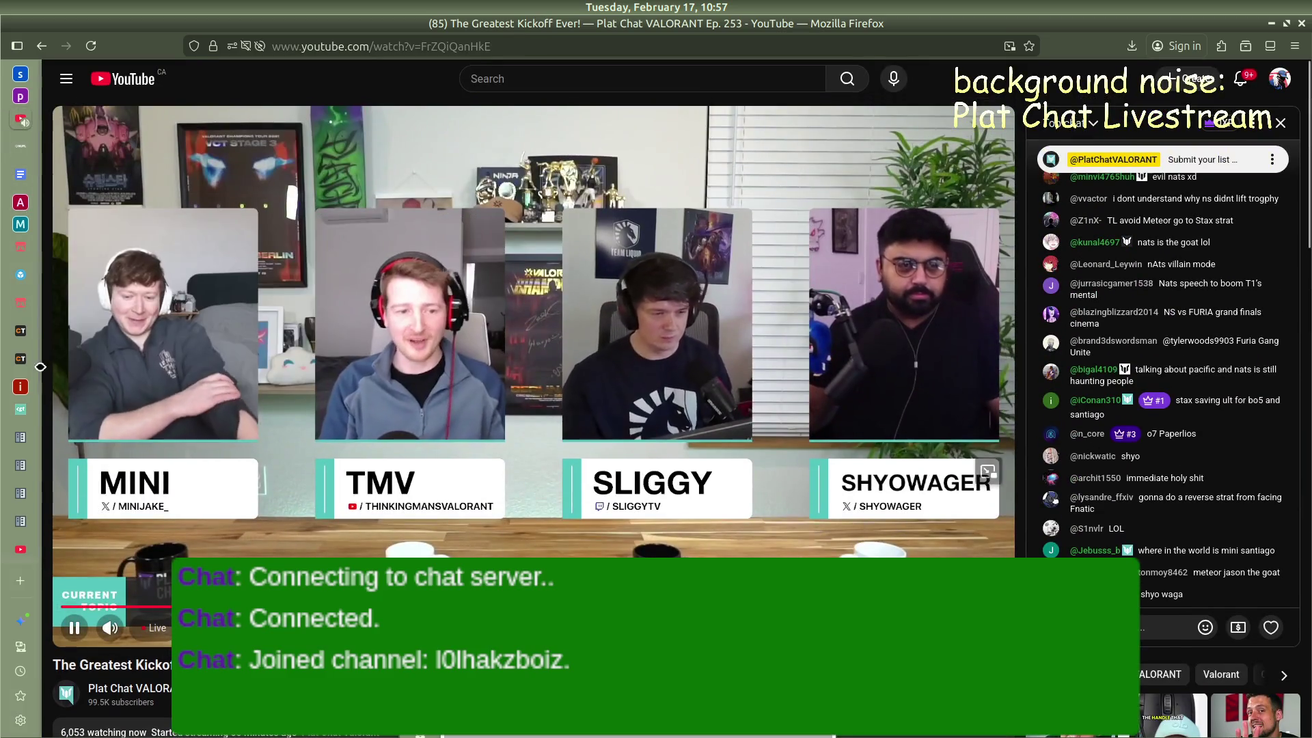
pyautogui.scroll(-5, 21, 409)
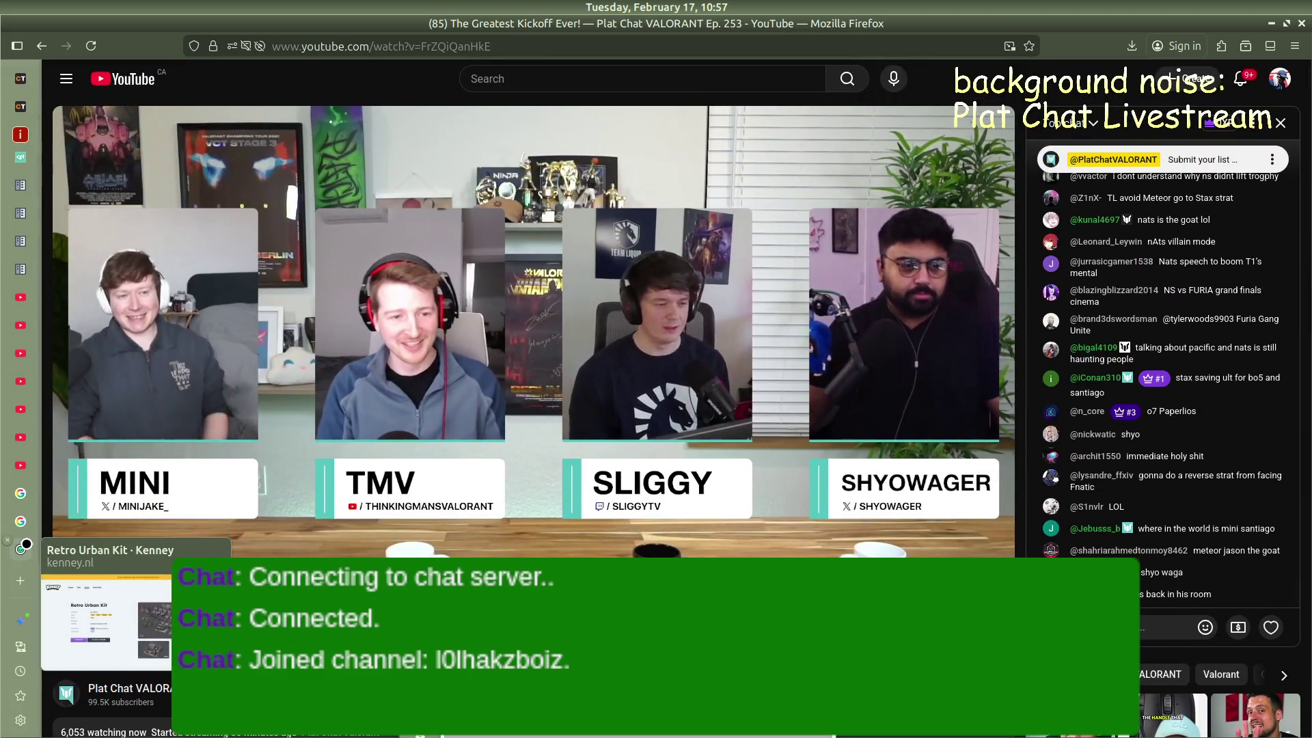
pyautogui.click(24, 546)
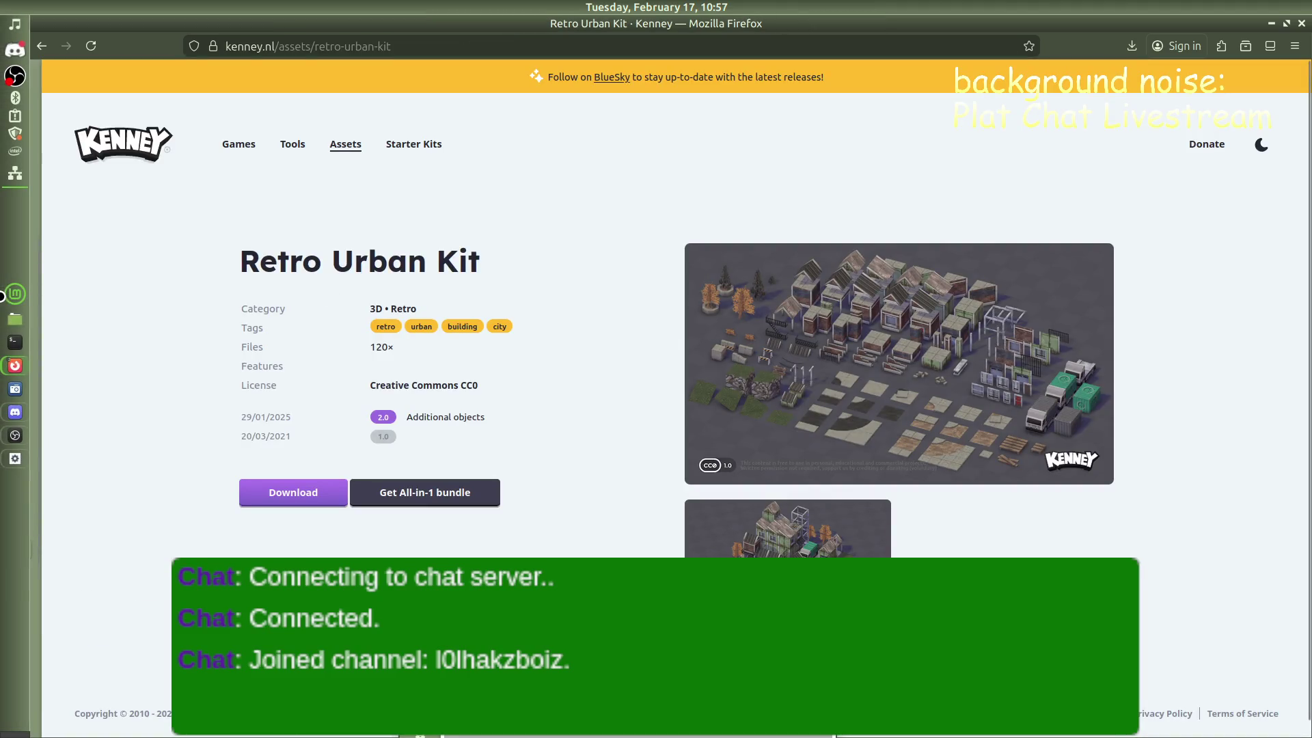
pyautogui.click(15, 457)
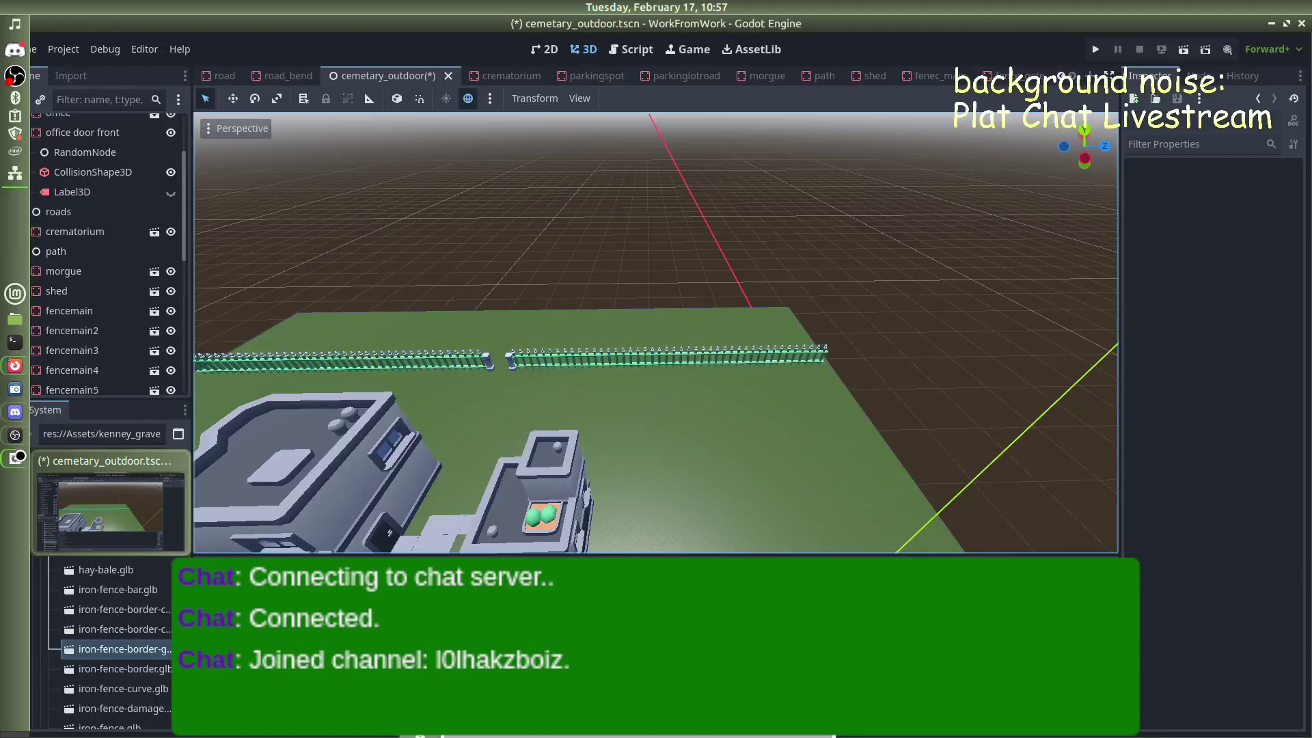
# Save and test-run the cemetery scene, then select the iron-fence-border-gate mesh in fence_gate
pyautogui.hotkey('ctrl', 's')
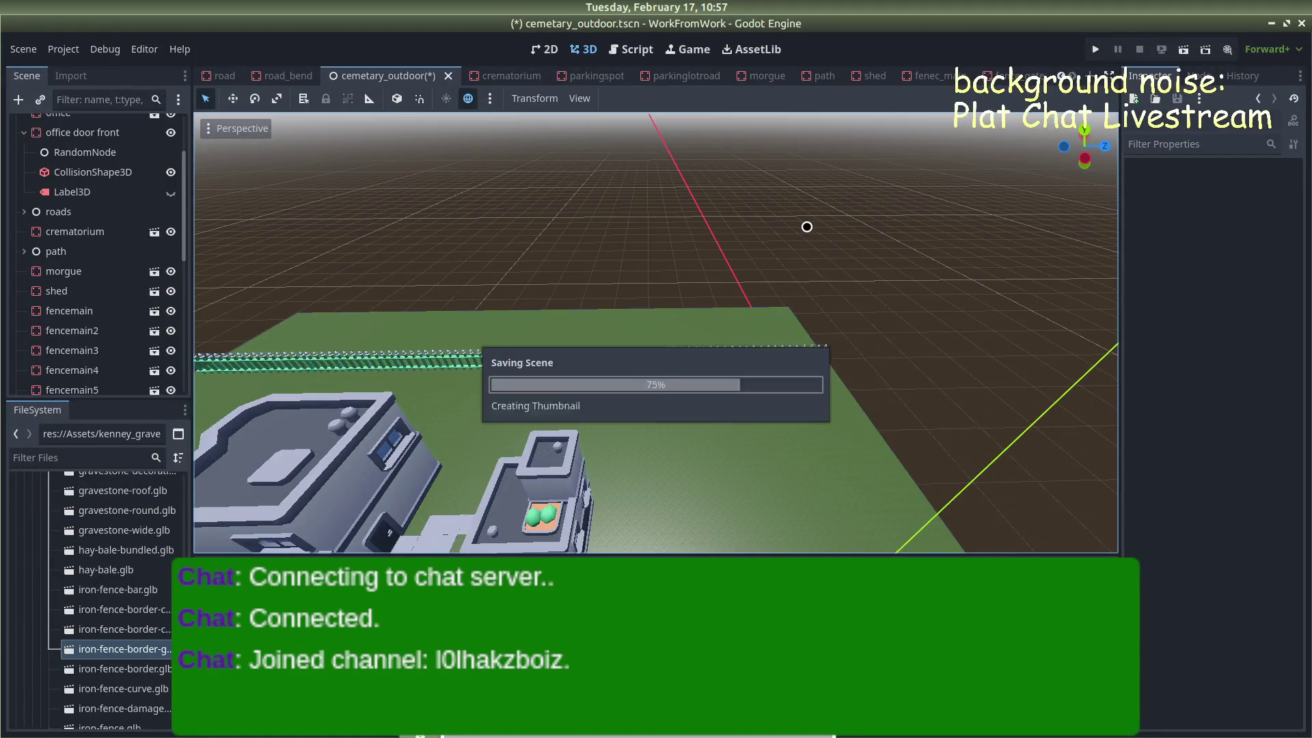
pyautogui.click(1096, 49)
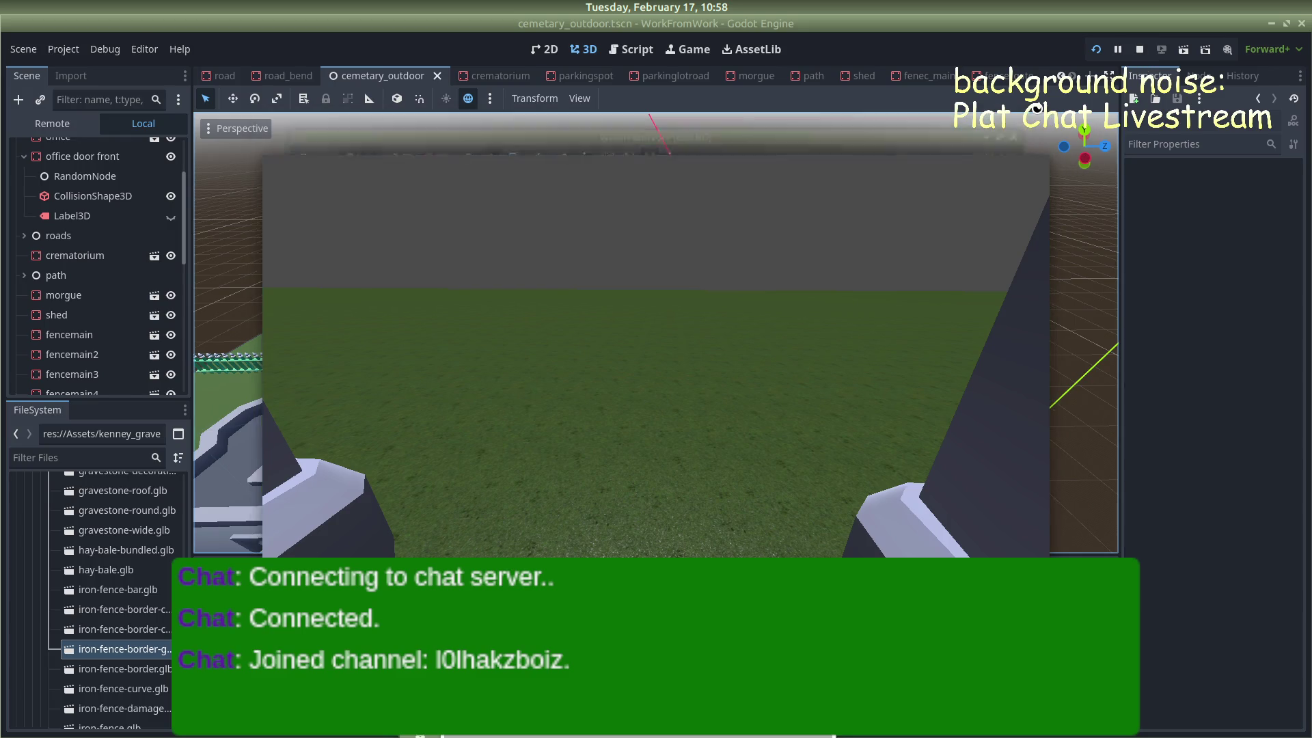
pyautogui.click(1048, 119)
pyautogui.click(992, 75)
pyautogui.click(103, 144)
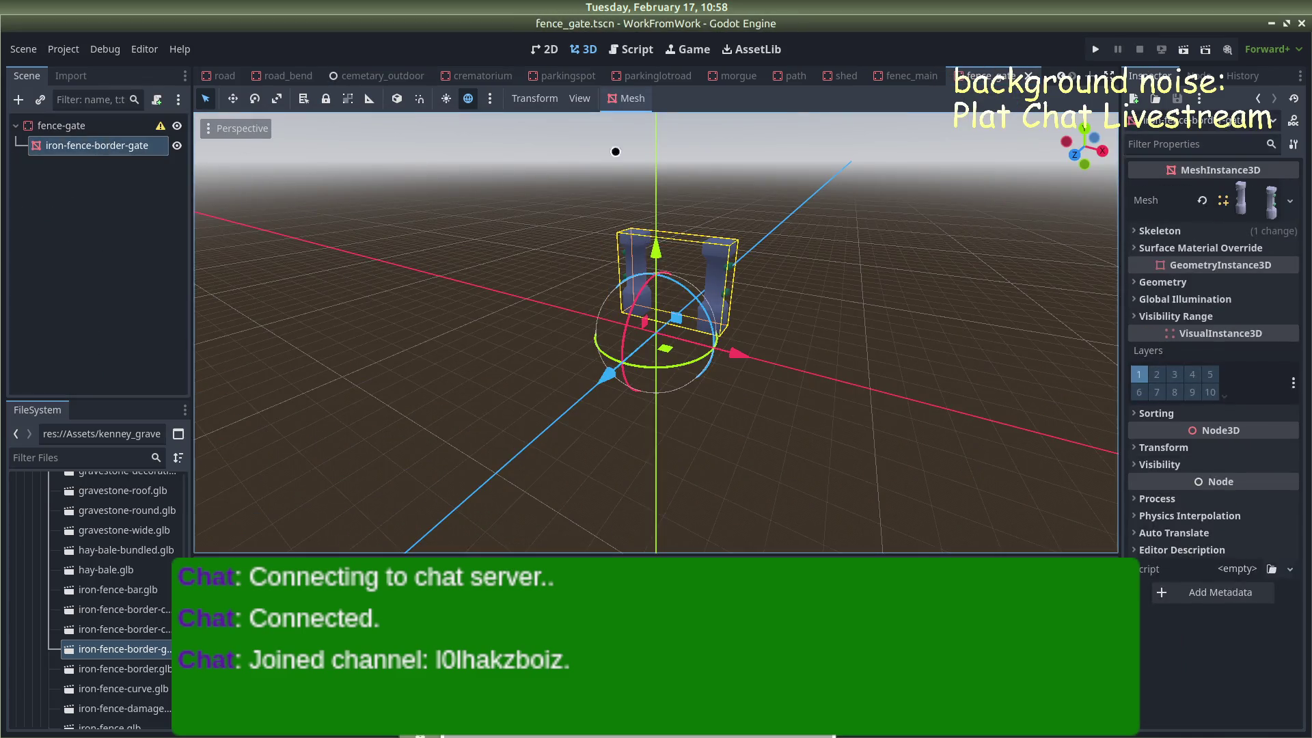
# Give the gate mesh a sibling Simplified Convex collision shape
pyautogui.click(627, 98)
pyautogui.click(673, 122)
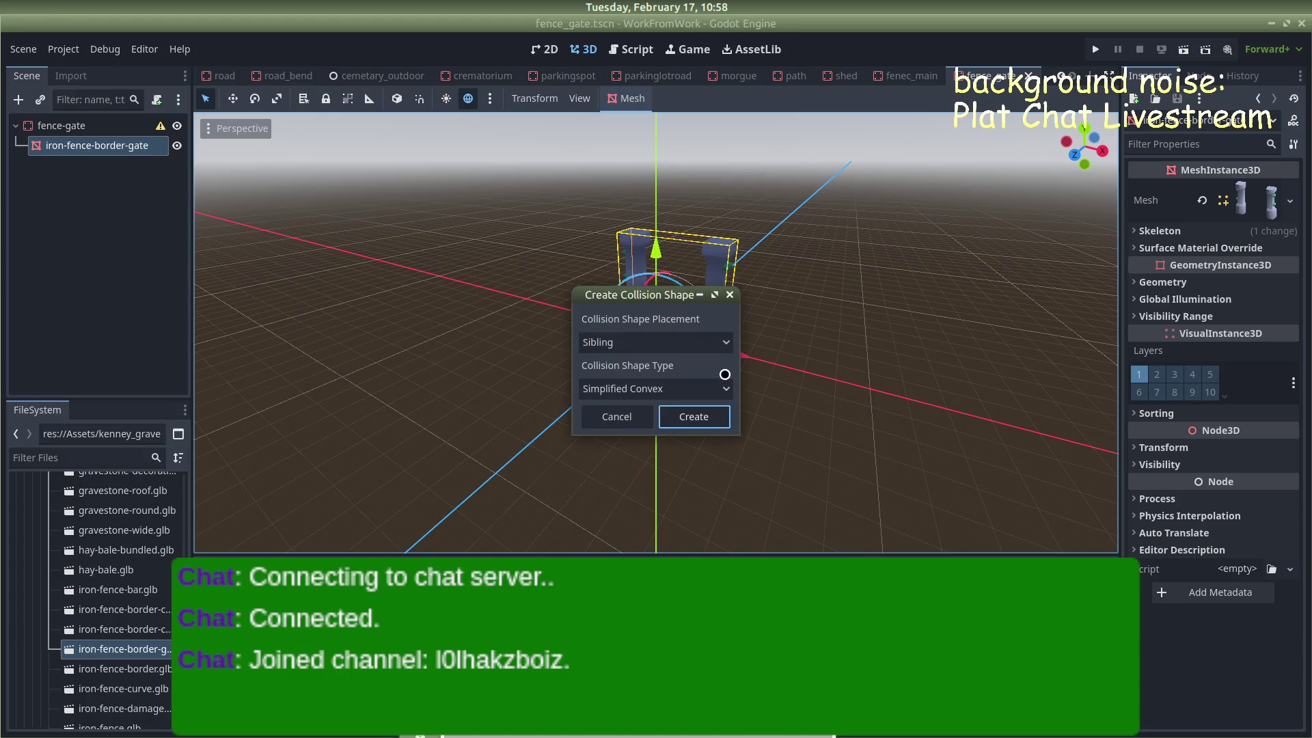
pyautogui.click(710, 417)
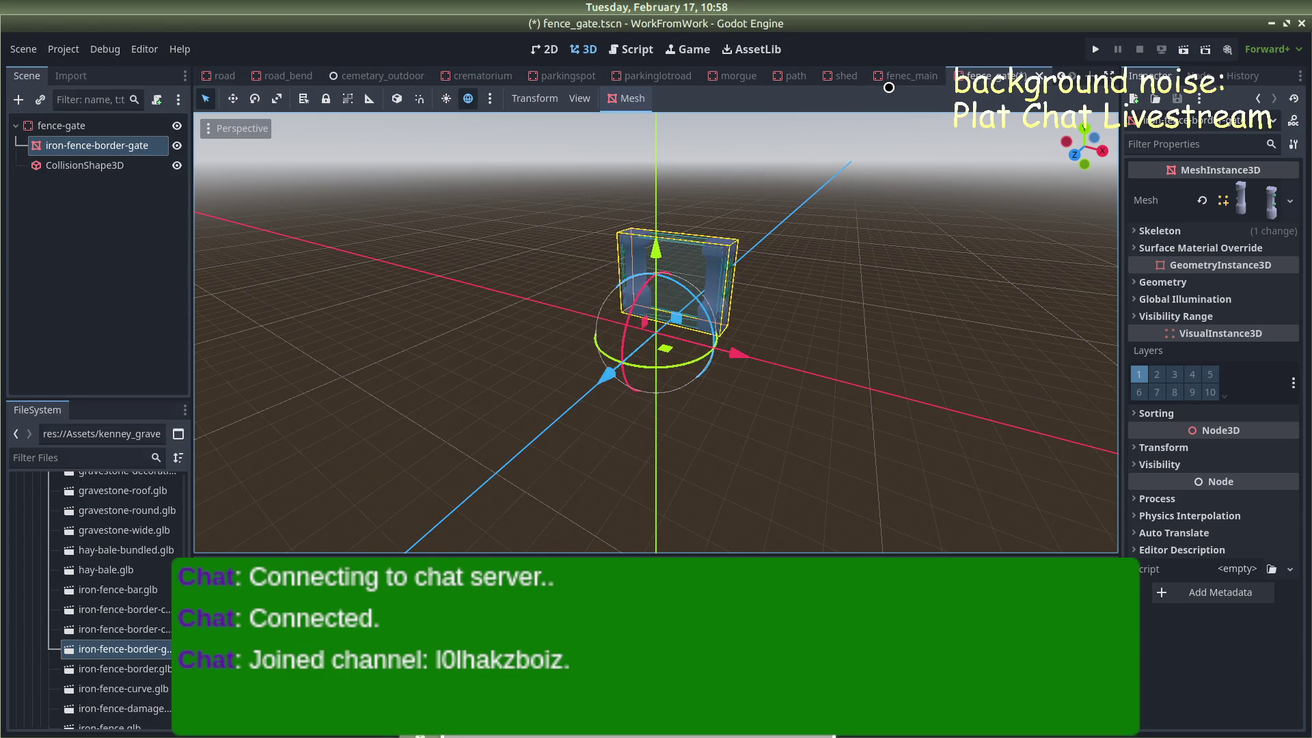
# Delete the old fence-gate from the cemetary_outdoor scene
pyautogui.click(387, 78)
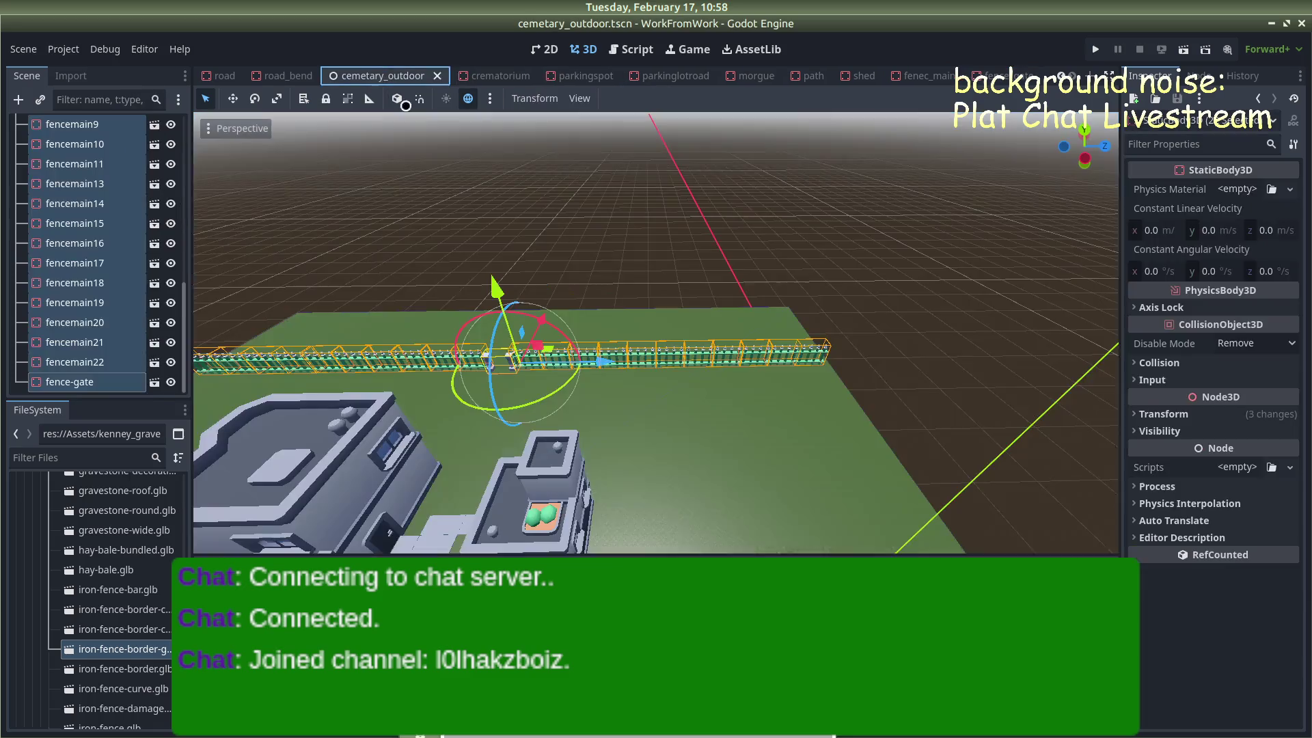
pyautogui.click(601, 243)
pyautogui.scroll(5, 521, 340)
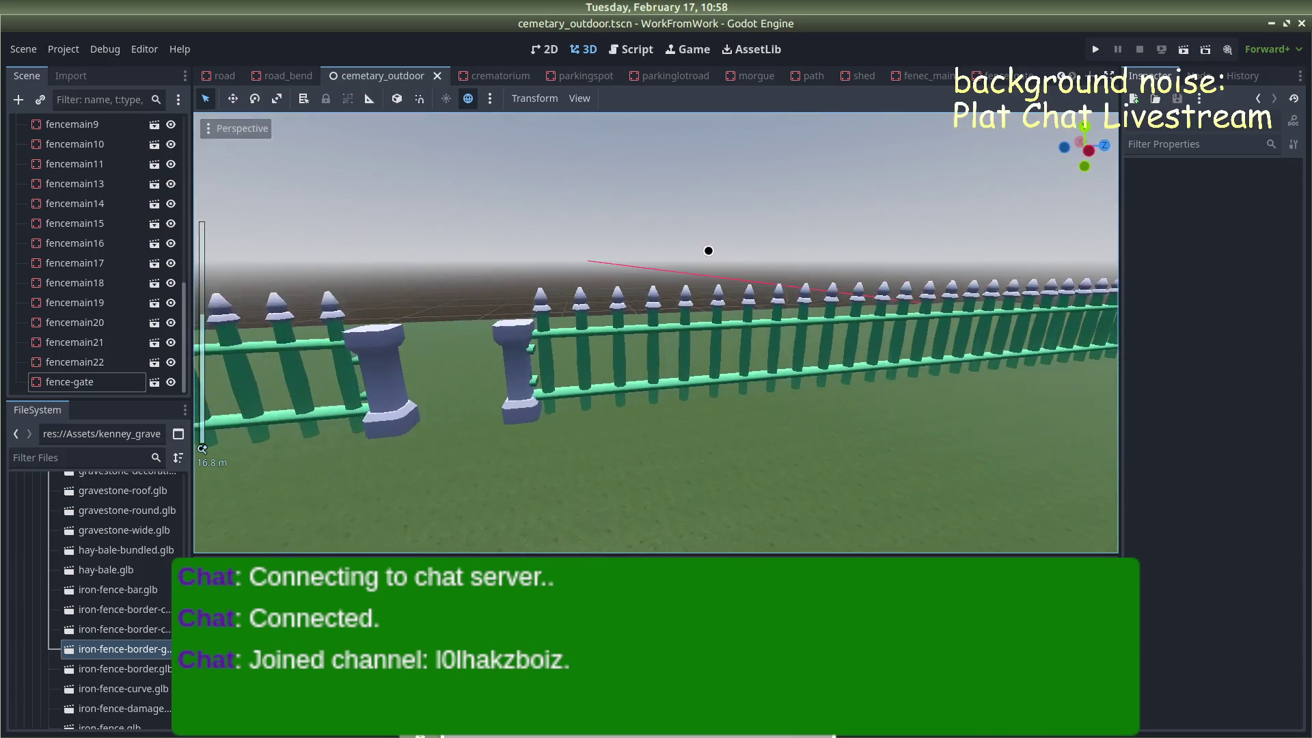
pyautogui.click(514, 340)
pyautogui.press('Delete')
pyautogui.click(697, 384)
# Drag a new fence_gate.tscn instance into the cemetery scene
pyautogui.scroll(-8, 122, 615)
pyautogui.scroll(-15, 121, 656)
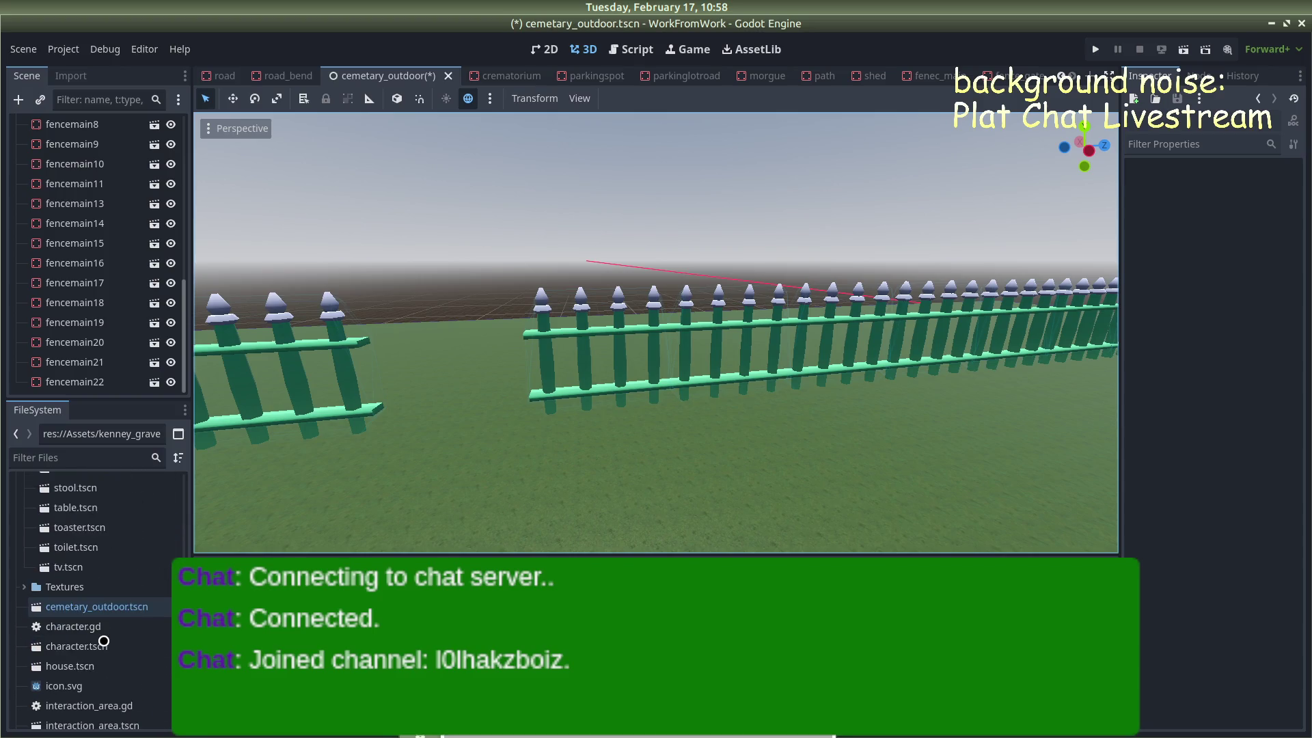
pyautogui.scroll(-2, 104, 640)
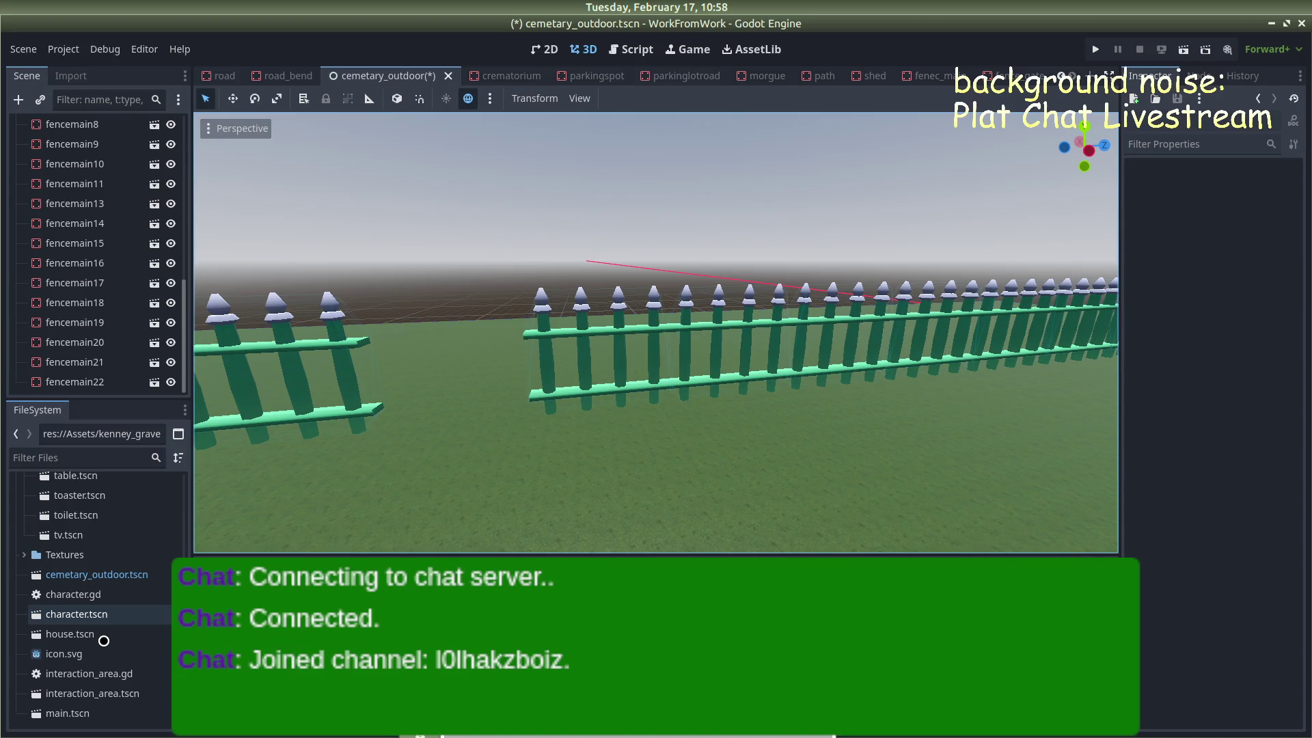
pyautogui.scroll(10, 76, 643)
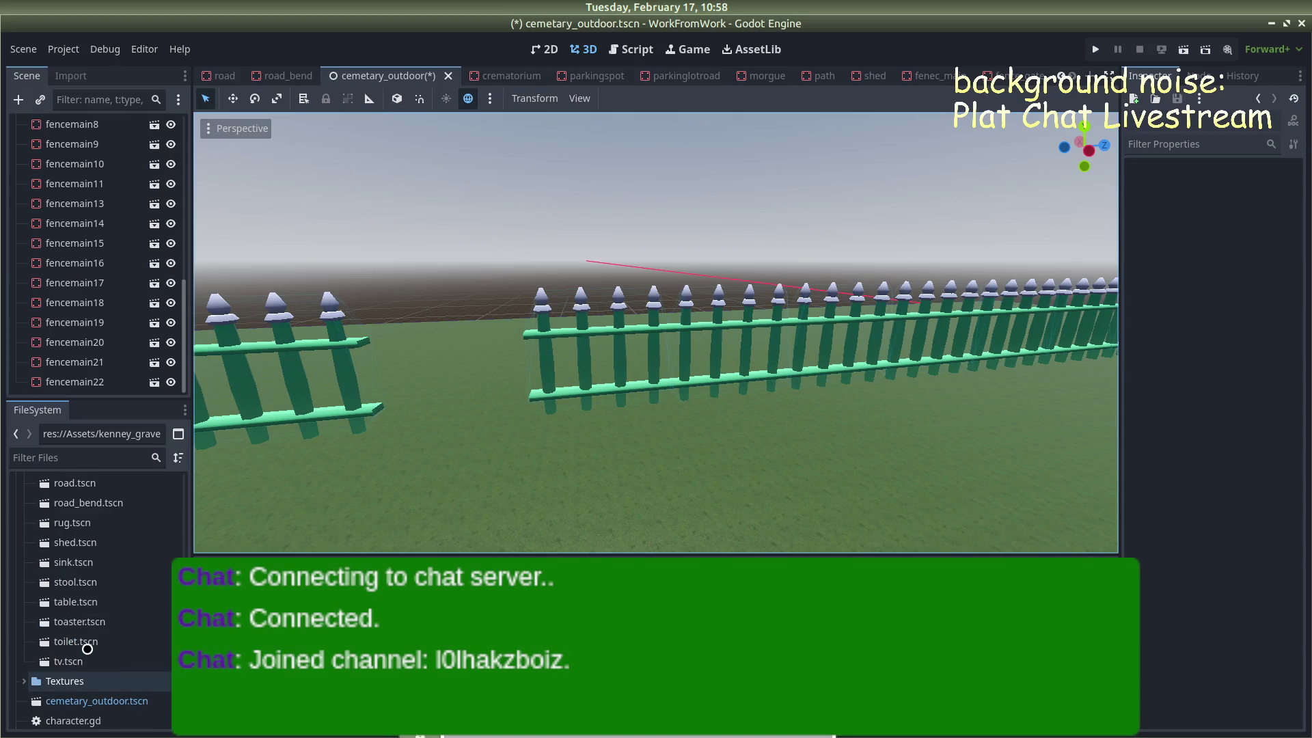
pyautogui.scroll(10, 75, 608)
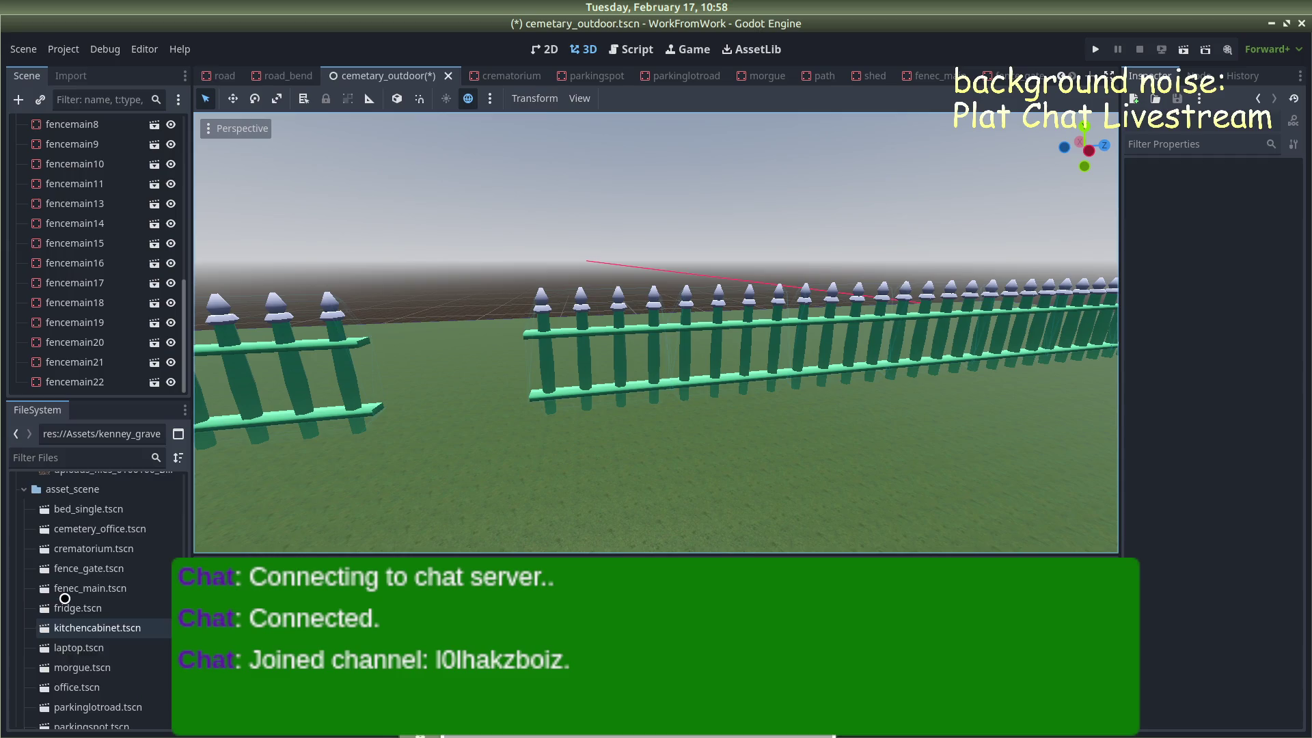
pyautogui.moveTo(95, 599)
pyautogui.mouseDown()
pyautogui.moveTo(352, 430)
pyautogui.moveTo(520, 414)
pyautogui.mouseUp()
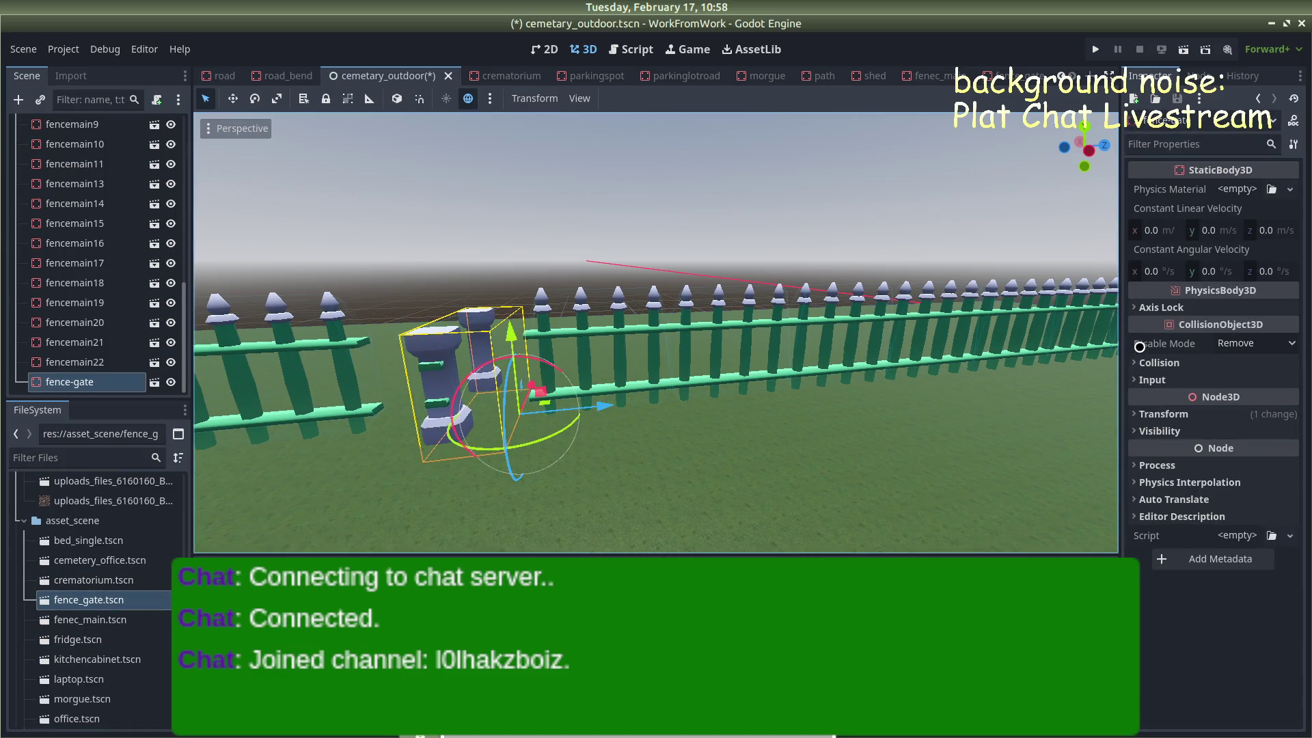
# Set the gate's Rotation Y to 90 and Position Y to 0.5 in the Inspector
pyautogui.click(1162, 414)
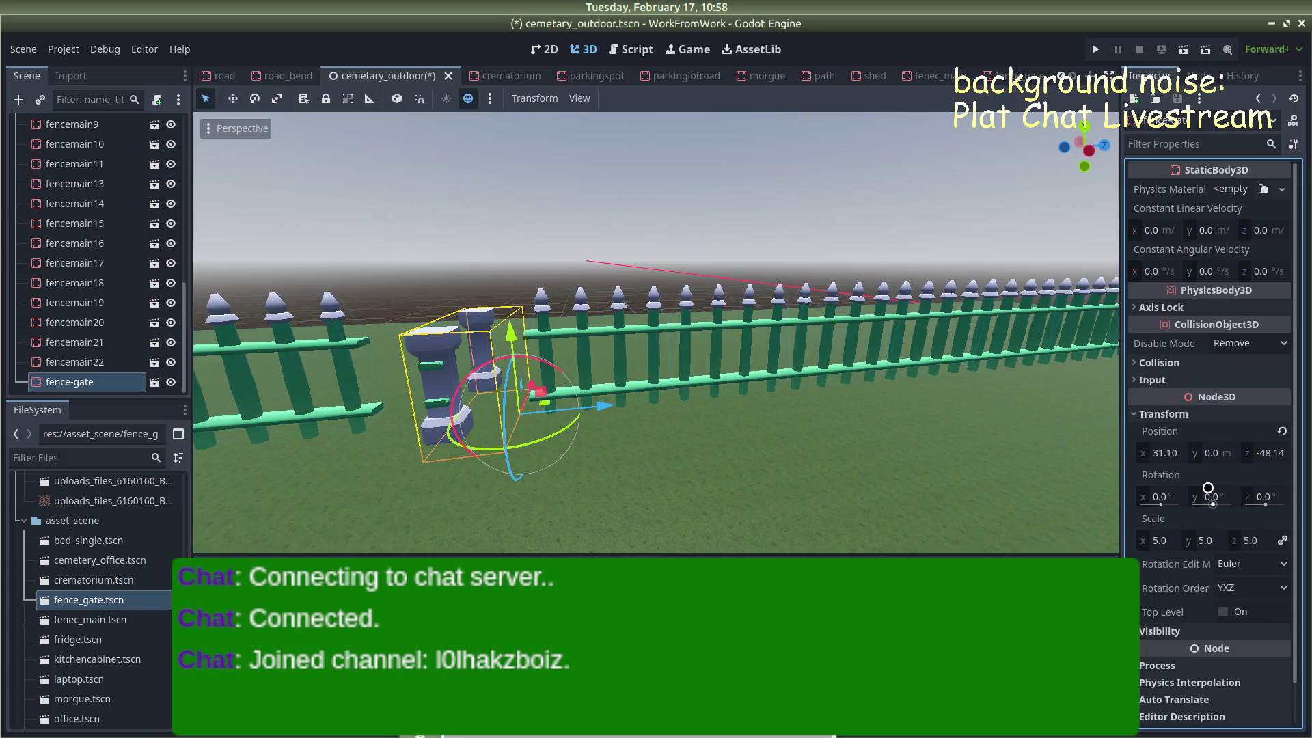
pyautogui.write('90')
pyautogui.press('Return')
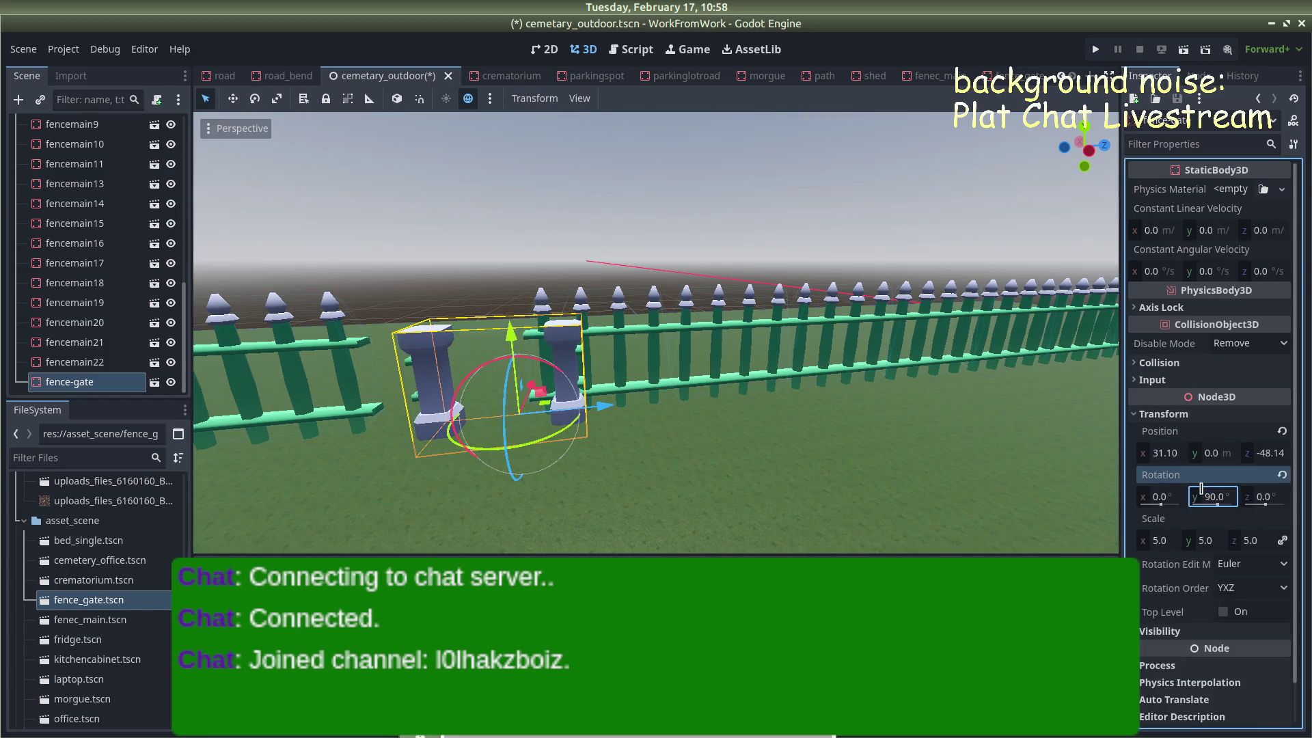
pyautogui.click(1220, 452)
pyautogui.write('5')
pyautogui.press('Return')
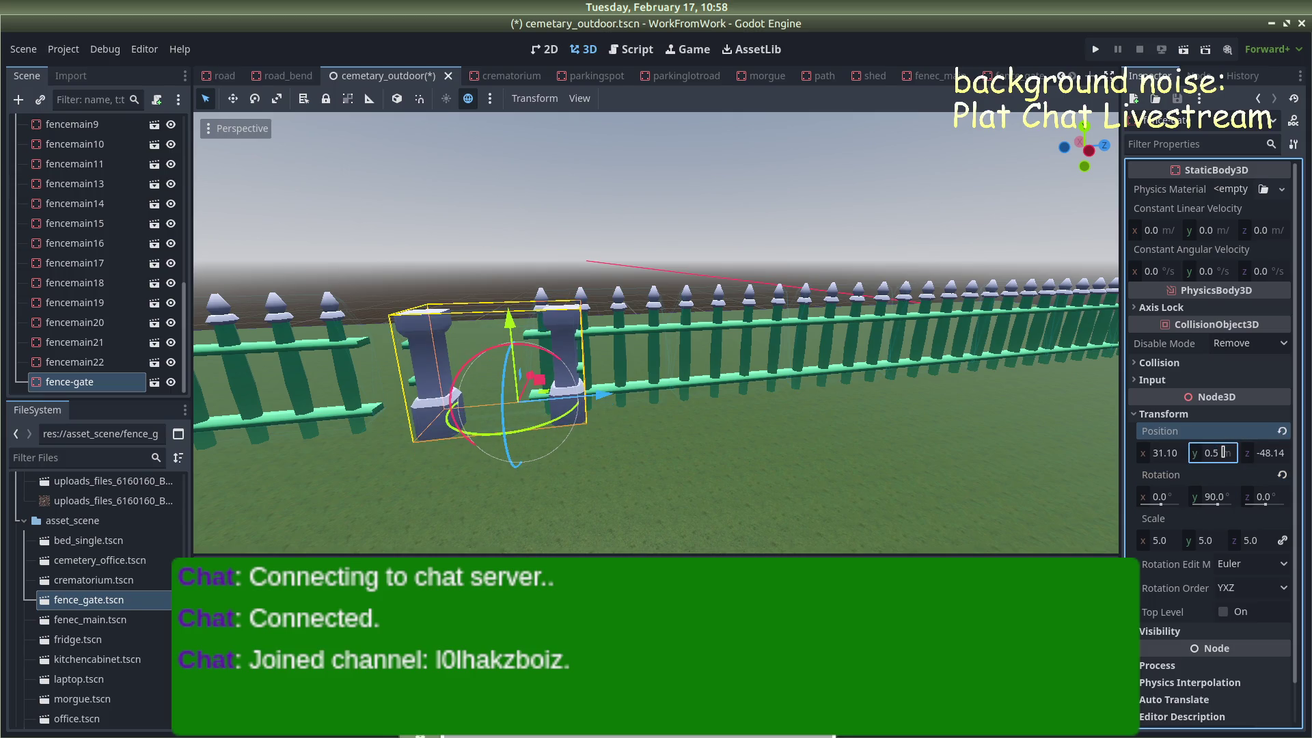
# Nudge the gate along Z and X into the fence gap and save the scene
pyautogui.moveTo(617, 396); pyautogui.dragTo(589, 395)
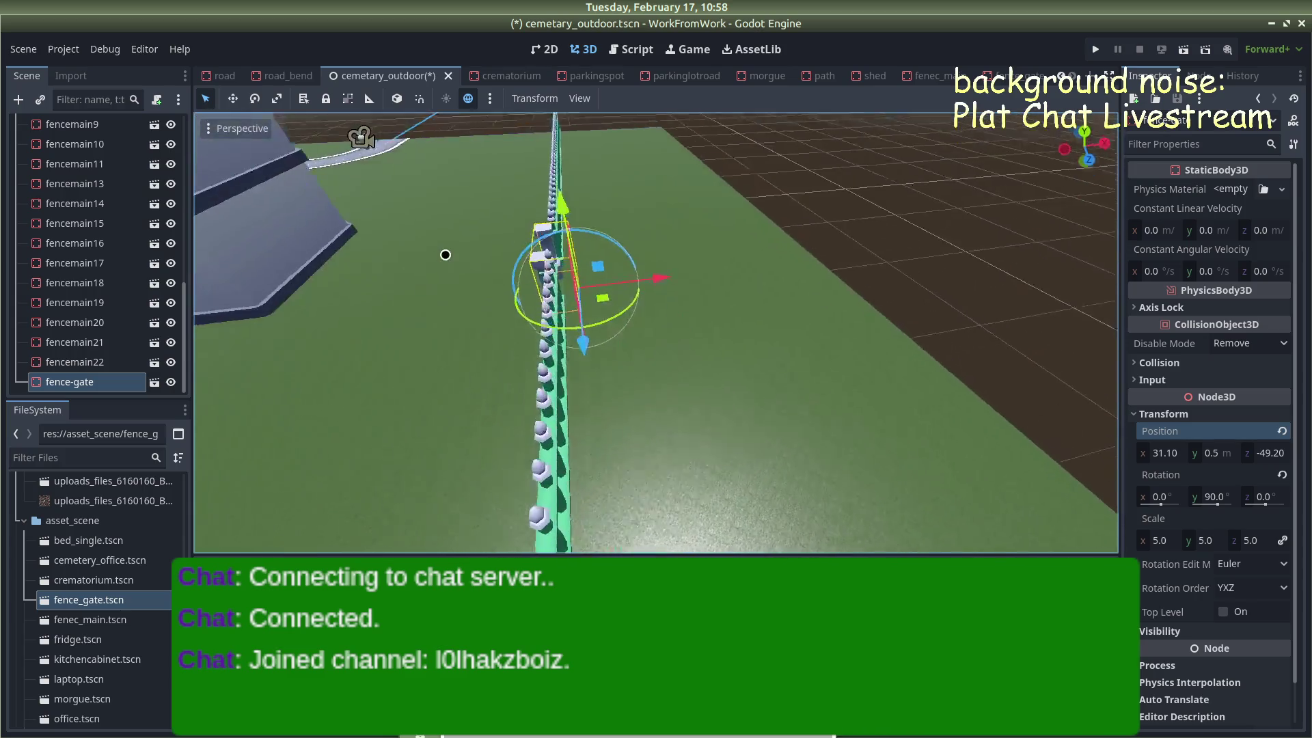
pyautogui.moveTo(446, 254); pyautogui.dragTo(901, 290)
pyautogui.moveTo(767, 420); pyautogui.dragTo(738, 425)
pyautogui.moveTo(879, 218); pyautogui.dragTo(616, 298)
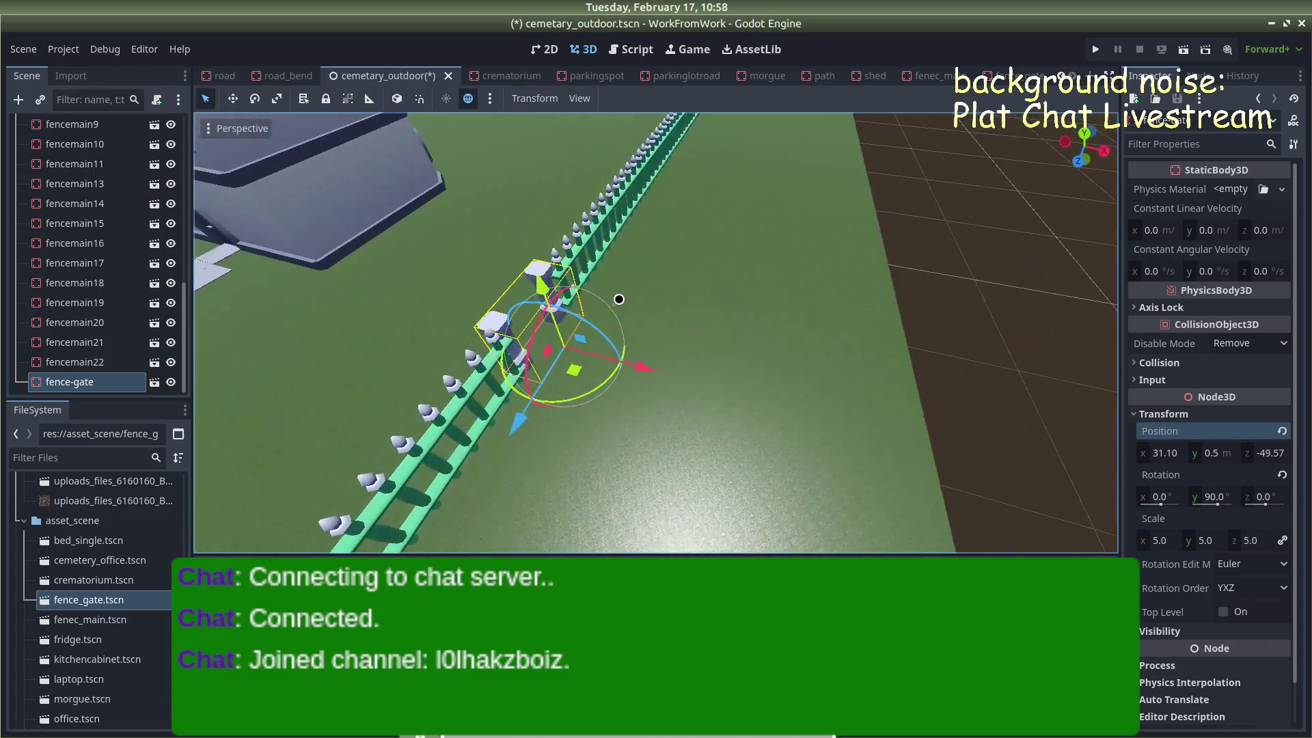
pyautogui.moveTo(634, 357); pyautogui.dragTo(645, 359)
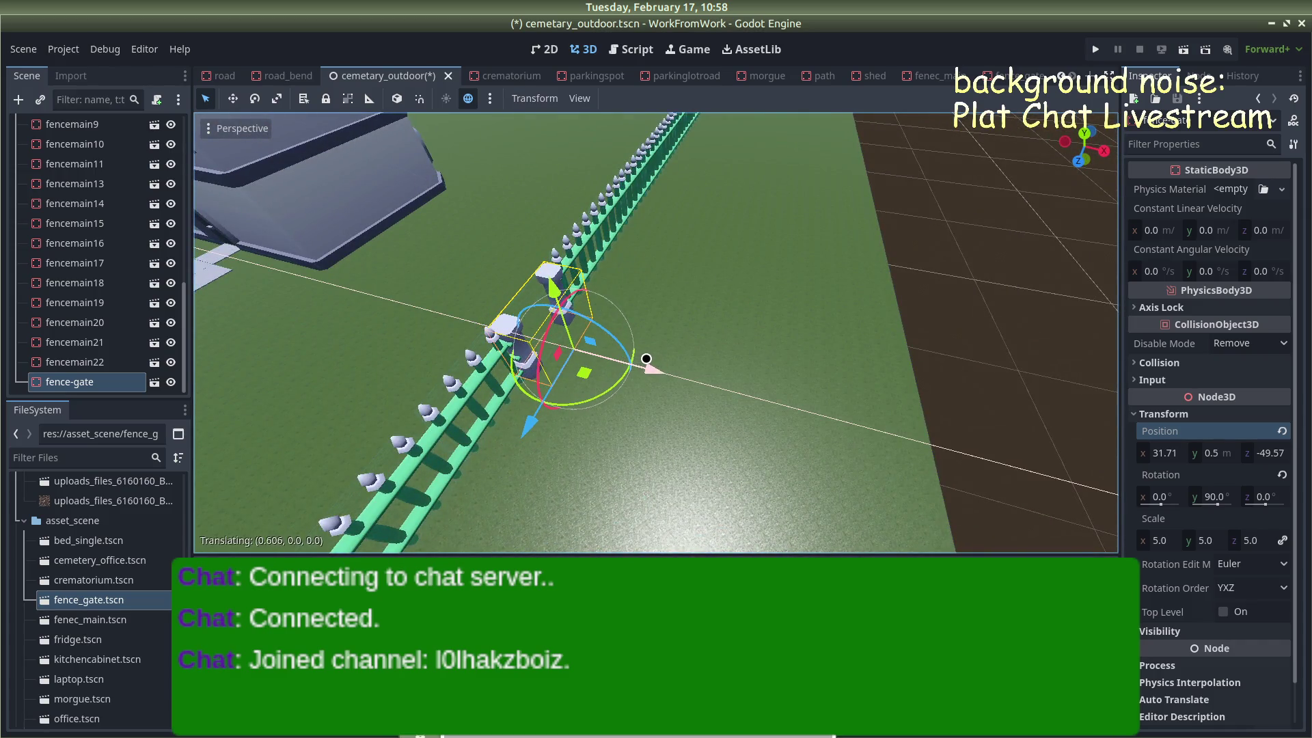
pyautogui.moveTo(694, 307)
pyautogui.mouseDown()
pyautogui.moveTo(1010, 228)
pyautogui.moveTo(843, 325)
pyautogui.moveTo(946, 246)
pyautogui.moveTo(927, 240)
pyautogui.mouseUp()
pyautogui.click(792, 202)
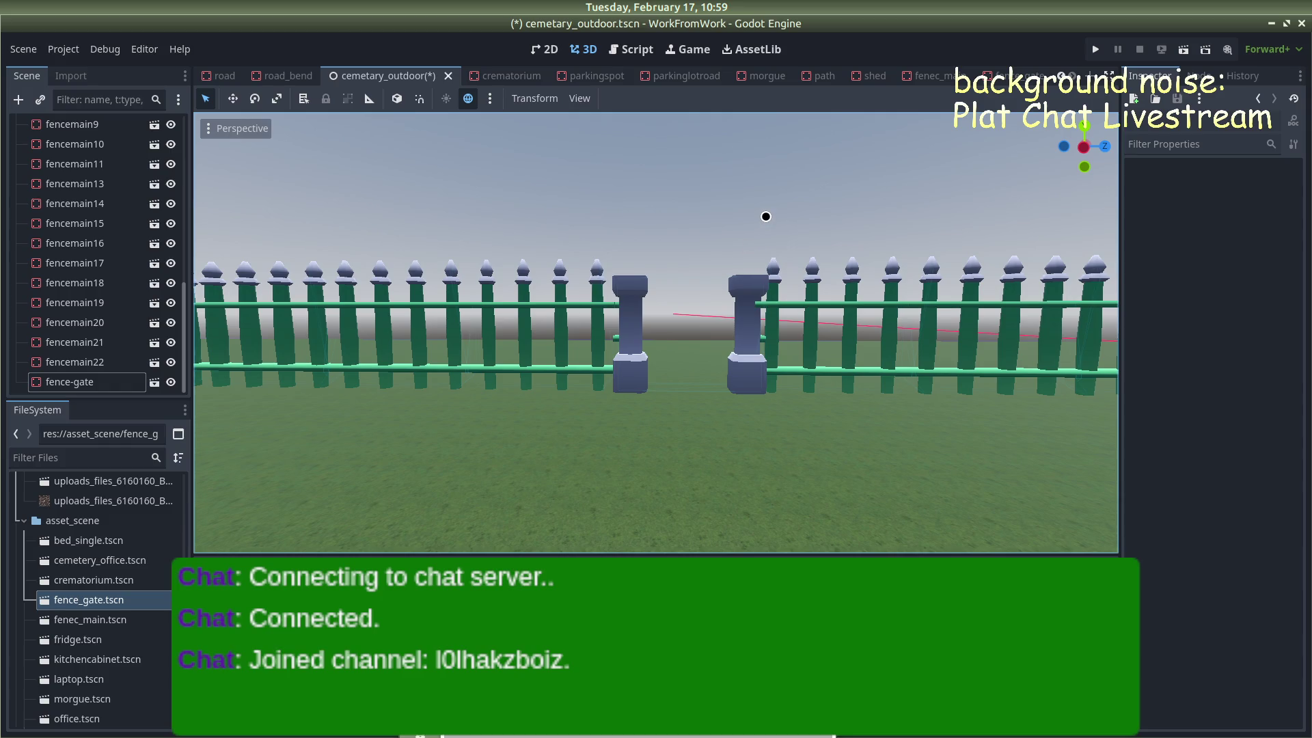
pyautogui.hotkey('ctrl', 's')
# Test-run the game, then undo the fence gate's rotation
pyautogui.click(1095, 49)
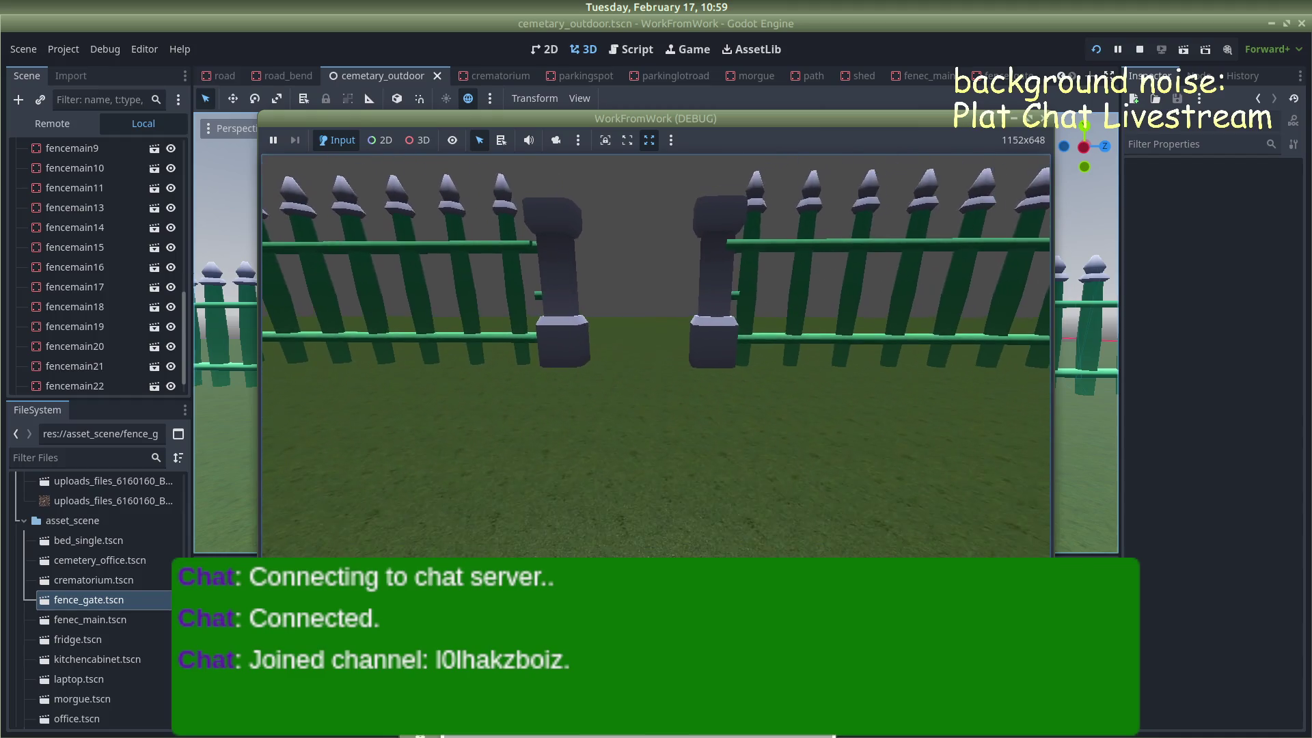
pyautogui.click(1039, 117)
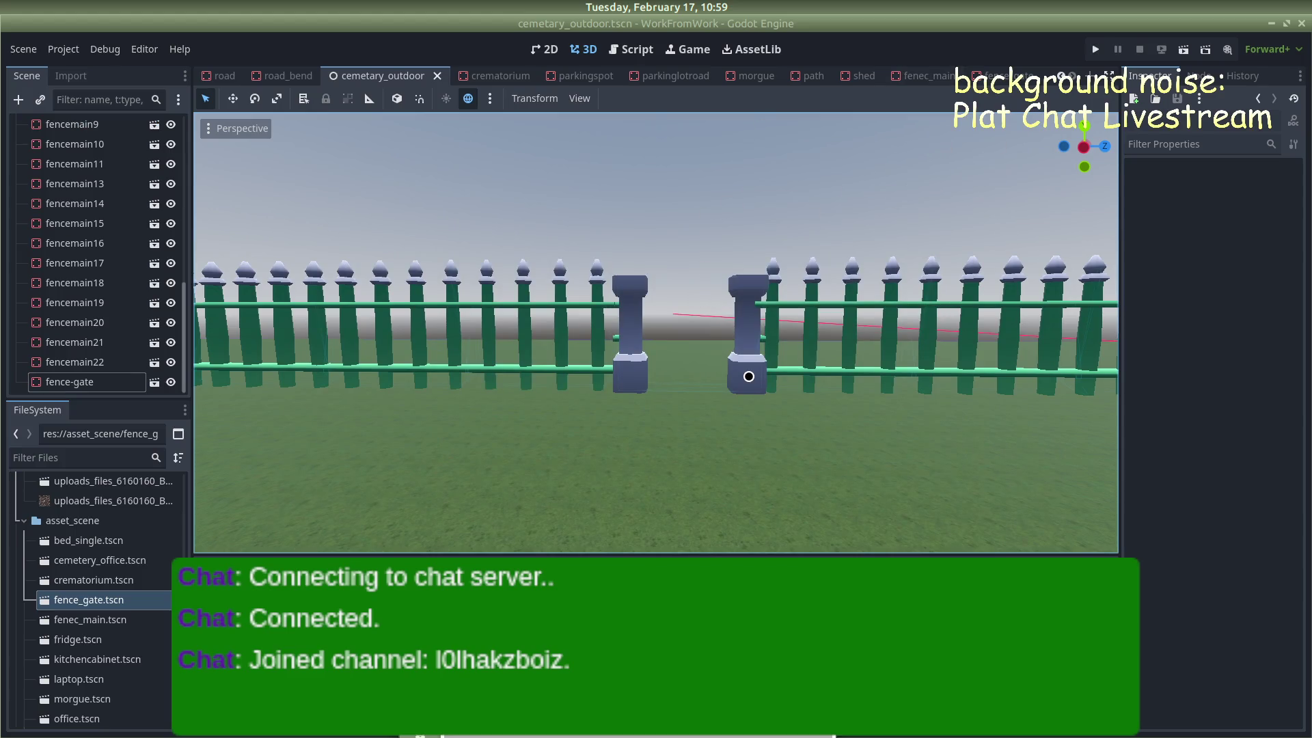
pyautogui.click(731, 349)
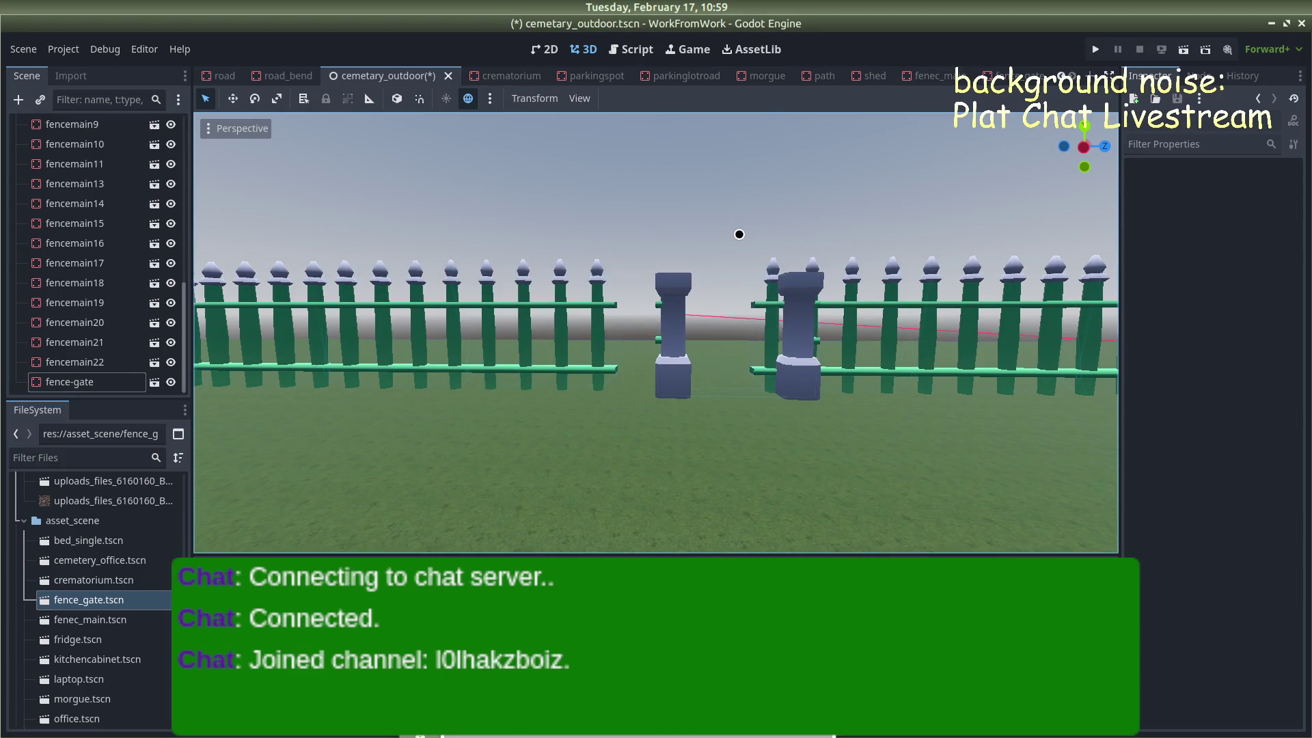
pyautogui.hotkey('ctrl', 'z')
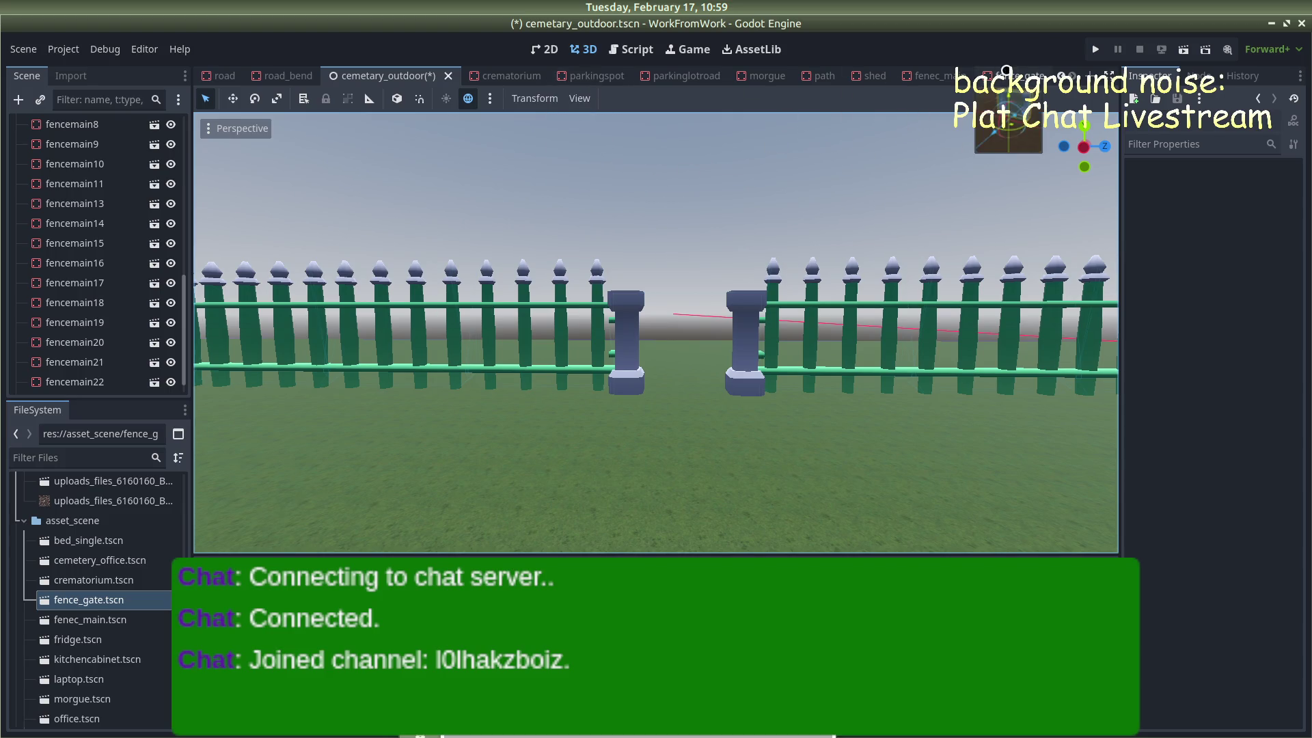
# Save and run the project with F5, stop it with F8, and select the gate
pyautogui.press('F5')
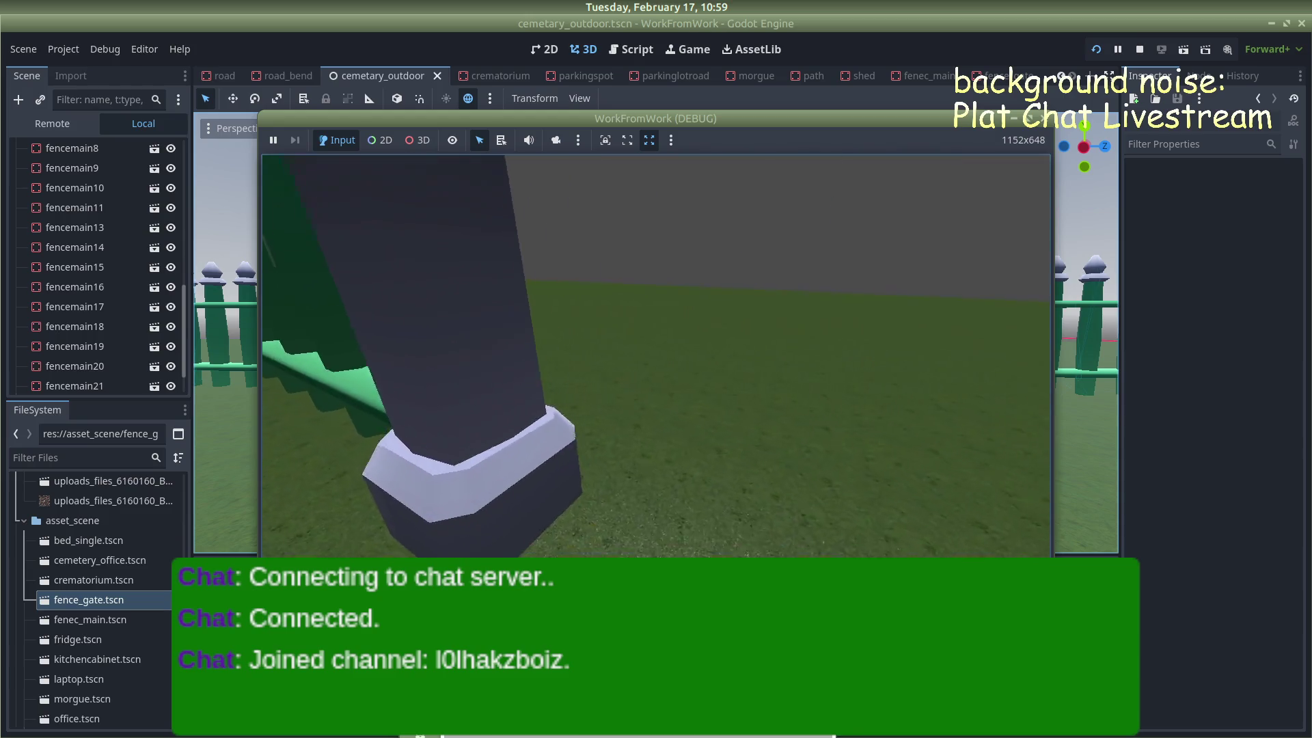
pyautogui.press('F8')
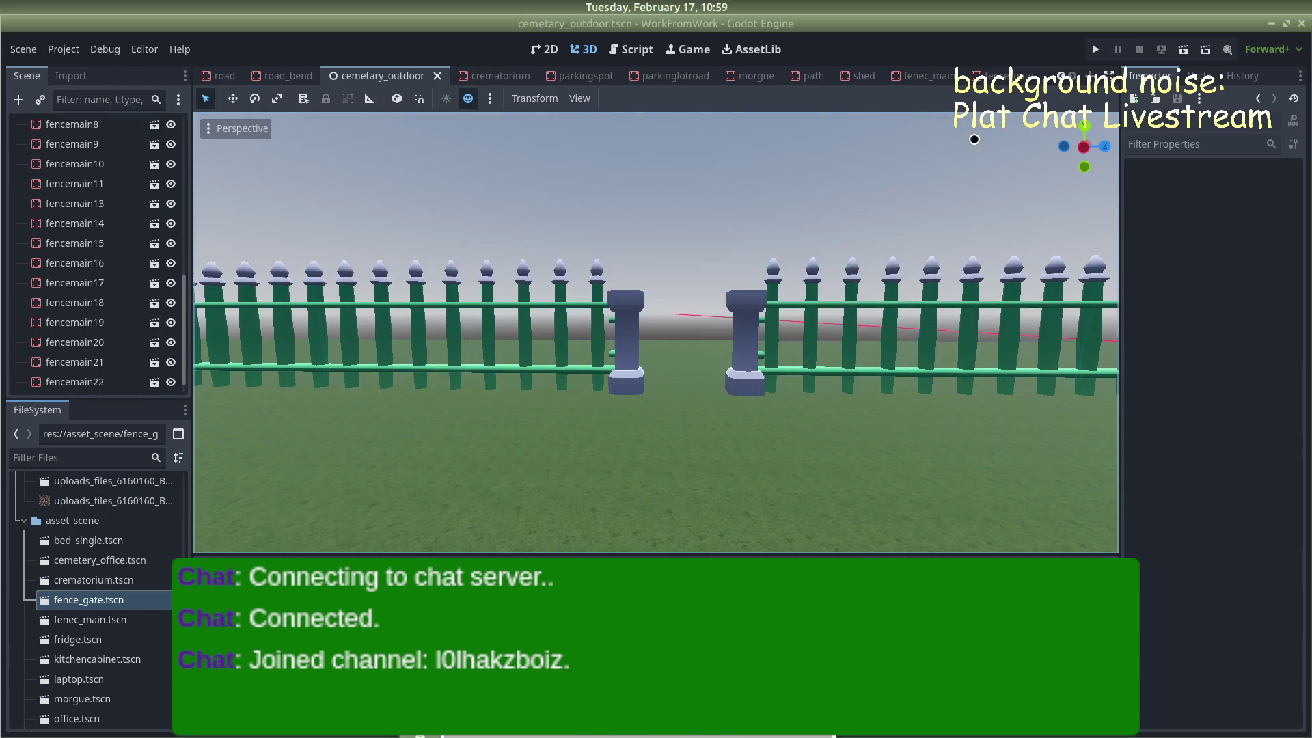
pyautogui.click(745, 315)
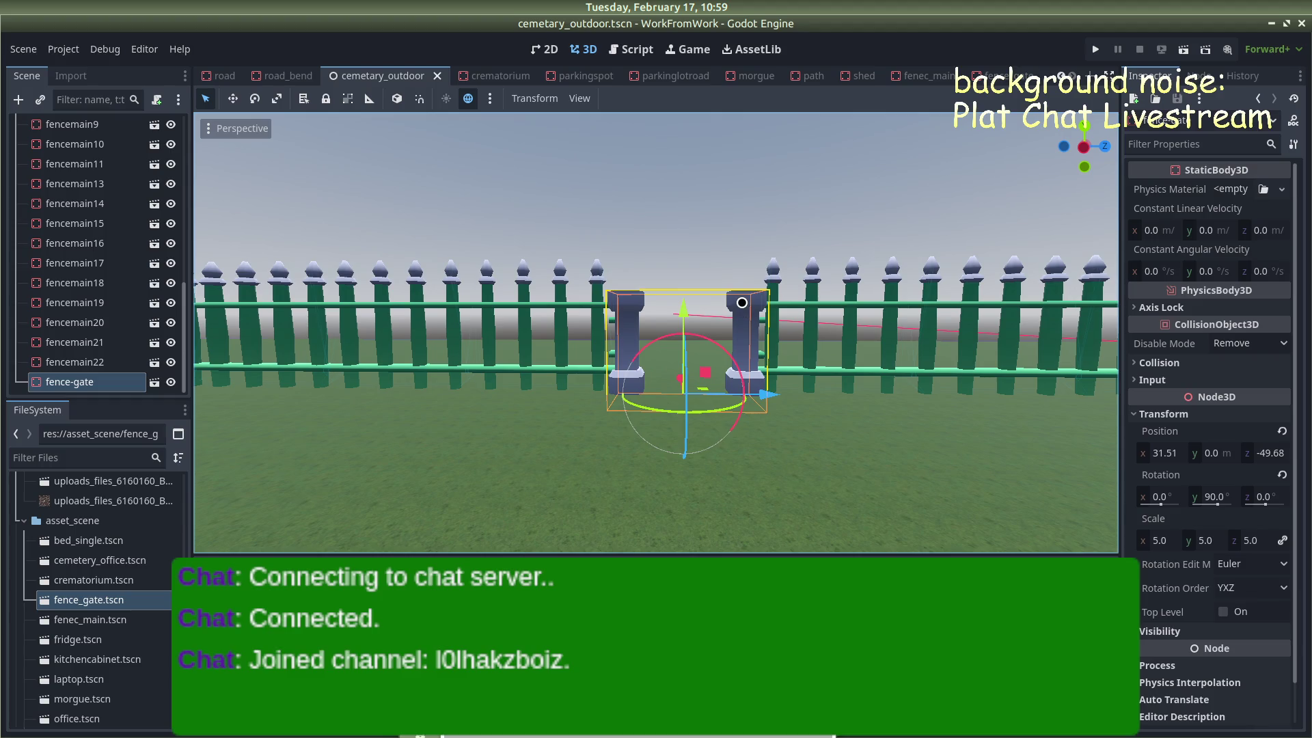
# Delete fence-gate from cemetary_outdoor and remove the CollisionShape3D node from fence_gate
pyautogui.press('Delete')
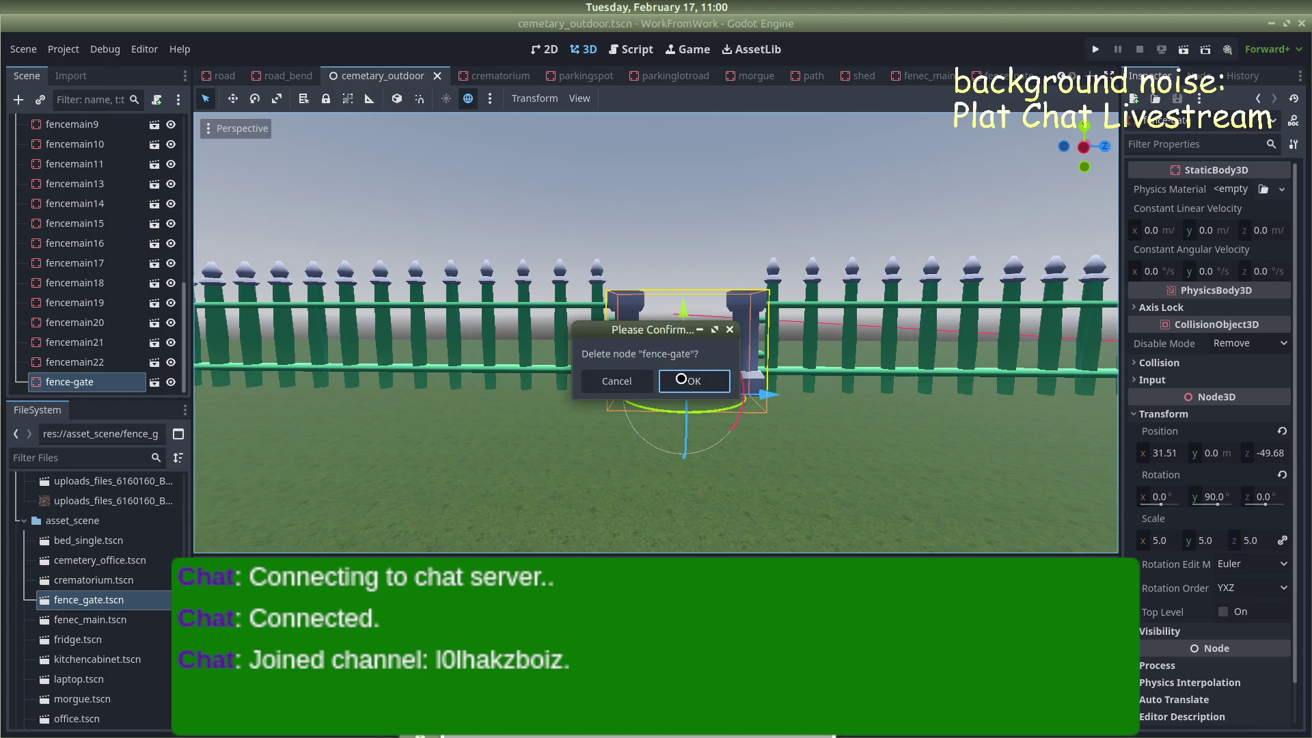
pyautogui.press('Return')
pyautogui.hotkey('ctrl', 'shift', 'Tab')
pyautogui.hotkey('ctrl', 'shift', 'Tab')
pyautogui.hotkey('ctrl', 'shift', 'Tab')
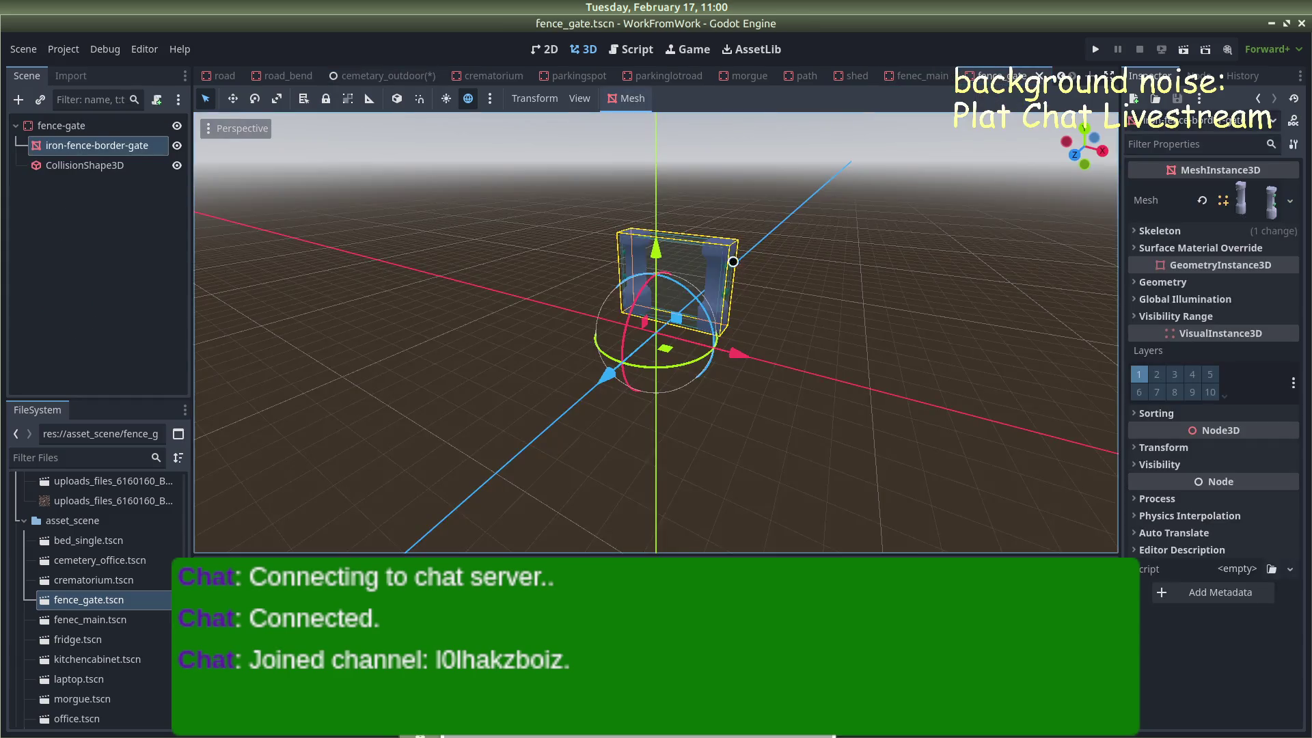
pyautogui.click(111, 165)
pyautogui.rightClick(110, 165)
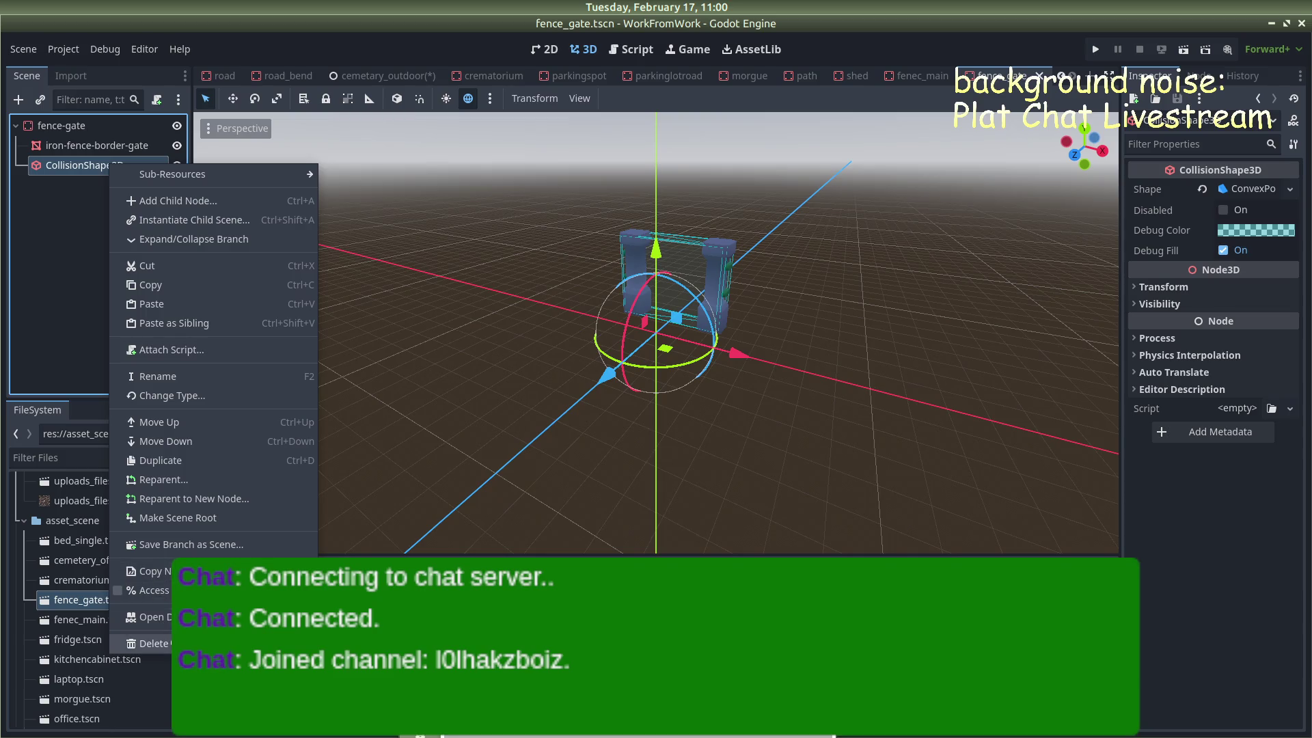
pyautogui.press('Delete')
pyautogui.click(690, 381)
# Inspect the iron-fence-border-gate mesh, opening and dismissing its mesh options unchanged
pyautogui.scroll(3, 705, 269)
pyautogui.moveTo(705, 269); pyautogui.dragTo(766, 198)
pyautogui.scroll(-2, 766, 199)
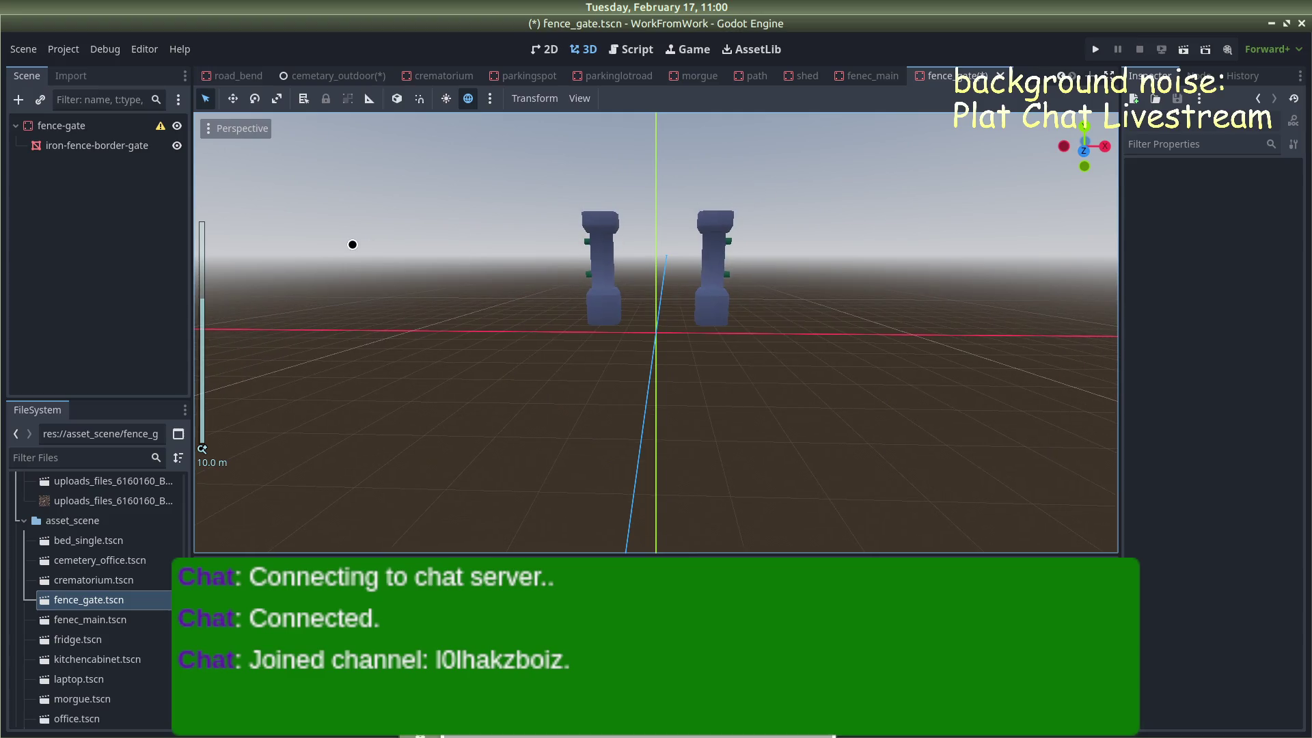
pyautogui.moveTo(644, 255)
pyautogui.mouseDown()
pyautogui.moveTo(658, 287)
pyautogui.moveTo(849, 104)
pyautogui.mouseUp()
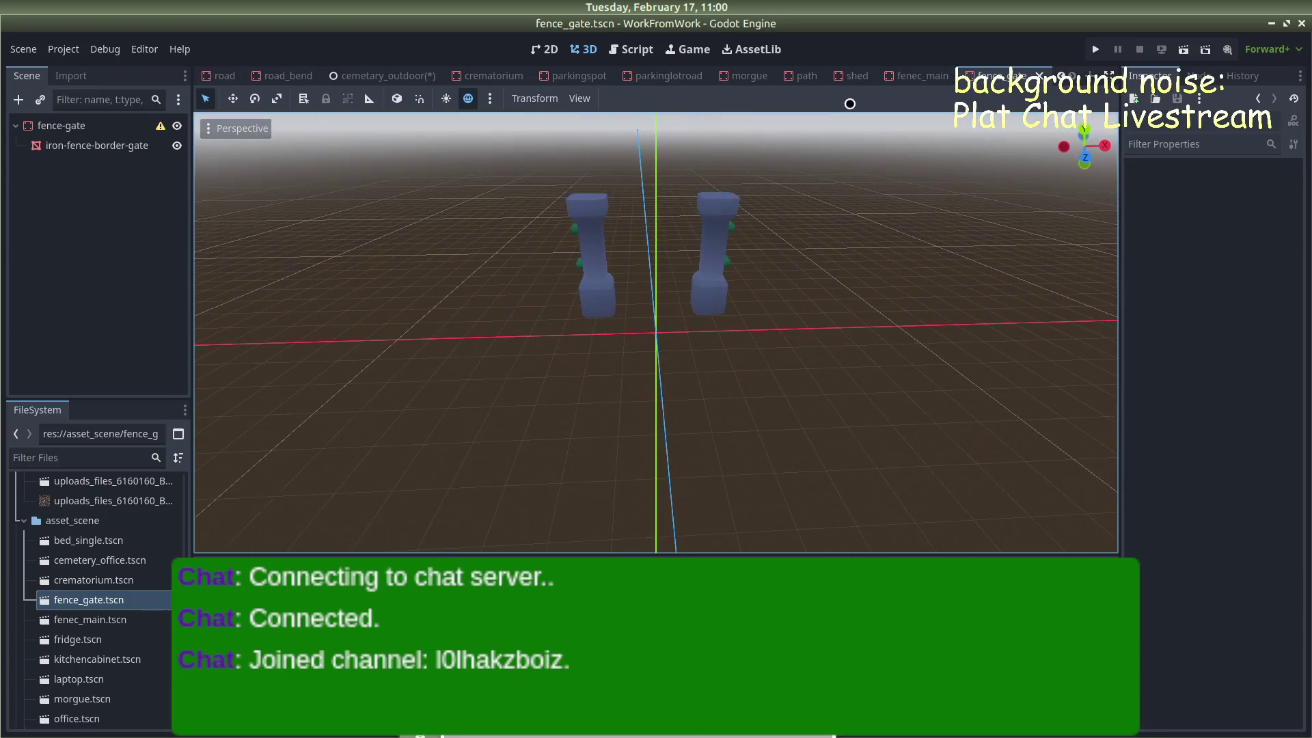
pyautogui.click(589, 262)
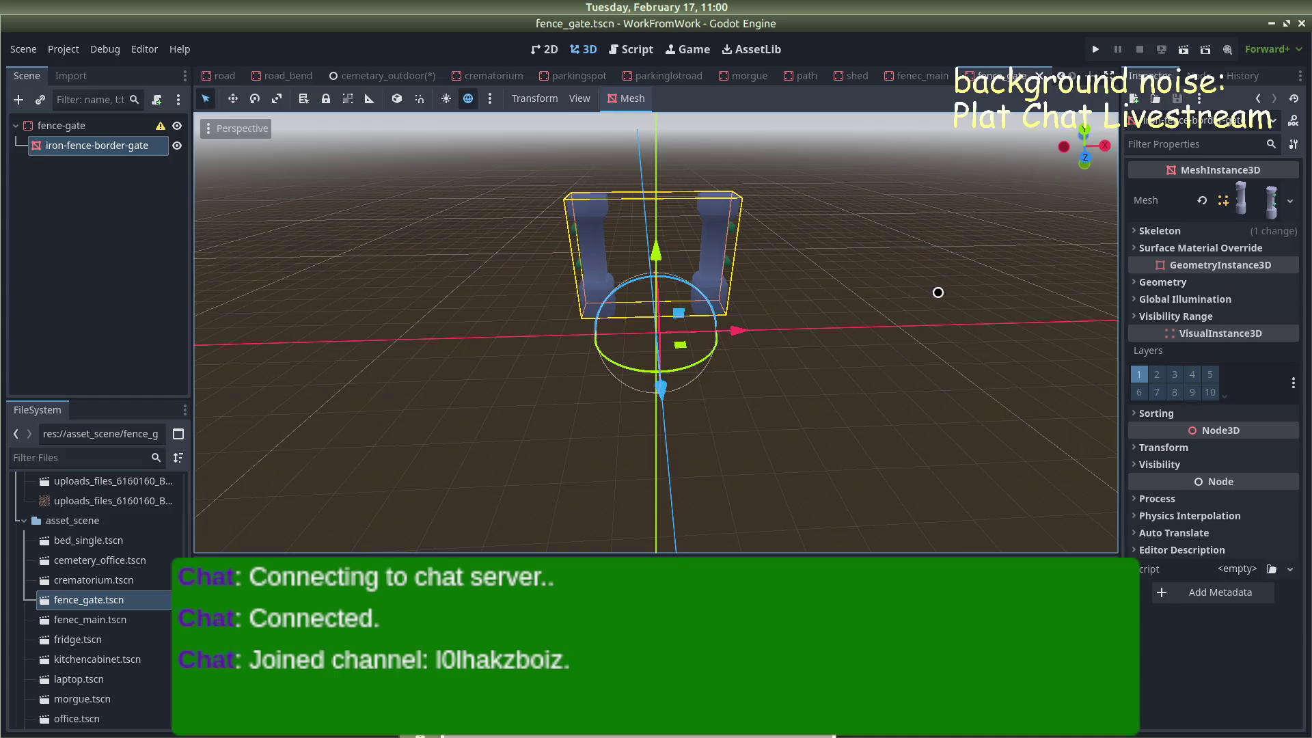
pyautogui.click(1290, 201)
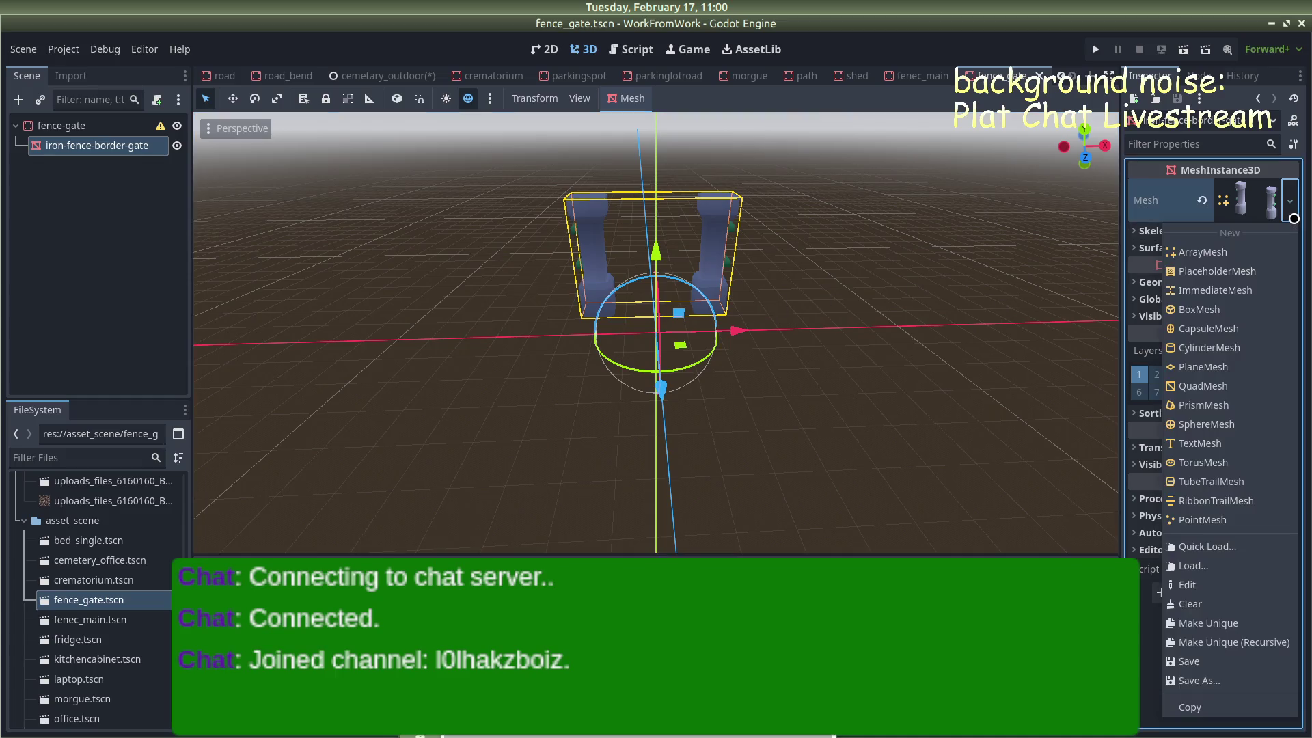
pyautogui.click(1293, 218)
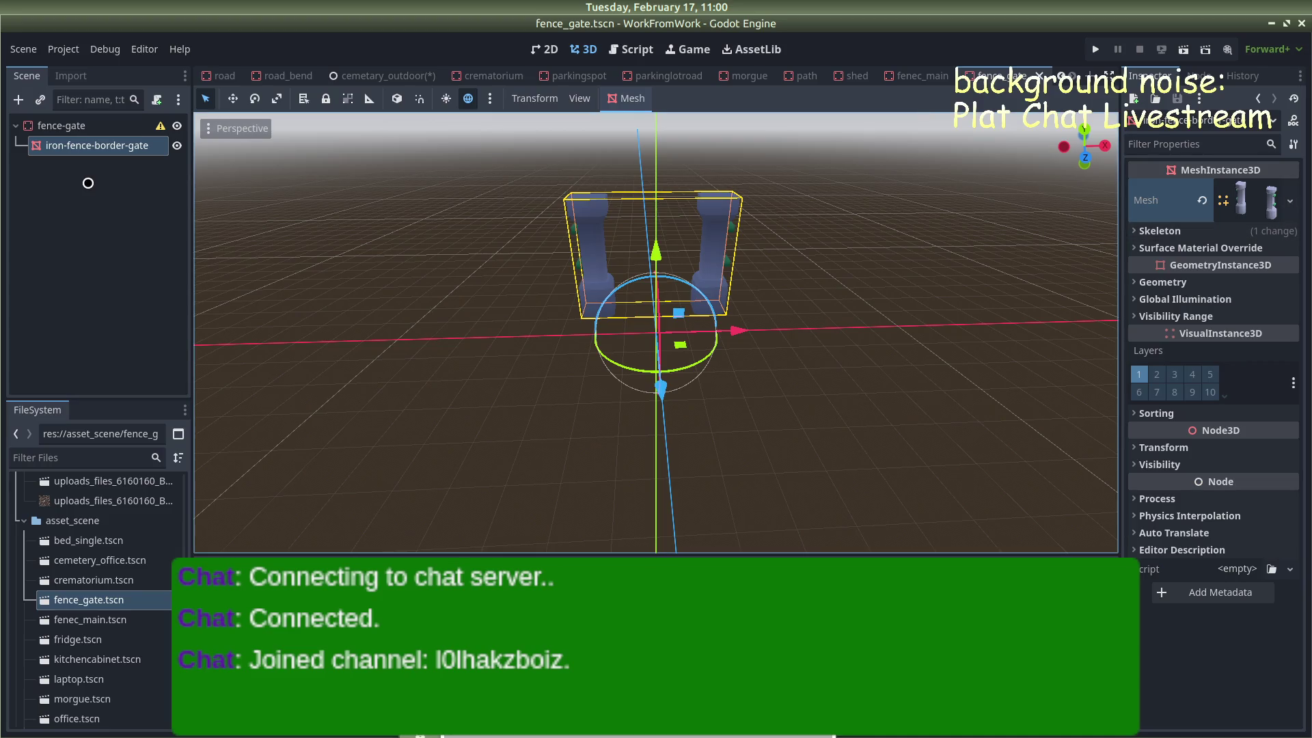
pyautogui.click(88, 183)
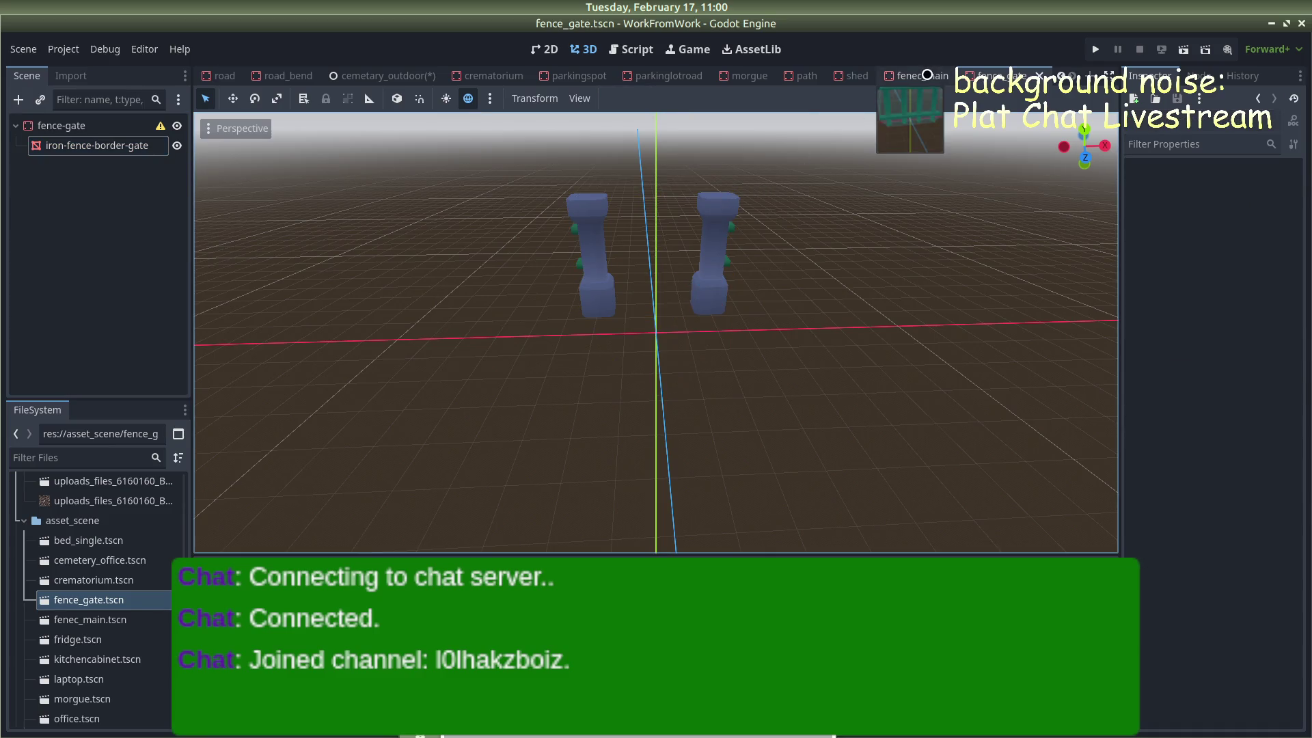
# Drop a fresh fence_gate.tscn instance into cemetary_outdoor near the fence gap
pyautogui.click(569, 77)
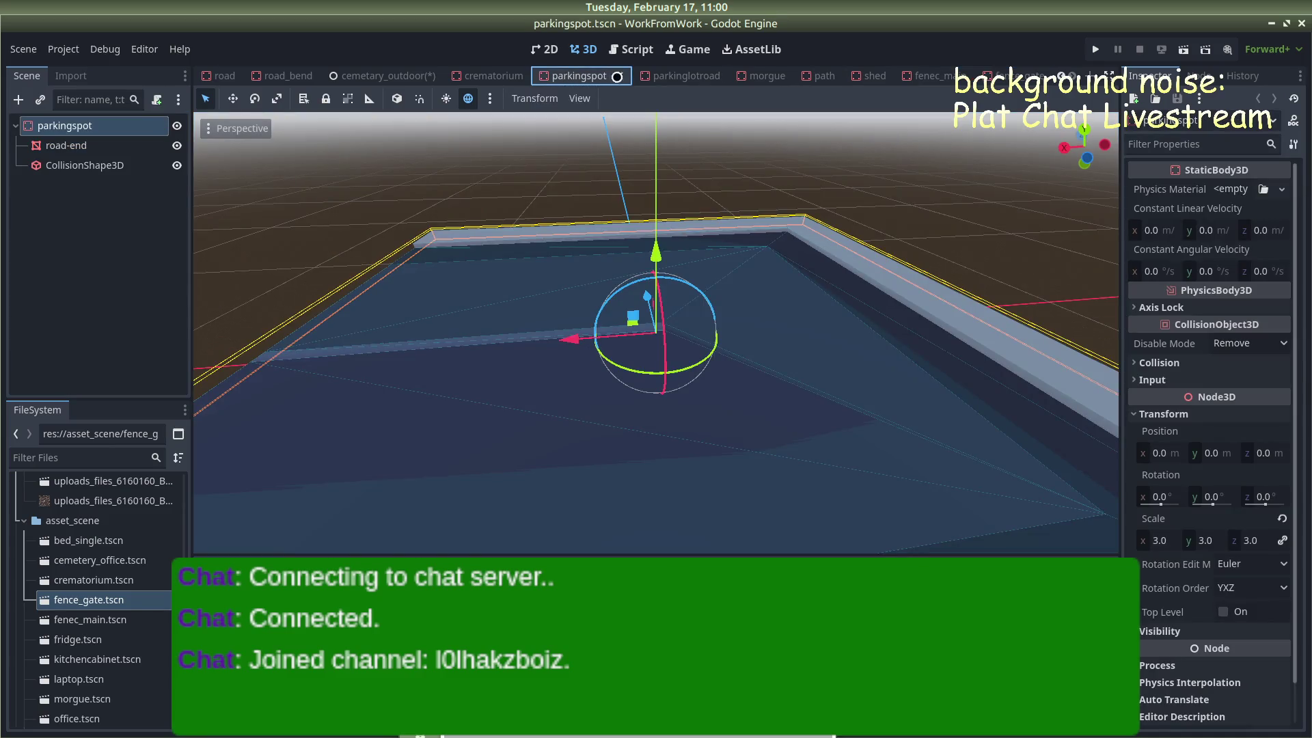
pyautogui.click(389, 78)
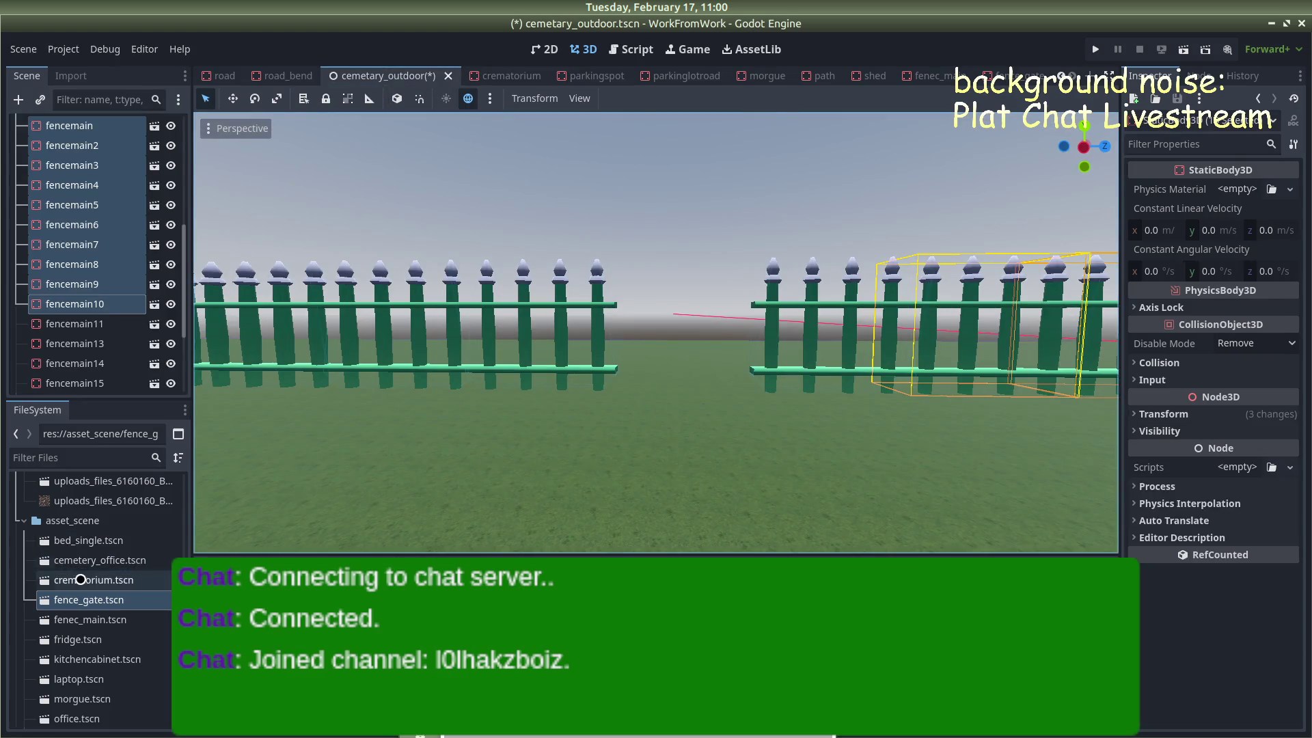
pyautogui.moveTo(93, 596); pyautogui.dragTo(695, 355)
pyautogui.moveTo(698, 403); pyautogui.dragTo(643, 425)
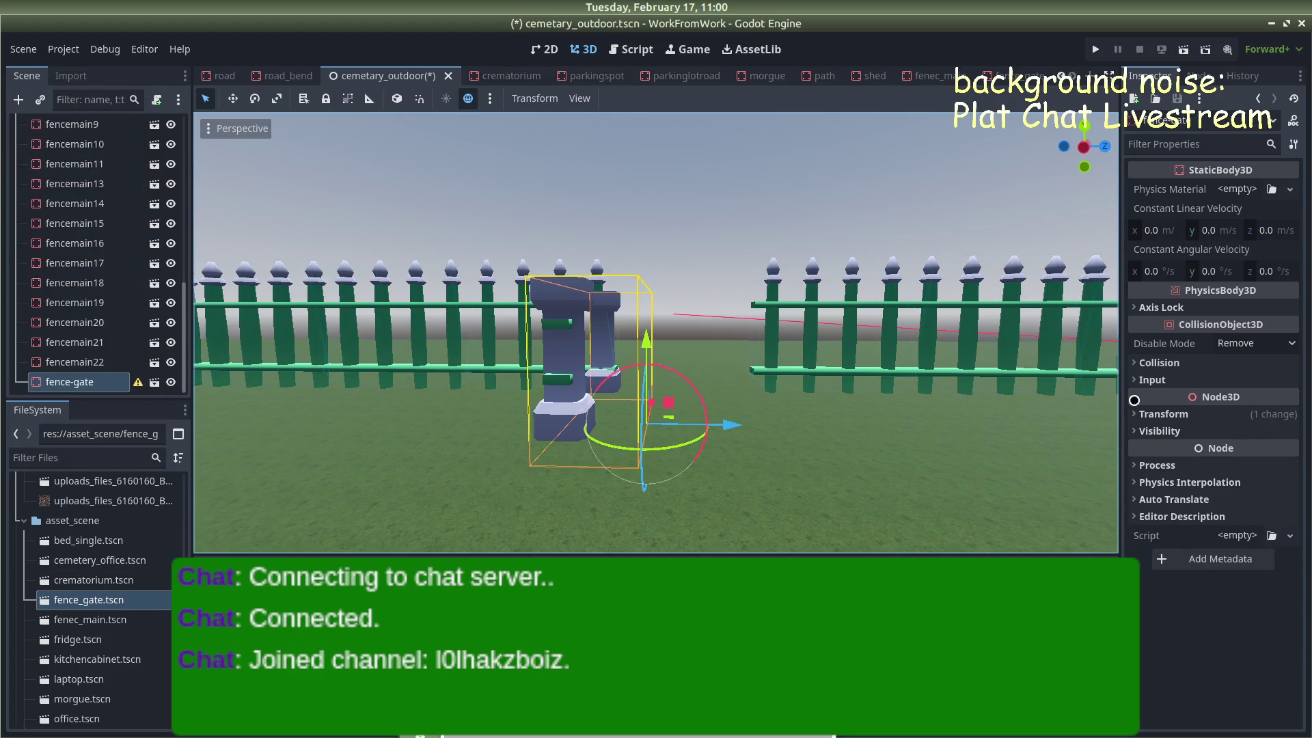
# Rotate the gate 90° on Y and move it to X 31.74, Z -50.06 in the gap
pyautogui.click(1153, 414)
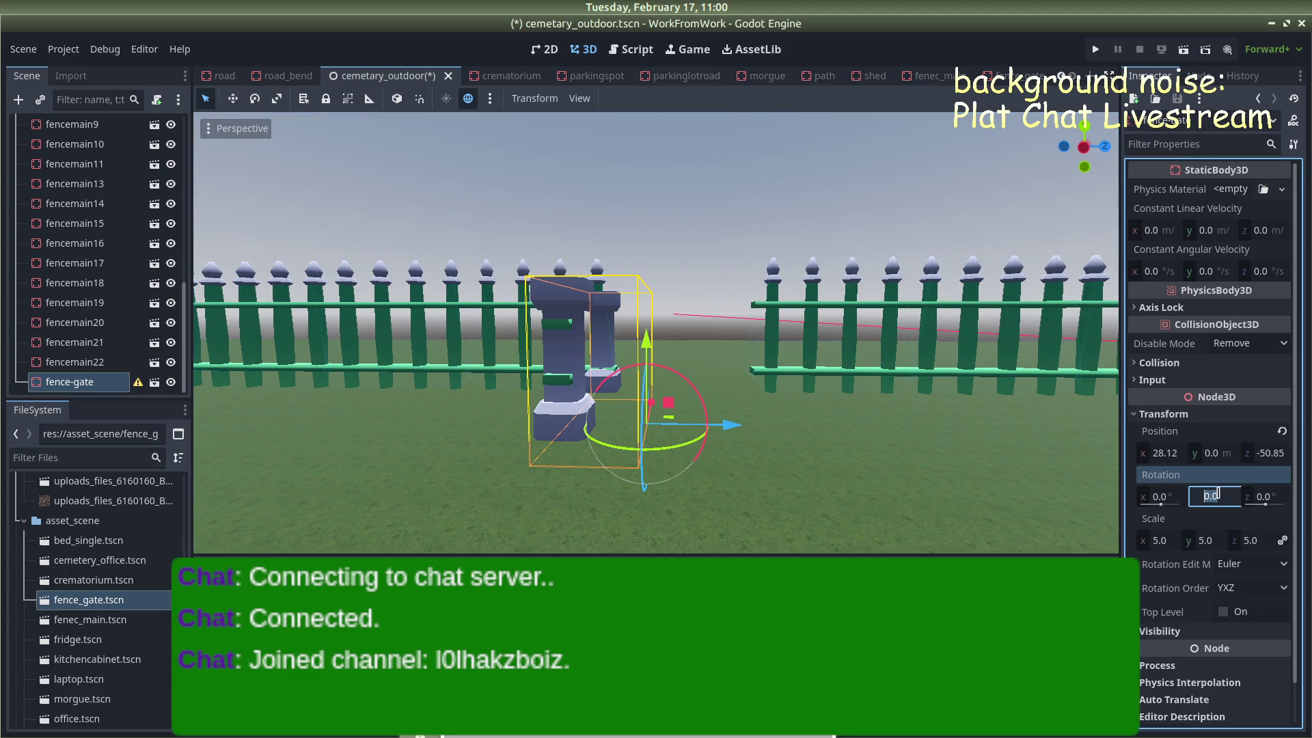
pyautogui.write('0')
pyautogui.press('Return')
pyautogui.moveTo(729, 425)
pyautogui.mouseDown()
pyautogui.moveTo(799, 451)
pyautogui.moveTo(855, 440)
pyautogui.mouseUp()
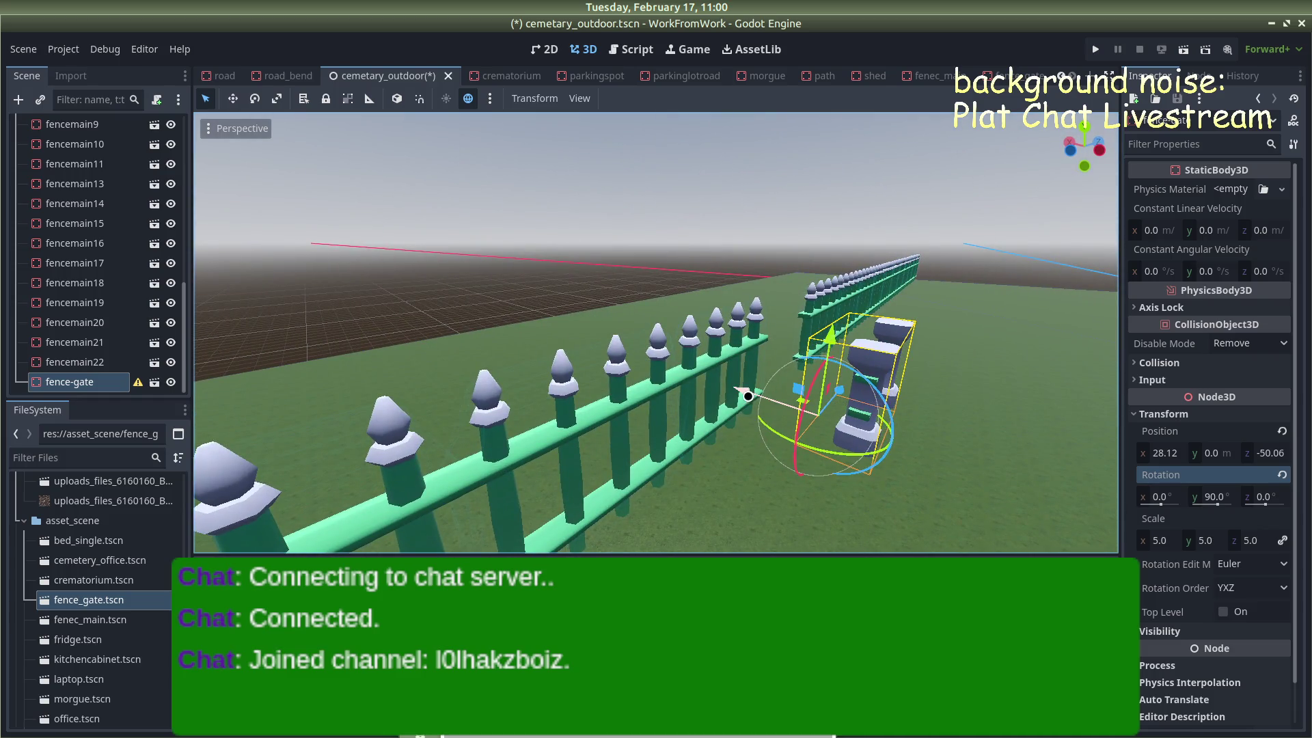
pyautogui.moveTo(749, 396); pyautogui.dragTo(560, 382)
pyautogui.moveTo(1045, 362)
pyautogui.mouseDown()
pyautogui.moveTo(882, 377)
pyautogui.moveTo(896, 360)
pyautogui.mouseUp()
pyautogui.click(823, 264)
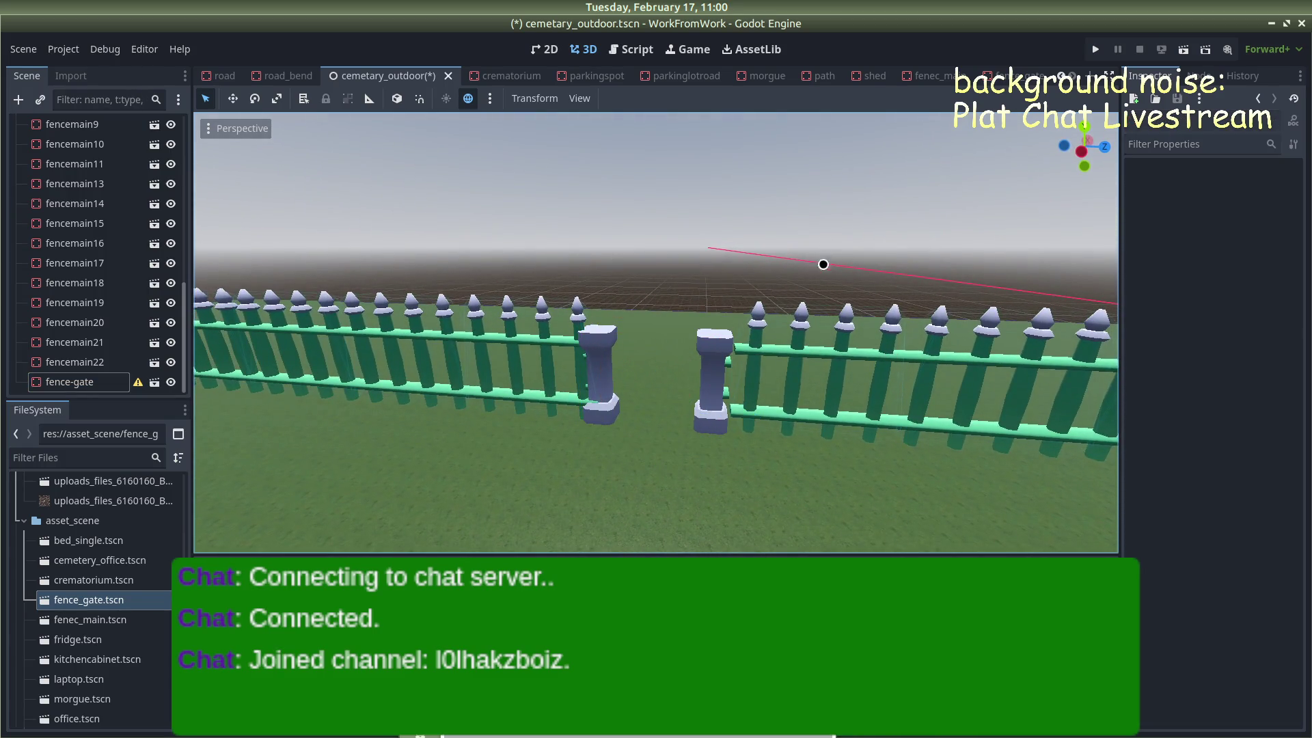
pyautogui.click(804, 347)
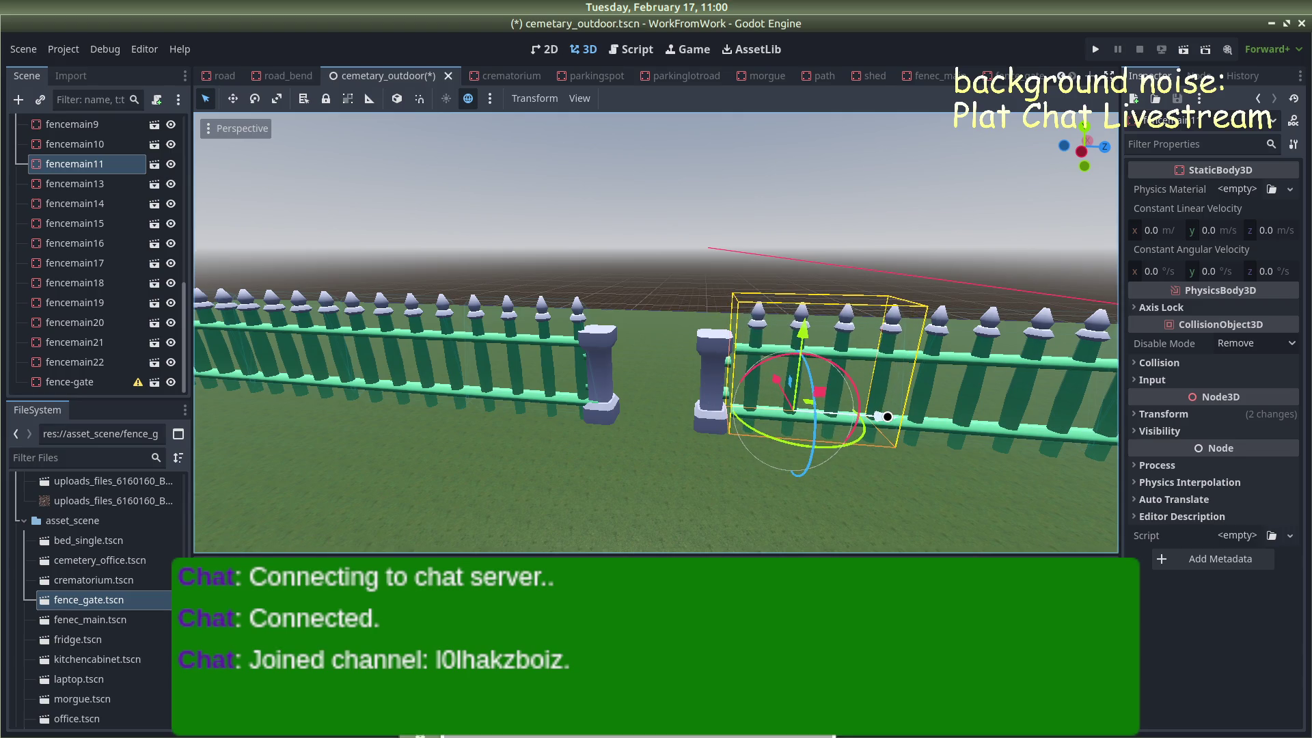
# Select and frame the fencemain11 fence section, orbiting to see the fence run
pyautogui.click(887, 255)
pyautogui.scroll(-10, 908, 273)
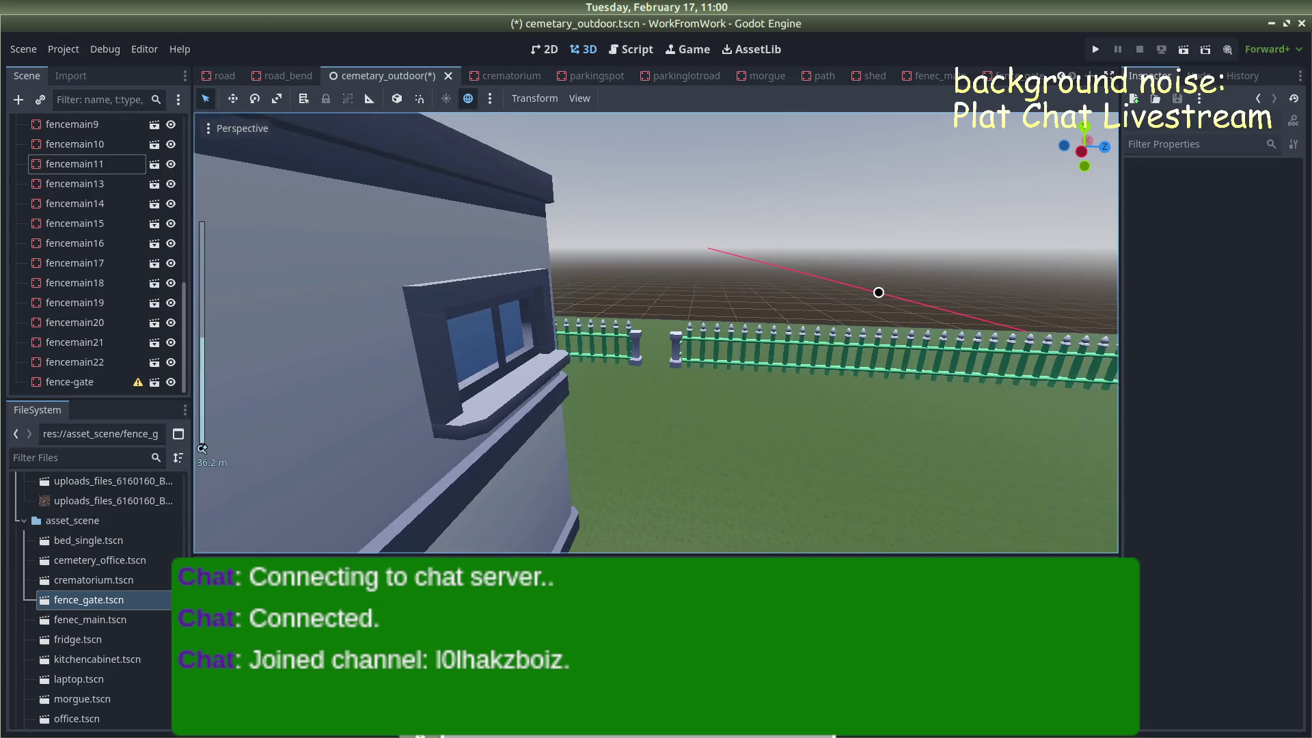
pyautogui.click(721, 360)
pyautogui.press('f')
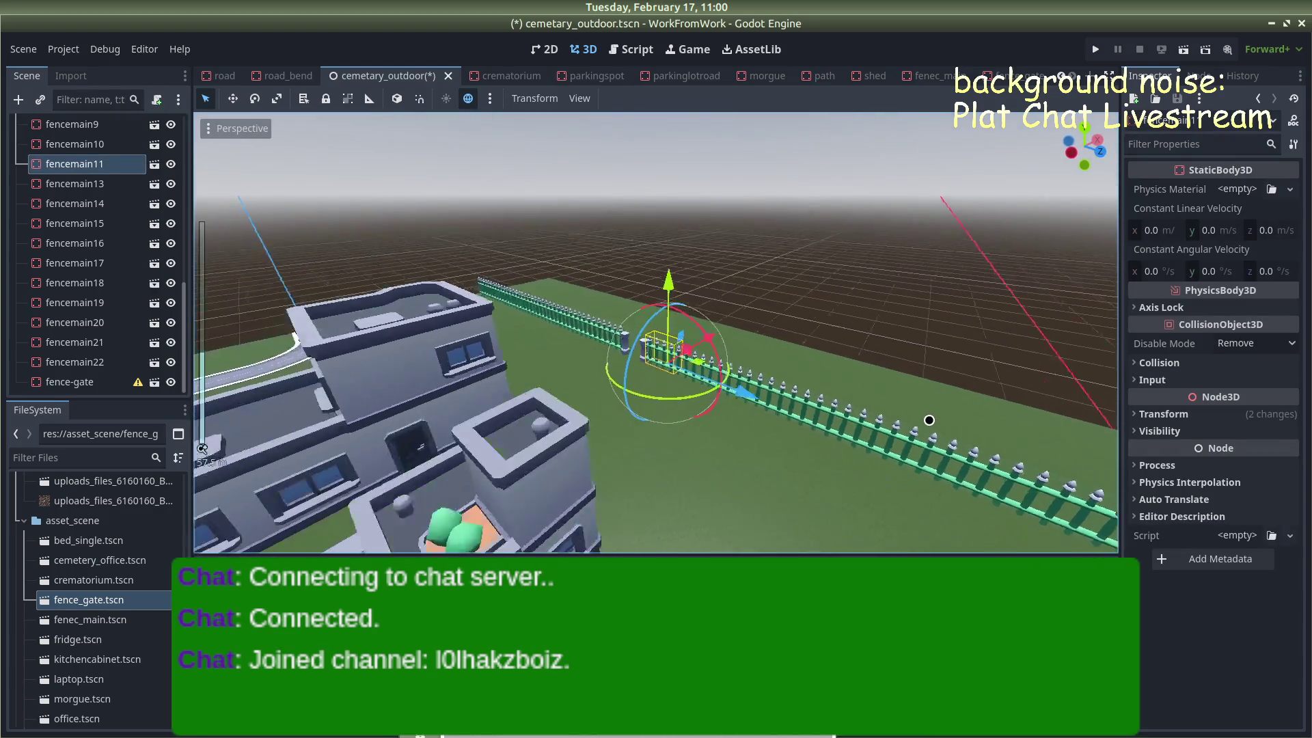
pyautogui.moveTo(847, 309); pyautogui.dragTo(873, 300)
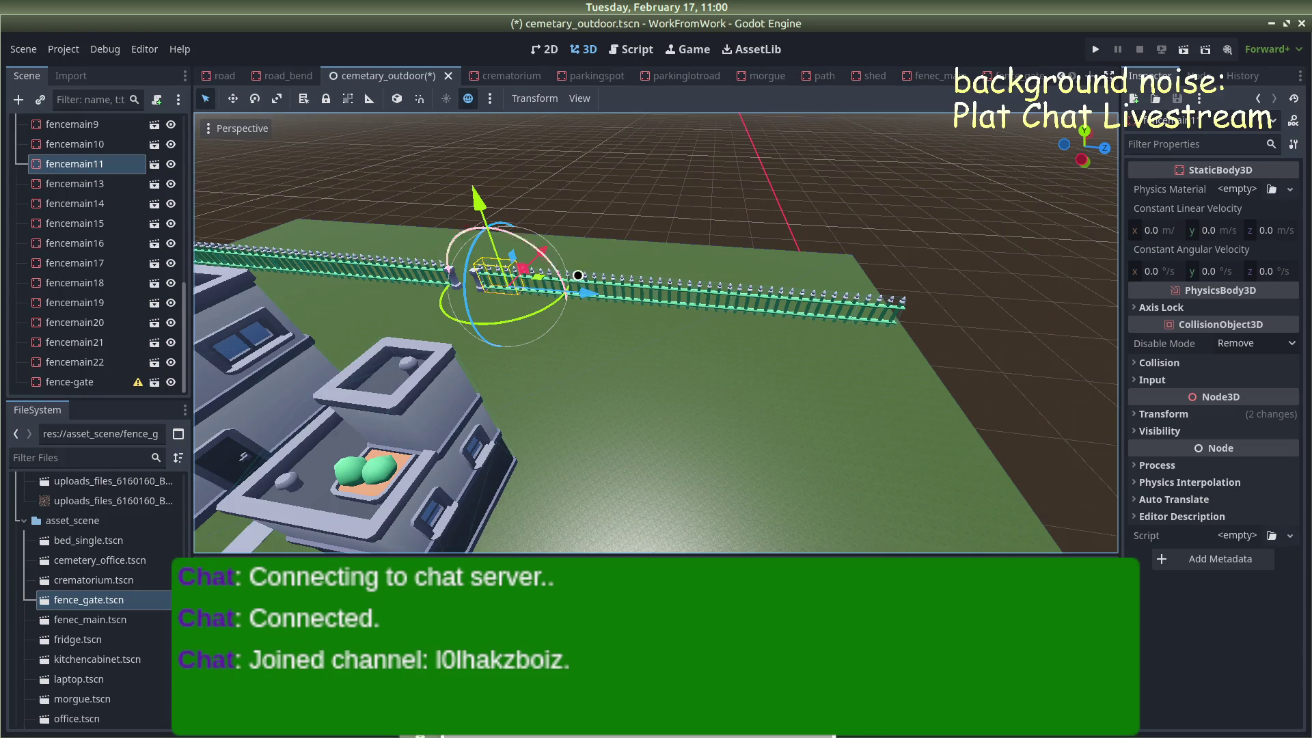
pyautogui.keyDown('shift'); pyautogui.click(885, 303); pyautogui.keyUp('shift')
pyautogui.keyDown('shift'); pyautogui.click(840, 307); pyautogui.keyUp('shift')
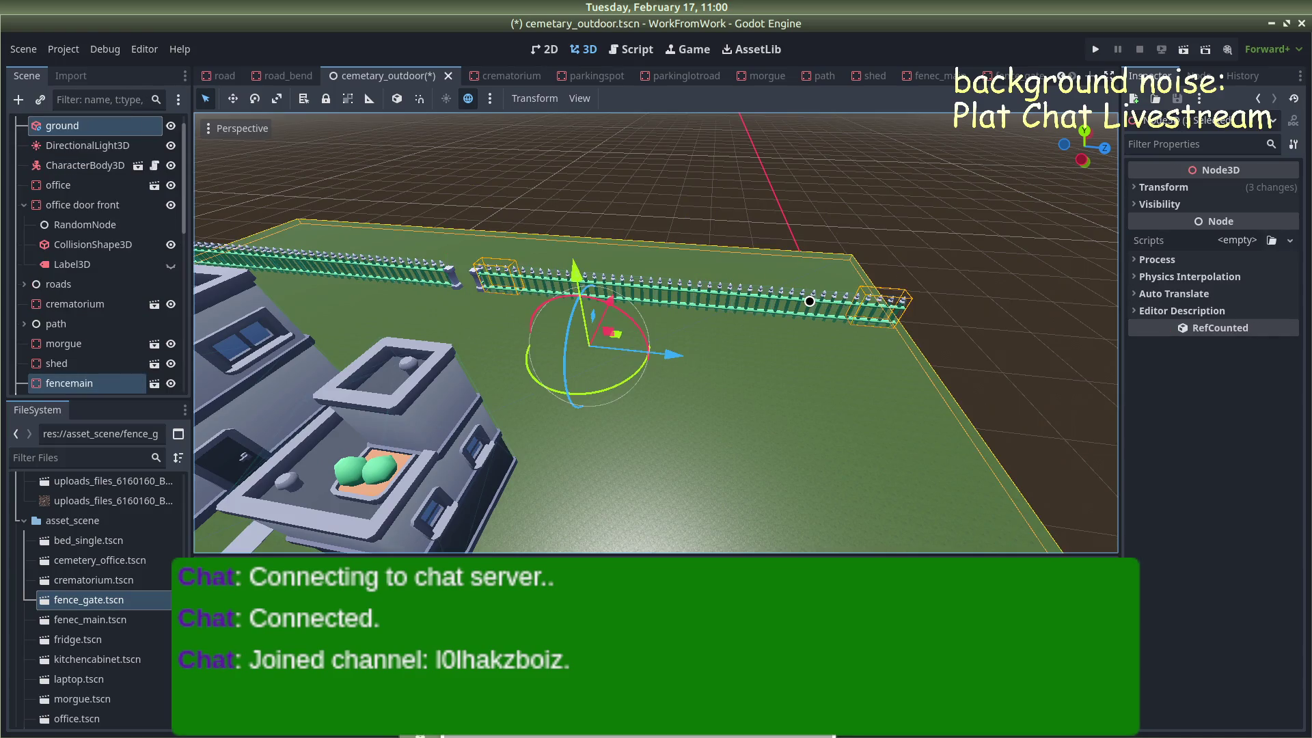
pyautogui.scroll(5, 863, 173)
pyautogui.click(353, 226)
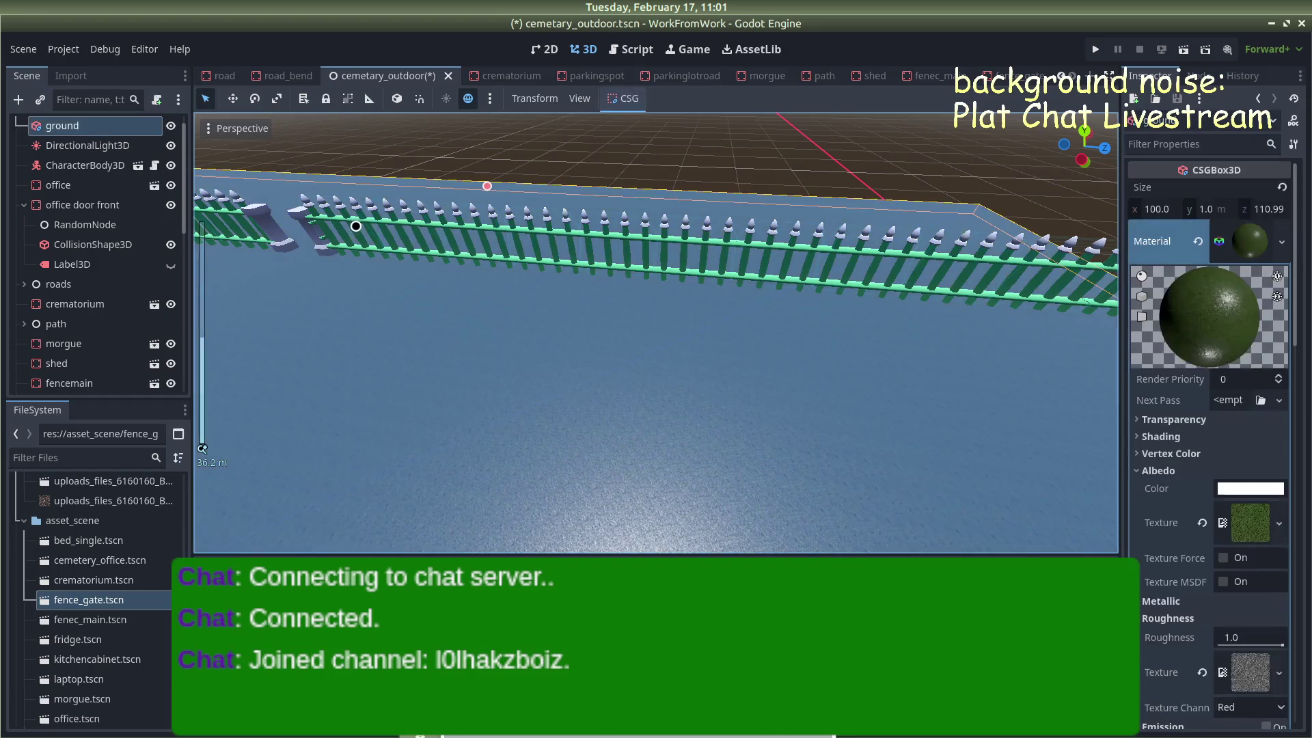
pyautogui.click(354, 215)
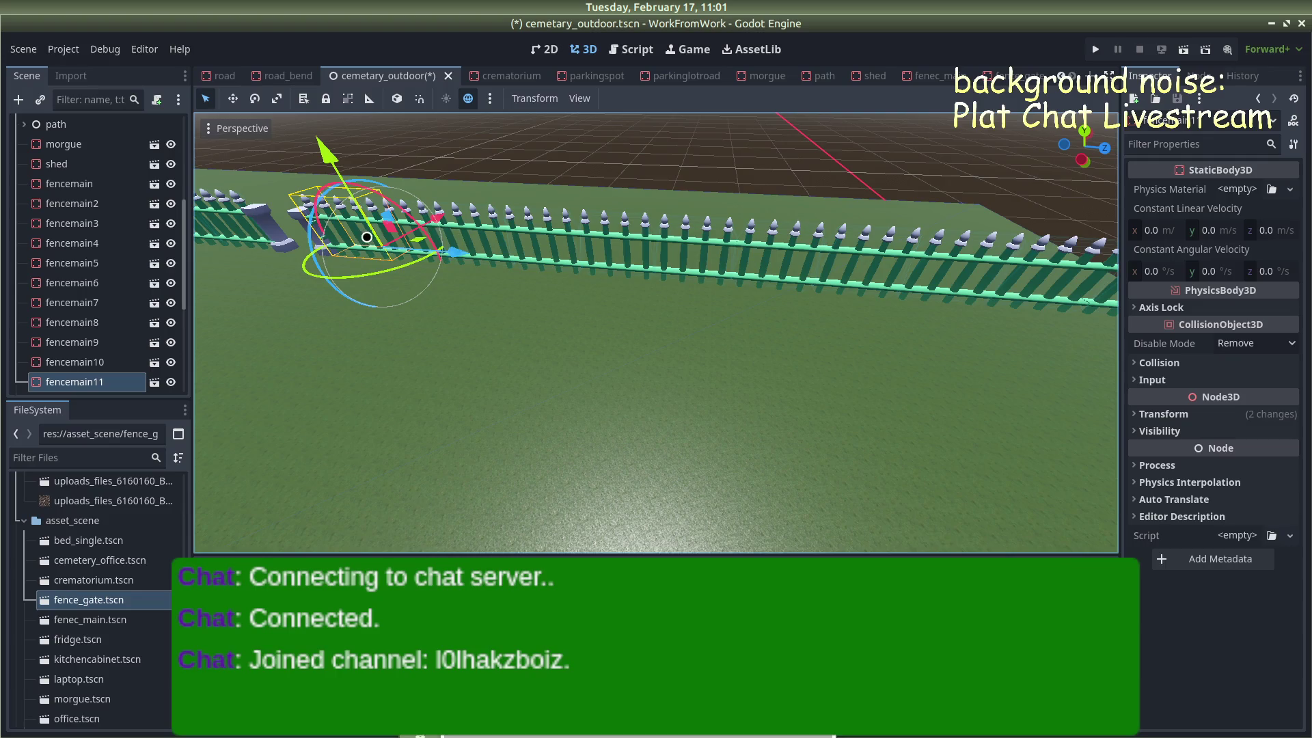
pyautogui.moveTo(499, 175)
pyautogui.mouseDown()
pyautogui.moveTo(313, 199)
pyautogui.moveTo(499, 175)
pyautogui.moveTo(762, 212)
pyautogui.moveTo(764, 233)
pyautogui.moveTo(574, 211)
pyautogui.mouseUp()
pyautogui.scroll(-5, 763, 218)
pyautogui.scroll(4, 764, 232)
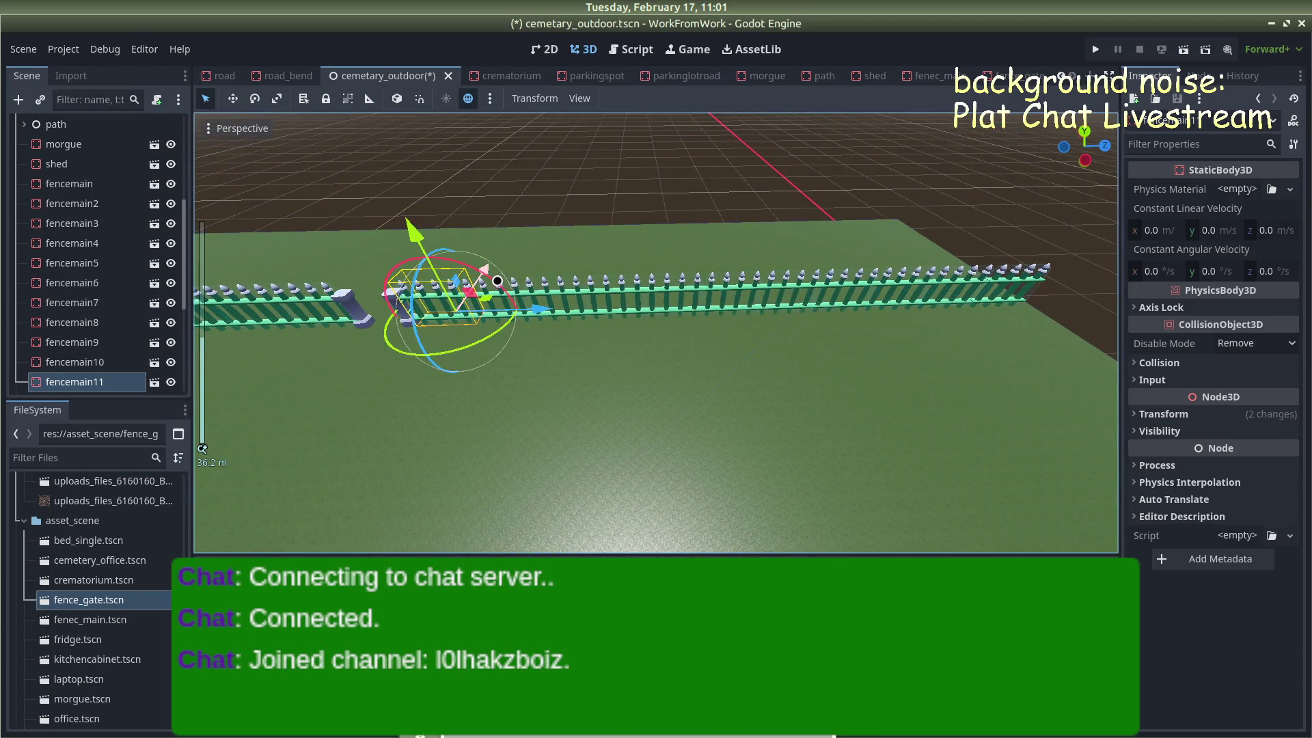
pyautogui.scroll(5, 498, 281)
pyautogui.moveTo(509, 272); pyautogui.dragTo(604, 264)
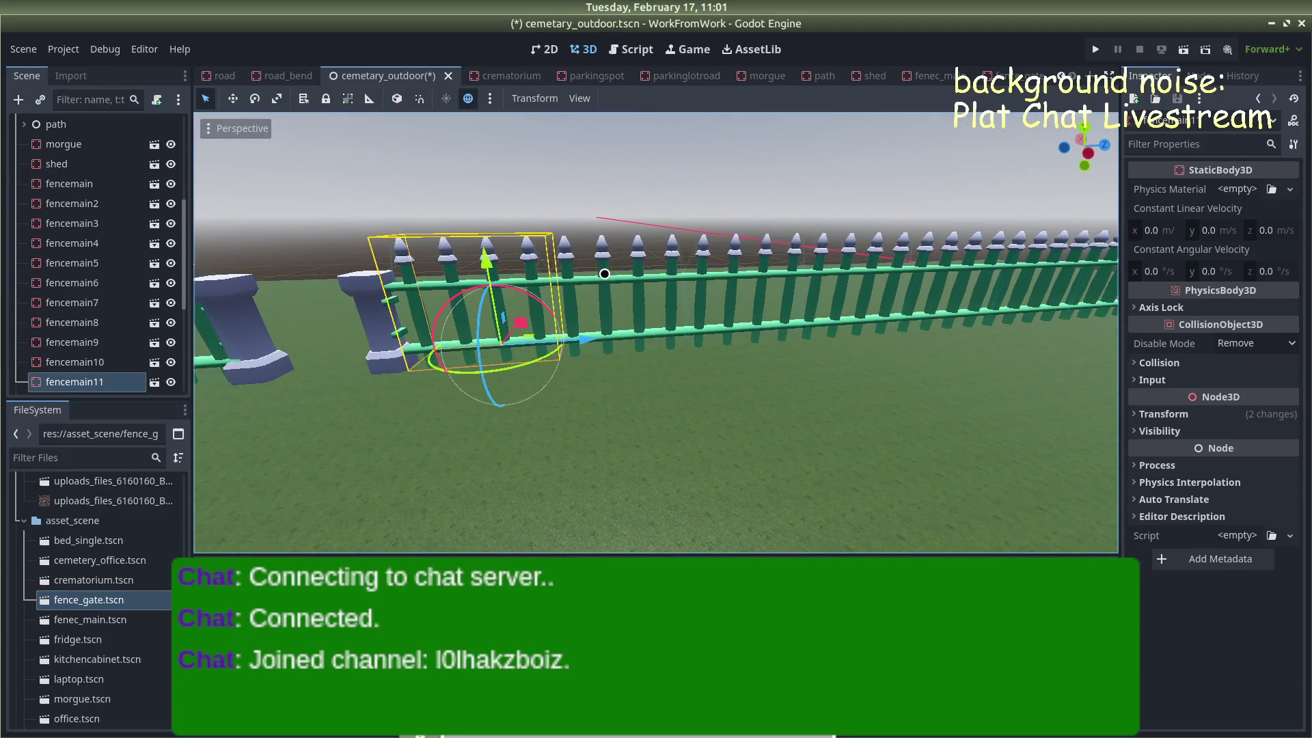
# Add fencemain10, fencemain9, fencemain8 and fencemain7 to the selection
pyautogui.keyDown('shift'); pyautogui.click(615, 273); pyautogui.keyUp('shift')
pyautogui.keyDown('shift'); pyautogui.click(759, 274); pyautogui.keyUp('shift')
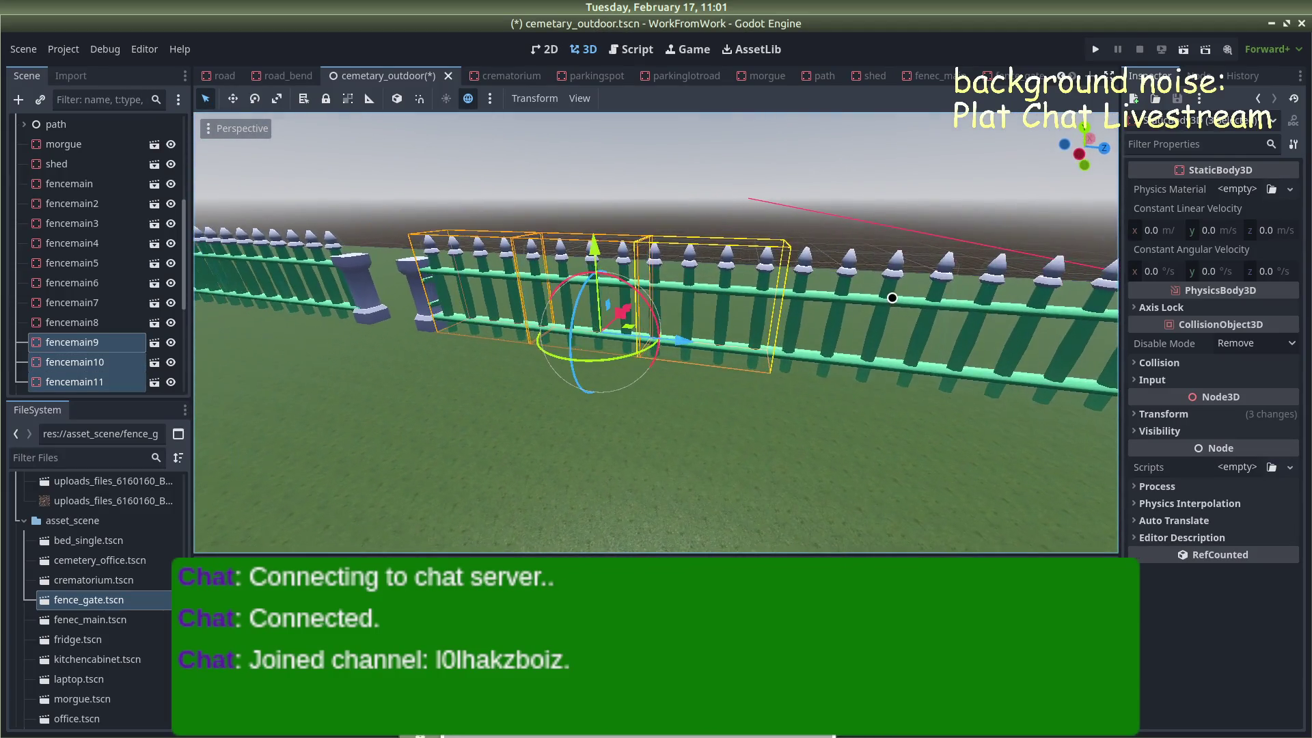
pyautogui.keyDown('shift'); pyautogui.click(941, 306); pyautogui.keyUp('shift')
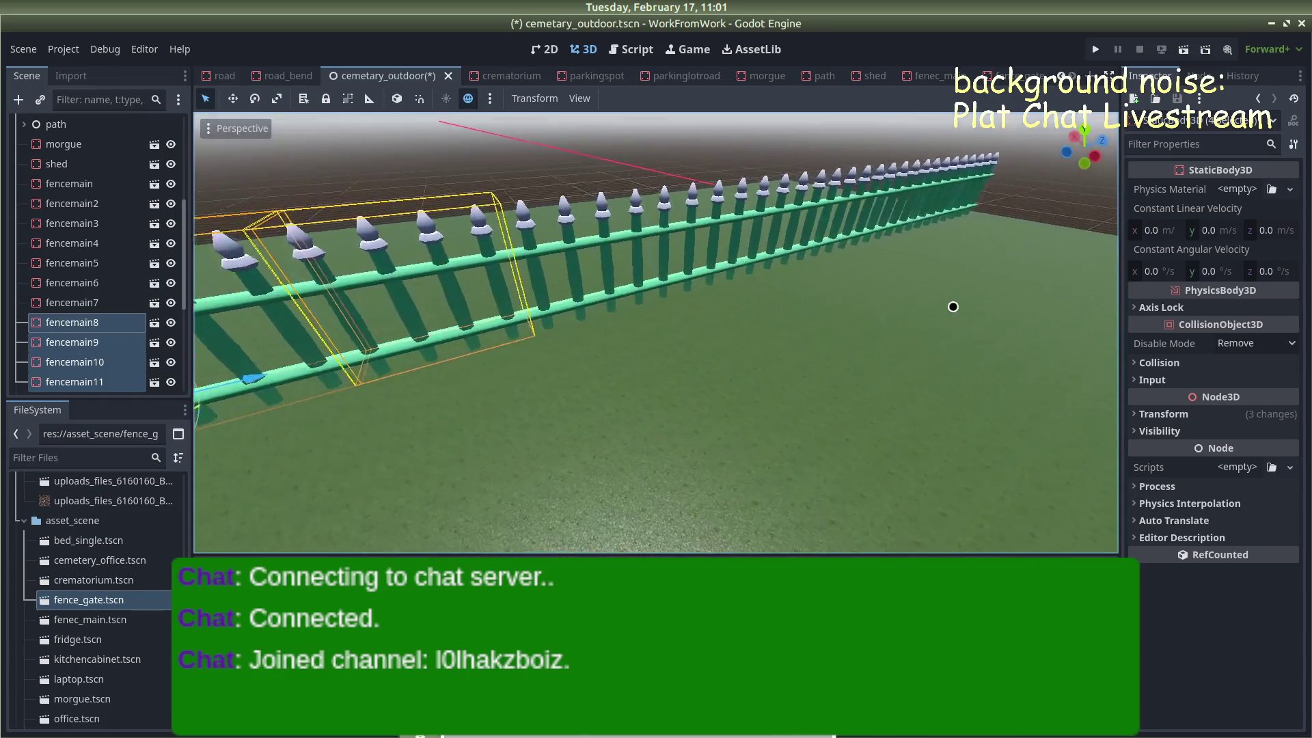
pyautogui.keyDown('shift'); pyautogui.click(676, 221); pyautogui.keyUp('shift')
pyautogui.keyDown('shift'); pyautogui.click(687, 220); pyautogui.keyUp('shift')
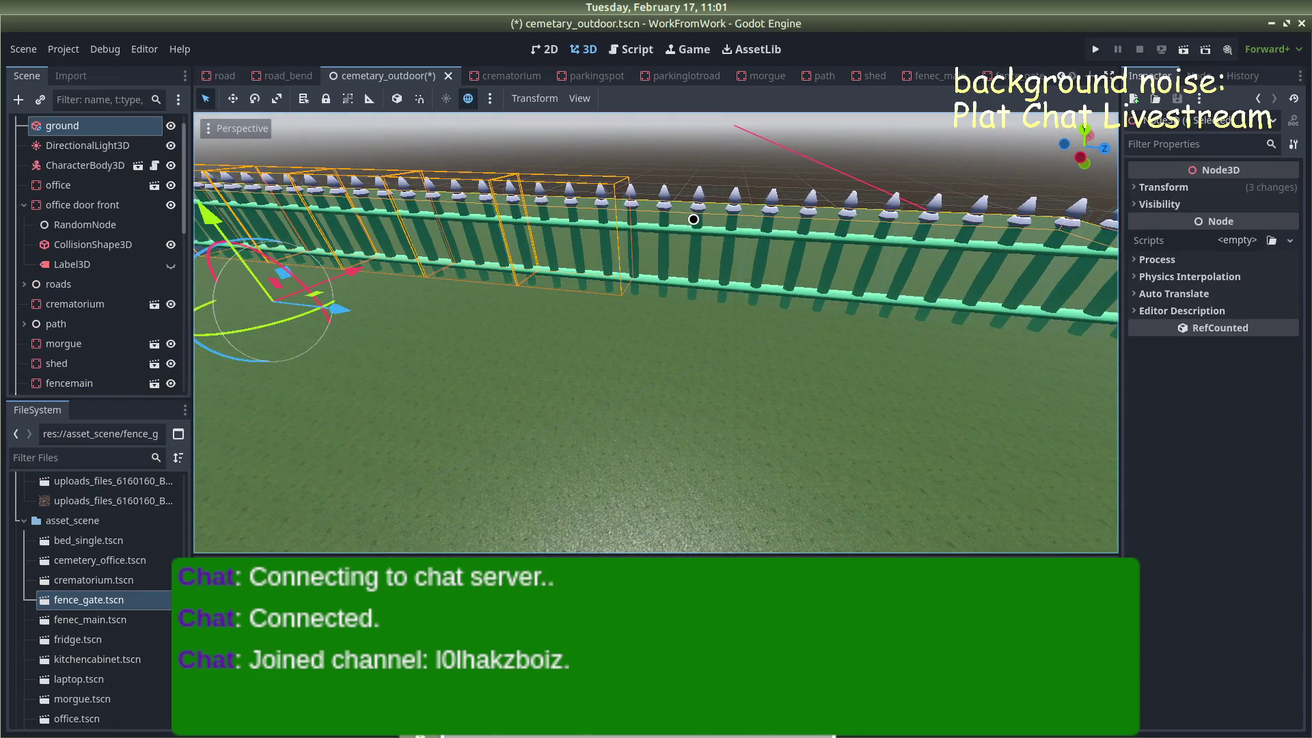
pyautogui.keyDown('shift'); pyautogui.click(683, 208); pyautogui.keyUp('shift')
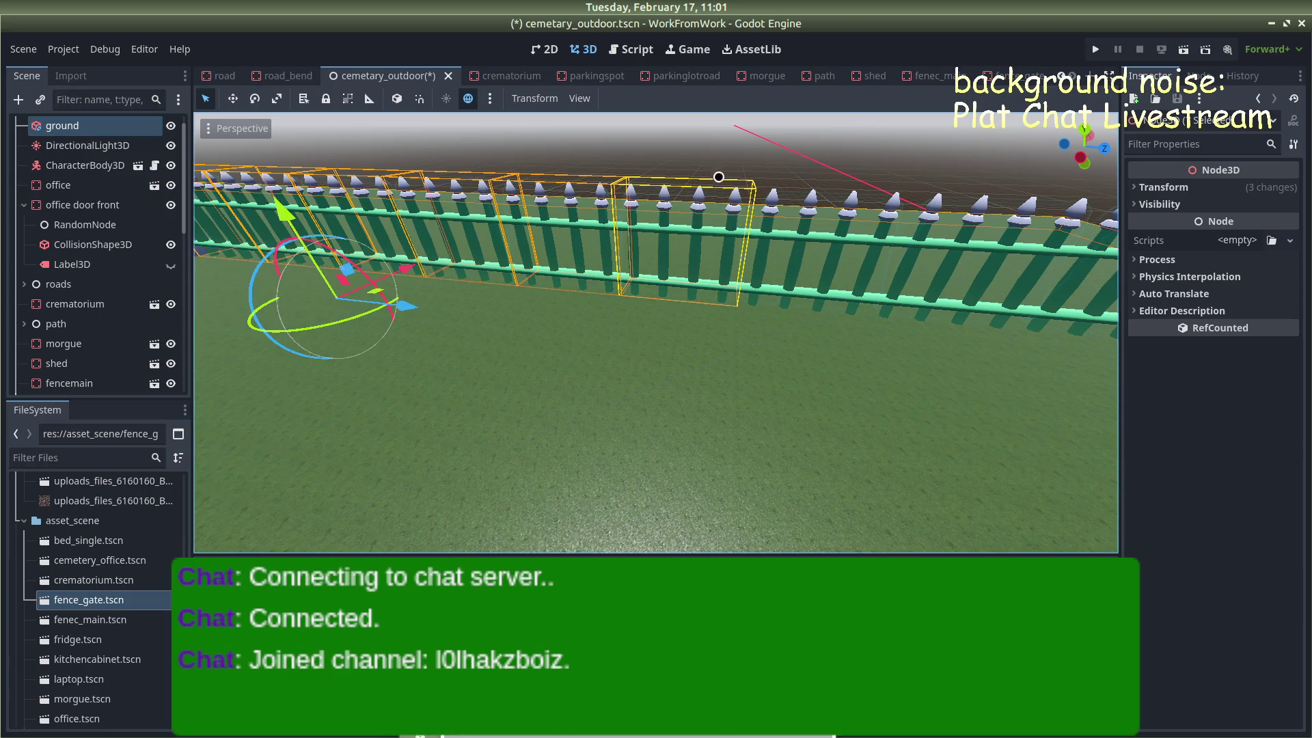
pyautogui.scroll(-6, 786, 232)
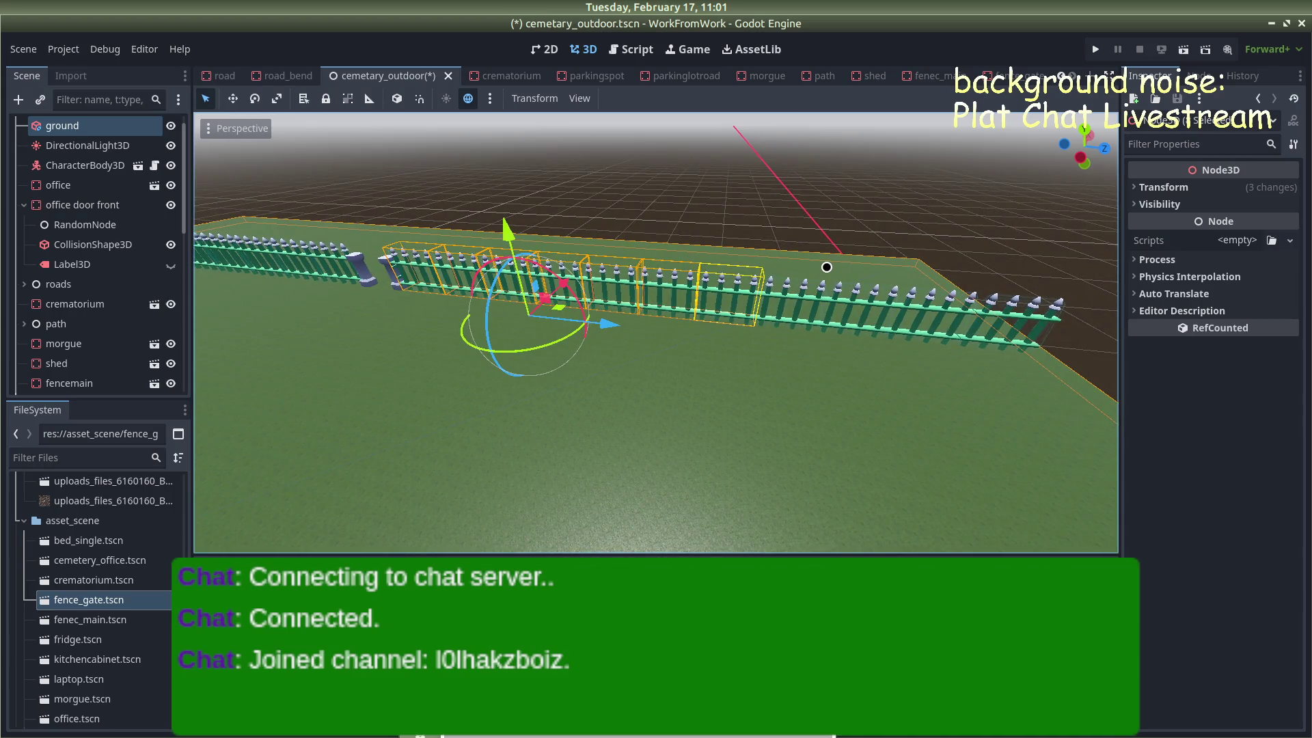
# Restart the selection with fencemain11 and add fencemain10 down to fencemain4
pyautogui.click(658, 177)
pyautogui.scroll(6, 577, 226)
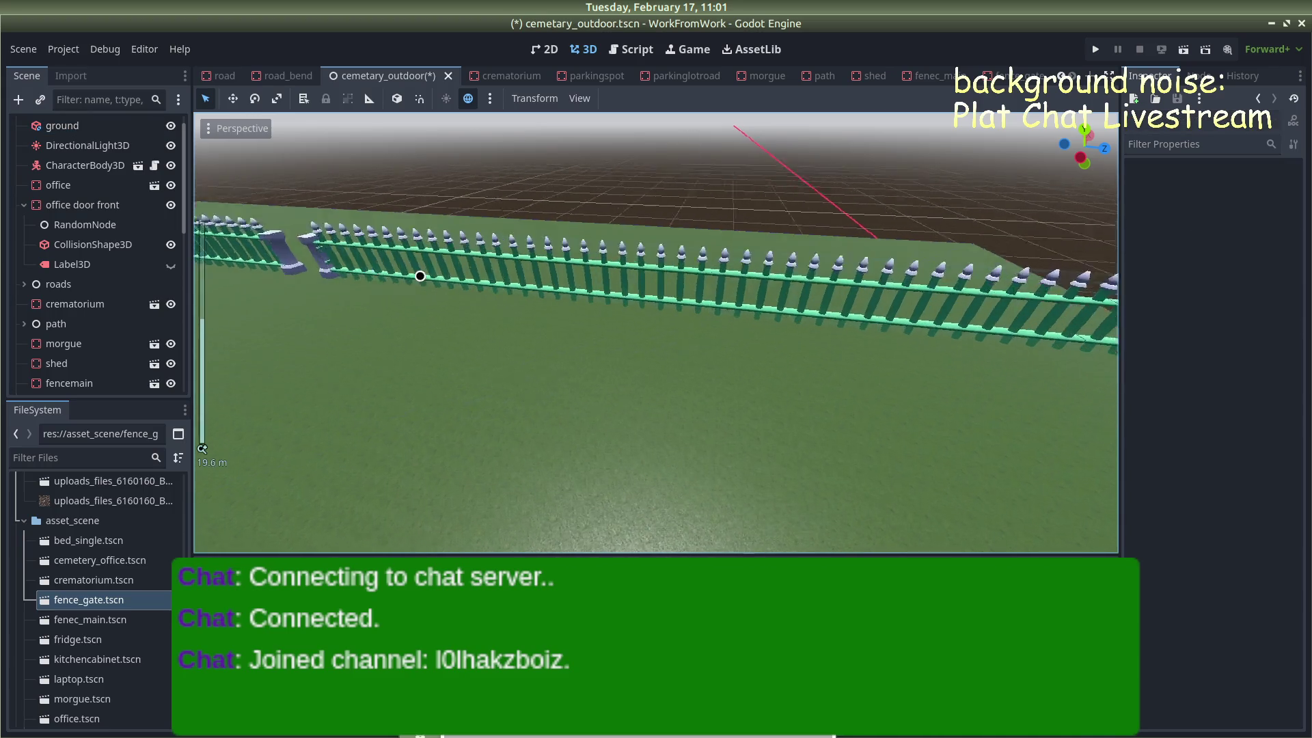
pyautogui.click(270, 215)
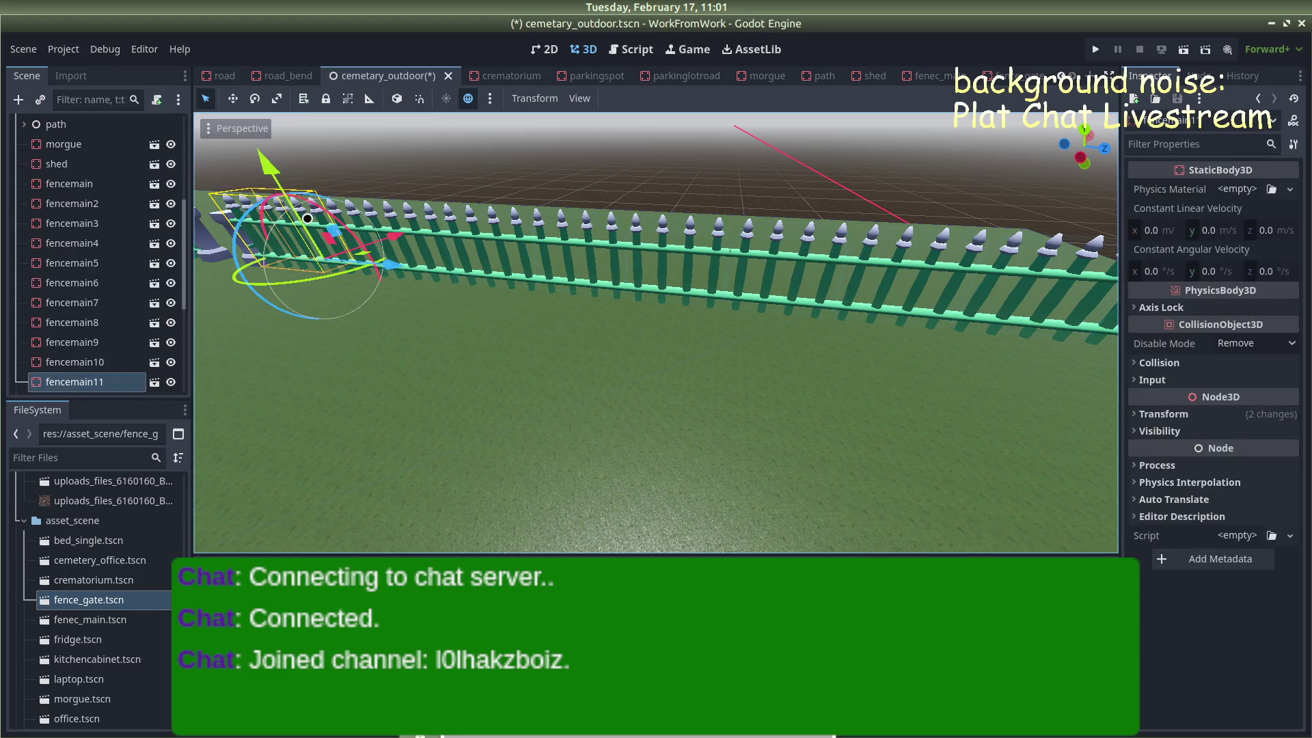
pyautogui.keyDown('shift'); pyautogui.click(372, 211); pyautogui.keyUp('shift')
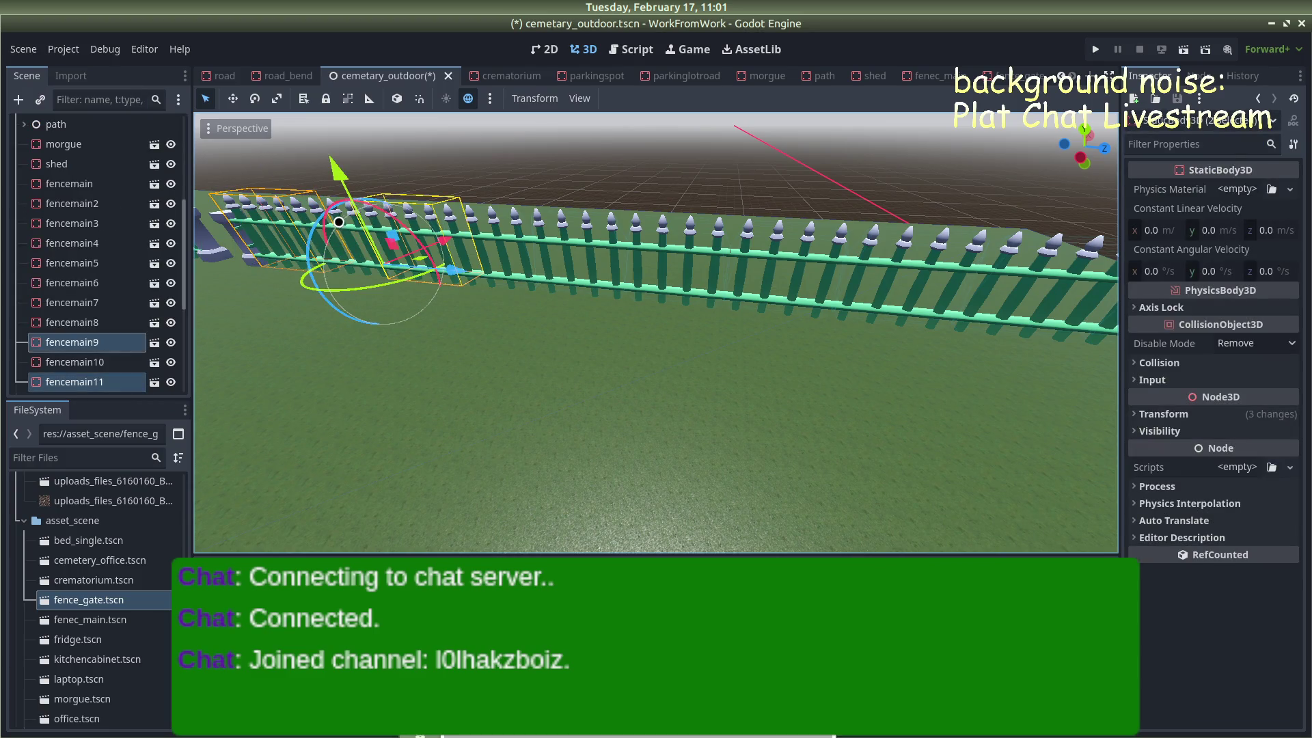
pyautogui.keyDown('shift'); pyautogui.click(311, 205); pyautogui.keyUp('shift')
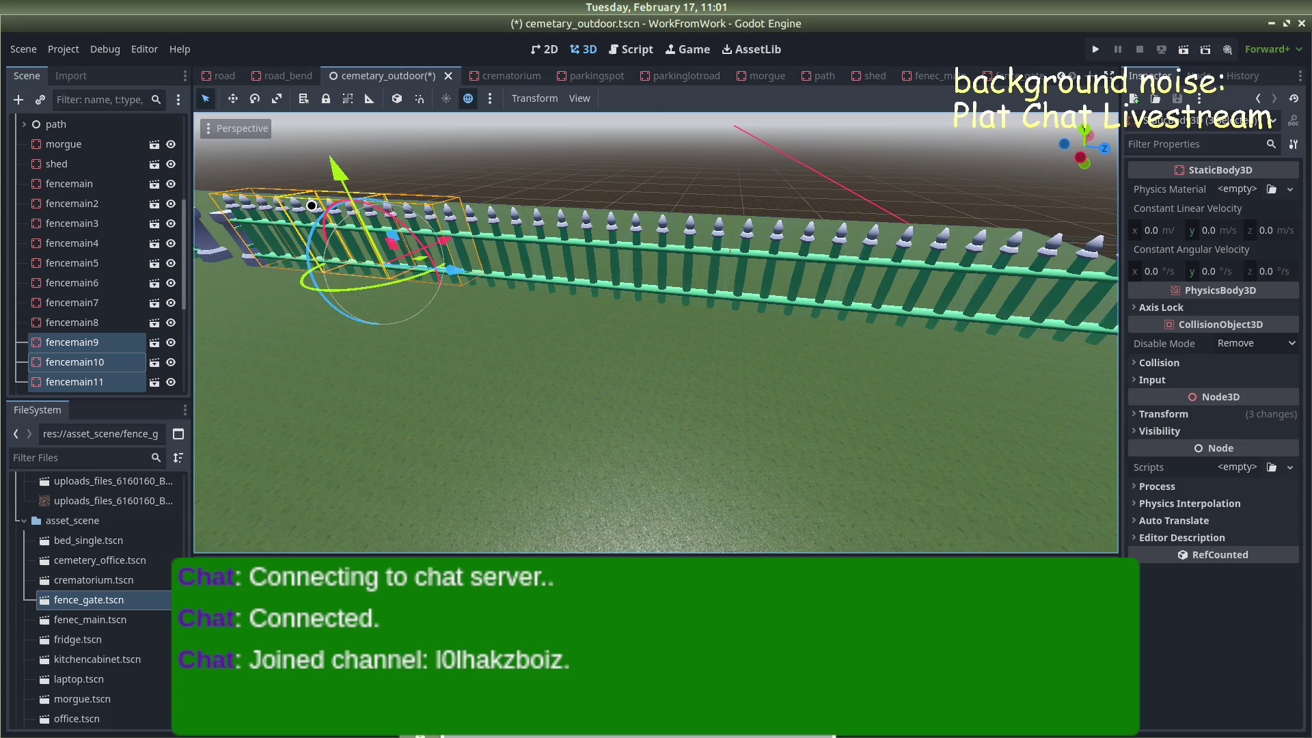
pyautogui.keyDown('shift'); pyautogui.click(490, 219); pyautogui.keyUp('shift')
pyautogui.keyDown('shift'); pyautogui.click(585, 230); pyautogui.keyUp('shift')
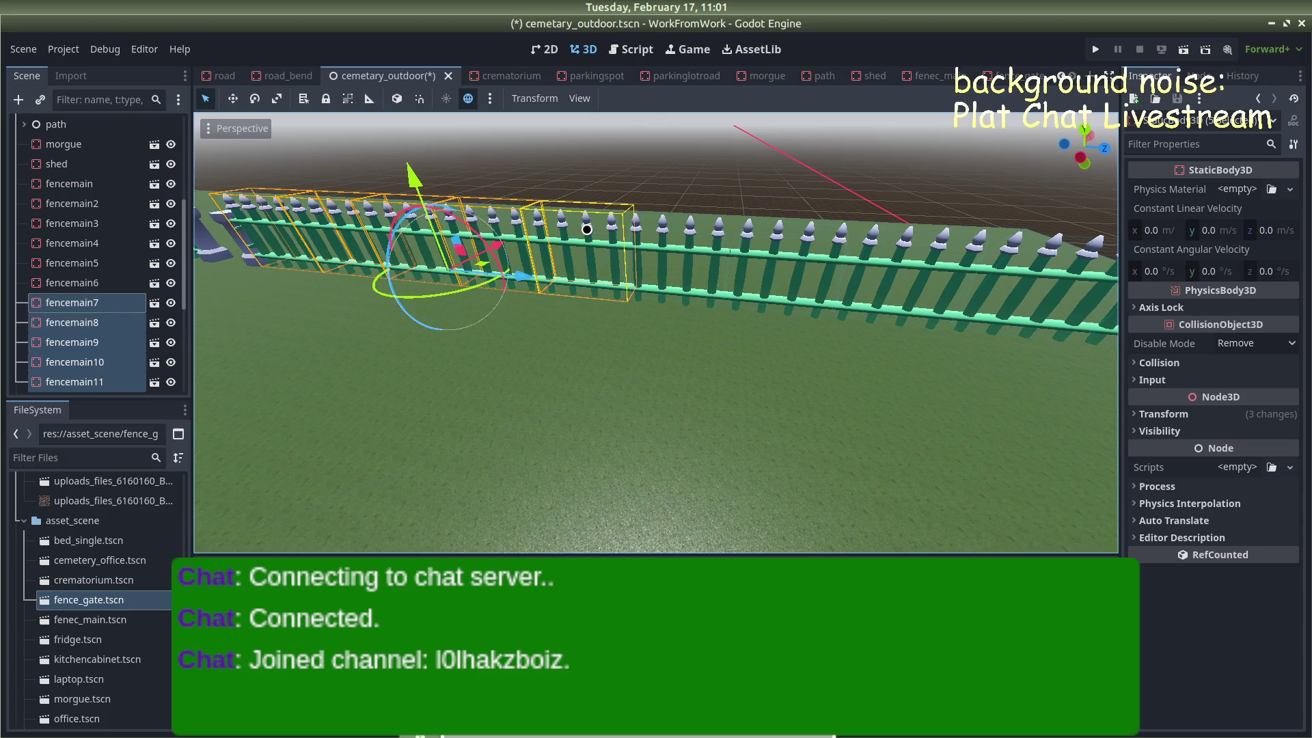
pyautogui.keyDown('shift'); pyautogui.click(663, 233); pyautogui.keyUp('shift')
pyautogui.keyDown('shift'); pyautogui.click(778, 237); pyautogui.keyUp('shift')
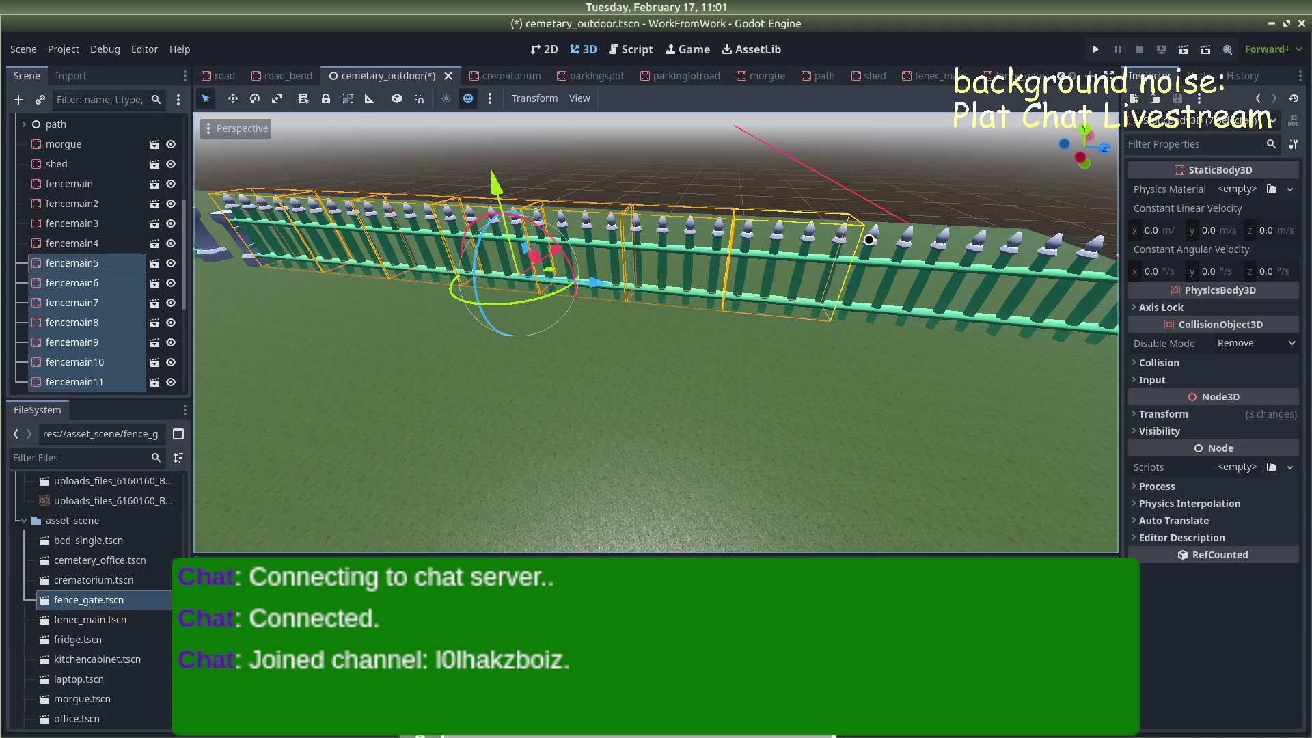
pyautogui.keyDown('shift'); pyautogui.click(934, 244); pyautogui.keyUp('shift')
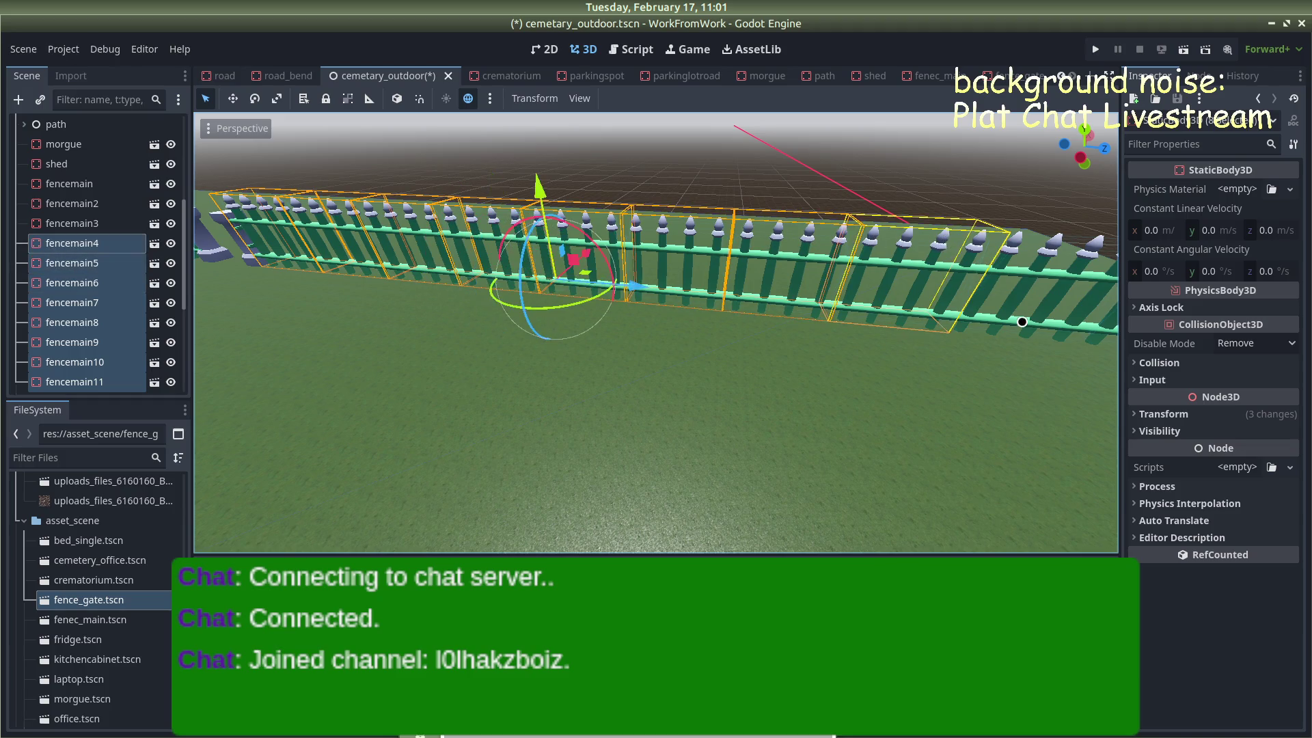
# Frame the selection and add fencemain3, fencemain2 and fencemain to it
pyautogui.press('f')
pyautogui.moveTo(889, 301)
pyautogui.mouseDown()
pyautogui.moveTo(998, 310)
pyautogui.moveTo(776, 286)
pyautogui.mouseUp()
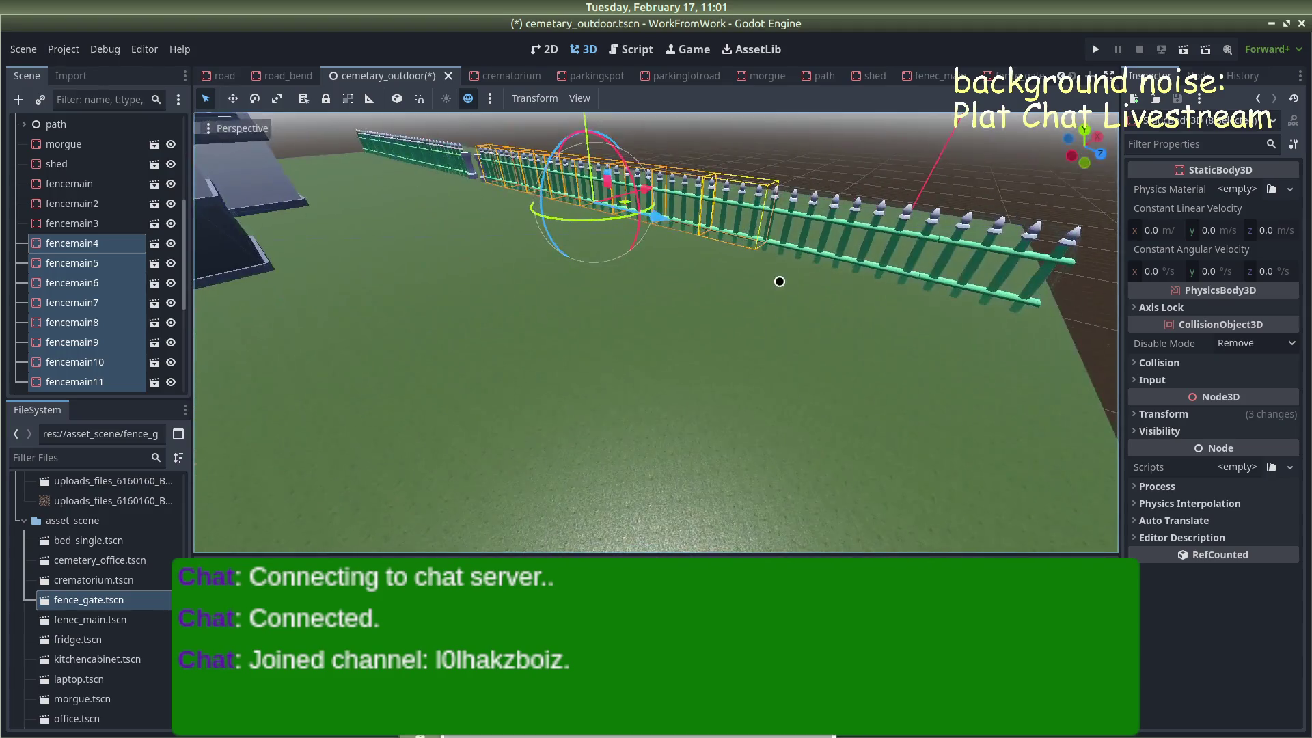
pyautogui.keyDown('shift'); pyautogui.click(826, 214); pyautogui.keyUp('shift')
pyautogui.keyDown('shift'); pyautogui.click(875, 223); pyautogui.keyUp('shift')
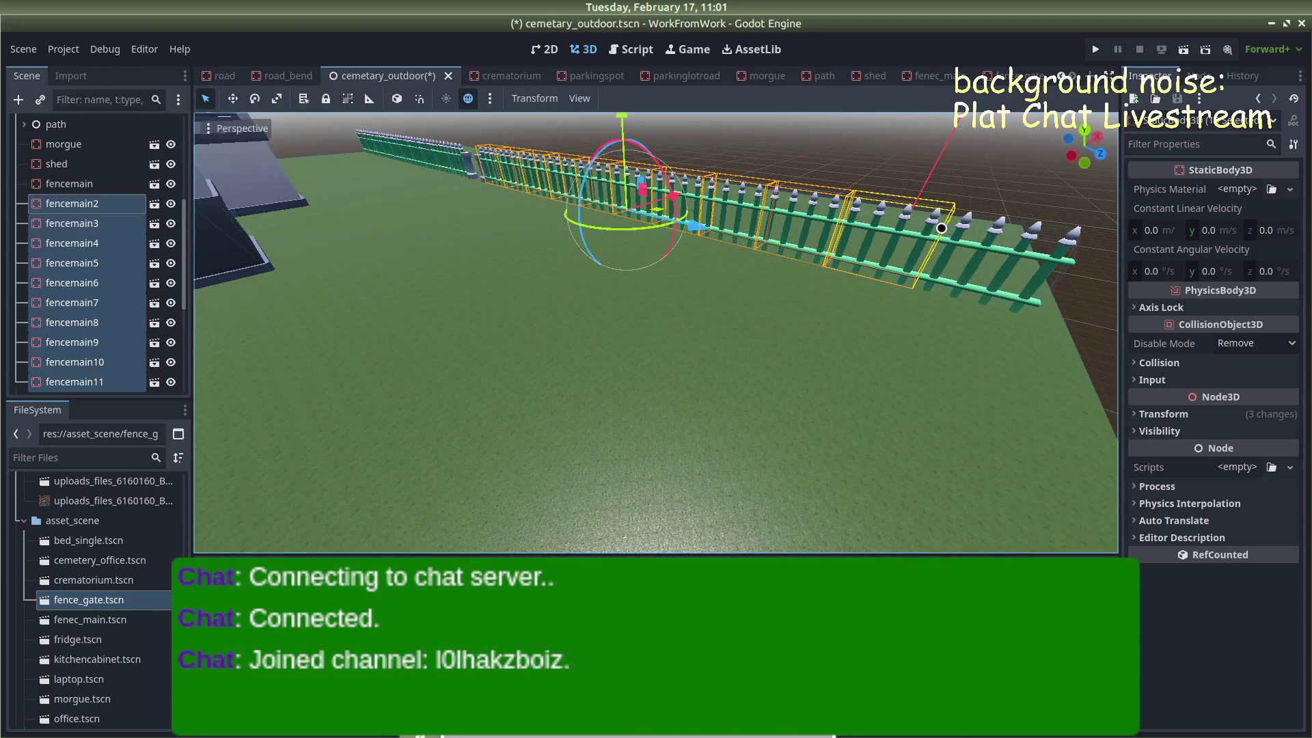
pyautogui.keyDown('shift'); pyautogui.click(984, 236); pyautogui.keyUp('shift')
pyautogui.moveTo(792, 273)
pyautogui.mouseDown()
pyautogui.moveTo(775, 330)
pyautogui.moveTo(891, 284)
pyautogui.moveTo(810, 270)
pyautogui.moveTo(570, 291)
pyautogui.moveTo(715, 326)
pyautogui.moveTo(684, 293)
pyautogui.moveTo(711, 302)
pyautogui.moveTo(492, 321)
pyautogui.moveTo(331, 362)
pyautogui.moveTo(321, 343)
pyautogui.moveTo(289, 363)
pyautogui.moveTo(317, 320)
pyautogui.moveTo(491, 353)
pyautogui.moveTo(533, 328)
pyautogui.mouseUp()
pyautogui.scroll(1, 571, 291)
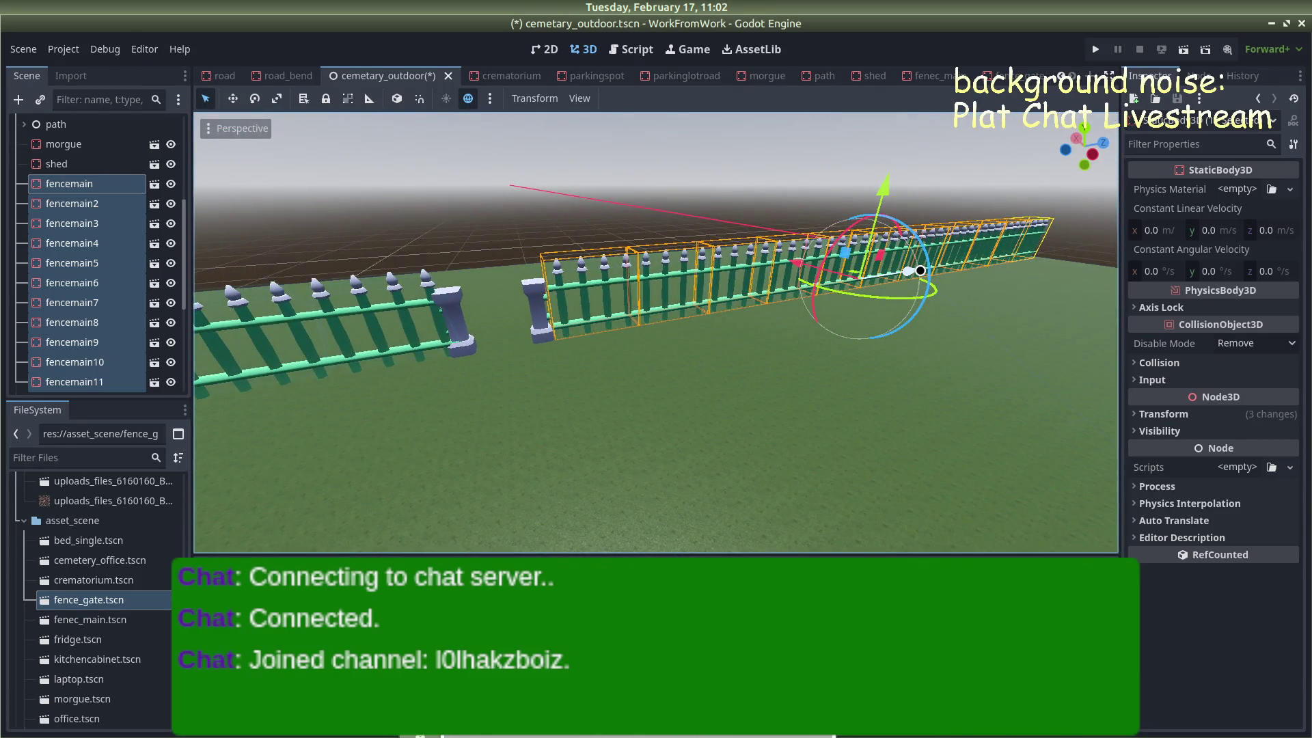
# Drag the selected fences about 1.19 m along Z, then deselect them
pyautogui.moveTo(920, 270); pyautogui.dragTo(916, 271)
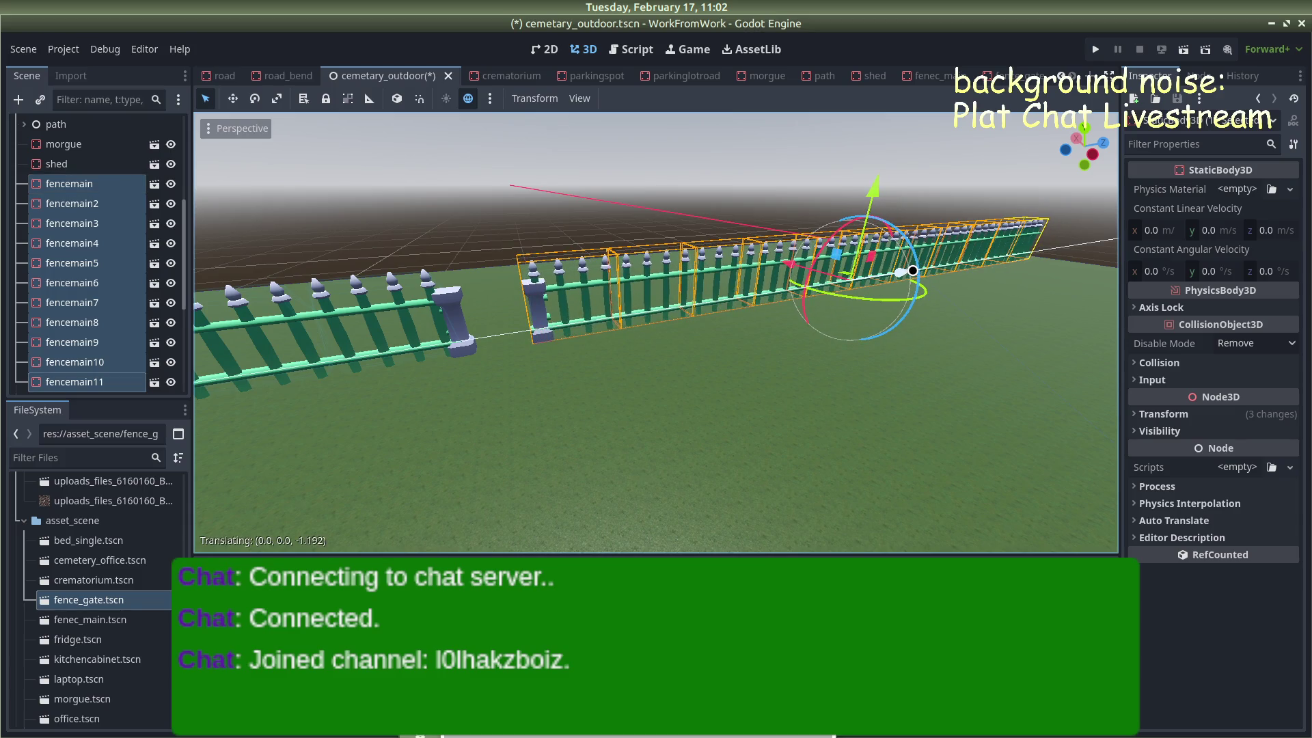
pyautogui.moveTo(512, 208)
pyautogui.mouseDown()
pyautogui.moveTo(533, 233)
pyautogui.moveTo(478, 243)
pyautogui.mouseUp()
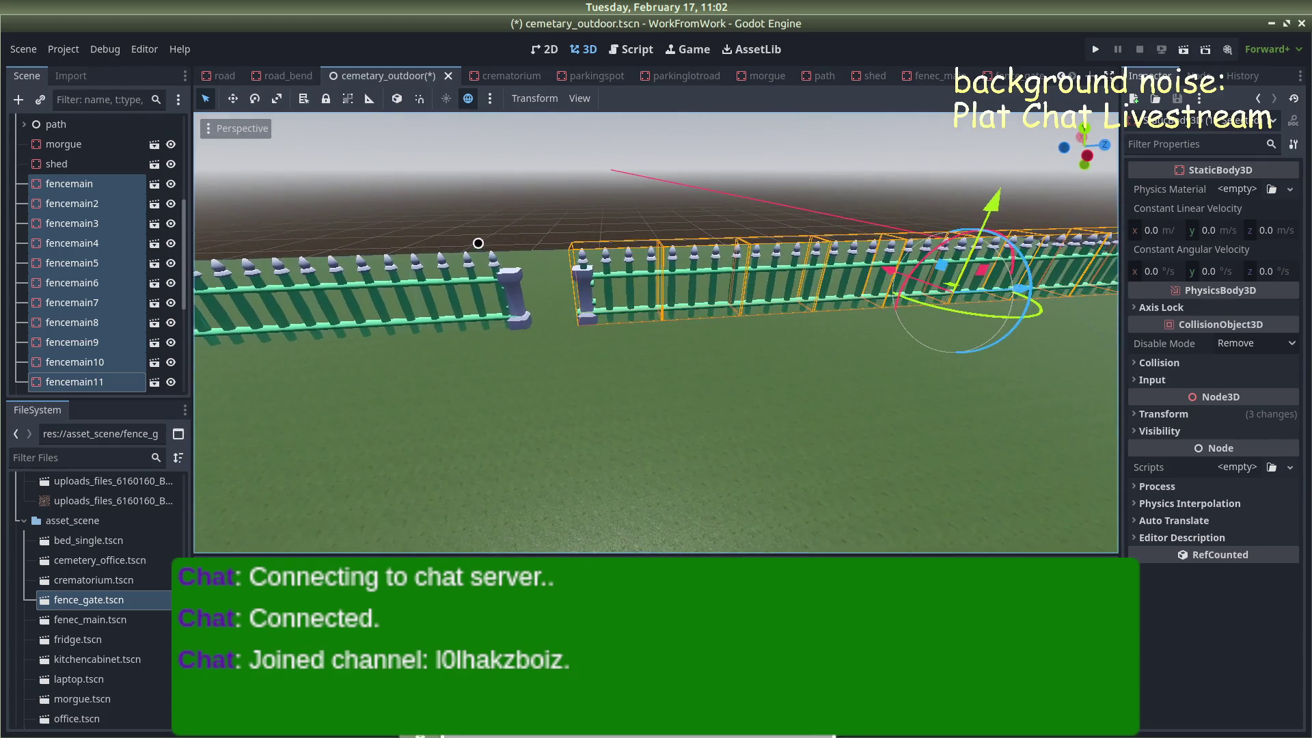
pyautogui.moveTo(1016, 289); pyautogui.dragTo(1022, 289)
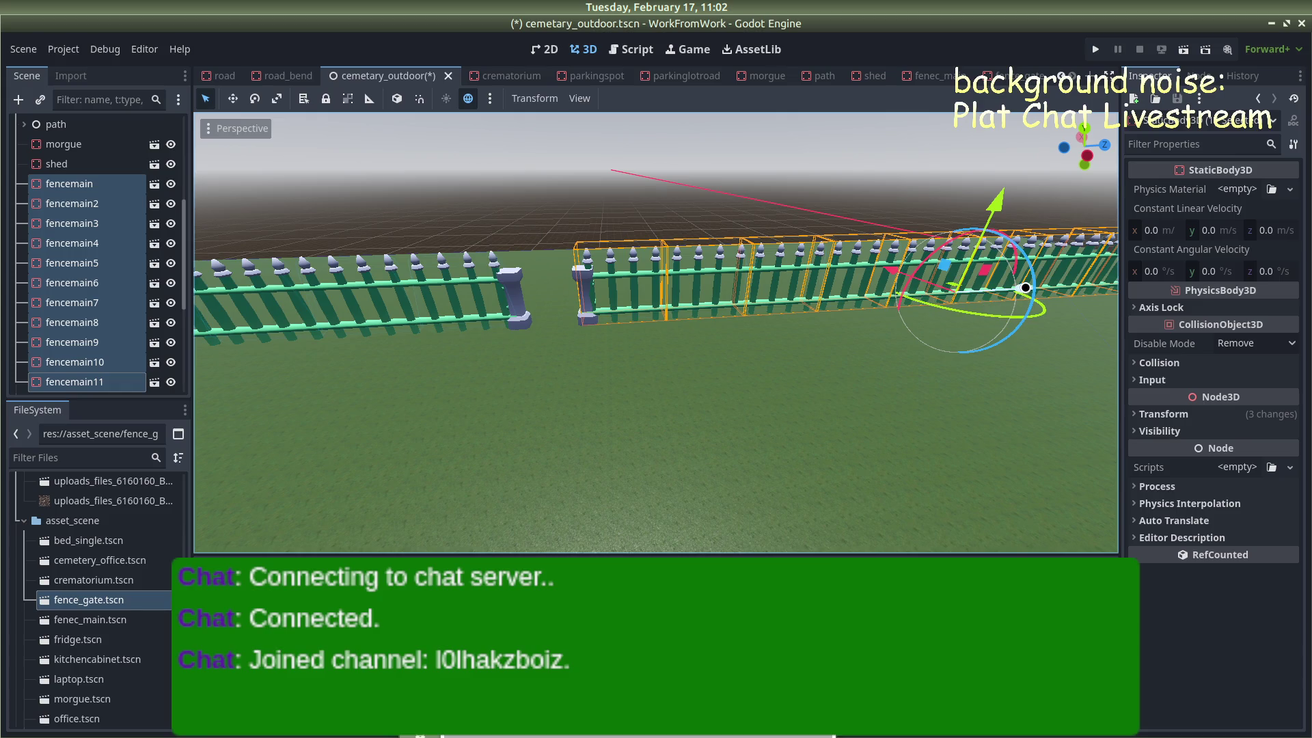
pyautogui.moveTo(1024, 288); pyautogui.dragTo(1022, 287)
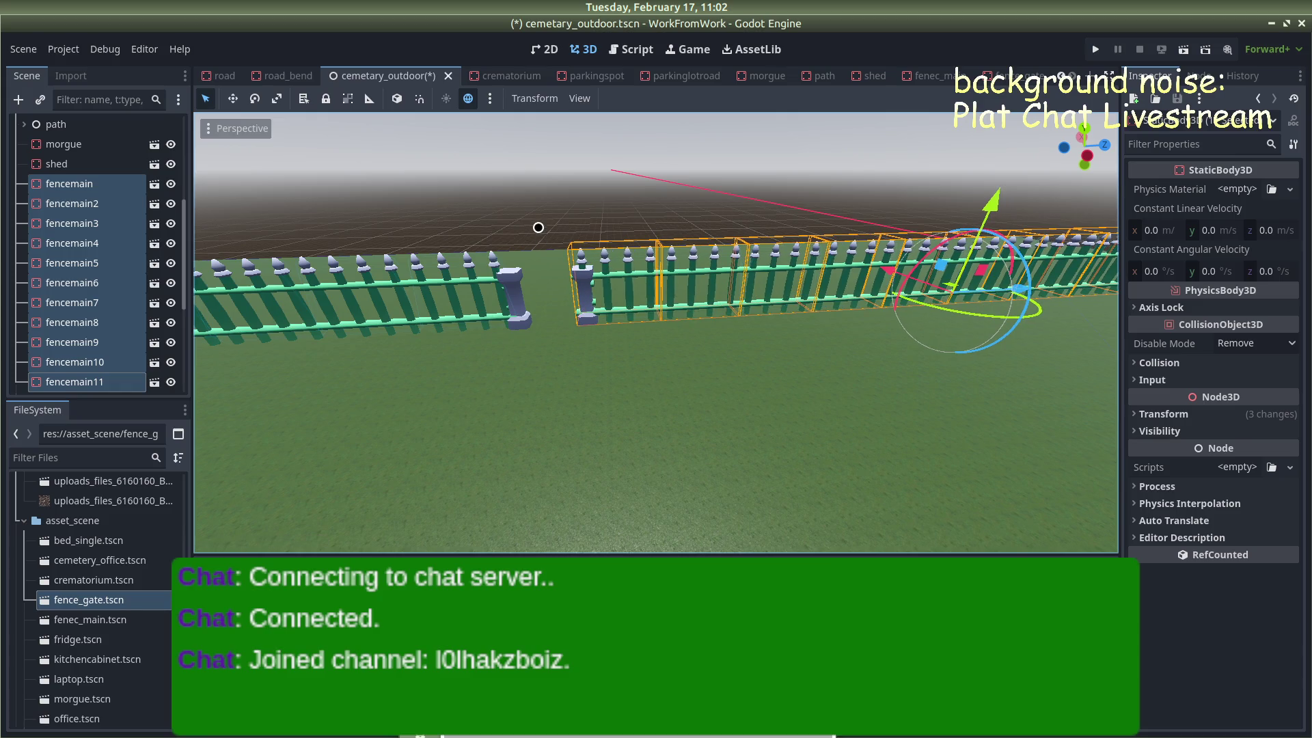
pyautogui.click(545, 202)
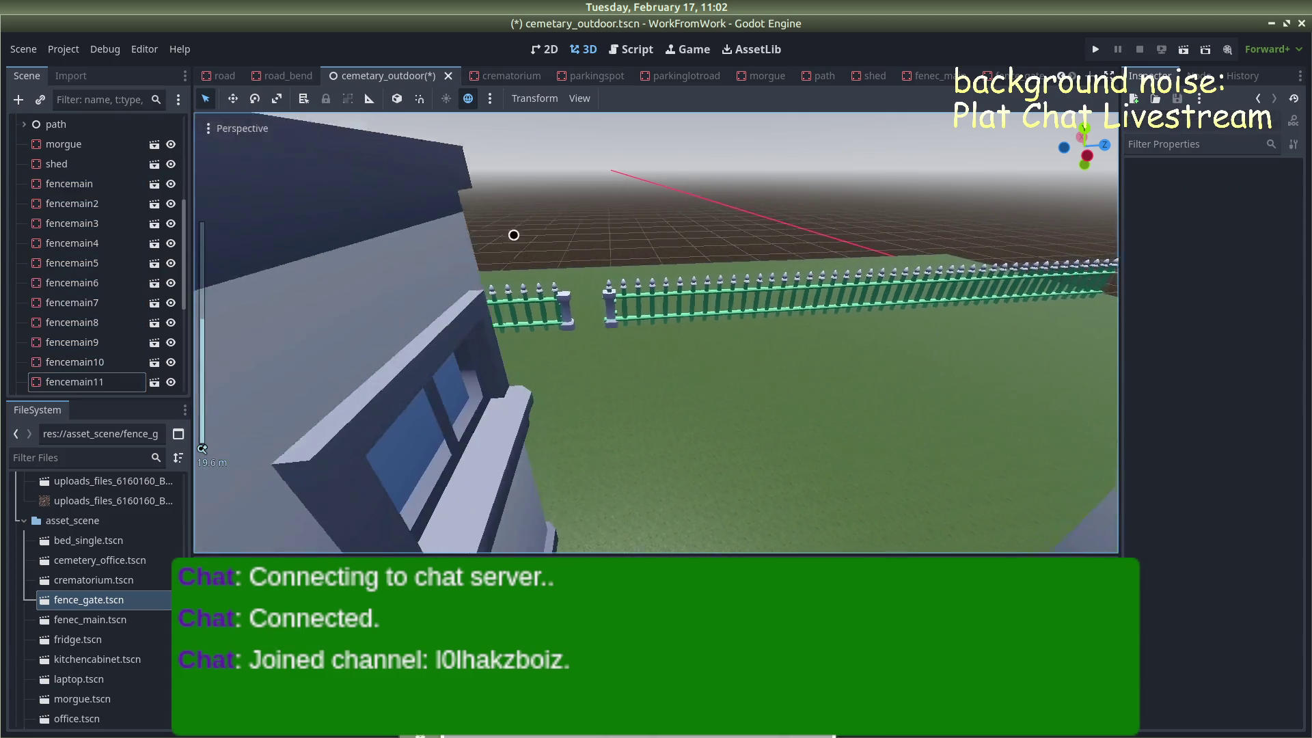
# Shift-select fence sections fencemain22 down to fencemain13
pyautogui.scroll(-3, 802, 298)
pyautogui.scroll(-3, 803, 299)
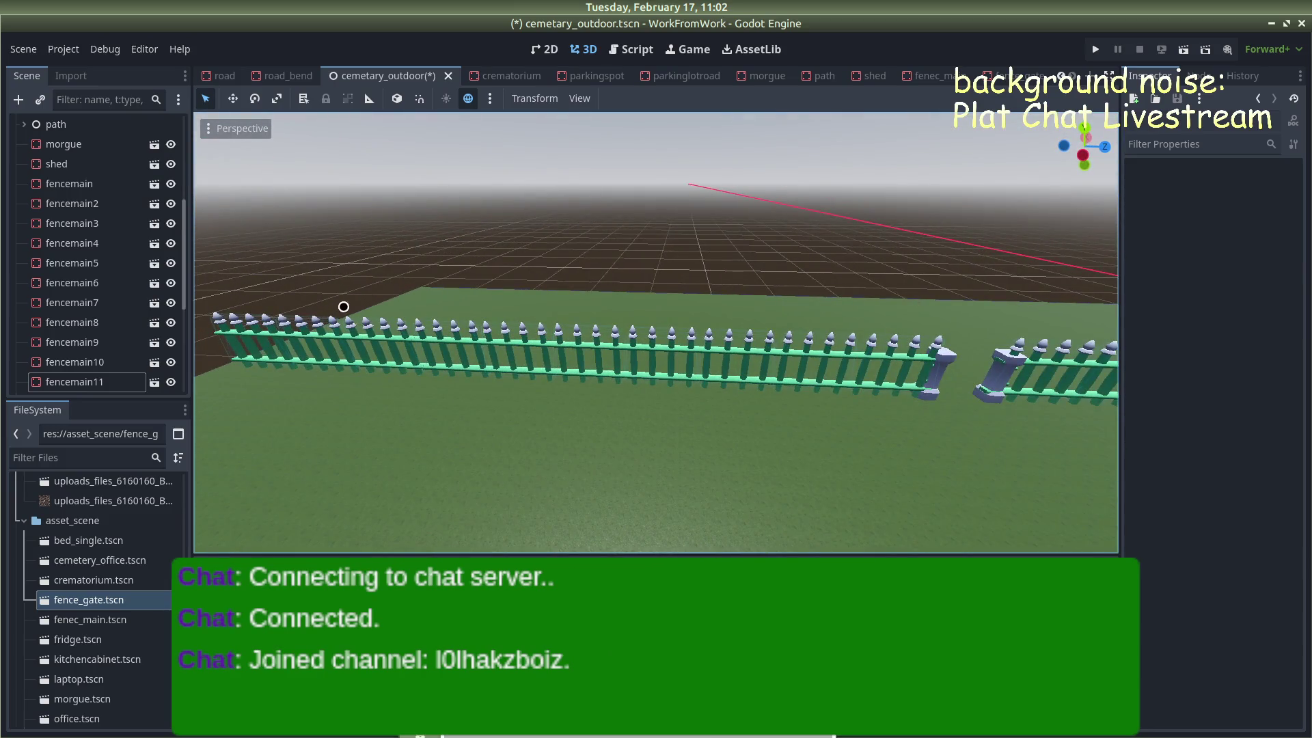
pyautogui.click(254, 336)
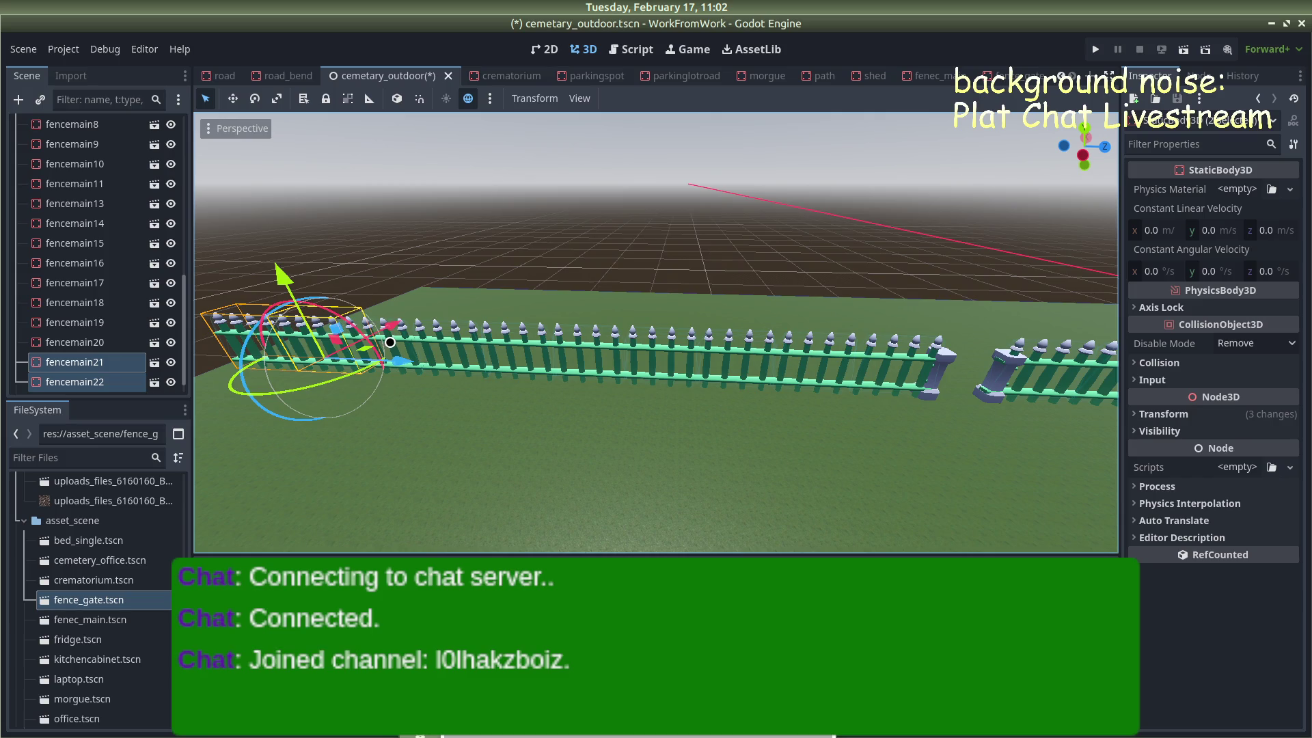
pyautogui.keyDown('shift'); pyautogui.click(433, 345); pyautogui.keyUp('shift')
pyautogui.keyDown('shift'); pyautogui.click(503, 346); pyautogui.keyUp('shift')
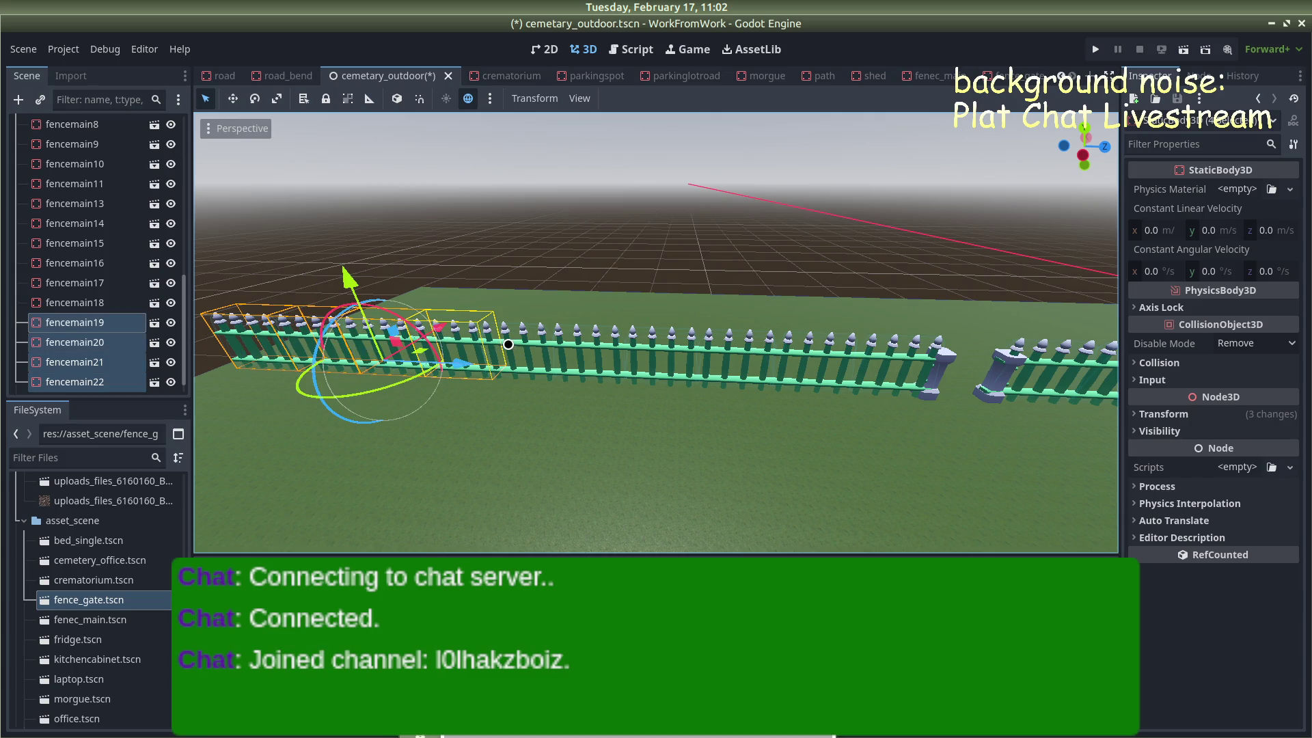
pyautogui.keyDown('shift'); pyautogui.click(551, 345); pyautogui.keyUp('shift')
pyautogui.keyDown('shift'); pyautogui.click(601, 343); pyautogui.keyUp('shift')
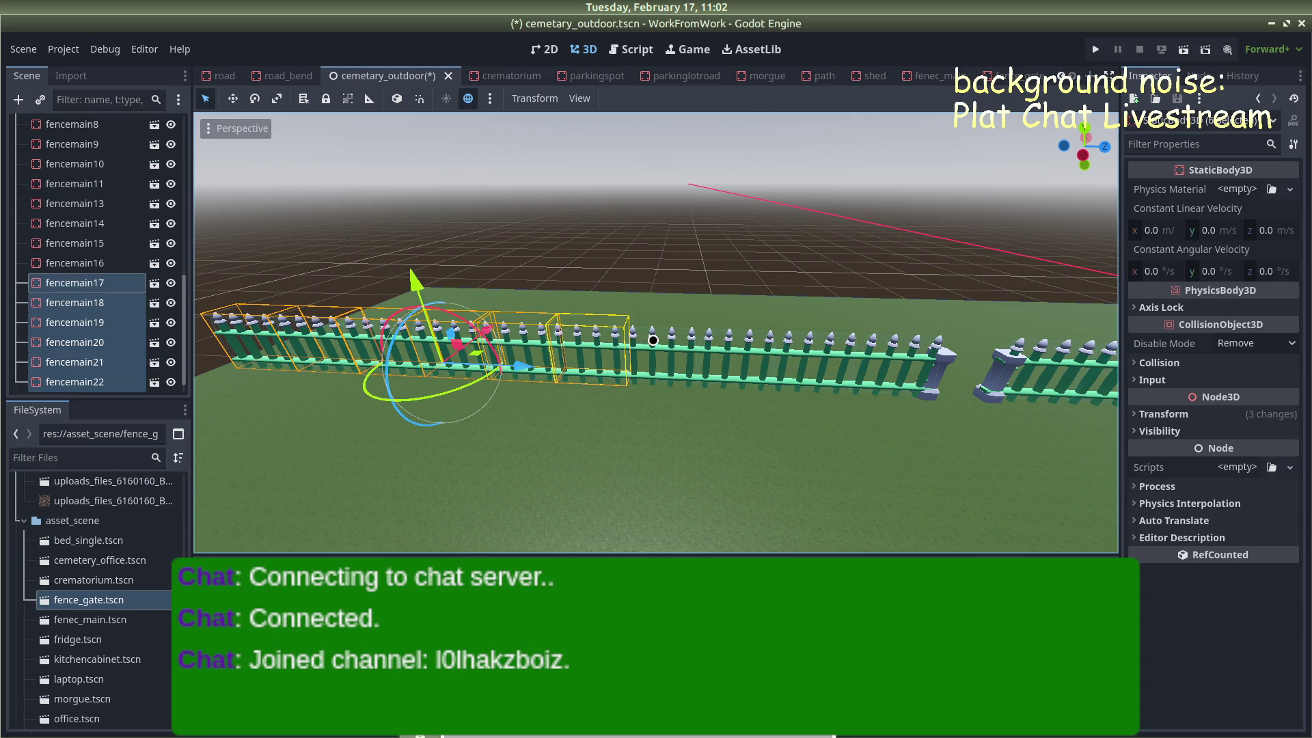
pyautogui.keyDown('shift'); pyautogui.click(653, 340); pyautogui.keyUp('shift')
pyautogui.keyDown('shift'); pyautogui.click(729, 345); pyautogui.keyUp('shift')
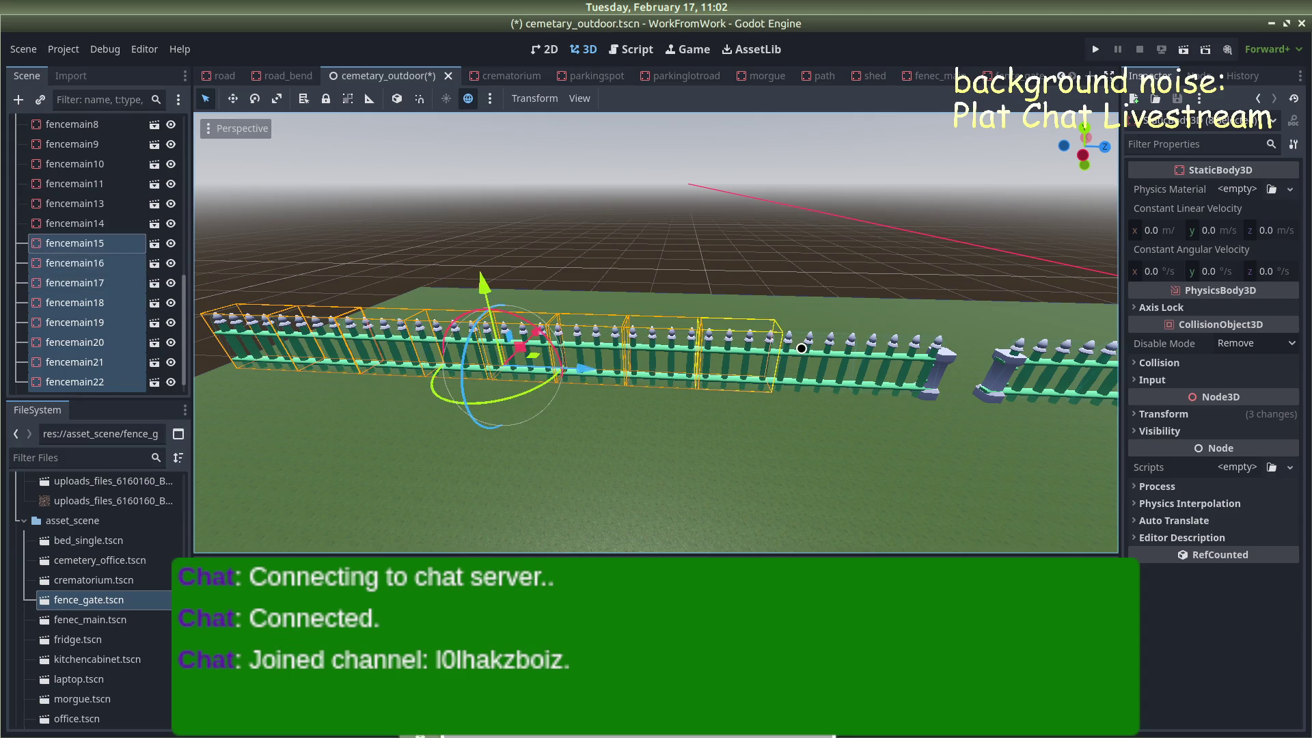
pyautogui.keyDown('shift'); pyautogui.click(804, 349); pyautogui.keyUp('shift')
pyautogui.keyDown('shift'); pyautogui.click(888, 351); pyautogui.keyUp('shift')
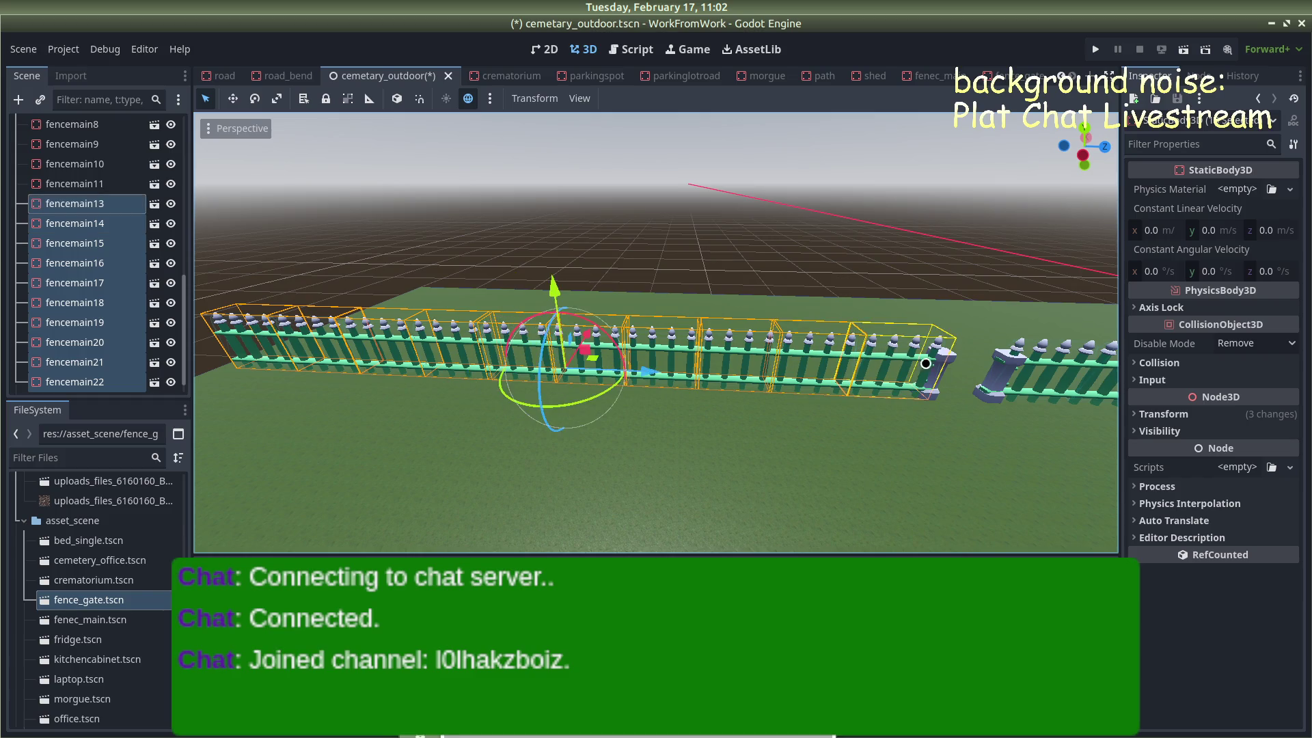
# Move the selected fences about 0.63 along Z toward the gate, then deselect
pyautogui.scroll(-5, 1022, 385)
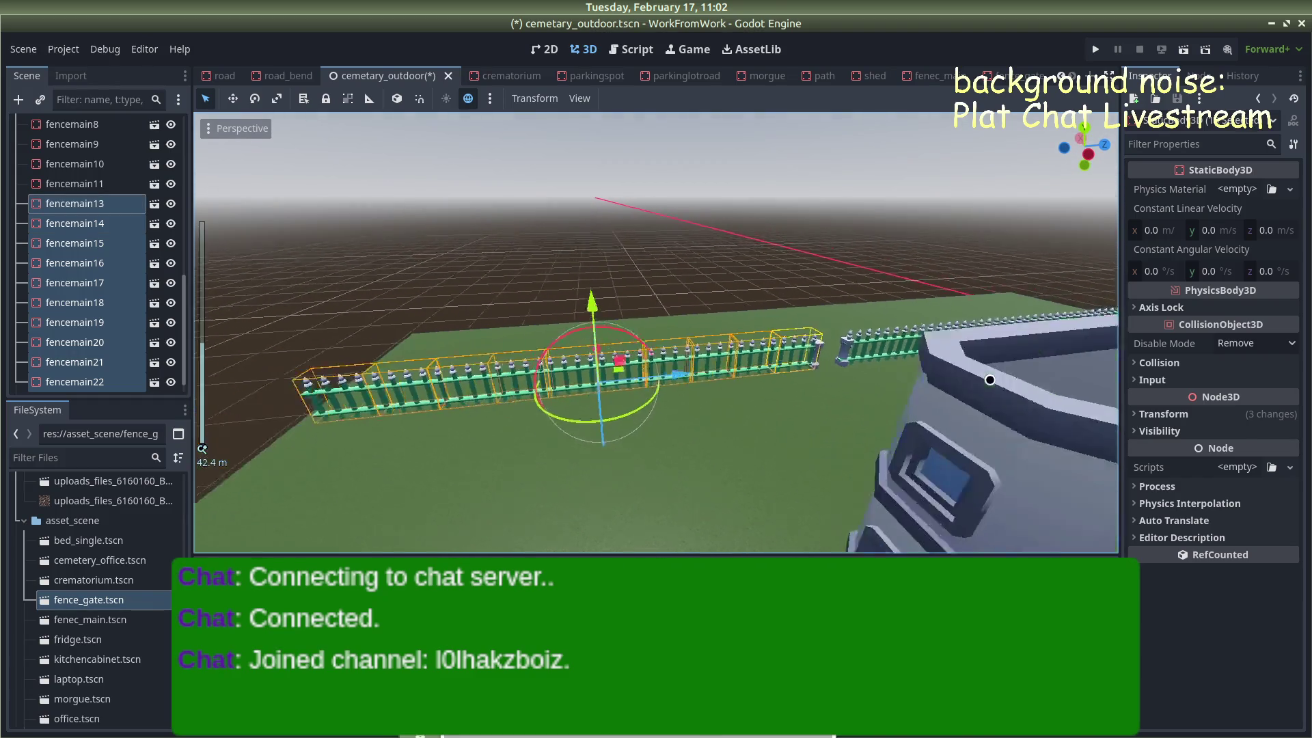
pyautogui.moveTo(785, 399)
pyautogui.mouseDown()
pyautogui.moveTo(767, 352)
pyautogui.moveTo(683, 375)
pyautogui.moveTo(541, 369)
pyautogui.moveTo(649, 345)
pyautogui.moveTo(512, 322)
pyautogui.moveTo(409, 337)
pyautogui.moveTo(456, 332)
pyautogui.mouseUp()
pyautogui.click(666, 172)
# Save cemetary_outdoor with Ctrl+S, test-run the game, and stop it with F8
pyautogui.hotkey('ctrl', 's')
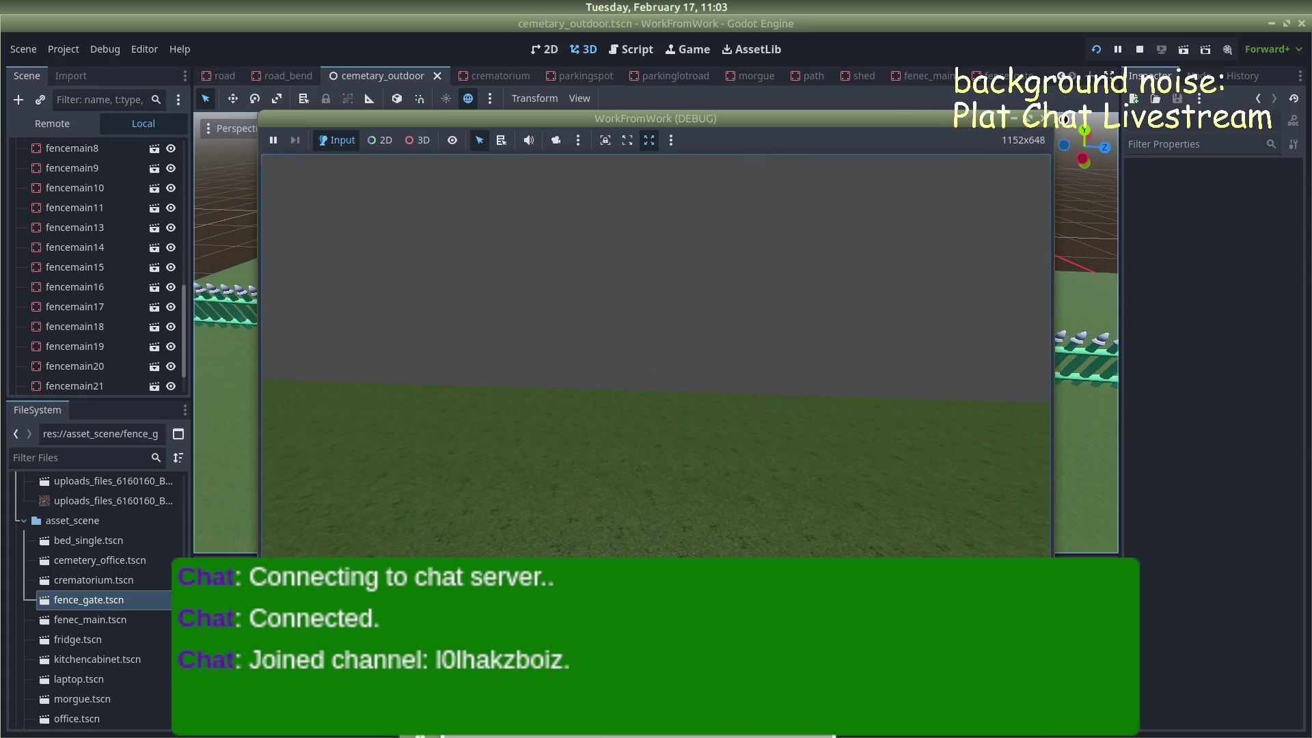
pyautogui.press('F8')
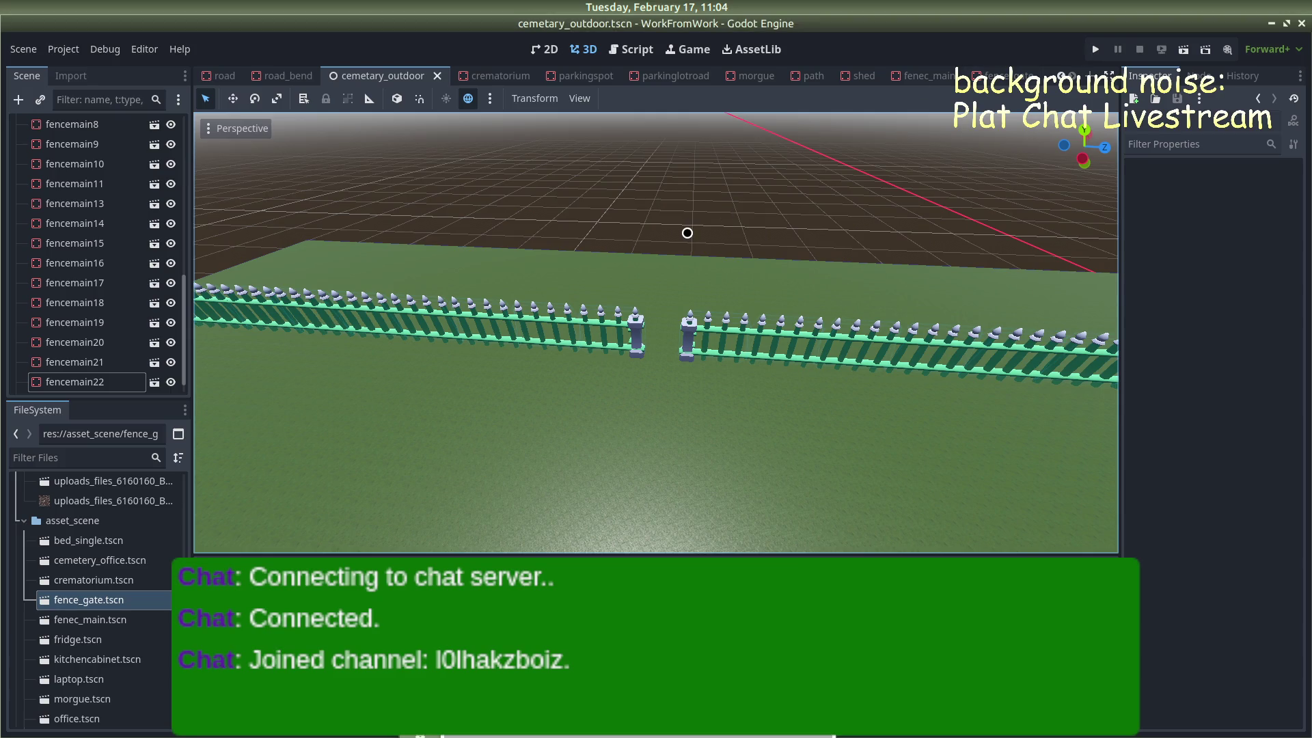
# Drag the ground CSGBox3D's Z size handle inward, from 110.99 to about 109
pyautogui.scroll(-8, 690, 231)
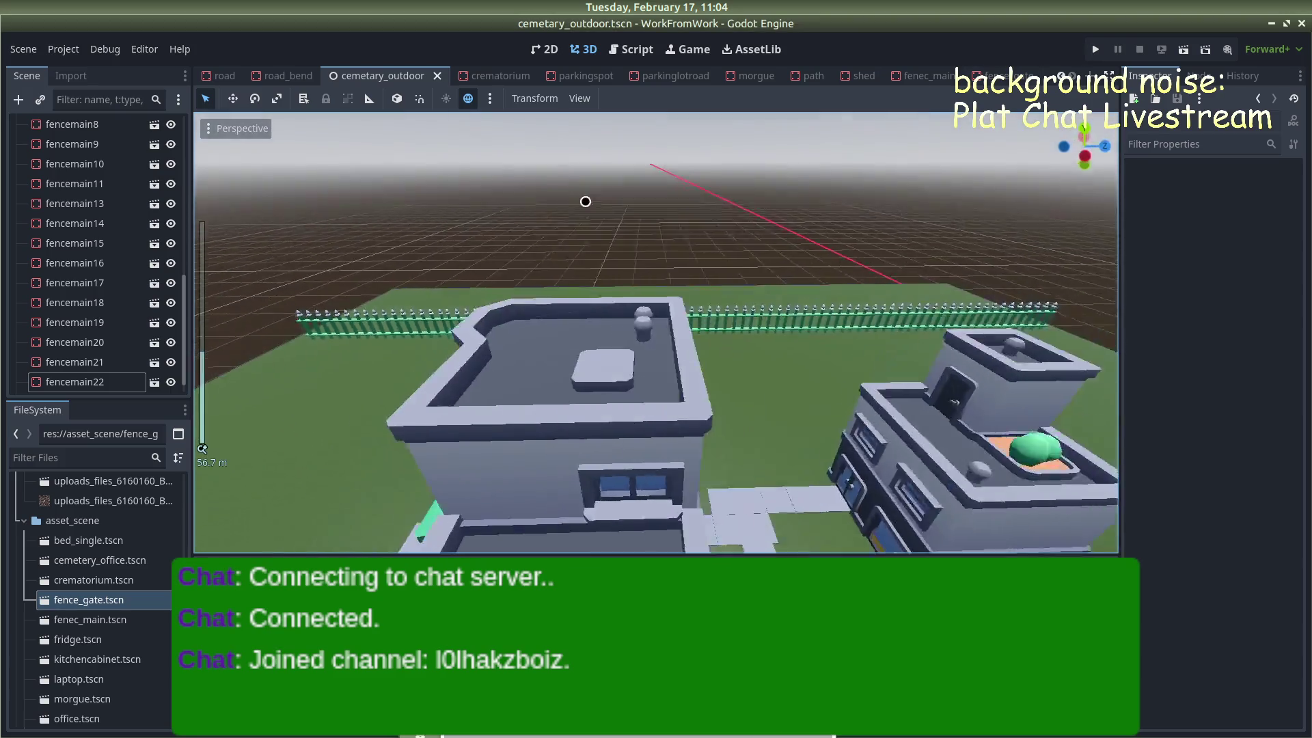
pyautogui.moveTo(585, 201)
pyautogui.mouseDown()
pyautogui.moveTo(729, 193)
pyautogui.moveTo(483, 232)
pyautogui.moveTo(829, 176)
pyautogui.moveTo(767, 167)
pyautogui.moveTo(908, 178)
pyautogui.moveTo(832, 175)
pyautogui.moveTo(667, 111)
pyautogui.moveTo(589, 202)
pyautogui.moveTo(879, 190)
pyautogui.moveTo(946, 205)
pyautogui.moveTo(1004, 264)
pyautogui.moveTo(916, 243)
pyautogui.mouseUp()
pyautogui.scroll(2, 829, 174)
pyautogui.scroll(-3, 829, 174)
pyautogui.scroll(-3, 668, 111)
pyautogui.scroll(3, 867, 249)
pyautogui.click(733, 280)
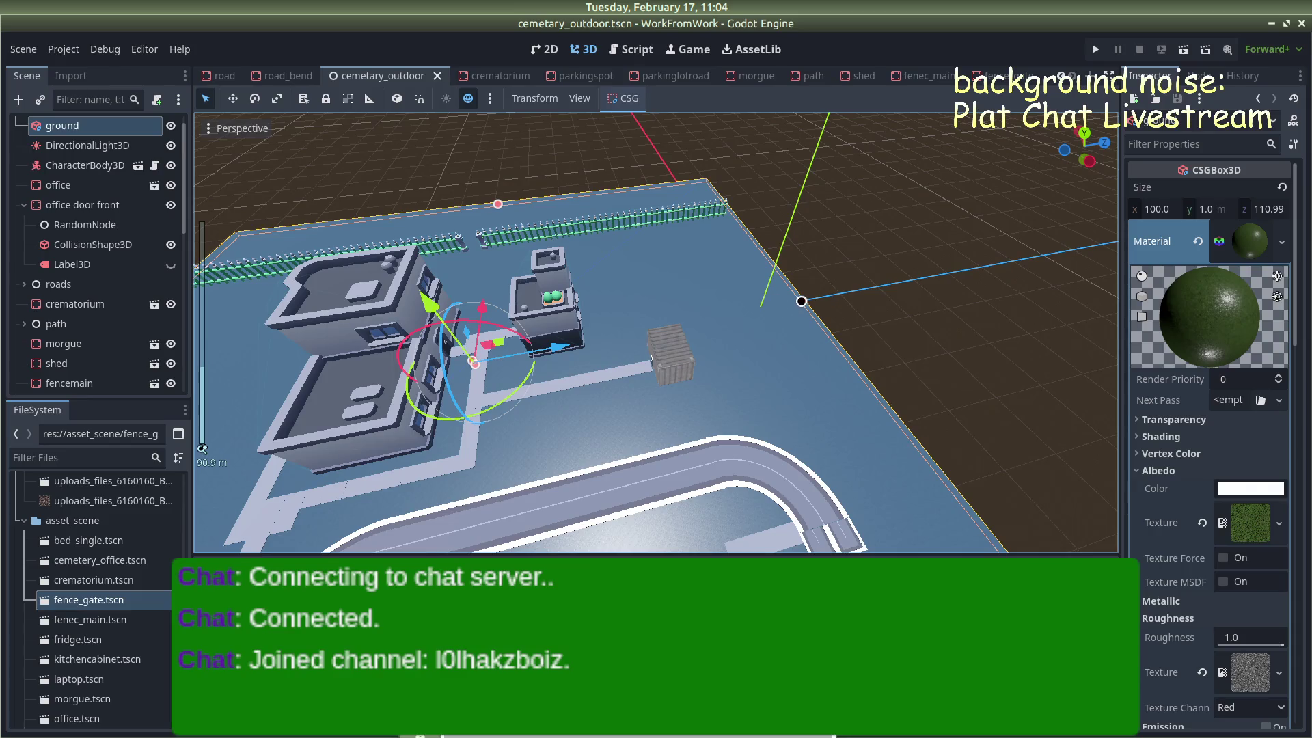
pyautogui.moveTo(803, 300); pyautogui.dragTo(788, 301)
pyautogui.click(873, 331)
# Orbit and zoom to a low view of the grounds with the fence across the top
pyautogui.moveTo(872, 331)
pyautogui.mouseDown()
pyautogui.moveTo(799, 214)
pyautogui.moveTo(809, 176)
pyautogui.moveTo(784, 176)
pyautogui.moveTo(813, 191)
pyautogui.mouseUp()
pyautogui.scroll(-5, 916, 240)
pyautogui.scroll(-5, 976, 207)
pyautogui.moveTo(975, 207)
pyautogui.mouseDown()
pyautogui.moveTo(585, 258)
pyautogui.moveTo(547, 240)
pyautogui.moveTo(849, 270)
pyautogui.moveTo(694, 257)
pyautogui.moveTo(579, 287)
pyautogui.moveTo(701, 277)
pyautogui.mouseUp()
pyautogui.scroll(3, 579, 287)
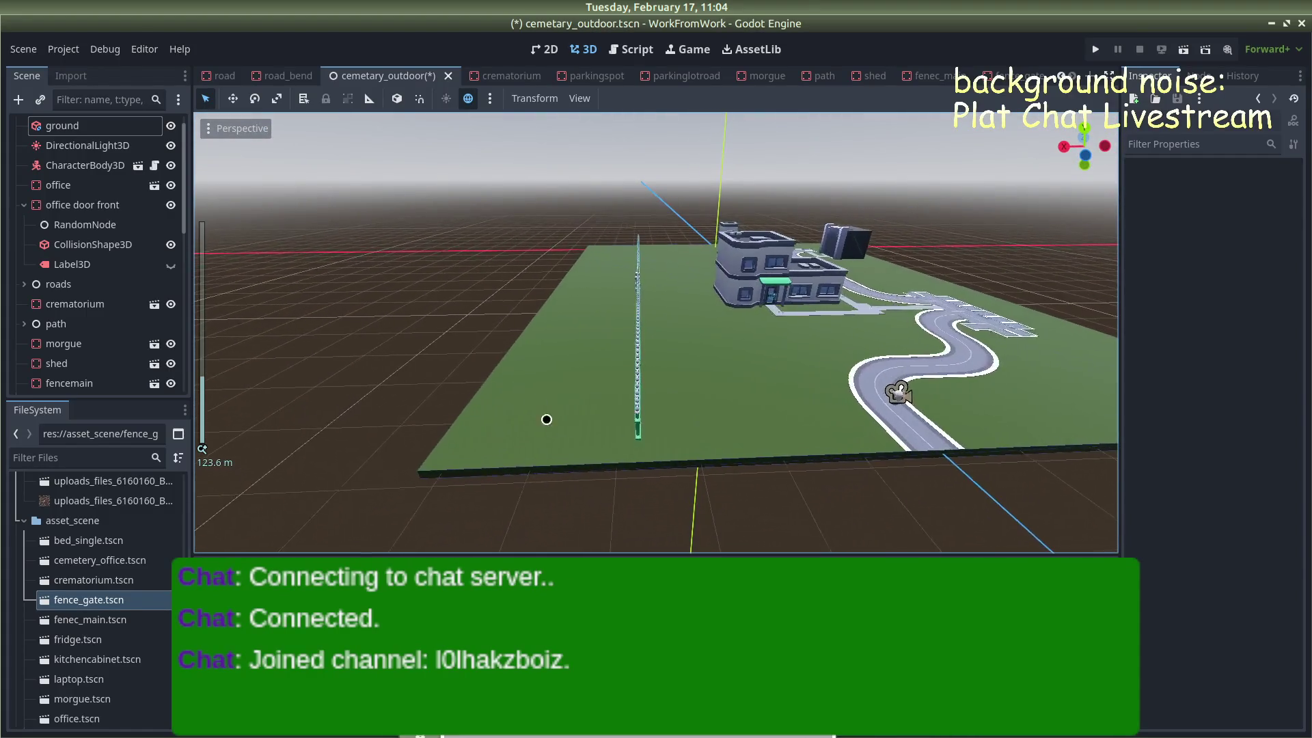
pyautogui.moveTo(608, 505); pyautogui.dragTo(713, 483)
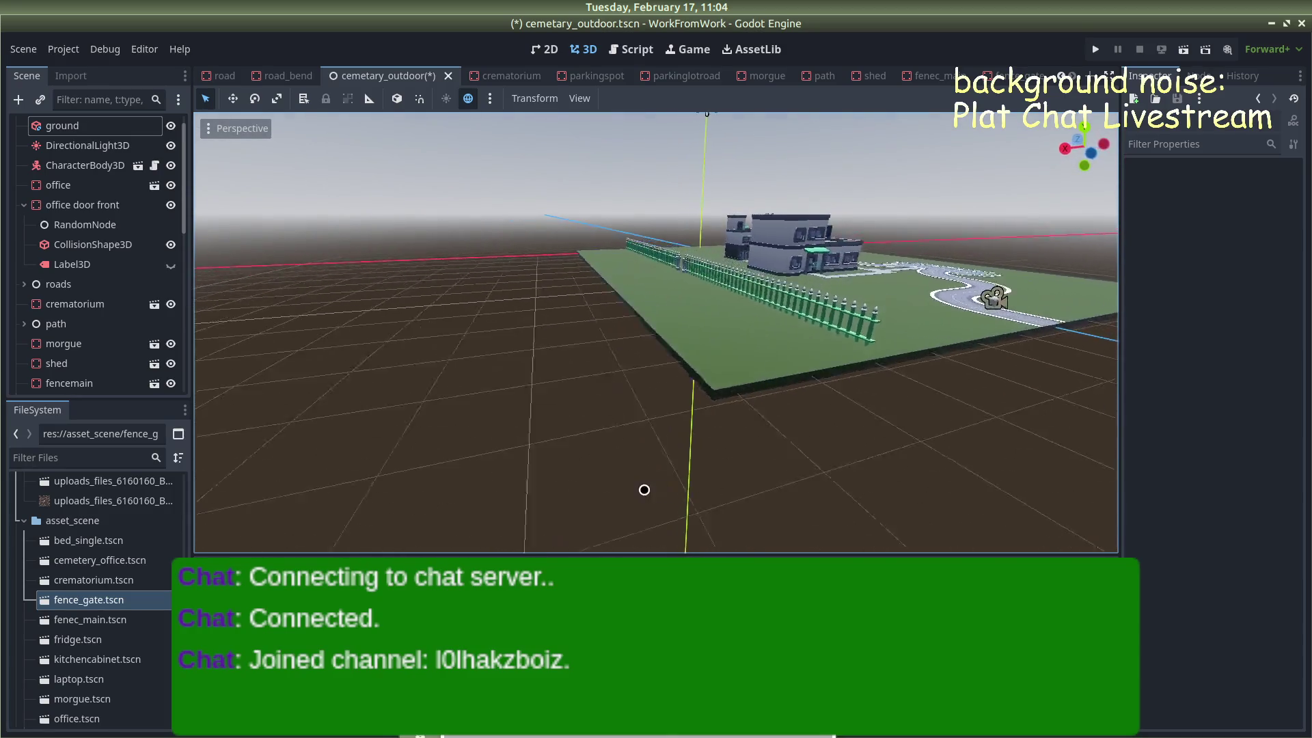
pyautogui.scroll(5, 685, 457)
pyautogui.scroll(-8, 688, 457)
pyautogui.moveTo(686, 457)
pyautogui.mouseDown()
pyautogui.moveTo(752, 451)
pyautogui.moveTo(683, 430)
pyautogui.moveTo(530, 226)
pyautogui.moveTo(785, 383)
pyautogui.moveTo(688, 380)
pyautogui.moveTo(819, 365)
pyautogui.moveTo(756, 340)
pyautogui.moveTo(739, 347)
pyautogui.moveTo(740, 321)
pyautogui.mouseUp()
pyautogui.scroll(4, 770, 384)
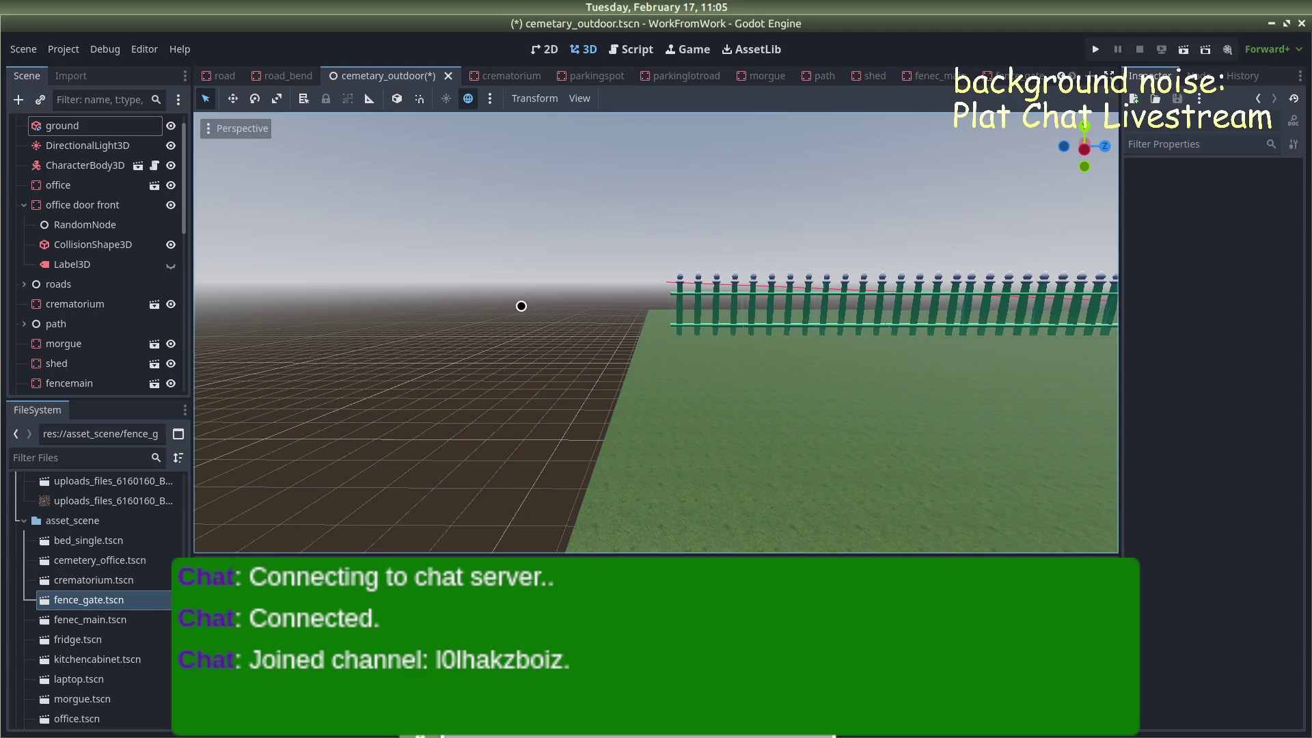
# Scroll the FileSystem to the graveyard kit's iron-fence .glb models
pyautogui.scroll(-3, 534, 306)
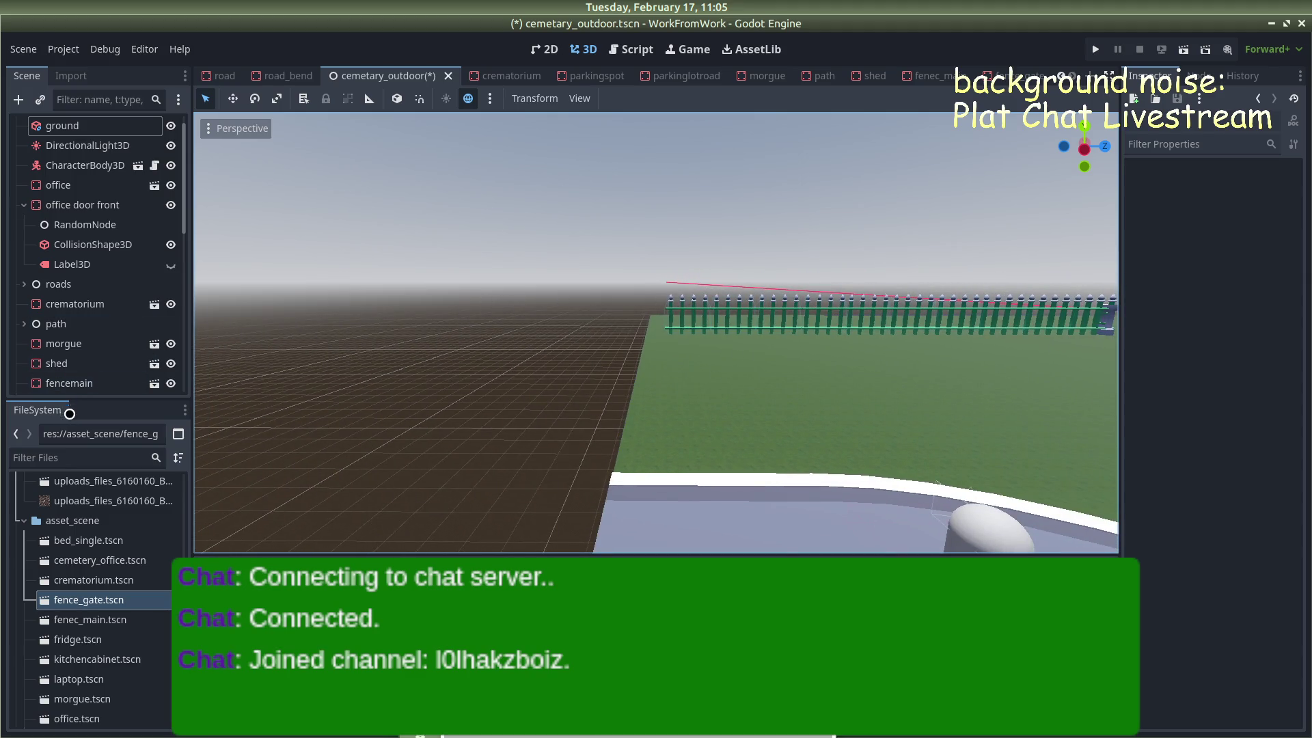
pyautogui.scroll(-5, 106, 617)
pyautogui.scroll(-15, 108, 616)
pyautogui.scroll(15, 104, 608)
# Create a New Inherited Scene from iron-fence-curve.glb
pyautogui.scroll(-10, 104, 608)
pyautogui.scroll(-4, 103, 607)
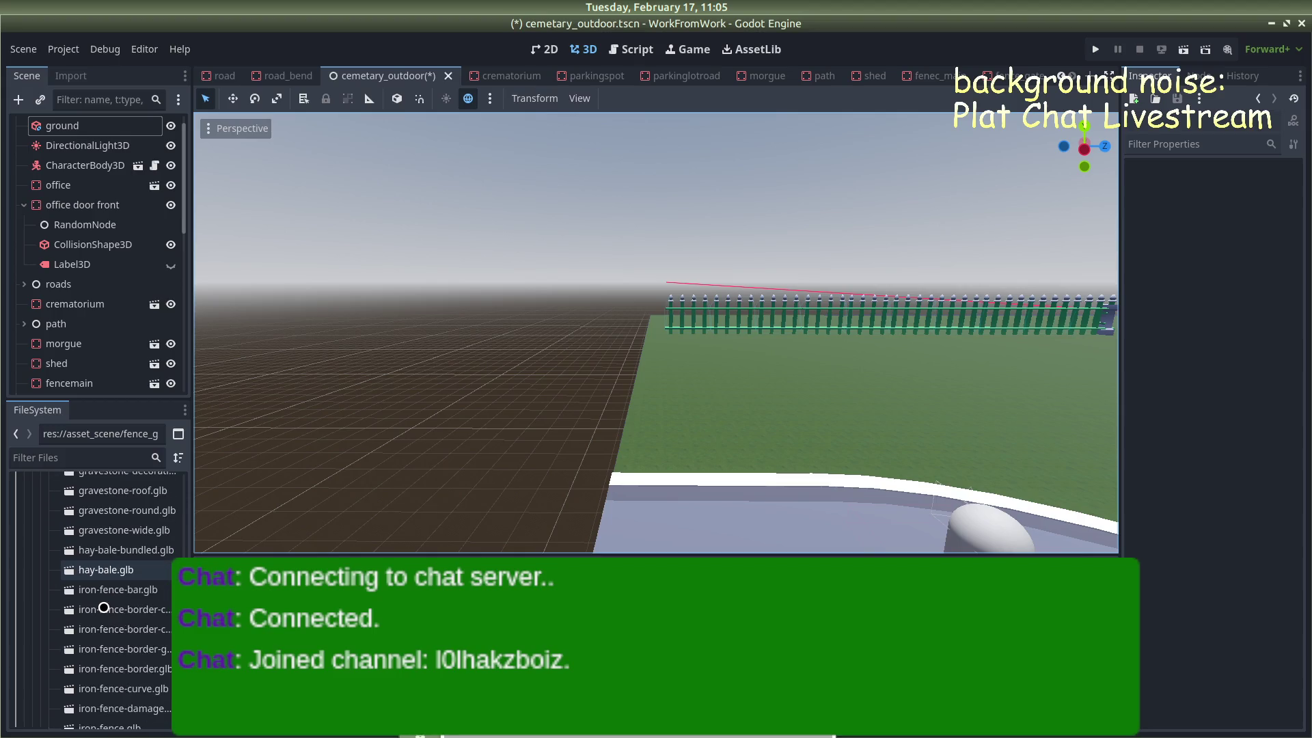
pyautogui.doubleClick(102, 689)
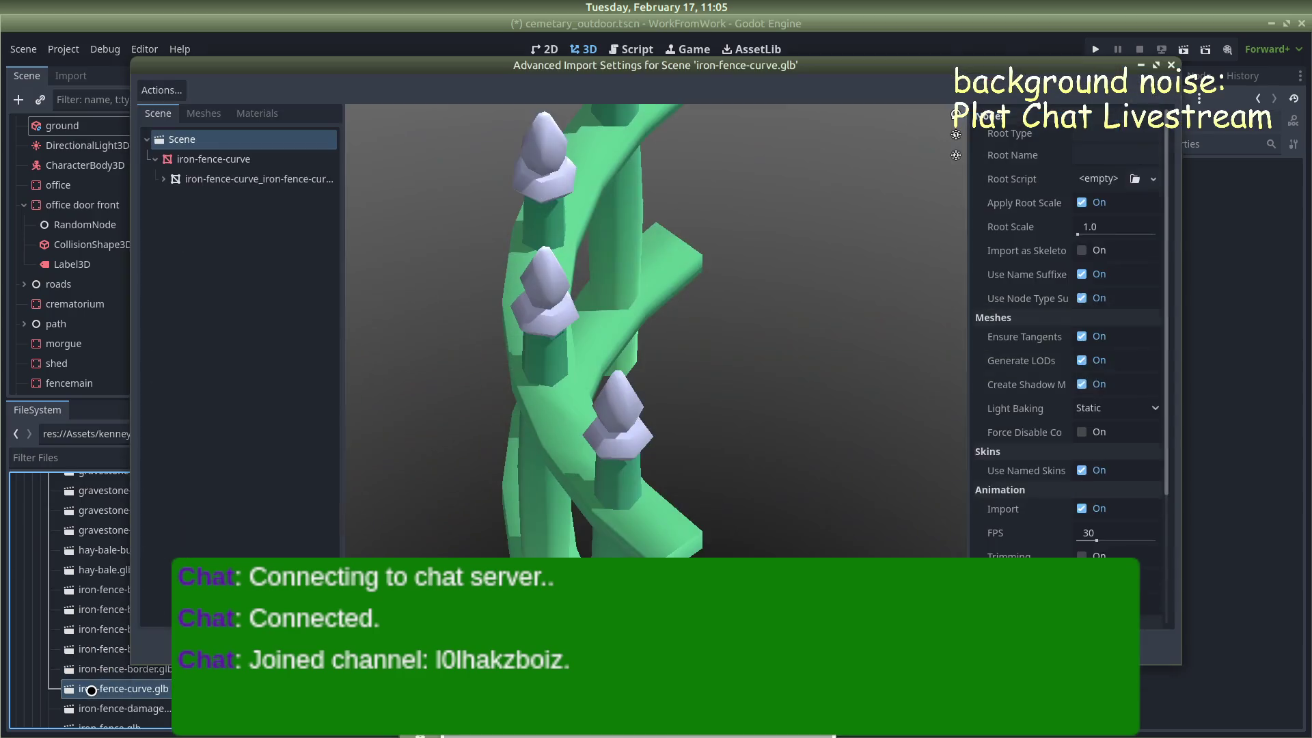
pyautogui.click(1175, 64)
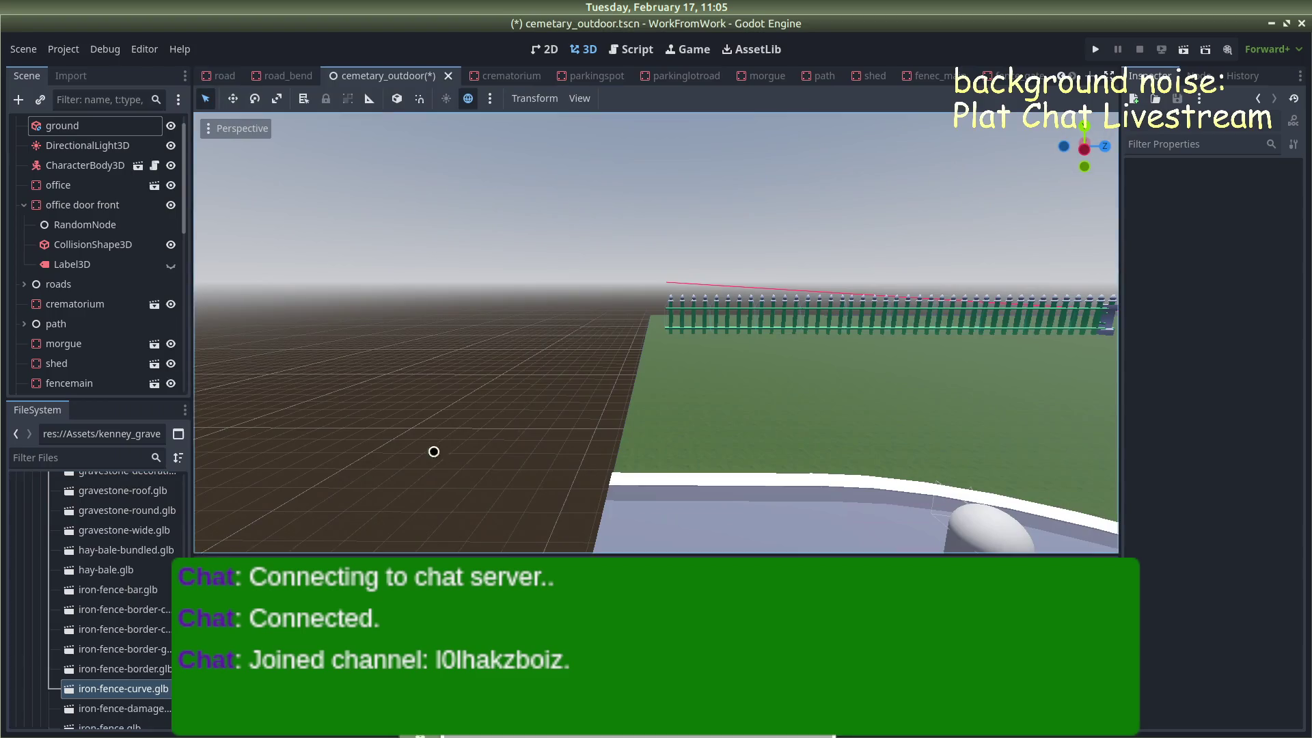
pyautogui.rightClick(170, 681)
pyautogui.click(226, 360)
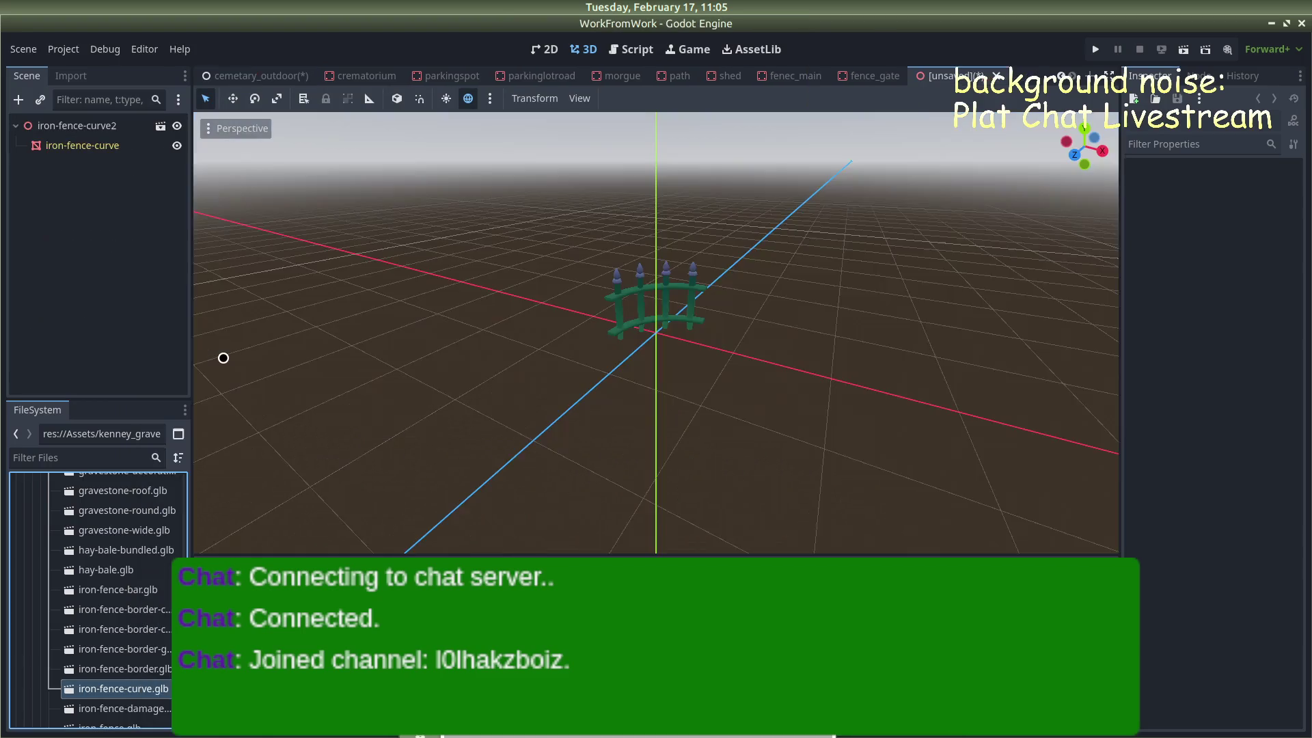
# Rename the root node to fence-curve and save it as fence_curve.tscn
pyautogui.click(90, 118)
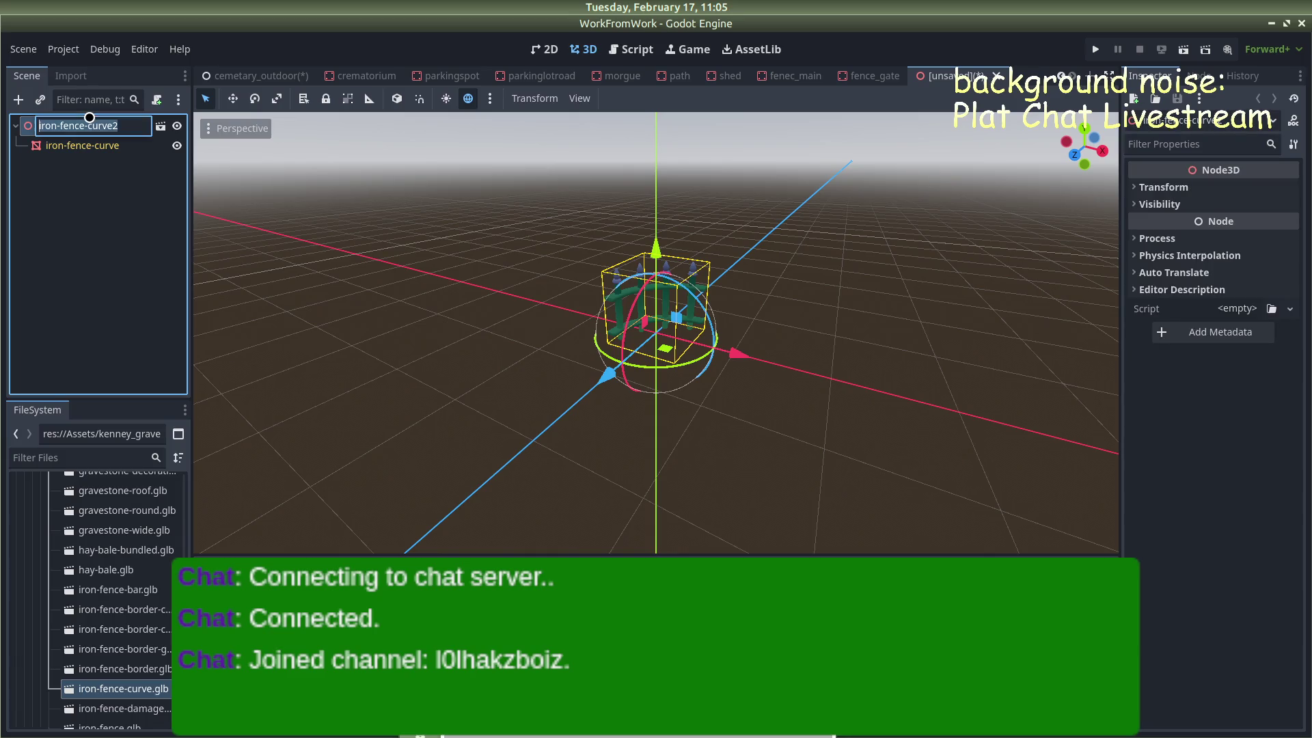
pyautogui.click(90, 117)
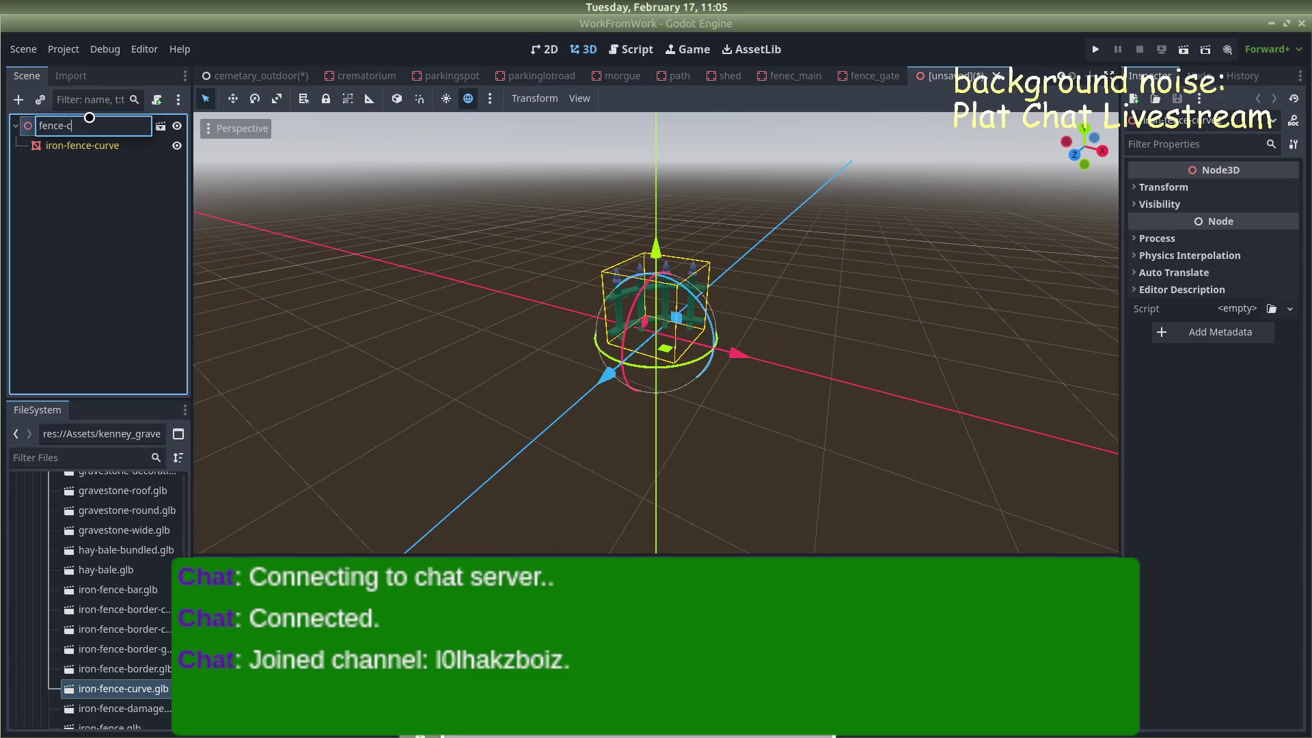
pyautogui.press('Return')
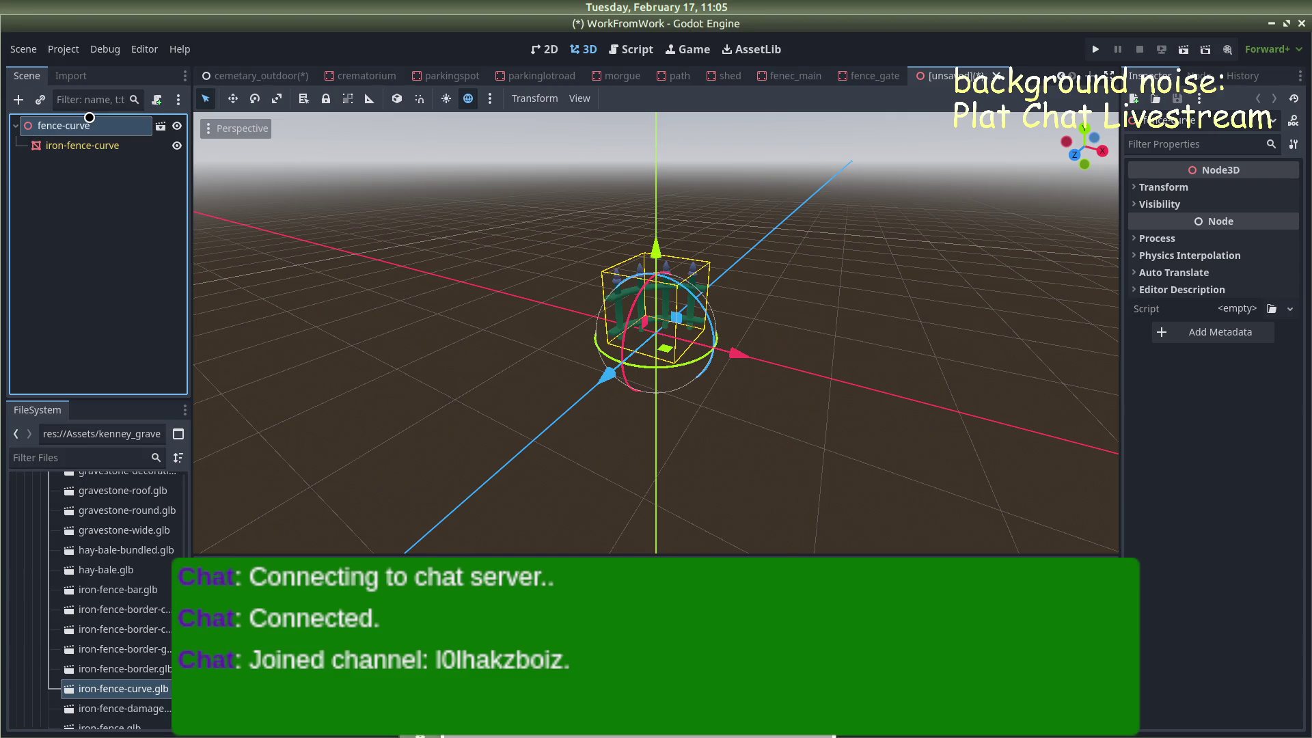
pyautogui.hotkey('ctrl', 's')
pyautogui.press('Return')
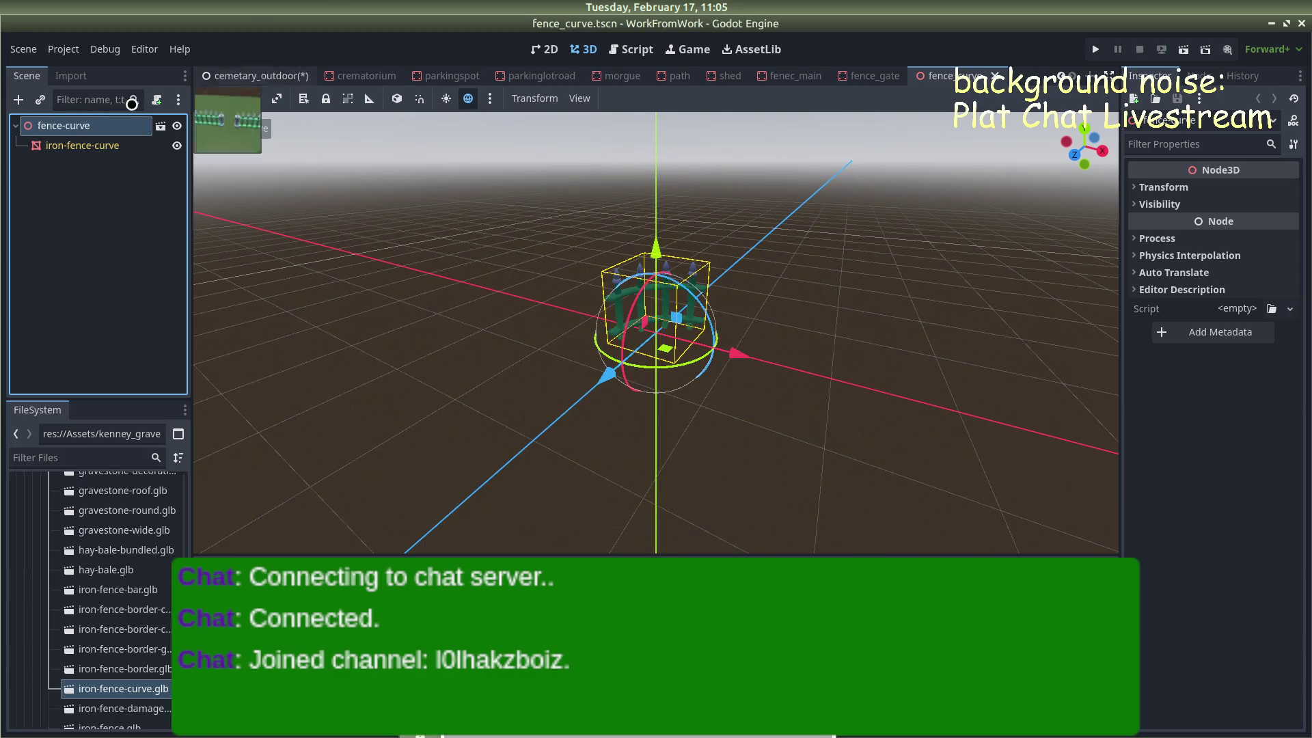
# Clear the scene's inheritance, change the root to StaticBody3D, and save
pyautogui.rightClick(73, 124)
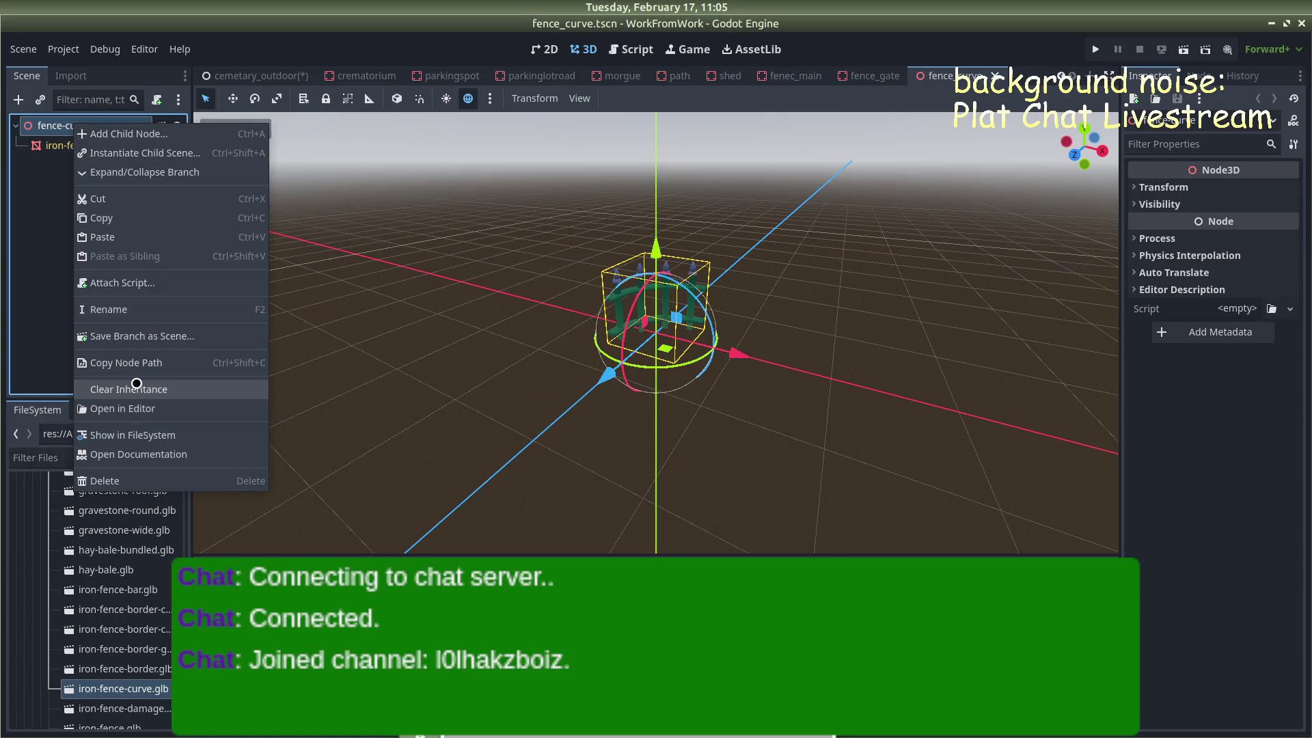
pyautogui.click(130, 389)
pyautogui.click(692, 384)
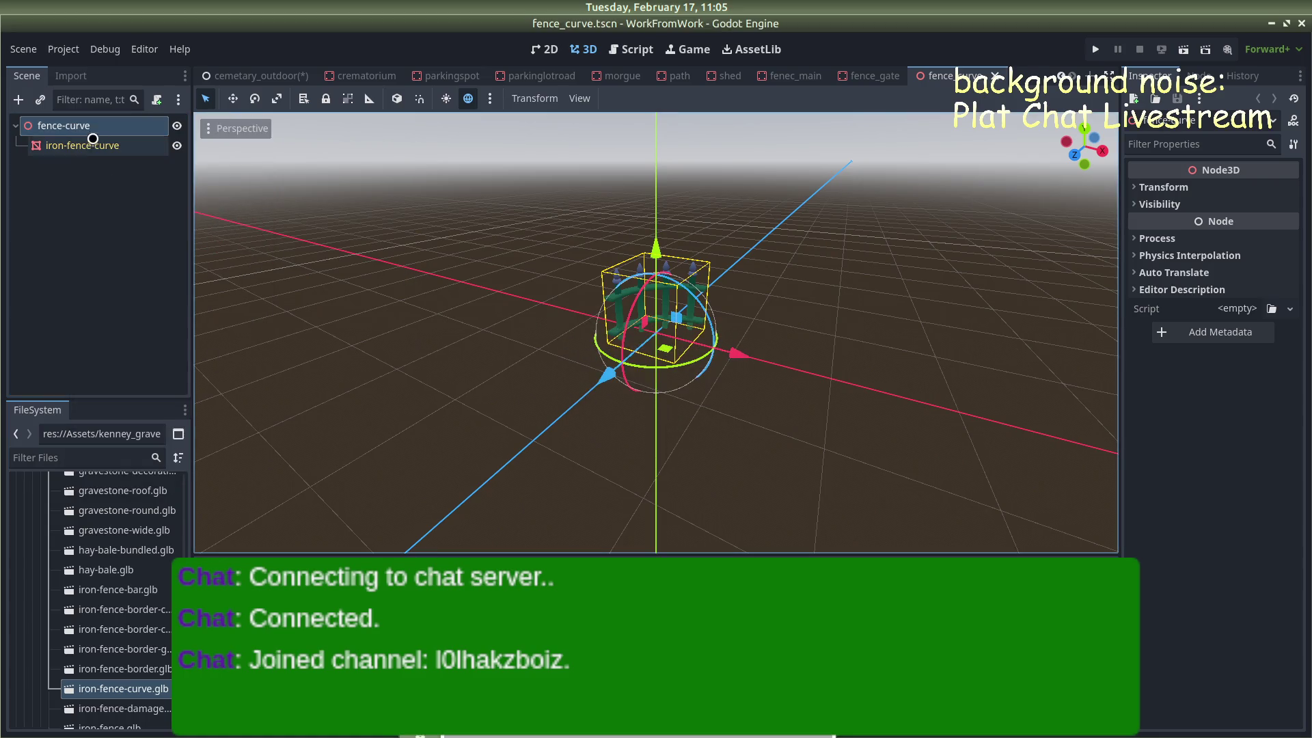
pyautogui.rightClick(92, 123)
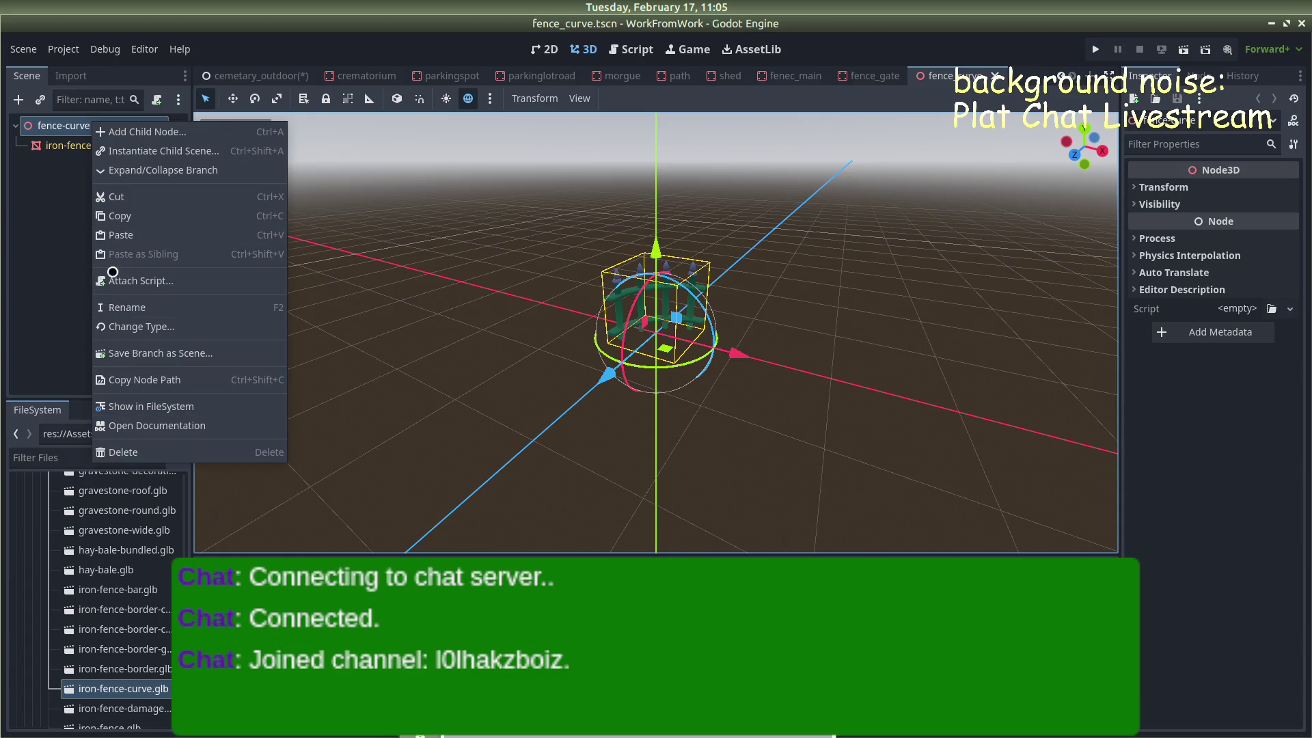
pyautogui.click(131, 326)
pyautogui.write('stat')
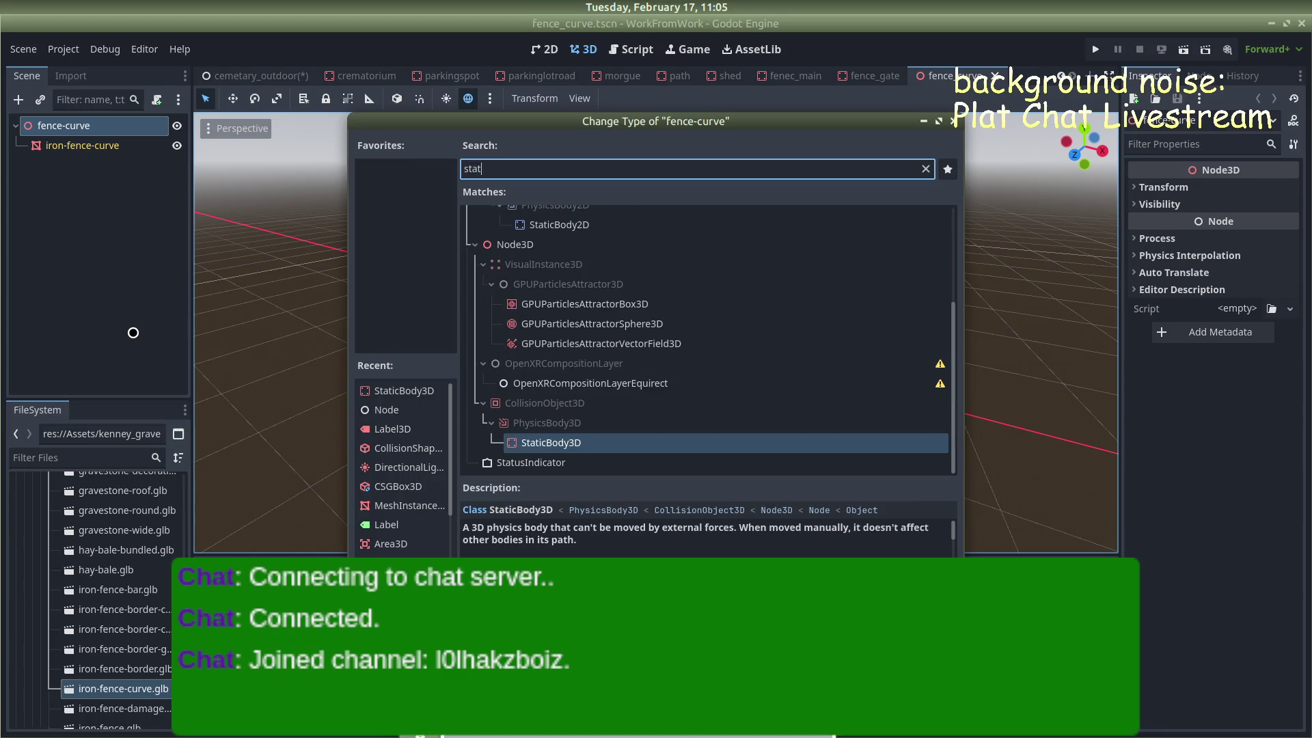
pyautogui.press('Return')
pyautogui.hotkey('ctrl', 's')
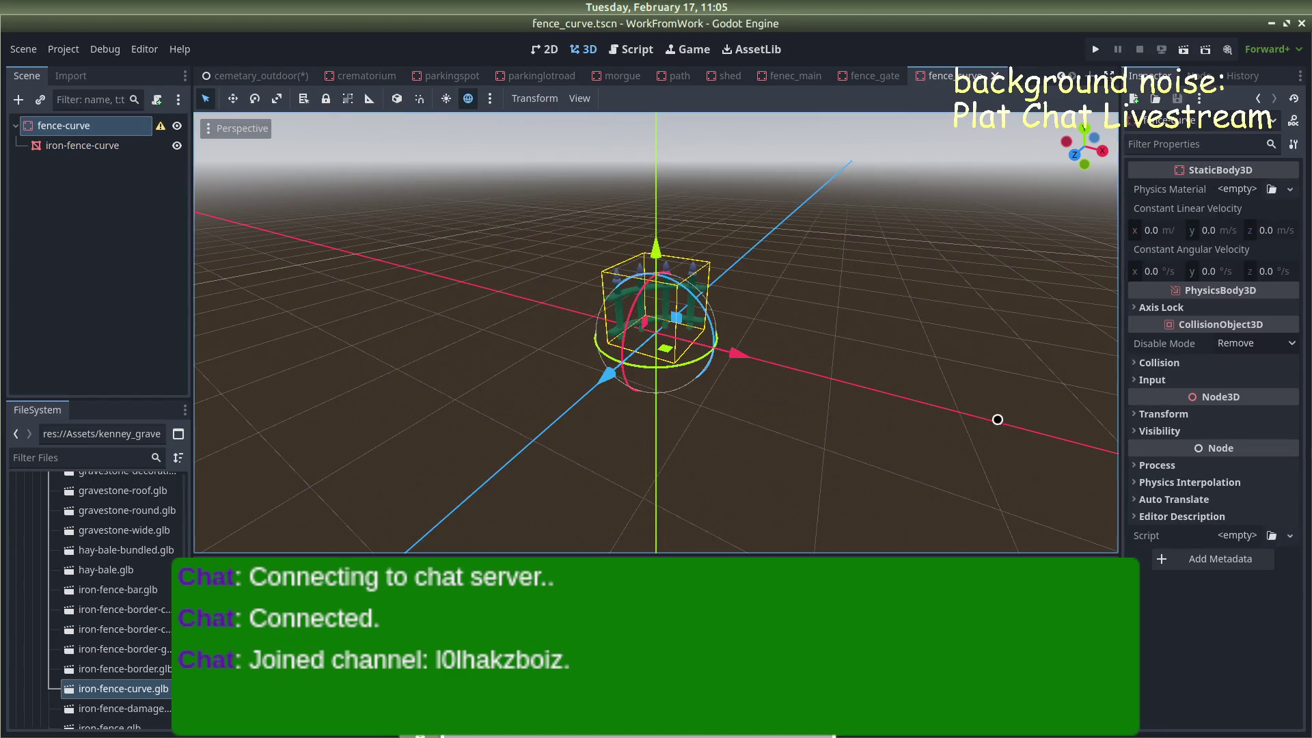
# Generate a collision shape for the iron-fence-curve mesh
pyautogui.click(1137, 415)
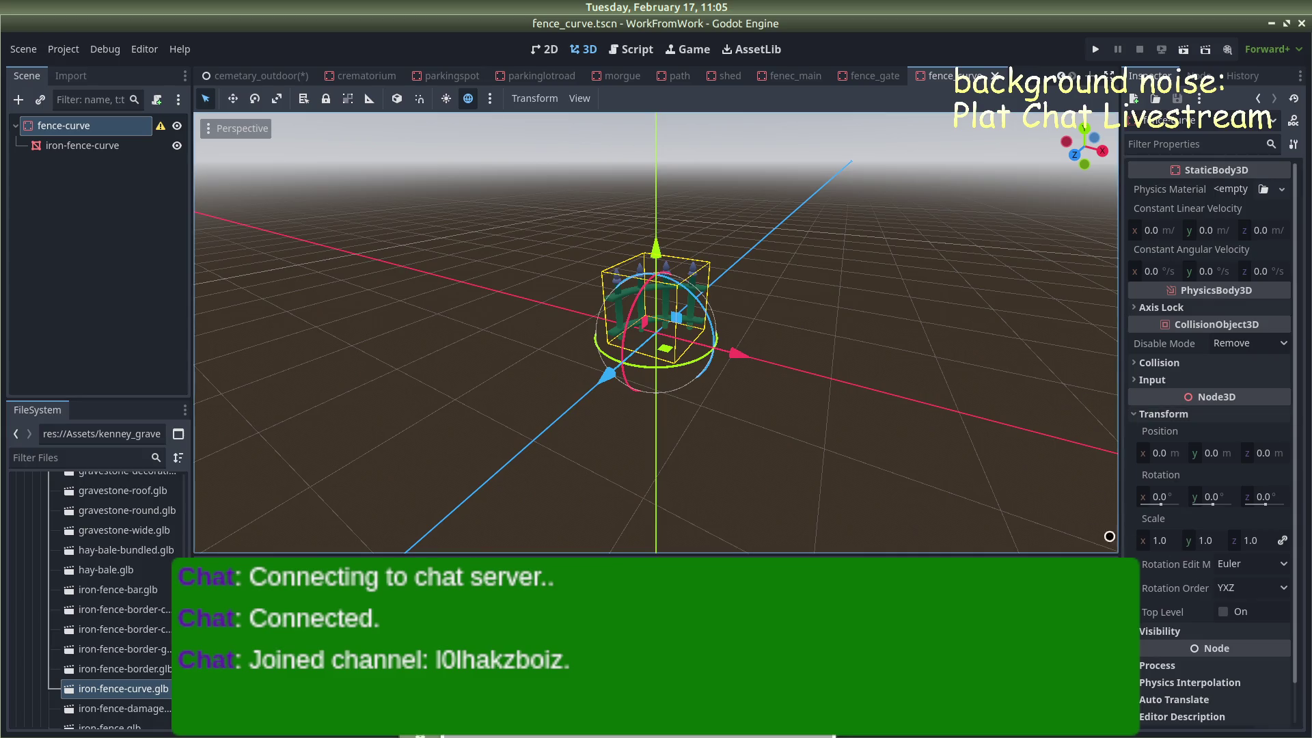
pyautogui.click(140, 148)
pyautogui.click(626, 97)
pyautogui.click(658, 121)
pyautogui.click(688, 410)
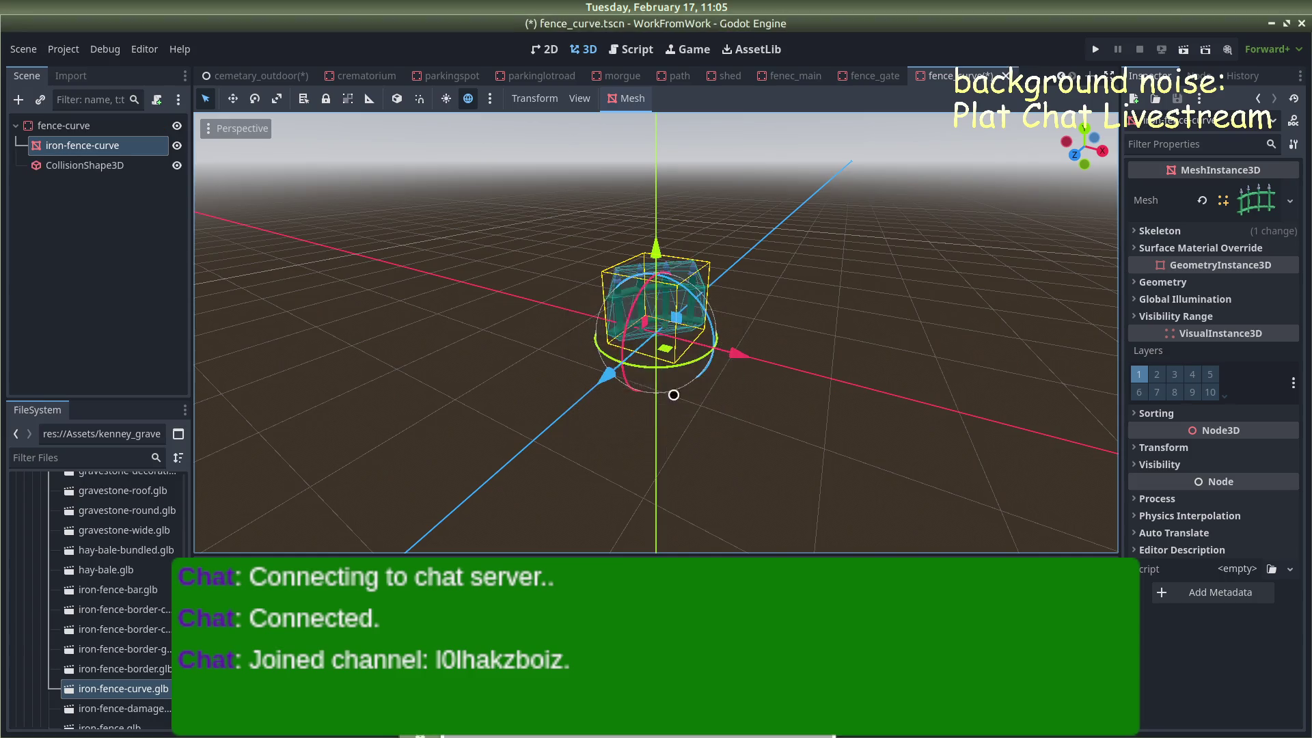
# Change the fence-curve root's X scale, then return to the cemetery_outdoor scene
pyautogui.click(80, 129)
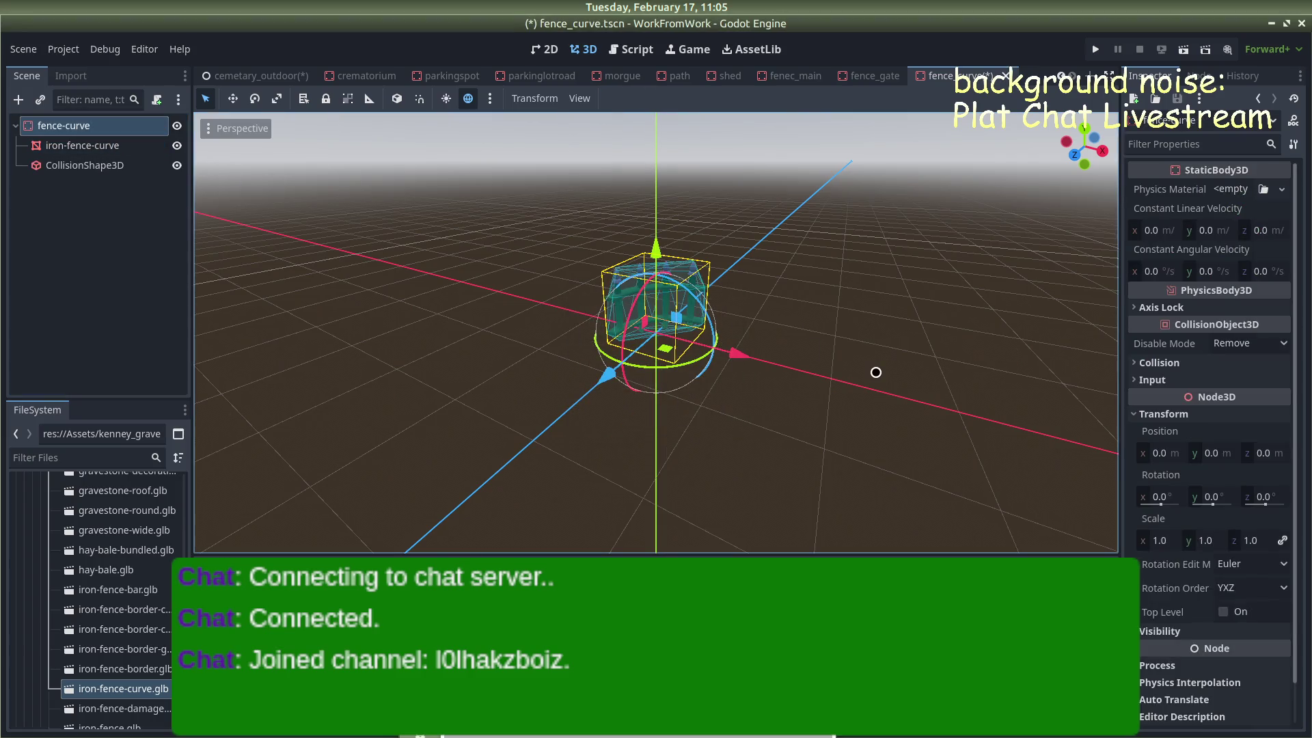
pyautogui.click(1159, 540)
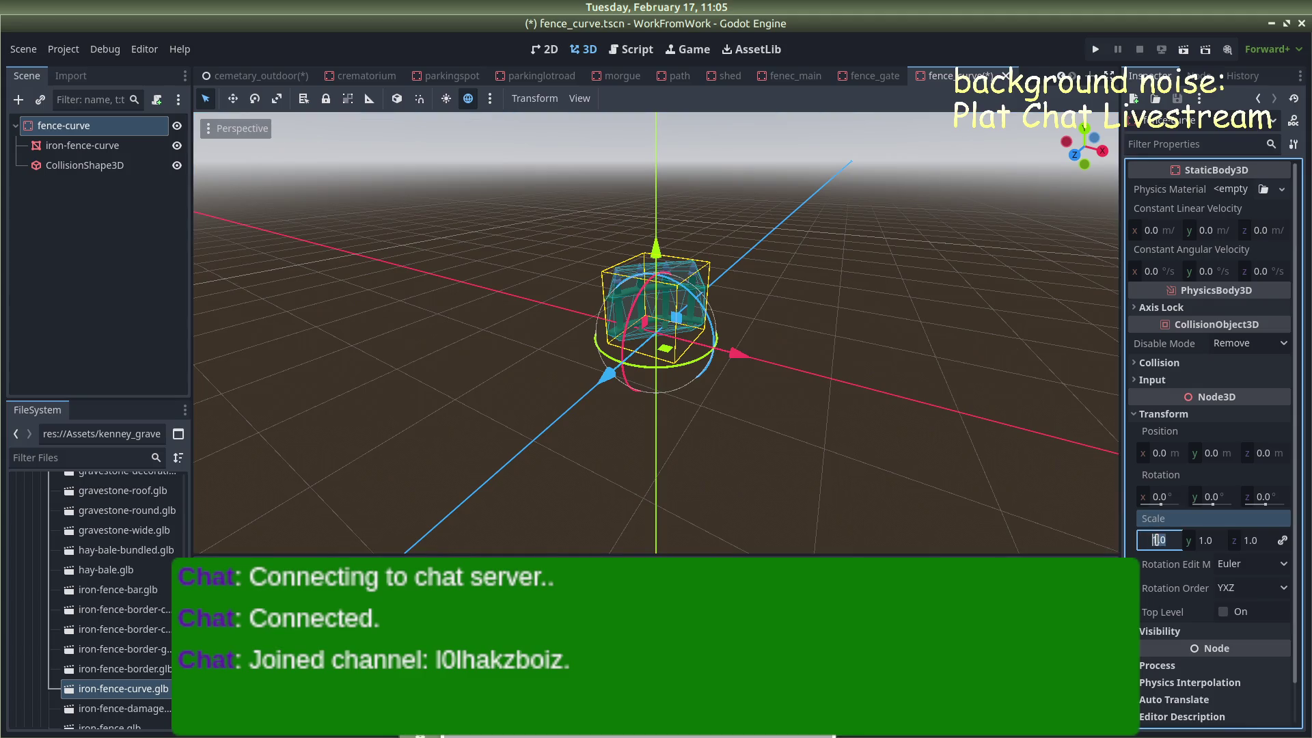
pyautogui.write('-1')
pyautogui.press('Return')
pyautogui.click(914, 472)
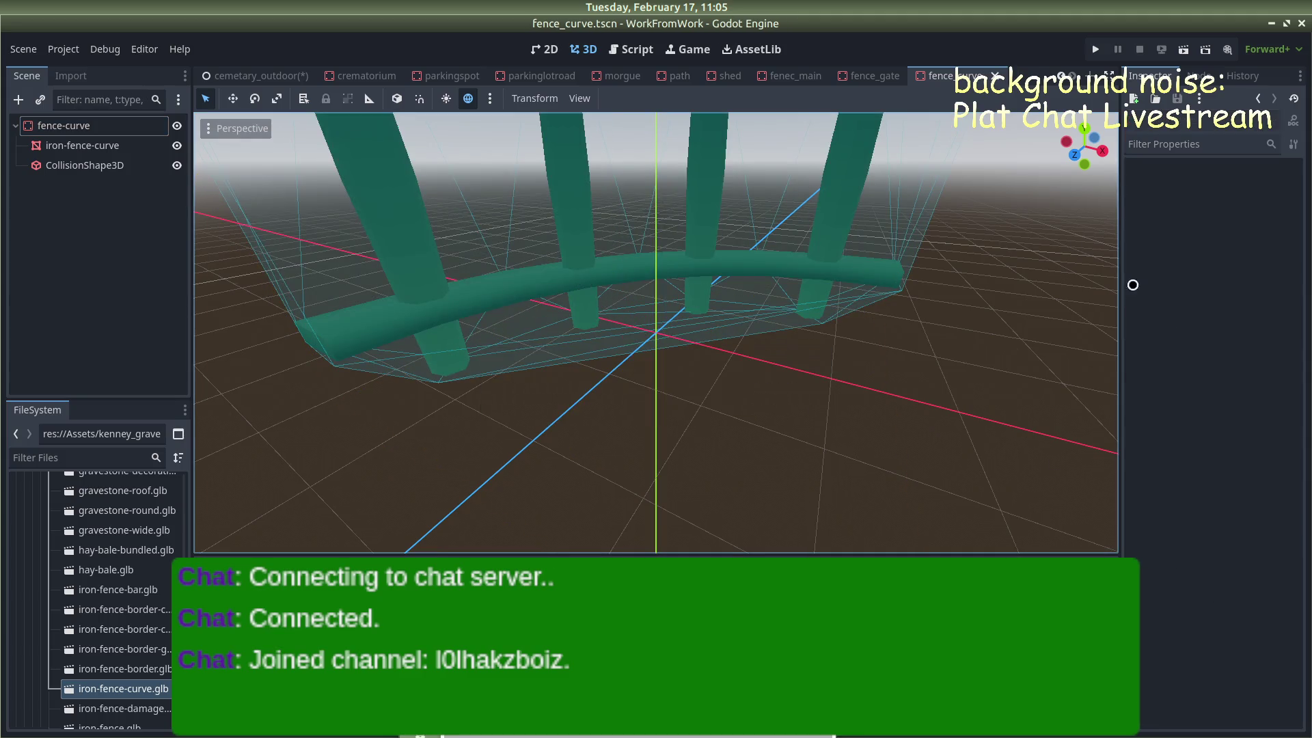
pyautogui.click(253, 76)
pyautogui.scroll(-3, 595, 307)
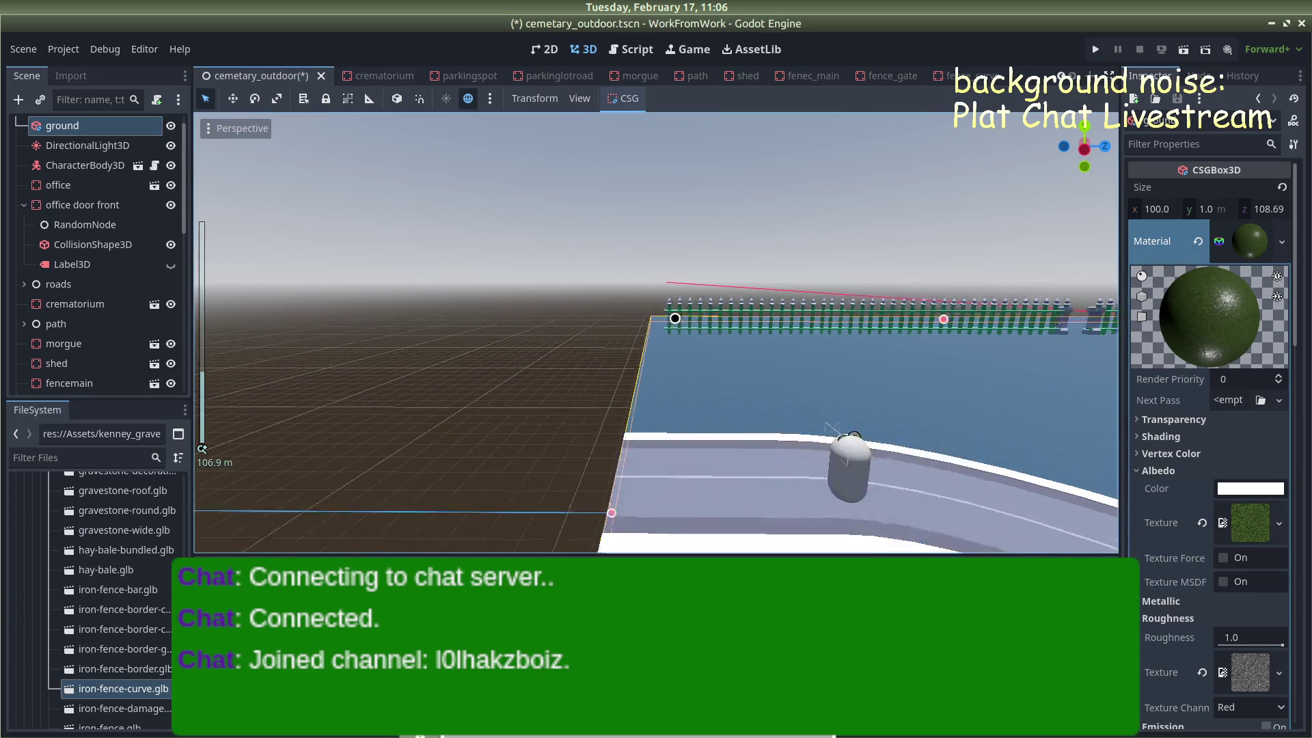
pyautogui.click(595, 307)
pyautogui.scroll(2, 605, 310)
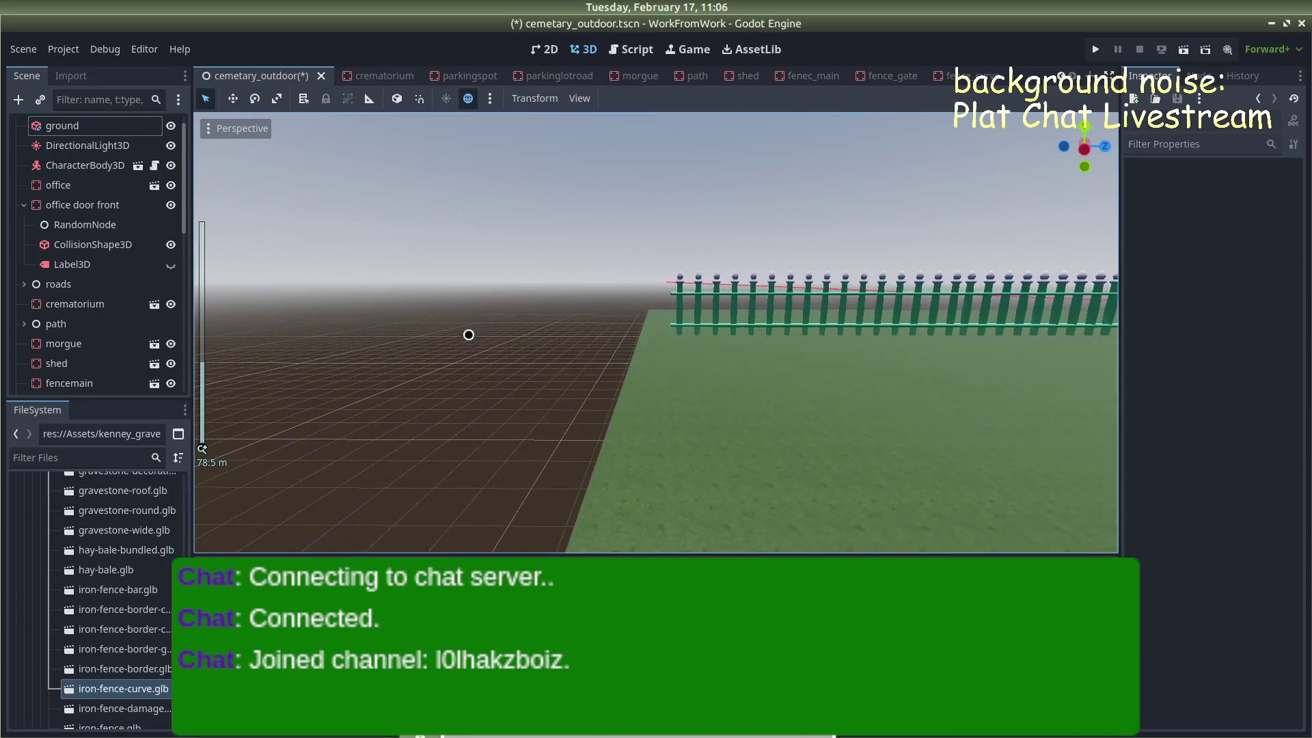
pyautogui.scroll(-15, 156, 548)
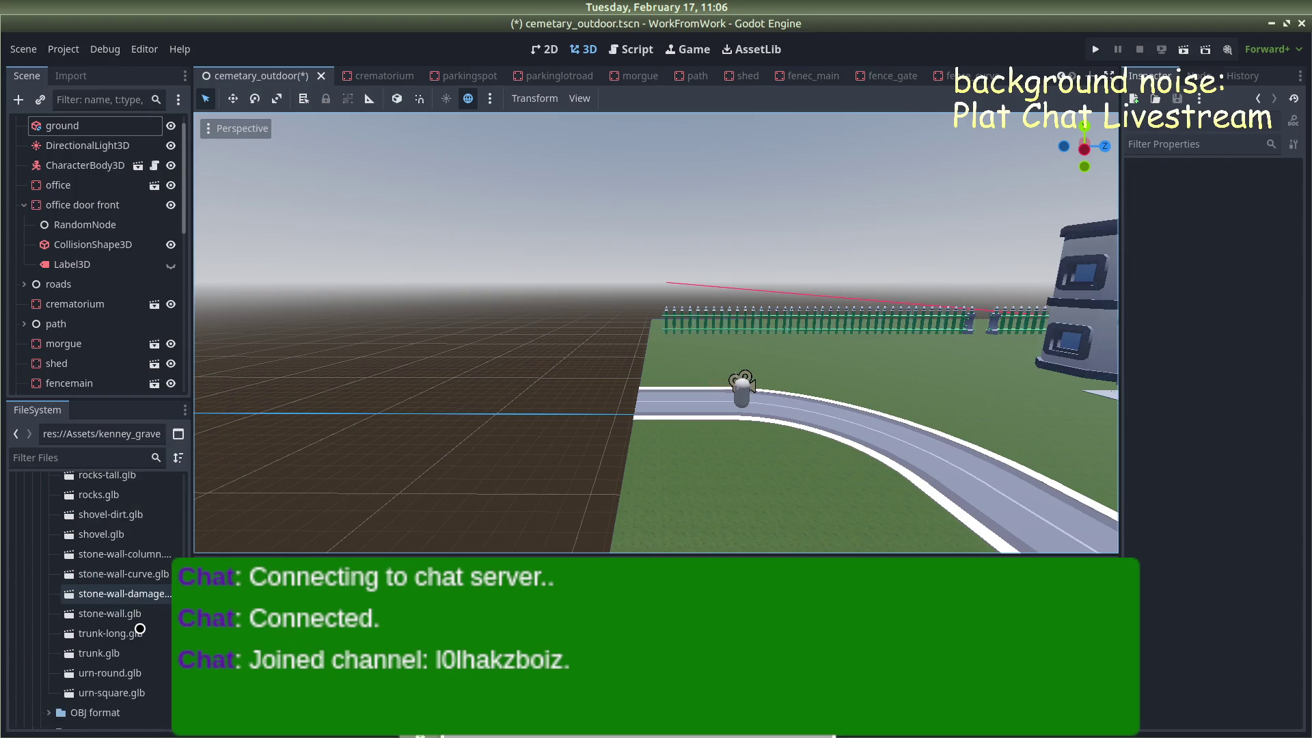
pyautogui.scroll(-10, 139, 628)
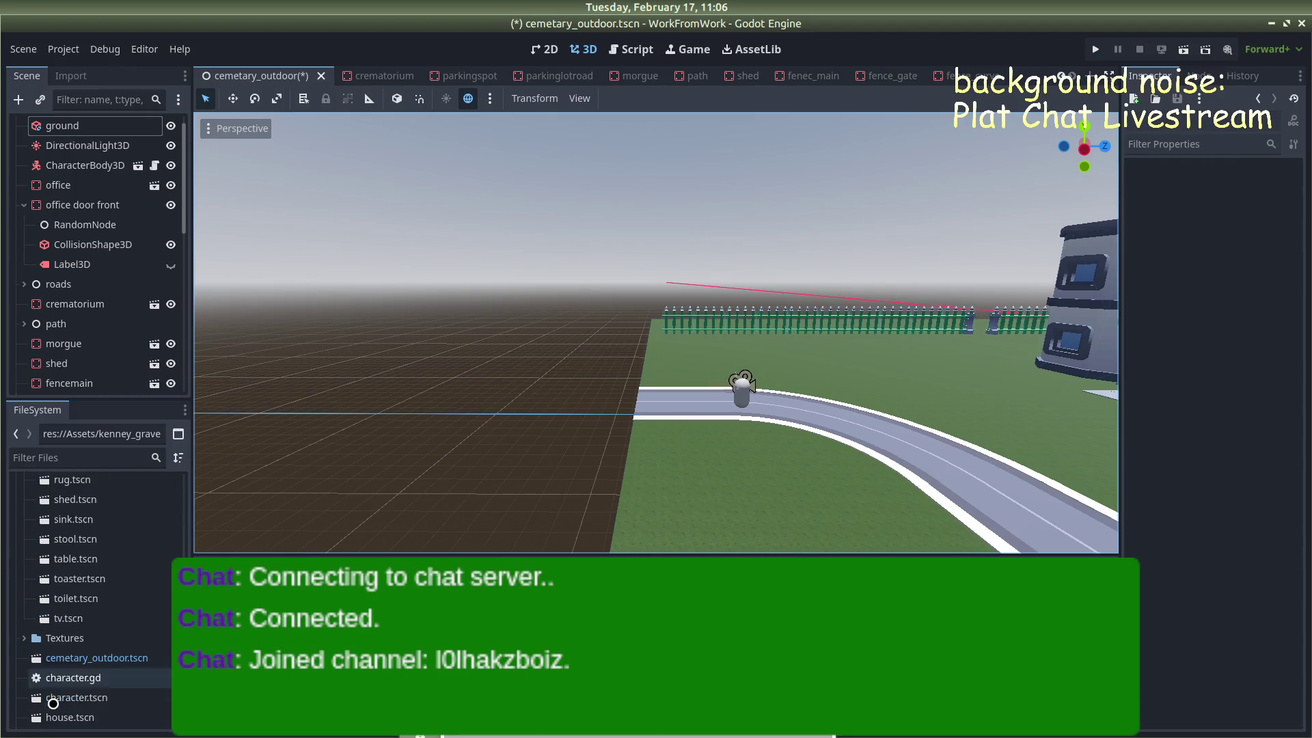
pyautogui.scroll(5, 95, 656)
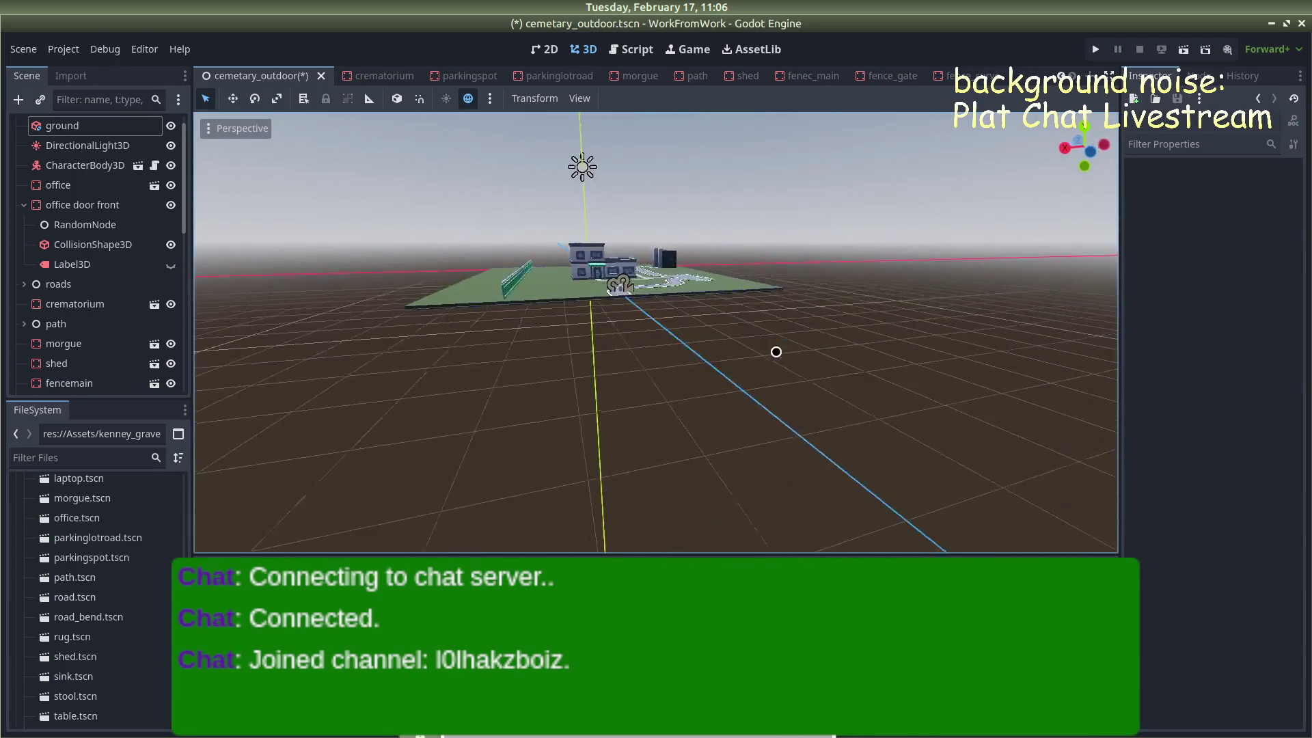
pyautogui.scroll(3, 782, 346)
pyautogui.scroll(5, 656, 332)
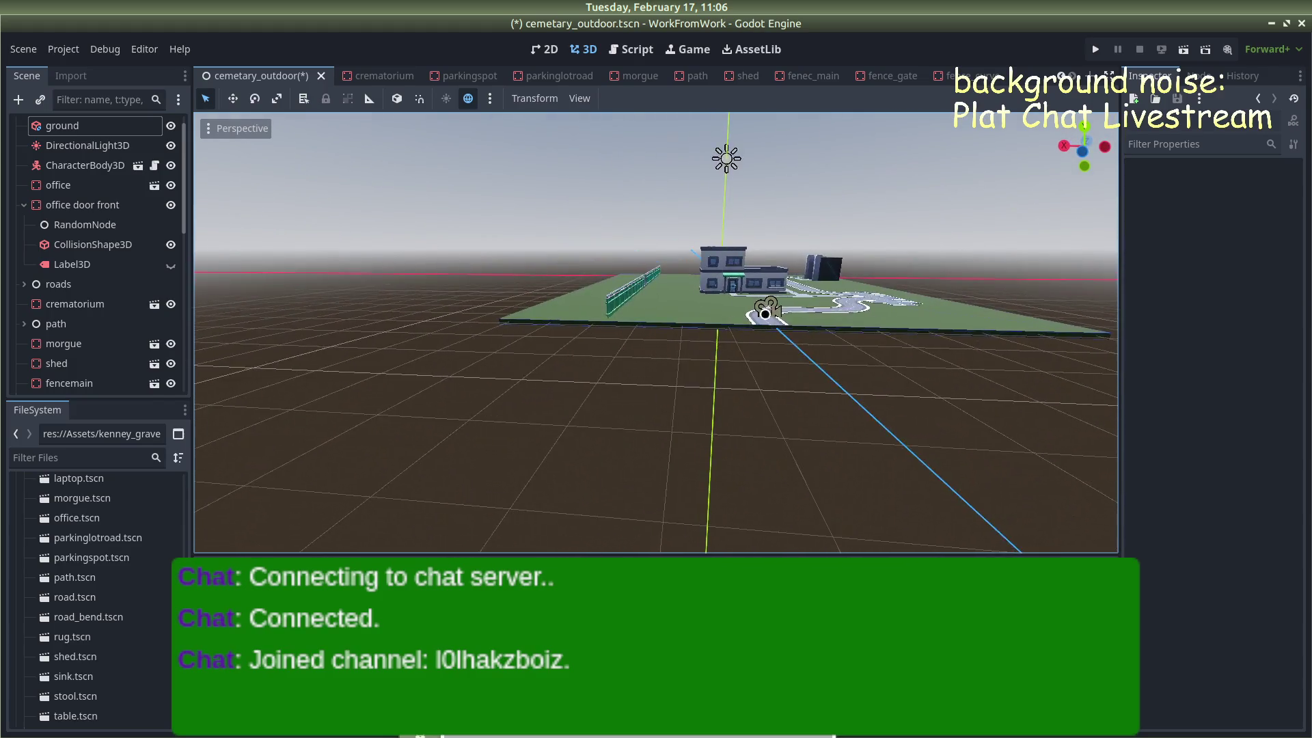
pyautogui.scroll(5, 729, 314)
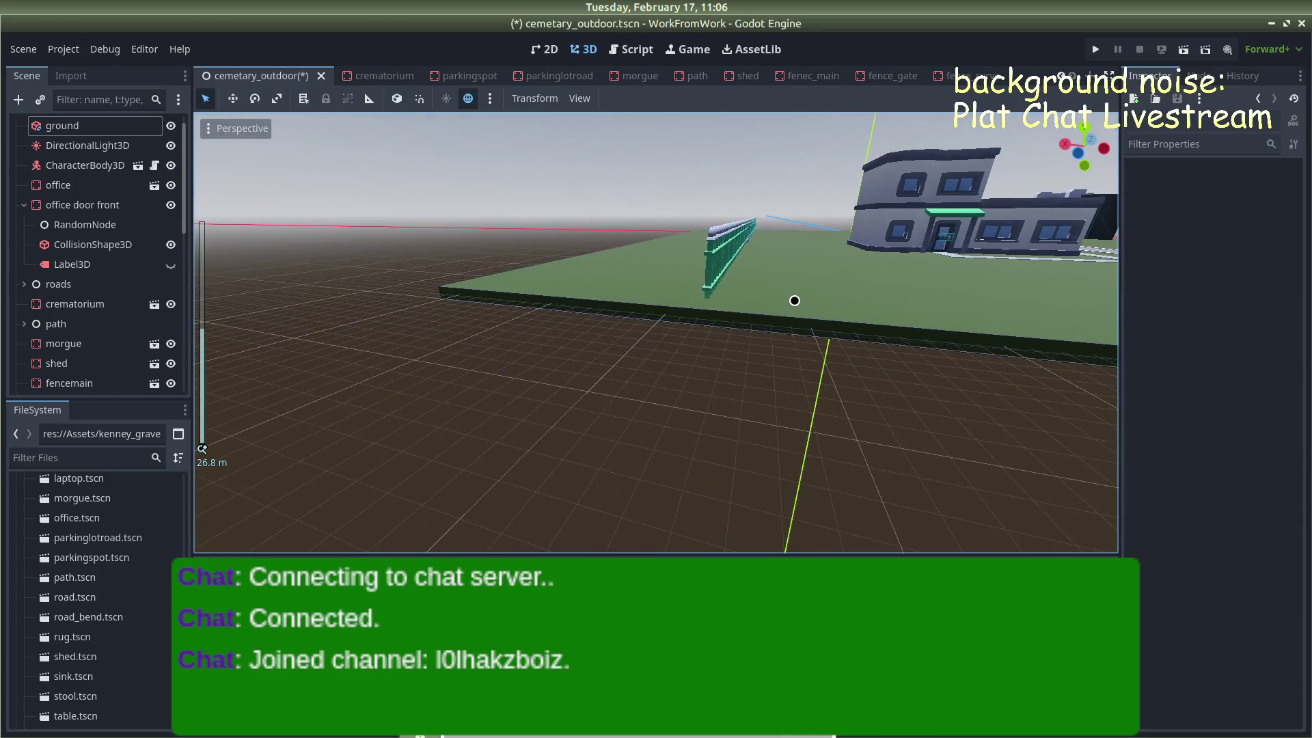
pyautogui.scroll(2, 794, 288)
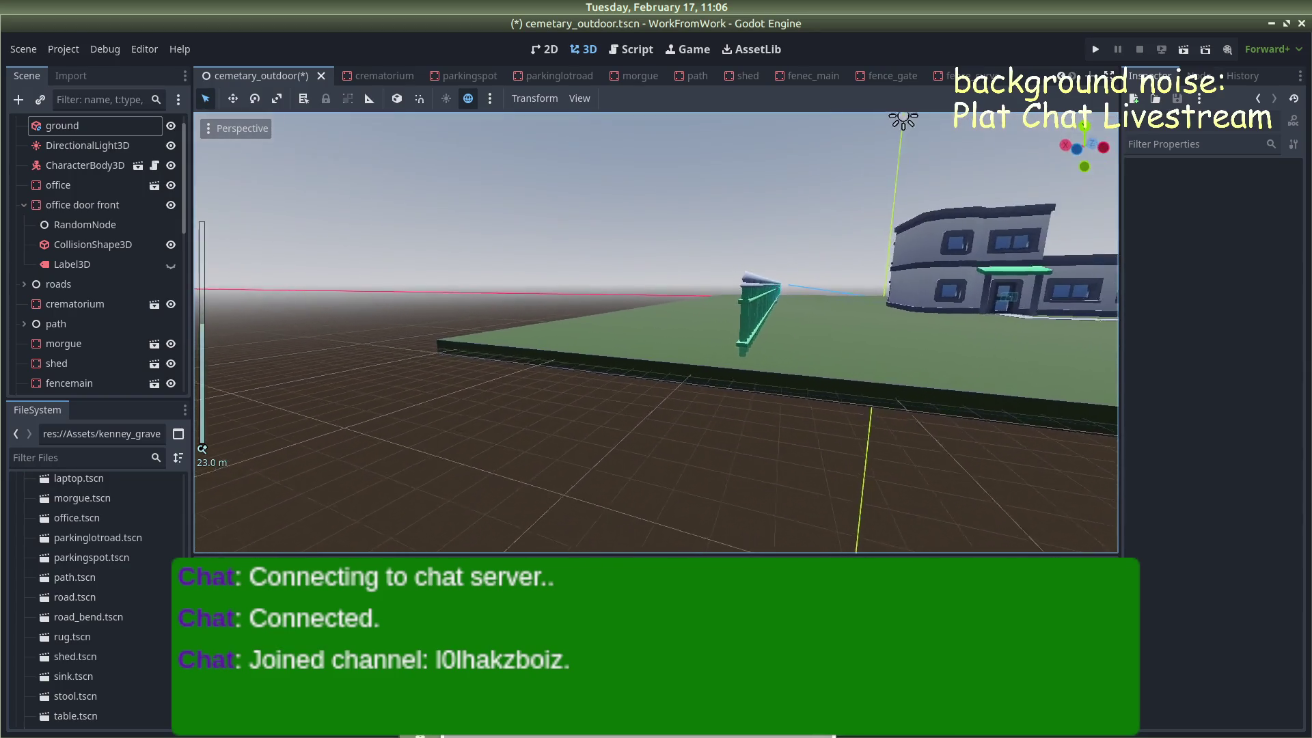
pyautogui.scroll(3, 720, 251)
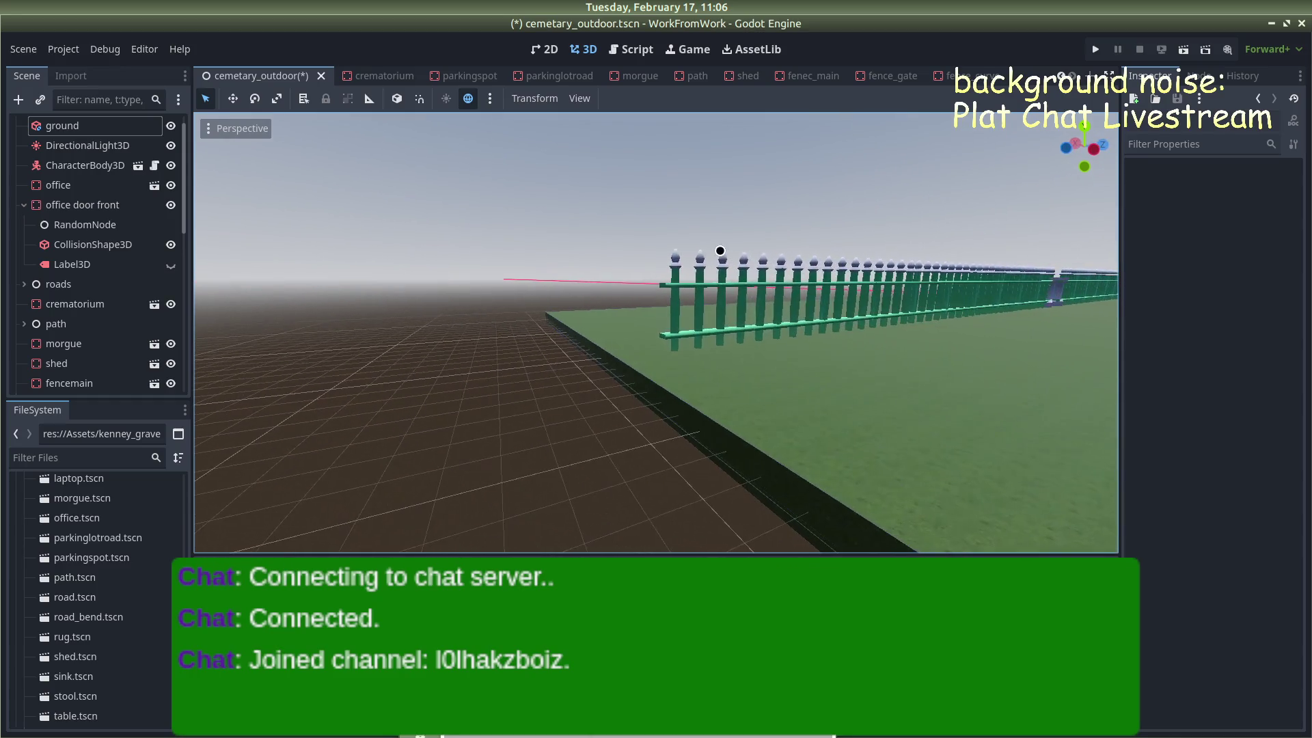
pyautogui.scroll(3, 718, 273)
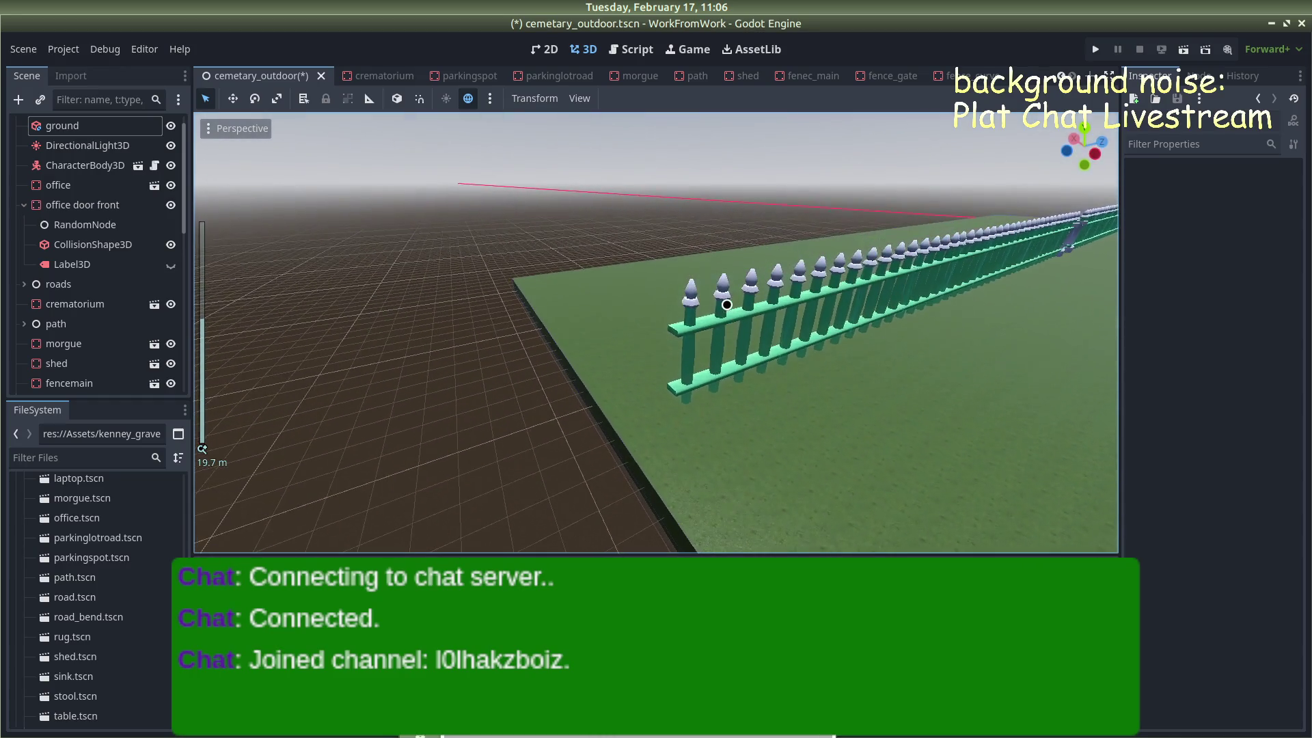
pyautogui.scroll(-4, 89, 553)
pyautogui.scroll(8, 92, 574)
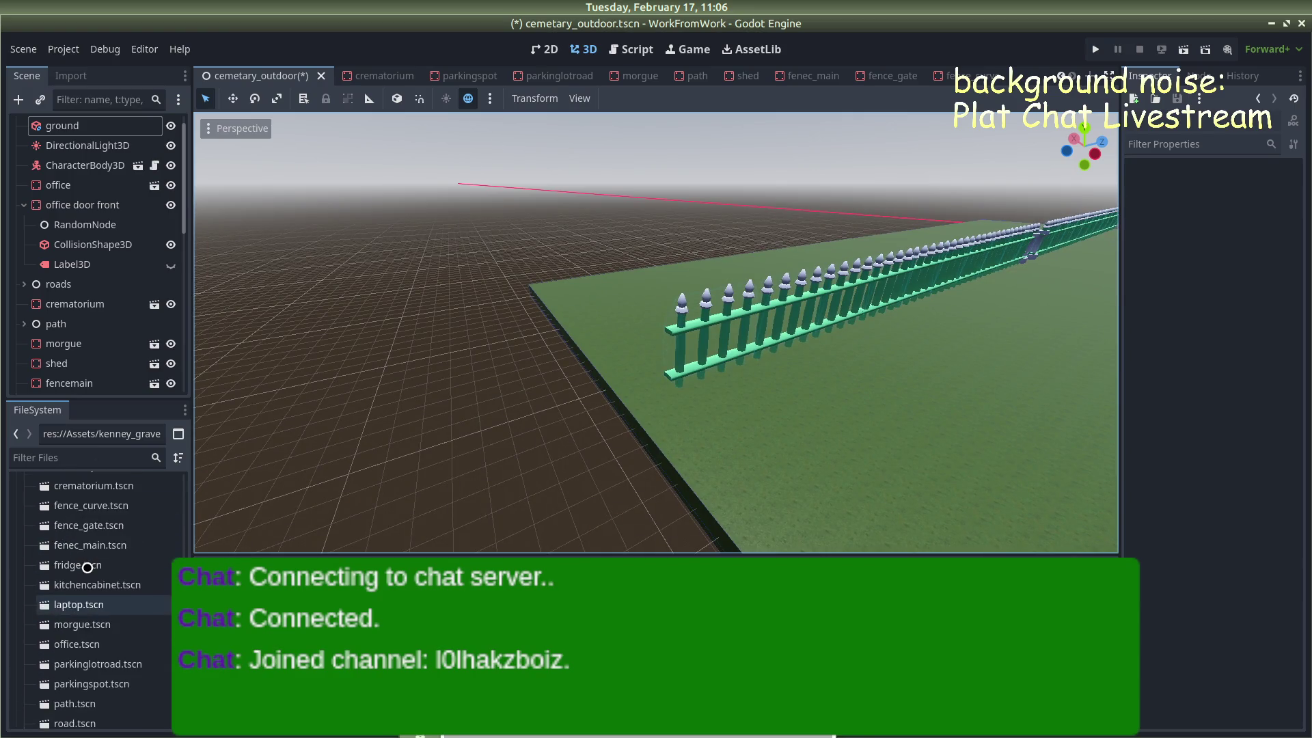
# Add a fence_curve.tscn instance and delete the last straight section, fencemain22
pyautogui.moveTo(89, 568)
pyautogui.mouseDown()
pyautogui.moveTo(339, 518)
pyautogui.moveTo(583, 389)
pyautogui.moveTo(646, 384)
pyautogui.moveTo(667, 398)
pyautogui.moveTo(599, 412)
pyautogui.moveTo(820, 417)
pyautogui.moveTo(786, 407)
pyautogui.mouseUp()
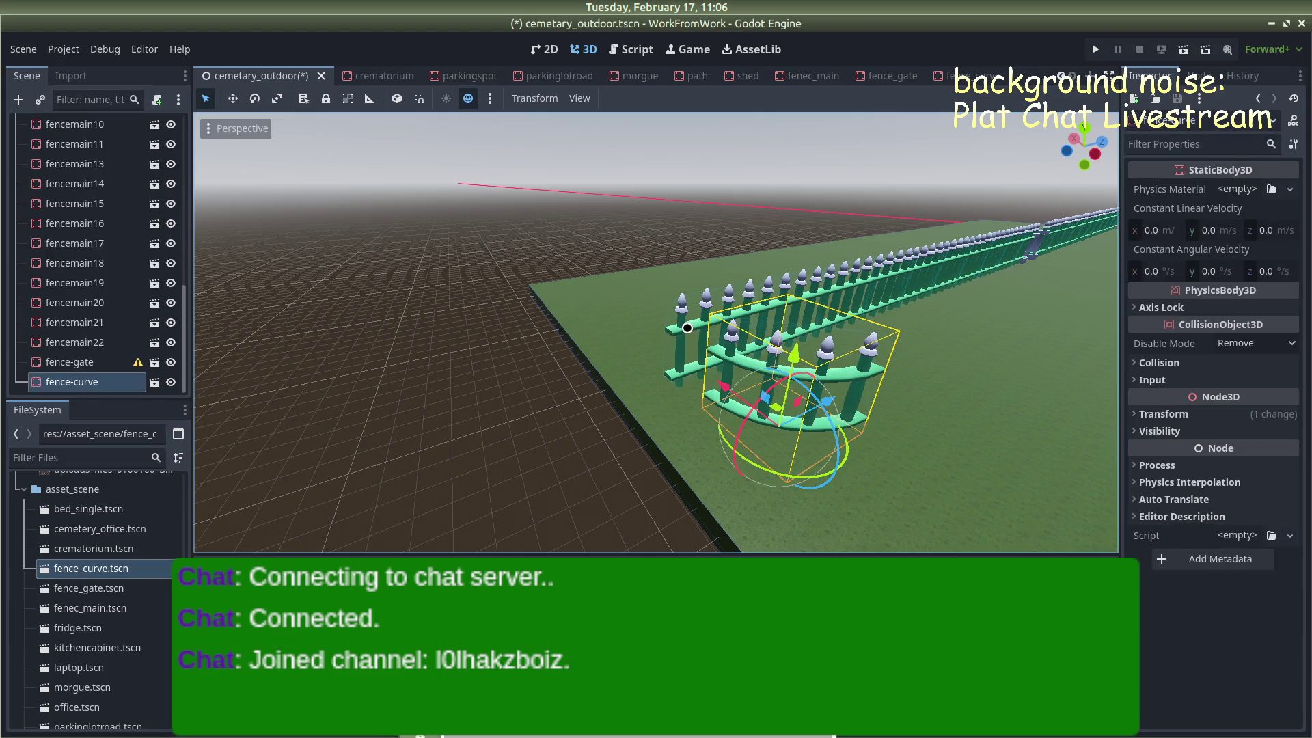
pyautogui.click(687, 328)
pyautogui.press('Delete')
pyautogui.press('Return')
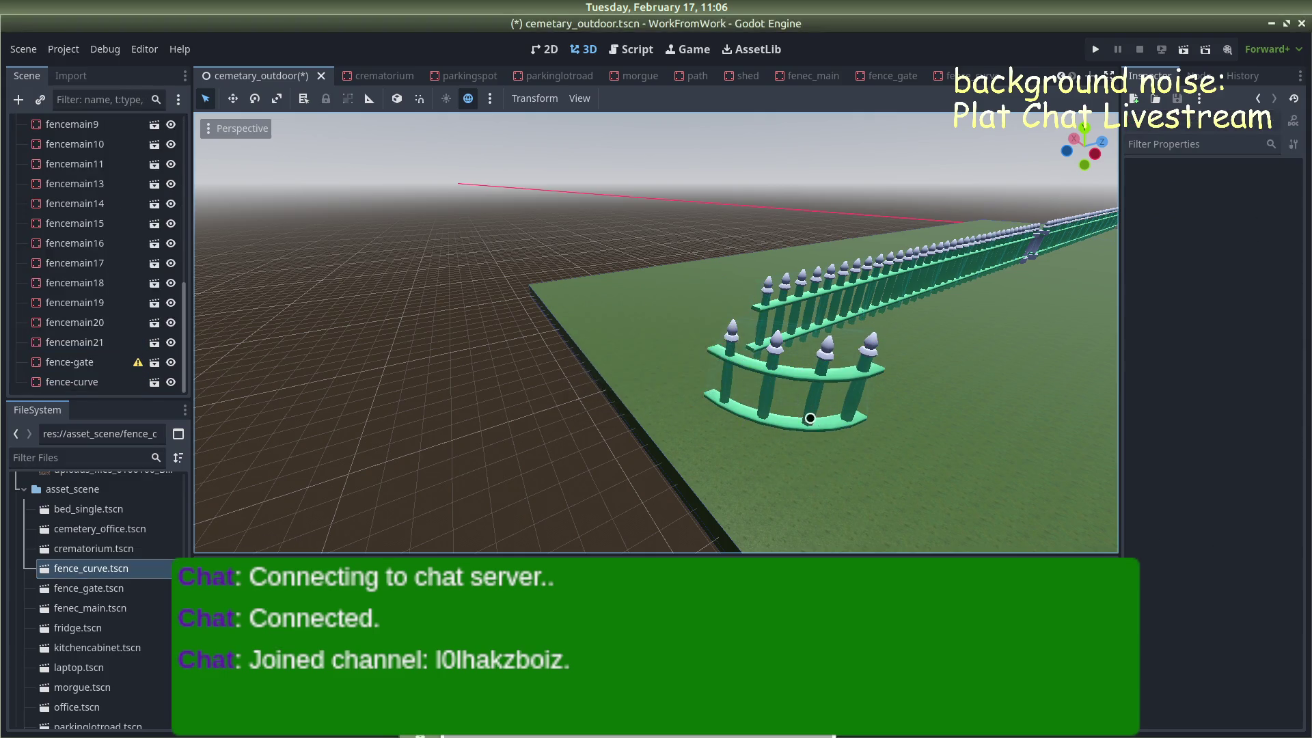
# Set the curved fence's Position Y to 0.5
pyautogui.click(775, 377)
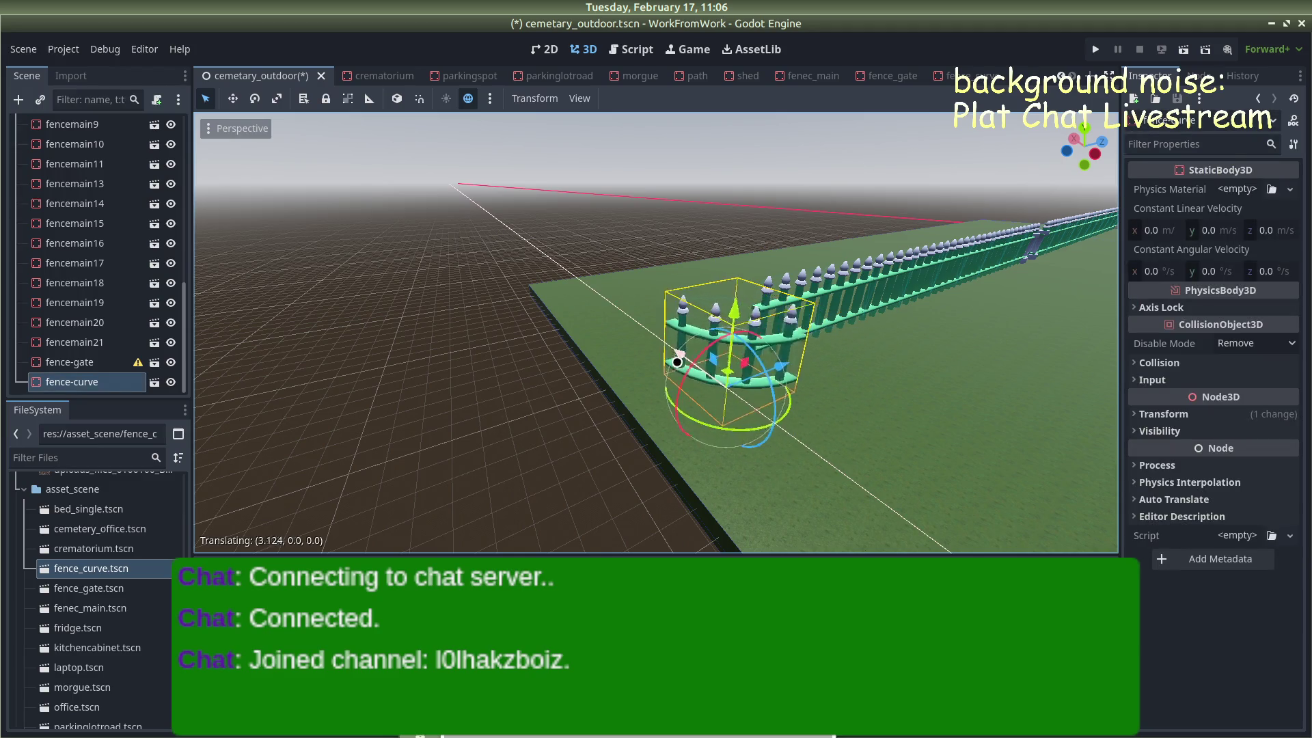
pyautogui.press('f')
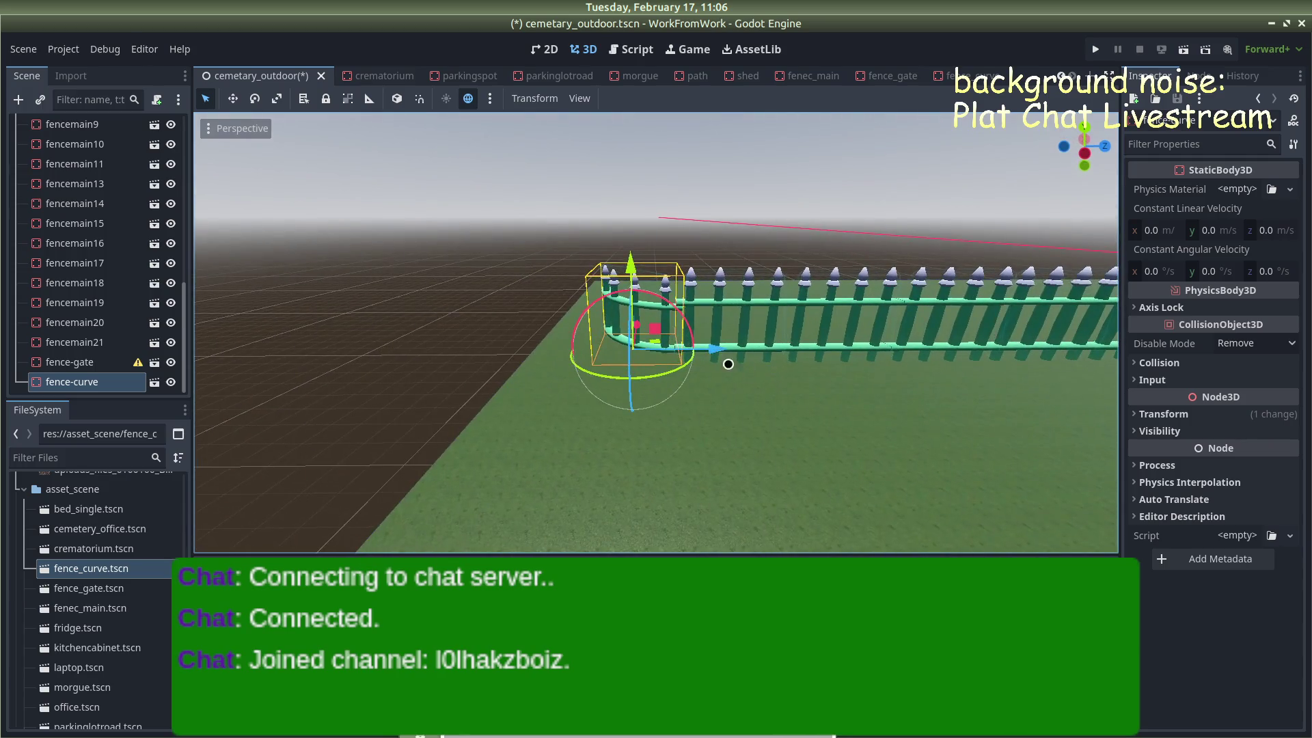
pyautogui.moveTo(713, 354); pyautogui.dragTo(717, 352)
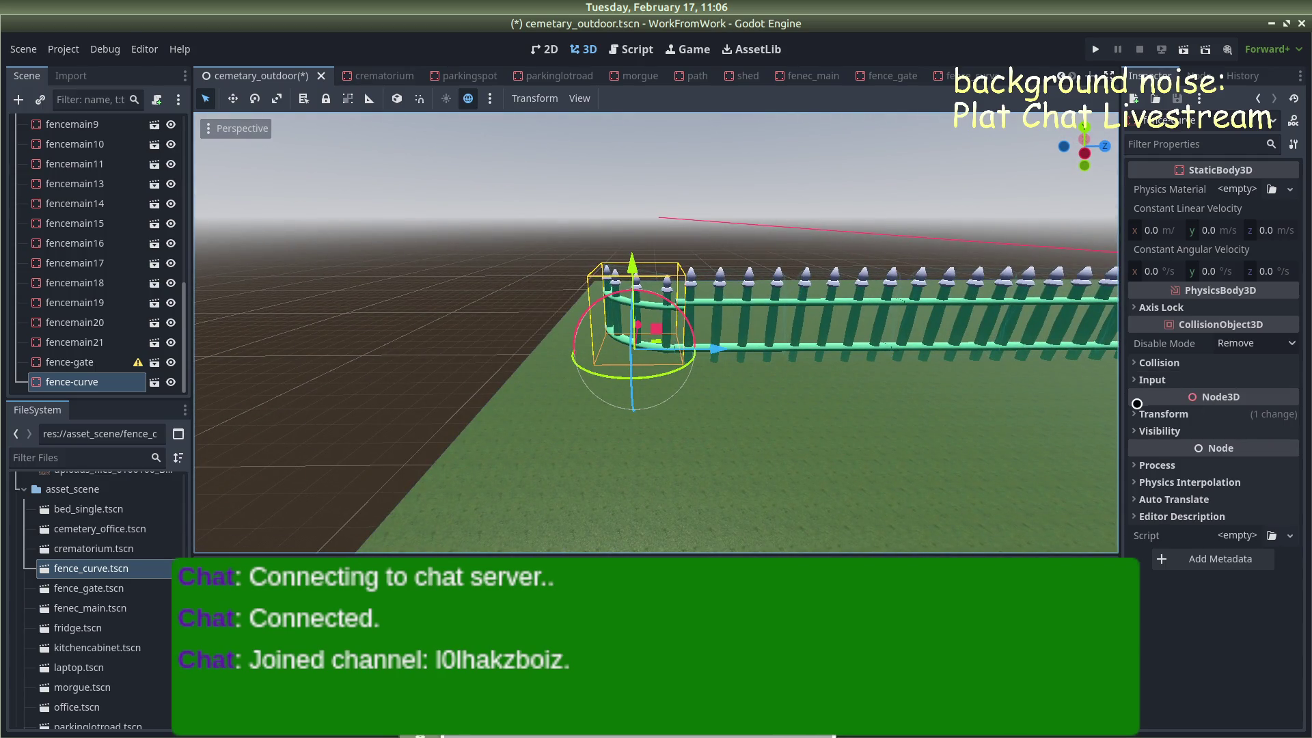
pyautogui.click(1155, 414)
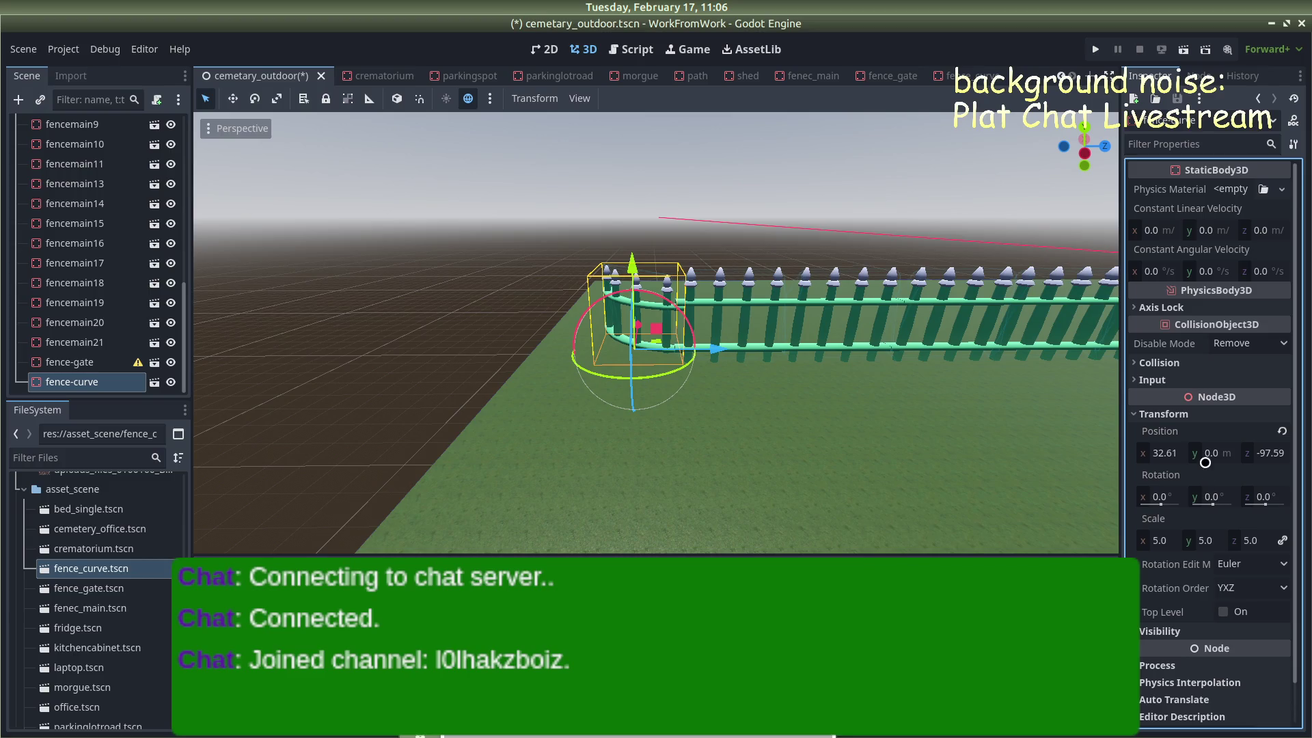
pyautogui.click(1207, 453)
pyautogui.write('.5')
pyautogui.press('Return')
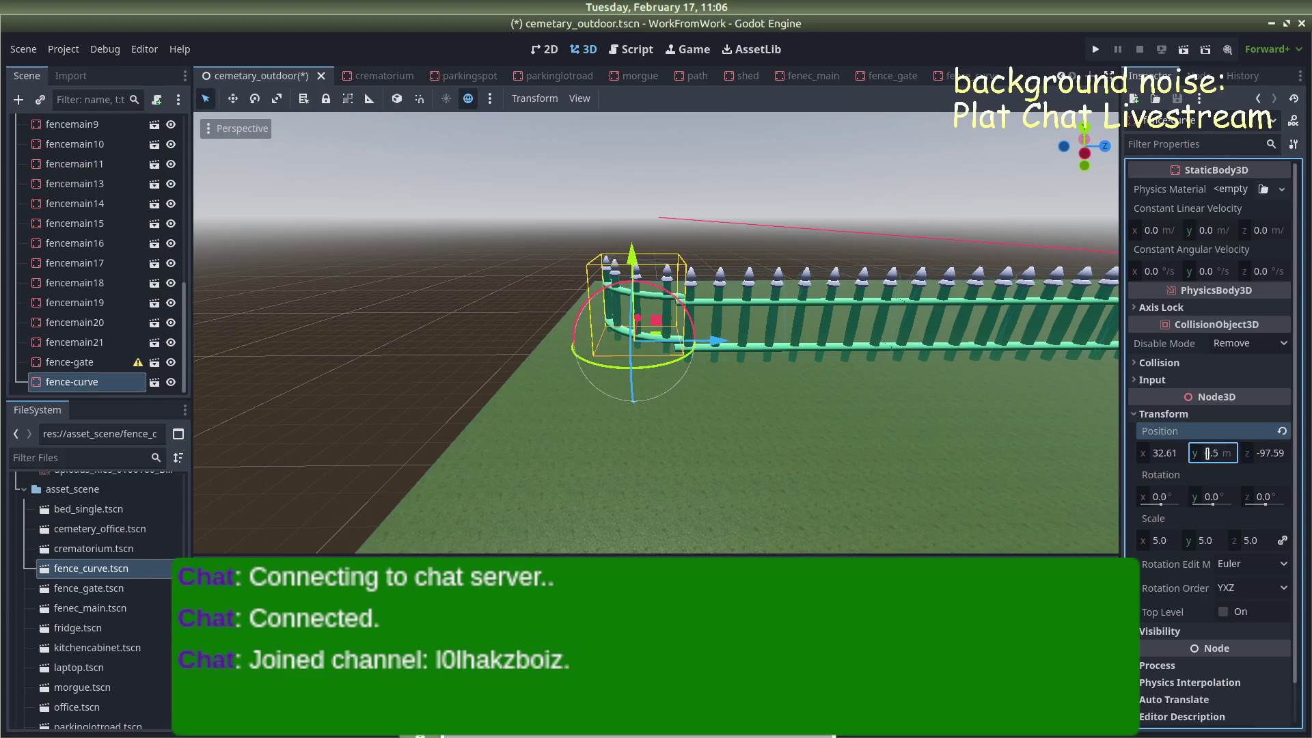
# Slide the curved fence along X and Z to meet the end of the fence run
pyautogui.press('g')
pyautogui.press('x')
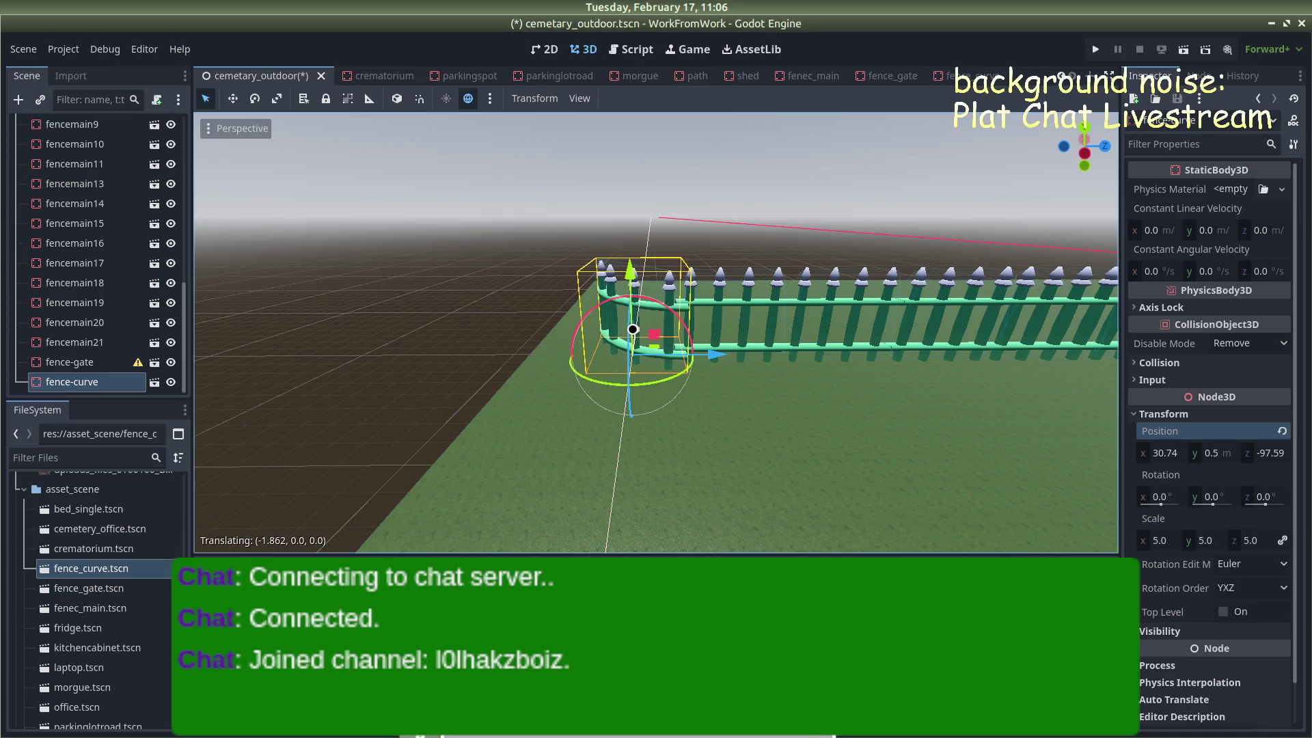
pyautogui.moveTo(726, 365); pyautogui.dragTo(710, 362)
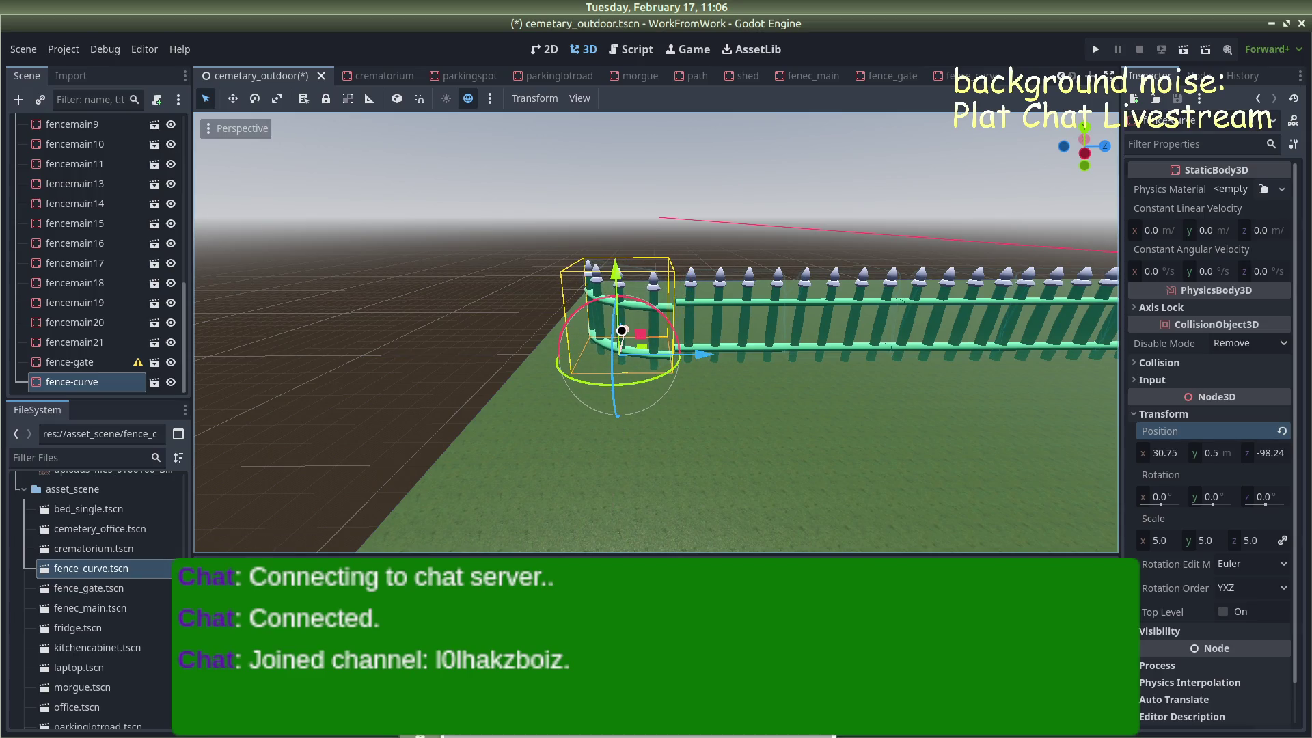
pyautogui.scroll(5, 692, 380)
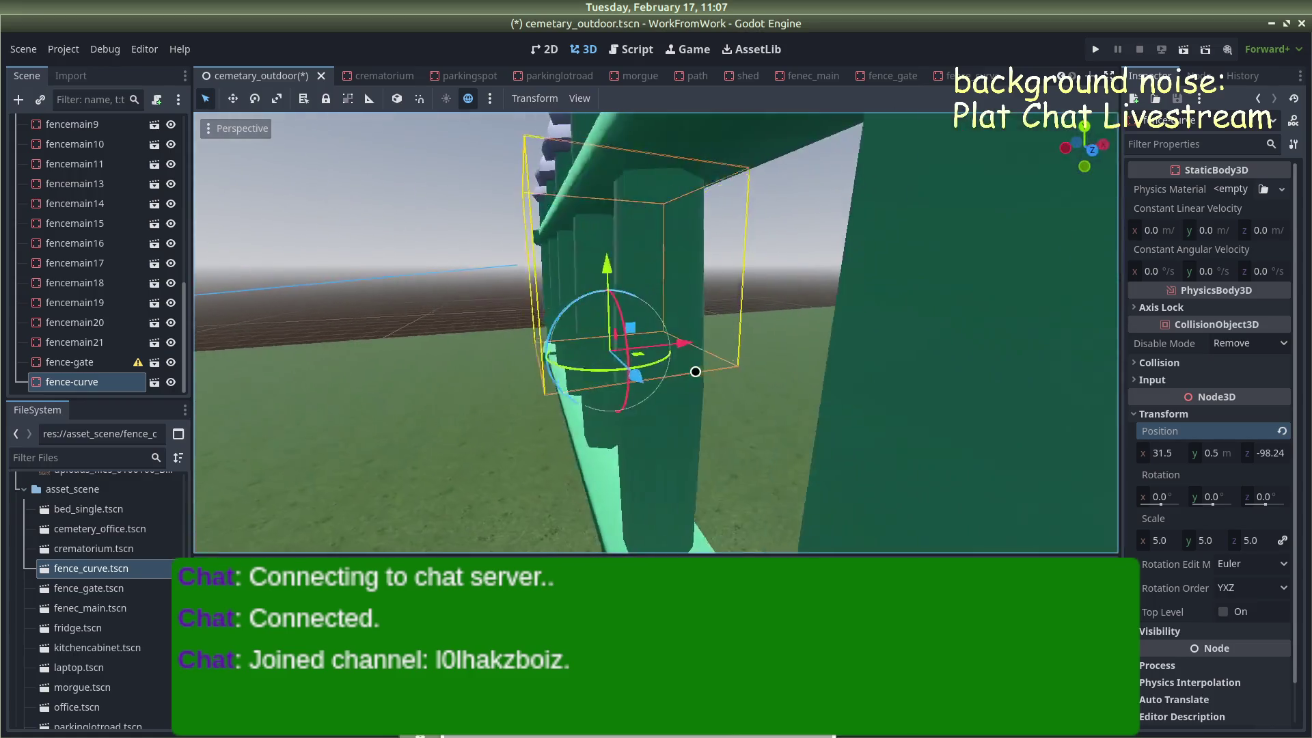
pyautogui.scroll(-5, 695, 371)
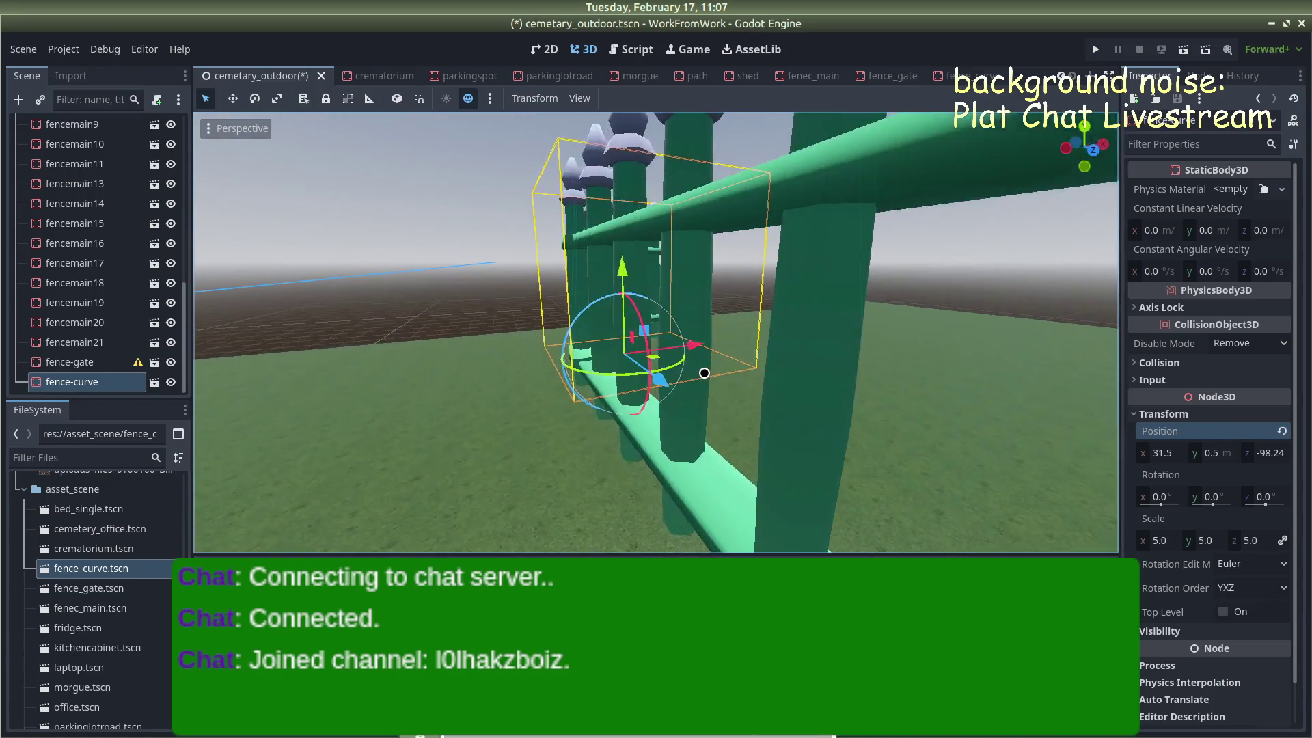
pyautogui.moveTo(711, 392); pyautogui.dragTo(715, 394)
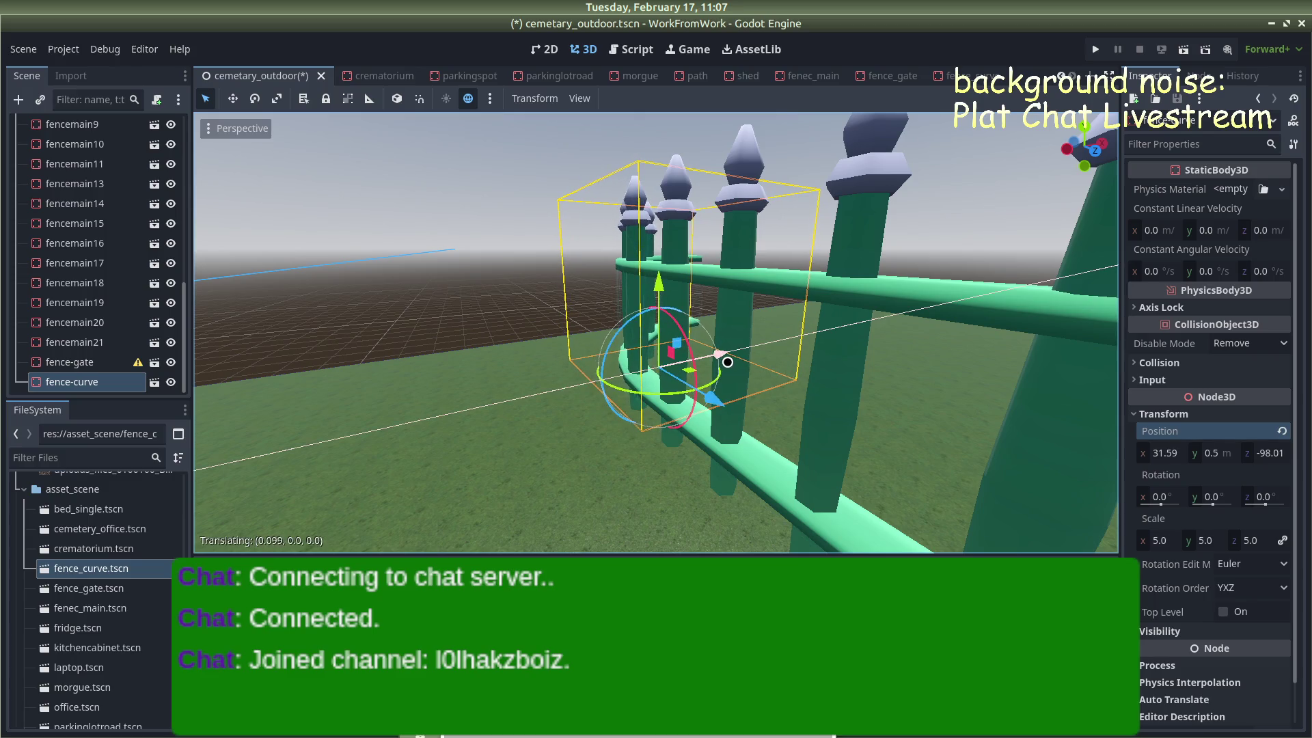
pyautogui.click(435, 313)
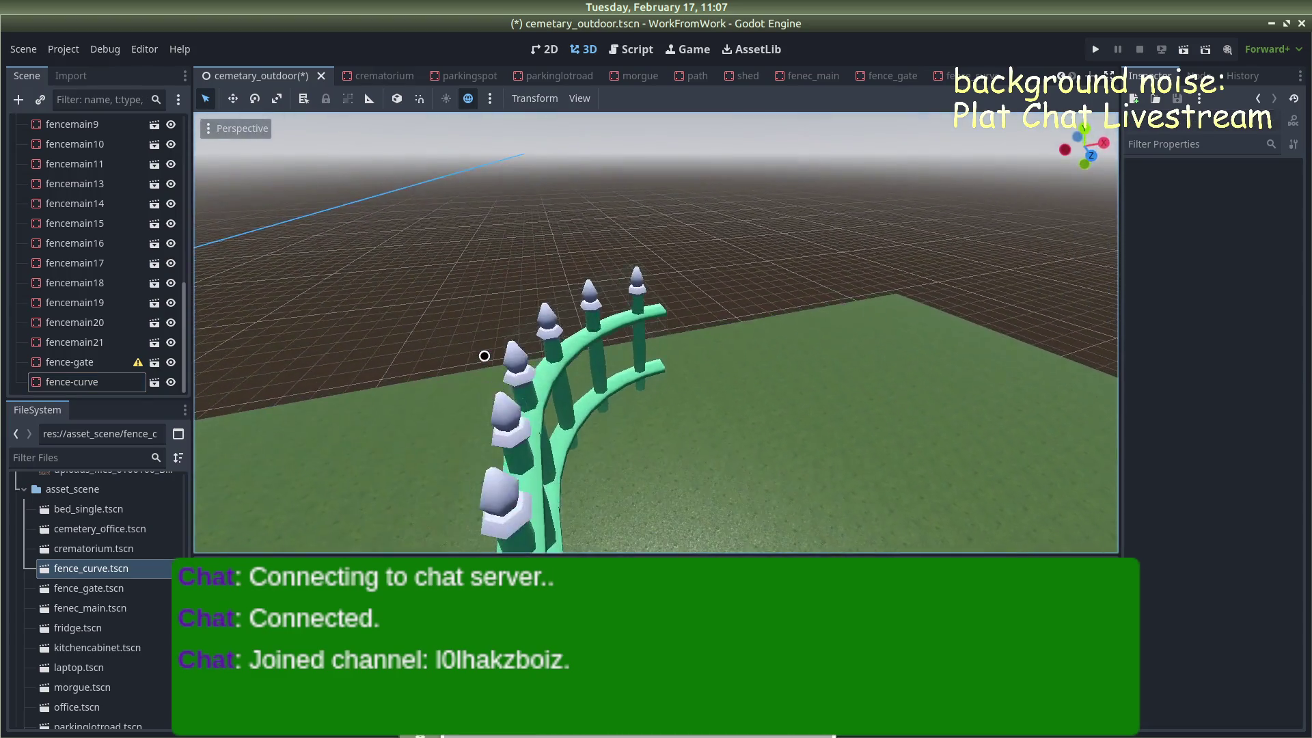
pyautogui.moveTo(692, 430)
pyautogui.mouseDown()
pyautogui.moveTo(846, 368)
pyautogui.moveTo(712, 322)
pyautogui.moveTo(439, 325)
pyautogui.moveTo(530, 360)
pyautogui.moveTo(1002, 387)
pyautogui.moveTo(958, 343)
pyautogui.moveTo(929, 369)
pyautogui.moveTo(793, 311)
pyautogui.moveTo(738, 272)
pyautogui.moveTo(737, 237)
pyautogui.moveTo(498, 235)
pyautogui.moveTo(726, 269)
pyautogui.moveTo(560, 231)
pyautogui.moveTo(815, 242)
pyautogui.mouseUp()
# Add a fenec_main.tscn straight section with Position Y set to 0.5
pyautogui.scroll(-10, 737, 237)
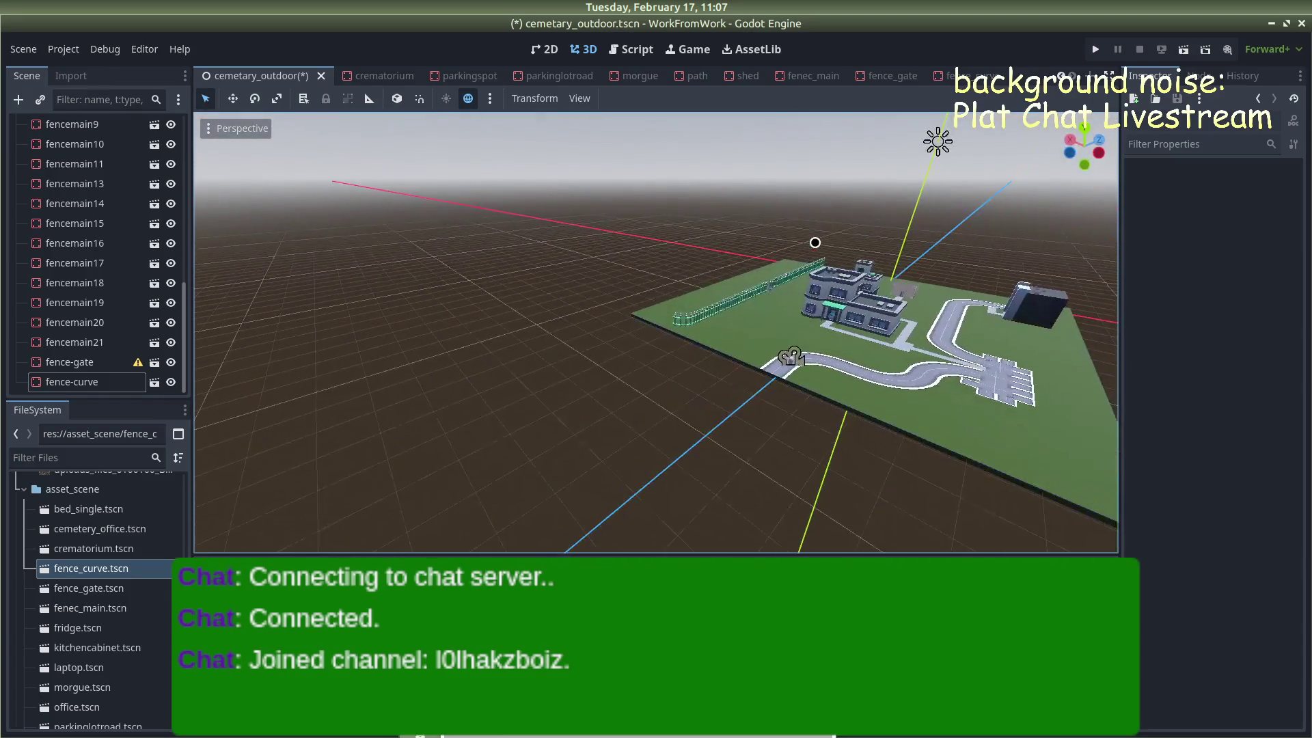
pyautogui.scroll(10, 815, 242)
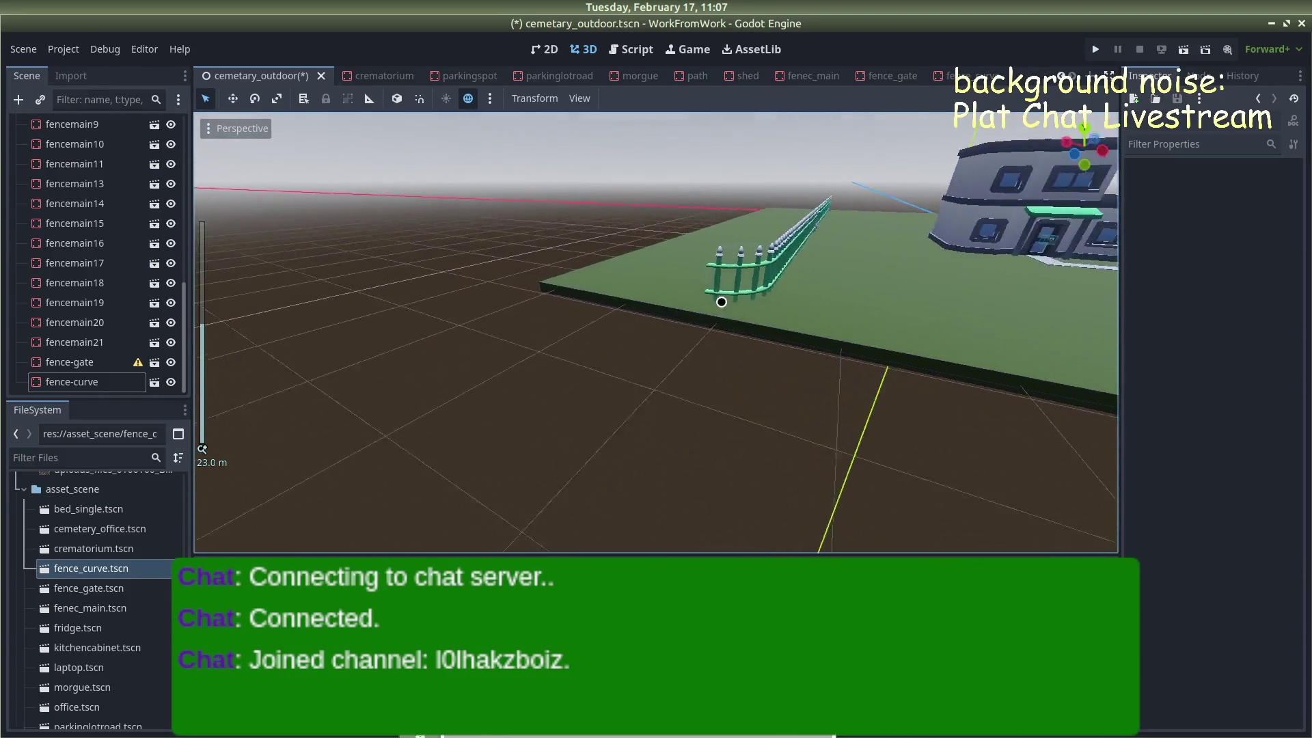
pyautogui.moveTo(721, 301); pyautogui.dragTo(751, 312)
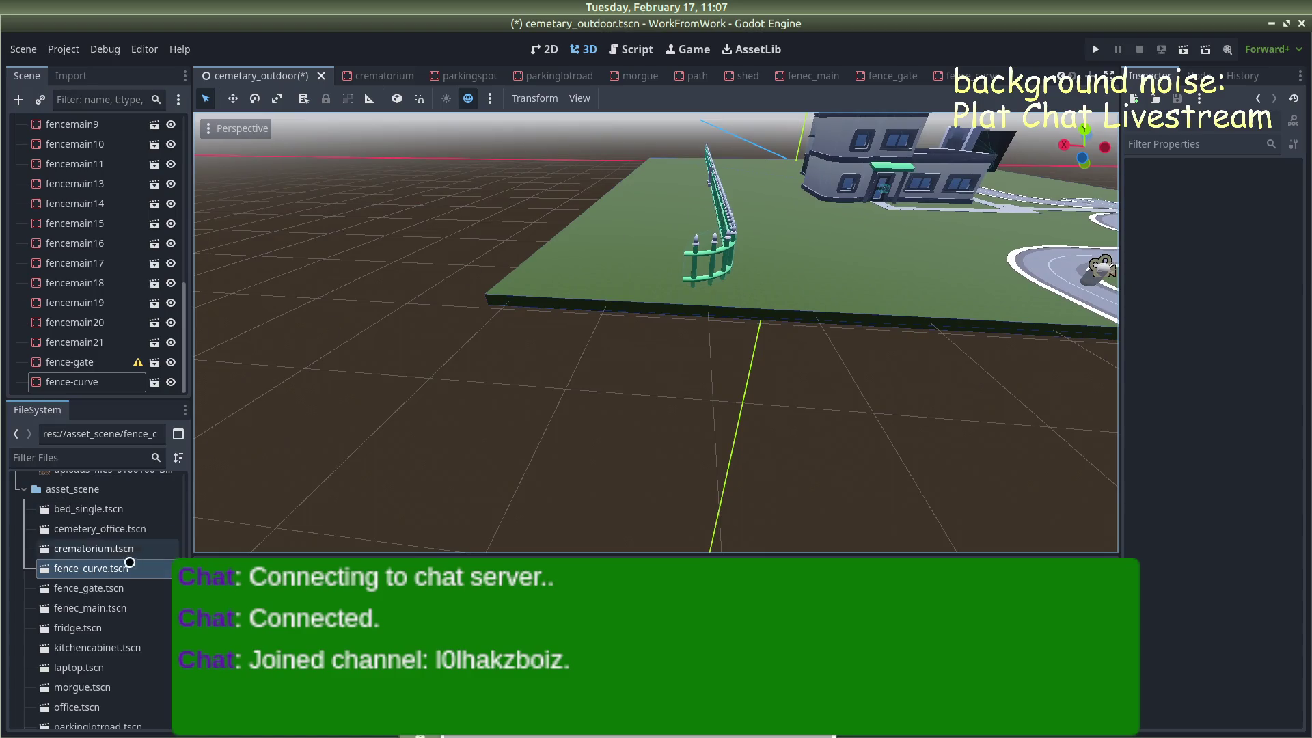
pyautogui.moveTo(103, 607)
pyautogui.mouseDown()
pyautogui.moveTo(513, 389)
pyautogui.moveTo(656, 282)
pyautogui.mouseUp()
pyautogui.click(1133, 415)
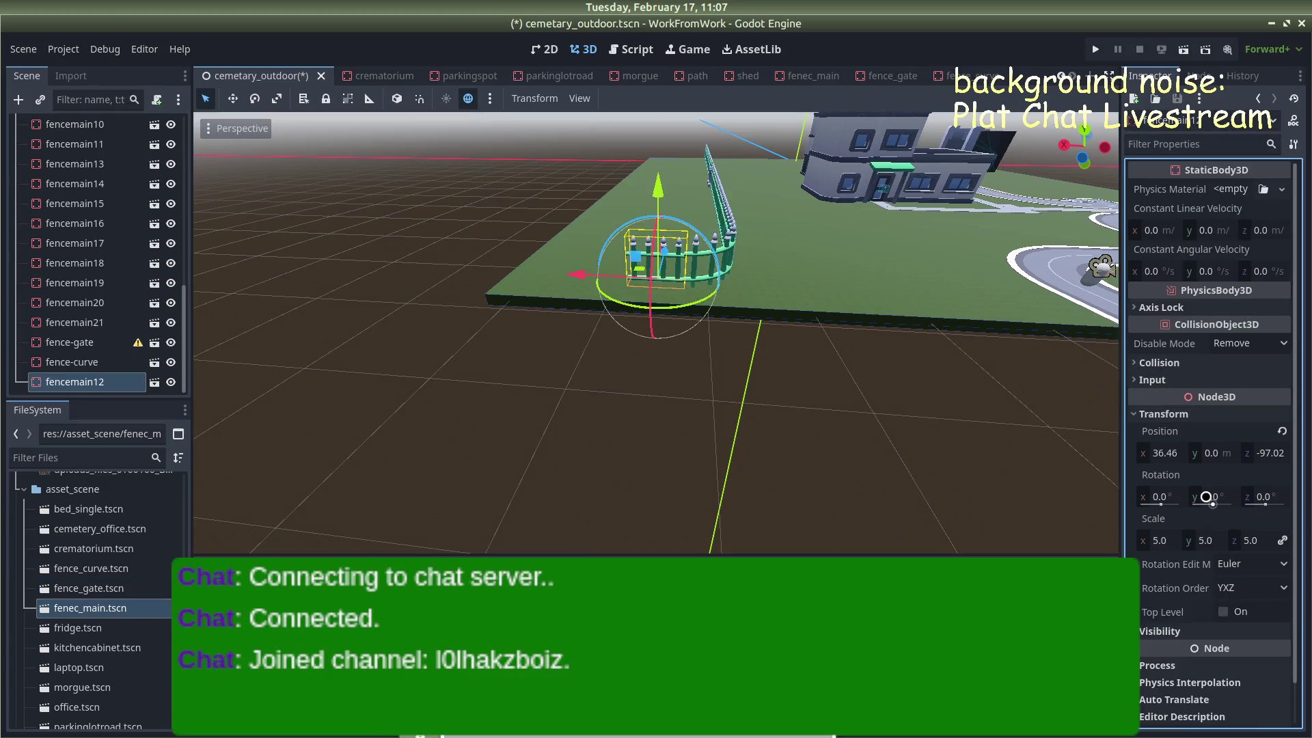
pyautogui.click(1216, 460)
pyautogui.write('0.5')
pyautogui.press('Return')
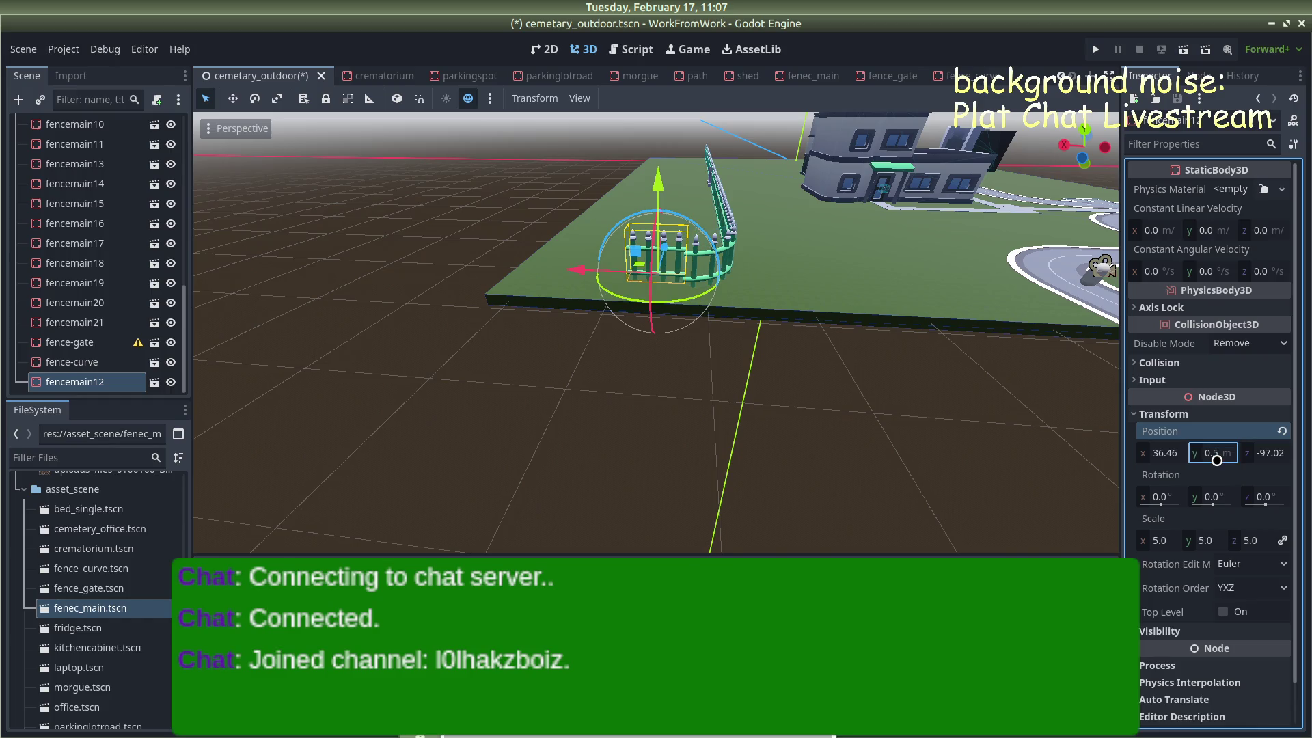
# Move the new section along Z and X to line up with the curve
pyautogui.scroll(5, 866, 372)
pyautogui.scroll(3, 708, 191)
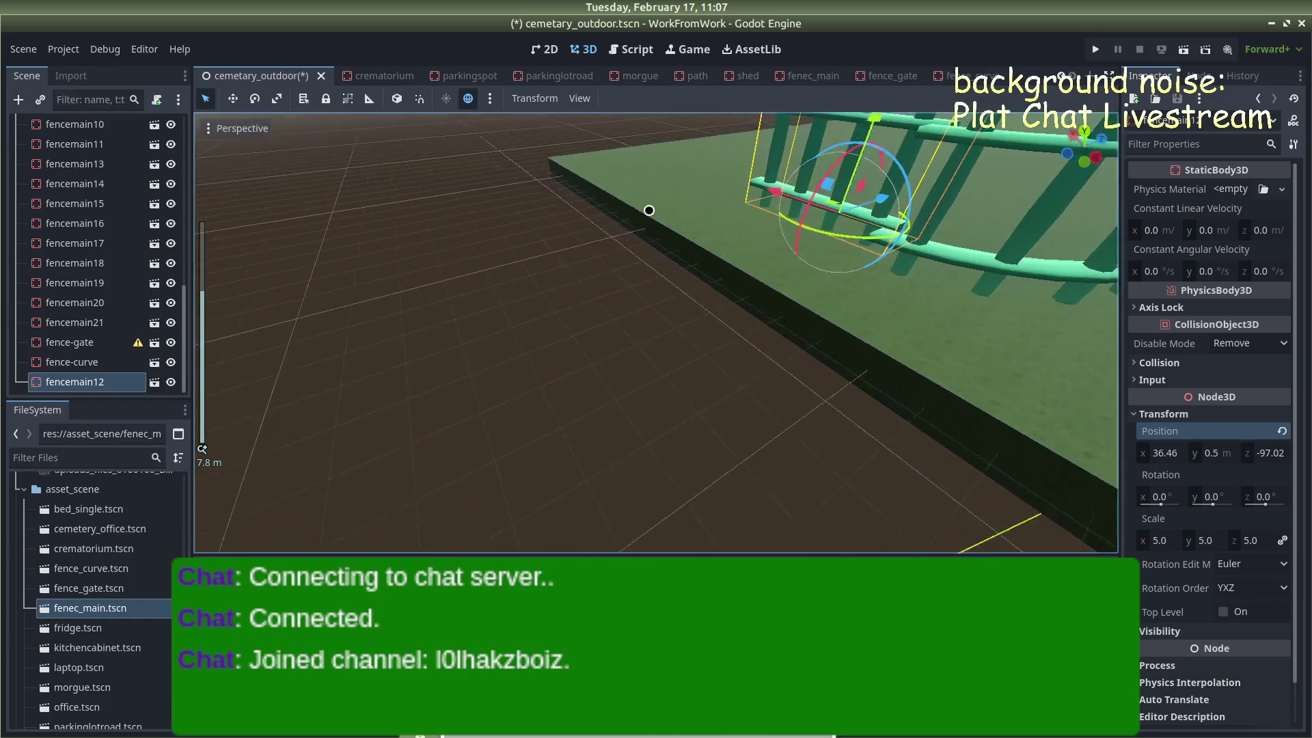
pyautogui.moveTo(972, 230); pyautogui.dragTo(951, 239)
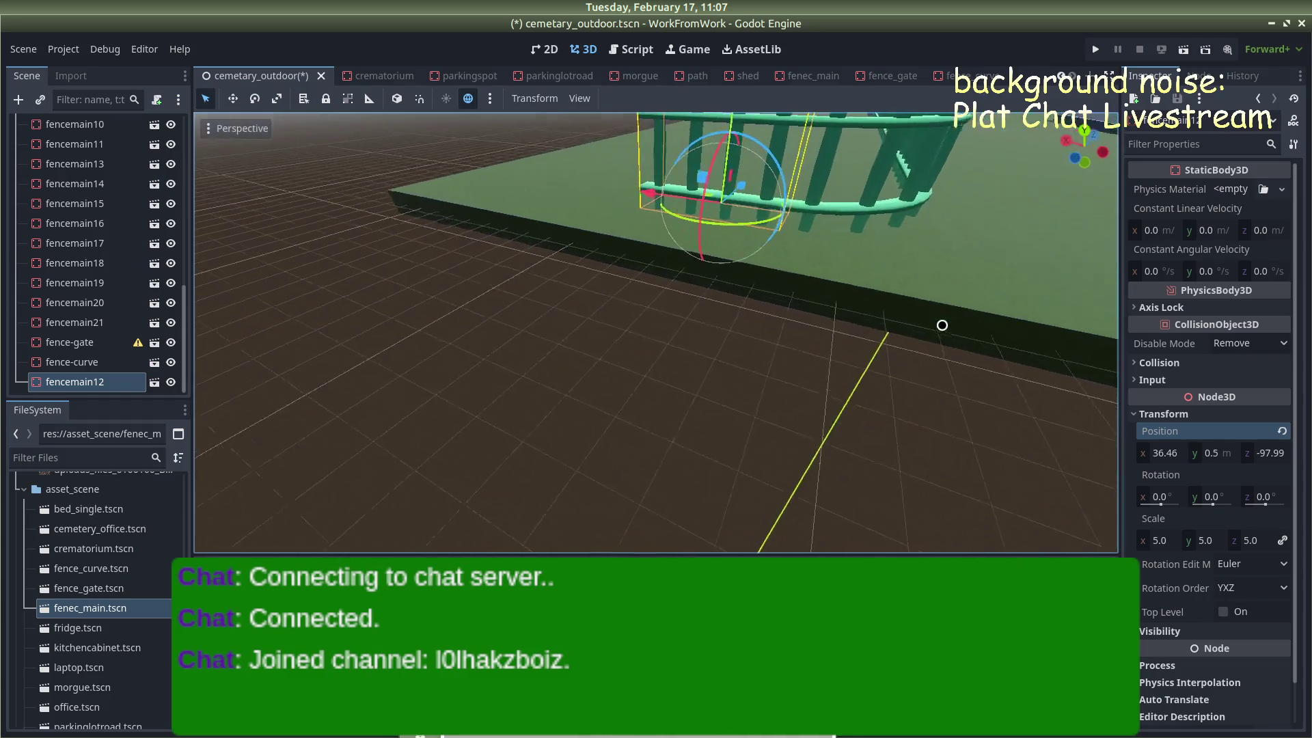
pyautogui.moveTo(540, 206)
pyautogui.mouseDown()
pyautogui.moveTo(506, 204)
pyautogui.moveTo(539, 205)
pyautogui.mouseUp()
pyautogui.click(589, 330)
pyautogui.scroll(-5, 588, 331)
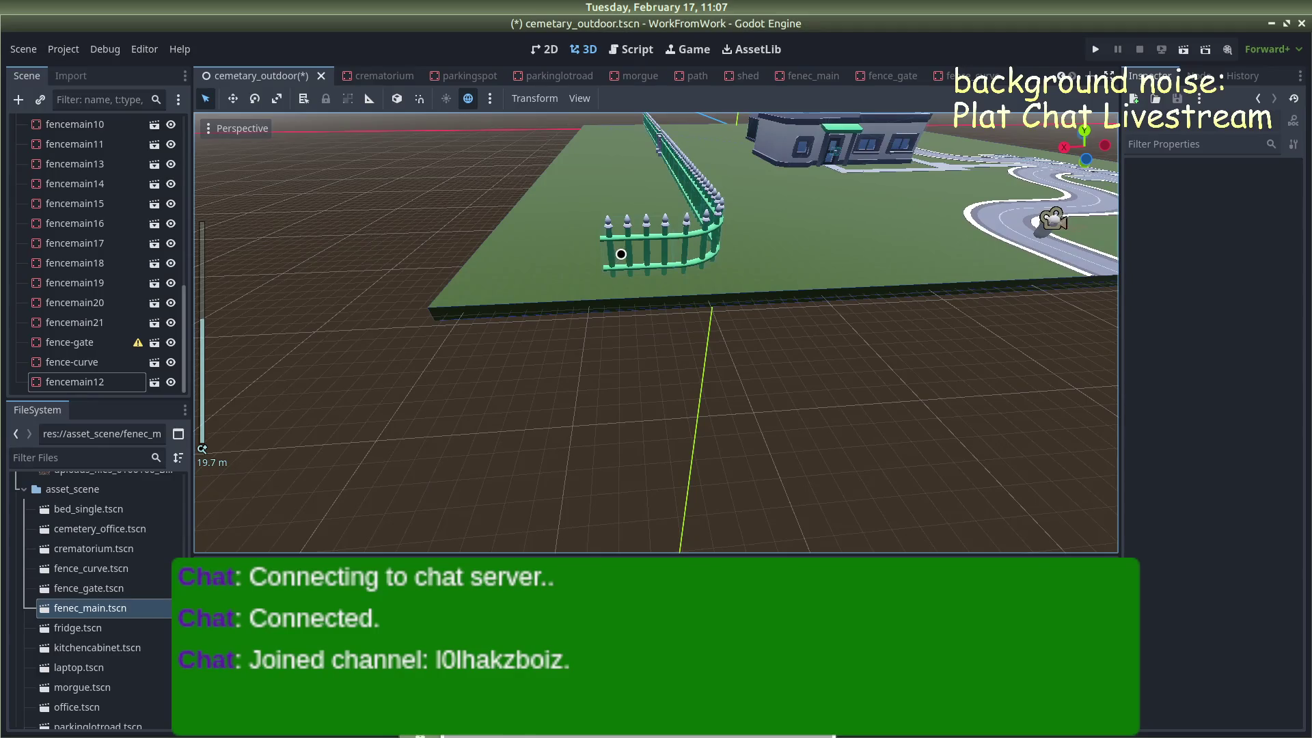
# Shift the straight sections past the curve along X to extend the fence
pyautogui.click(629, 253)
pyautogui.moveTo(536, 271)
pyautogui.mouseDown()
pyautogui.moveTo(456, 265)
pyautogui.moveTo(468, 264)
pyautogui.mouseUp()
pyautogui.click(343, 217)
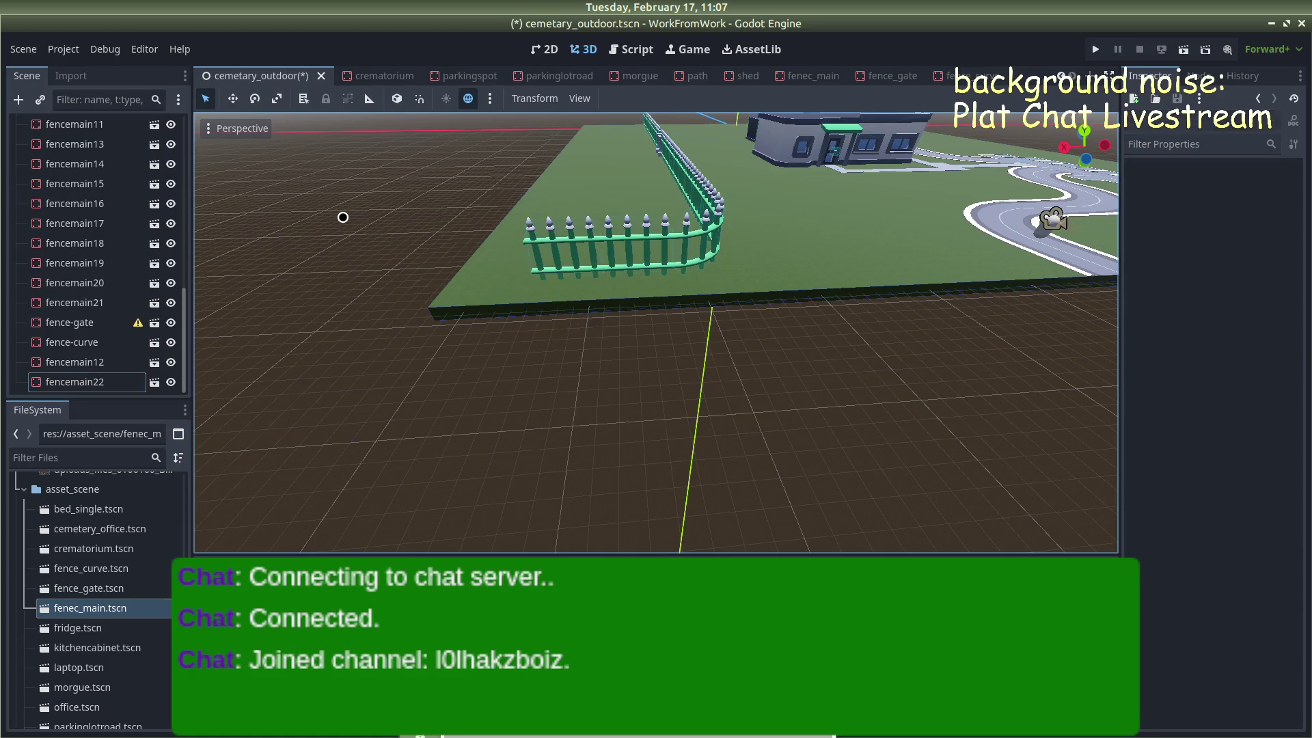
pyautogui.click(574, 250)
pyautogui.moveTo(472, 277)
pyautogui.mouseDown()
pyautogui.moveTo(402, 272)
pyautogui.moveTo(421, 278)
pyautogui.mouseUp()
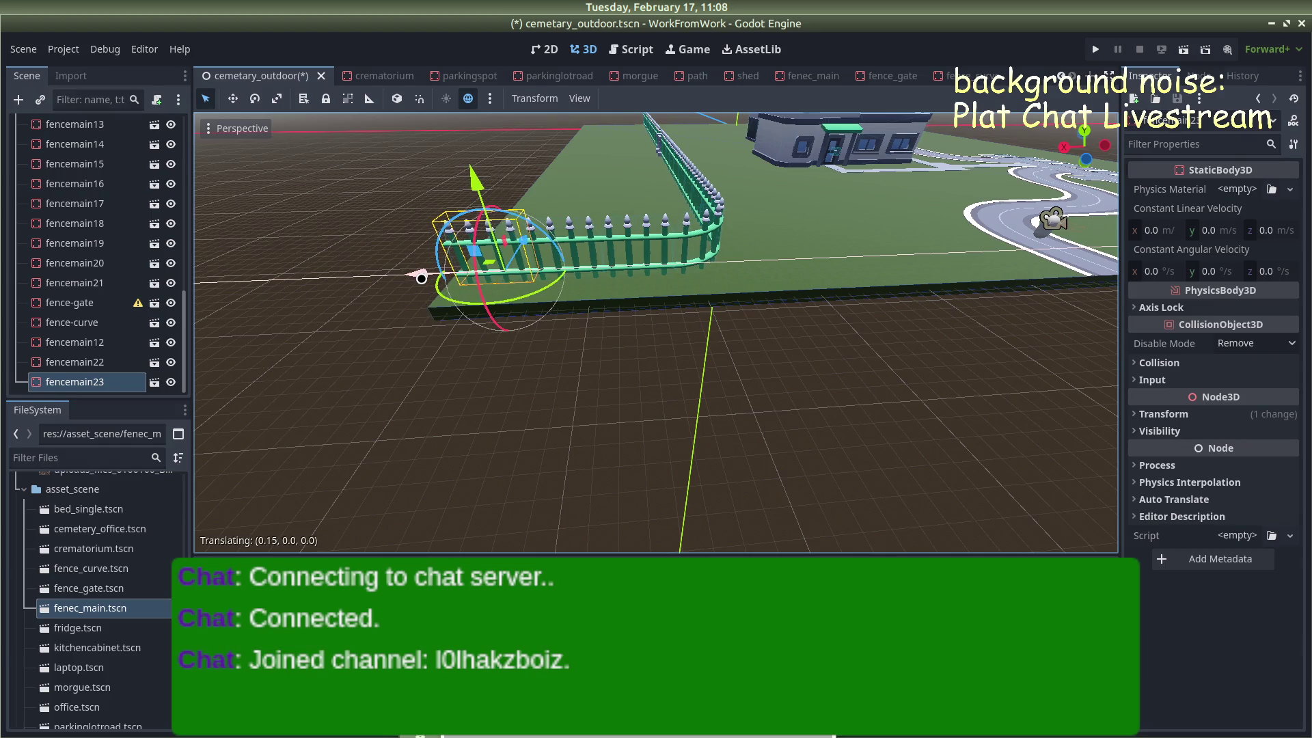
pyautogui.click(444, 362)
pyautogui.moveTo(445, 363); pyautogui.dragTo(580, 331)
# Shrink the ground slab slightly along X
pyautogui.scroll(2, 589, 353)
pyautogui.click(342, 312)
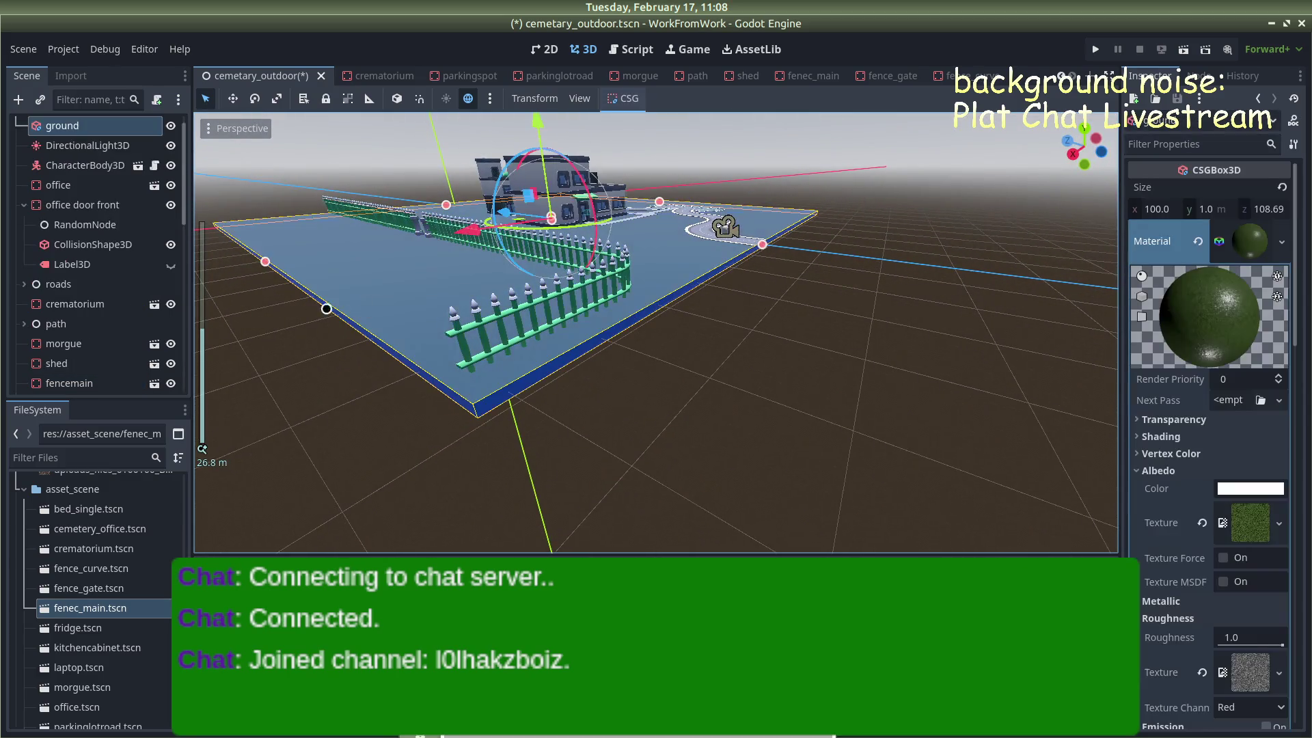
pyautogui.moveTo(266, 263); pyautogui.dragTo(273, 260)
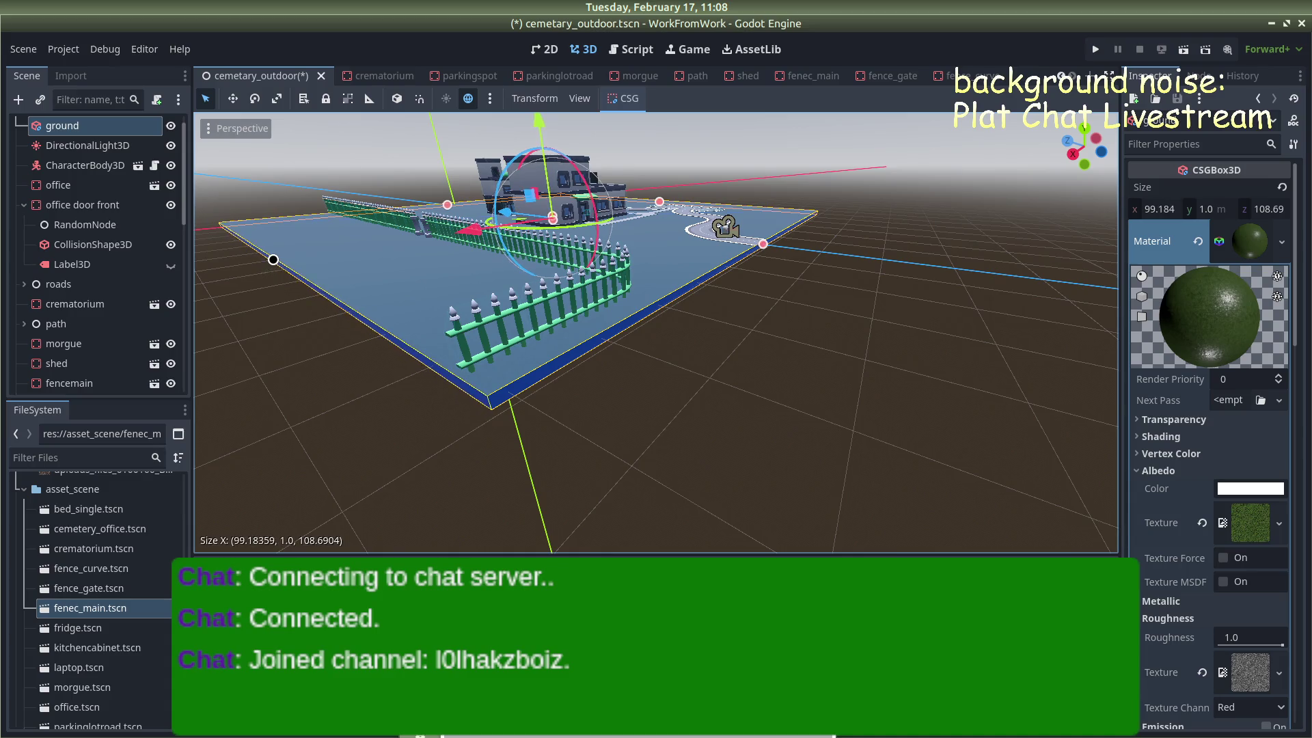
pyautogui.click(302, 420)
# Save the cemetery scene and run the project
pyautogui.moveTo(302, 420)
pyautogui.mouseDown()
pyautogui.moveTo(586, 401)
pyautogui.moveTo(492, 380)
pyautogui.mouseUp()
pyautogui.hotkey('ctrl', 's')
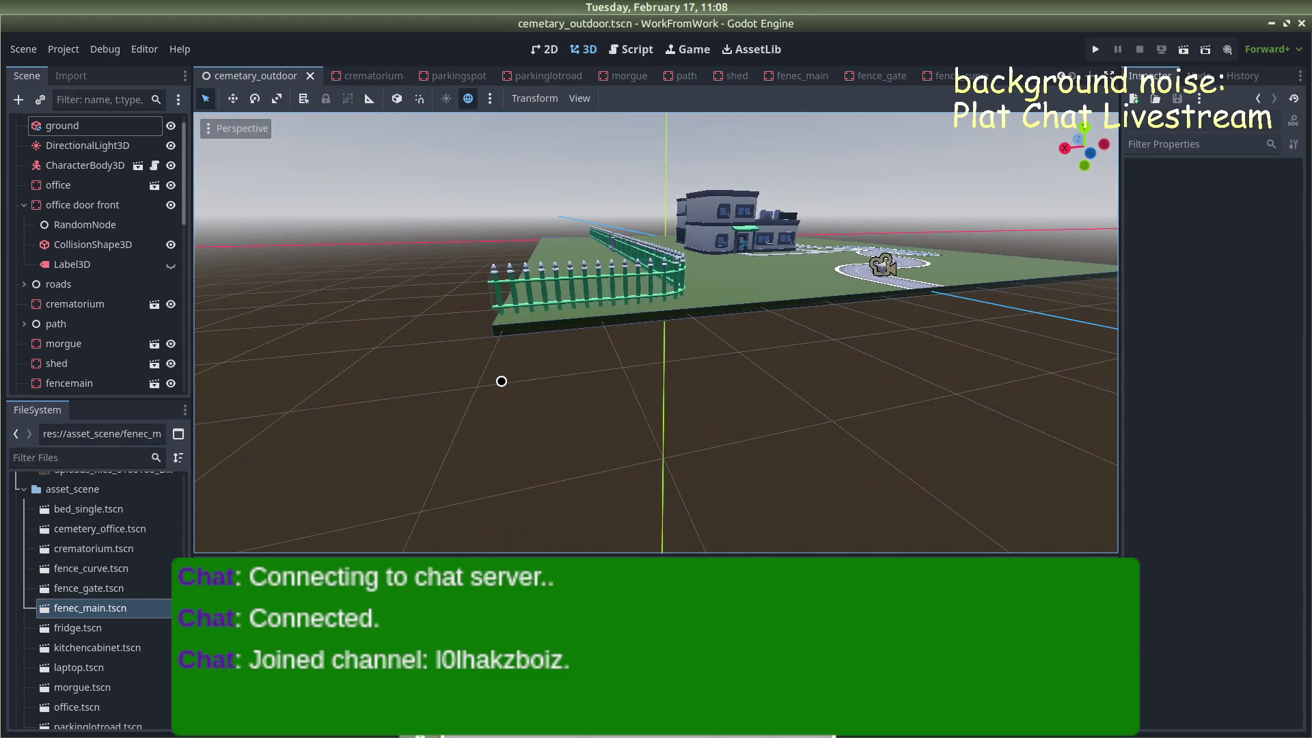
pyautogui.click(1095, 49)
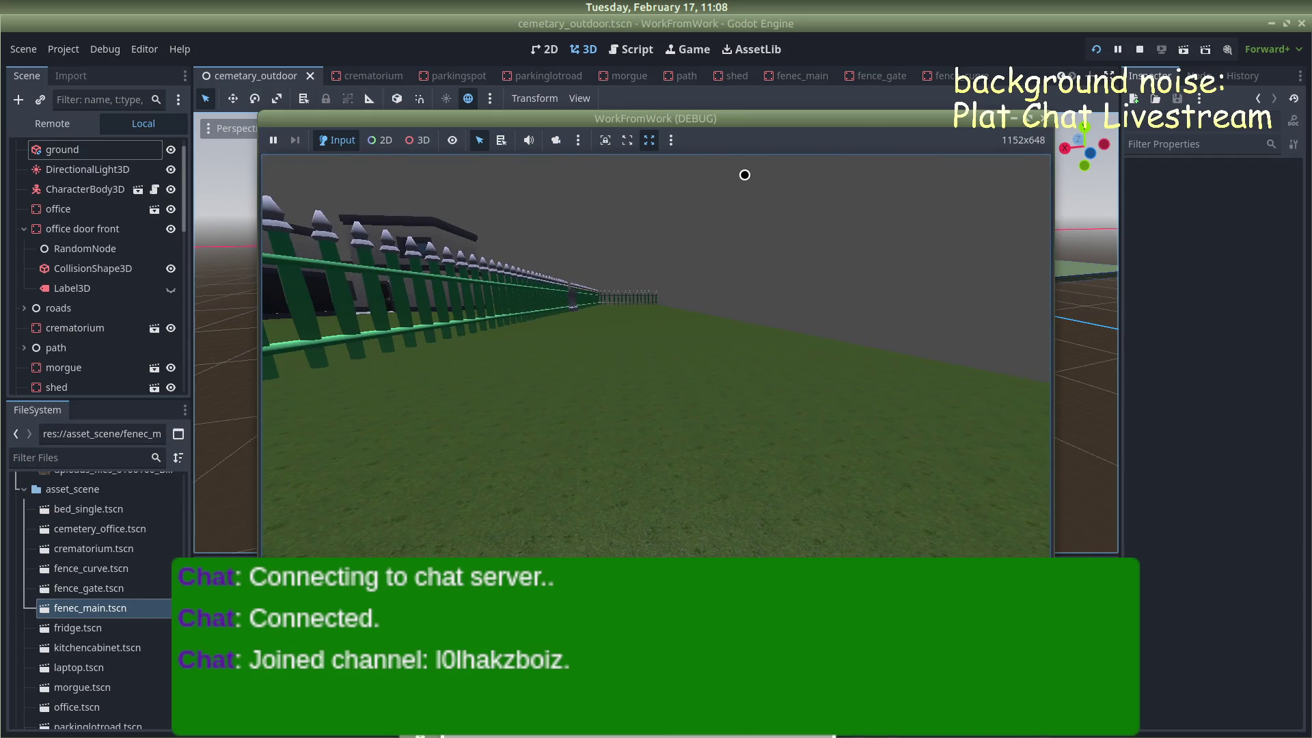
# Stop the test run and bring the editor view along the fence
pyautogui.press('F8')
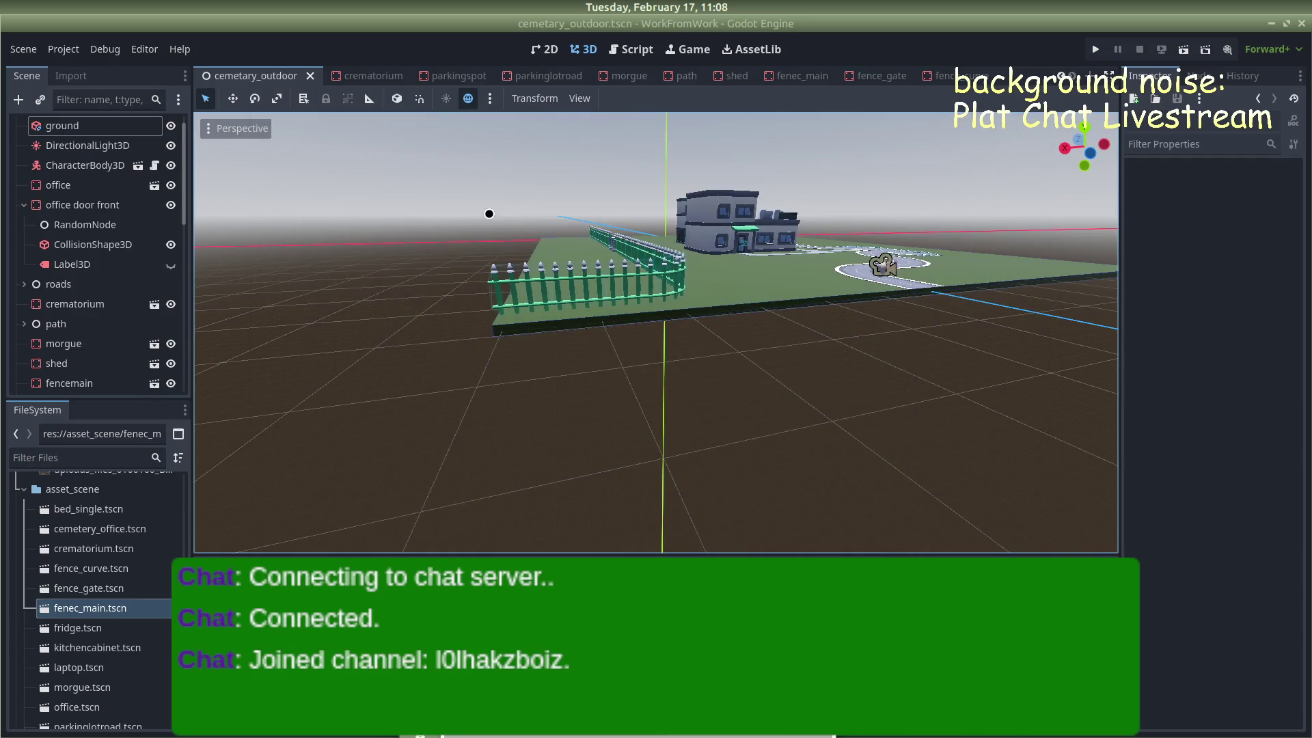
pyautogui.scroll(-5, 726, 240)
pyautogui.press('w')
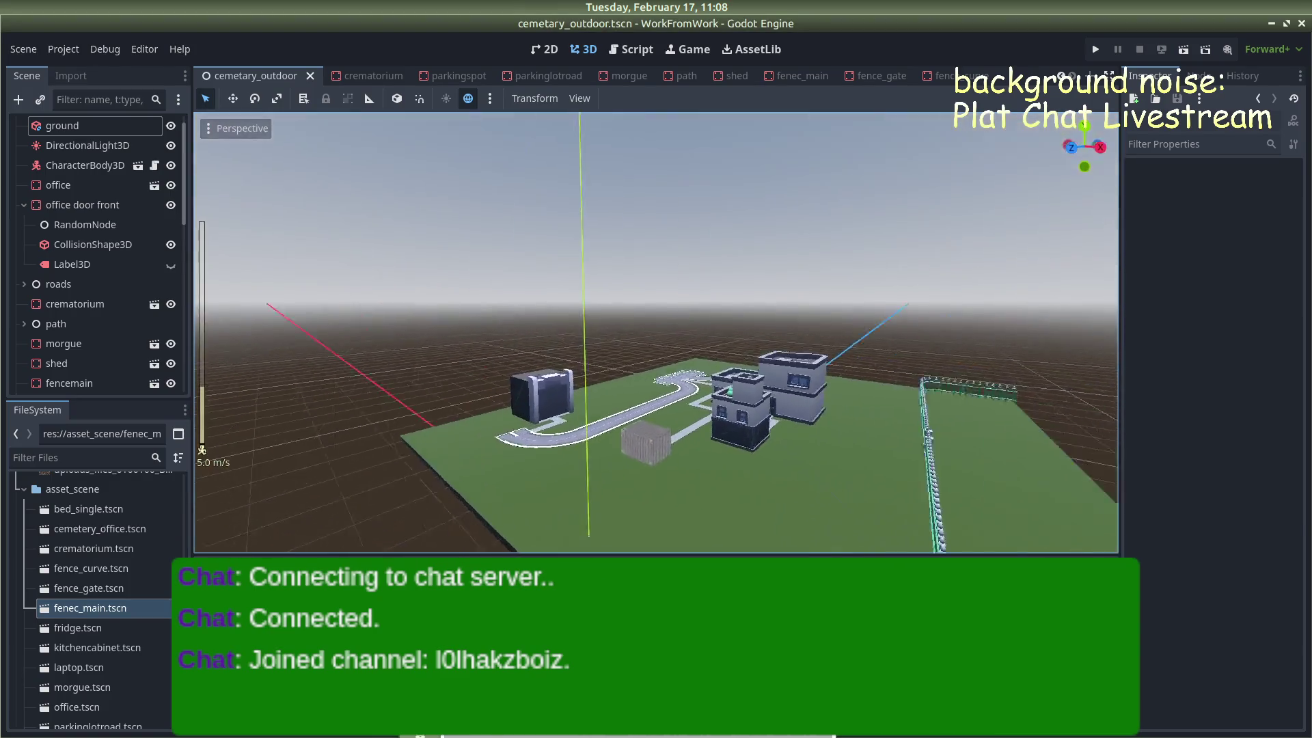
pyautogui.scroll(5, 794, 340)
pyautogui.moveTo(794, 340); pyautogui.dragTo(564, 358)
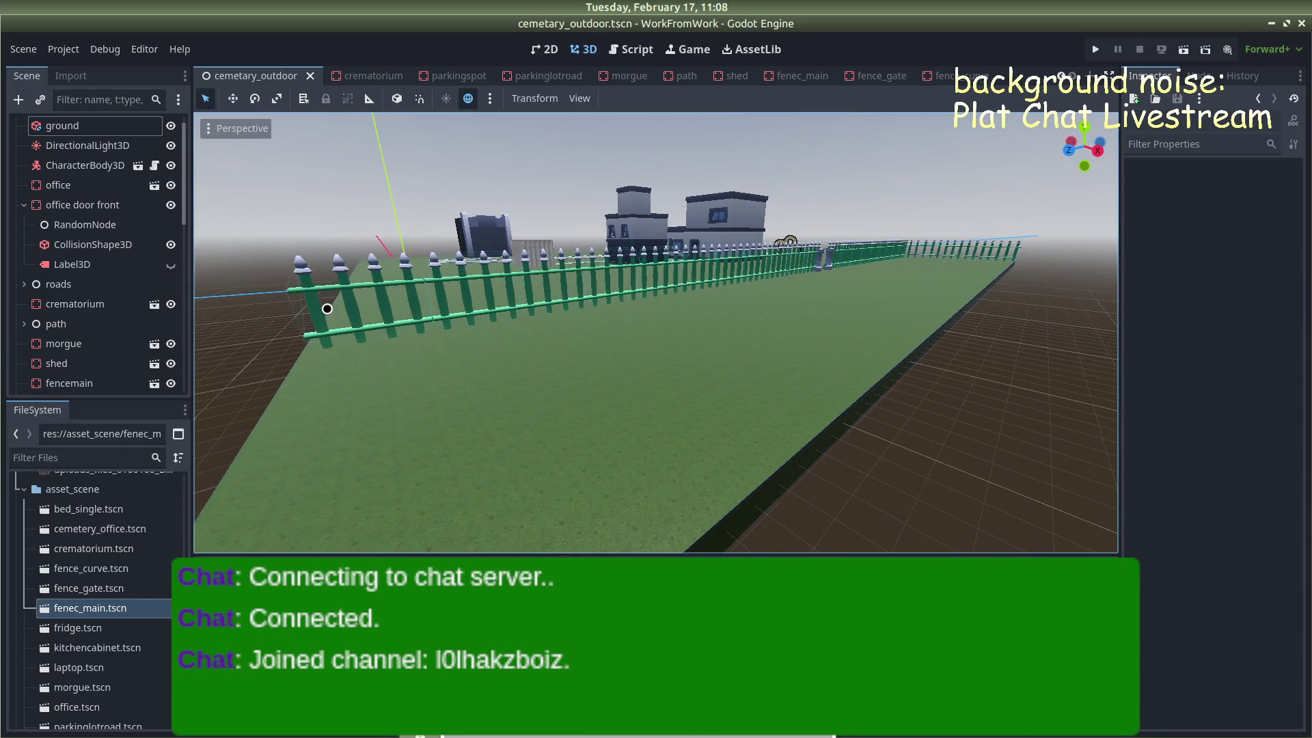
# Delete the fencemain fence piece at the corner of the grounds
pyautogui.click(376, 302)
pyautogui.click(342, 284)
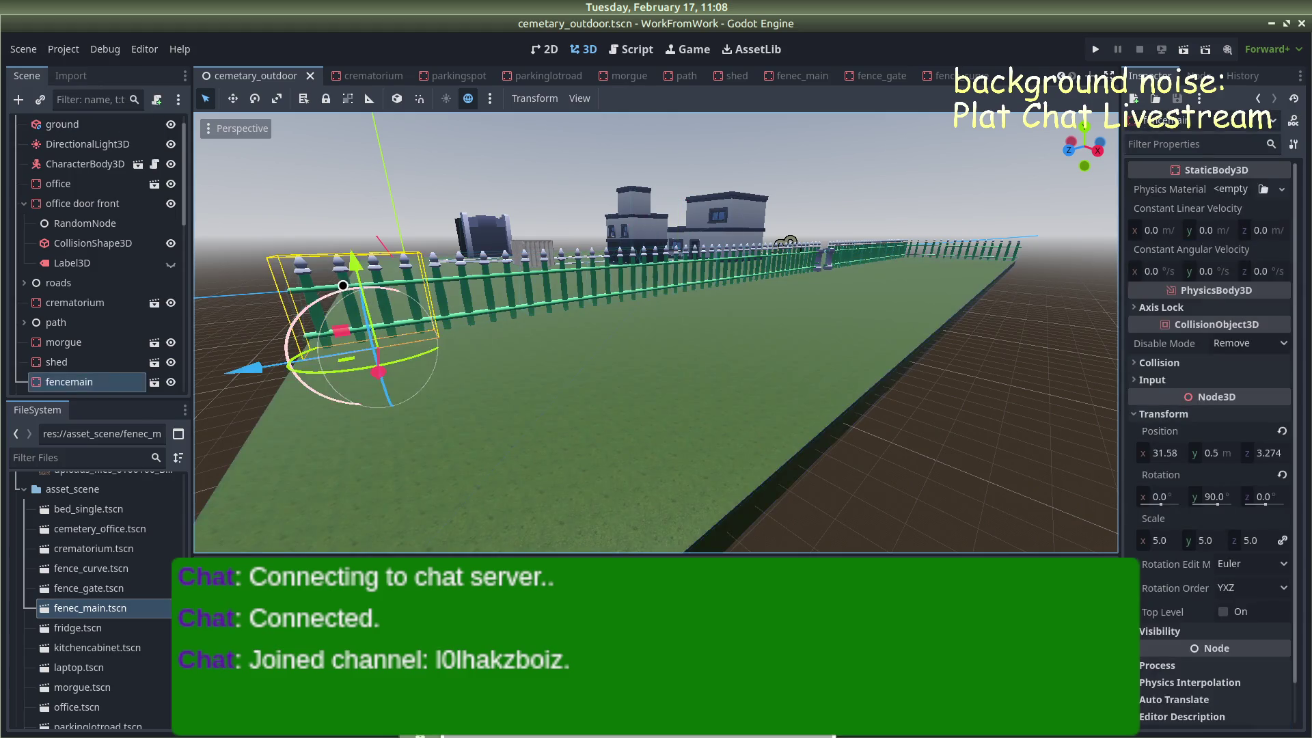
pyautogui.press('Delete')
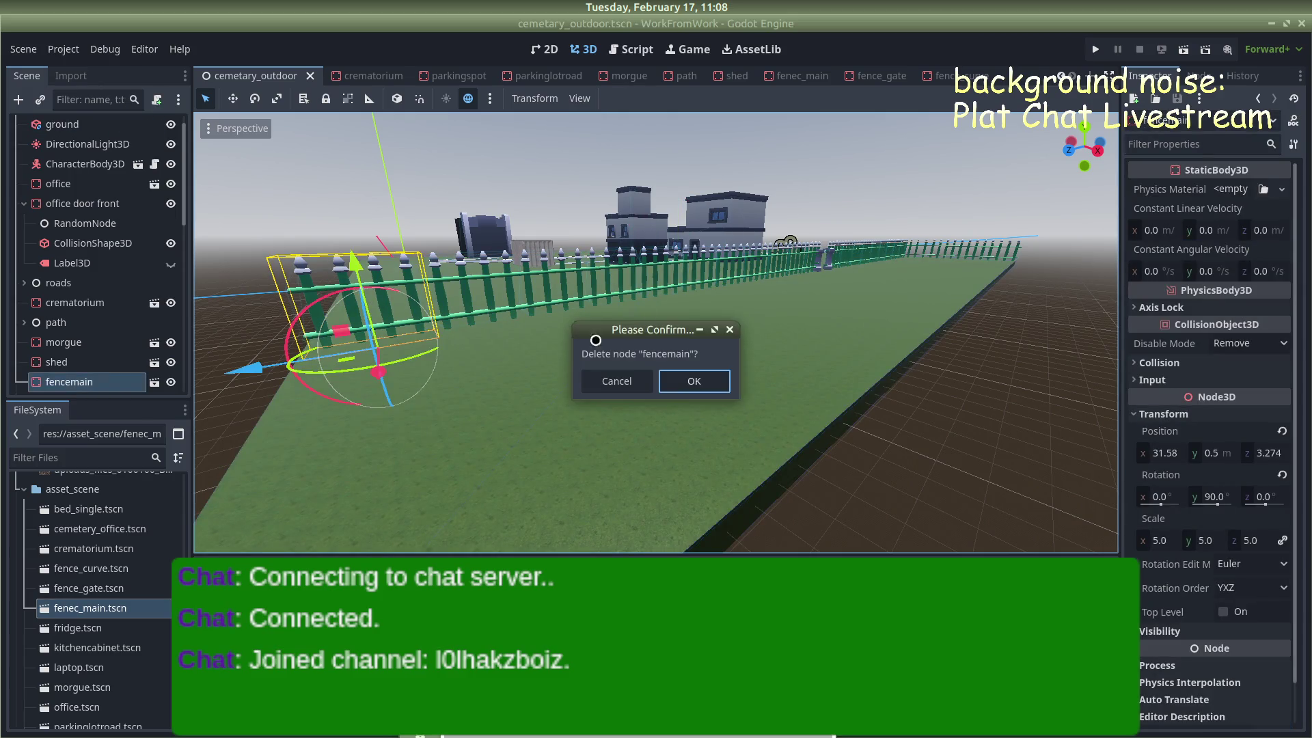
pyautogui.press('Return')
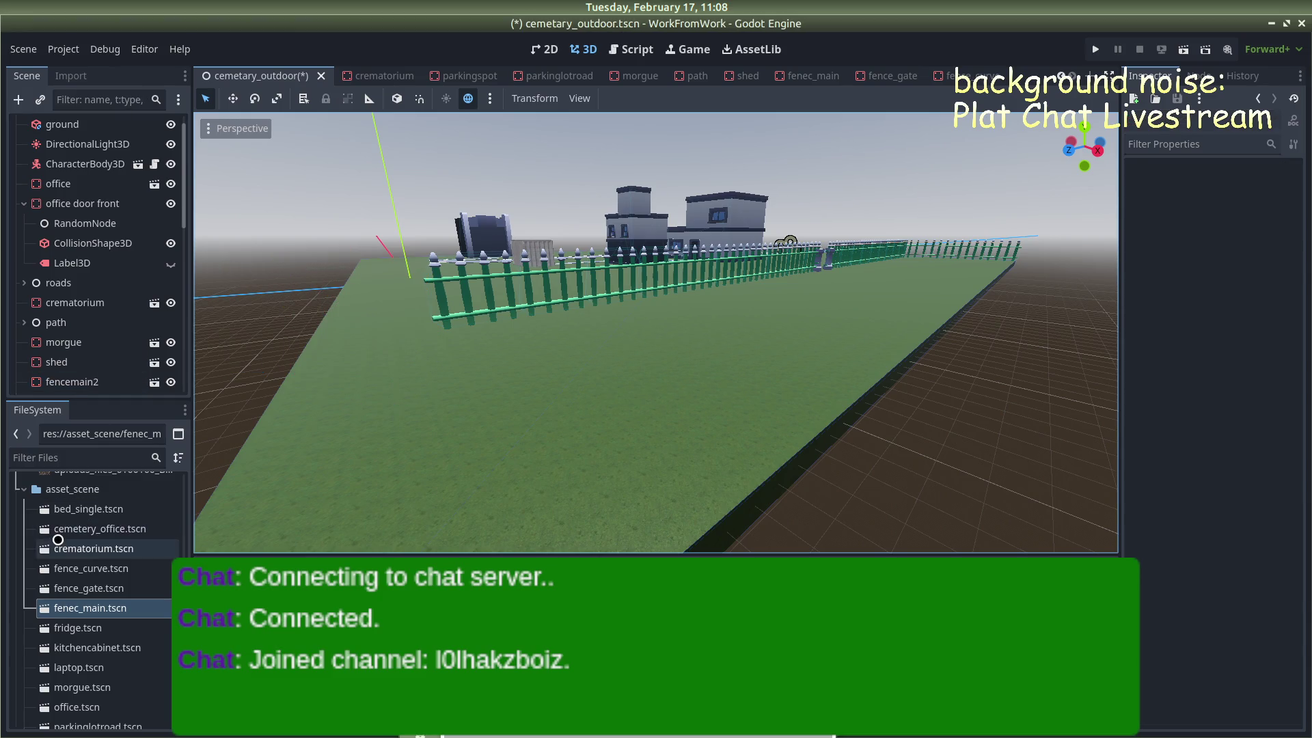
pyautogui.click(98, 572)
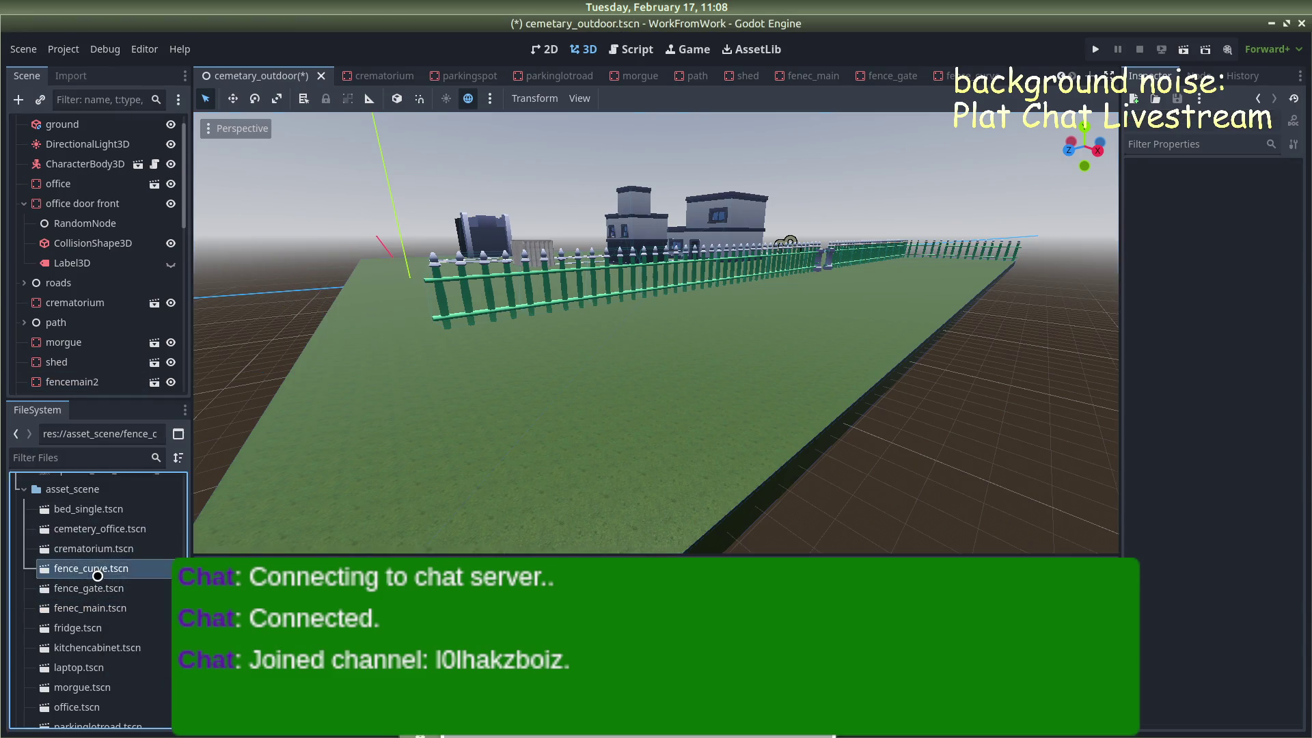
# Place a curved fence near the corner with Position Y 0.5 and Rotation Y 90
pyautogui.moveTo(76, 569)
pyautogui.mouseDown()
pyautogui.moveTo(317, 357)
pyautogui.moveTo(412, 340)
pyautogui.moveTo(397, 334)
pyautogui.mouseUp()
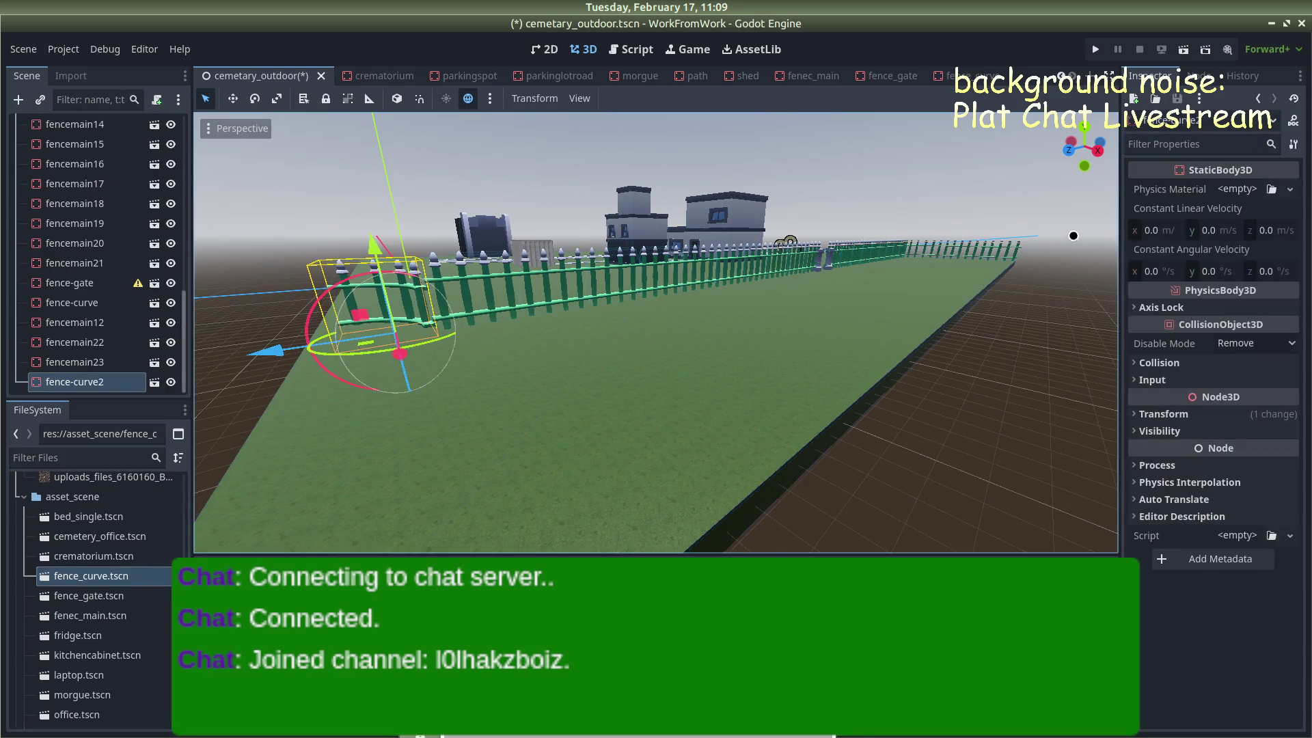
pyautogui.click(1134, 412)
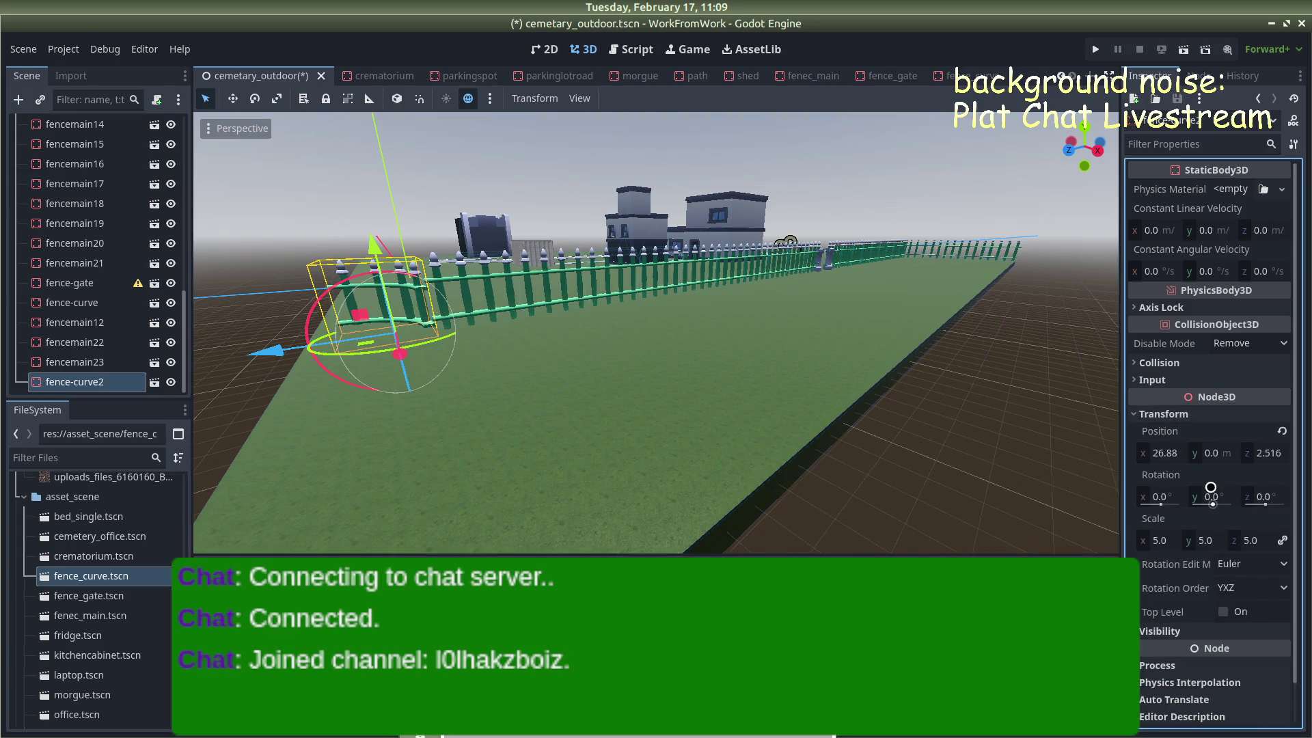
pyautogui.write('5')
pyautogui.press('Return')
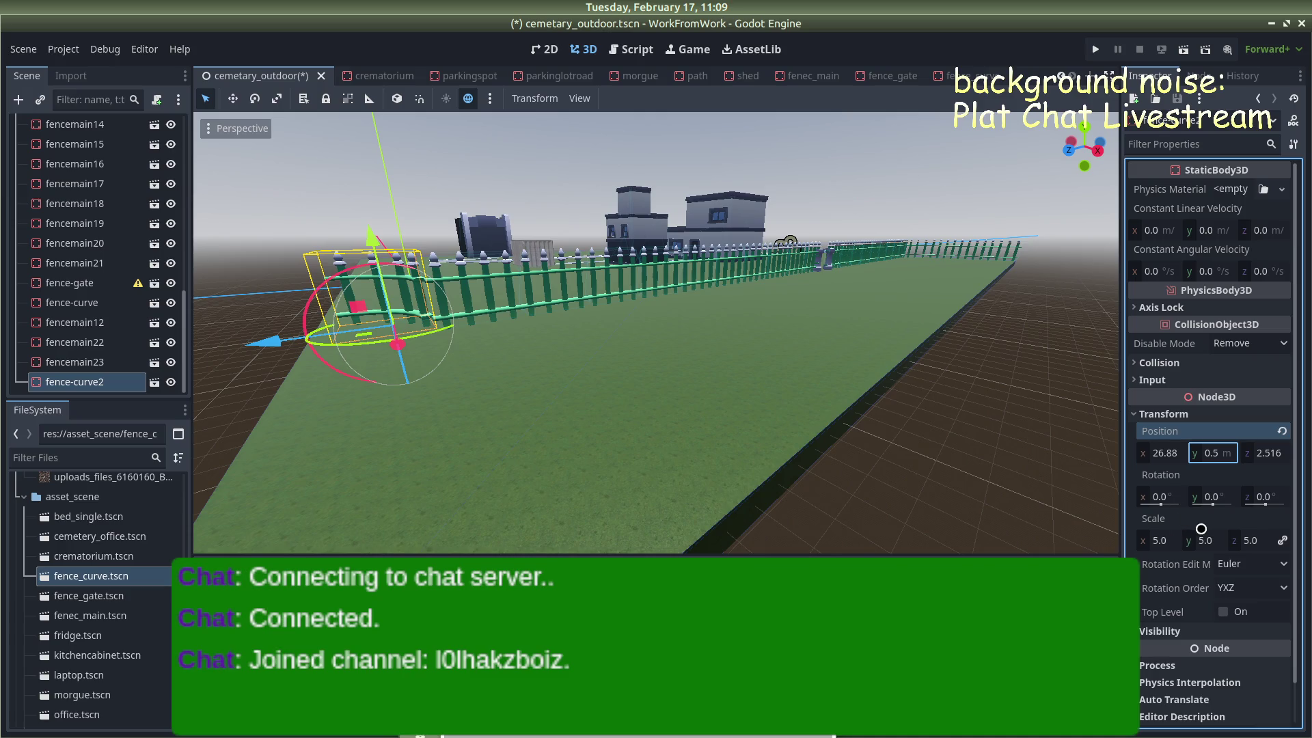
pyautogui.click(1207, 496)
pyautogui.write('90')
pyautogui.press('Return')
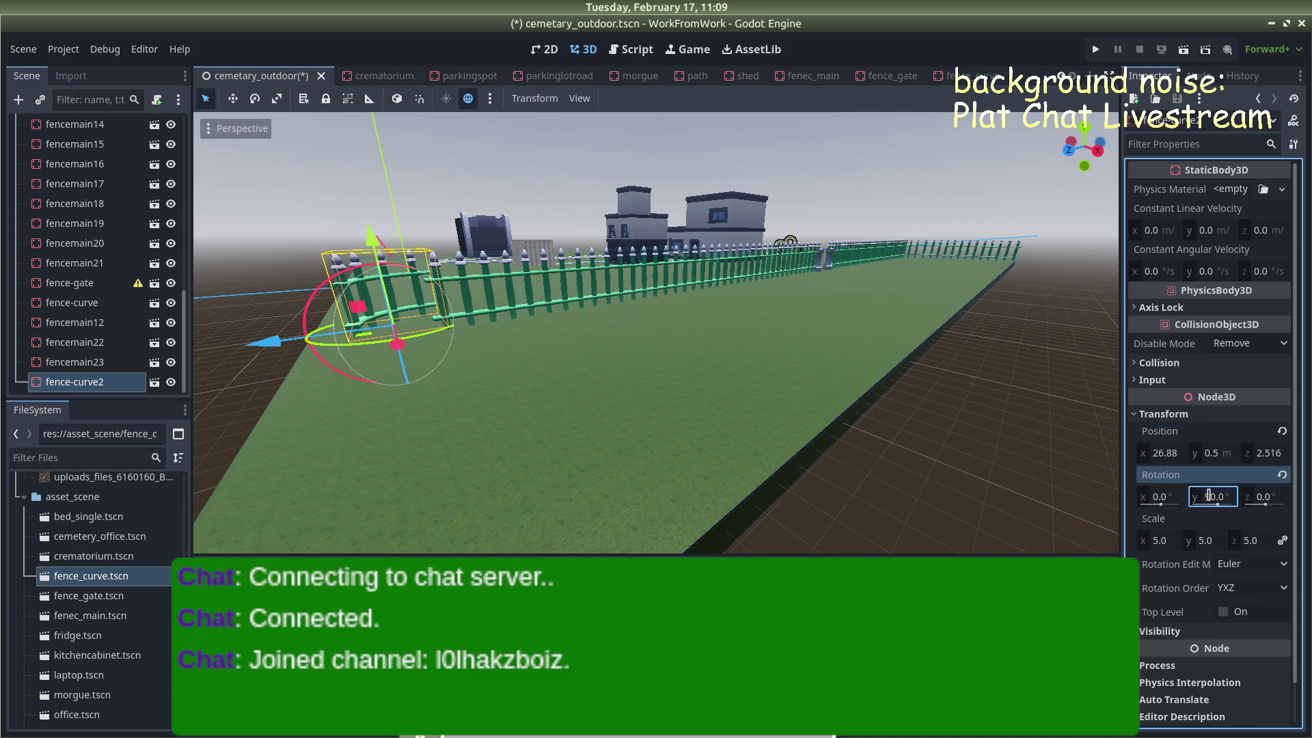
# Slide the curved fence along X and Z into the corner
pyautogui.press('f')
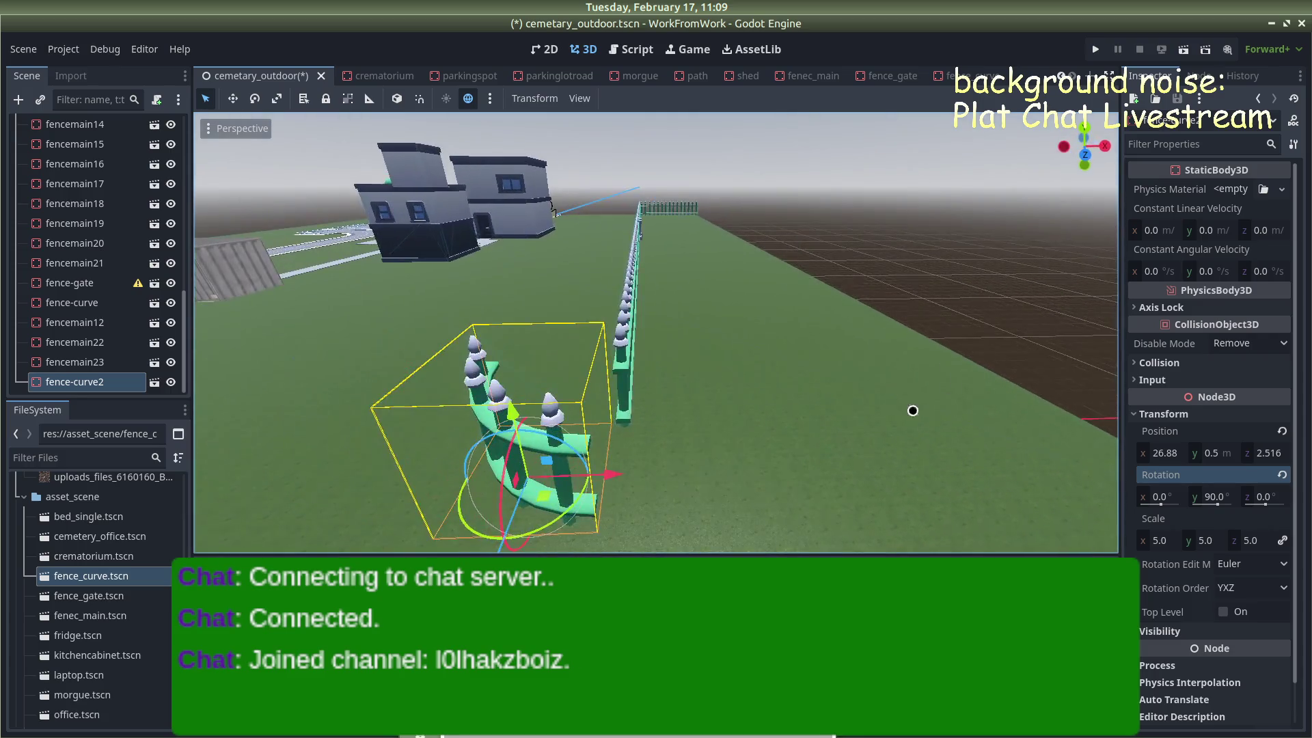
pyautogui.moveTo(621, 479)
pyautogui.mouseDown()
pyautogui.moveTo(765, 481)
pyautogui.moveTo(759, 469)
pyautogui.mouseUp()
pyautogui.moveTo(929, 456); pyautogui.dragTo(526, 394)
pyautogui.moveTo(251, 375)
pyautogui.mouseDown()
pyautogui.moveTo(211, 377)
pyautogui.moveTo(580, 357)
pyautogui.mouseUp()
pyautogui.click(227, 377)
# Add a straight fencemain section next to the curve
pyautogui.scroll(-3, 580, 356)
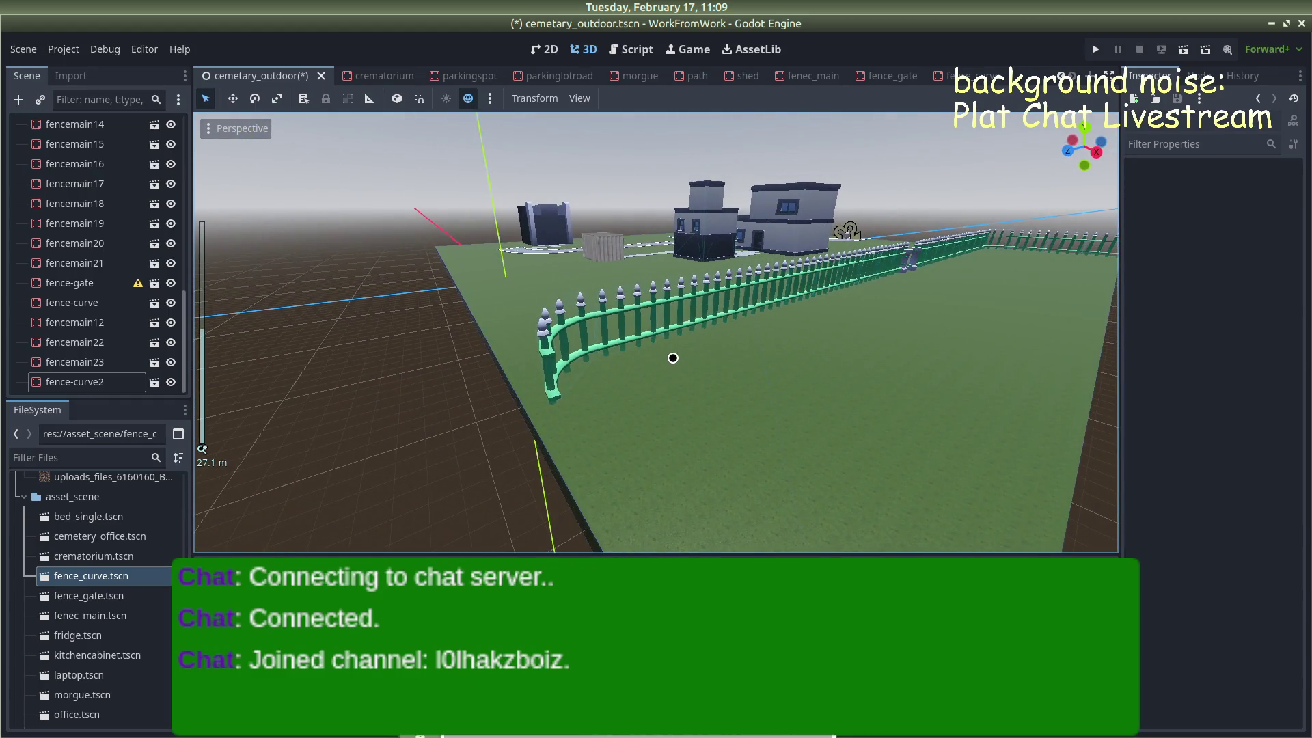
pyautogui.moveTo(673, 358); pyautogui.dragTo(789, 368)
pyautogui.moveTo(96, 615)
pyautogui.mouseDown()
pyautogui.moveTo(478, 520)
pyautogui.moveTo(831, 453)
pyautogui.moveTo(818, 441)
pyautogui.mouseUp()
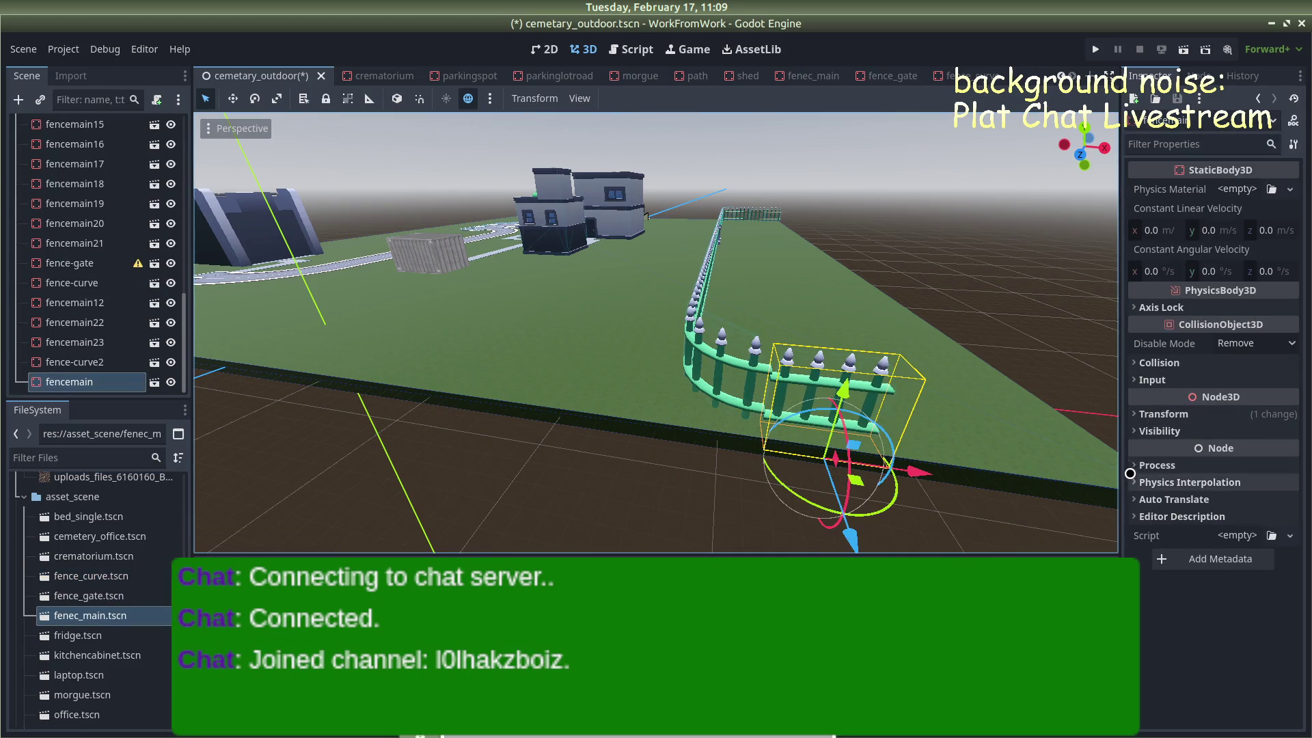
# Raise the straight fence to 0.5 and nudge it along Z and X after the curve
pyautogui.click(1163, 414)
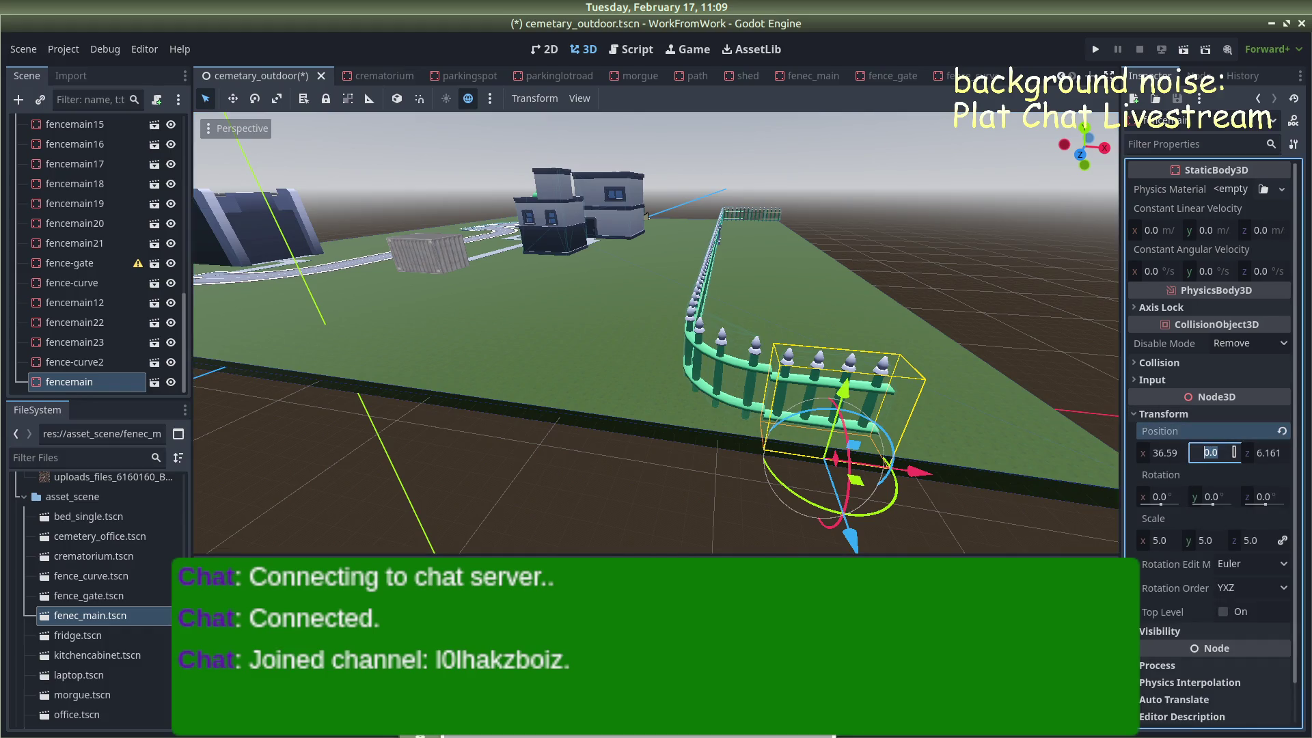
pyautogui.write('5')
pyautogui.press('Return')
pyautogui.moveTo(786, 307); pyautogui.dragTo(745, 297)
pyautogui.moveTo(429, 488)
pyautogui.mouseDown()
pyautogui.moveTo(419, 492)
pyautogui.moveTo(770, 386)
pyautogui.mouseUp()
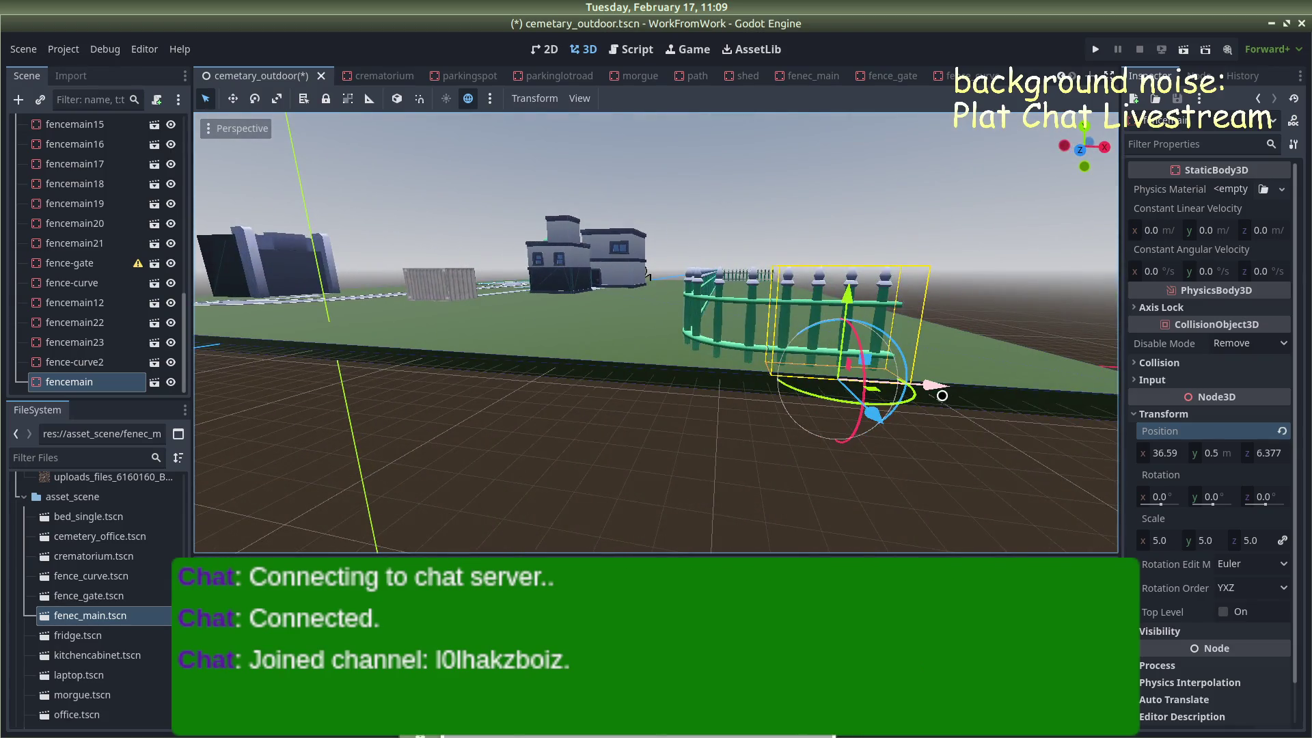
pyautogui.moveTo(937, 393); pyautogui.dragTo(1100, 376)
# Duplicate the section, slide the copy along X to extend the line, and save
pyautogui.hotkey('ctrl', 'd')
pyautogui.scroll(-10, 1007, 205)
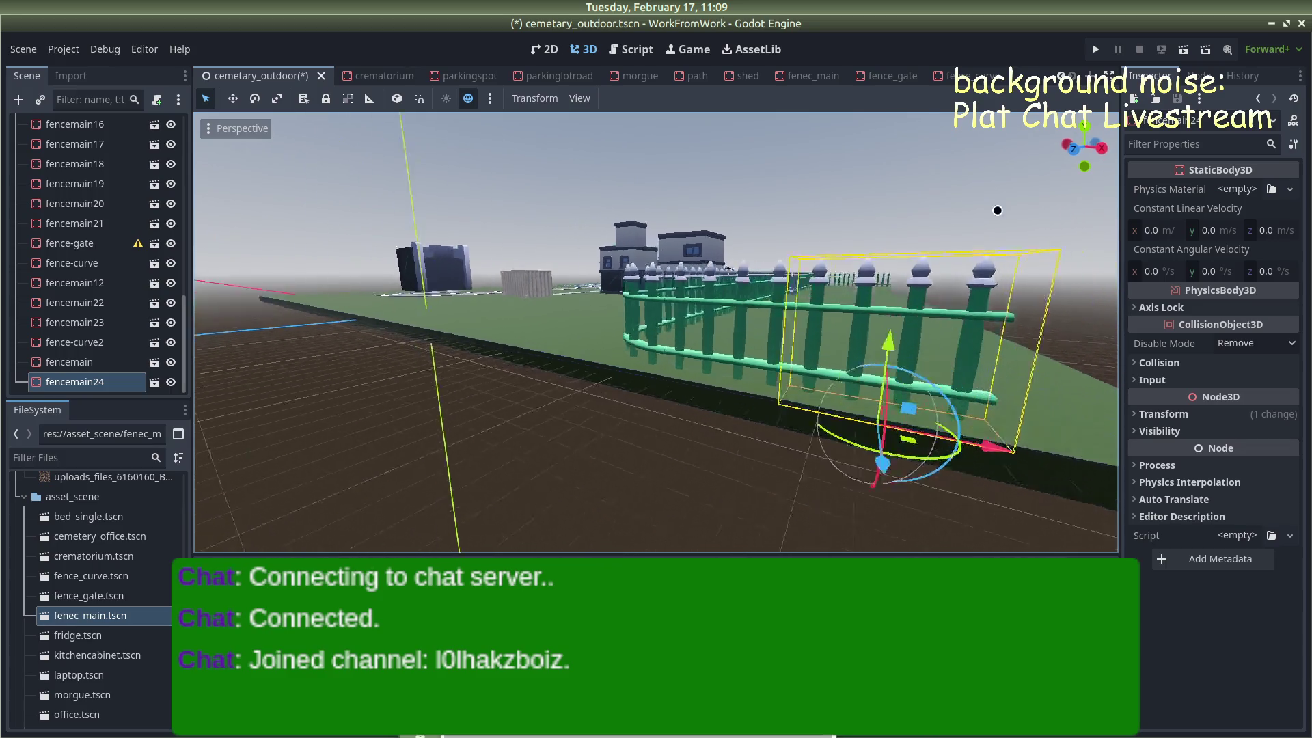
pyautogui.moveTo(719, 391); pyautogui.dragTo(799, 412)
pyautogui.moveTo(778, 456)
pyautogui.mouseDown()
pyautogui.moveTo(853, 469)
pyautogui.moveTo(899, 447)
pyautogui.mouseUp()
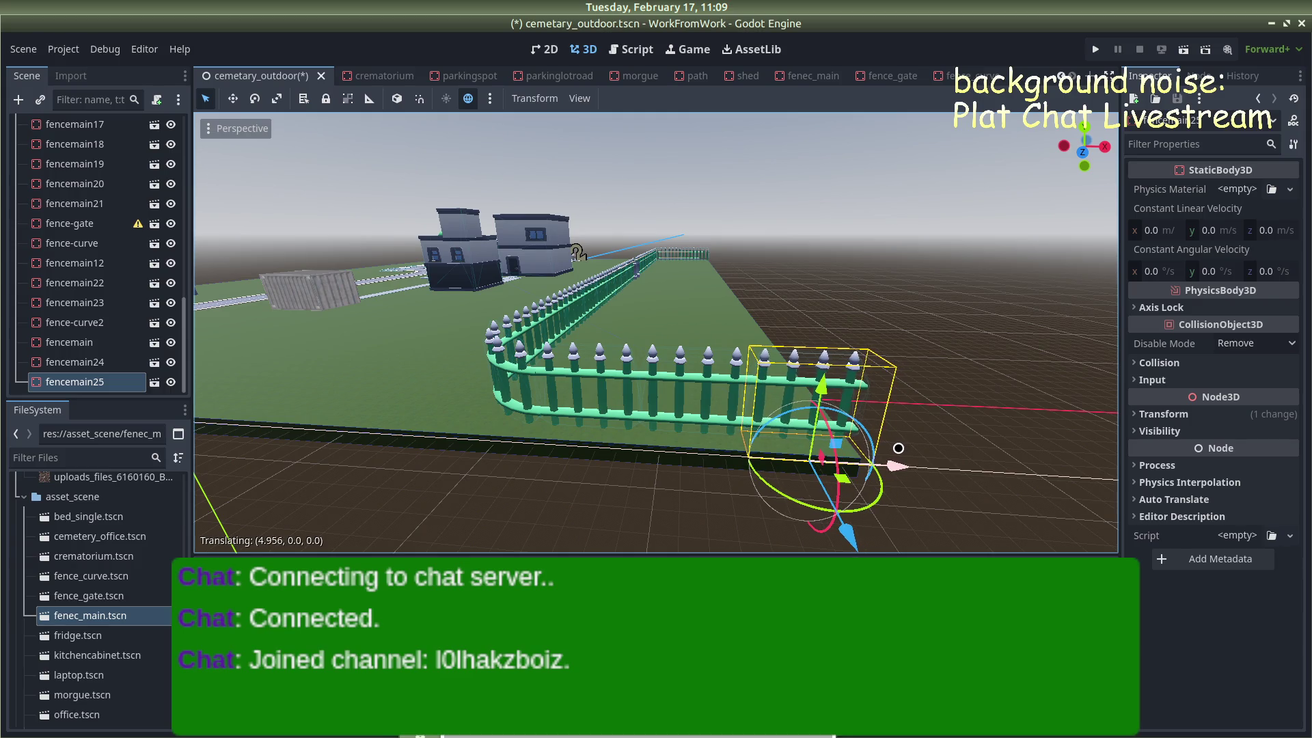
pyautogui.click(943, 402)
pyautogui.moveTo(943, 402)
pyautogui.mouseDown()
pyautogui.moveTo(907, 384)
pyautogui.moveTo(929, 383)
pyautogui.mouseUp()
pyautogui.hotkey('ctrl', 's')
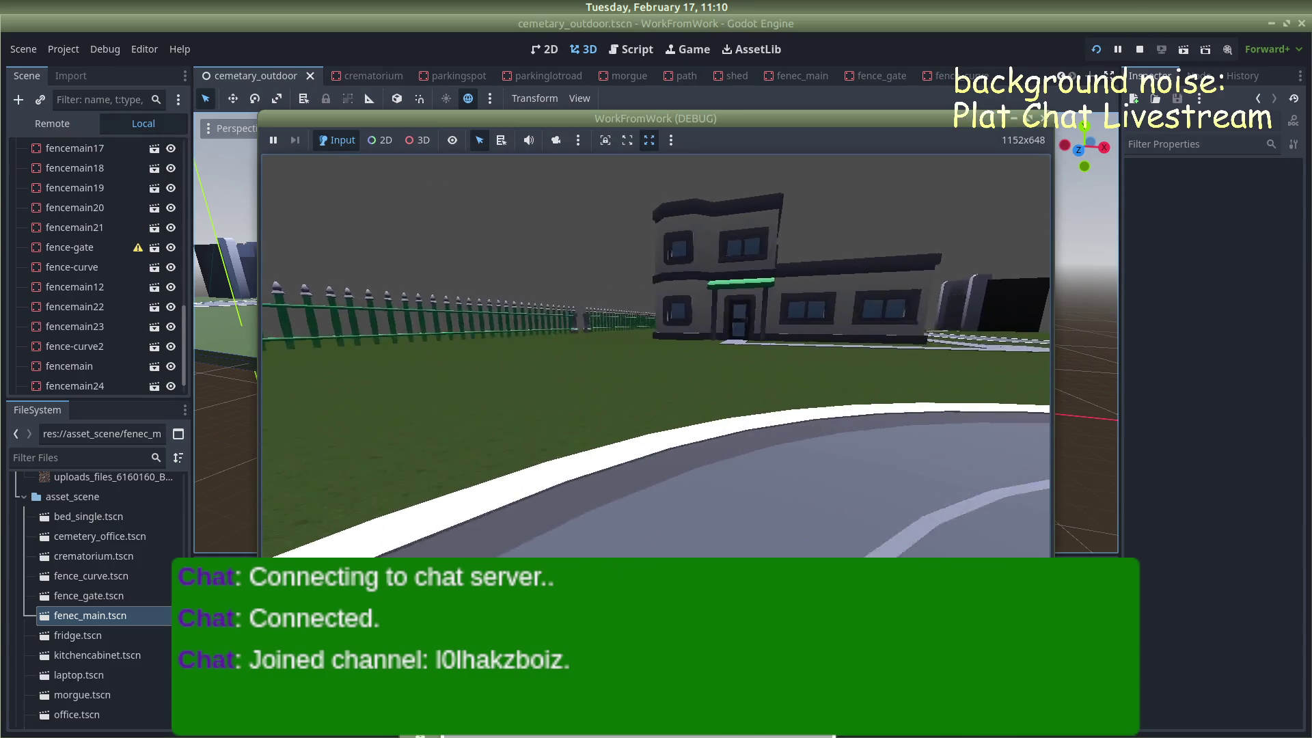
pyautogui.press('w')
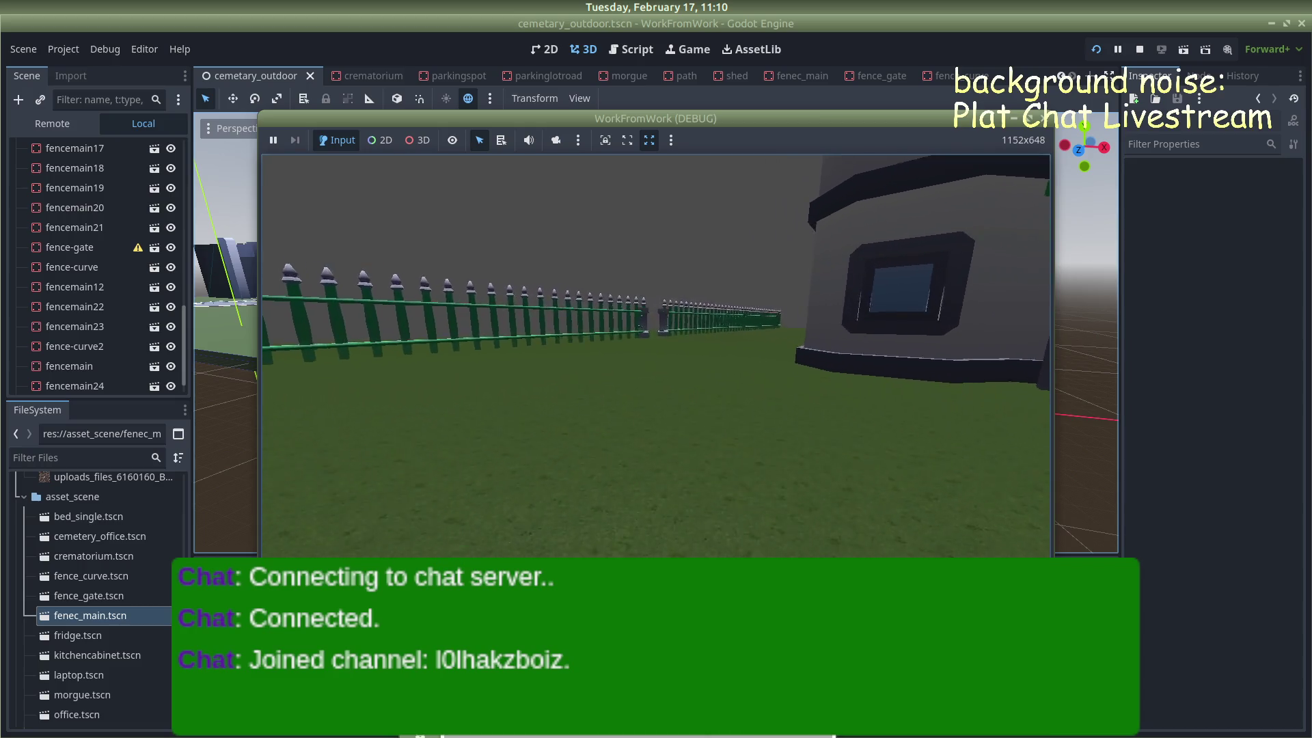
pyautogui.press('w')
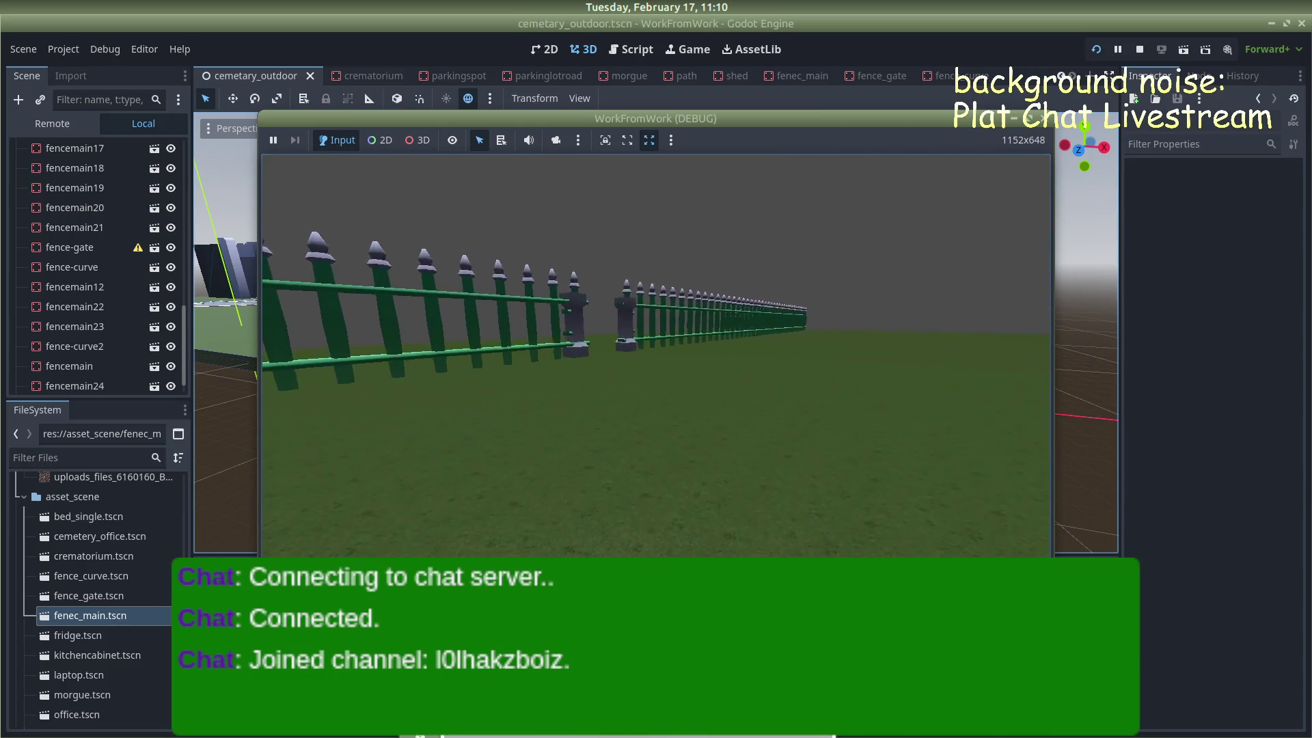
pyautogui.press('w')
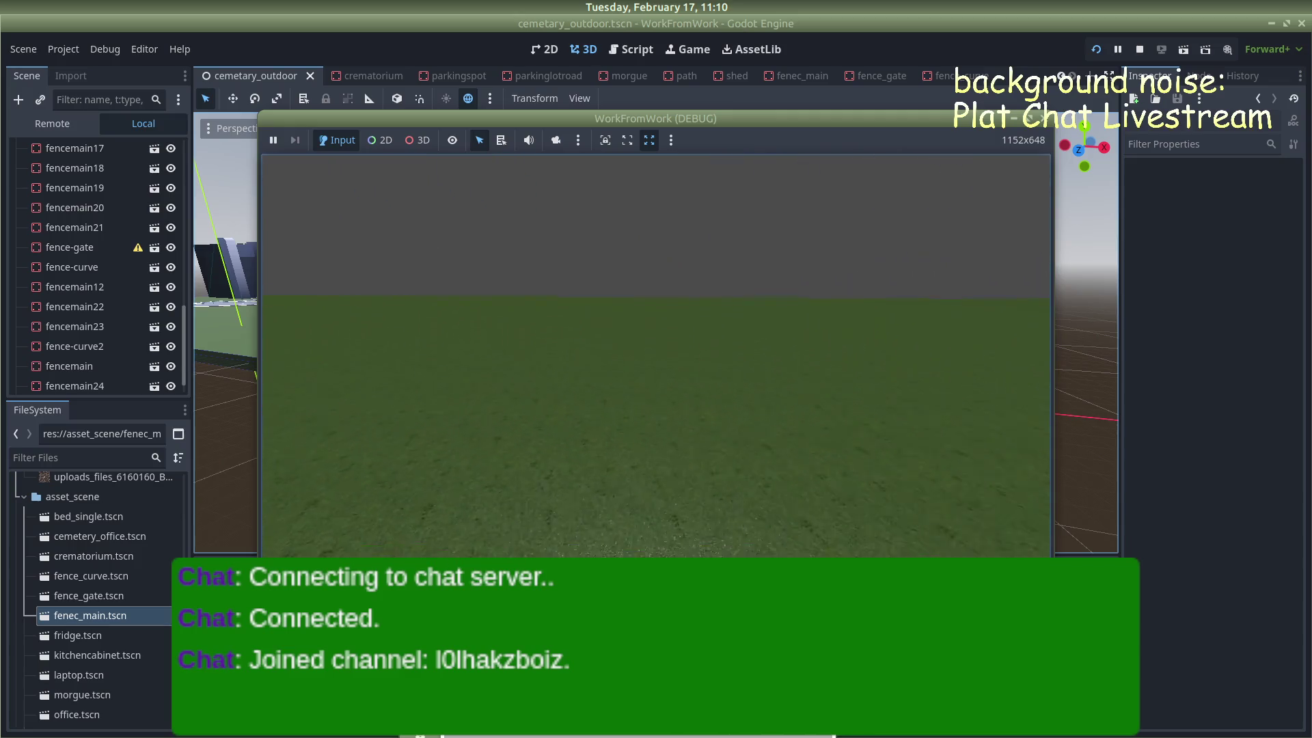
pyautogui.press('w')
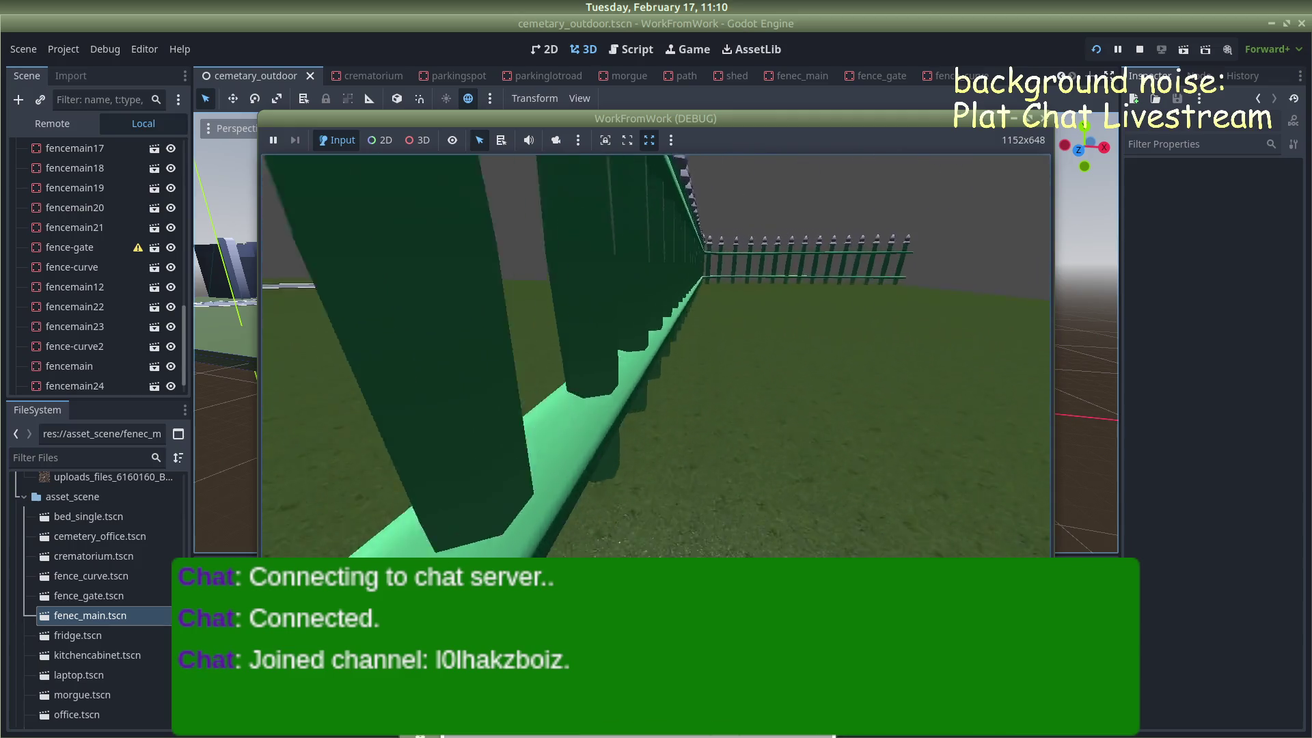
pyautogui.press('w')
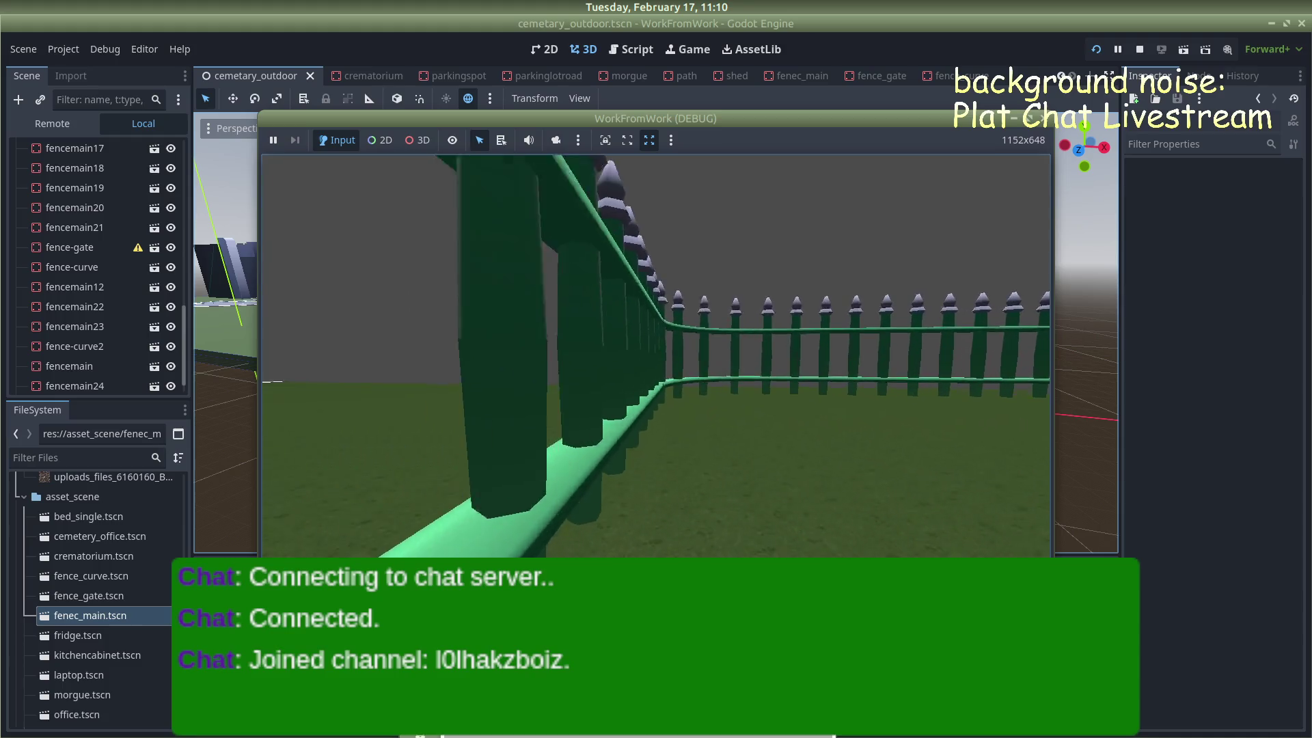
pyautogui.press('w')
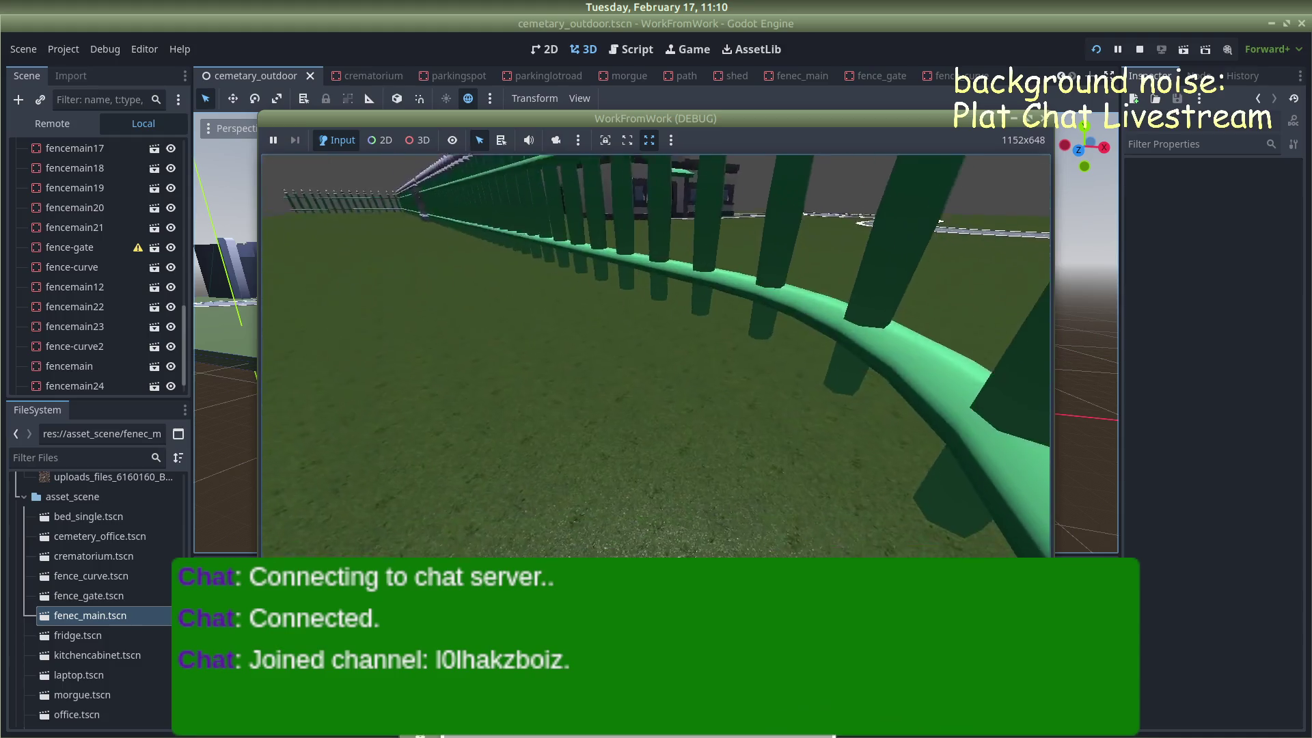
pyautogui.press('w')
pyautogui.press('w')
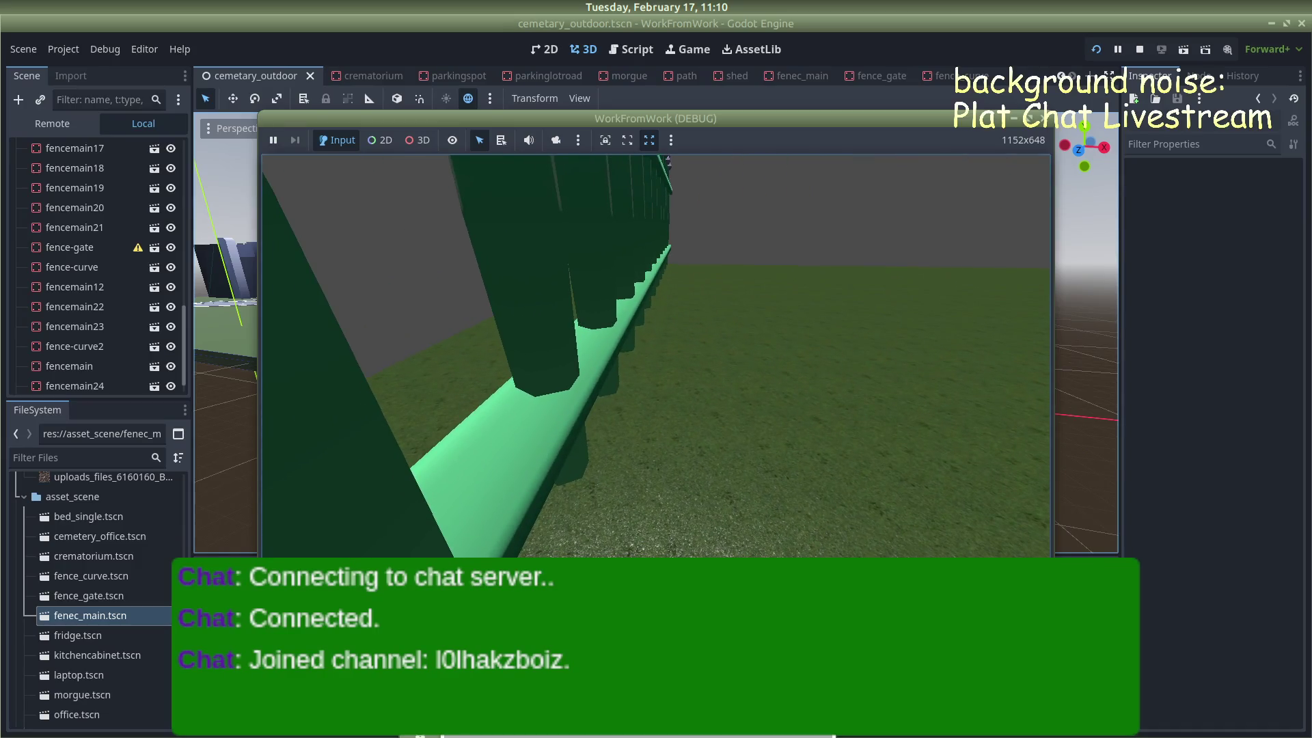
pyautogui.press('F8')
pyautogui.scroll(-5, 700, 364)
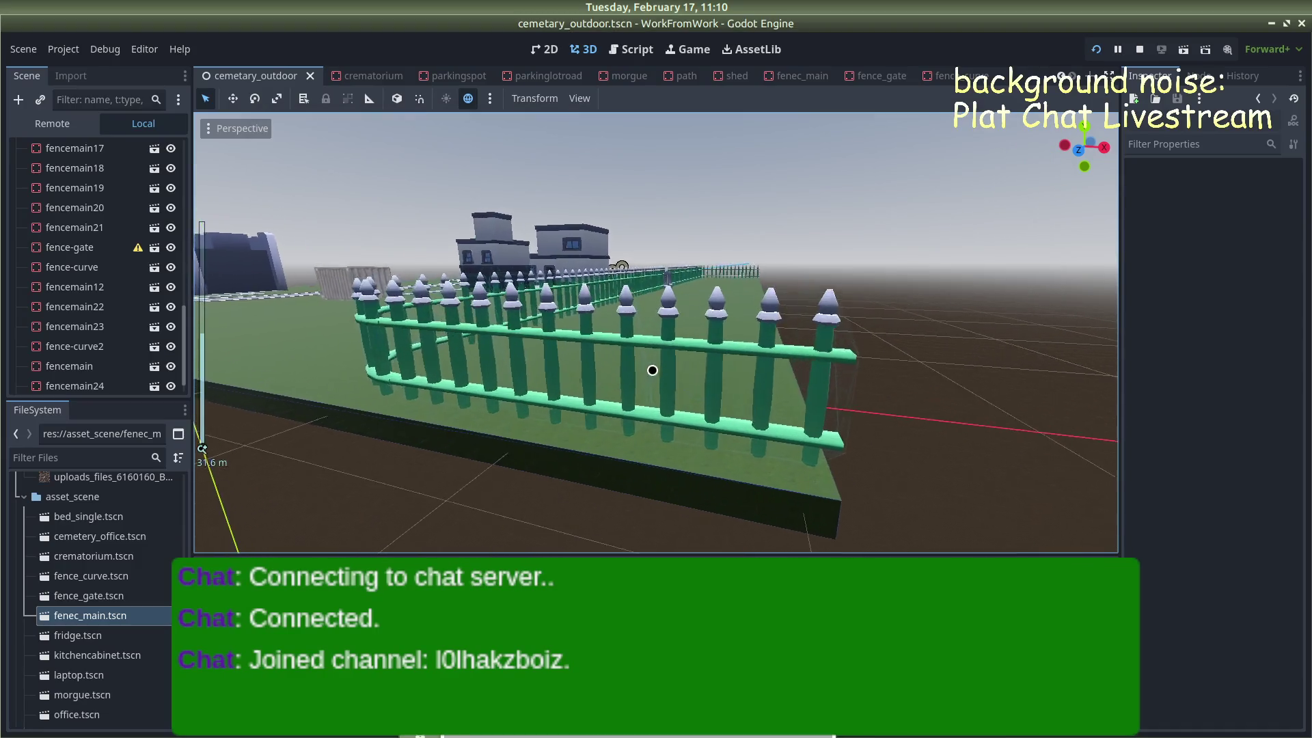
# Select the fencemain12 fence section and orbit around the fence corner
pyautogui.moveTo(700, 364)
pyautogui.mouseDown()
pyautogui.moveTo(990, 355)
pyautogui.moveTo(465, 387)
pyautogui.moveTo(307, 375)
pyautogui.moveTo(769, 410)
pyautogui.mouseUp()
pyautogui.scroll(3, 687, 397)
pyautogui.click(768, 394)
pyautogui.moveTo(848, 398)
pyautogui.mouseDown()
pyautogui.moveTo(808, 395)
pyautogui.moveTo(814, 381)
pyautogui.moveTo(849, 392)
pyautogui.moveTo(797, 370)
pyautogui.moveTo(624, 381)
pyautogui.moveTo(656, 392)
pyautogui.moveTo(659, 448)
pyautogui.moveTo(674, 449)
pyautogui.mouseUp()
pyautogui.scroll(3, 659, 448)
# Inspect the fence in the running game window, then deselect fencemain12 and stop the game
pyautogui.hotkey('alt', 'space')
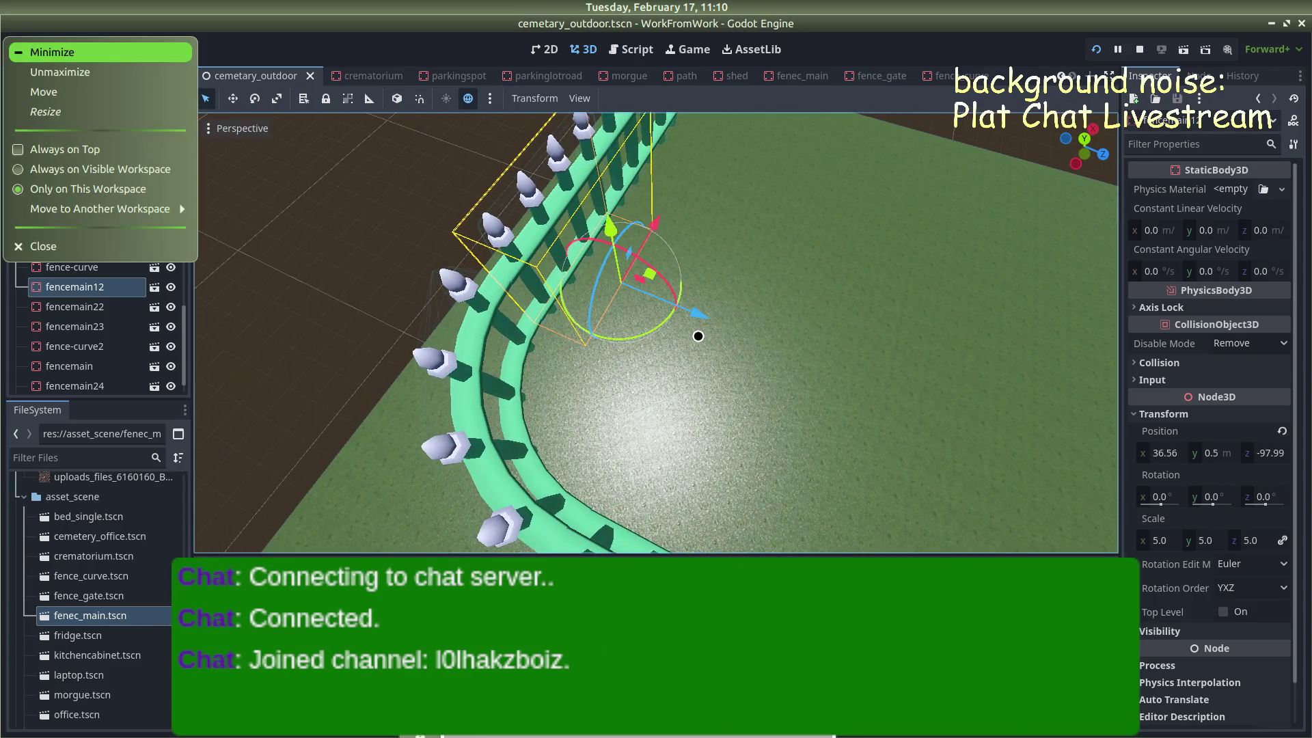
pyautogui.press('Escape')
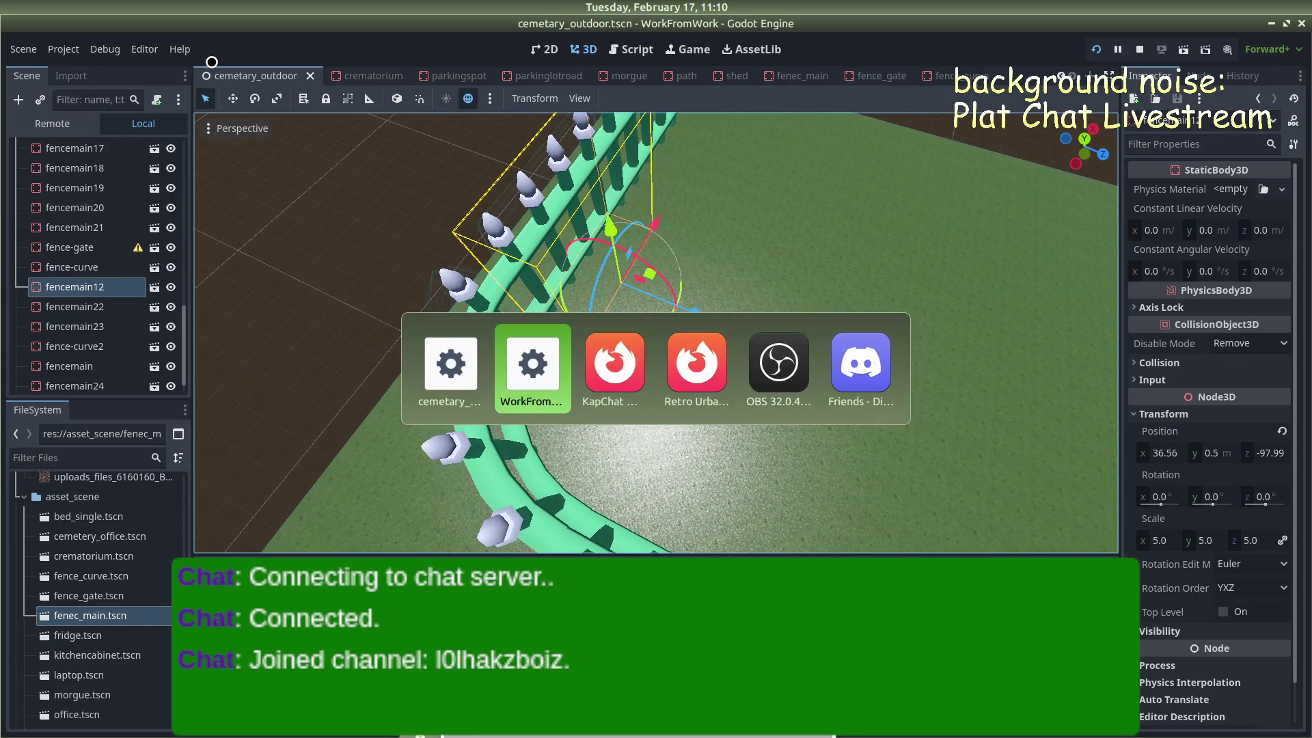
pyautogui.hotkey('alt', 'Tab')
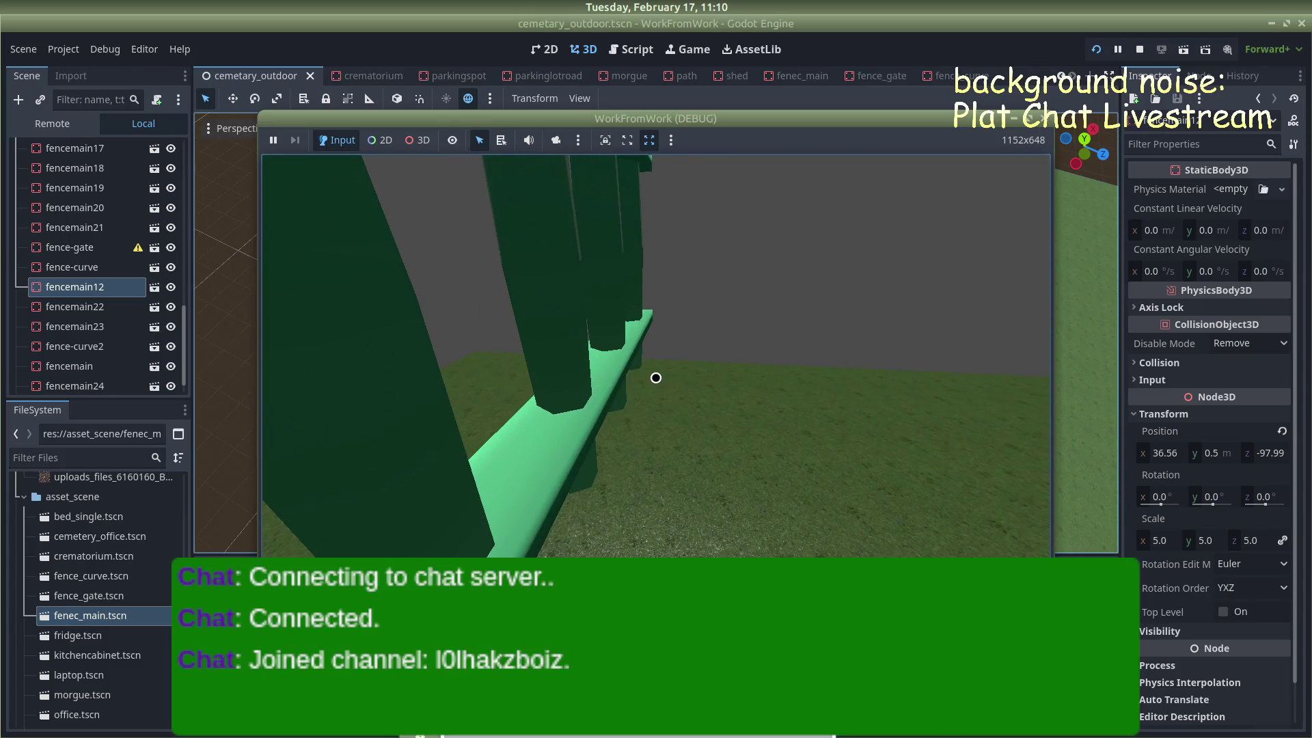
pyautogui.hotkey('alt', 'Tab')
pyautogui.click(954, 122)
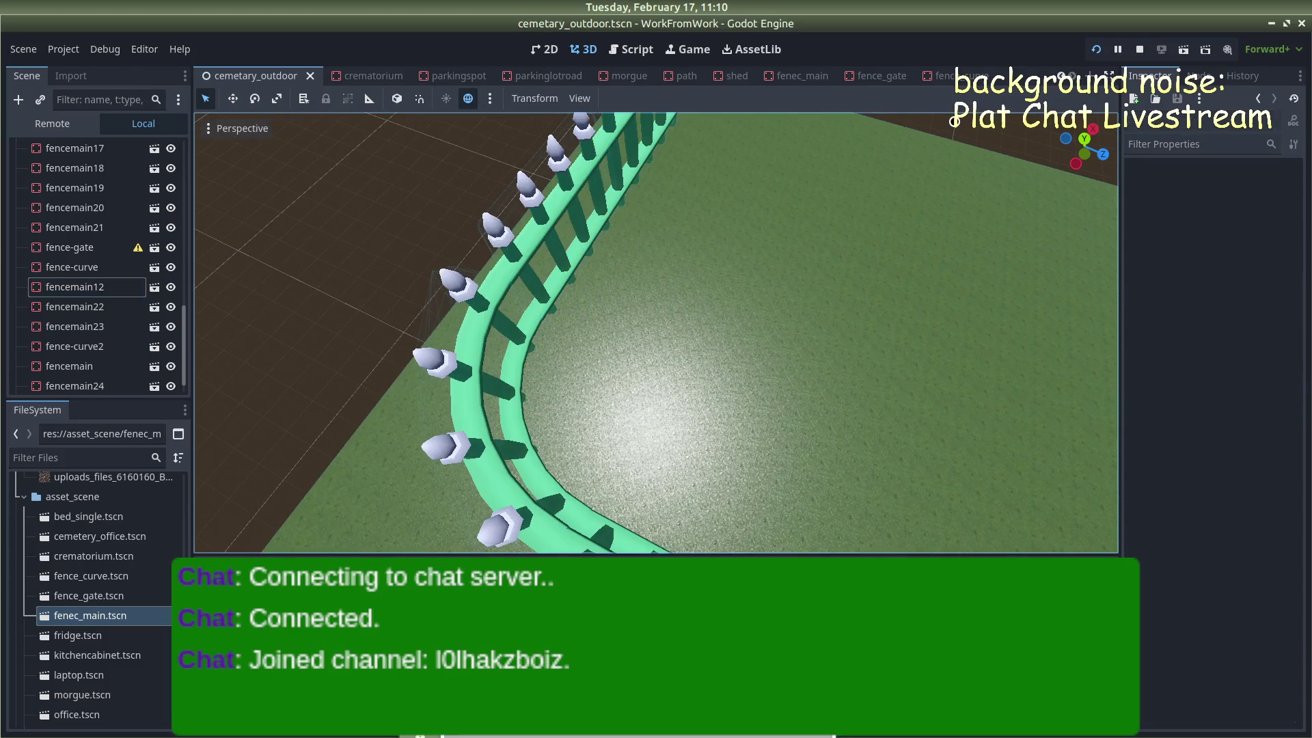
pyautogui.click(1138, 50)
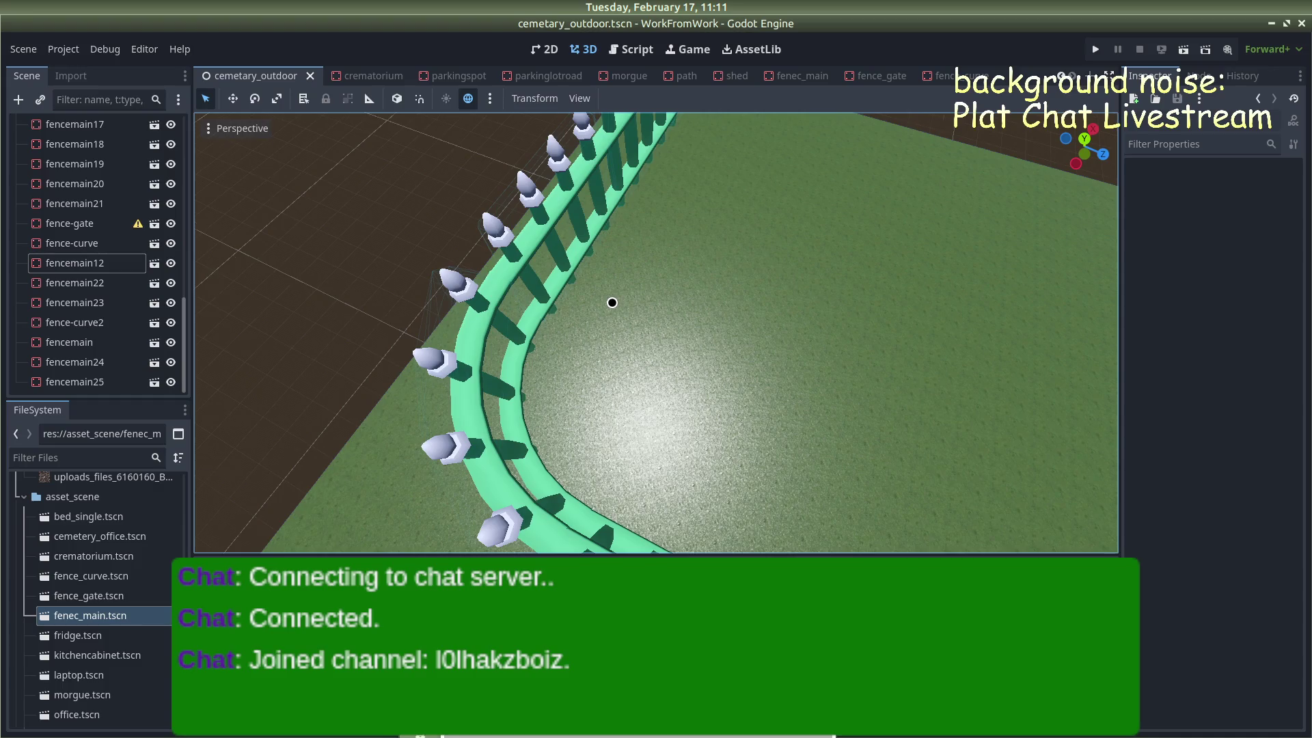
pyautogui.scroll(-5, 612, 303)
pyautogui.moveTo(786, 238)
pyautogui.mouseDown()
pyautogui.moveTo(682, 141)
pyautogui.moveTo(395, 128)
pyautogui.moveTo(349, 151)
pyautogui.moveTo(425, 182)
pyautogui.moveTo(512, 187)
pyautogui.mouseUp()
pyautogui.moveTo(787, 215)
pyautogui.mouseDown()
pyautogui.moveTo(451, 205)
pyautogui.moveTo(339, 235)
pyautogui.moveTo(355, 344)
pyautogui.moveTo(334, 316)
pyautogui.moveTo(344, 302)
pyautogui.mouseUp()
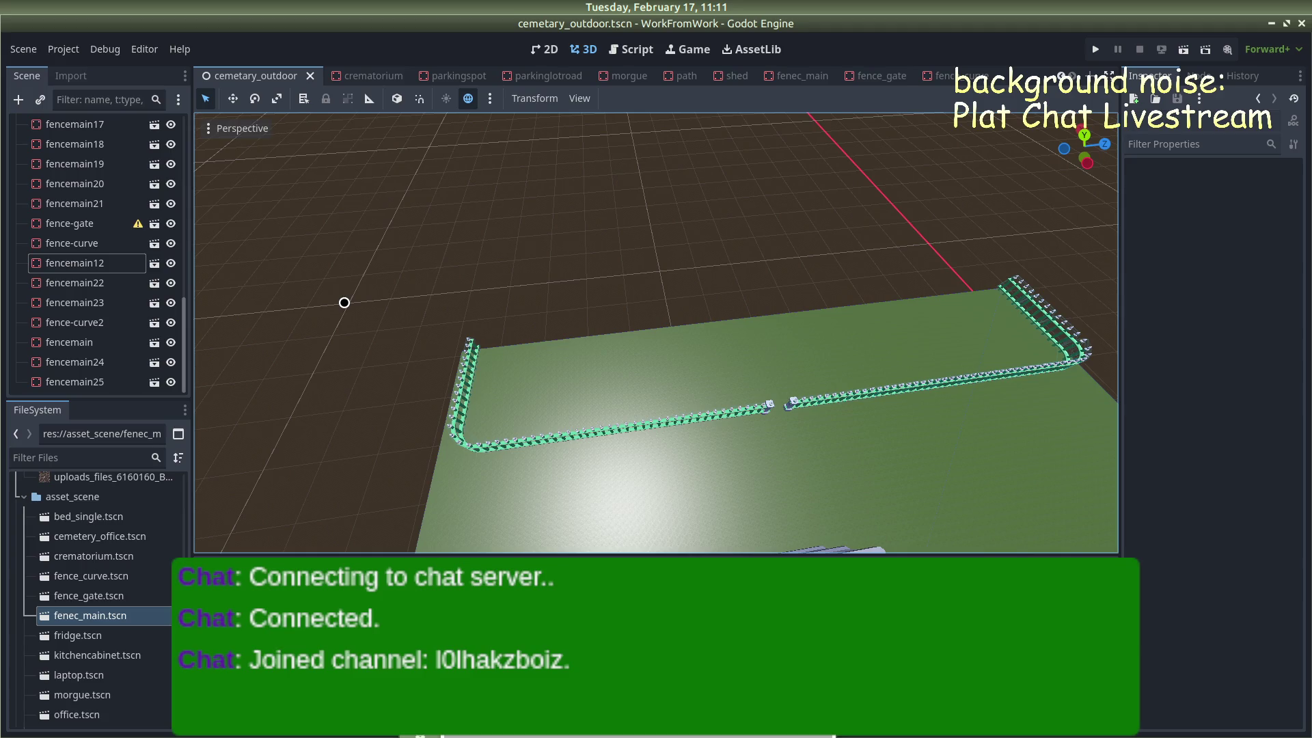
pyautogui.scroll(-5, 322, 307)
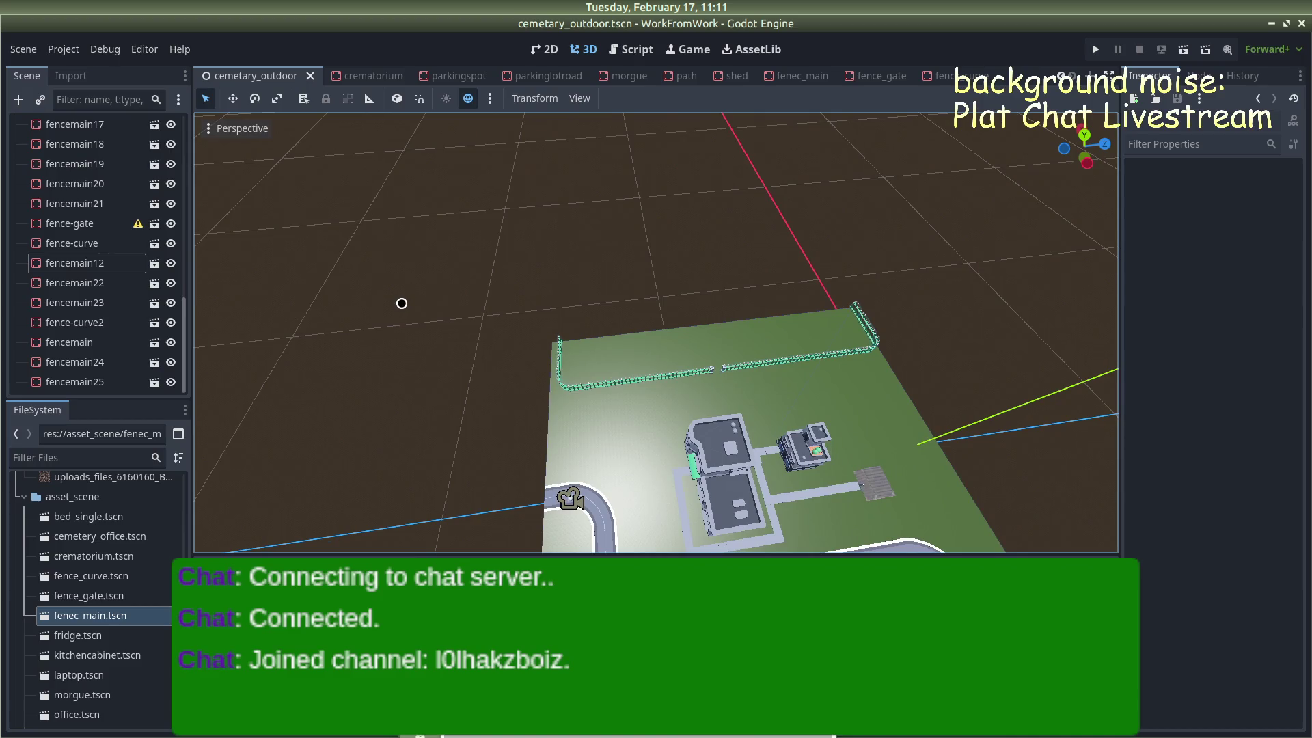
pyautogui.scroll(-8, 726, 310)
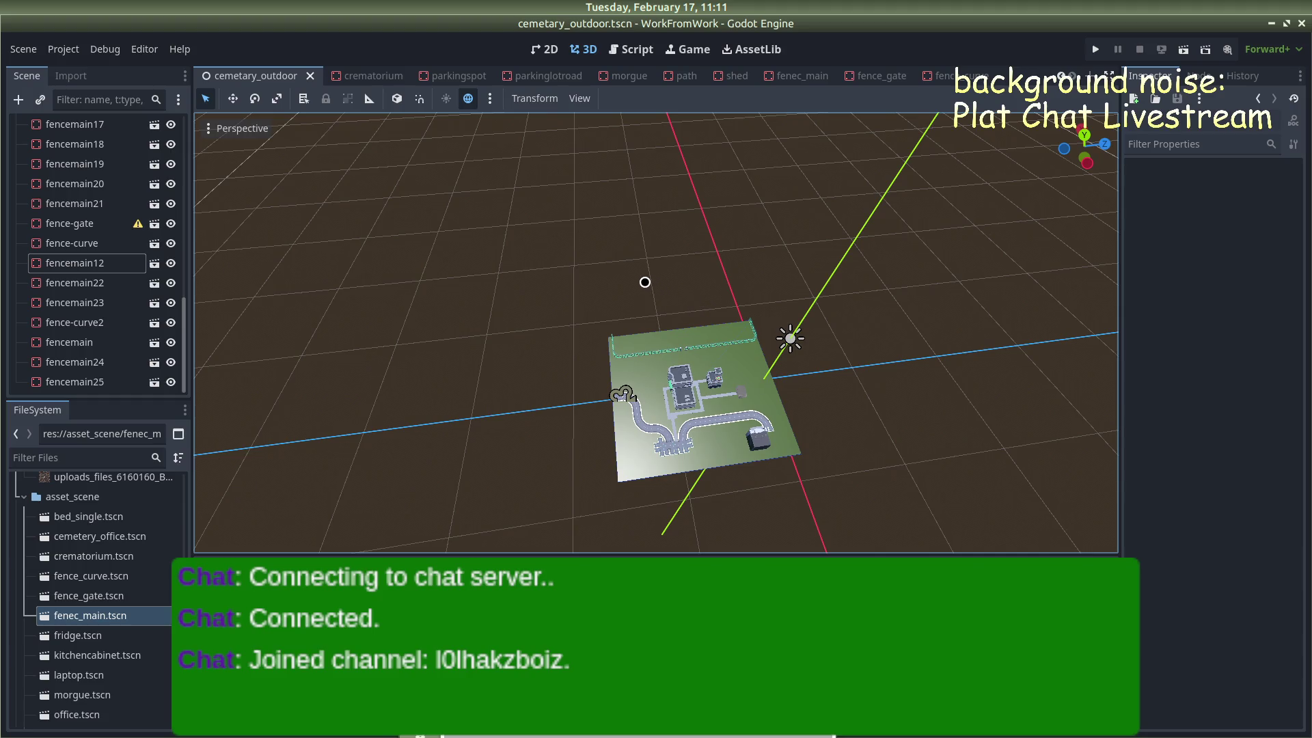
pyautogui.scroll(-2, 645, 282)
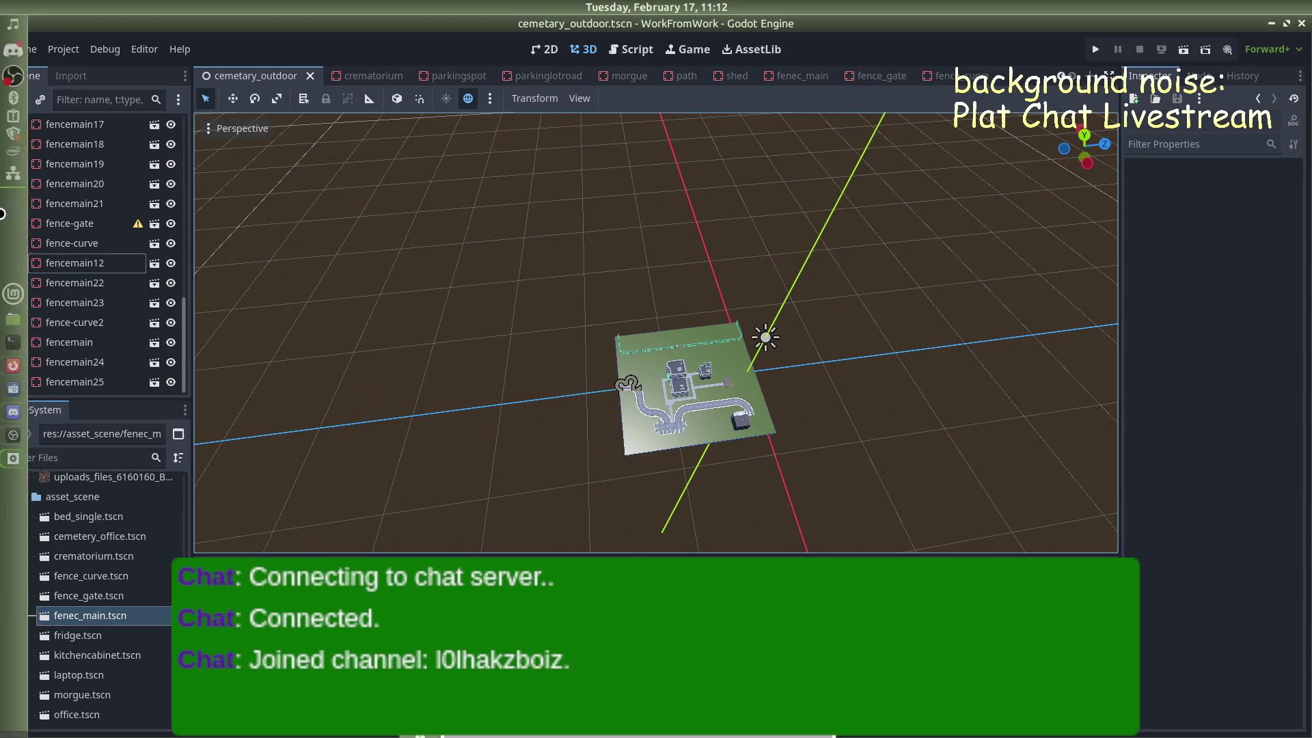
pyautogui.click(13, 413)
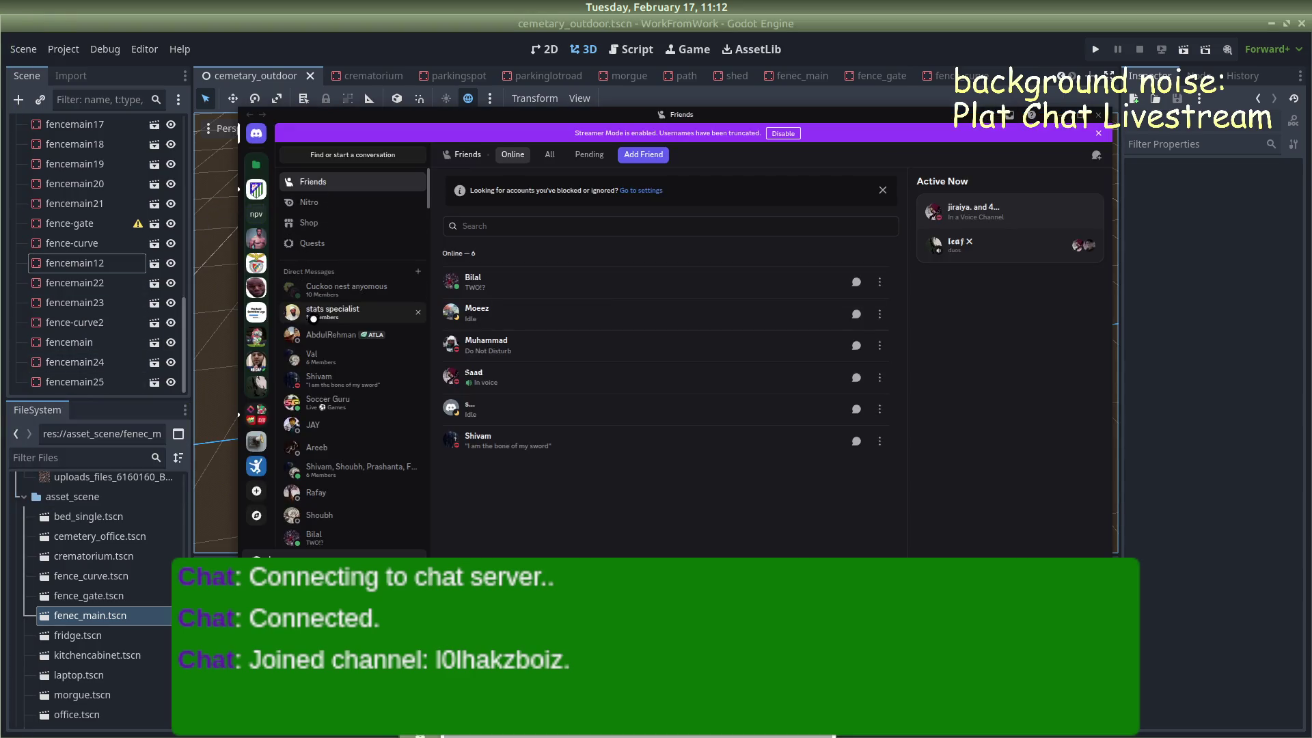
pyautogui.click(335, 364)
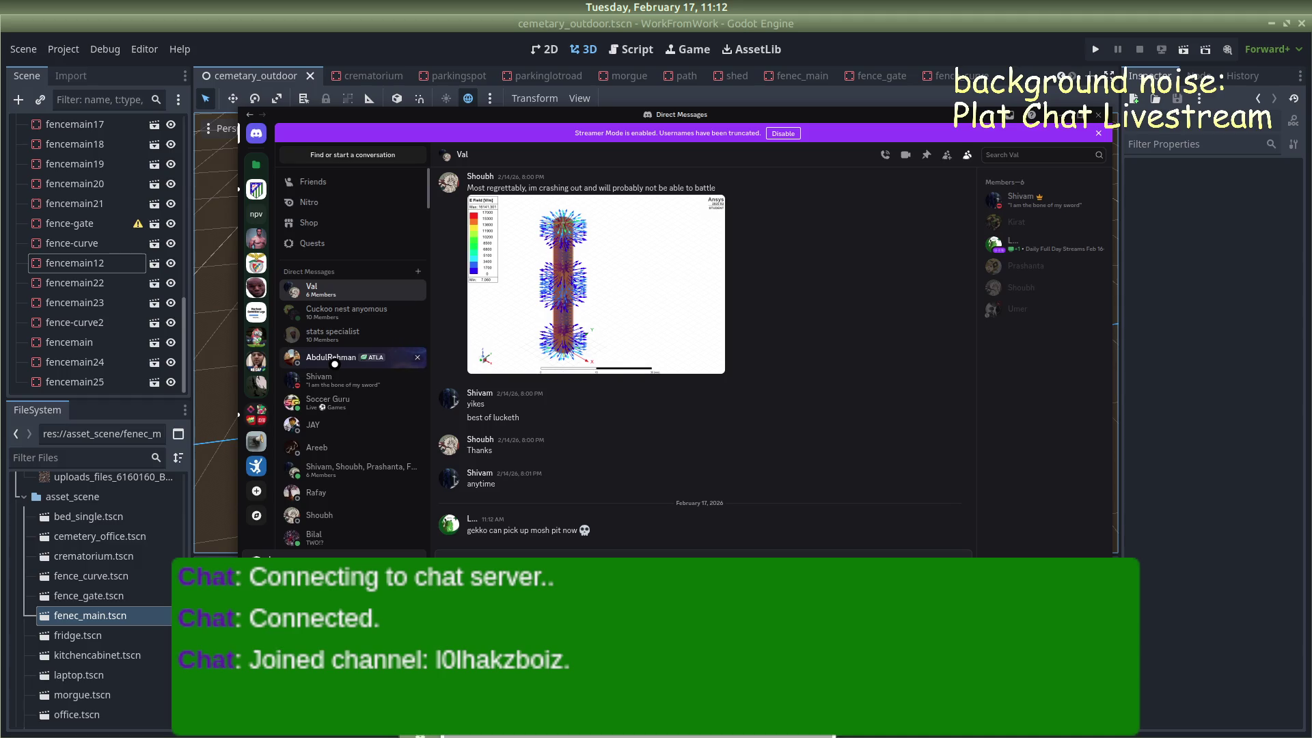
pyautogui.hotkey('alt', 'Tab')
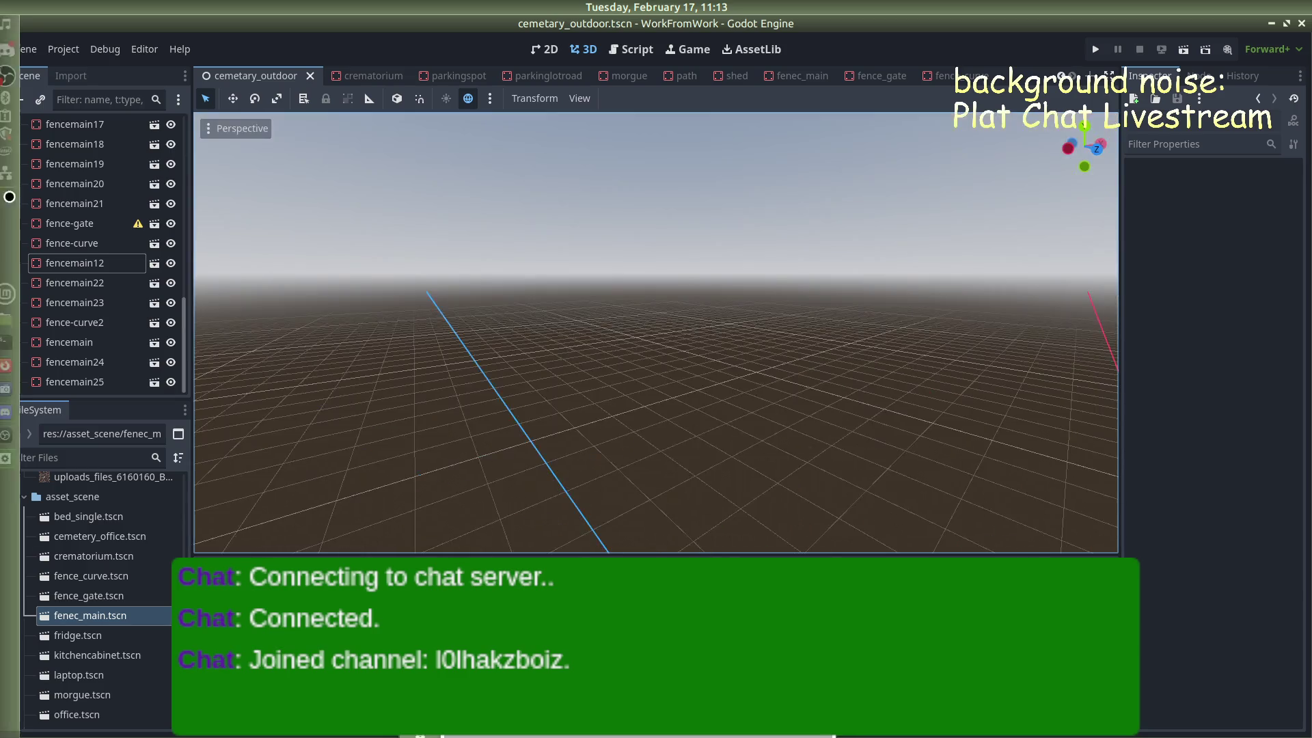
pyautogui.click(15, 412)
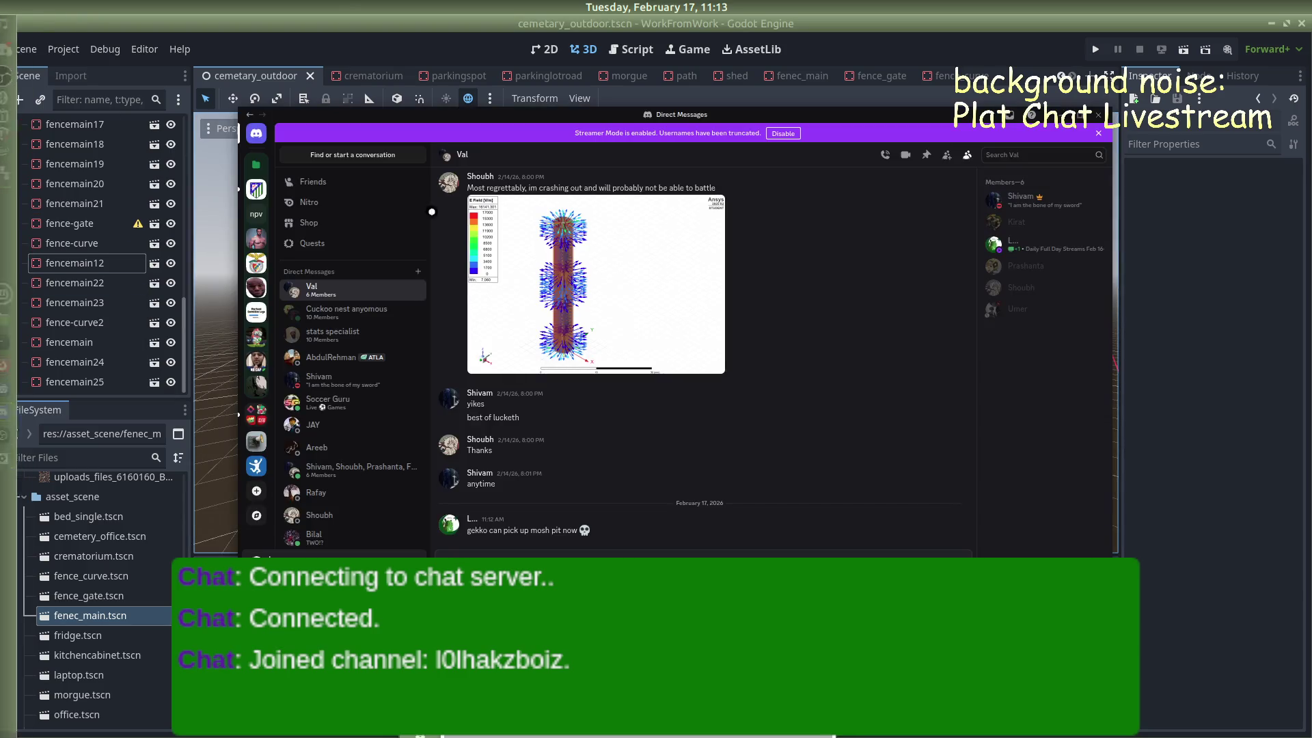
pyautogui.click(1180, 457)
pyautogui.moveTo(895, 299)
pyautogui.mouseDown()
pyautogui.moveTo(296, 433)
pyautogui.moveTo(638, 425)
pyautogui.mouseUp()
pyautogui.scroll(2, 849, 511)
pyautogui.scroll(-3, 849, 511)
pyautogui.moveTo(849, 510)
pyautogui.mouseDown()
pyautogui.moveTo(972, 445)
pyautogui.moveTo(726, 376)
pyautogui.moveTo(1107, 462)
pyautogui.moveTo(756, 387)
pyautogui.moveTo(779, 394)
pyautogui.moveTo(750, 403)
pyautogui.moveTo(654, 297)
pyautogui.moveTo(645, 246)
pyautogui.moveTo(776, 460)
pyautogui.moveTo(809, 473)
pyautogui.moveTo(829, 462)
pyautogui.moveTo(785, 336)
pyautogui.moveTo(952, 460)
pyautogui.moveTo(957, 601)
pyautogui.moveTo(946, 442)
pyautogui.moveTo(725, 403)
pyautogui.moveTo(698, 283)
pyautogui.moveTo(704, 294)
pyautogui.mouseUp()
pyautogui.scroll(-2, 726, 375)
pyautogui.scroll(3, 776, 460)
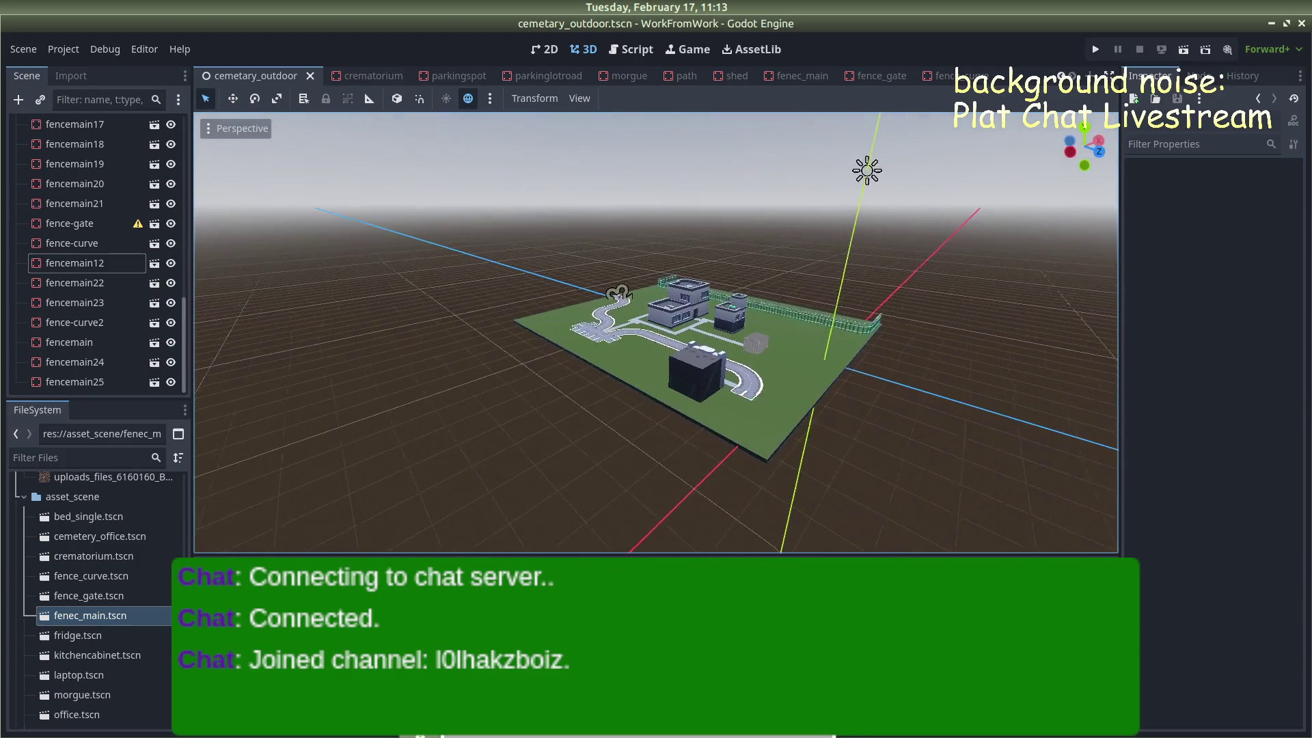
pyautogui.moveTo(763, 337); pyautogui.dragTo(807, 355)
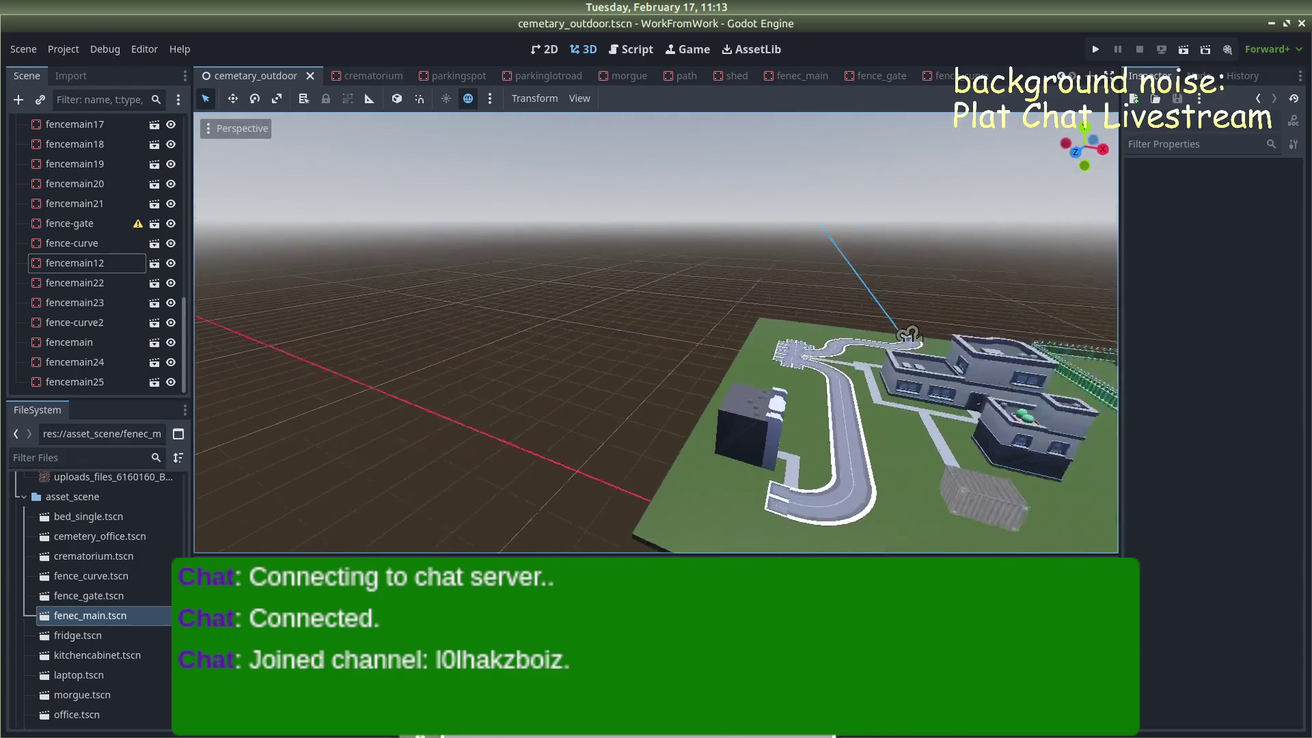
pyautogui.moveTo(1026, 378)
pyautogui.mouseDown()
pyautogui.moveTo(686, 336)
pyautogui.moveTo(448, 329)
pyautogui.mouseUp()
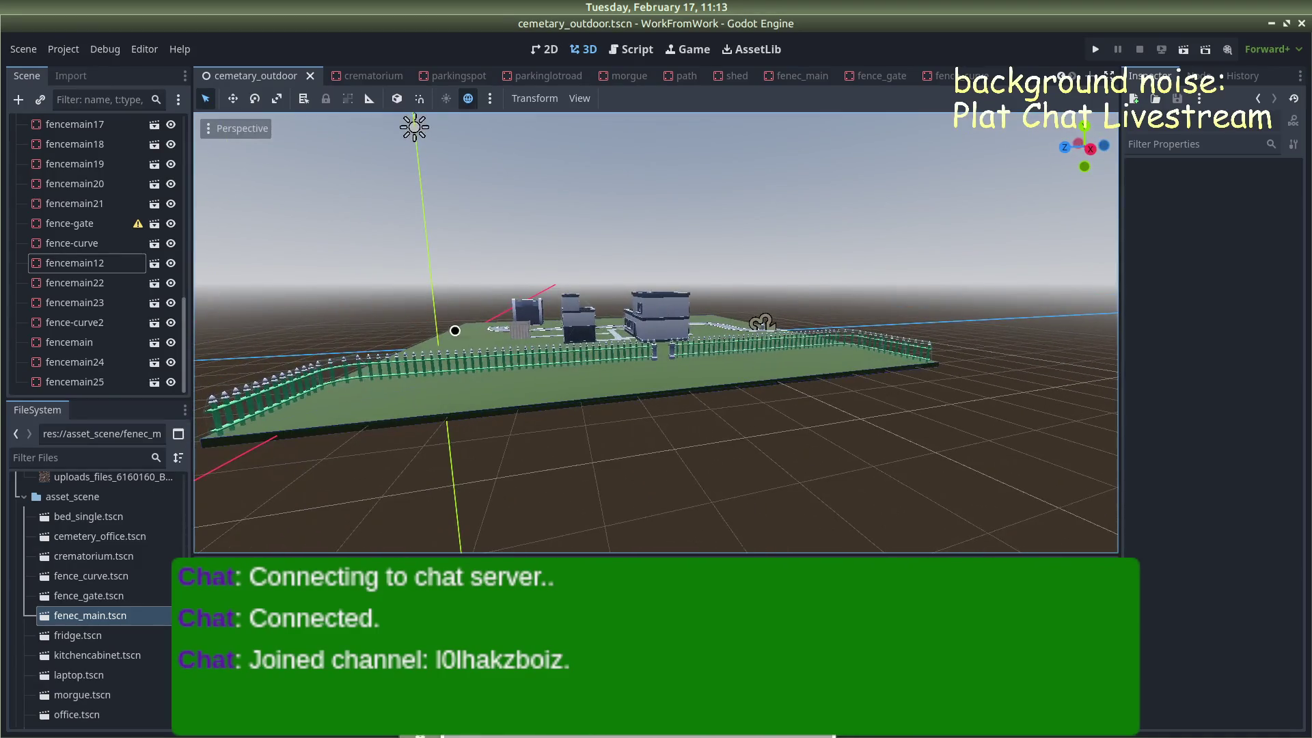
pyautogui.moveTo(549, 388)
pyautogui.mouseDown()
pyautogui.moveTo(650, 460)
pyautogui.moveTo(532, 413)
pyautogui.mouseUp()
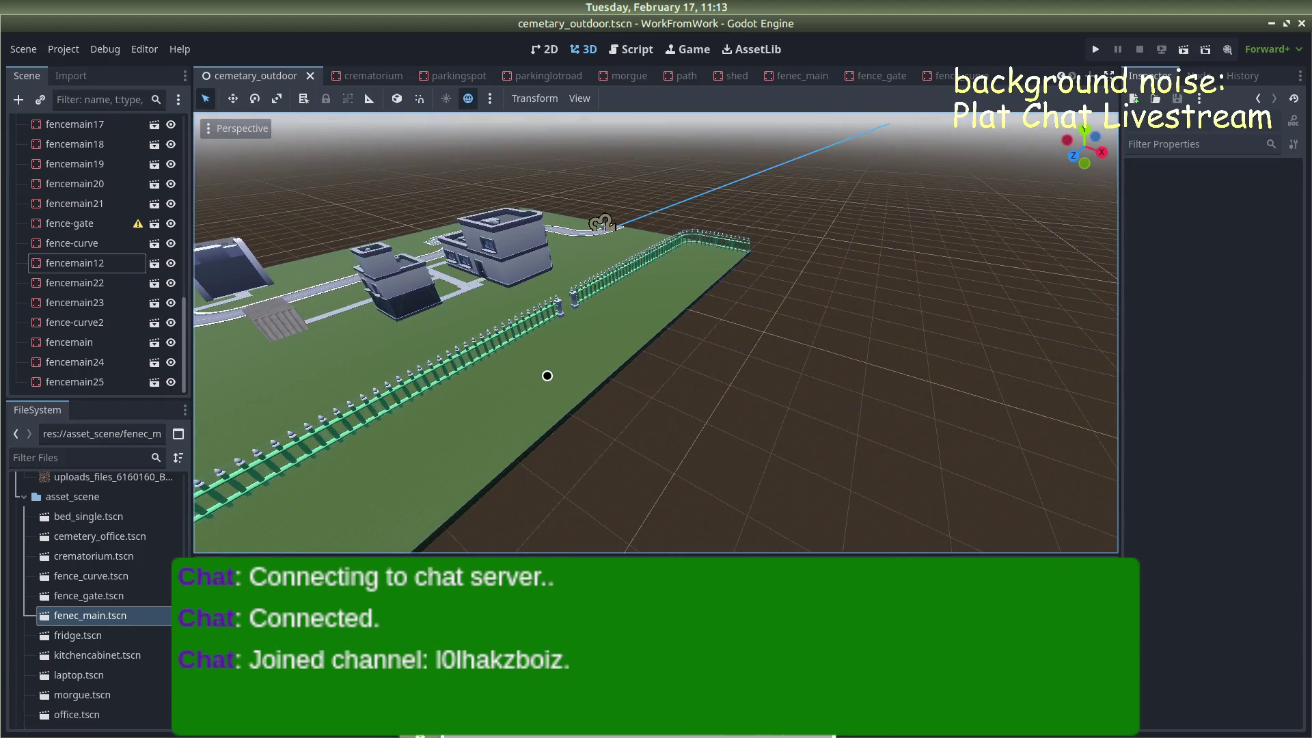
pyautogui.scroll(-3, 544, 377)
pyautogui.scroll(3, 557, 358)
pyautogui.moveTo(567, 363)
pyautogui.mouseDown()
pyautogui.moveTo(773, 366)
pyautogui.moveTo(531, 404)
pyautogui.moveTo(448, 278)
pyautogui.moveTo(734, 383)
pyautogui.moveTo(878, 348)
pyautogui.moveTo(737, 394)
pyautogui.mouseUp()
pyautogui.scroll(-2, 881, 347)
pyautogui.scroll(-5, 835, 345)
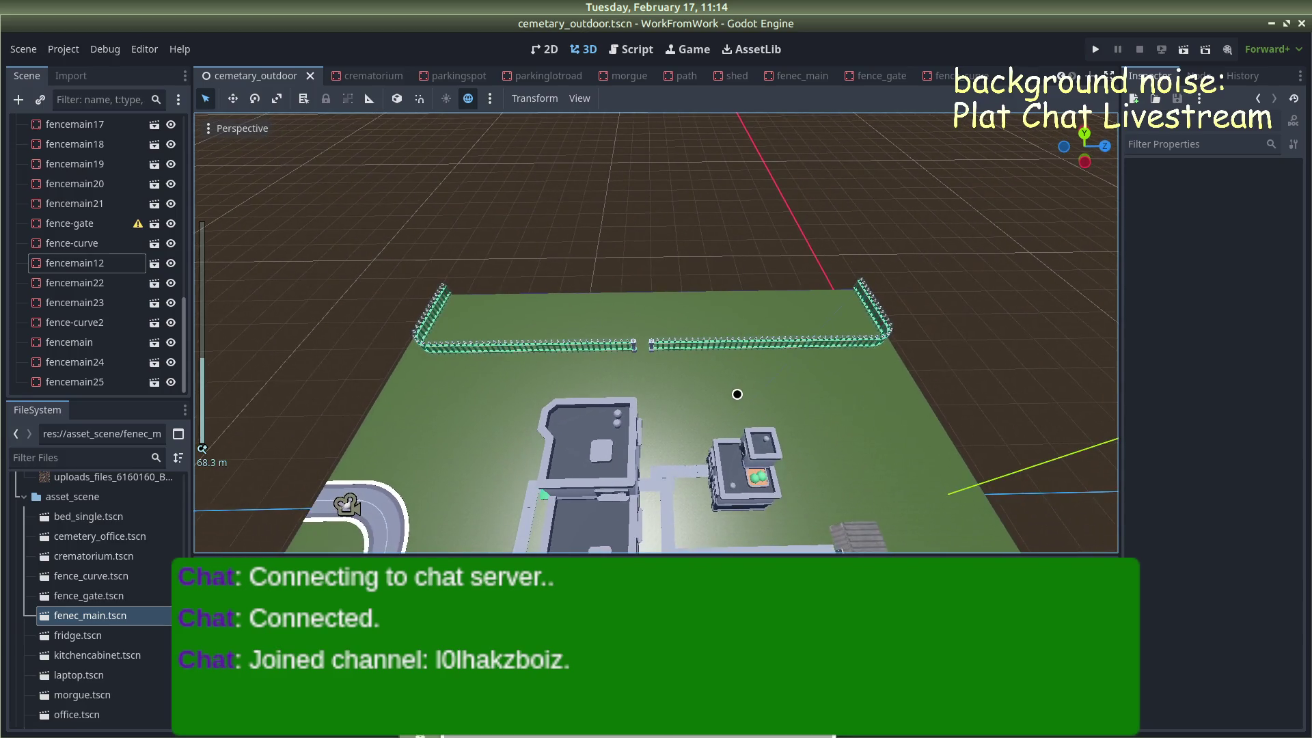
pyautogui.scroll(8, 665, 390)
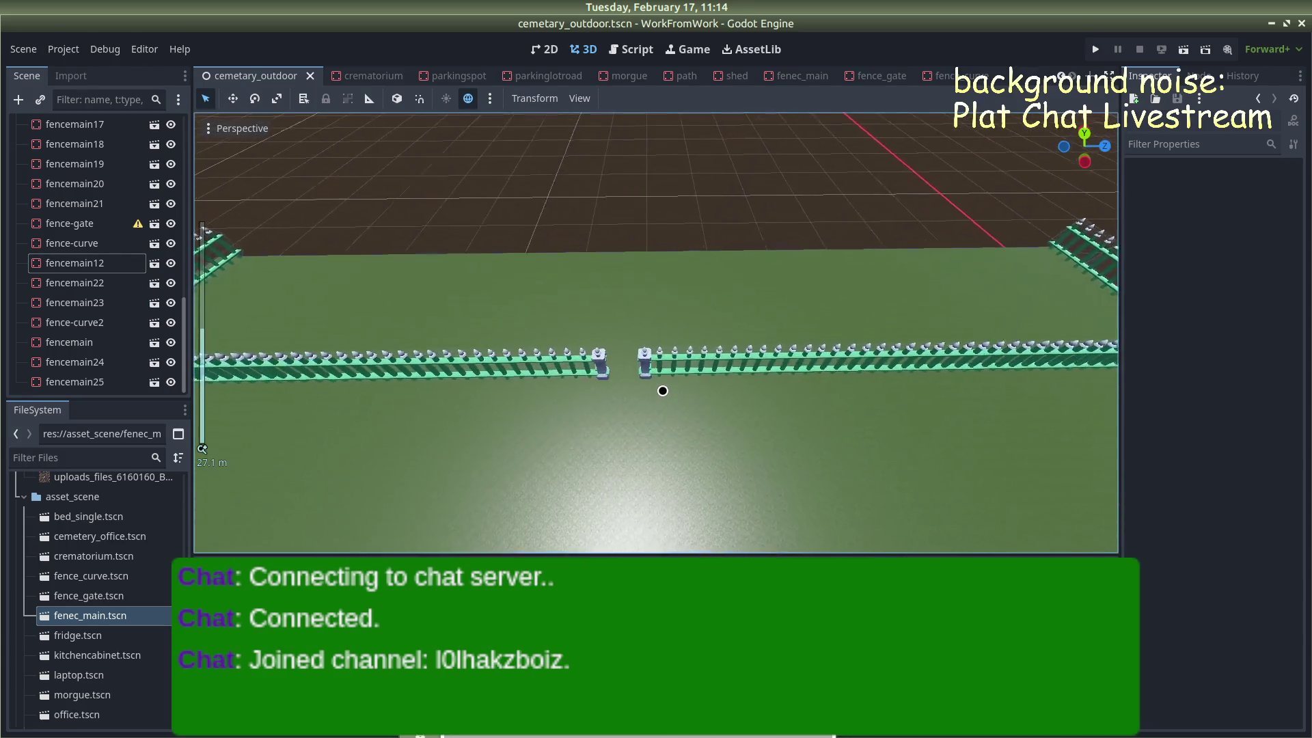
pyautogui.scroll(-3, 659, 386)
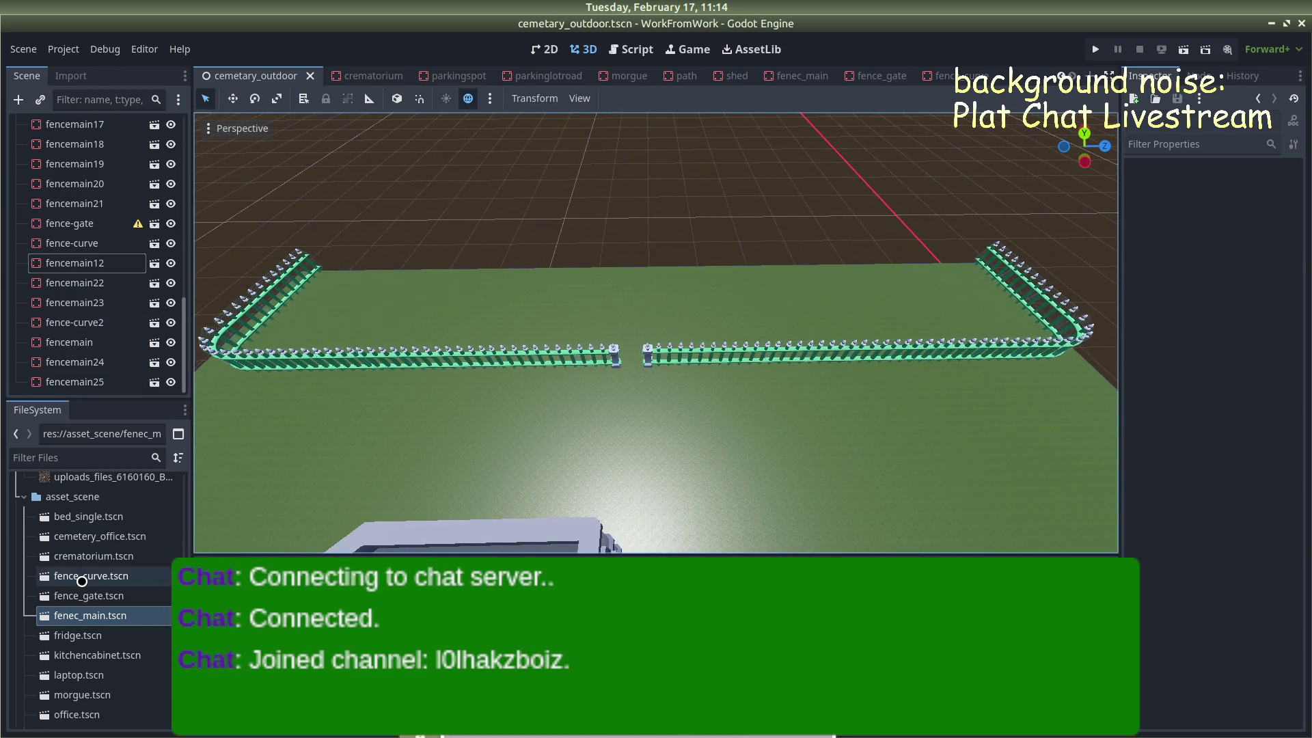
pyautogui.scroll(-5, 82, 581)
pyautogui.scroll(-5, 73, 582)
pyautogui.scroll(8, 86, 592)
pyautogui.scroll(10, 35, 559)
pyautogui.scroll(12, 24, 591)
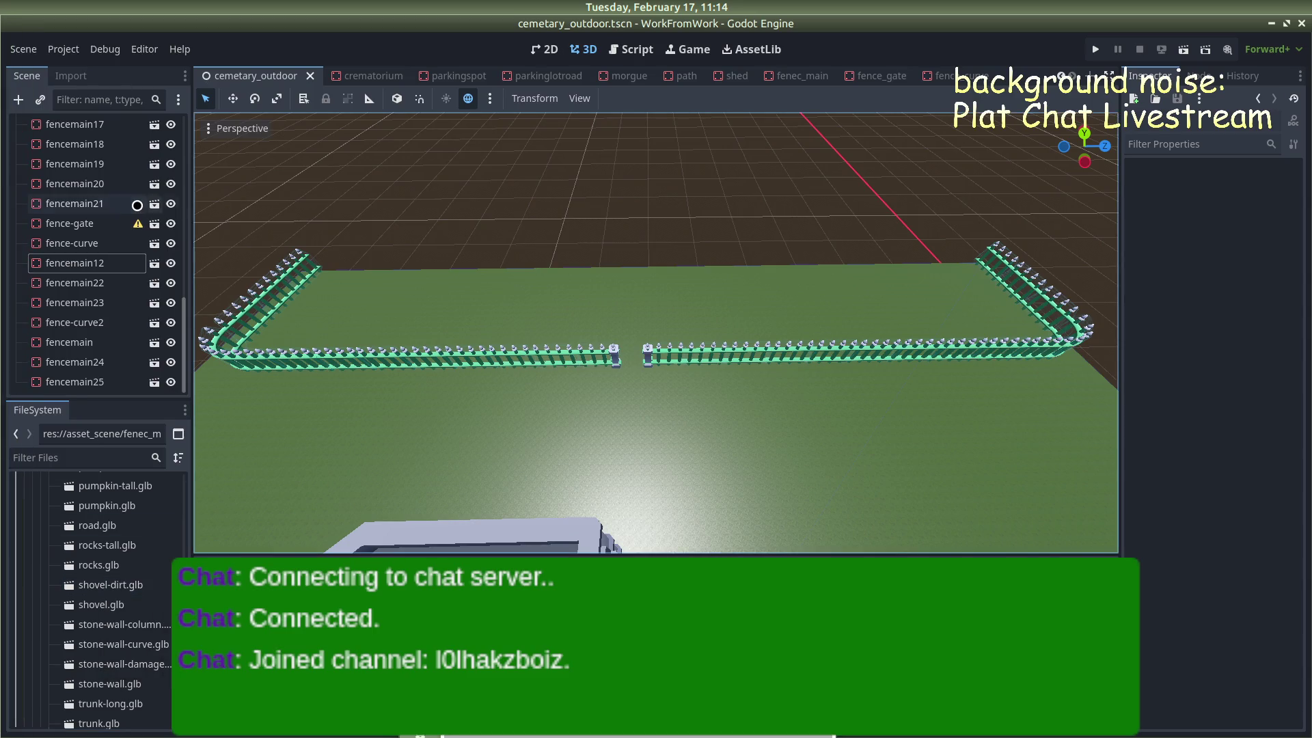
pyautogui.scroll(10, 132, 205)
pyautogui.scroll(-2, 132, 205)
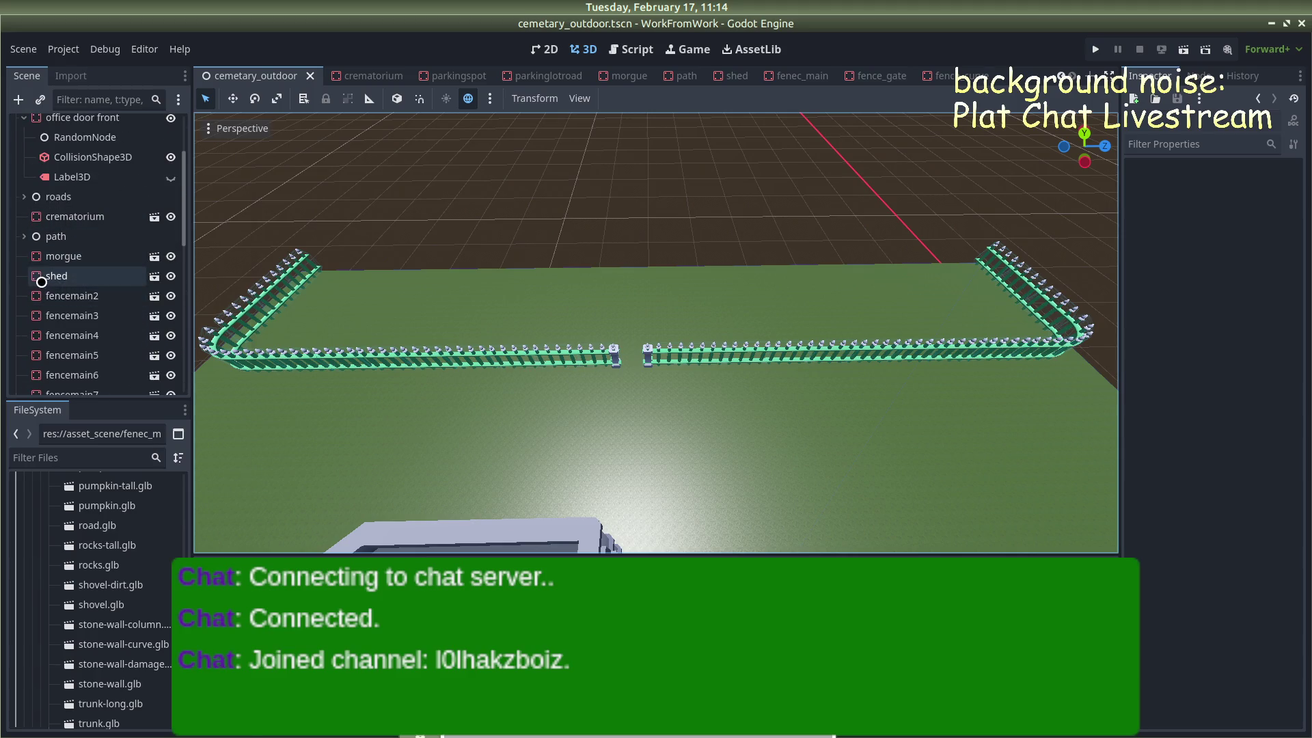
# Add a plain Node under the shed node and reposition it in the Scene tree
pyautogui.rightClick(38, 277)
pyautogui.click(126, 200)
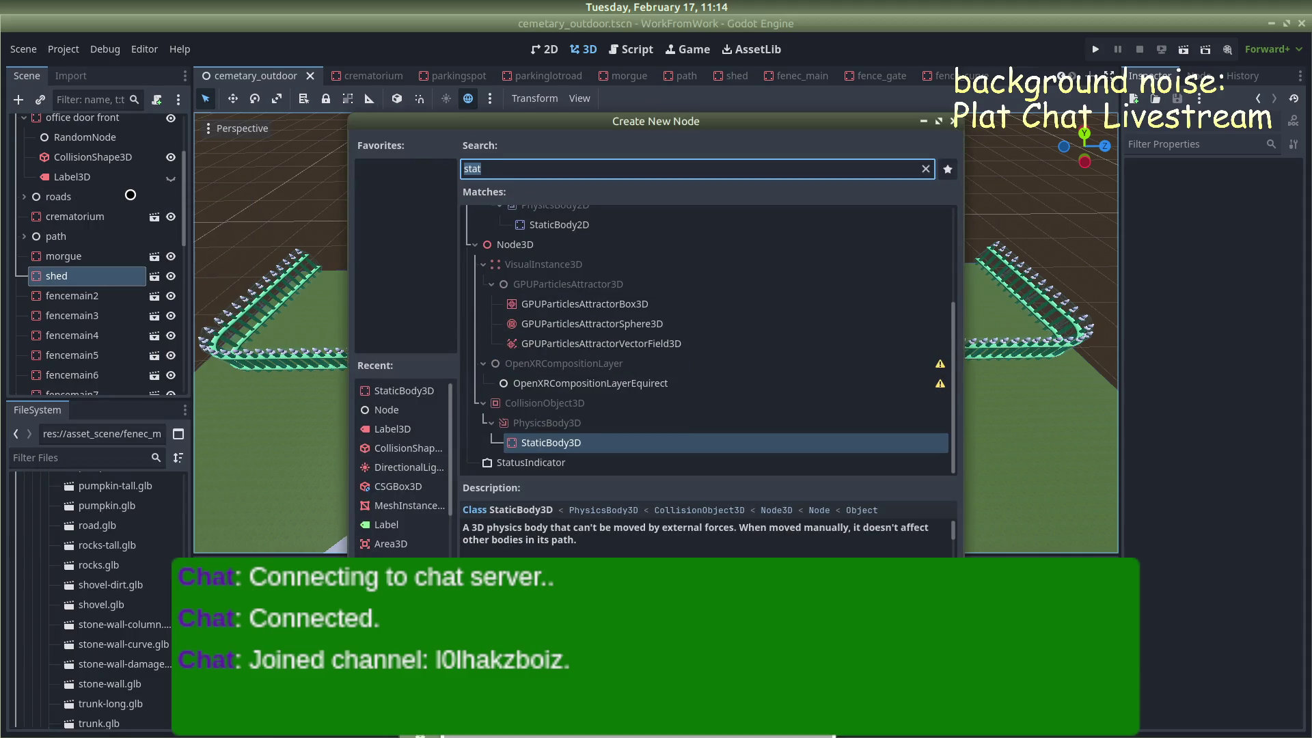
pyautogui.write('fence')
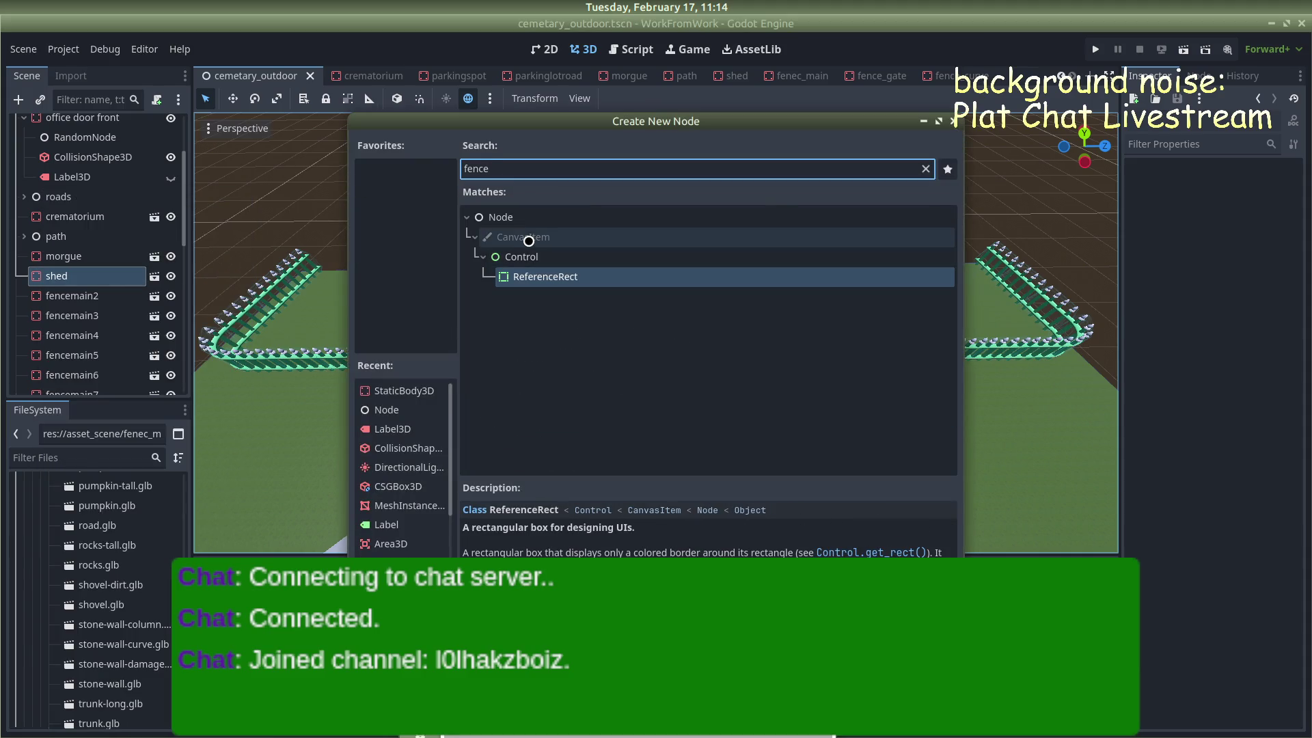
pyautogui.press('BackSpace')
pyautogui.press('BackSpace')
pyautogui.press('BackSpace')
pyautogui.write('no')
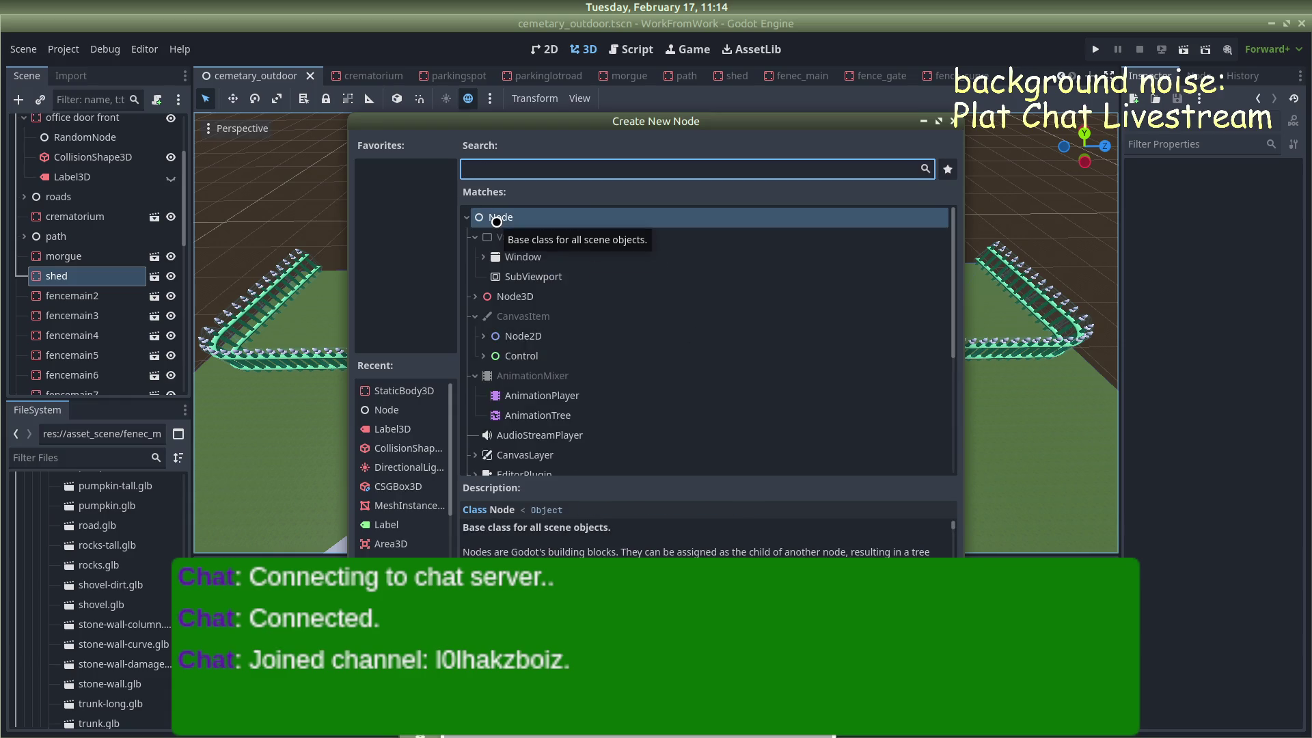
pyautogui.doubleClick(496, 218)
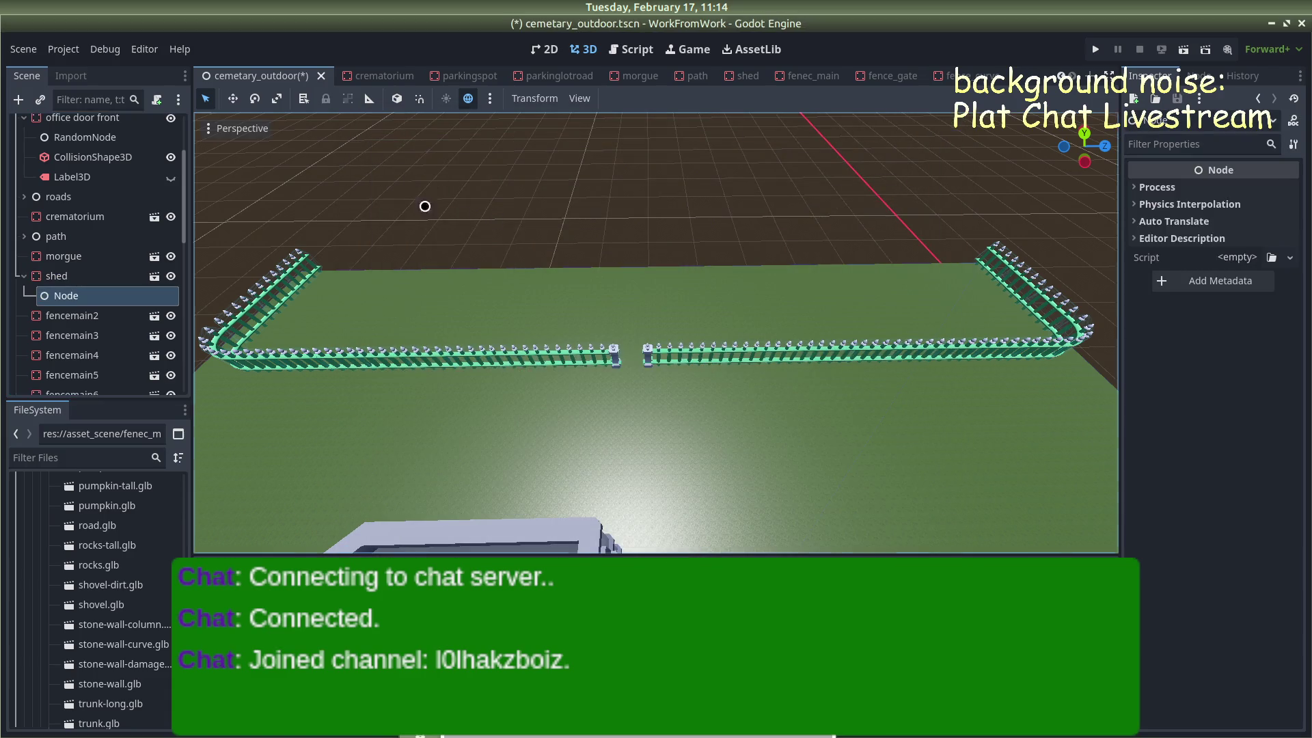
pyautogui.moveTo(62, 298)
pyautogui.mouseDown()
pyautogui.moveTo(31, 293)
pyautogui.moveTo(59, 263)
pyautogui.moveTo(68, 274)
pyautogui.mouseUp()
# Move the fence pieces fencemain2 through fencemain25 under the new Node
pyautogui.click(69, 315)
pyautogui.scroll(-5, 66, 315)
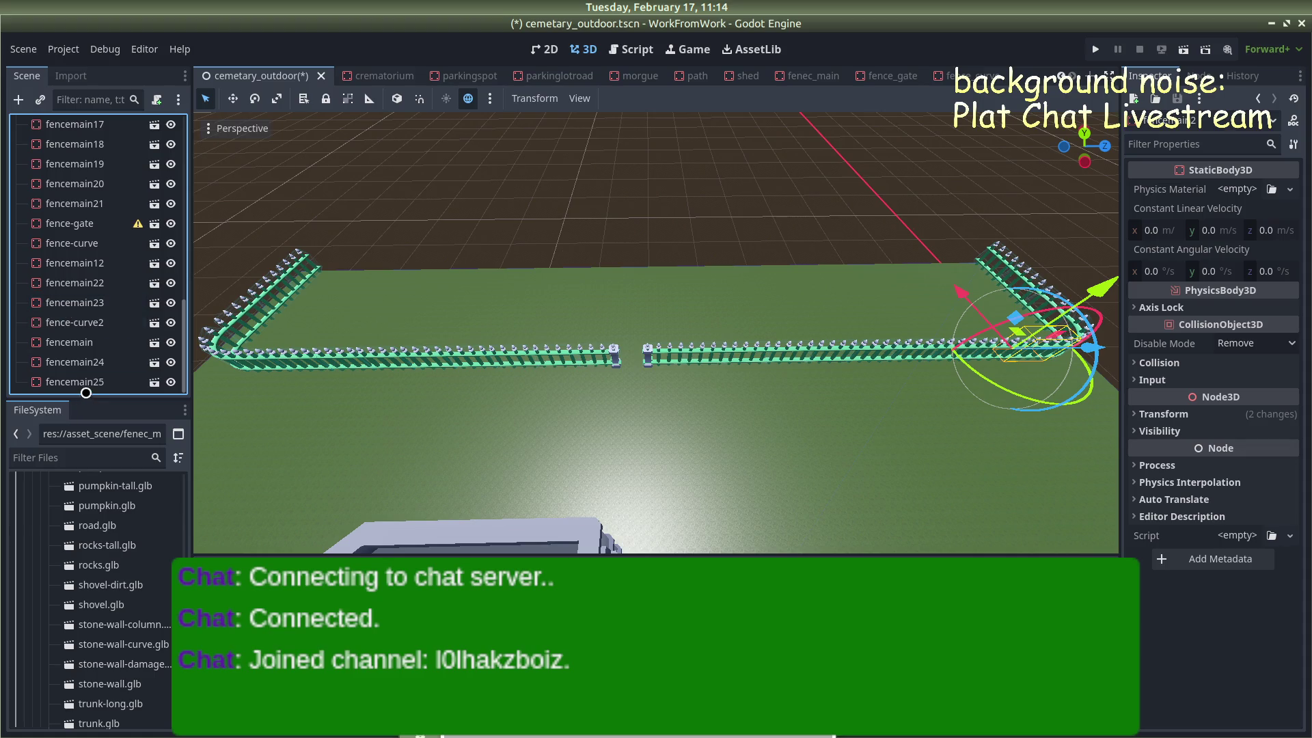
pyautogui.keyDown('shift'); pyautogui.click(82, 381); pyautogui.keyUp('shift')
pyautogui.scroll(5, 78, 369)
pyautogui.moveTo(75, 358)
pyautogui.mouseDown()
pyautogui.moveTo(65, 274)
pyautogui.moveTo(48, 257)
pyautogui.mouseUp()
# Rename the new Node to 'fence' and collapse its children
pyautogui.click(48, 255)
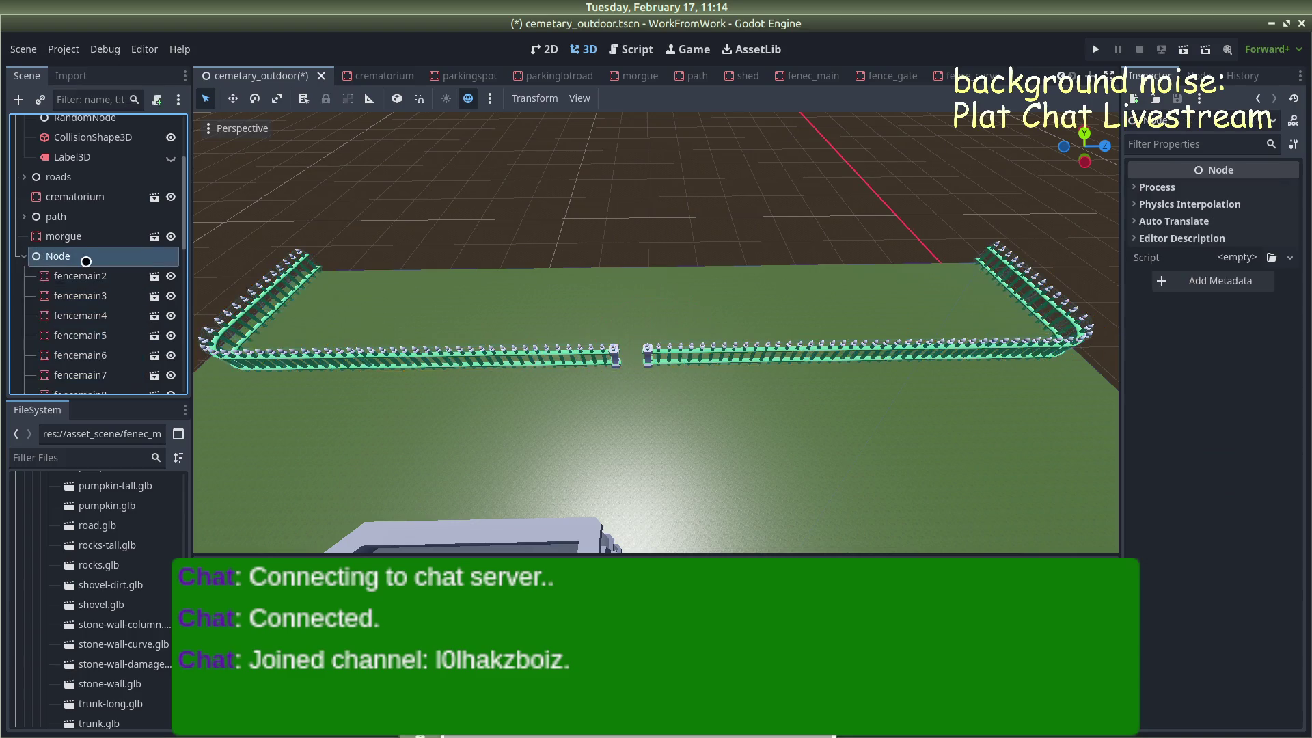
pyautogui.click(99, 259)
pyautogui.write('fe')
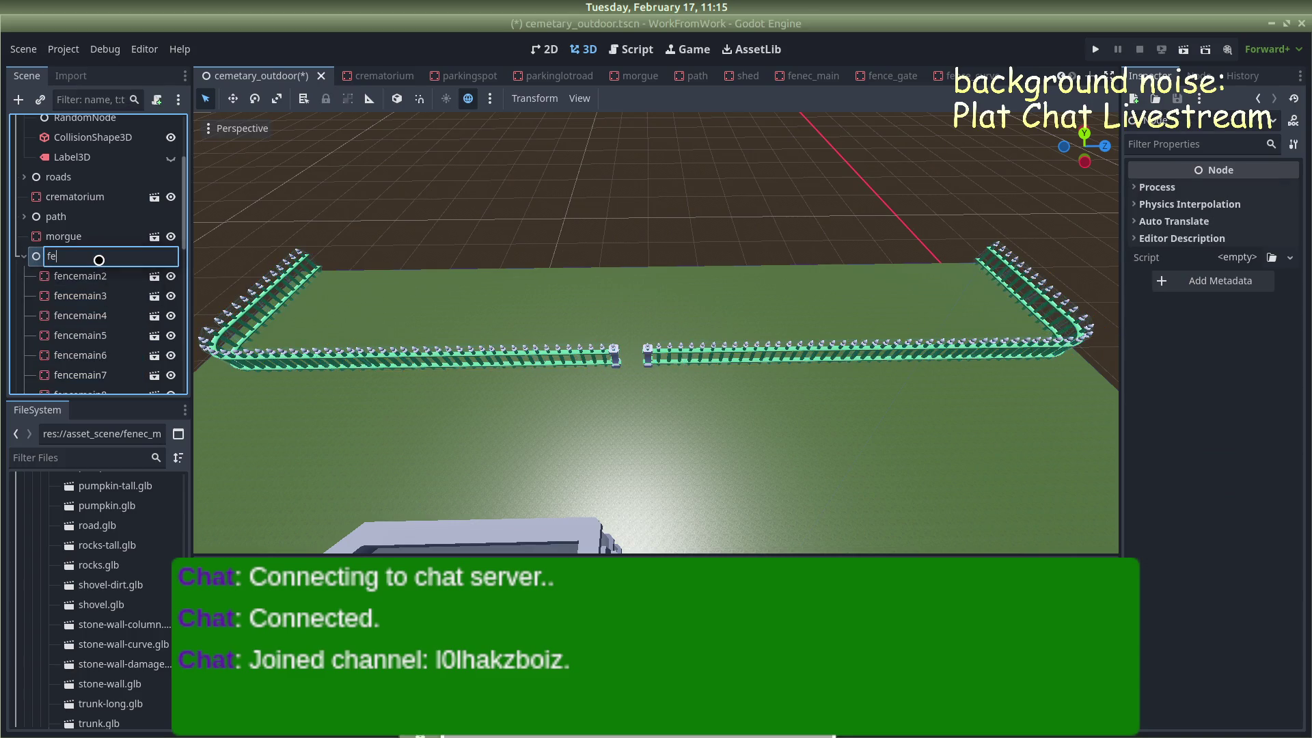
pyautogui.press('Return')
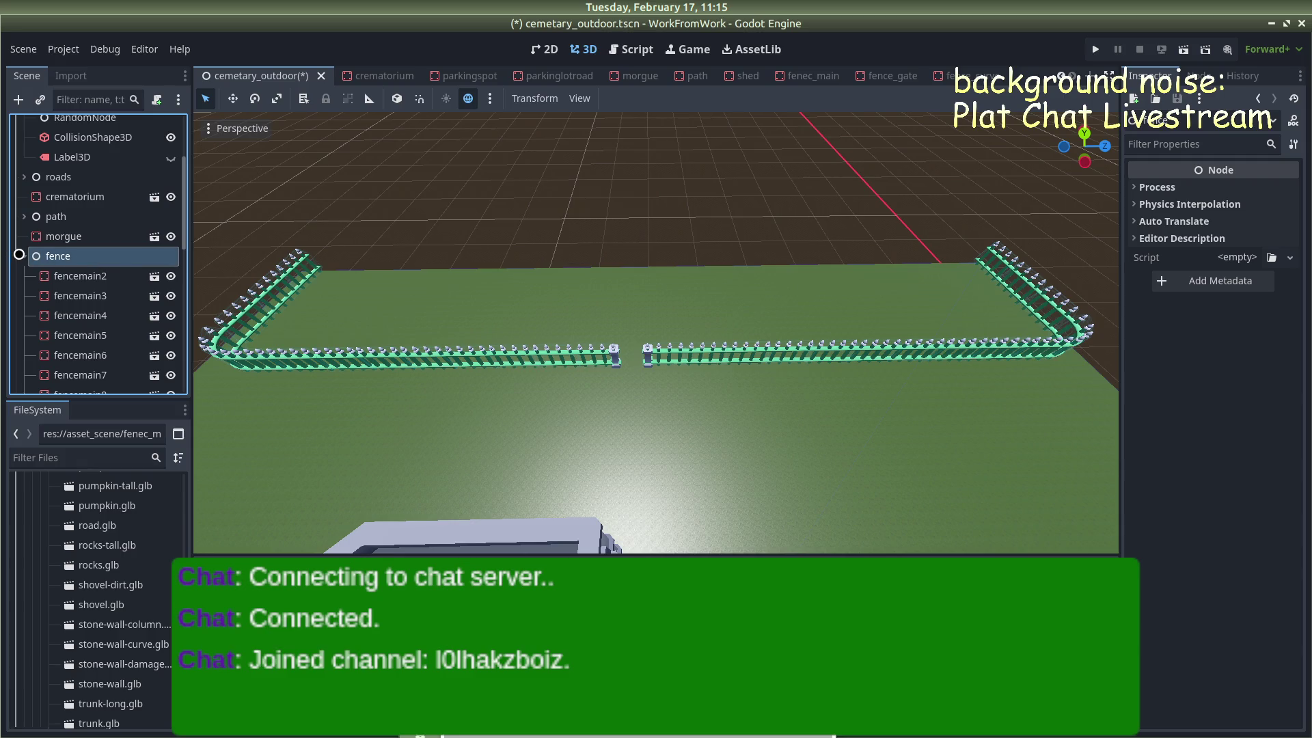
pyautogui.click(23, 256)
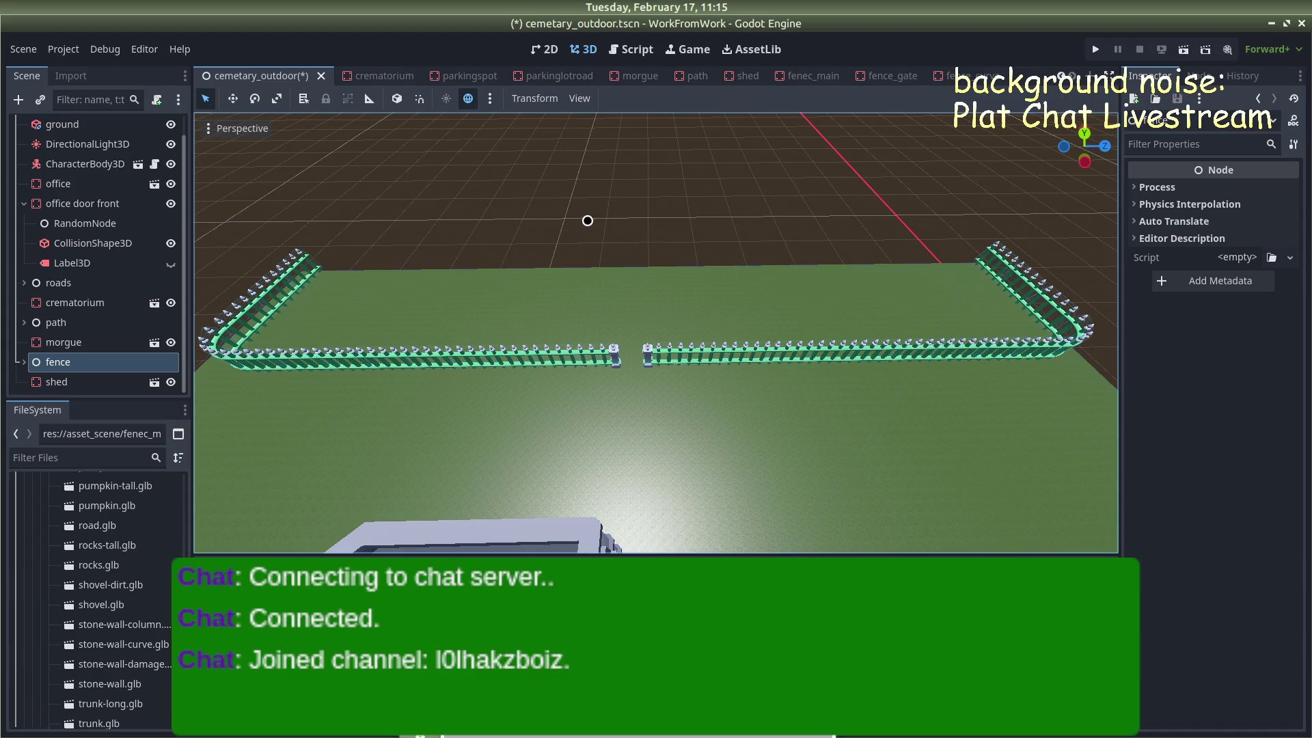
# Deselect the fence node and preview the grave.glb model from kenney_grave
pyautogui.click(629, 212)
pyautogui.scroll(-5, 629, 209)
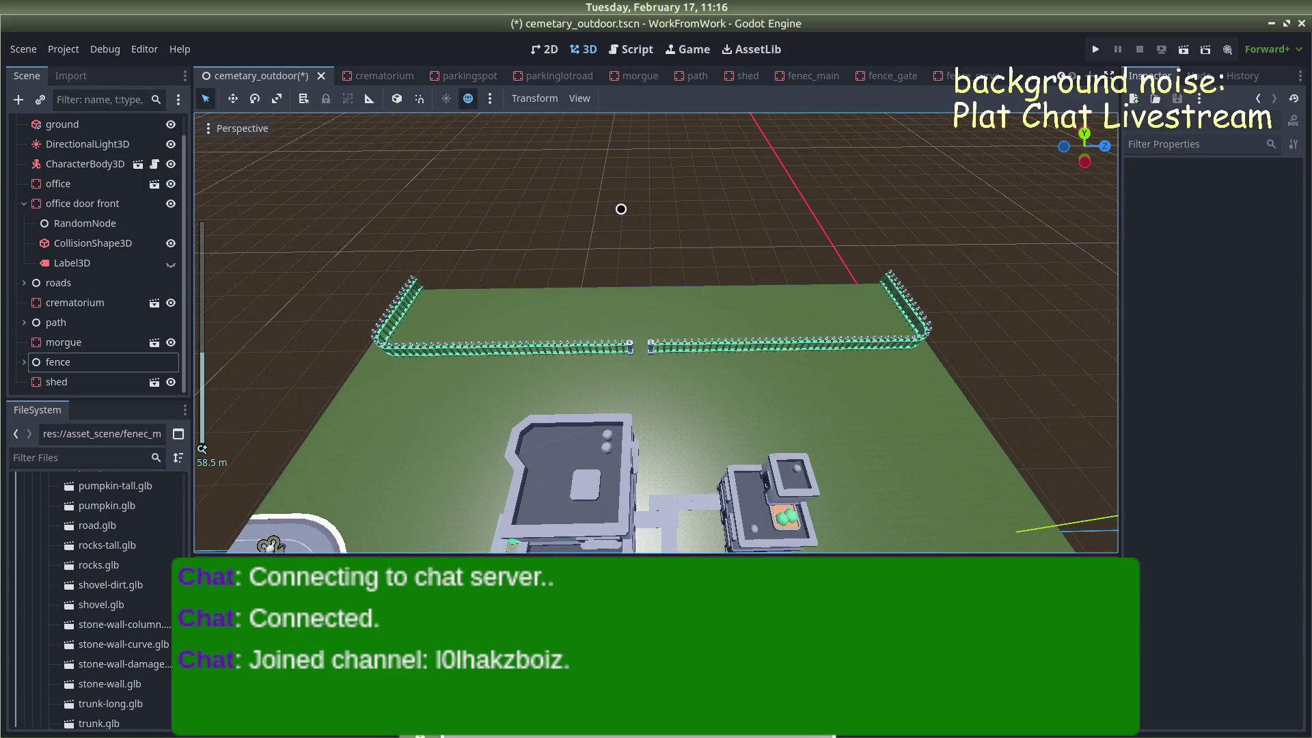
pyautogui.scroll(3, 621, 209)
pyautogui.scroll(-5, 103, 544)
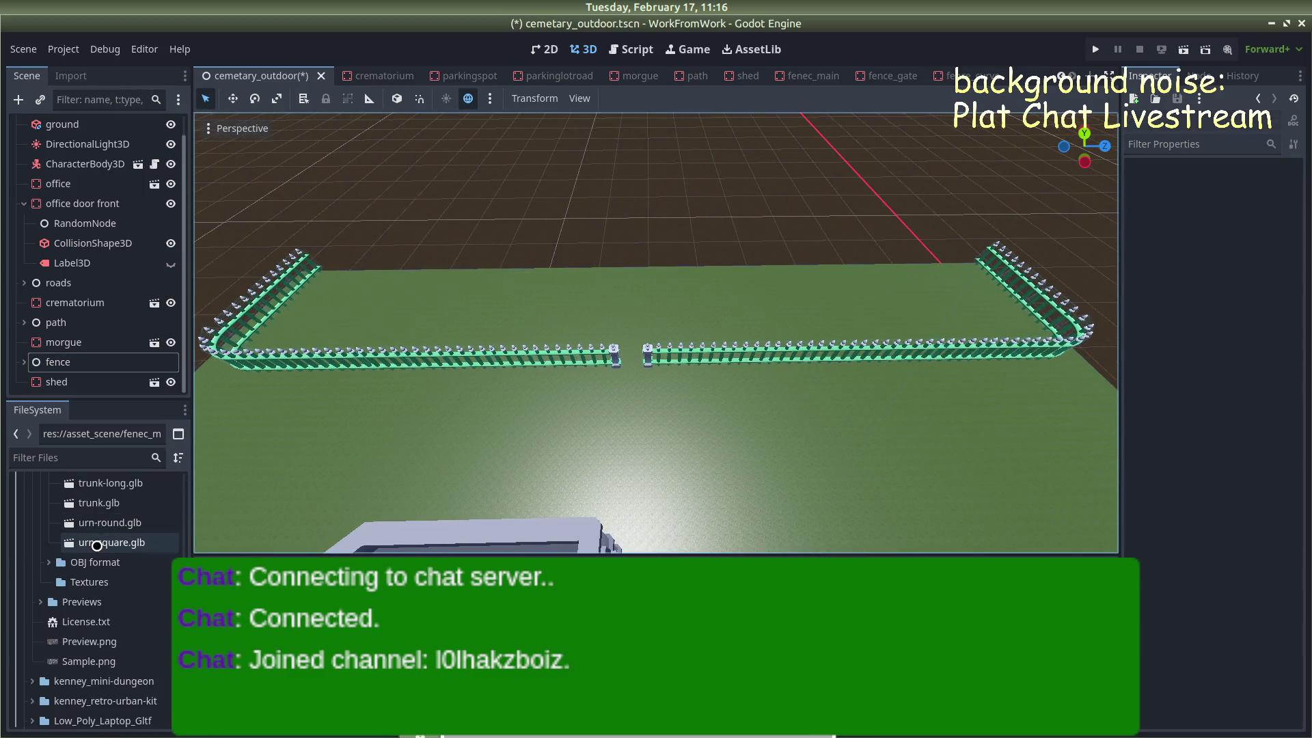
pyautogui.scroll(5, 76, 547)
pyautogui.scroll(10, 69, 563)
pyautogui.scroll(6, 78, 533)
pyautogui.click(141, 549)
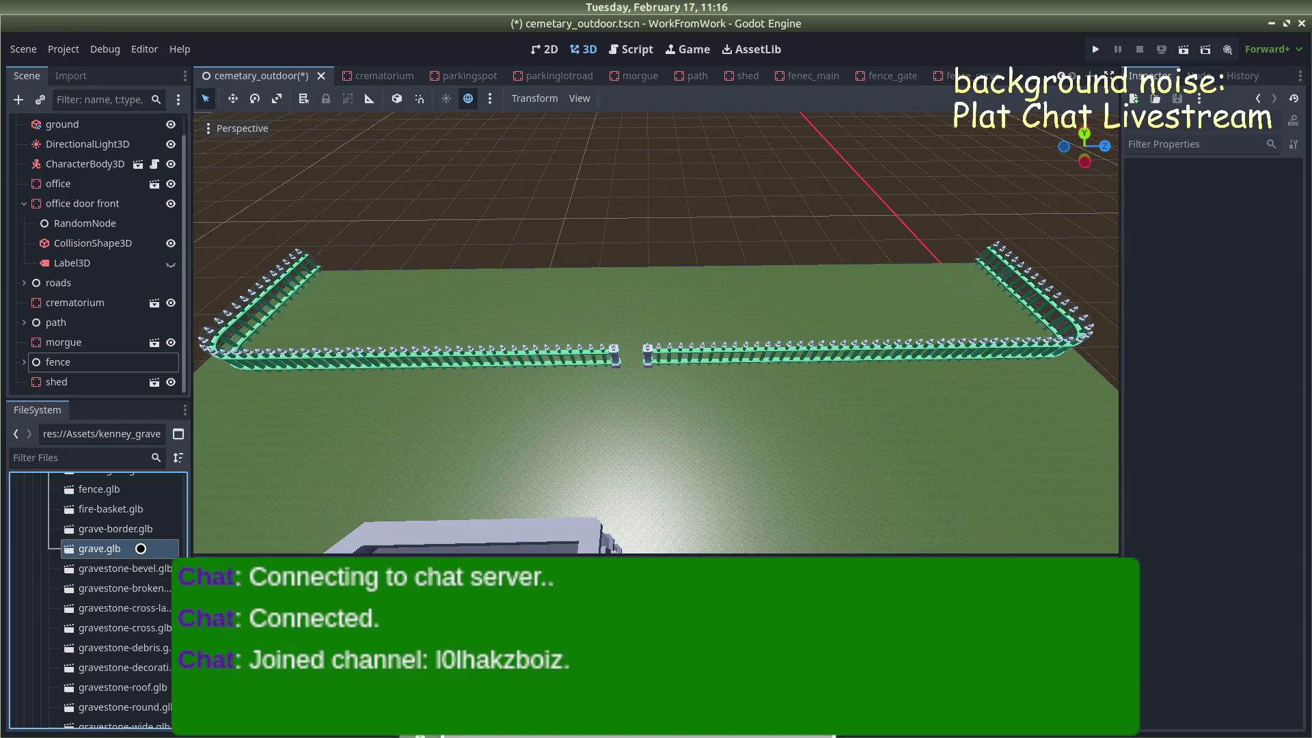
pyautogui.doubleClick(123, 549)
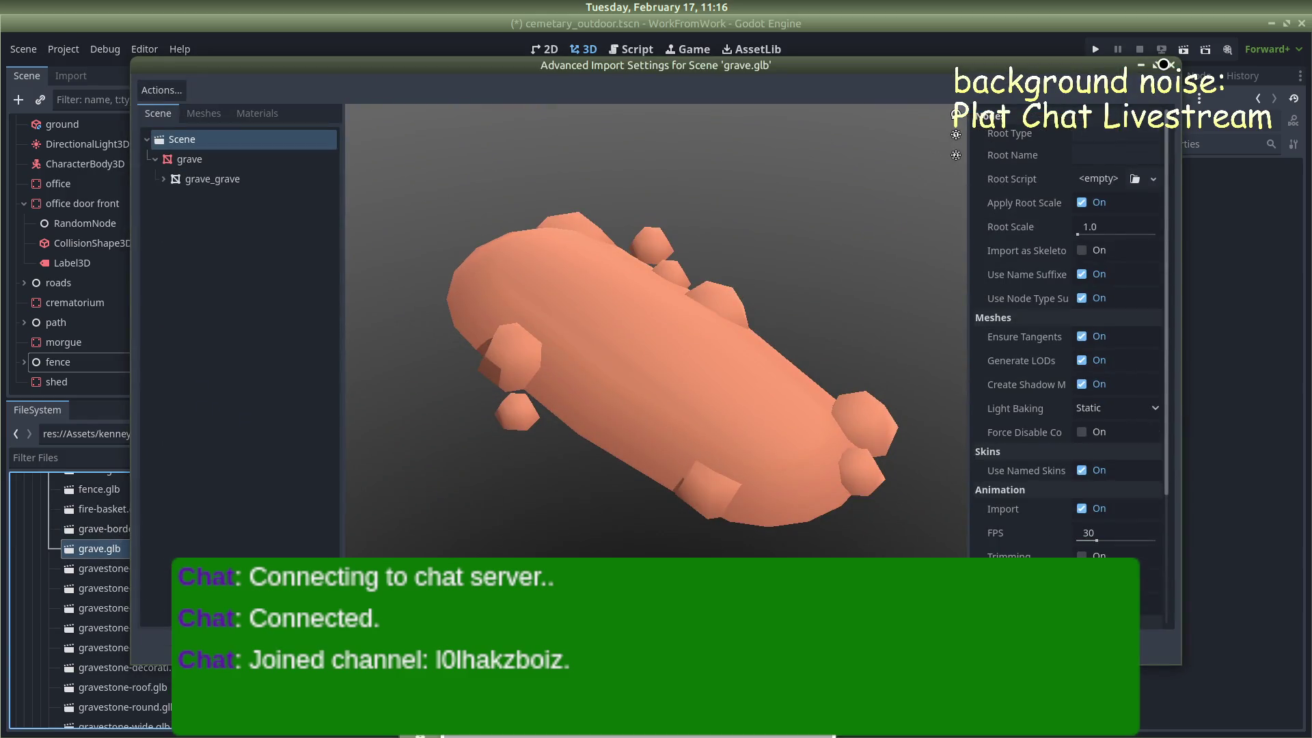
pyautogui.click(1173, 68)
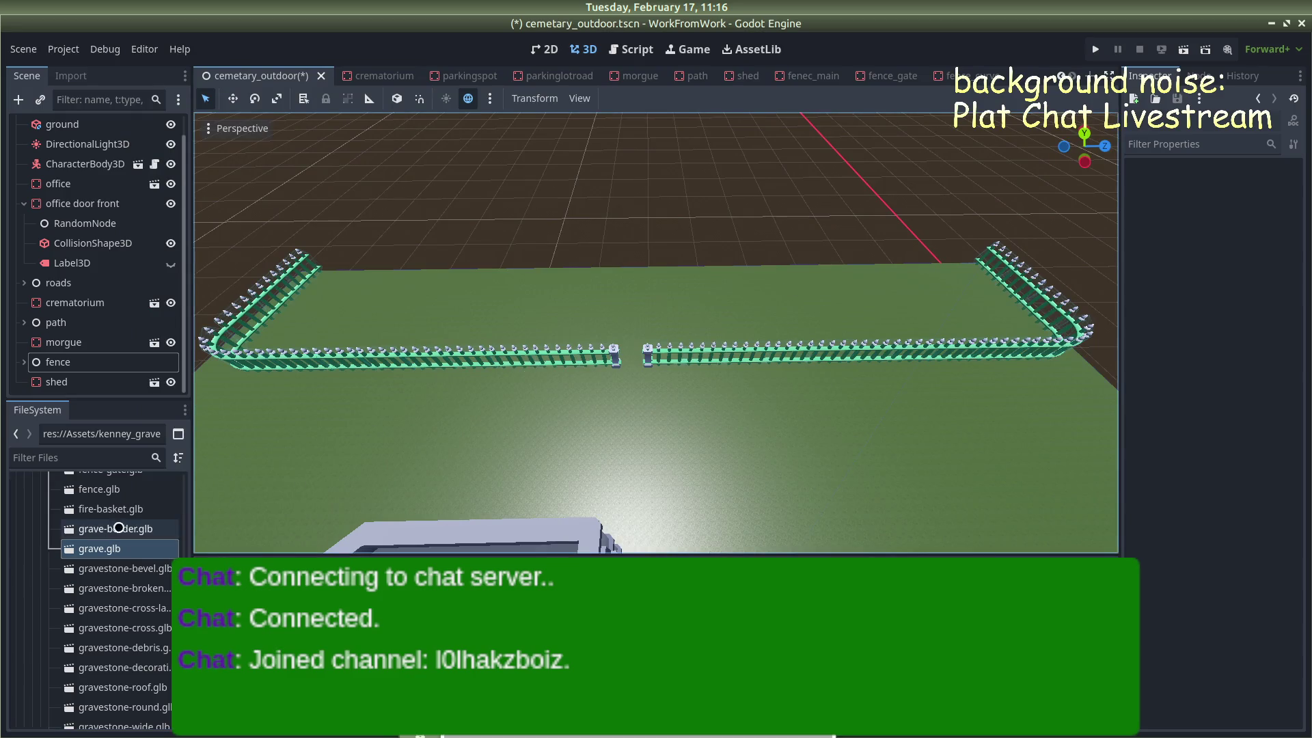
# Preview the grave-border.glb model, then pick crypt.glb in the FileSystem dock
pyautogui.click(133, 528)
pyautogui.doubleClick(133, 528)
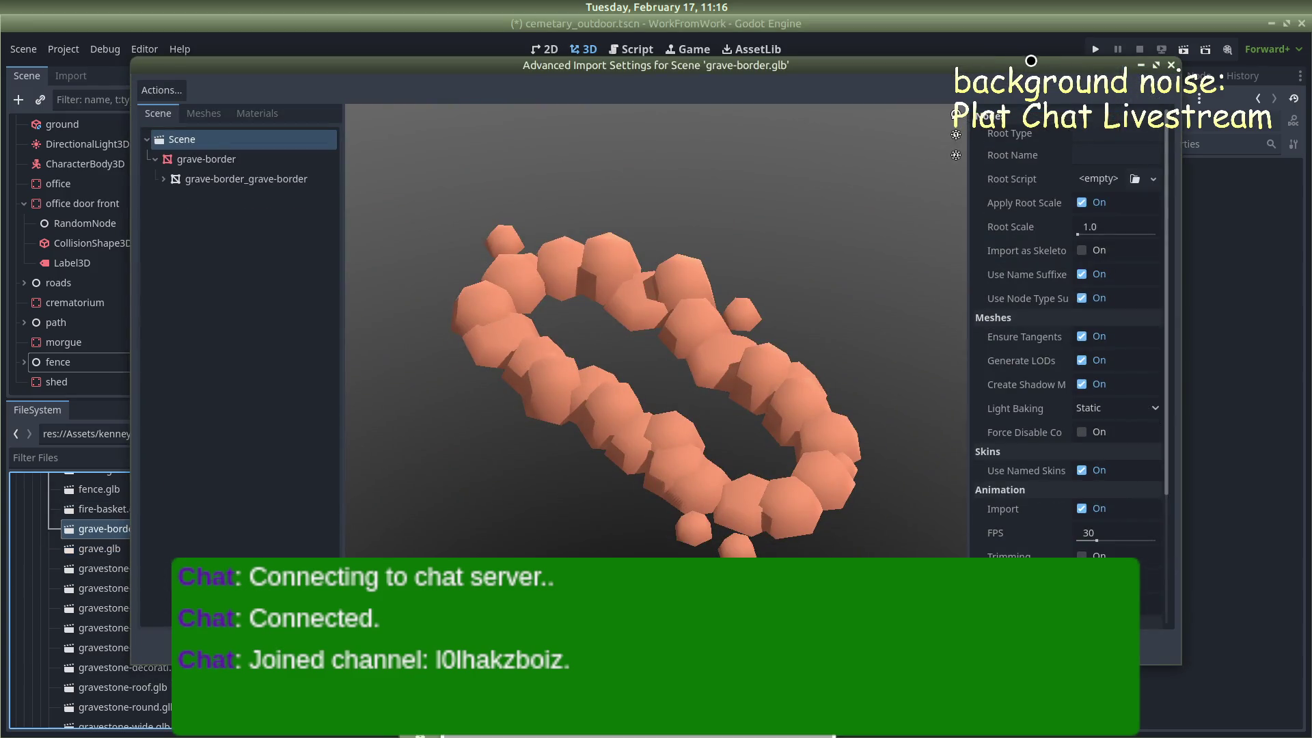
pyautogui.click(1173, 65)
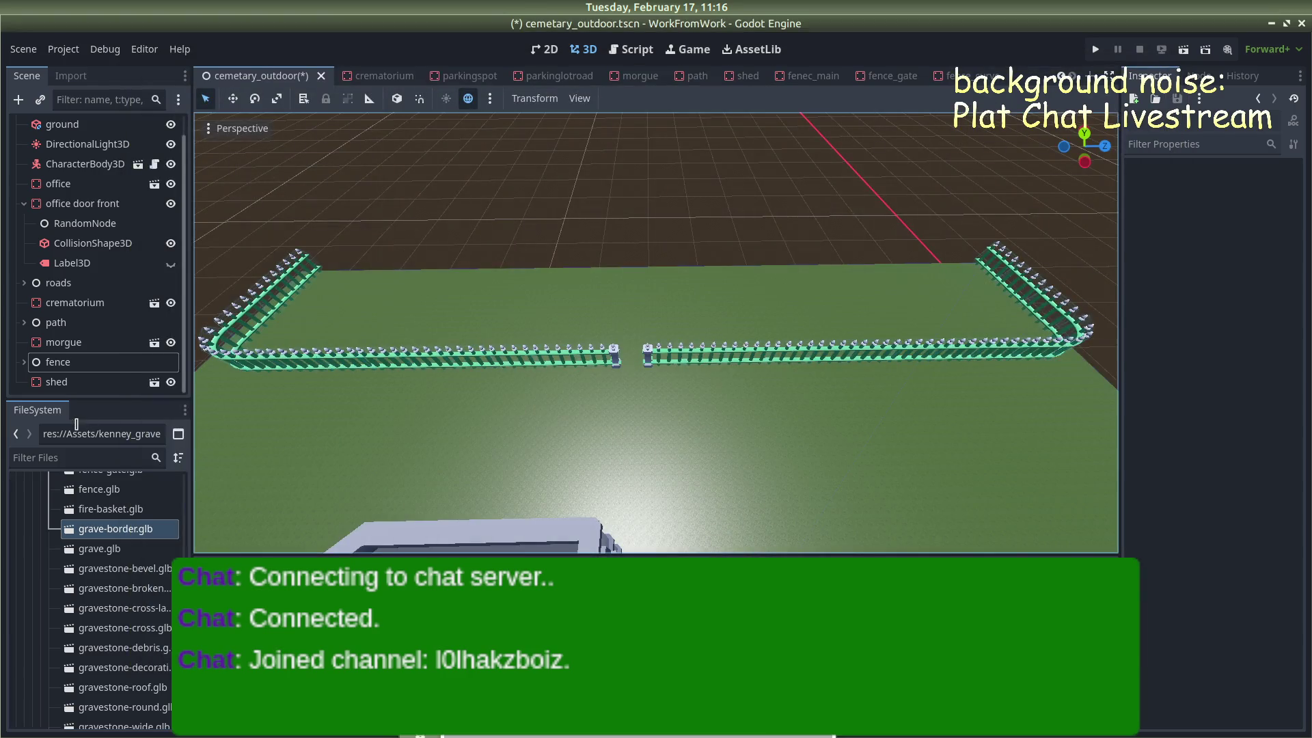
pyautogui.scroll(3, 145, 536)
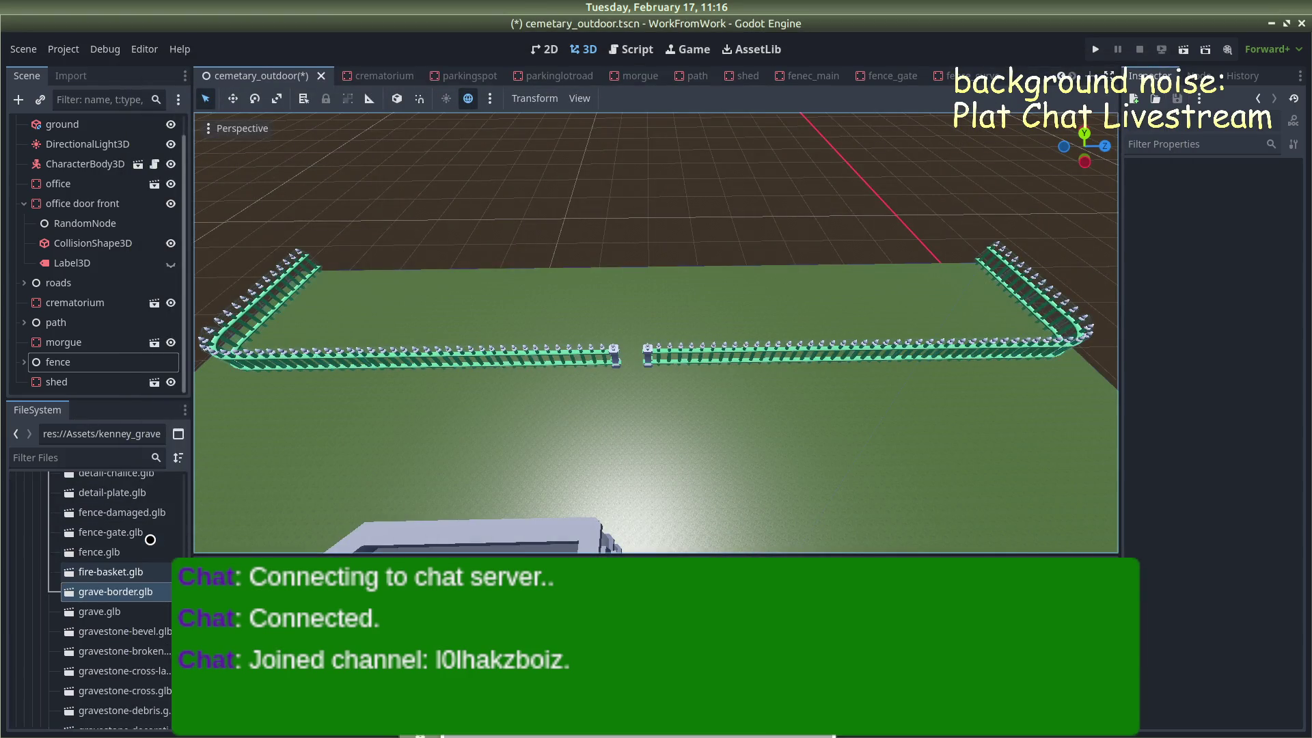
pyautogui.scroll(-8, 103, 627)
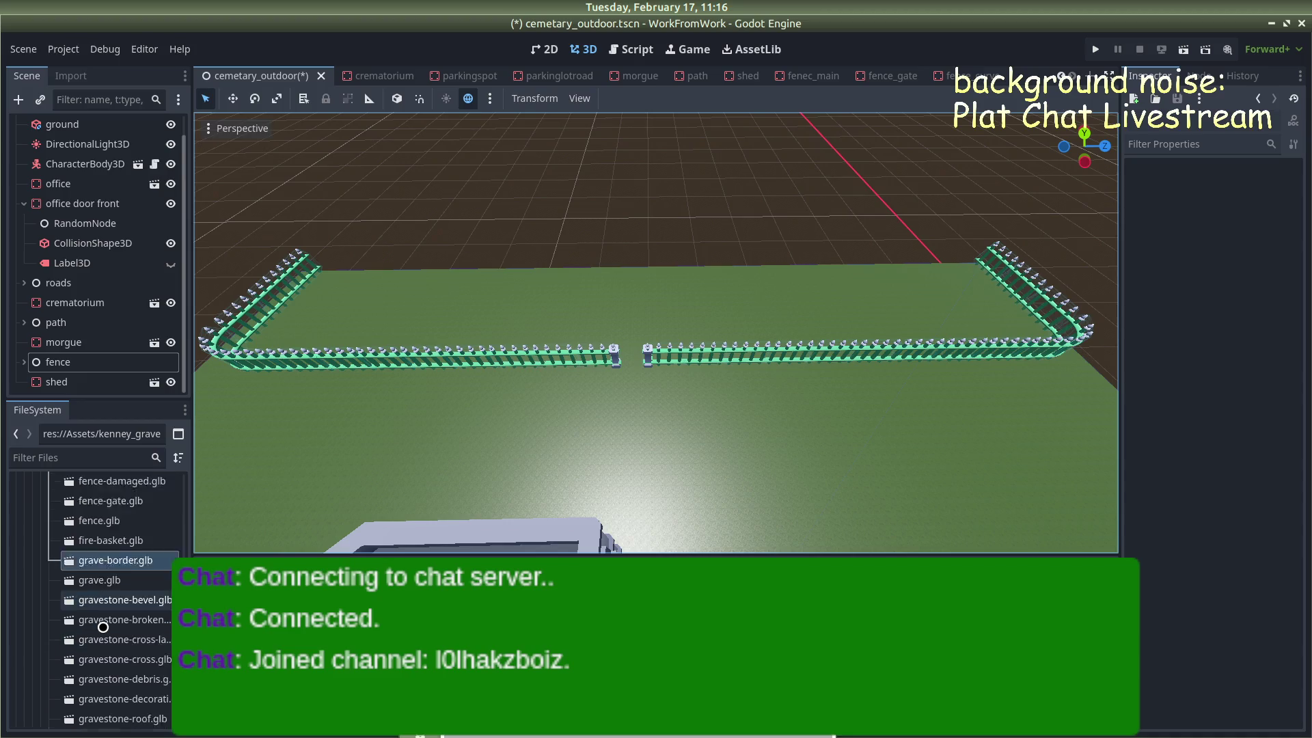
pyautogui.scroll(-8, 103, 626)
pyautogui.scroll(20, 103, 626)
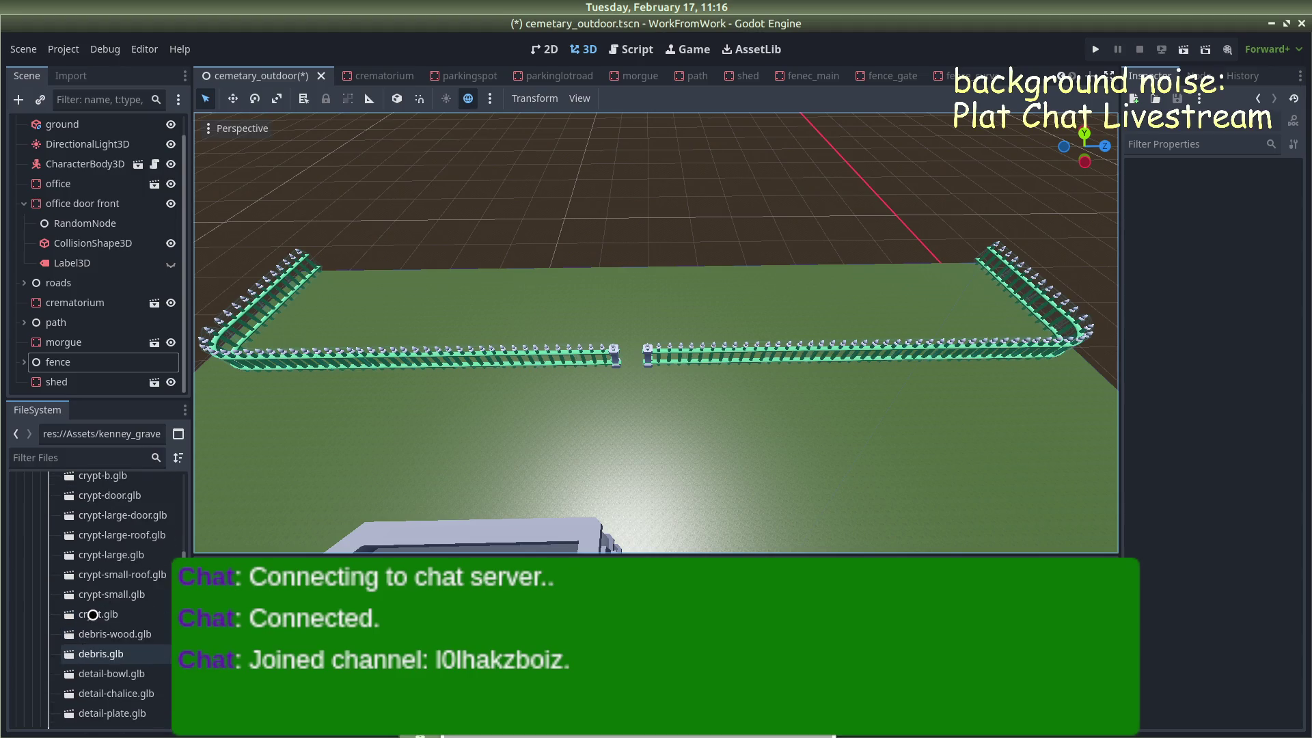
pyautogui.click(75, 623)
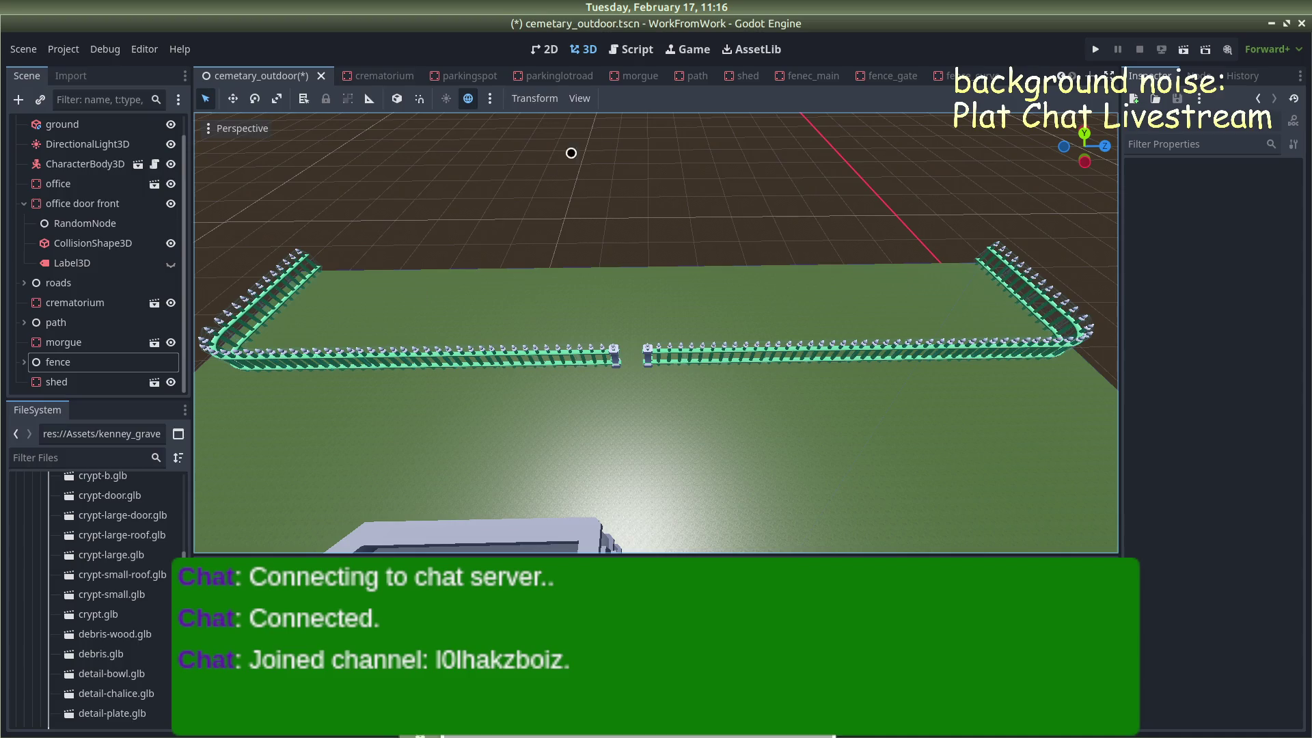
# Orbit the viewport over the fence, office buildings, shed and road
pyautogui.moveTo(600, 164)
pyautogui.mouseDown()
pyautogui.moveTo(668, 146)
pyautogui.moveTo(751, 205)
pyautogui.mouseUp()
pyautogui.moveTo(819, 444)
pyautogui.mouseDown()
pyautogui.moveTo(326, 301)
pyautogui.moveTo(326, 383)
pyautogui.mouseUp()
pyautogui.moveTo(733, 327)
pyautogui.mouseDown()
pyautogui.moveTo(711, 269)
pyautogui.moveTo(759, 287)
pyautogui.mouseUp()
pyautogui.moveTo(644, 233)
pyautogui.mouseDown()
pyautogui.moveTo(729, 193)
pyautogui.moveTo(649, 234)
pyautogui.moveTo(682, 428)
pyautogui.moveTo(696, 371)
pyautogui.moveTo(375, 383)
pyautogui.moveTo(317, 355)
pyautogui.moveTo(569, 363)
pyautogui.moveTo(832, 290)
pyautogui.moveTo(664, 285)
pyautogui.mouseUp()
pyautogui.scroll(-2, 649, 234)
pyautogui.scroll(-2, 668, 257)
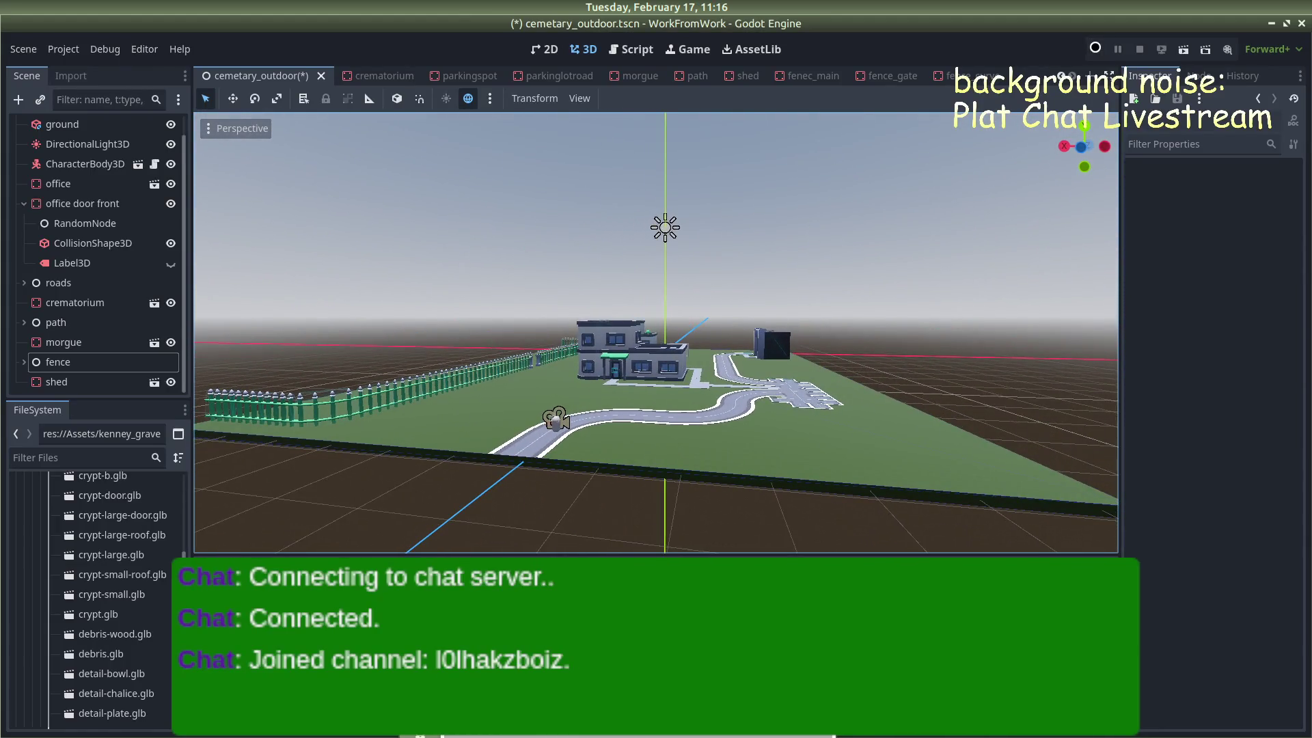
# Save and run the cemetery scene, drive toward the office, then stop and recentre the office in view
pyautogui.click(1095, 50)
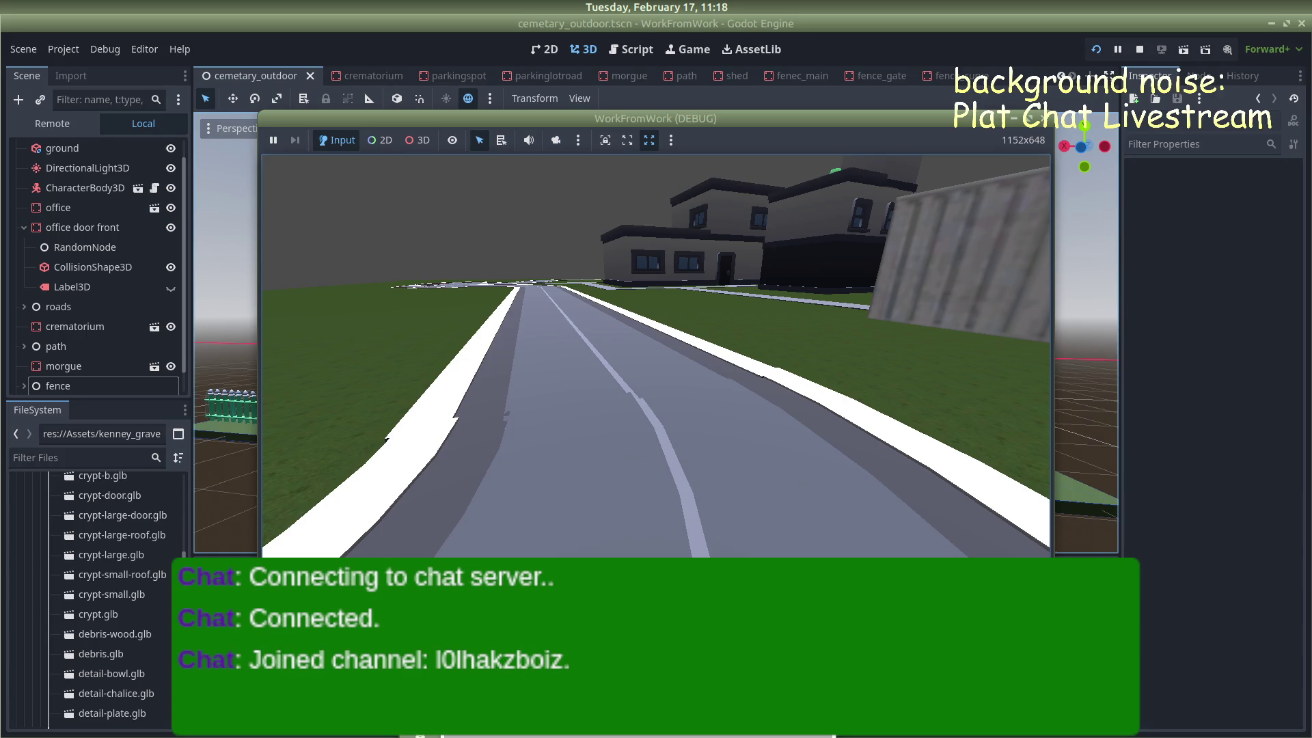
pyautogui.press('Escape')
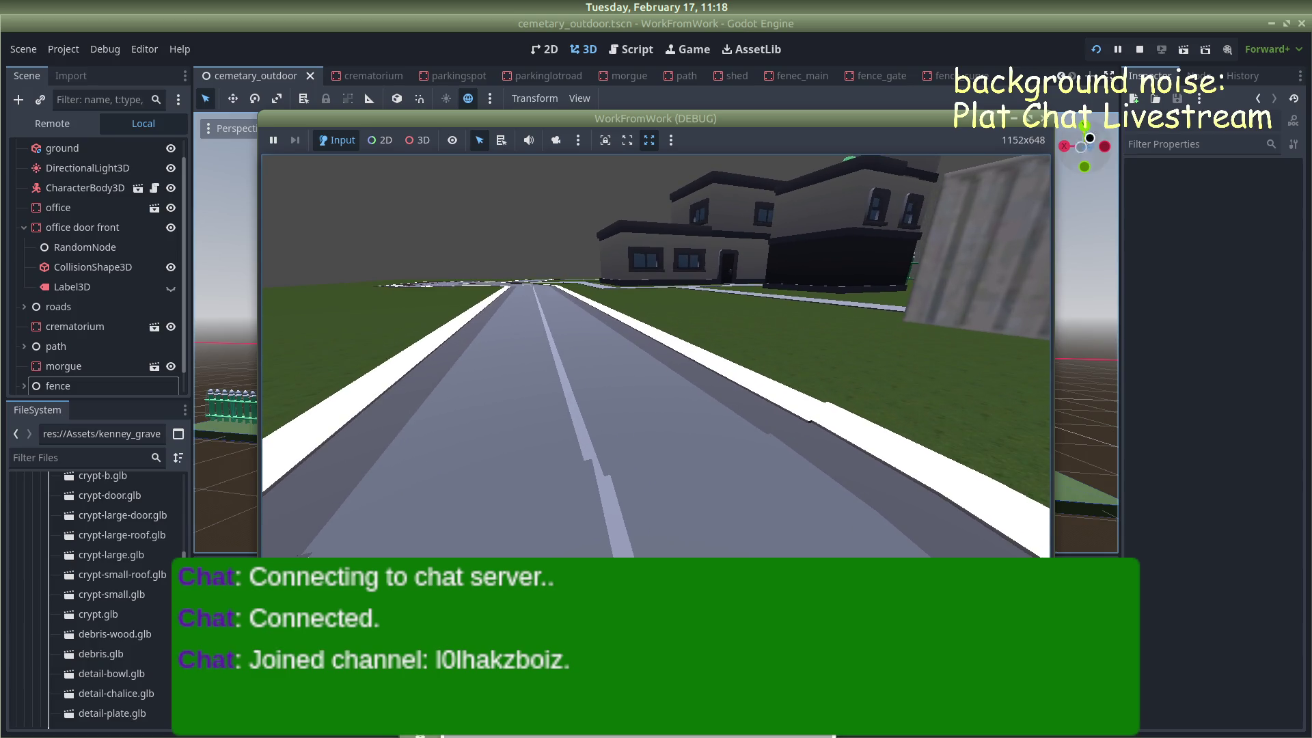
pyautogui.click(1040, 119)
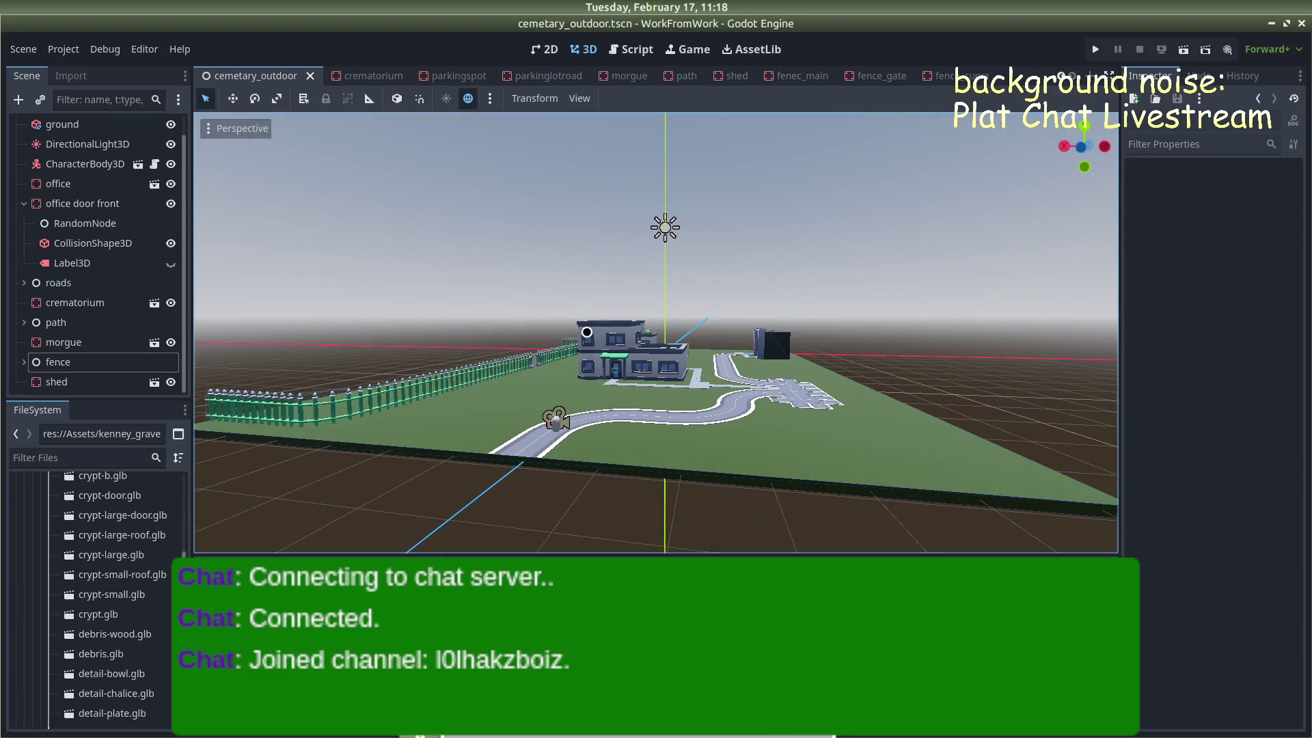
pyautogui.moveTo(668, 191)
pyautogui.mouseDown()
pyautogui.moveTo(998, 276)
pyautogui.moveTo(820, 260)
pyautogui.moveTo(682, 208)
pyautogui.moveTo(310, 274)
pyautogui.moveTo(803, 330)
pyautogui.moveTo(937, 272)
pyautogui.moveTo(840, 296)
pyautogui.moveTo(465, 301)
pyautogui.mouseUp()
pyautogui.scroll(-3, 927, 264)
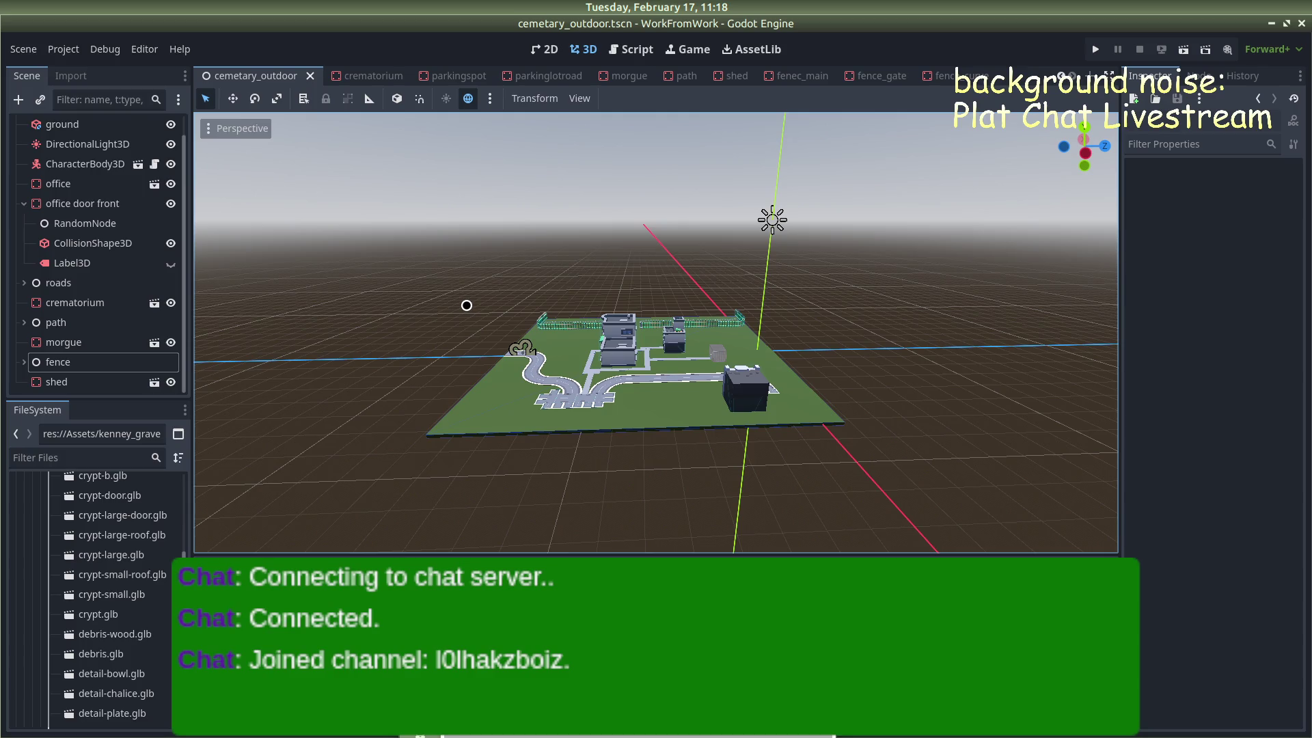
pyautogui.moveTo(467, 305)
pyautogui.mouseDown()
pyautogui.moveTo(685, 278)
pyautogui.moveTo(782, 355)
pyautogui.moveTo(747, 322)
pyautogui.moveTo(653, 337)
pyautogui.mouseUp()
pyautogui.scroll(10, 653, 337)
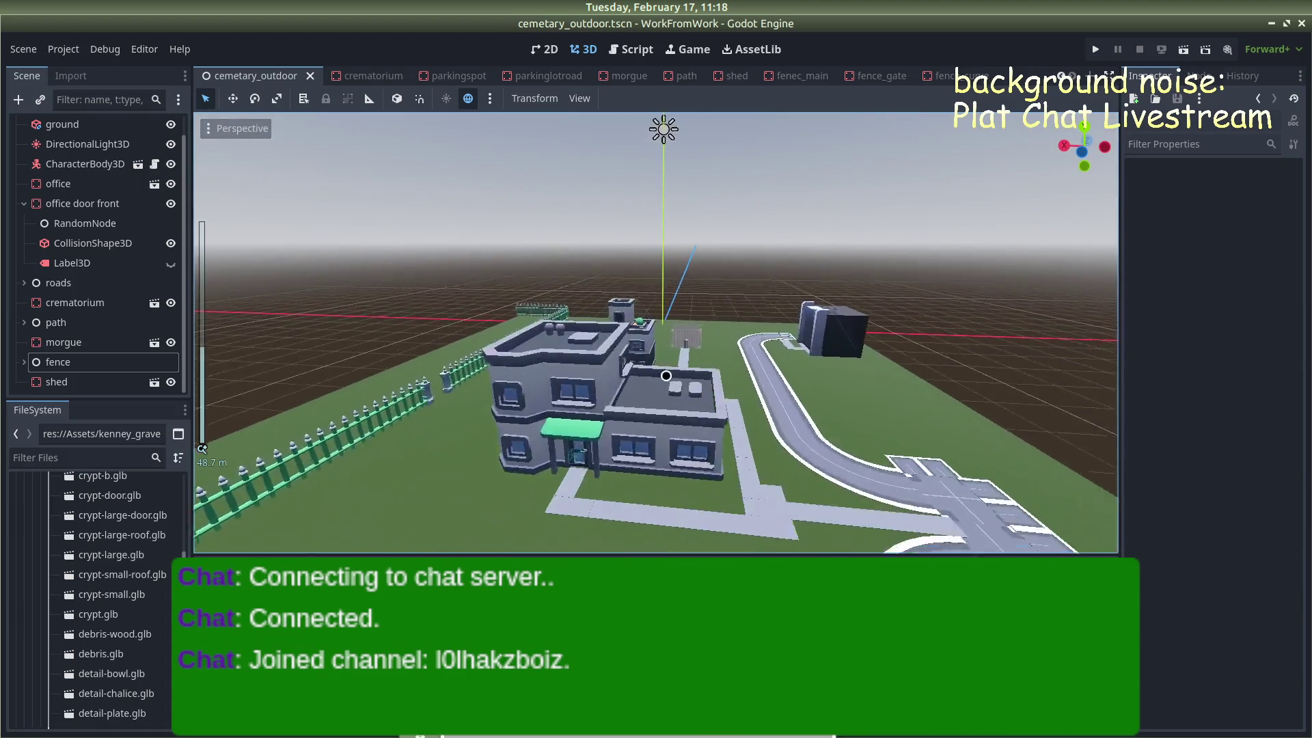
pyautogui.scroll(8, 622, 434)
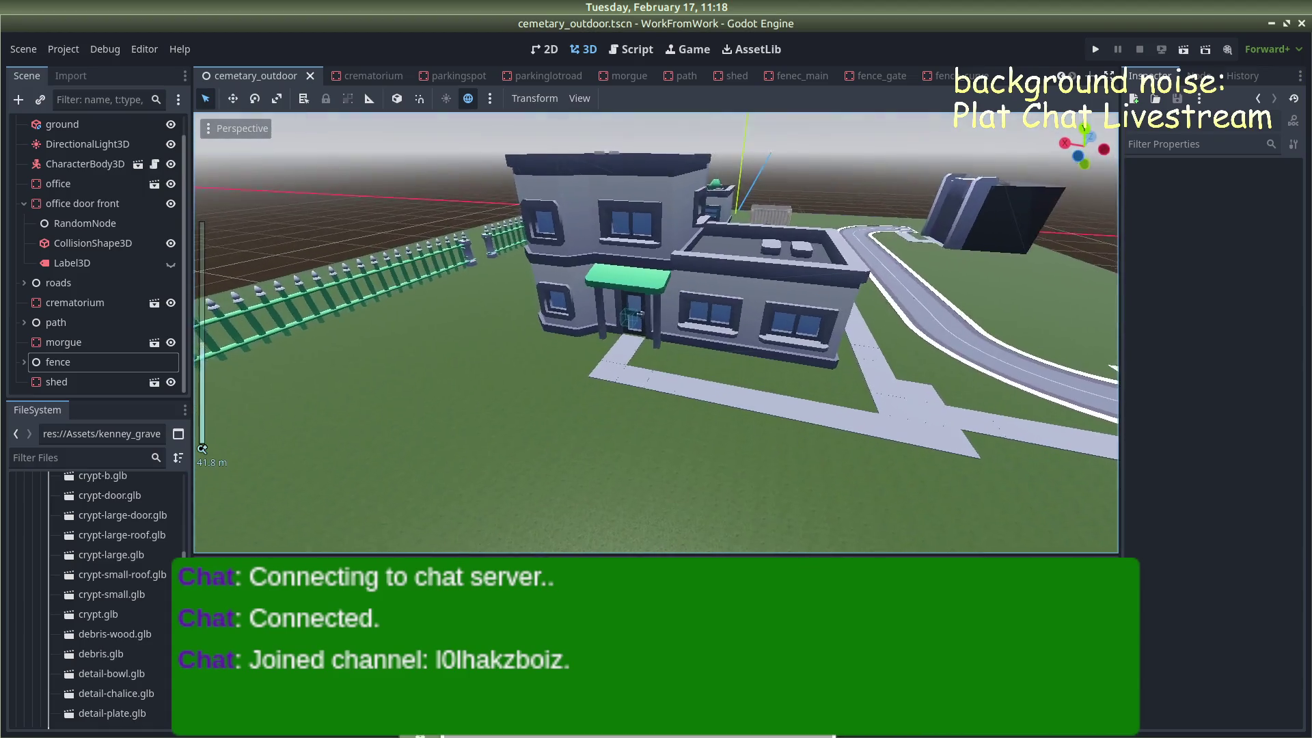
pyautogui.scroll(-7, 656, 400)
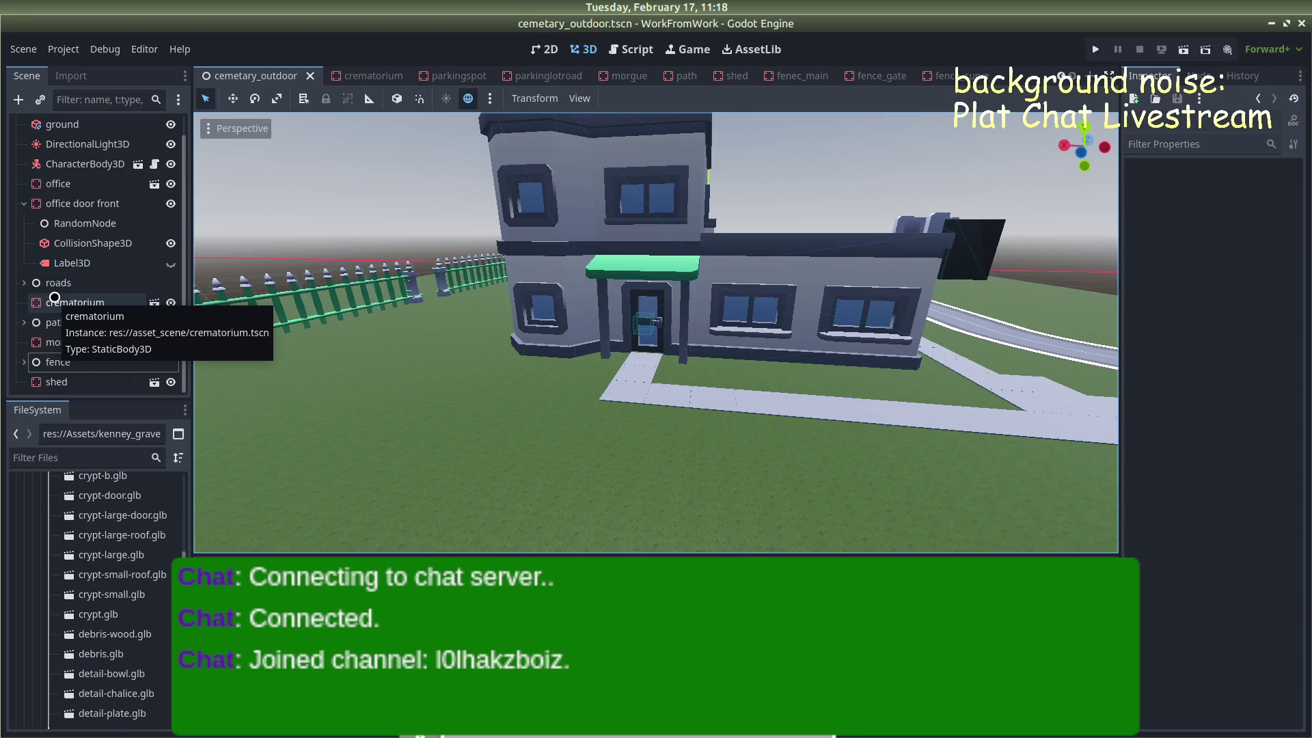
pyautogui.scroll(1, 54, 298)
# Select the office door front's Label3D and scroll its Inspector down to Transform
pyautogui.click(80, 225)
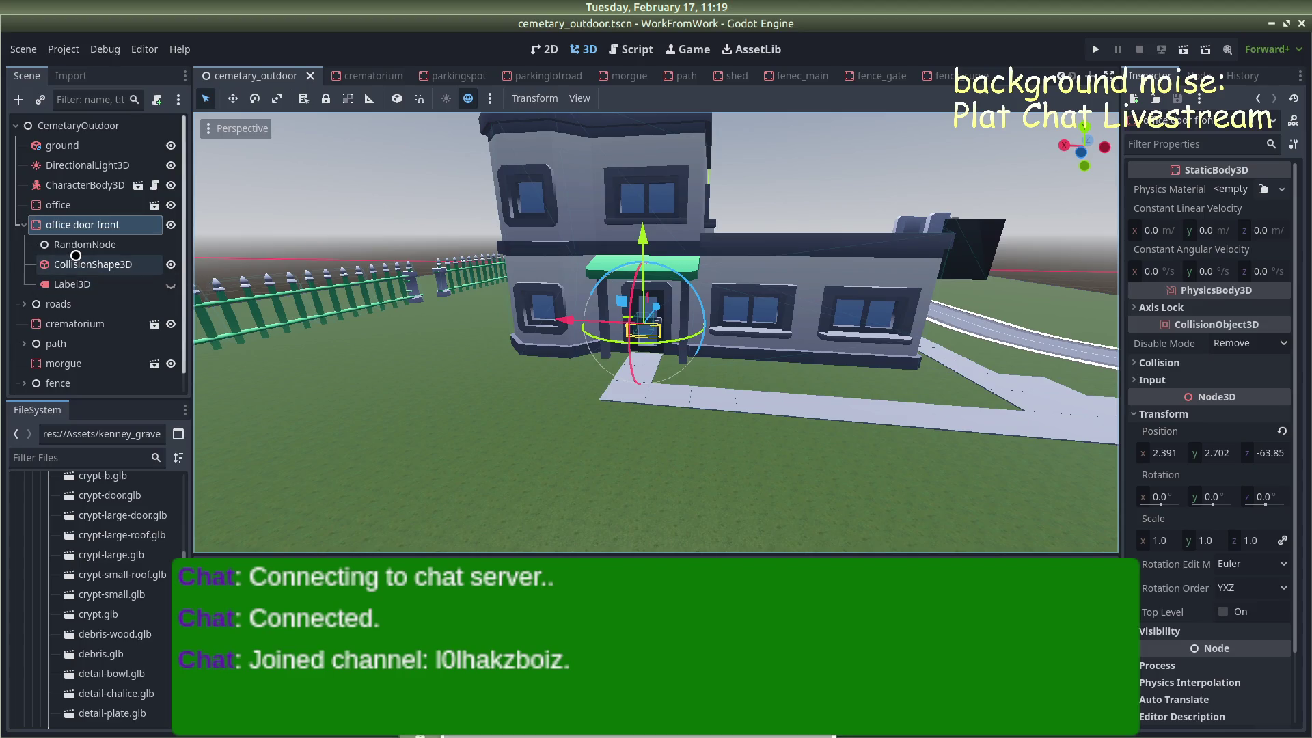
pyautogui.click(72, 285)
pyautogui.scroll(-5, 1251, 492)
pyautogui.scroll(-2, 1252, 492)
pyautogui.scroll(6, 1251, 492)
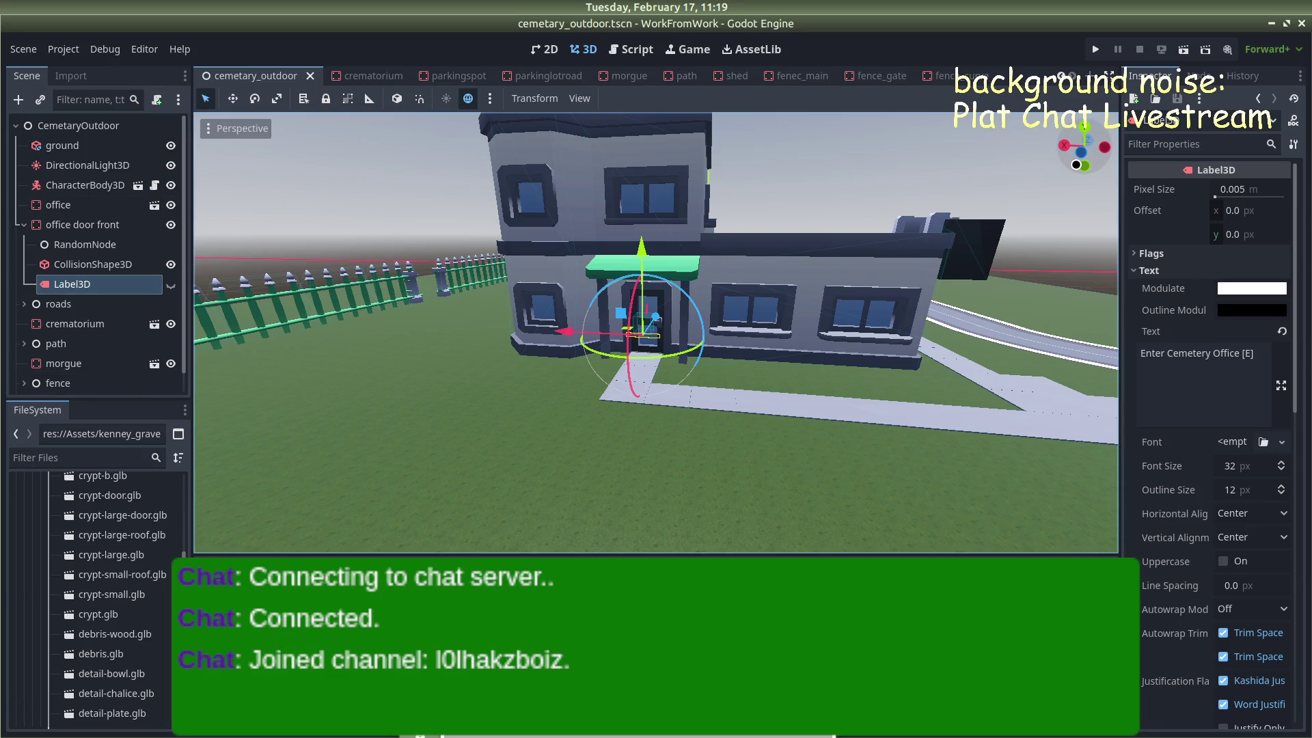
pyautogui.scroll(-10, 1199, 374)
pyautogui.scroll(-3, 1199, 375)
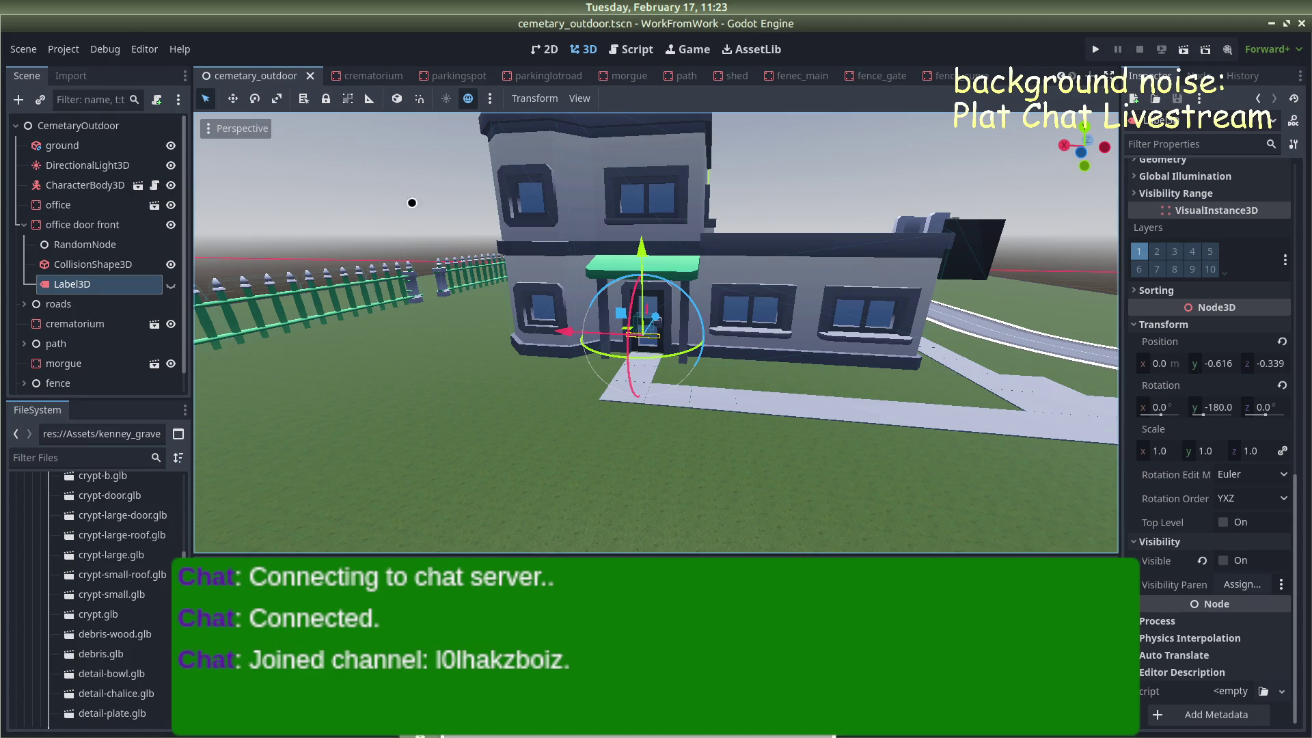
# Deselect Label3D, open interaction_area.gd, and place the caret after the set_visible(true) line
pyautogui.click(415, 179)
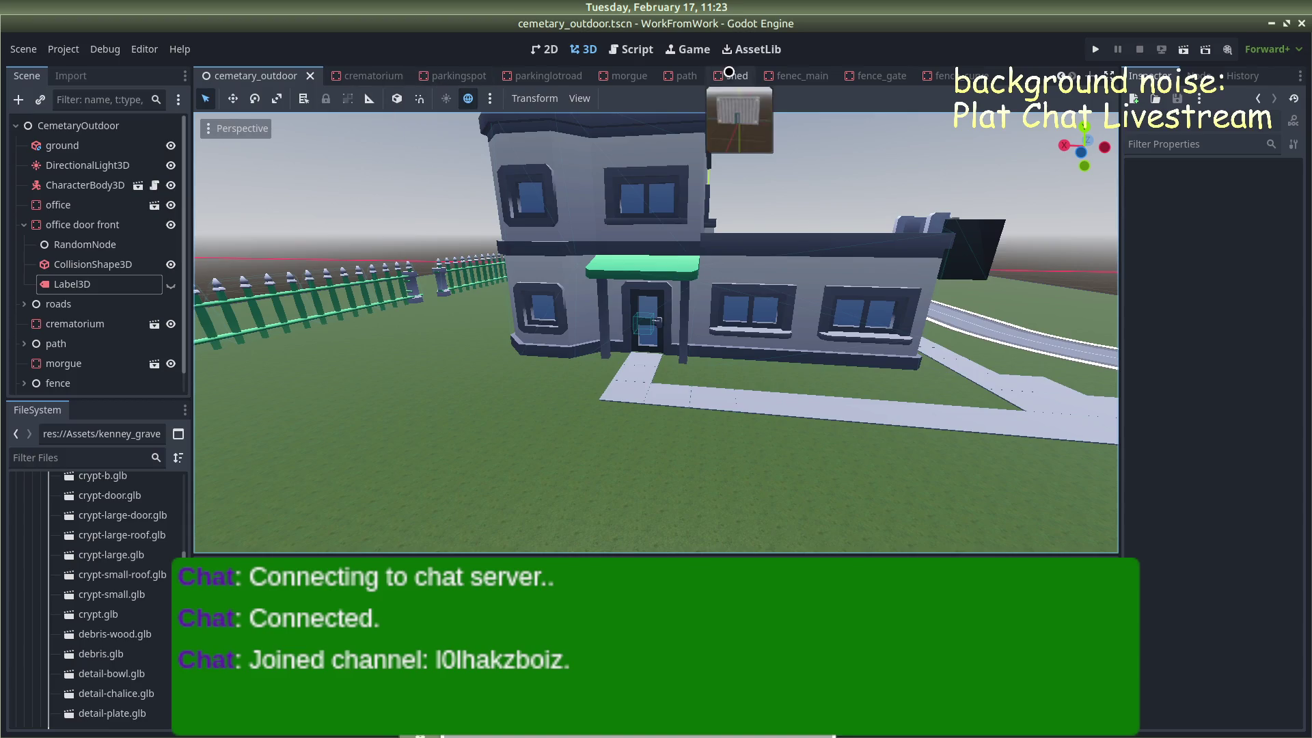
pyautogui.click(630, 49)
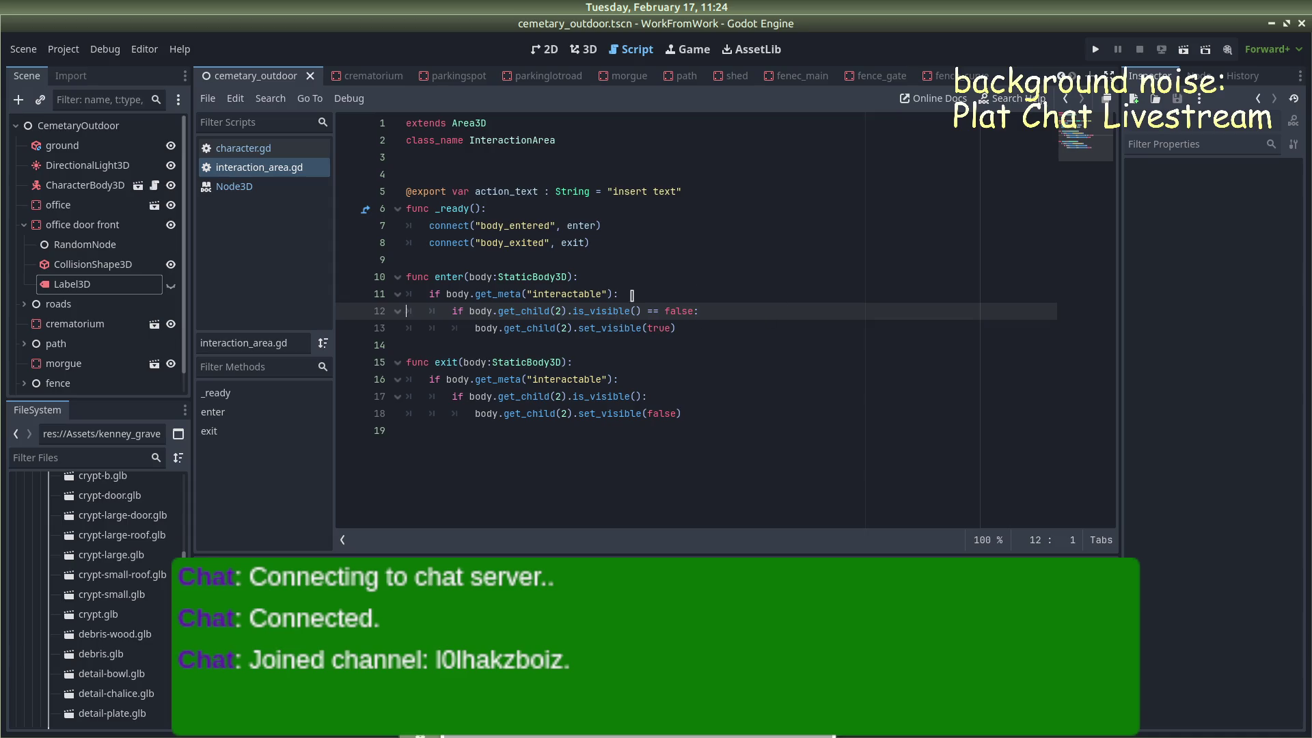
pyautogui.click(677, 328)
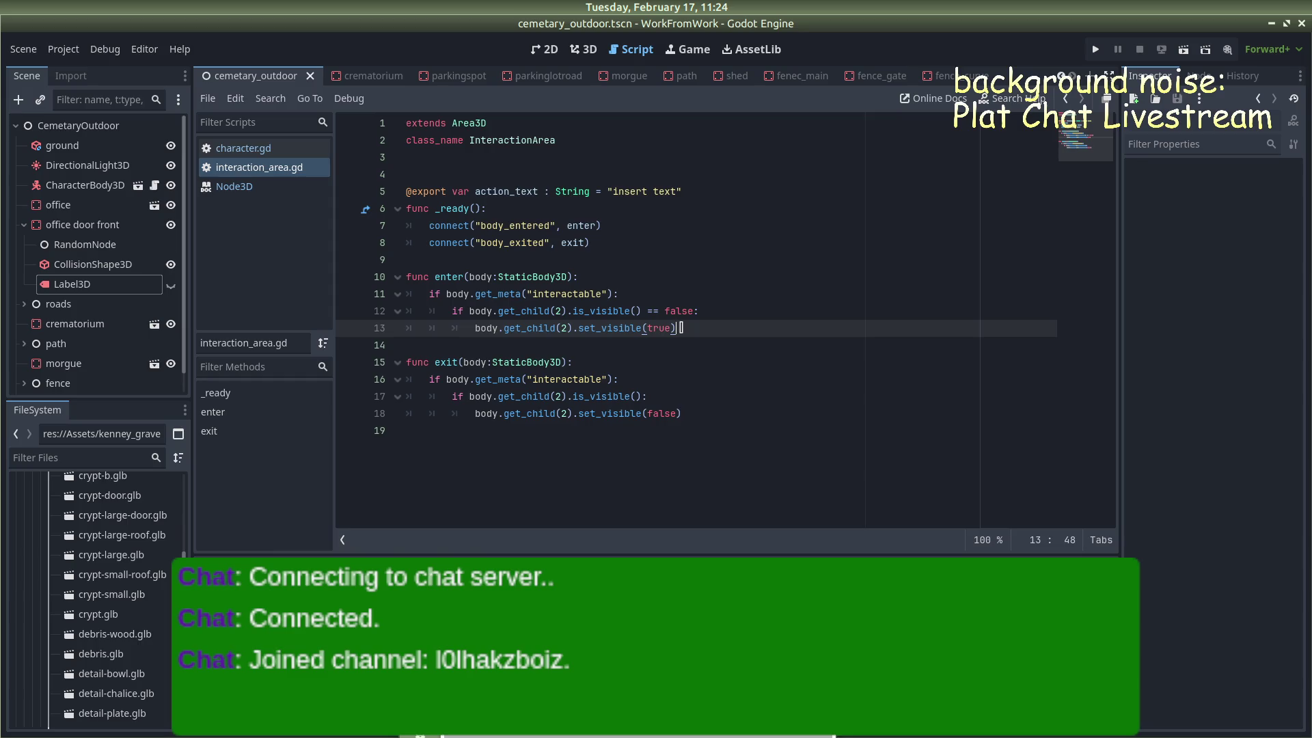
# Add an empty line 14 below set_visible(true) in enter(), checking character.gd for reference
pyautogui.press('Return')
pyautogui.write('if inp')
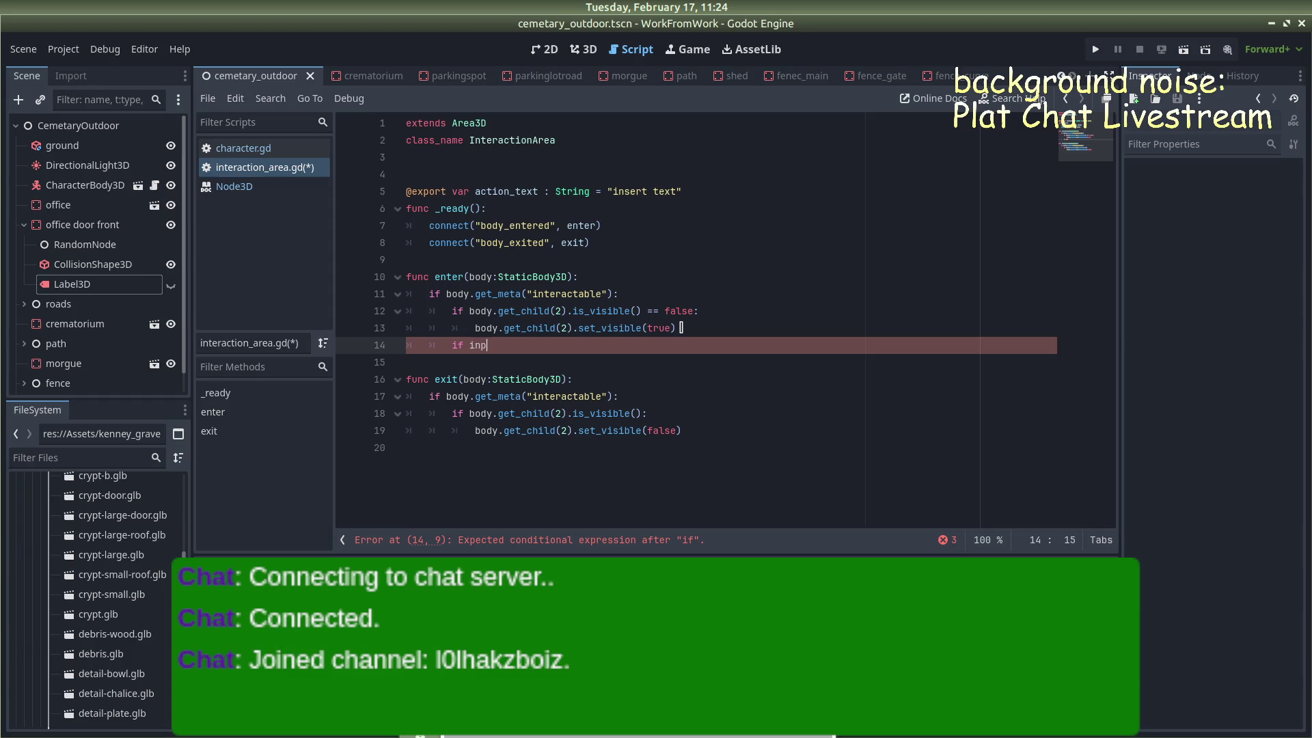
pyautogui.hotkey('ctrl', 'space')
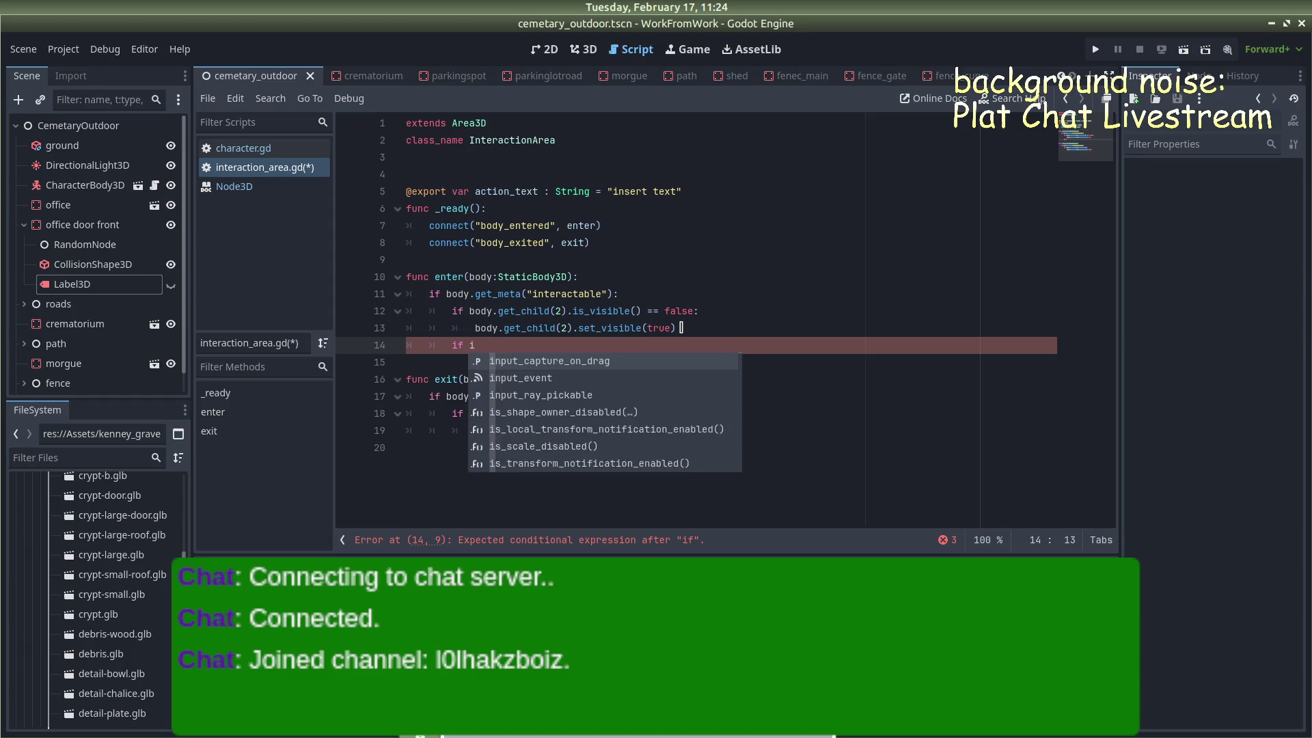
pyautogui.click(243, 148)
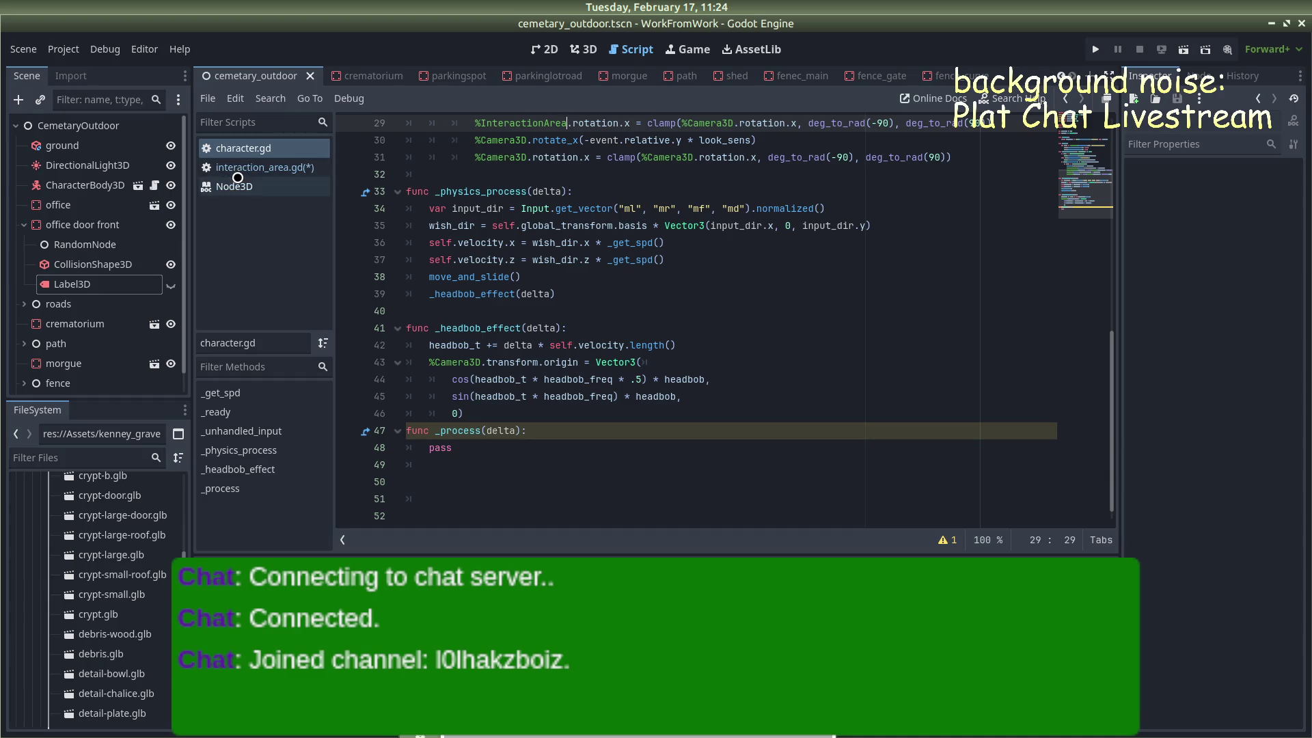
pyautogui.click(237, 169)
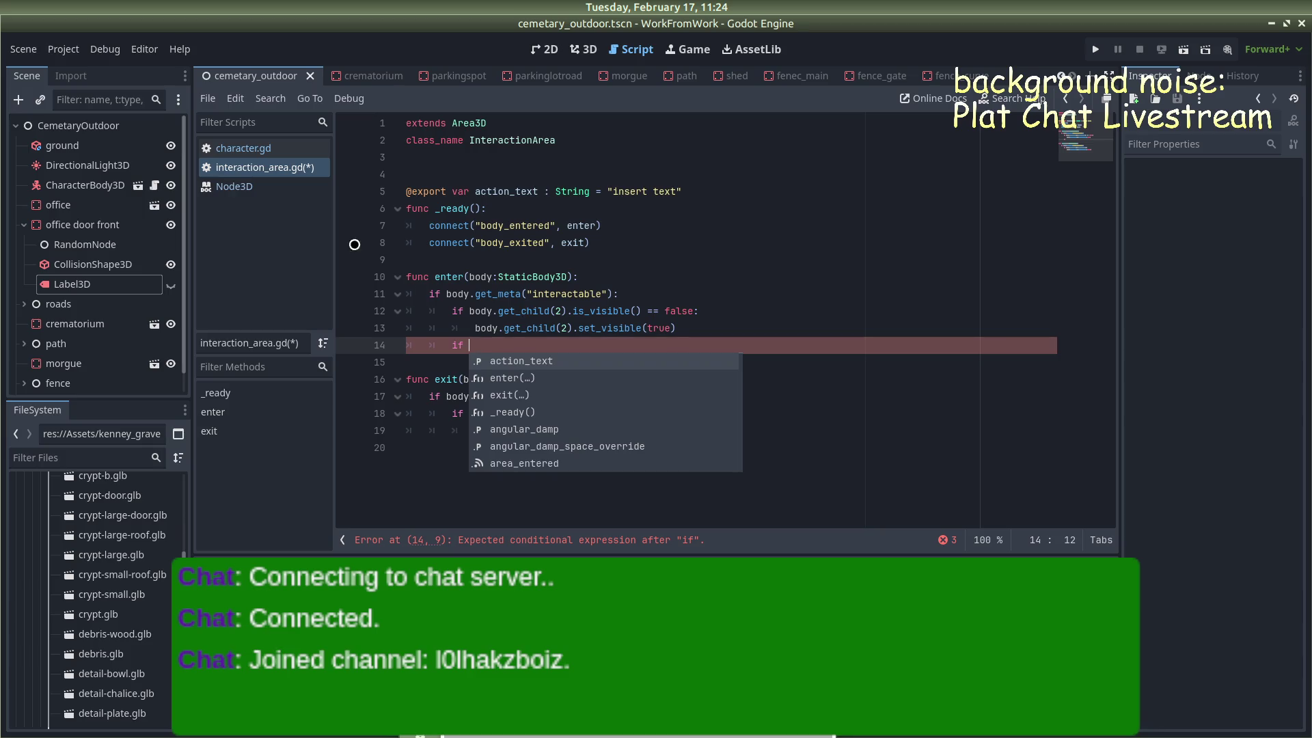
pyautogui.click(263, 147)
pyautogui.click(232, 186)
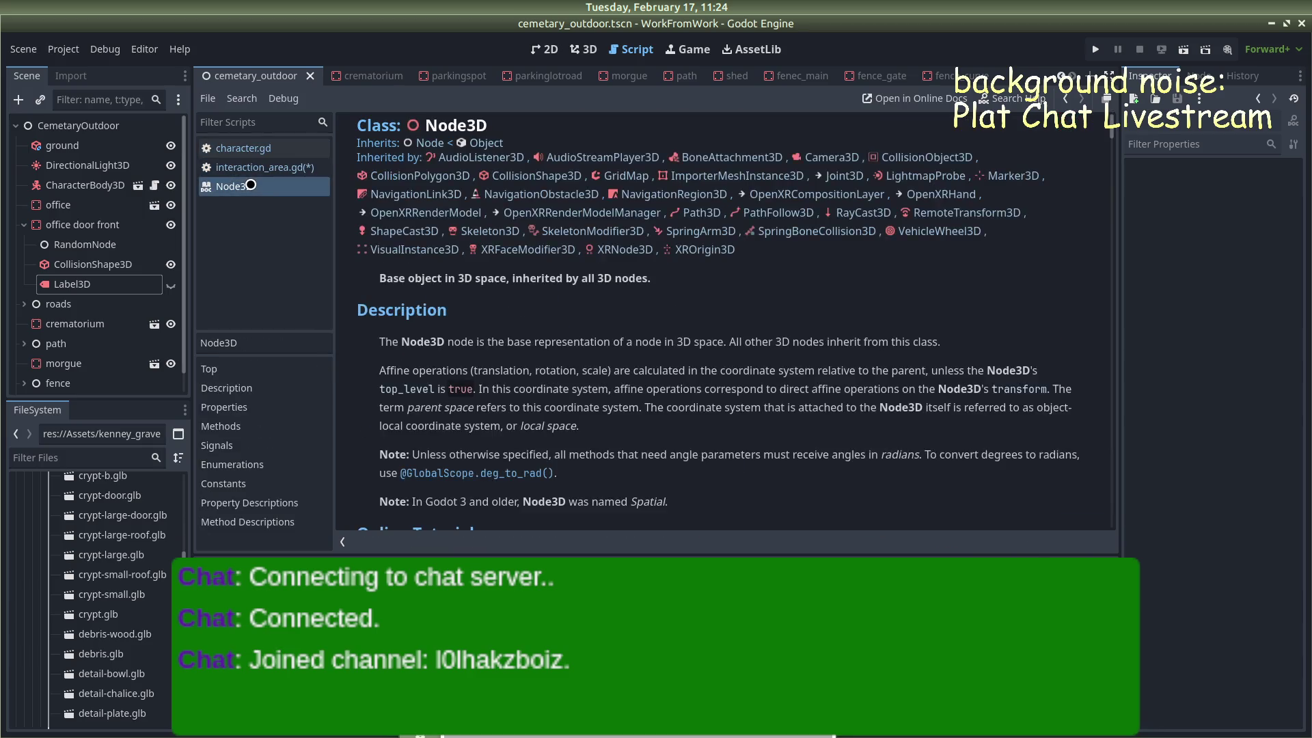
pyautogui.click(251, 164)
pyautogui.click(253, 147)
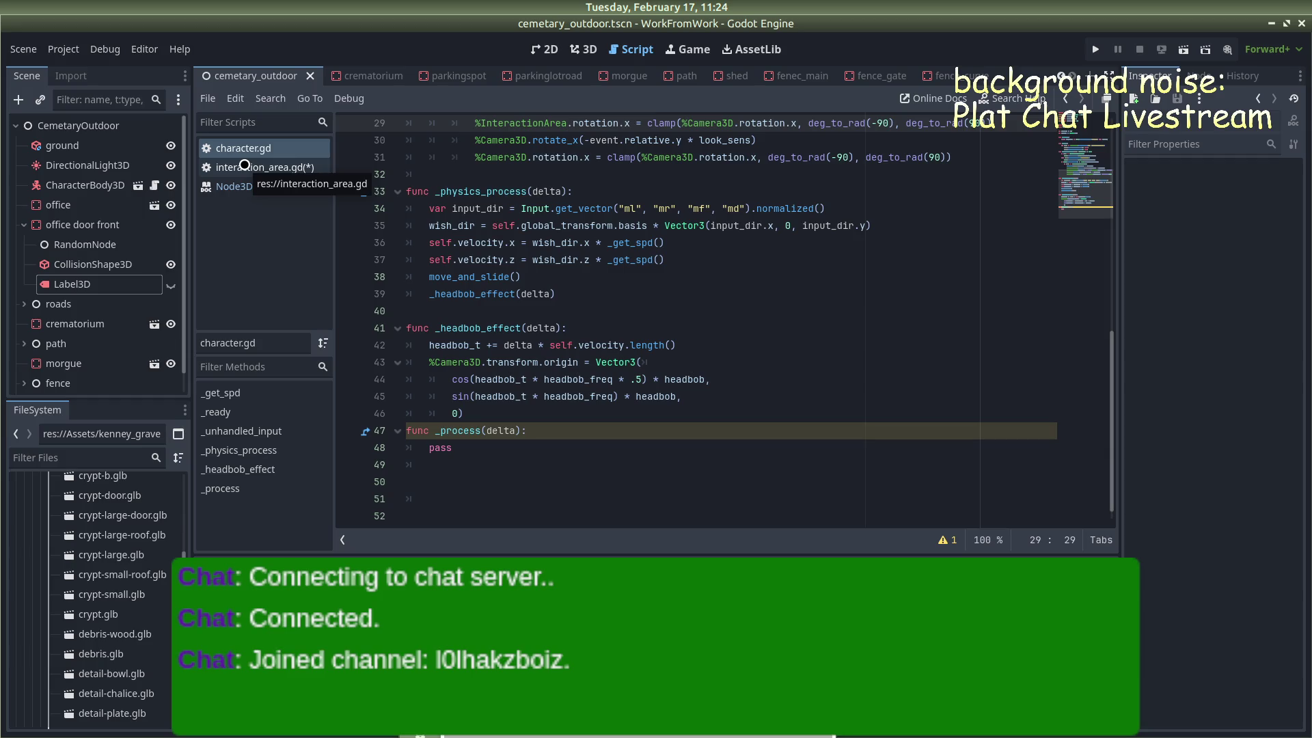
pyautogui.scroll(5, 690, 328)
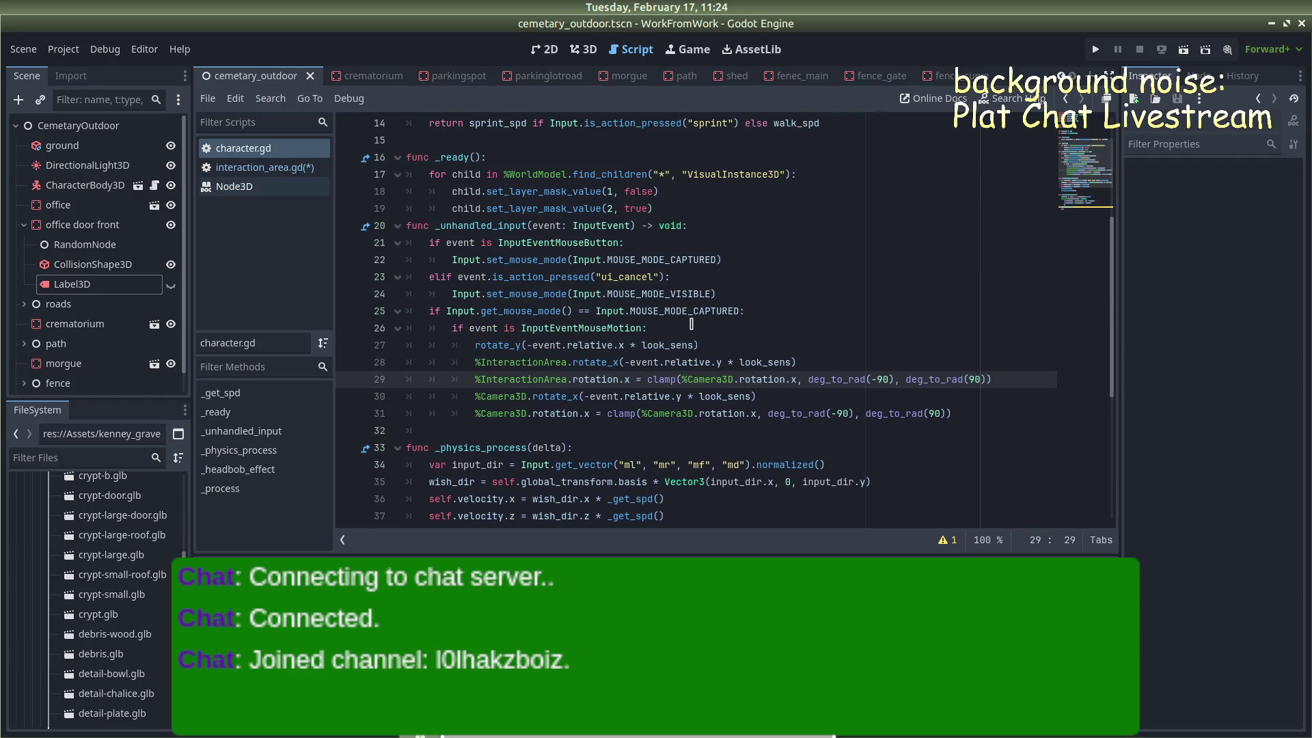
pyautogui.click(250, 163)
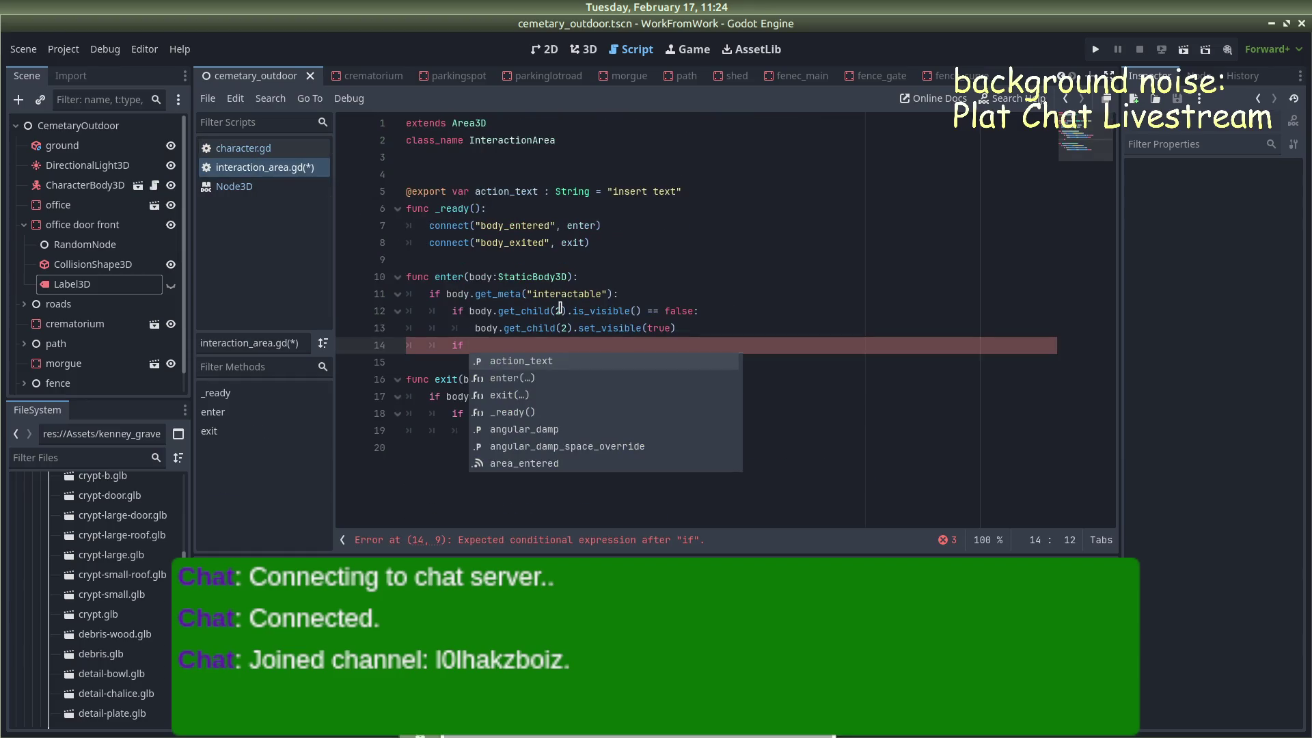
pyautogui.press('BackSpace')
pyautogui.press('BackSpace')
pyautogui.press('BackSpace')
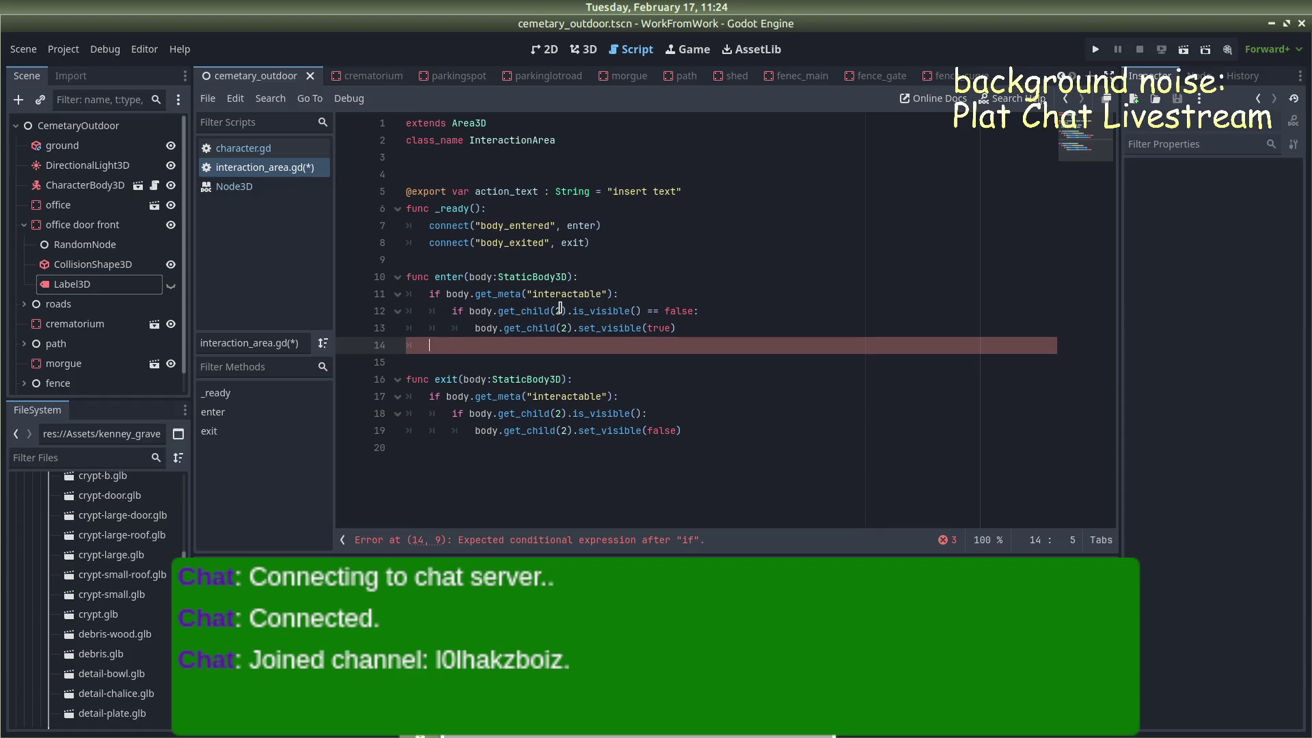
# Write the condition if Input.action_press("interact"): on line 14 using autocomplete
pyautogui.press('BackSpace')
pyautogui.press('Return')
pyautogui.press('BackSpace')
pyautogui.write('if ')
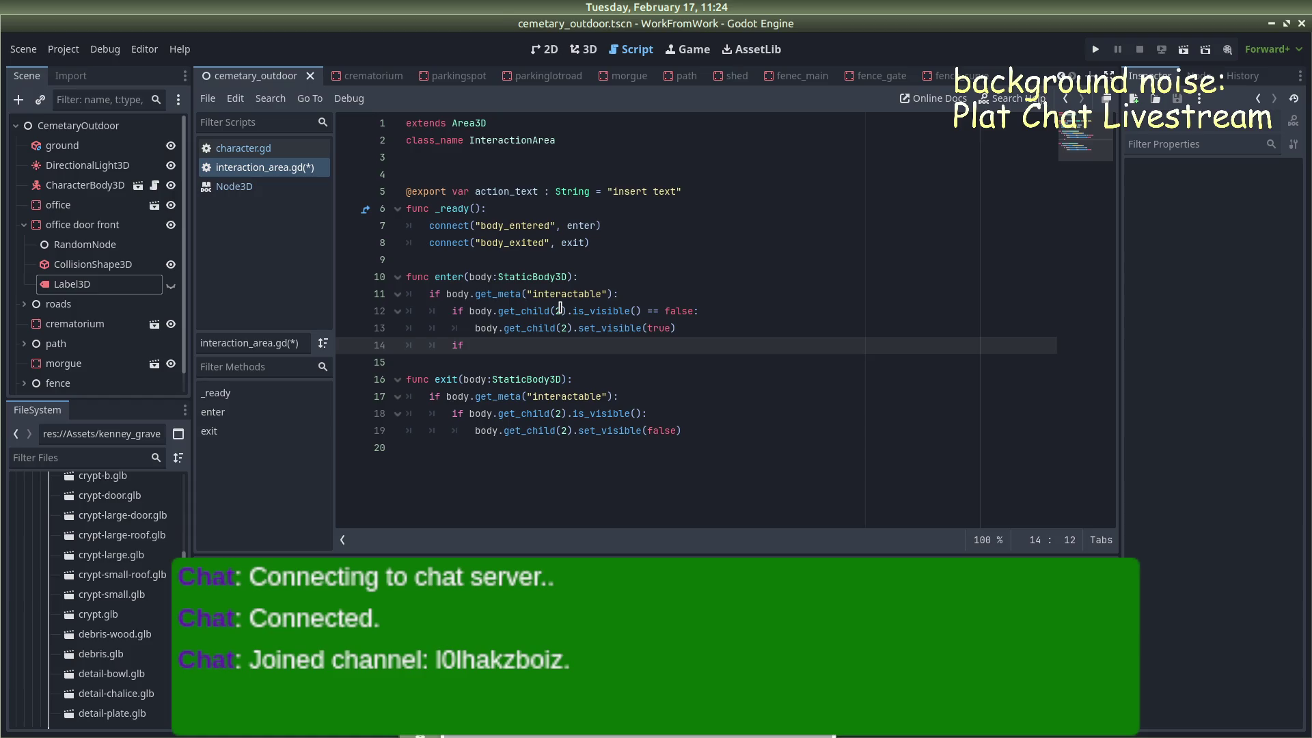
pyautogui.write('Input.')
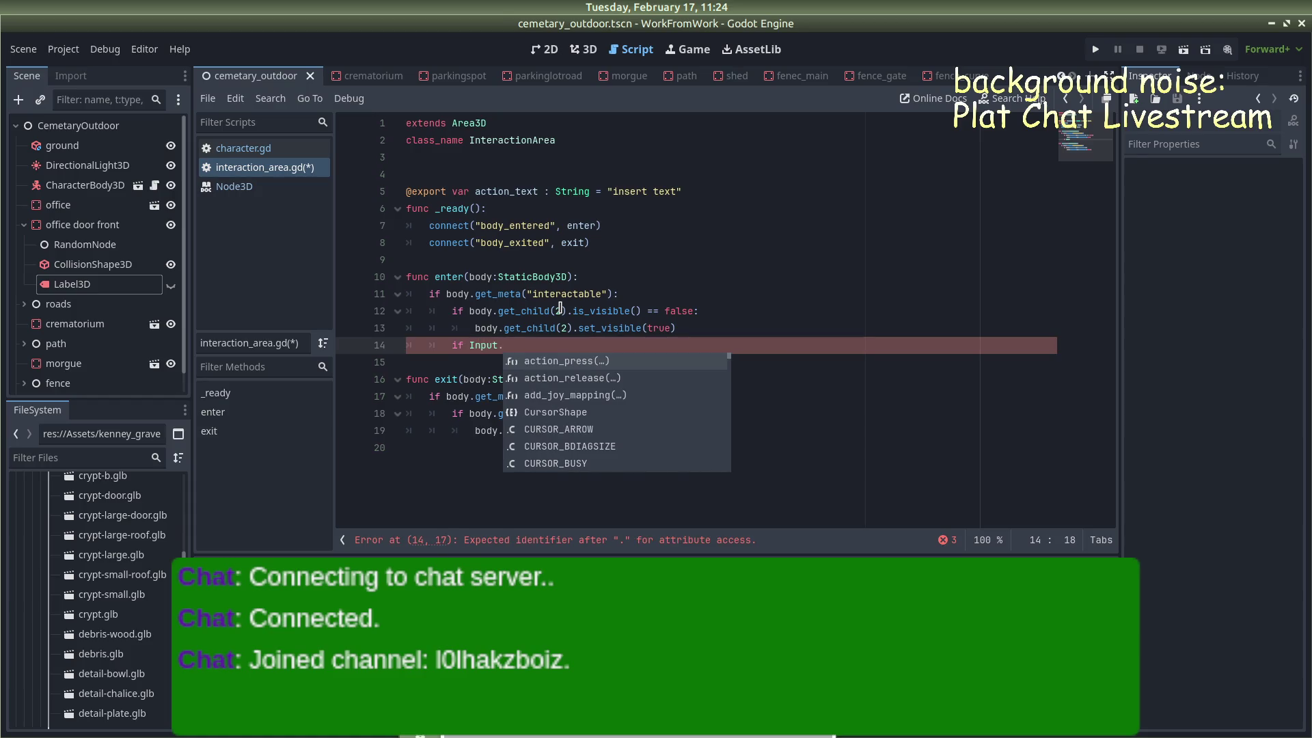
pyautogui.press('Return')
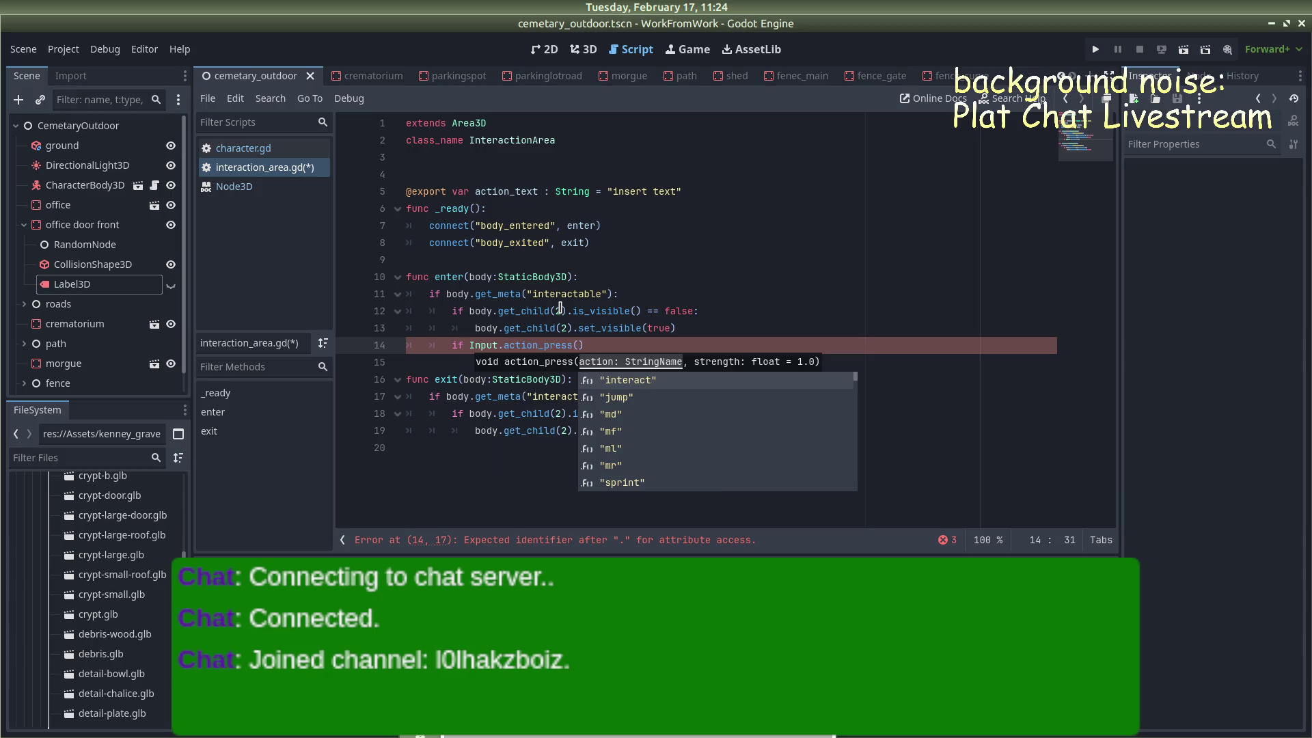
pyautogui.press('Return')
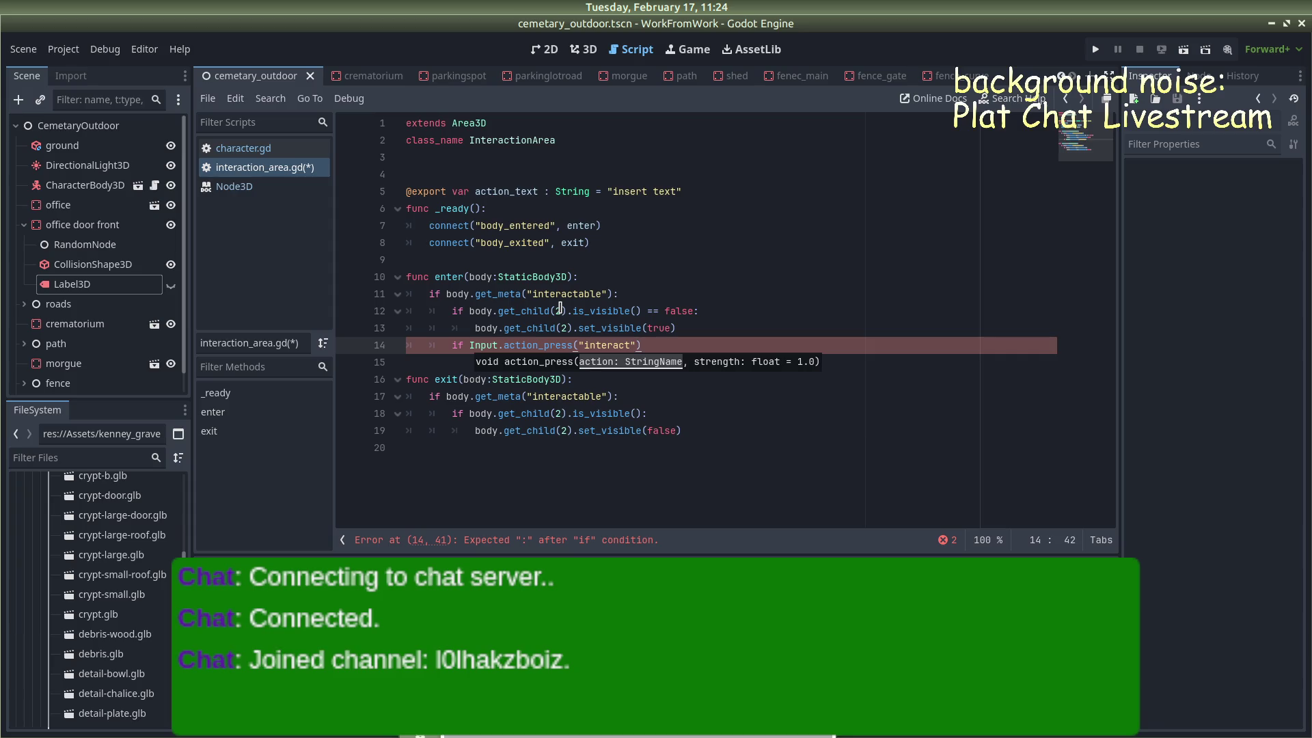
pyautogui.write(':')
pyautogui.press('Return')
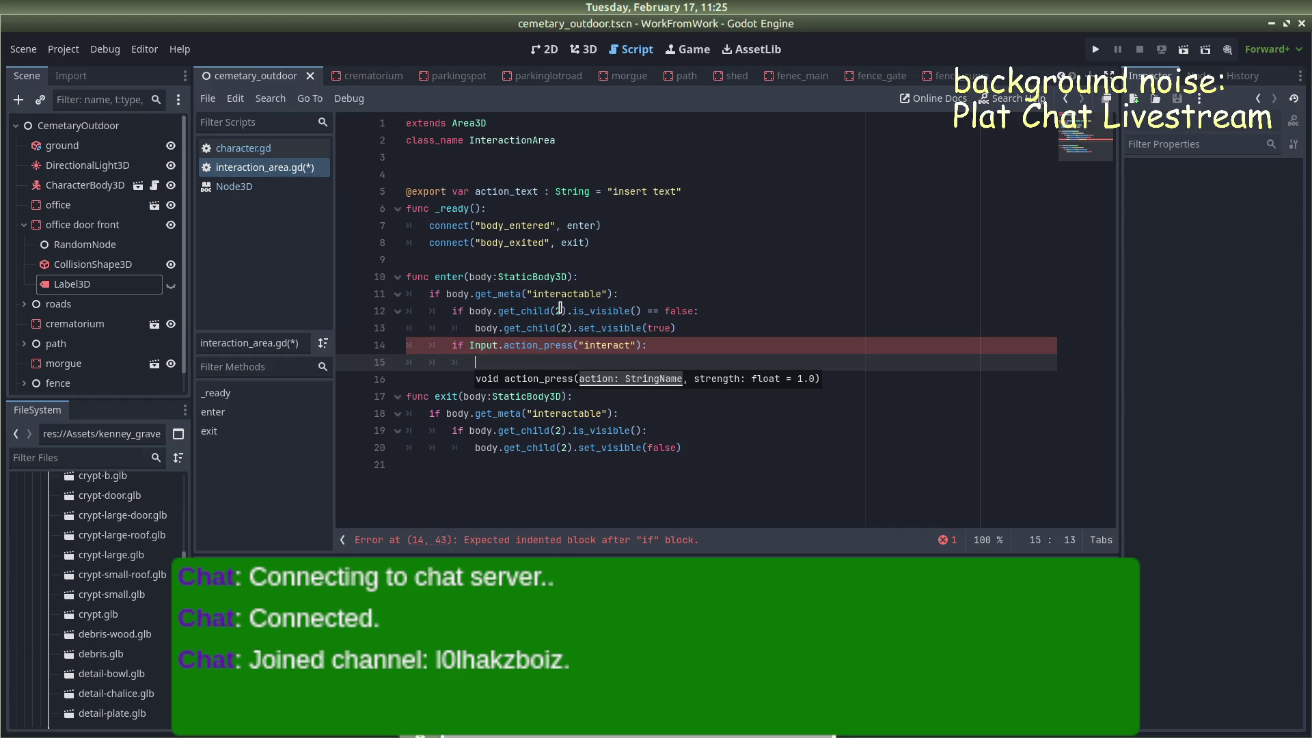
# Call body.perform() under the condition, then select the action_press condition for rework
pyautogui.write('bod')
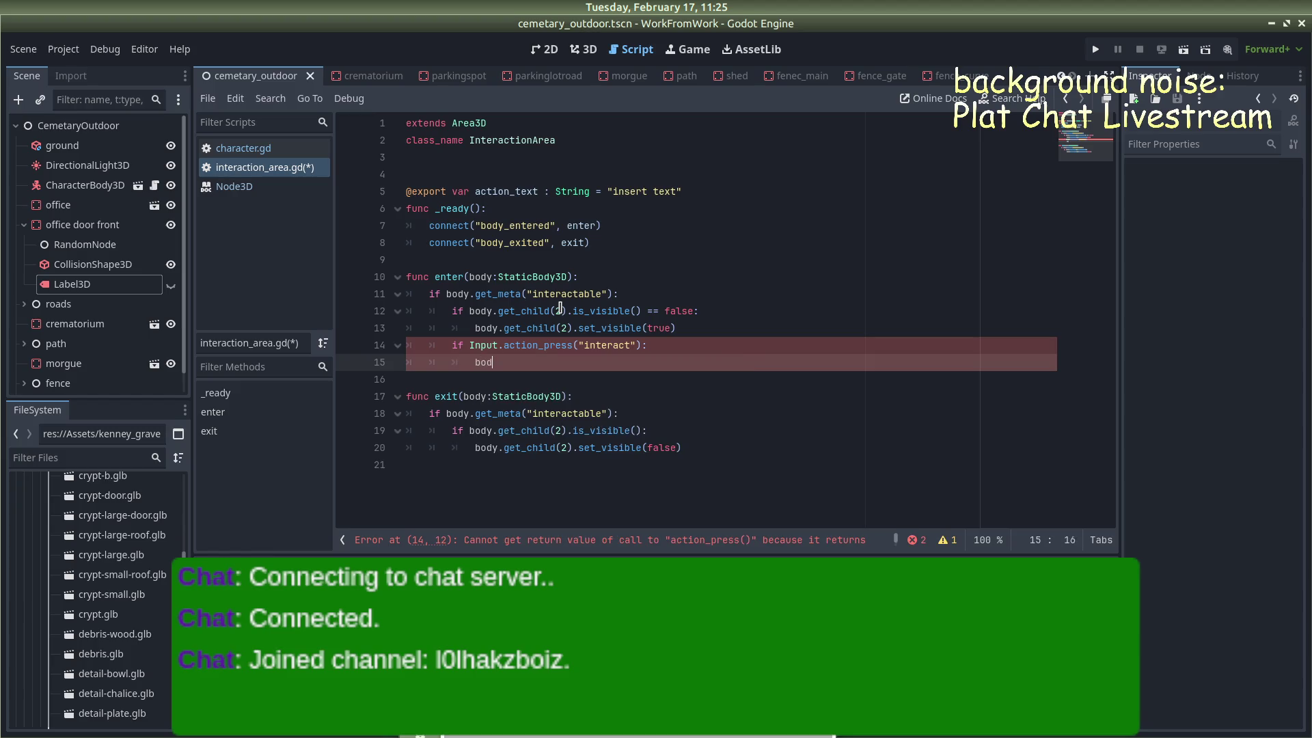
pyautogui.write('y.get')
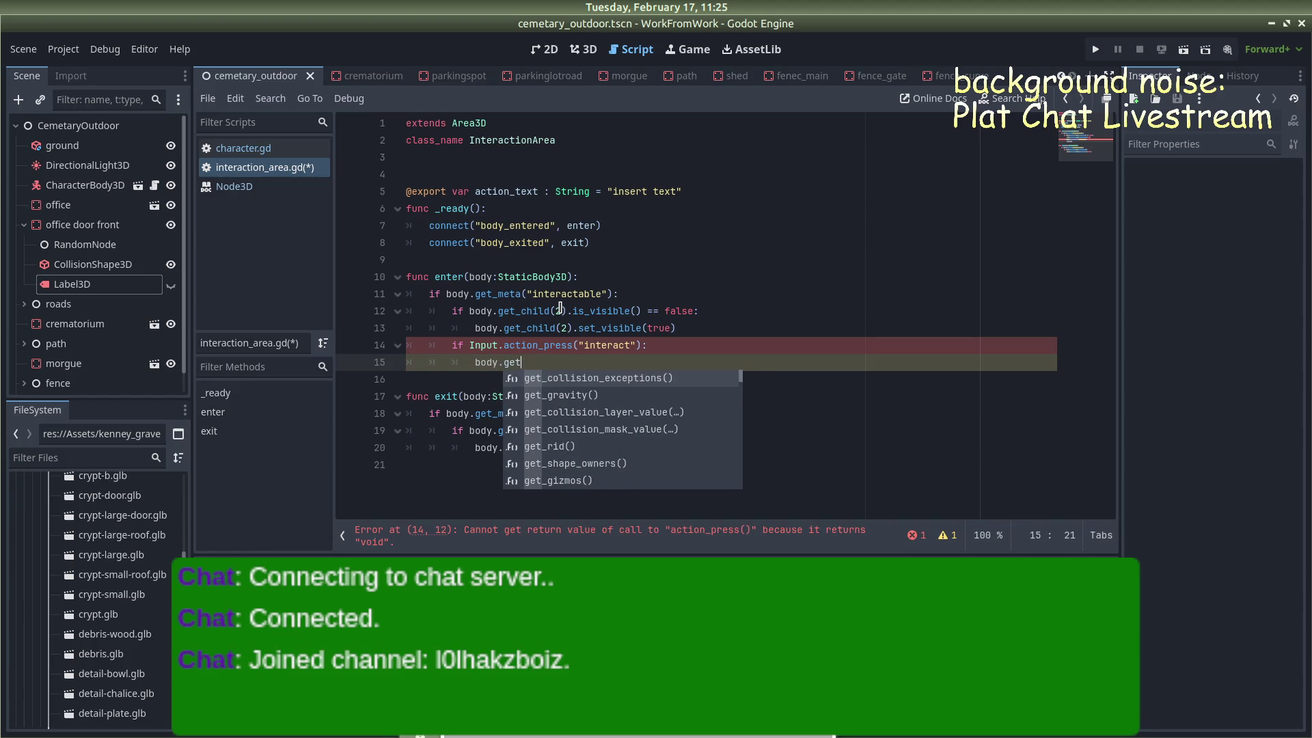
pyautogui.write('_chul')
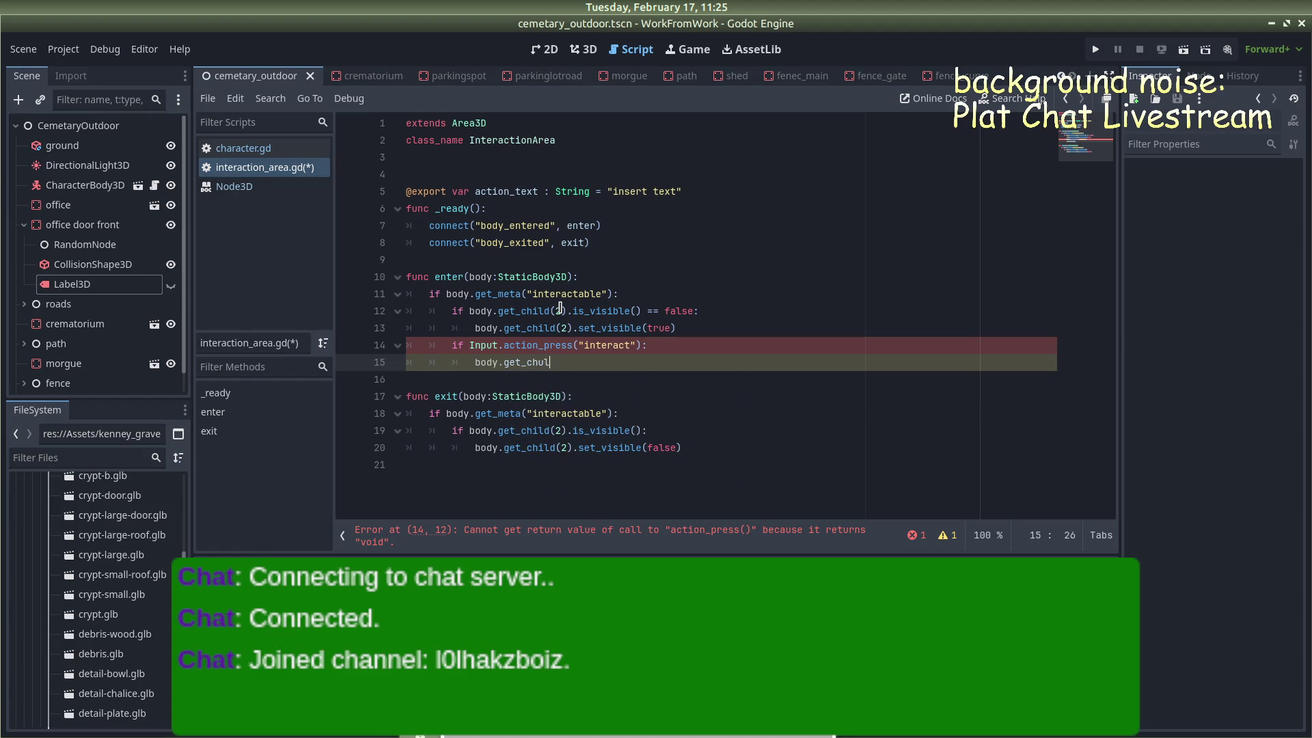
pyautogui.press('BackSpace')
pyautogui.press('BackSpace')
pyautogui.press('BackSpace')
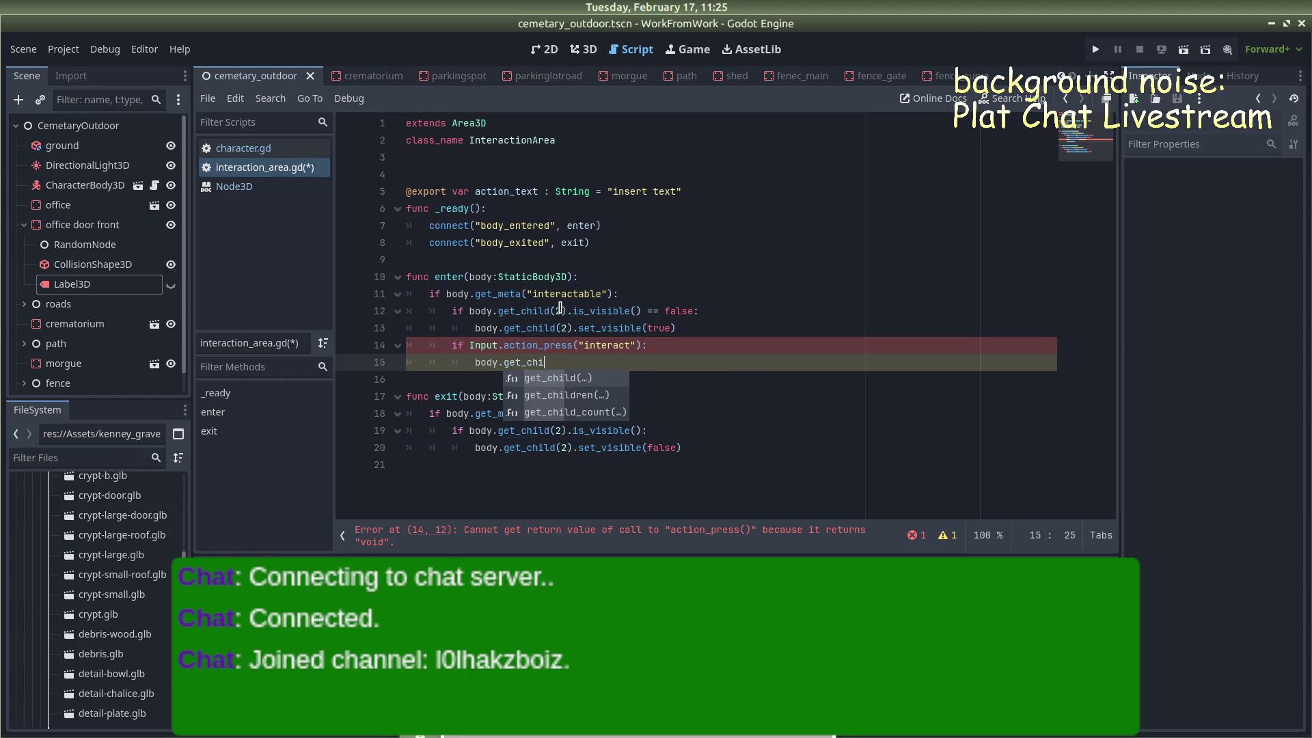
pyautogui.press('BackSpace')
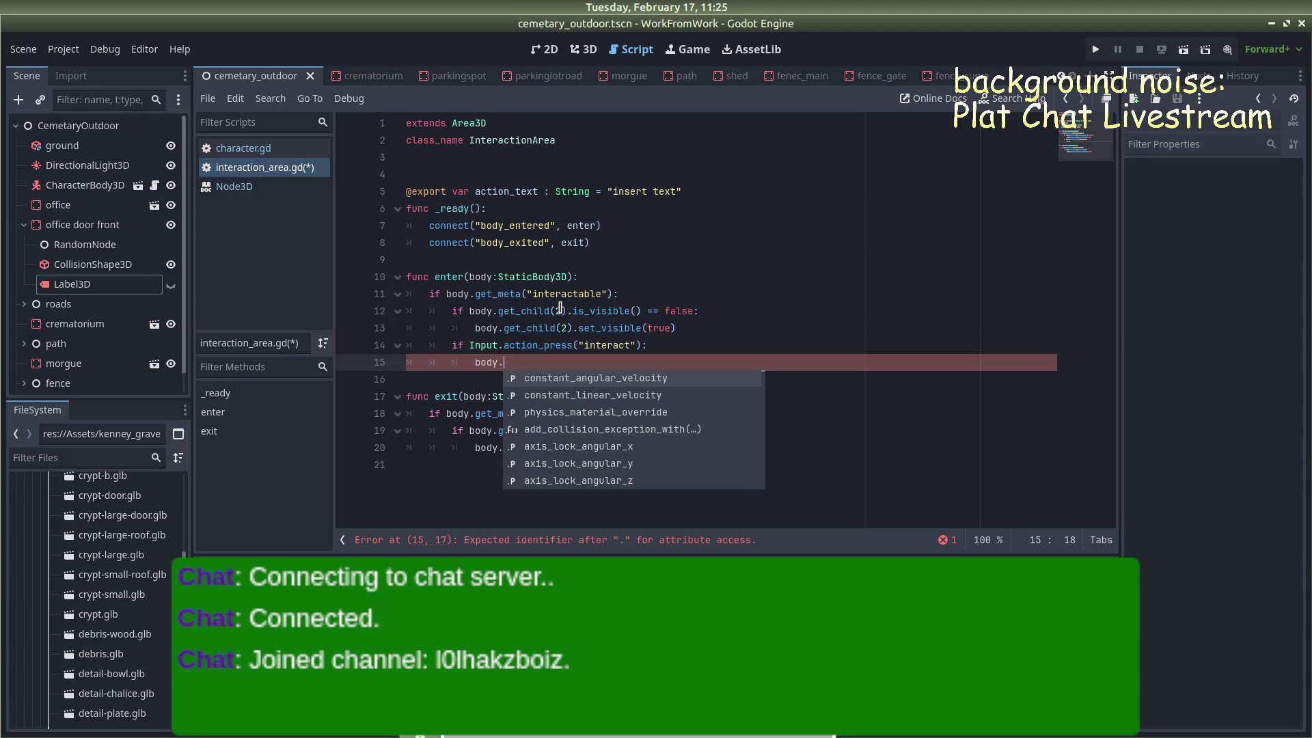
pyautogui.write('perfo')
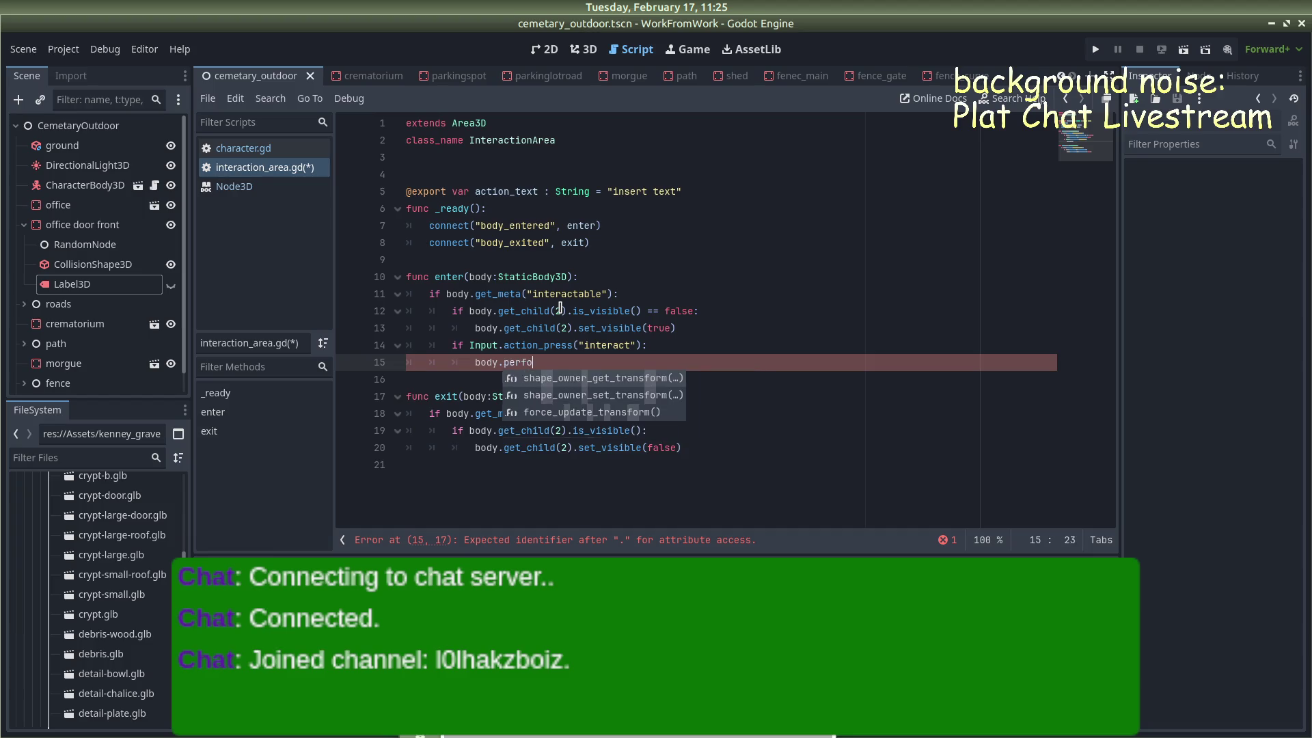
pyautogui.write('rm()')
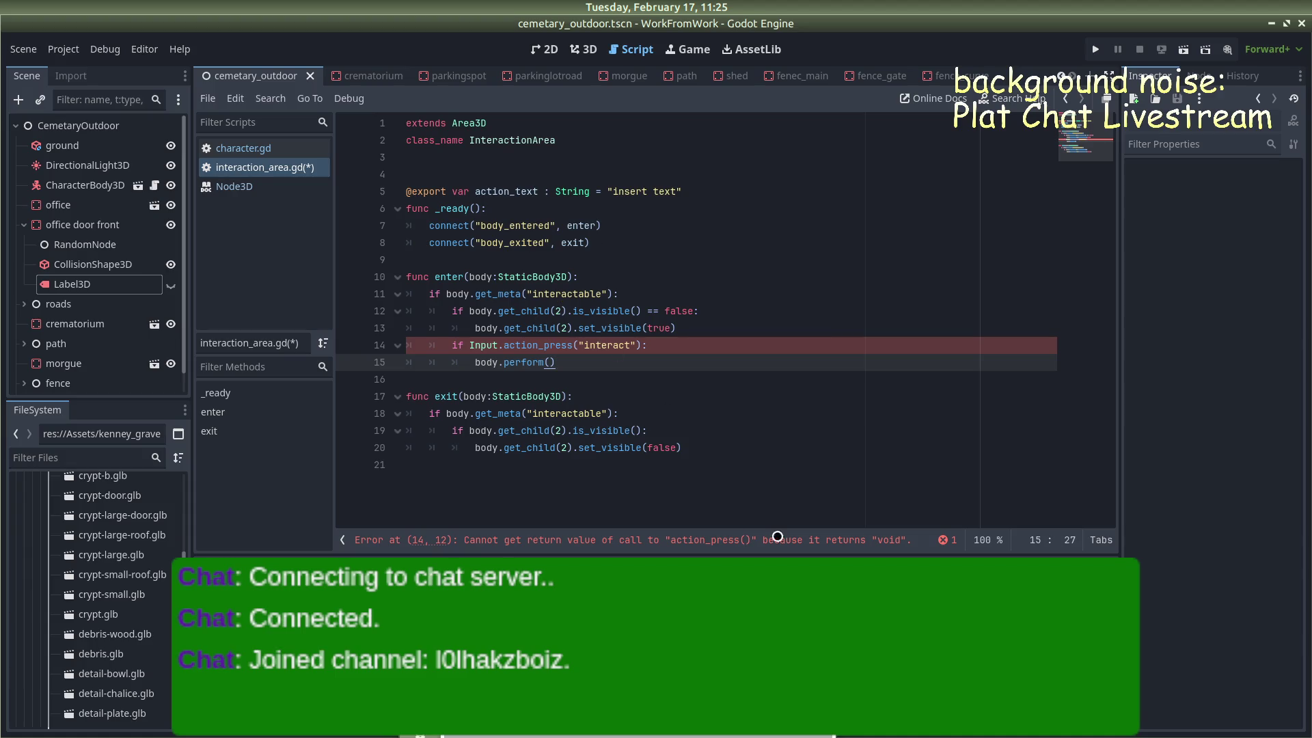
pyautogui.click(642, 345)
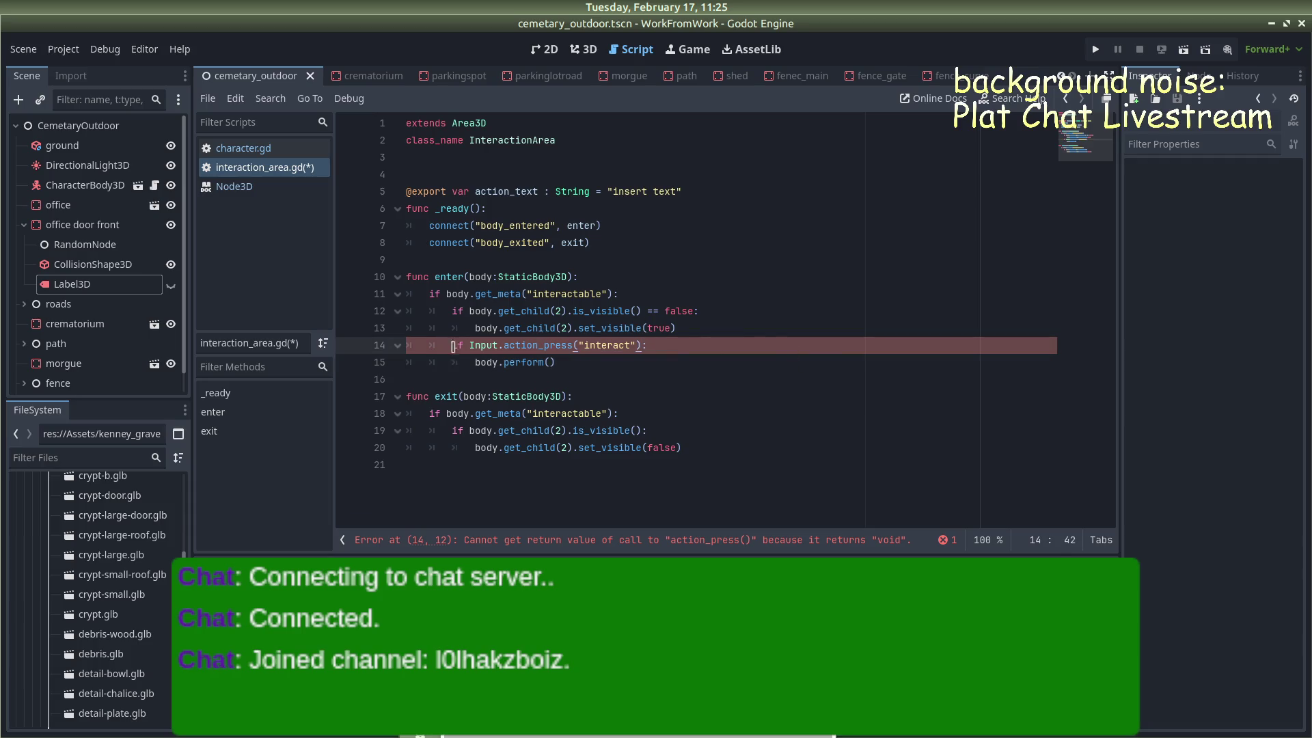
pyautogui.write(':')
pyautogui.moveTo(471, 345)
pyautogui.moveTo(538, 345)
pyautogui.moveTo(640, 345); pyautogui.dragTo(471, 345)
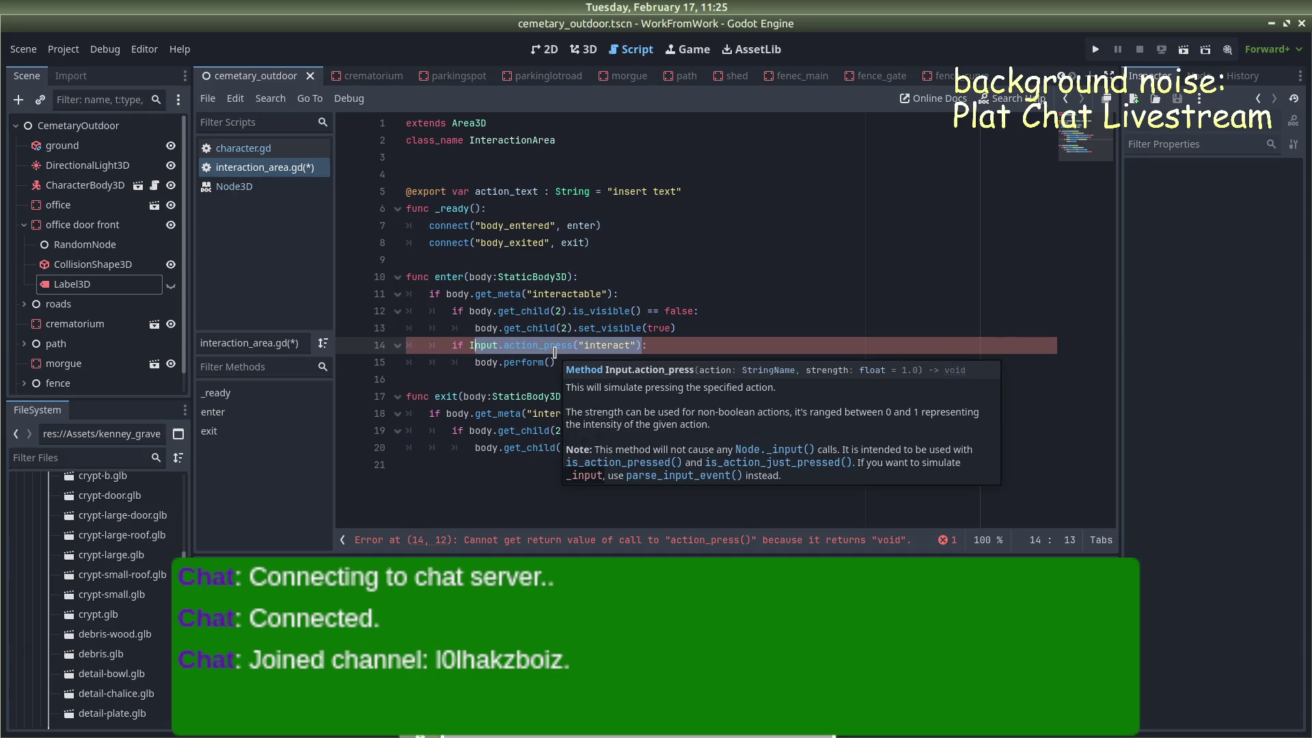
# Swap in action_pressed("interact") as the condition, then select and delete it again
pyautogui.press('BackSpace')
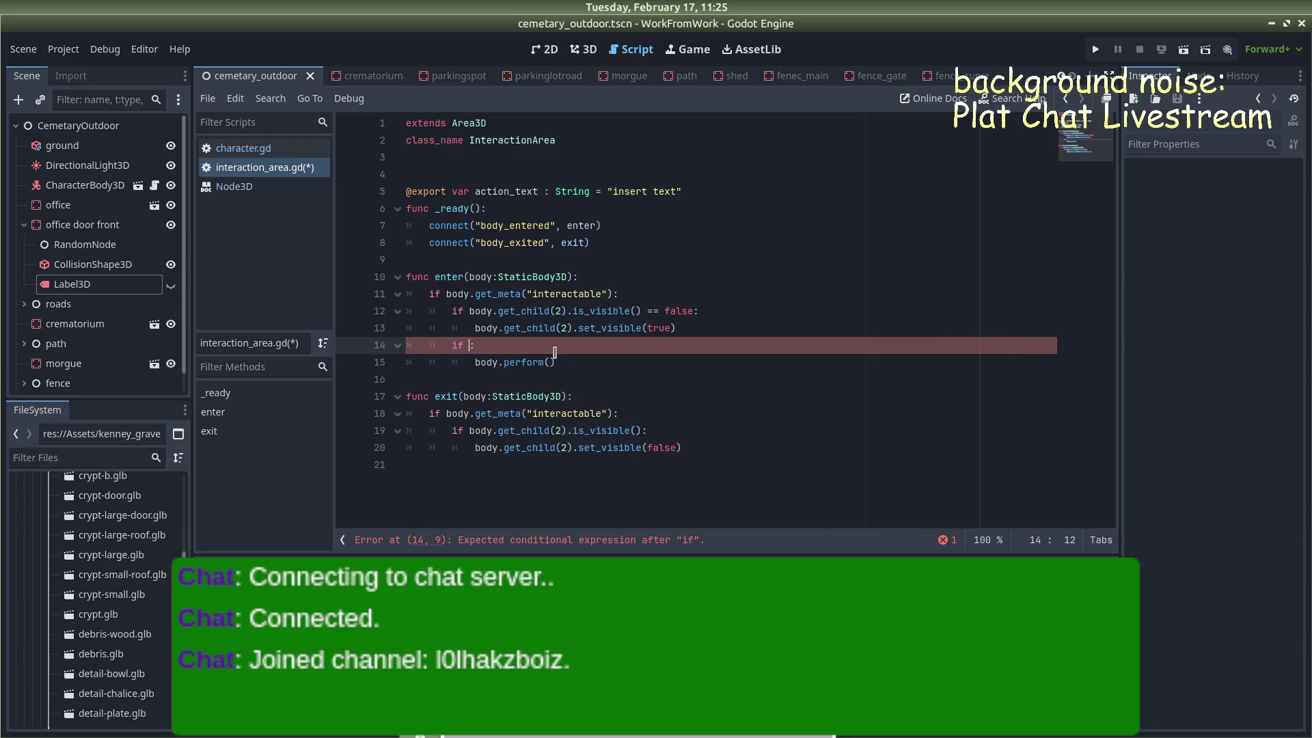
pyautogui.write('action')
pyautogui.write('_pressed')
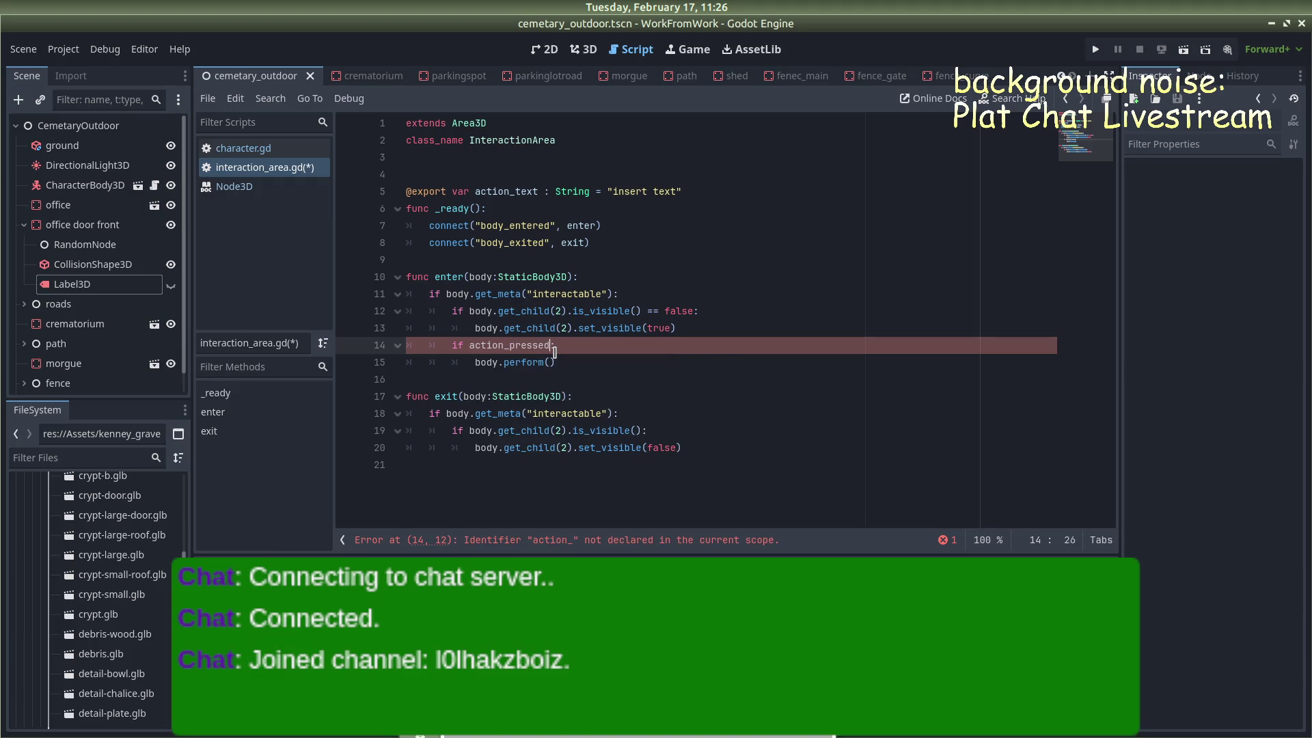
pyautogui.write('("interact"):')
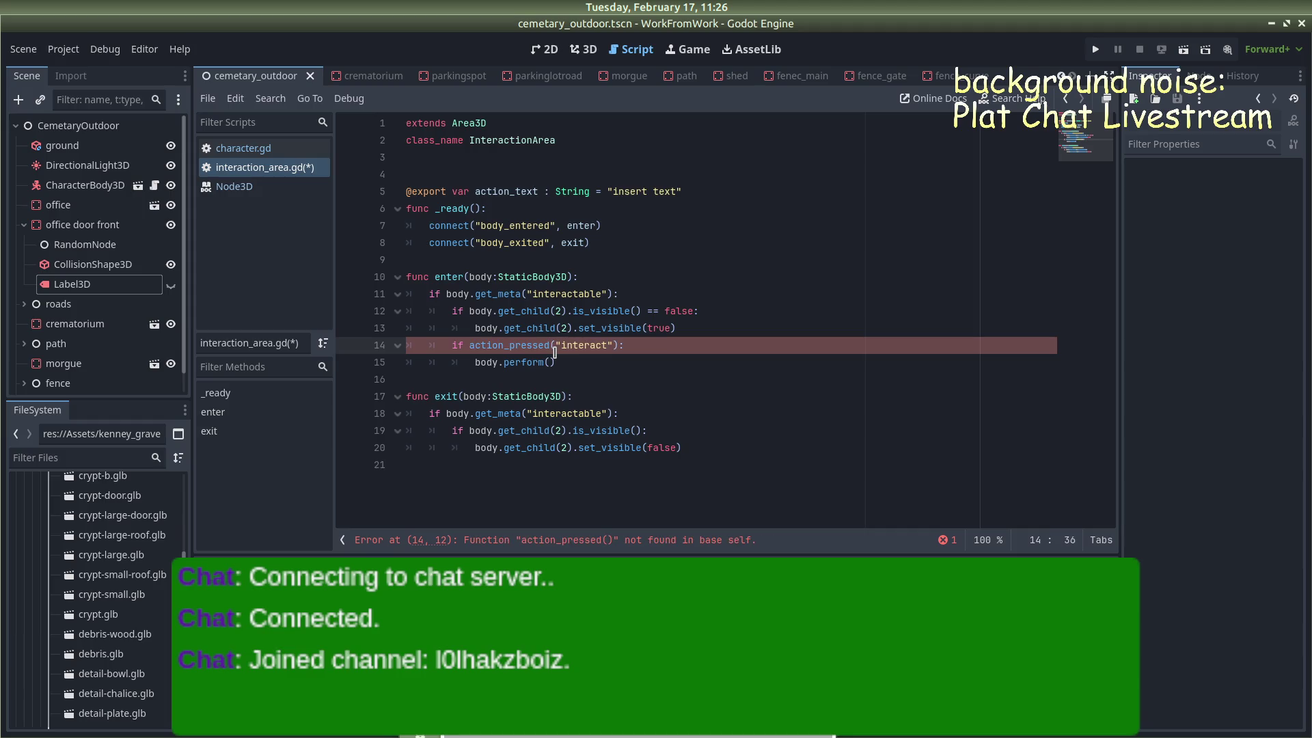
pyautogui.click(685, 345)
pyautogui.moveTo(469, 345); pyautogui.dragTo(618, 345)
pyautogui.press('BackSpace')
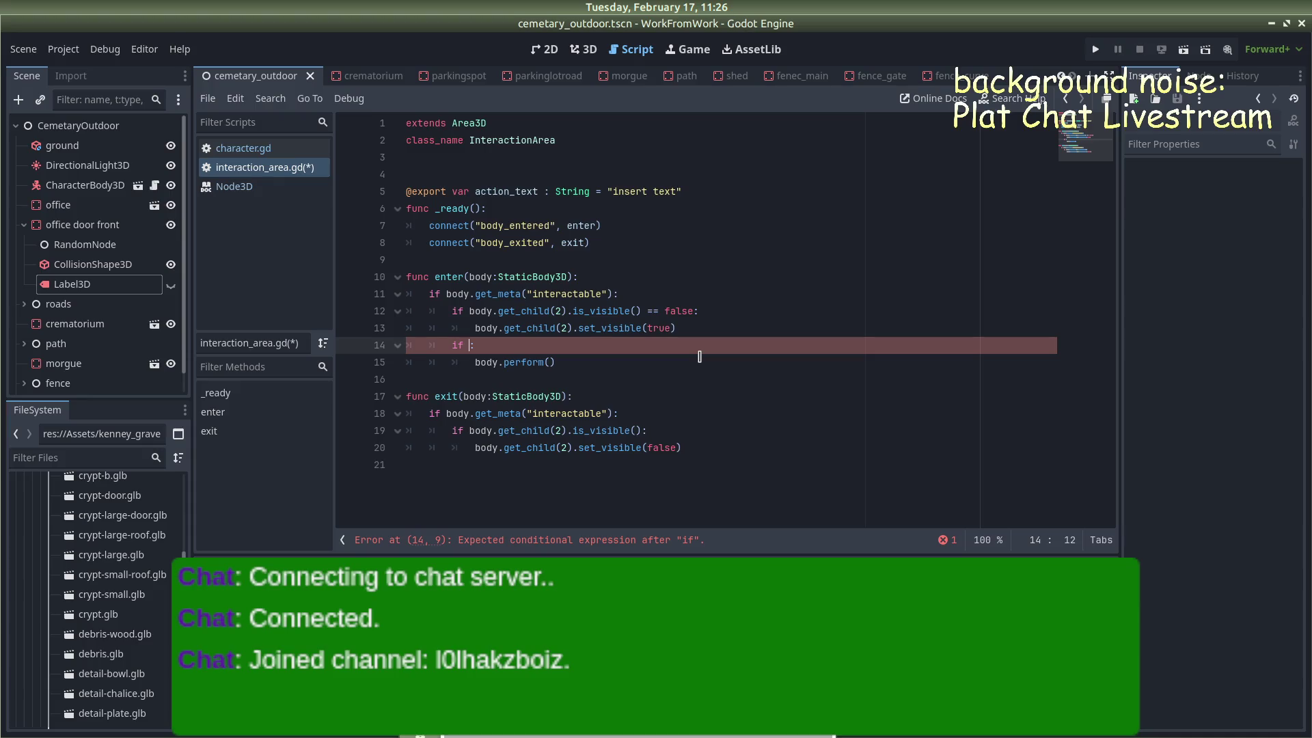
# Rewrite the condition as Input.is_action_pressed("interact") and save interaction_area.gd
pyautogui.write('In')
pyautogui.write('put.')
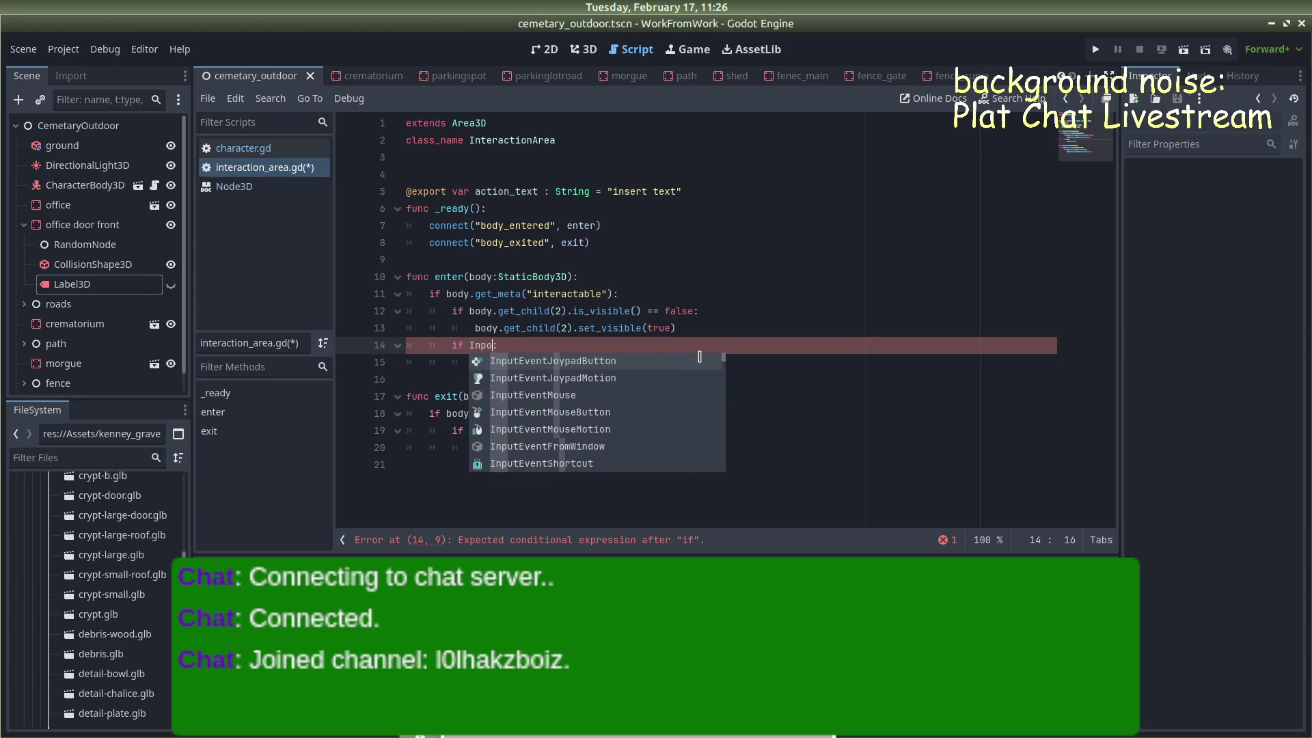
pyautogui.write('is')
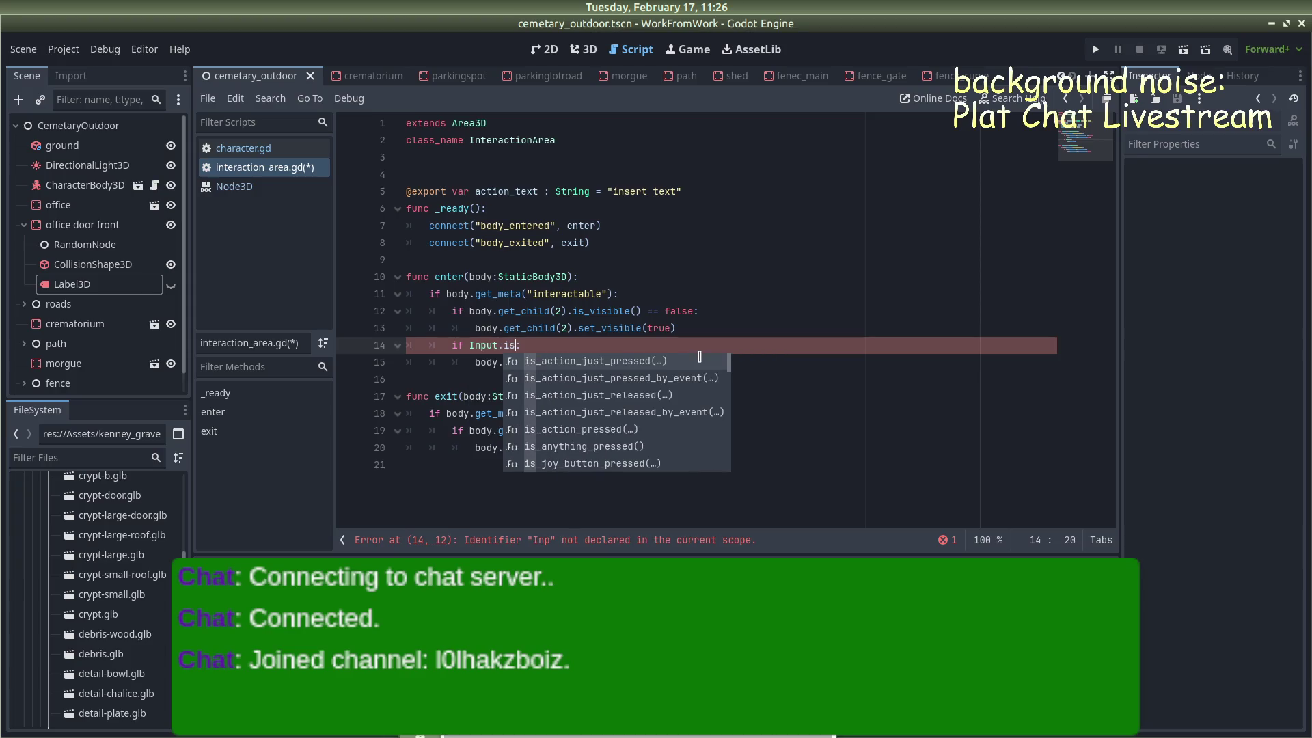
pyautogui.press('Escape')
pyautogui.write('_actio')
pyautogui.write('n_pressed')
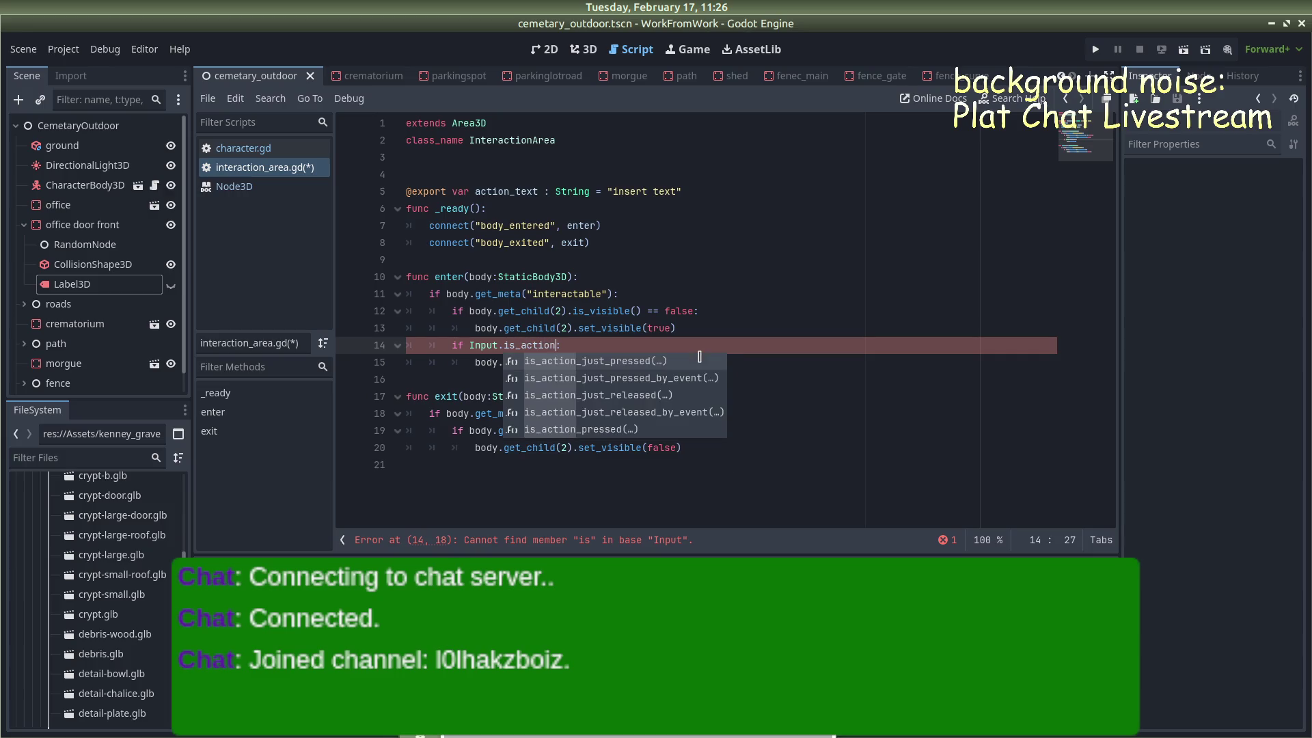
pyautogui.write('("inter')
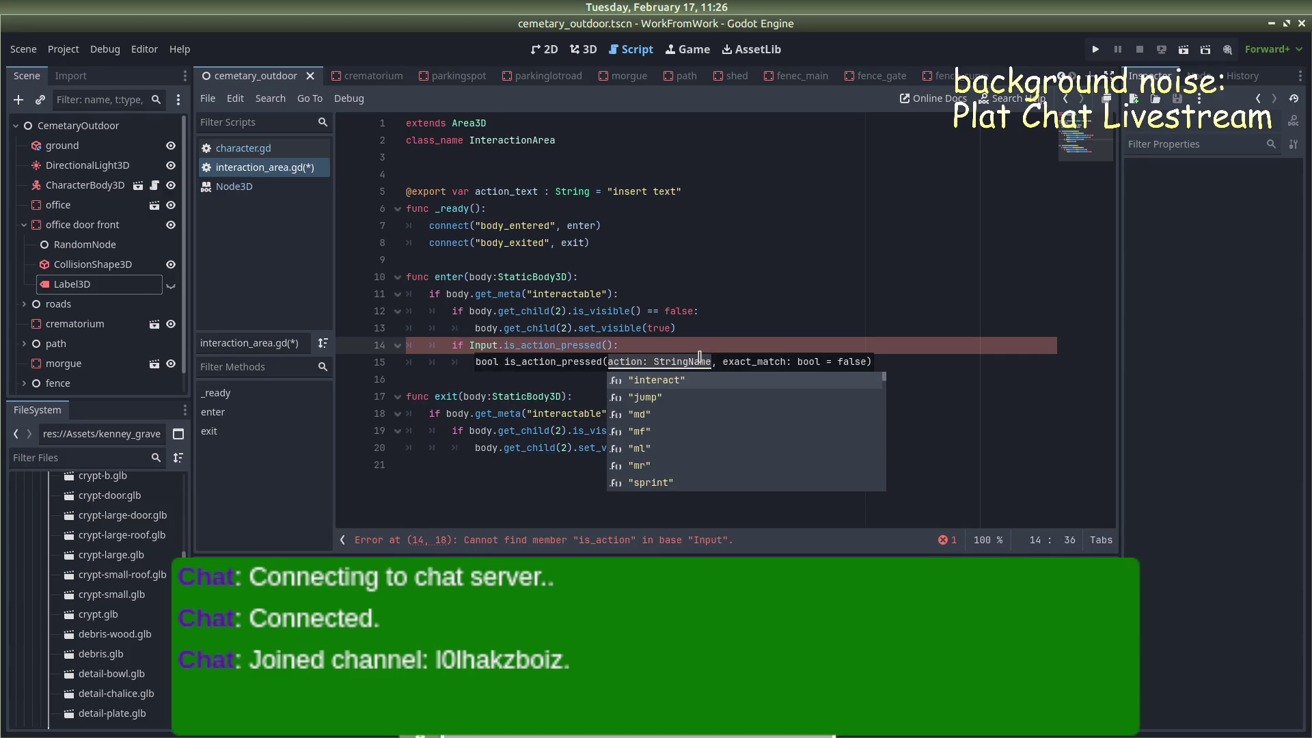
pyautogui.press('Return')
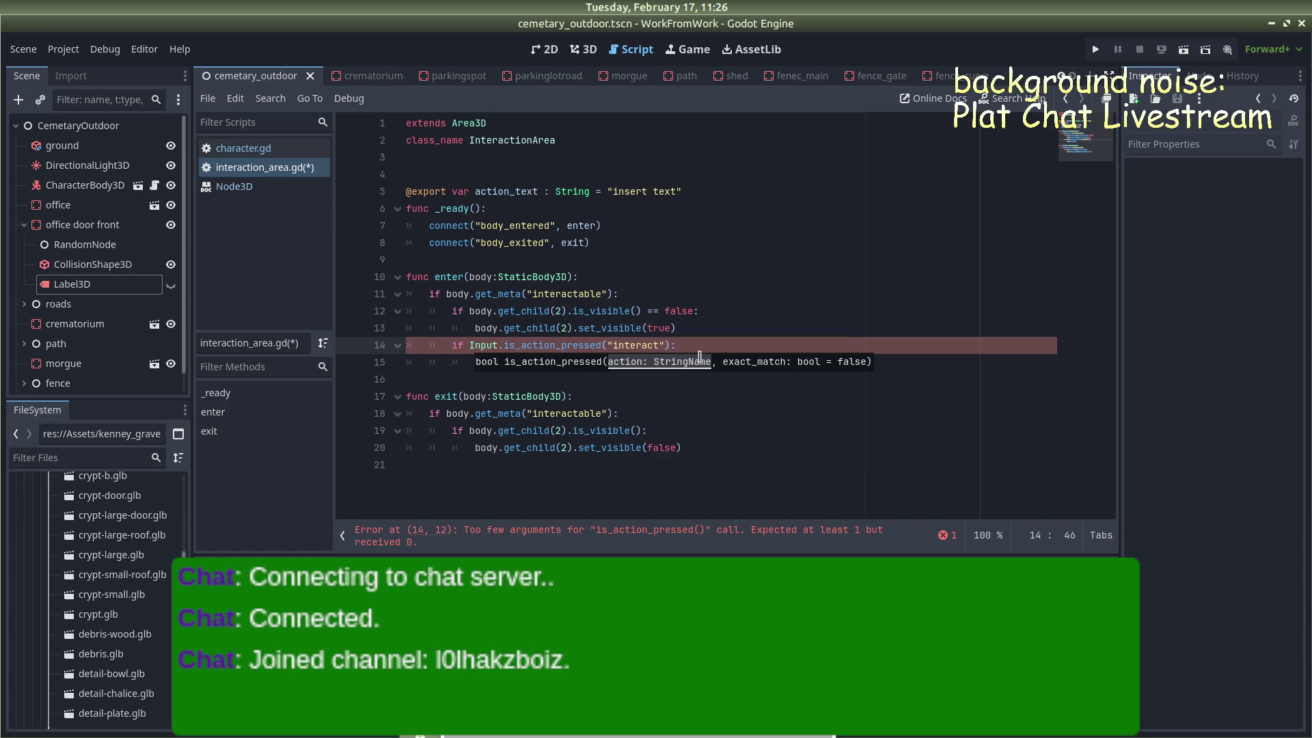
pyautogui.click(834, 326)
pyautogui.click(606, 352)
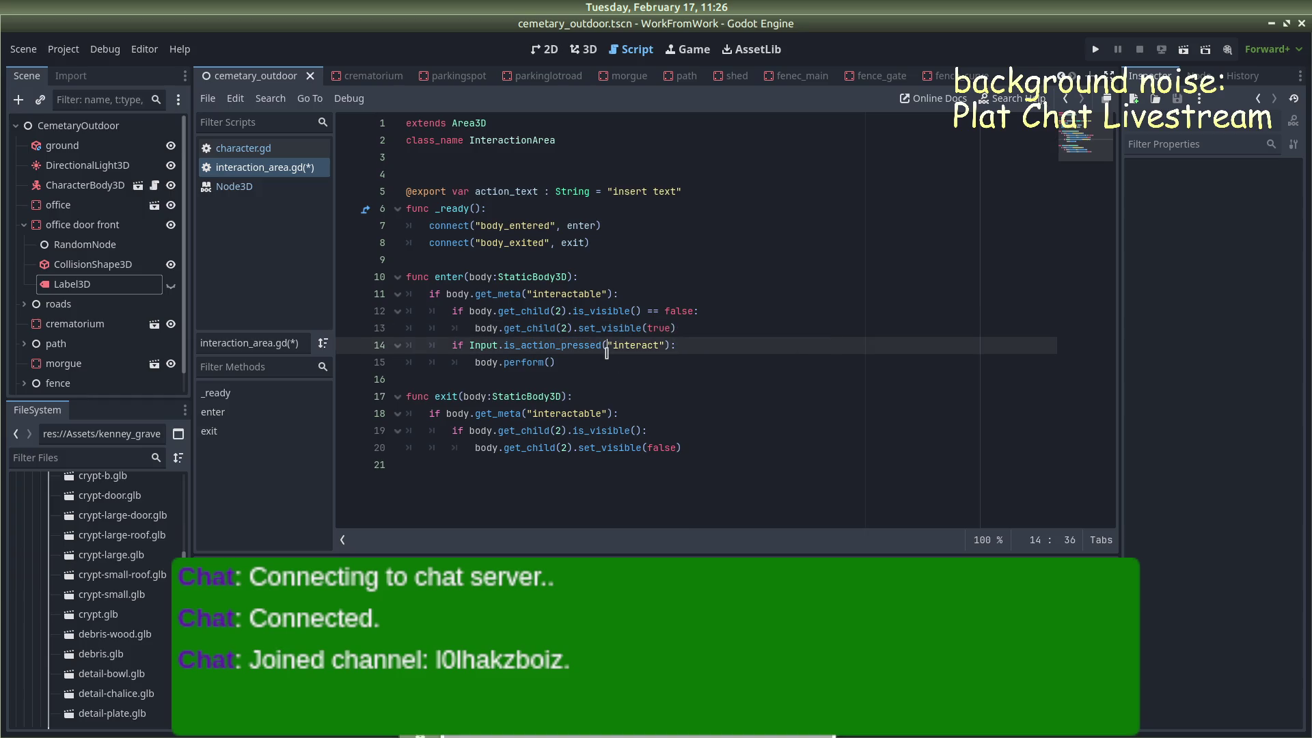
pyautogui.click(600, 362)
pyautogui.hotkey('ctrl', 's')
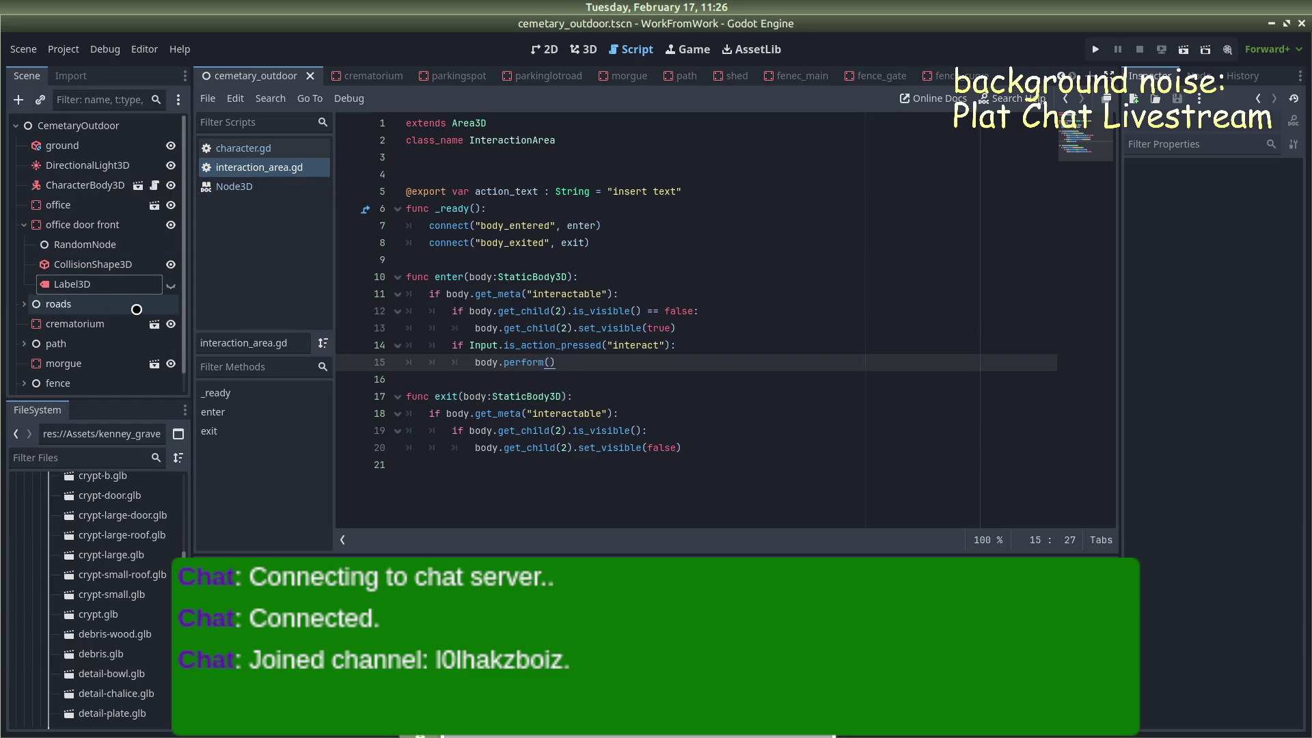
# Select the office door front node and preview the Attach Script templates, then close the dialog
pyautogui.click(522, 362)
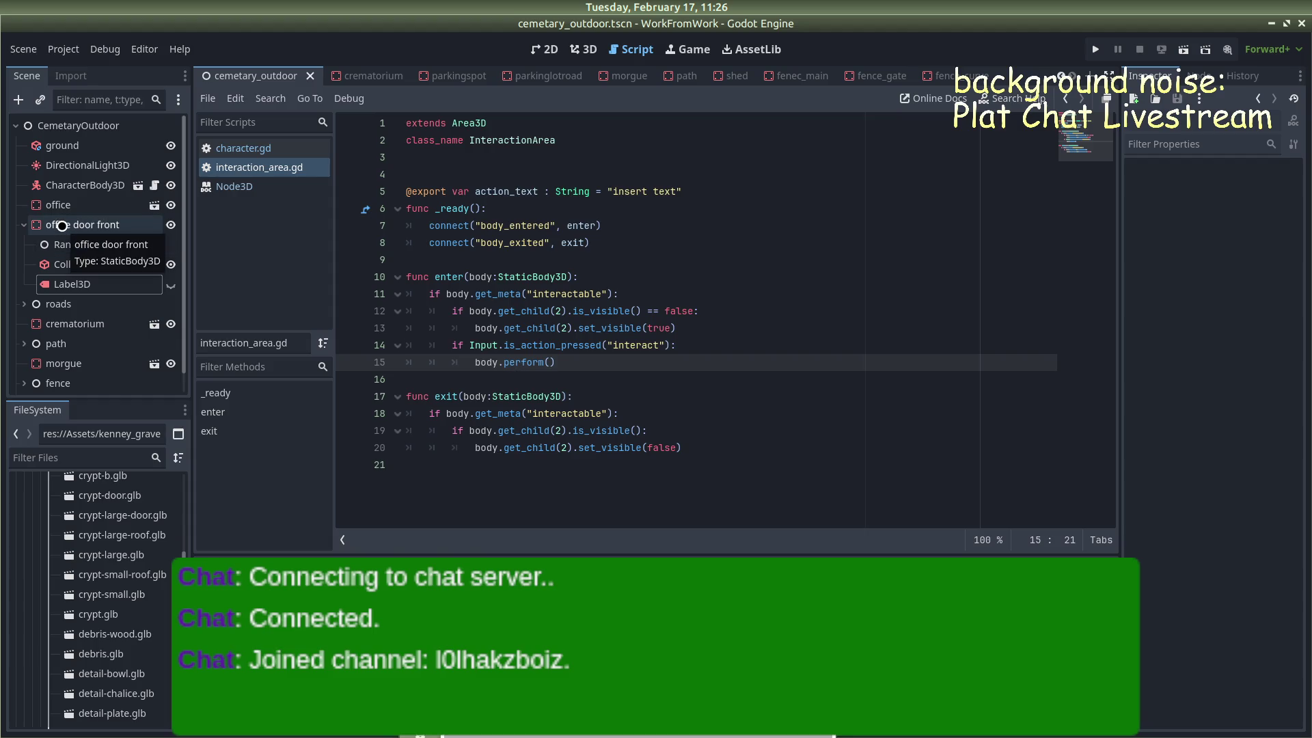
pyautogui.click(61, 225)
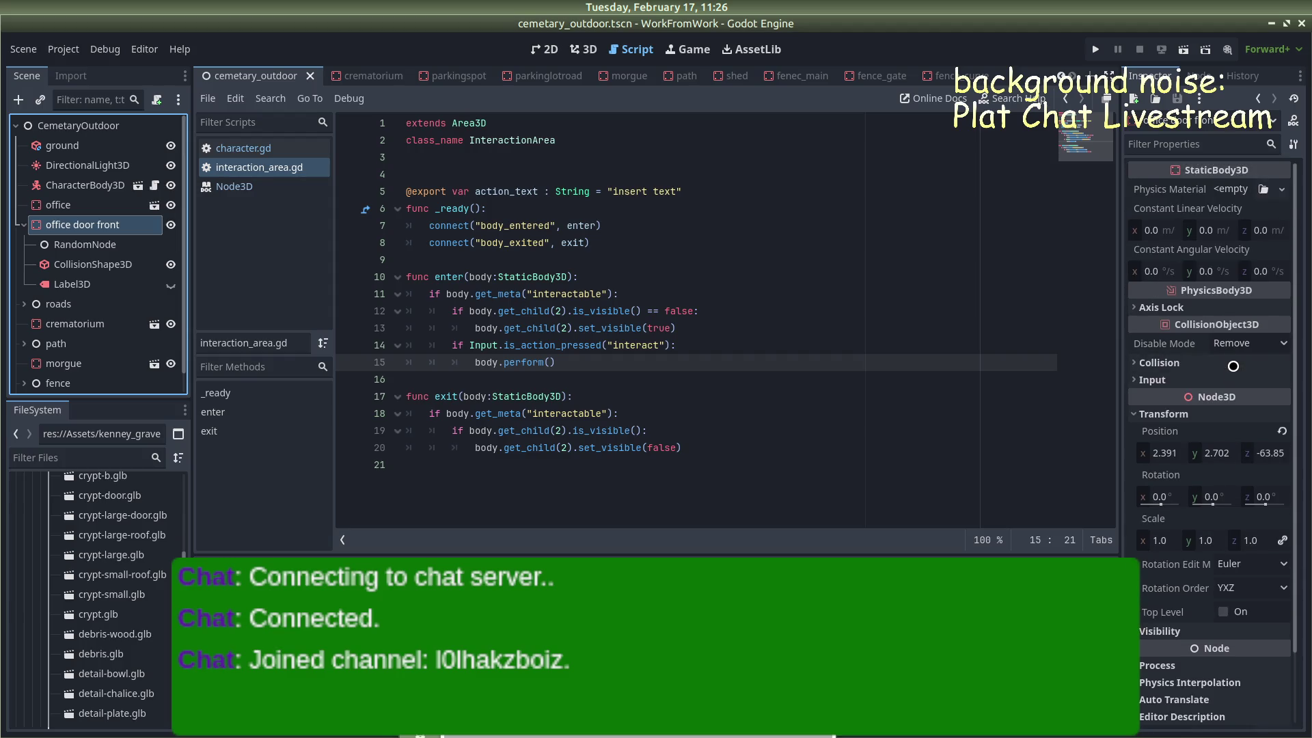
pyautogui.click(157, 99)
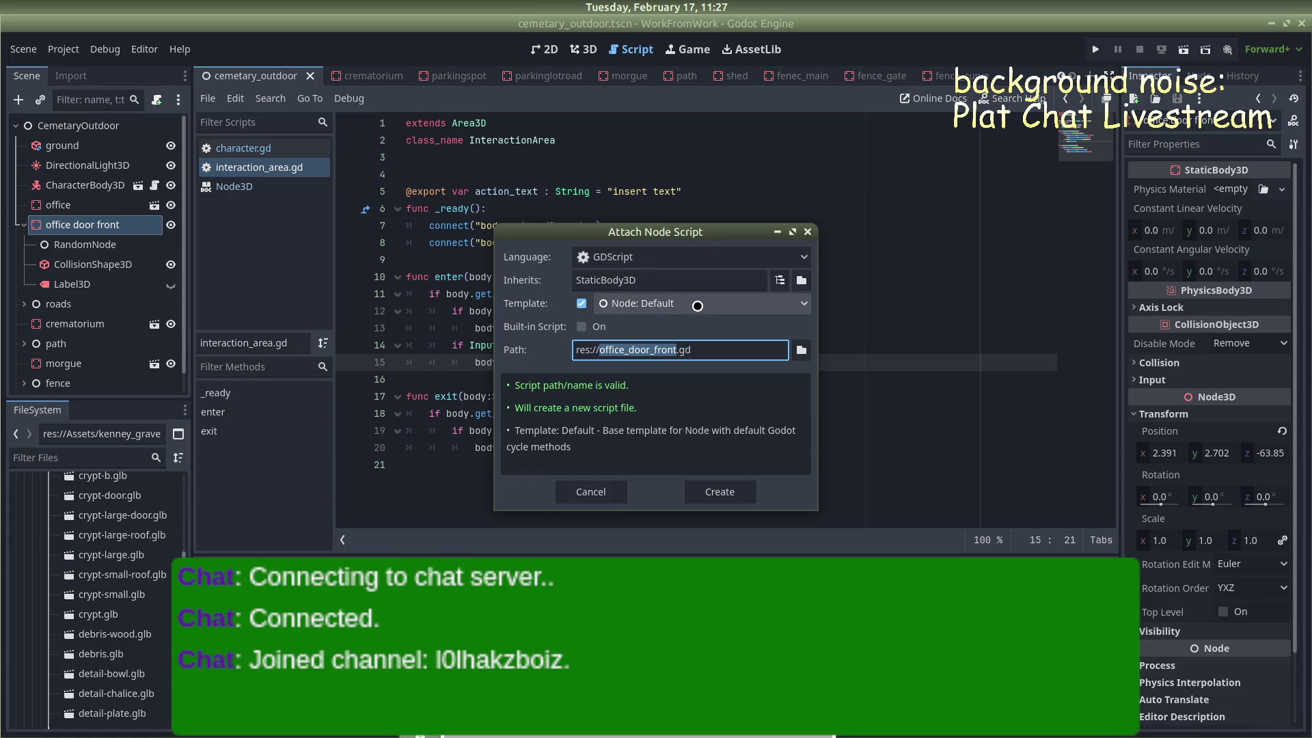
pyautogui.click(693, 303)
pyautogui.click(693, 302)
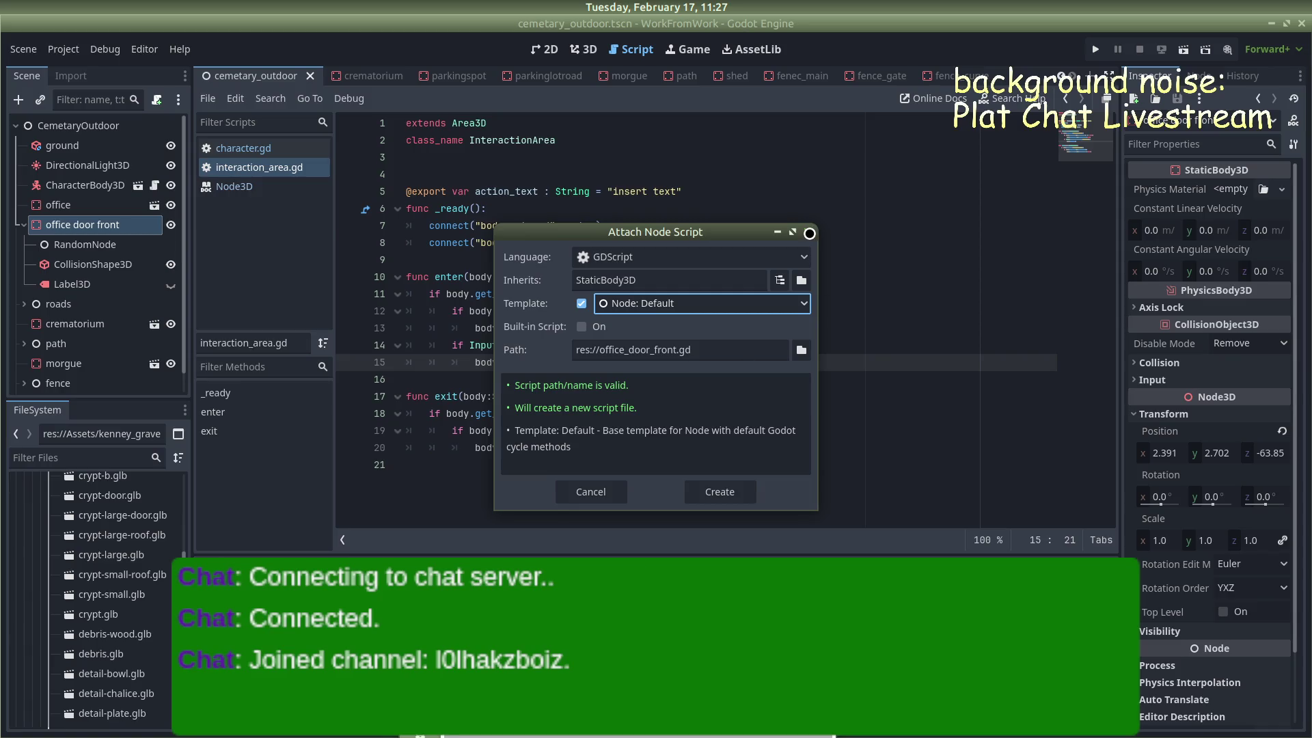
pyautogui.click(809, 233)
# From the Inspector Script property, create office_door_front.gd with the Node: Default template
pyautogui.scroll(-2, 1204, 503)
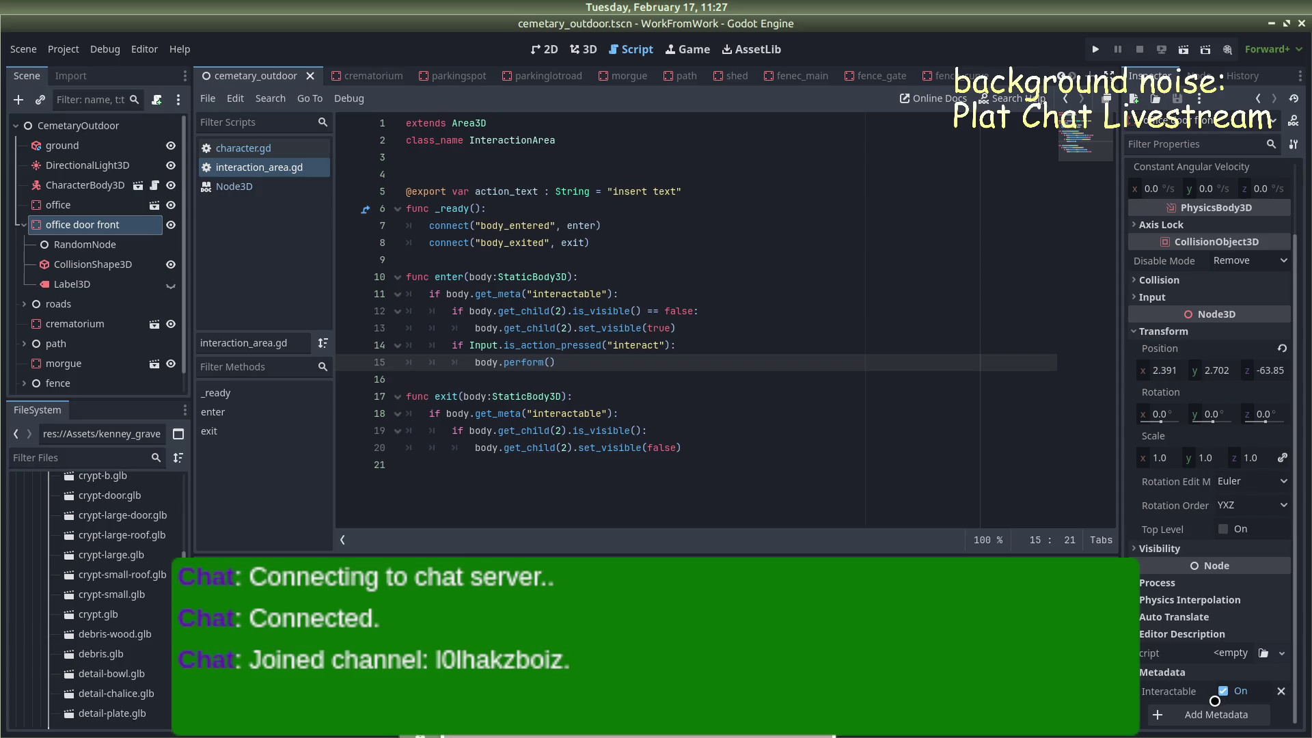
pyautogui.click(1263, 653)
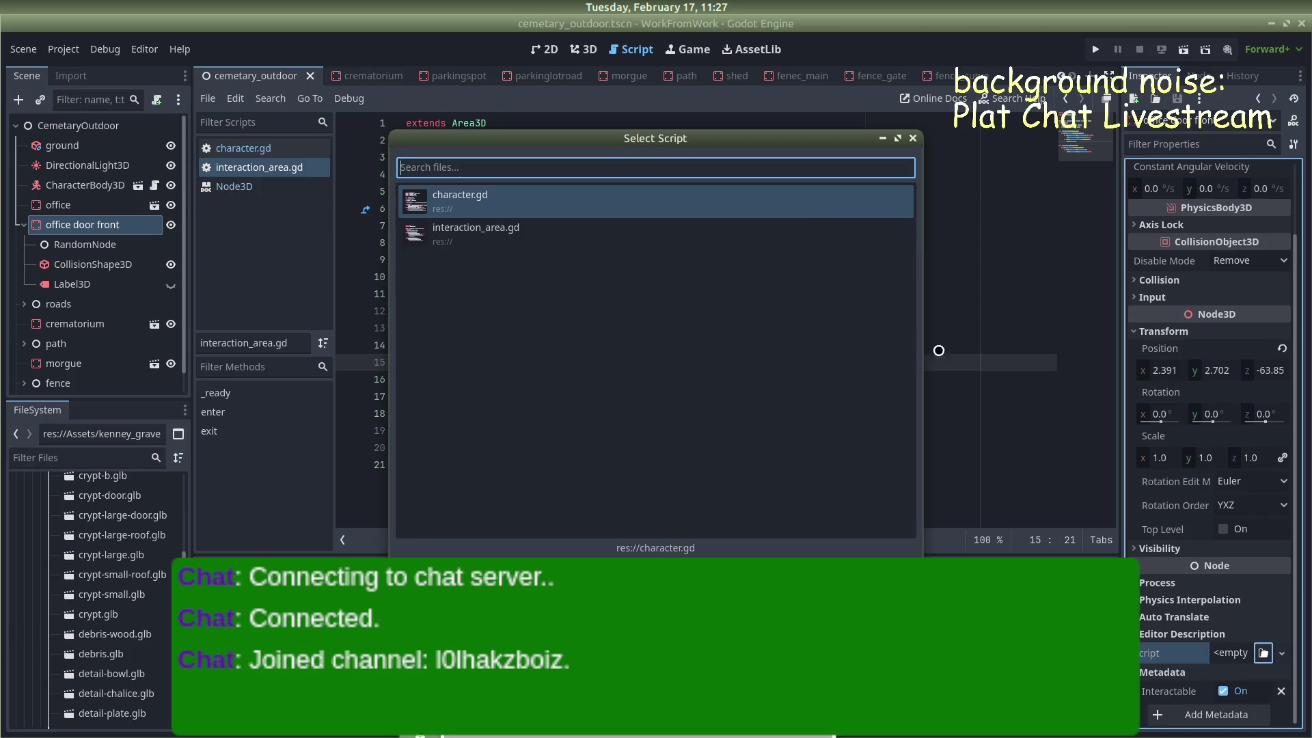
pyautogui.click(912, 138)
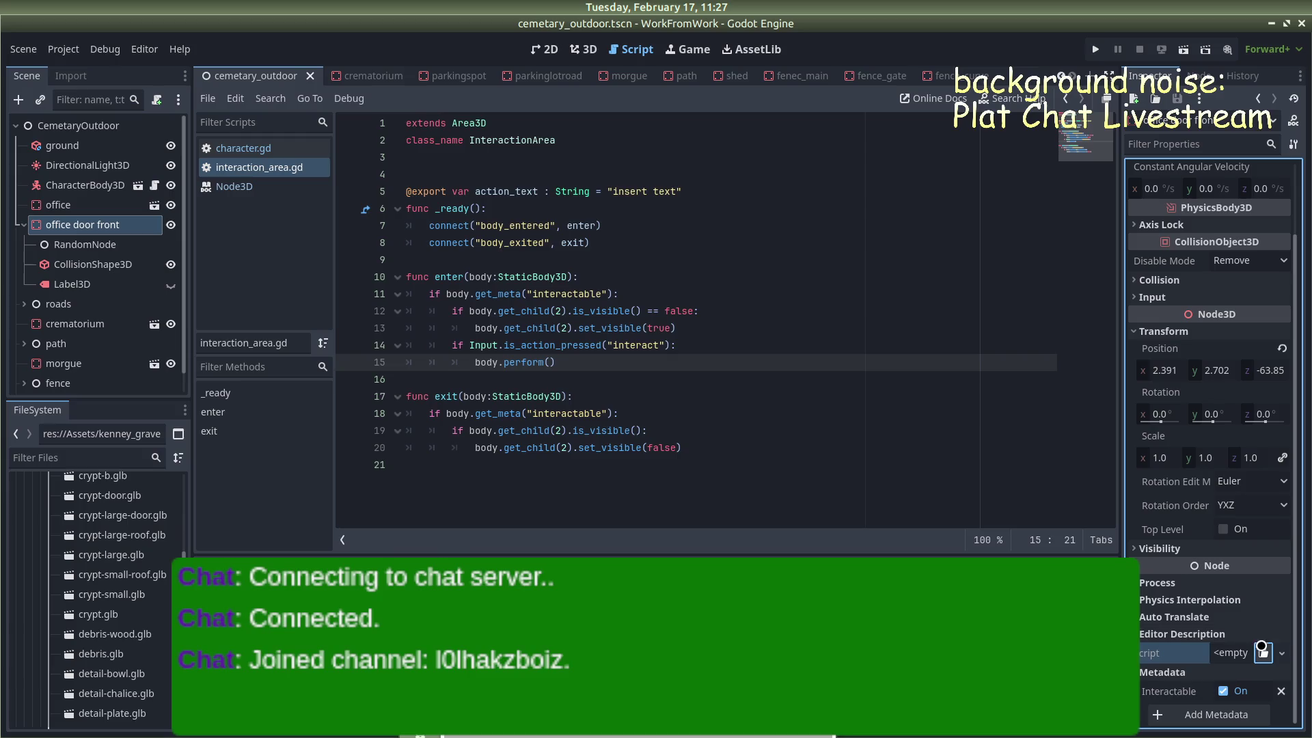
pyautogui.click(1282, 652)
pyautogui.click(1249, 673)
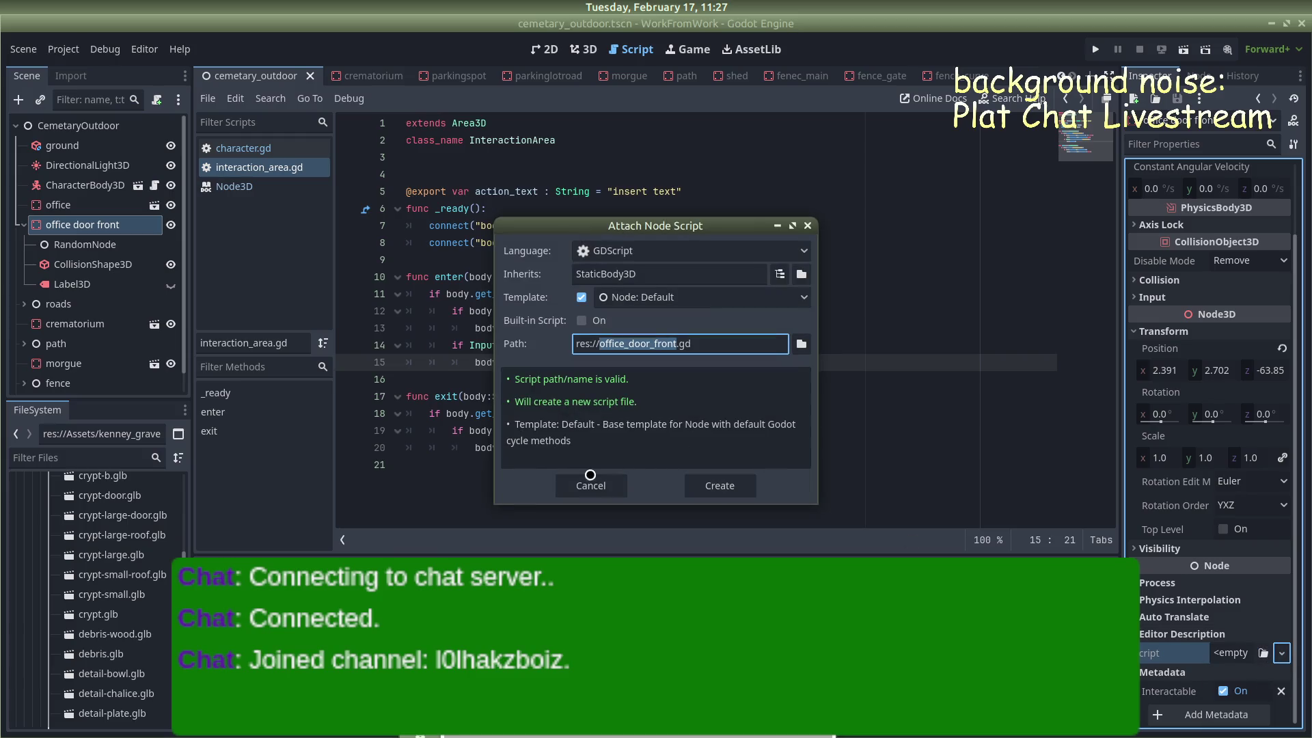
pyautogui.click(697, 486)
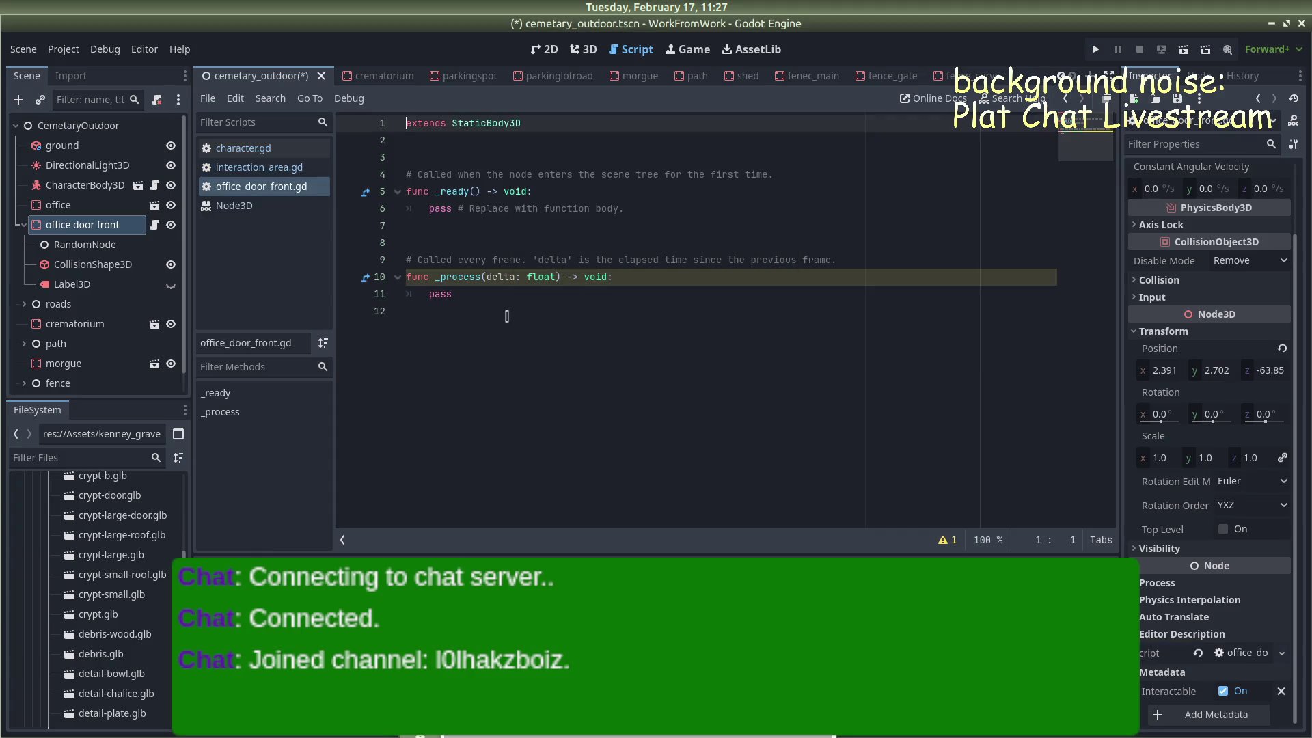
# Delete the template _ready and _process code from office_door_front.gd
pyautogui.moveTo(507, 314); pyautogui.dragTo(407, 225)
pyautogui.keyDown('shift'); pyautogui.click(361, 149); pyautogui.keyUp('shift')
pyautogui.keyDown('shift'); pyautogui.click(361, 157); pyautogui.keyUp('shift')
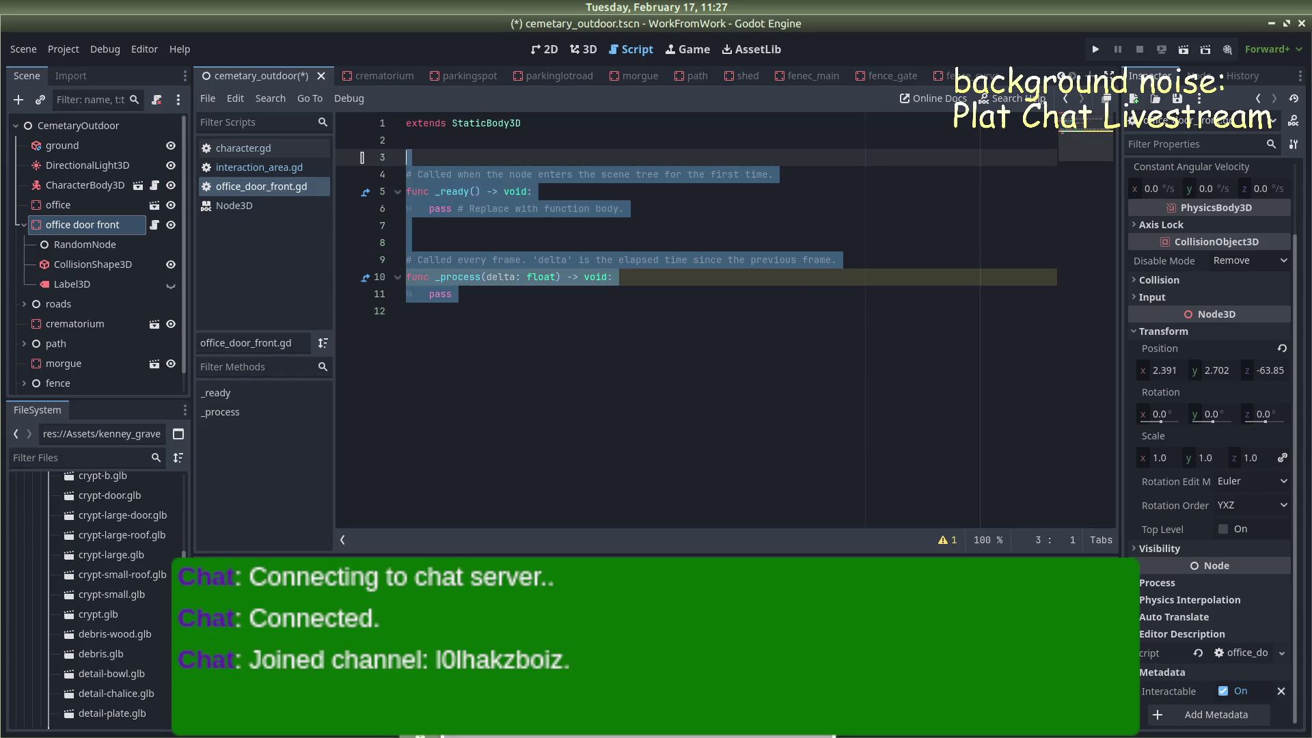
pyautogui.keyDown('shift'); pyautogui.click(360, 168); pyautogui.keyUp('shift')
pyautogui.press('BackSpace')
# Write func perform(): printing "Entered Office", save the script, and run the project
pyautogui.write('fun')
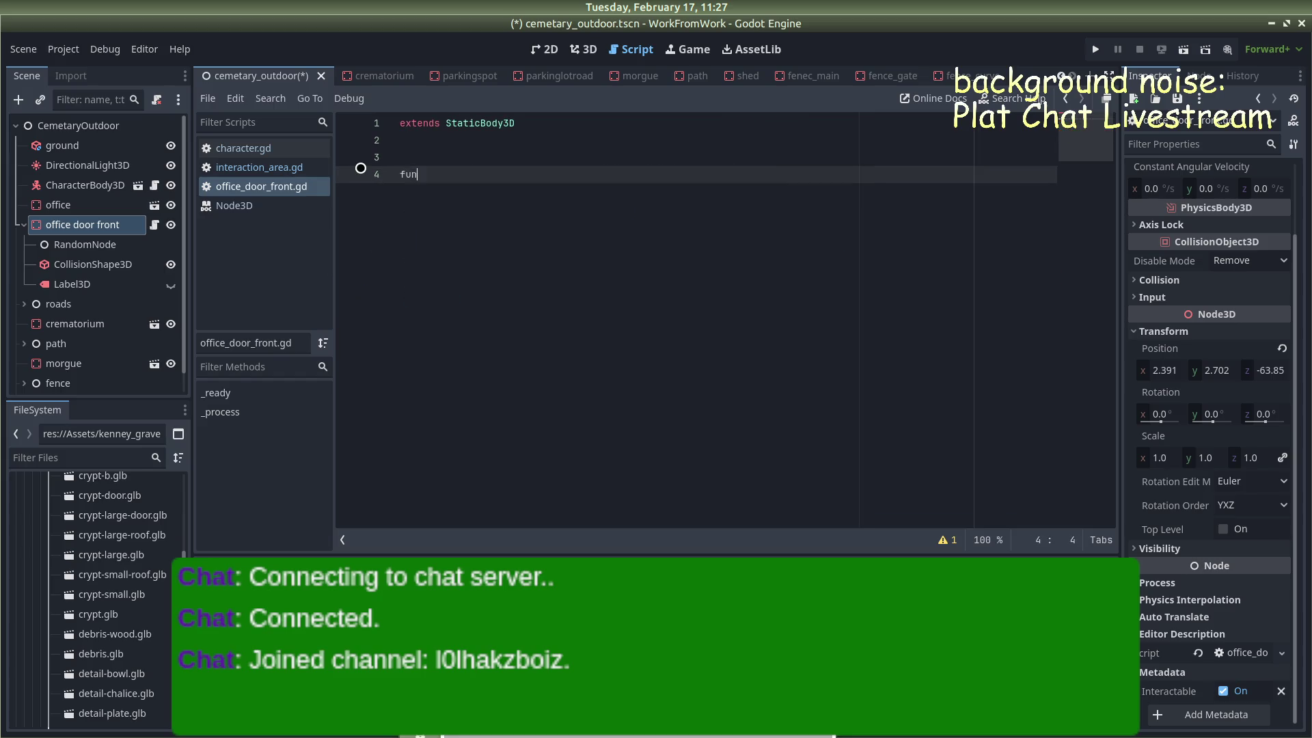
pyautogui.write('c perform()')
pyautogui.press('Return')
pyautogui.write('{')
pyautogui.press('Return')
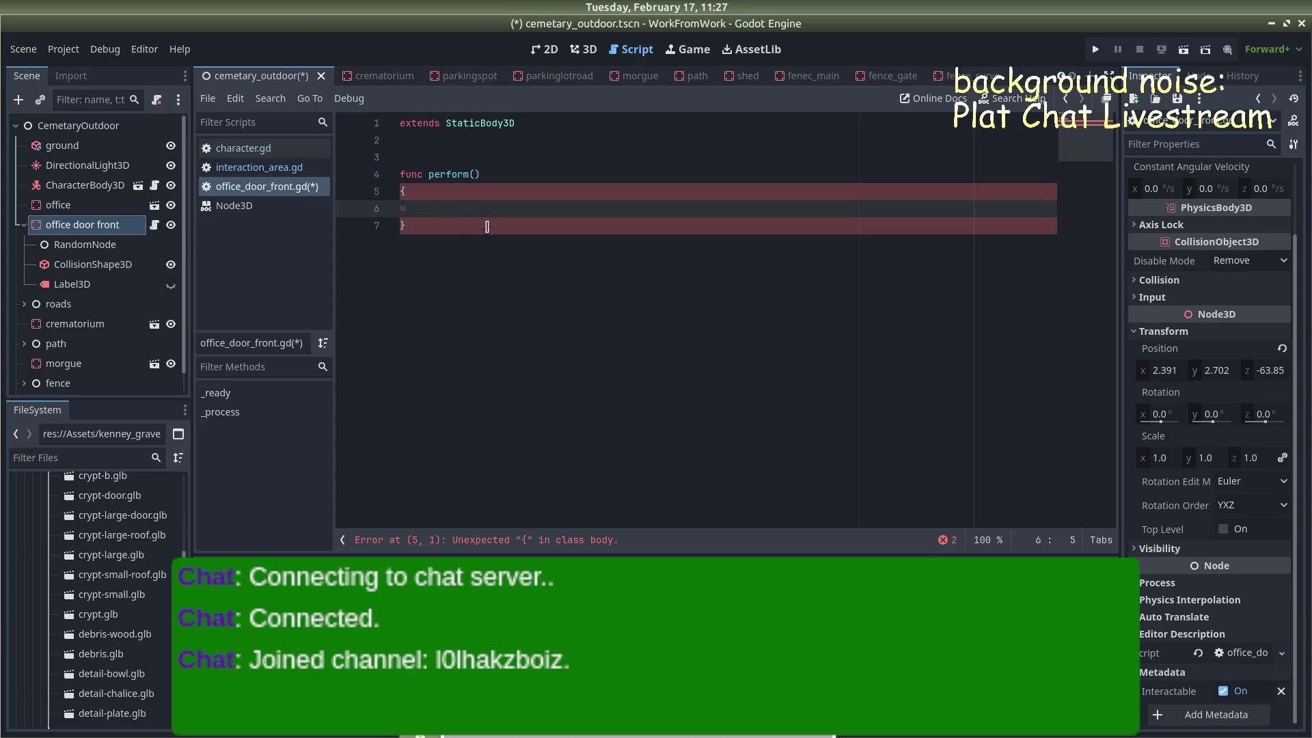
pyautogui.moveTo(421, 225); pyautogui.dragTo(379, 192)
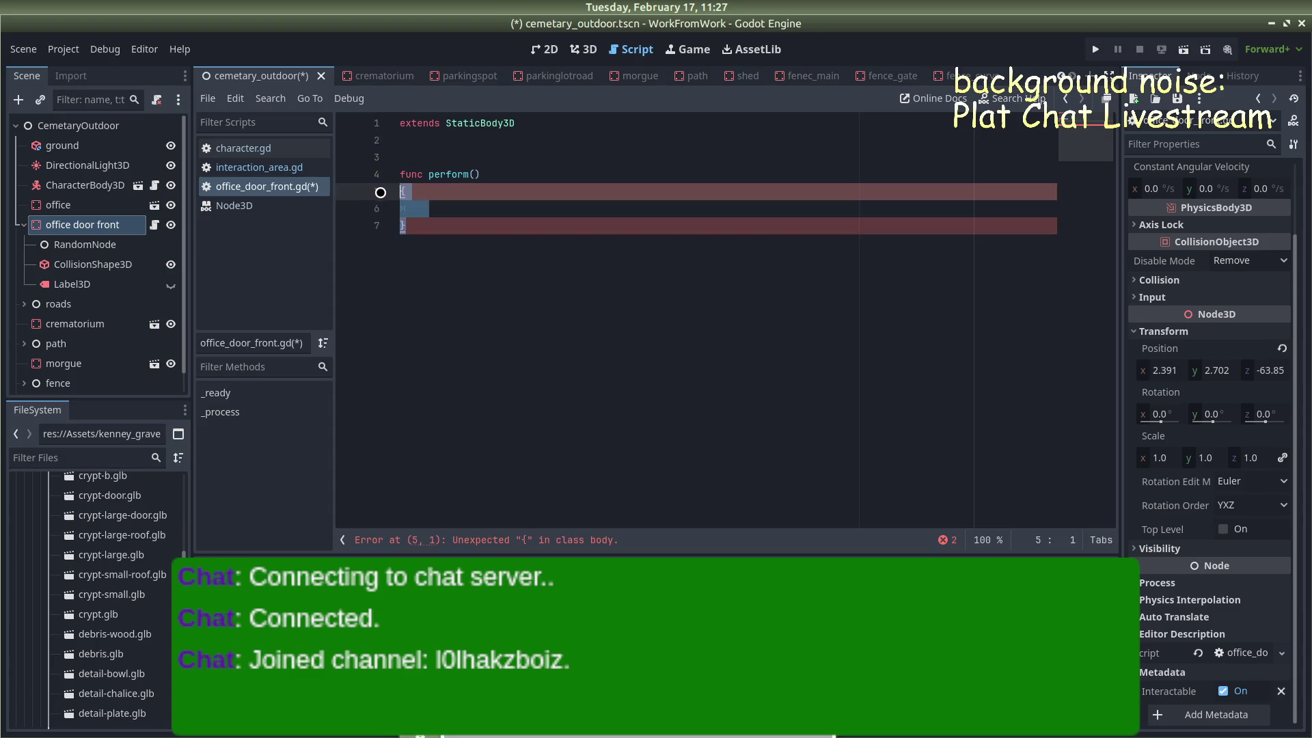
pyautogui.press('BackSpace')
pyautogui.press('BackSpace')
pyautogui.write(':')
pyautogui.press('Return')
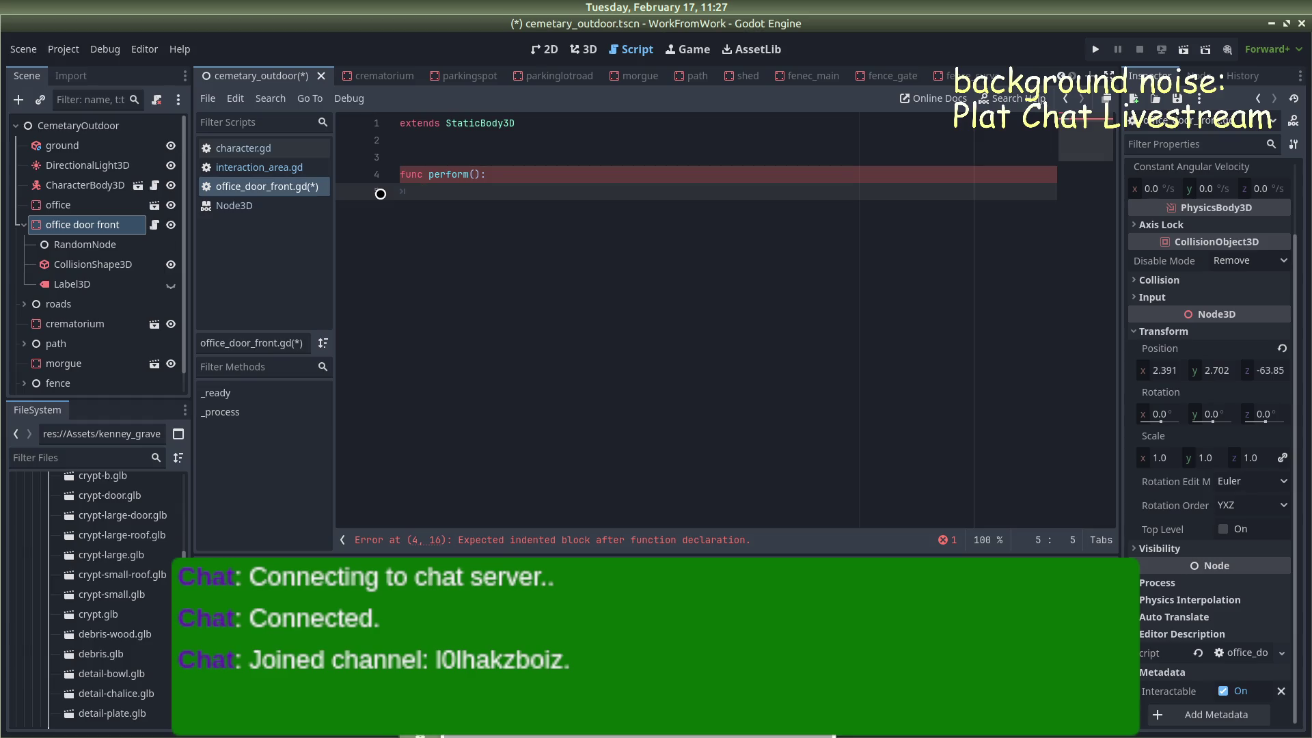
pyautogui.write('print')
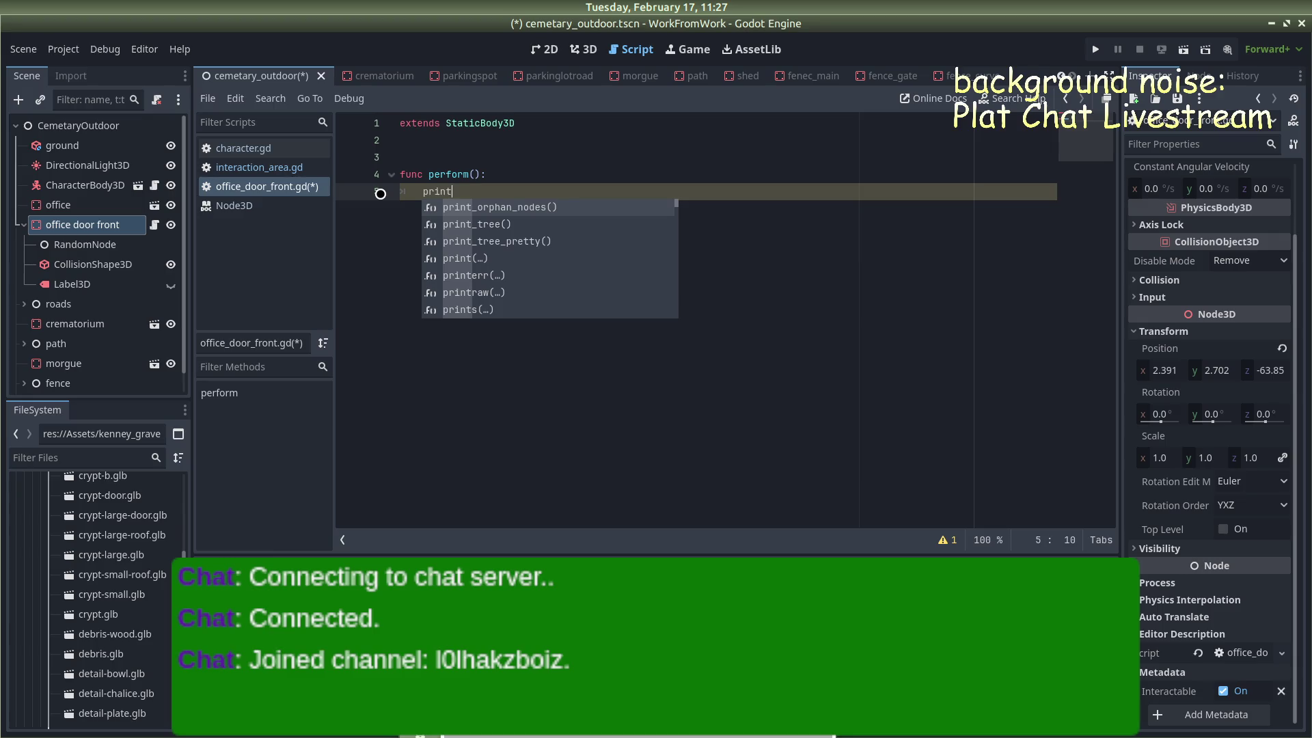
pyautogui.write('(')
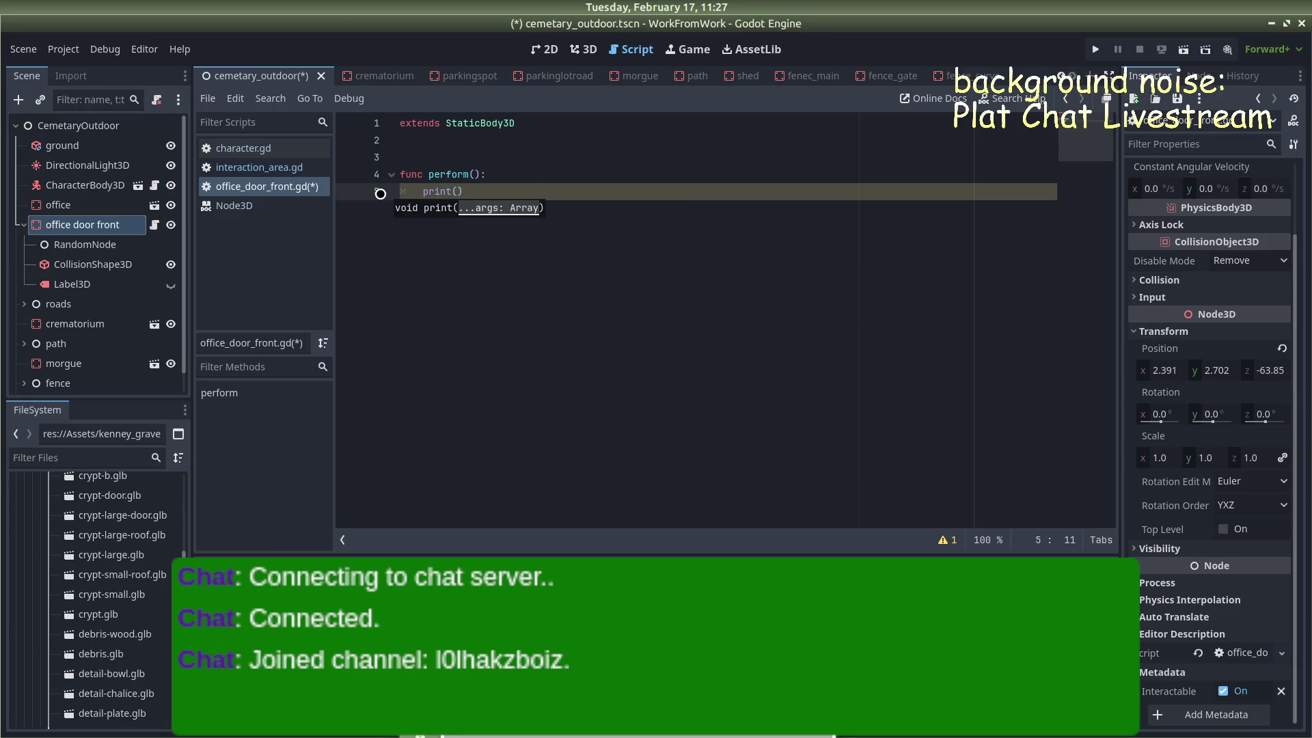
pyautogui.write('"Entere')
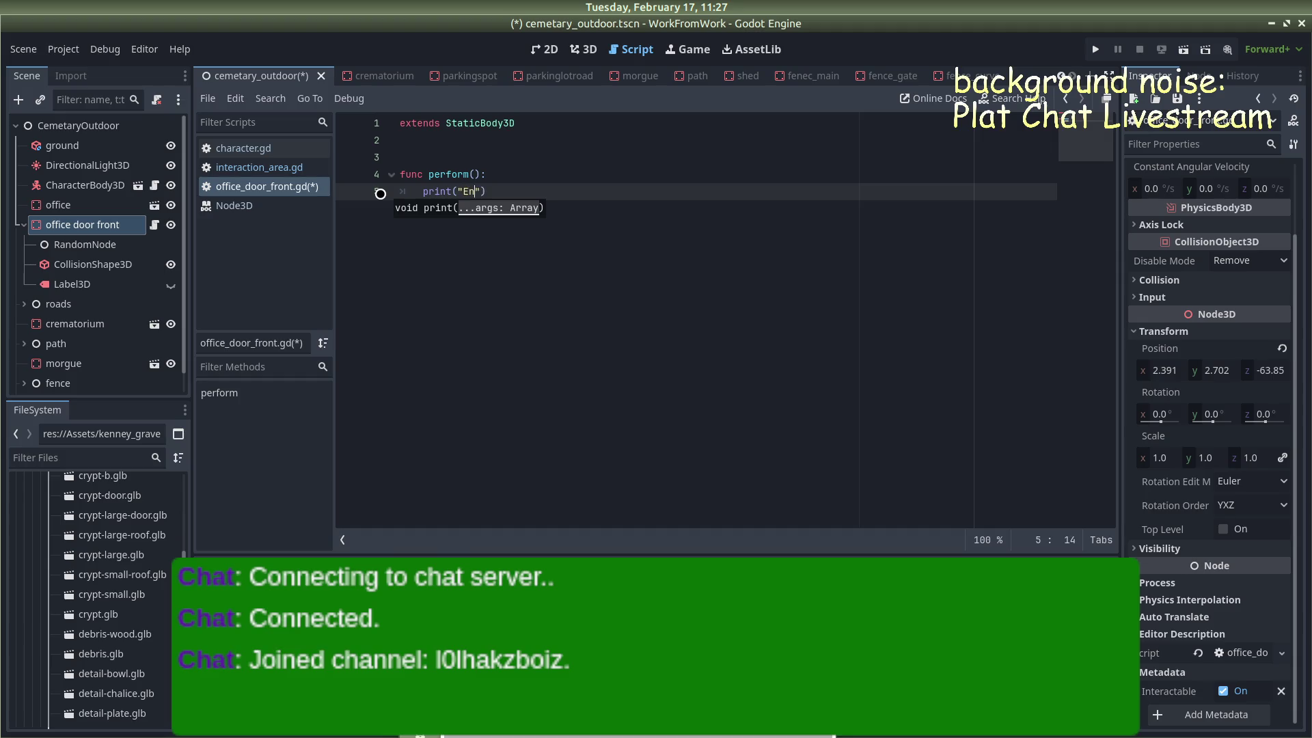
pyautogui.write('d Office')
pyautogui.hotkey('ctrl', 's')
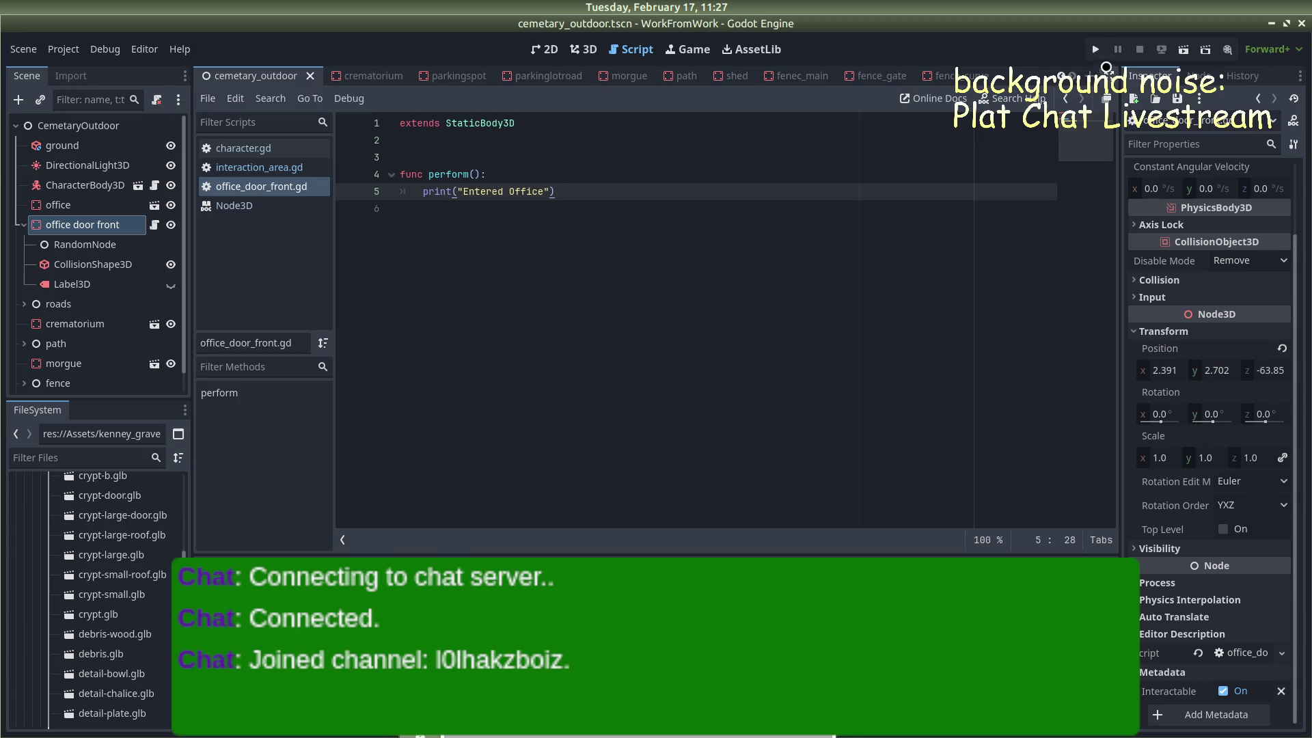
pyautogui.click(1097, 48)
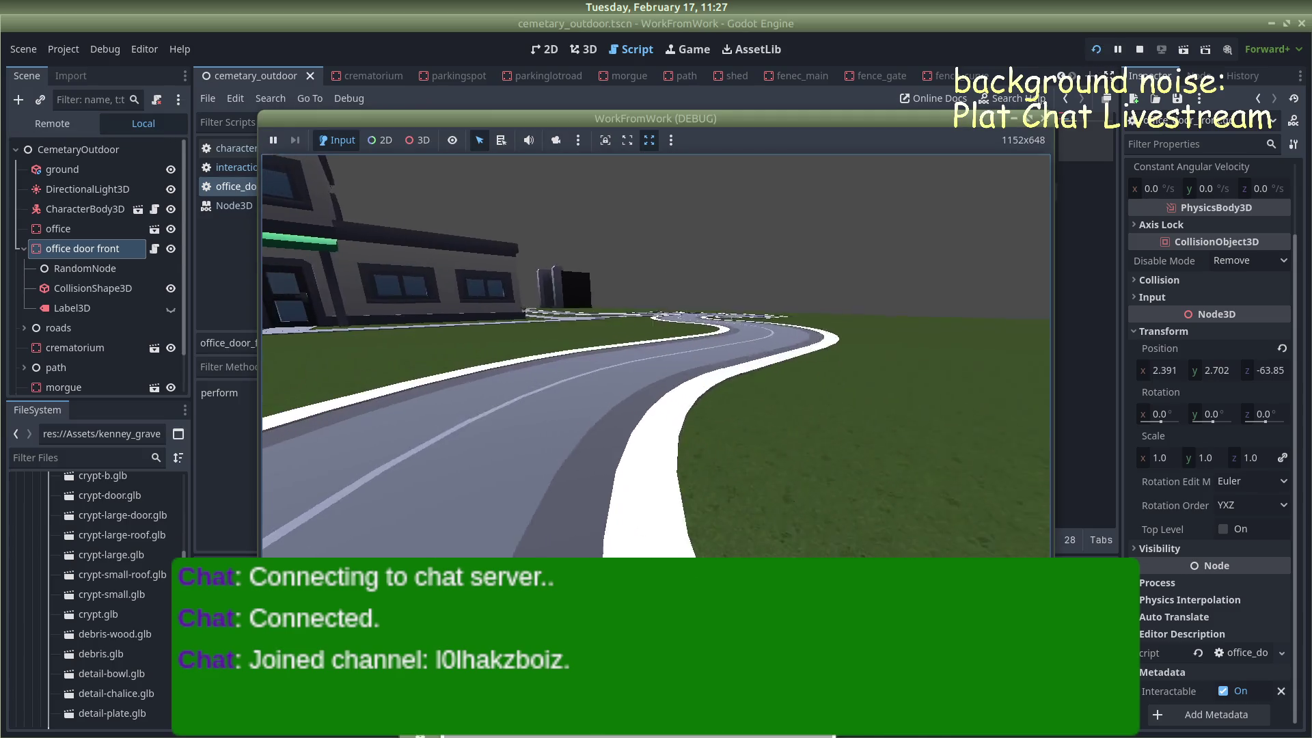
# Walk the player to the office door to see the Enter Cemetery Office [E] prompt, then stop
pyautogui.press('w')
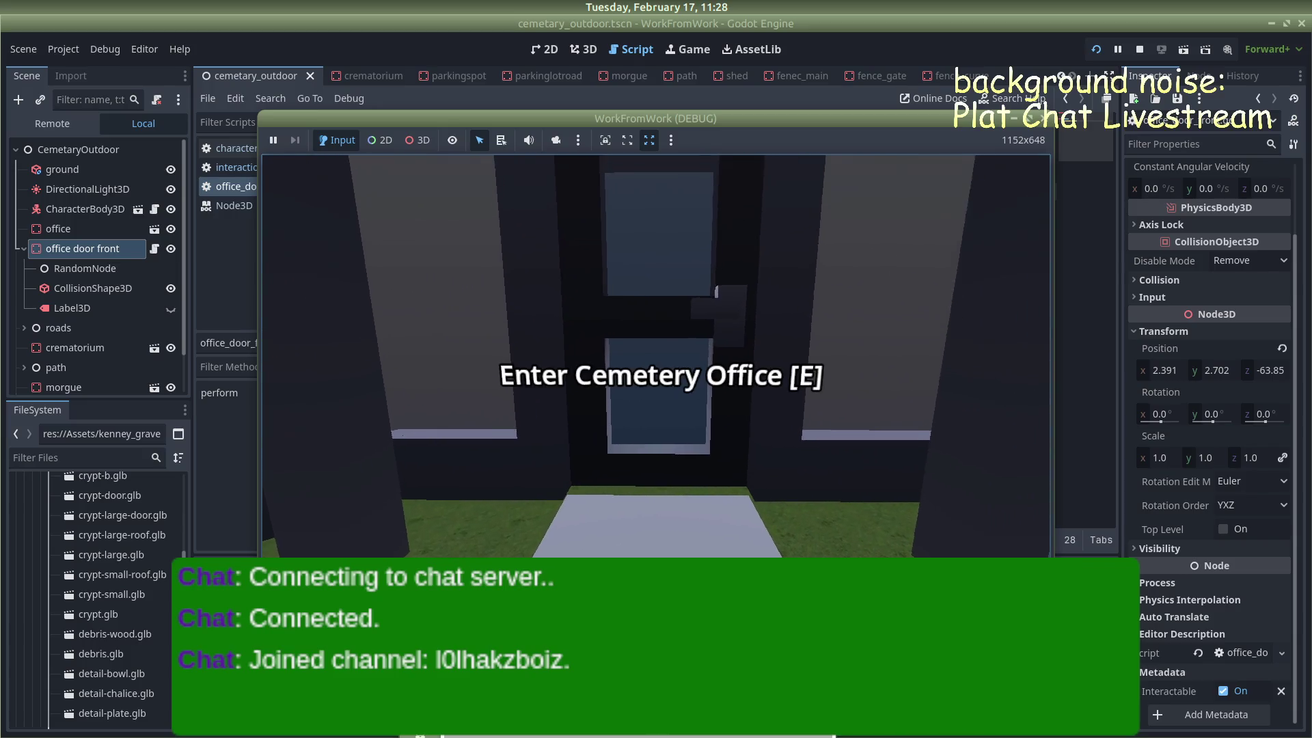
pyautogui.press('w')
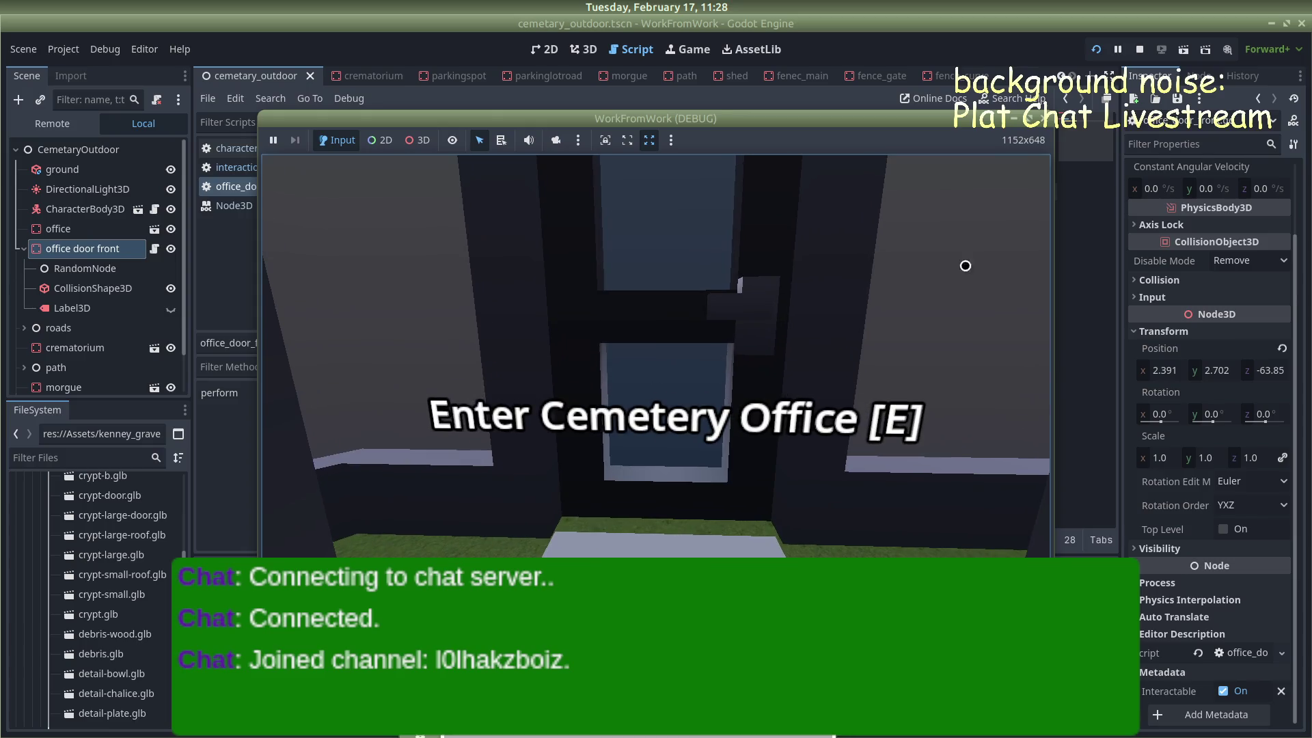
pyautogui.press('e')
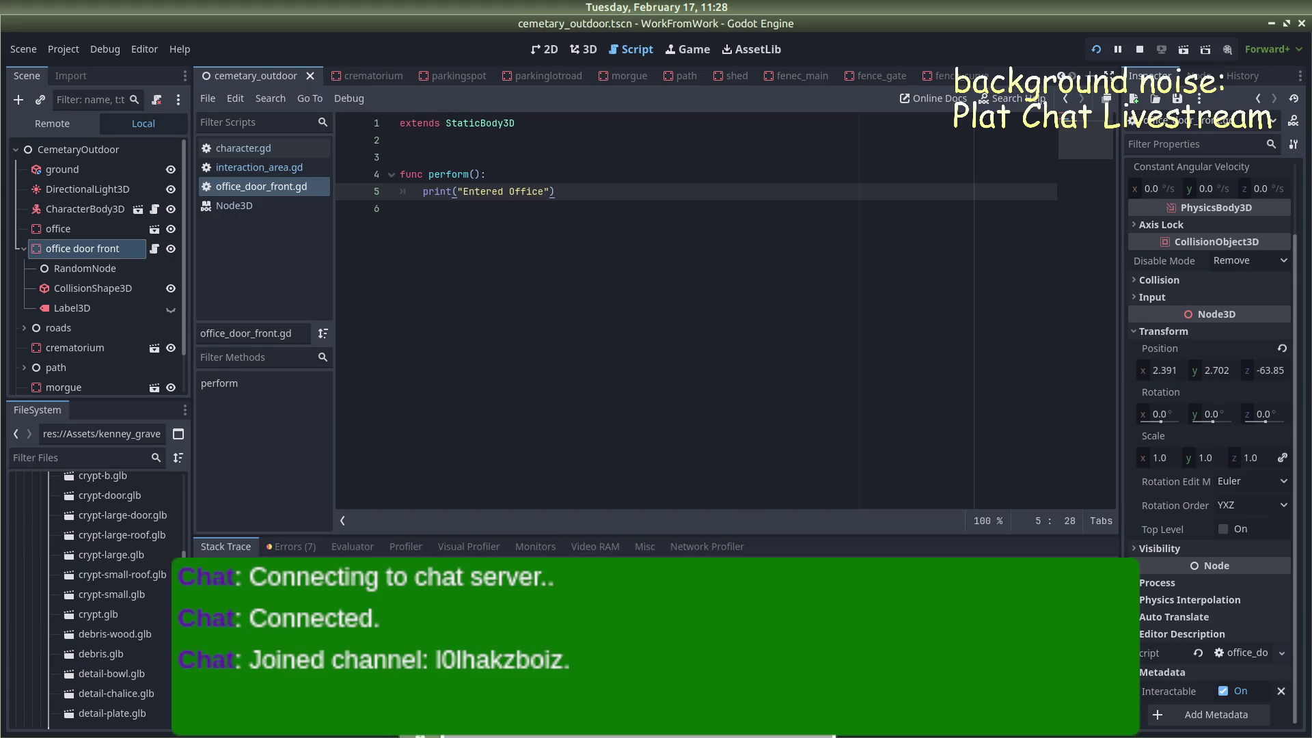
# Clear the print call on line 5 of perform() to rewrite it
pyautogui.hotkey('alt', 'a')
pyautogui.hotkey('alt', 'a')
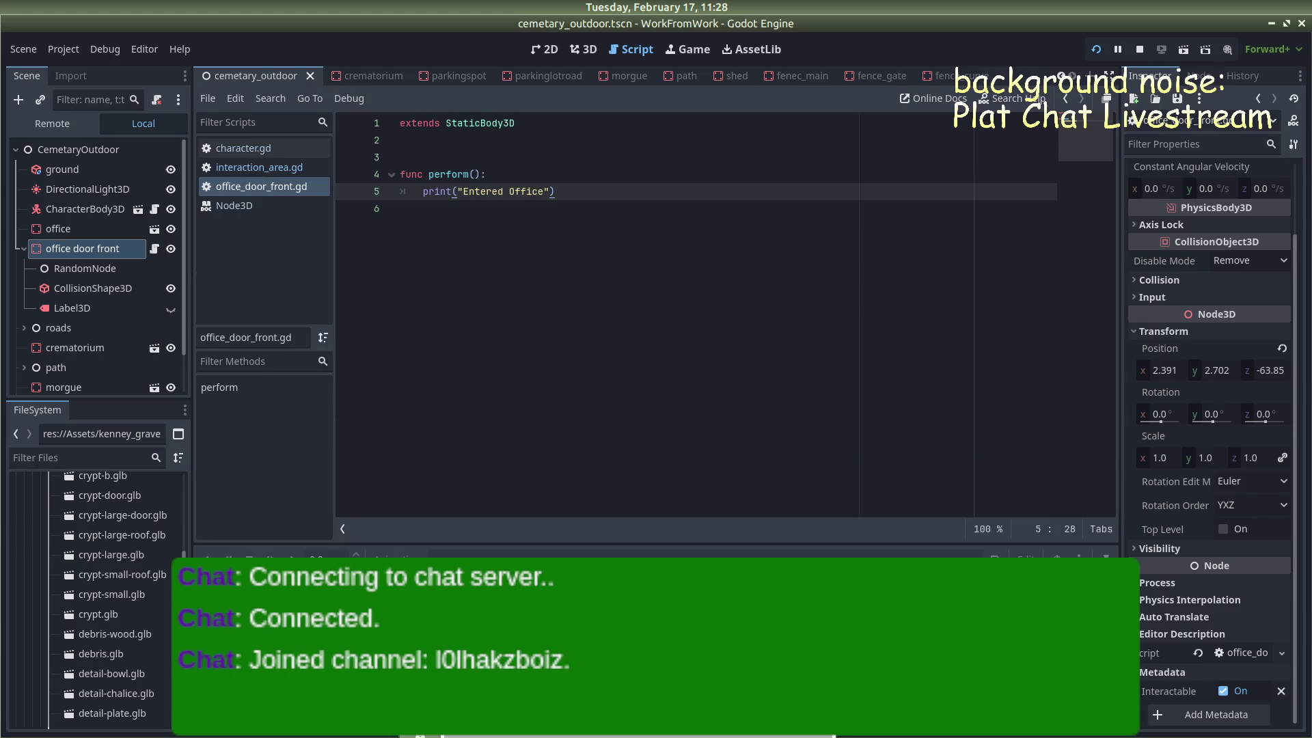
pyautogui.click(452, 192)
pyautogui.press('BackSpace')
pyautogui.press('BackSpace')
pyautogui.press('BackSpace')
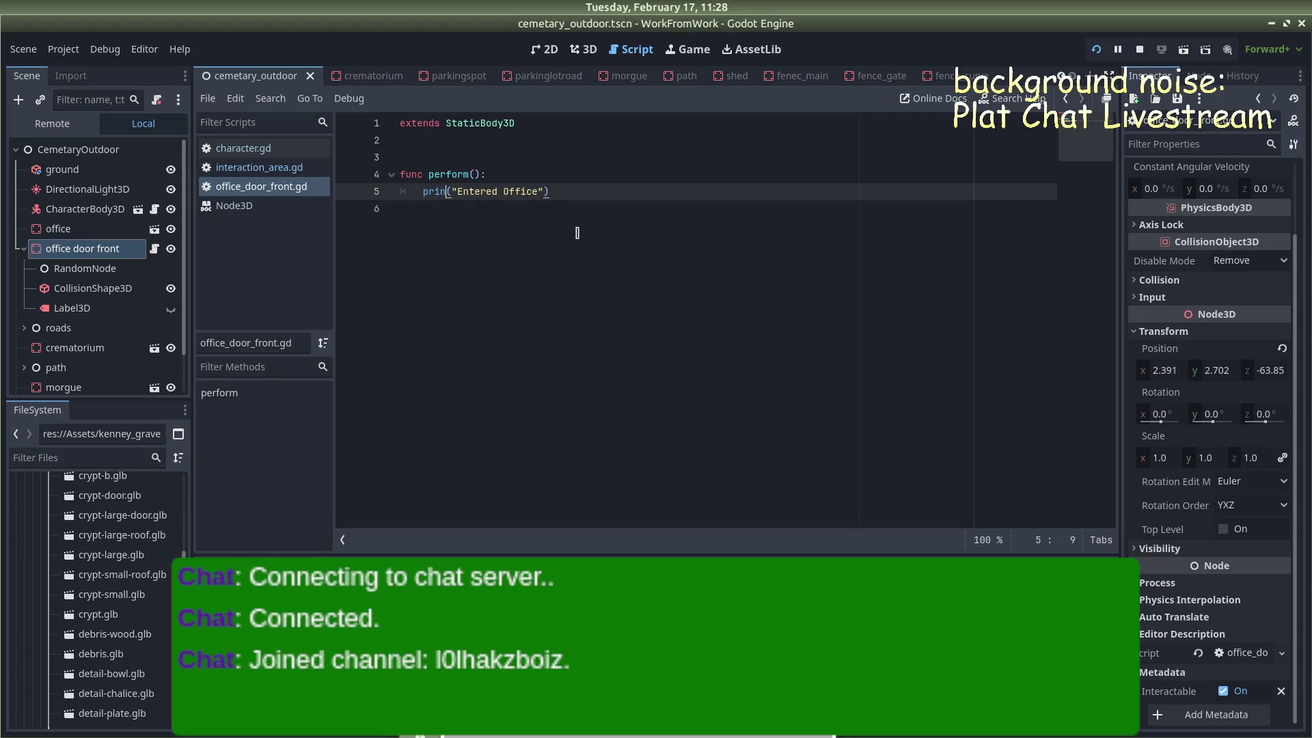
pyautogui.write('debu')
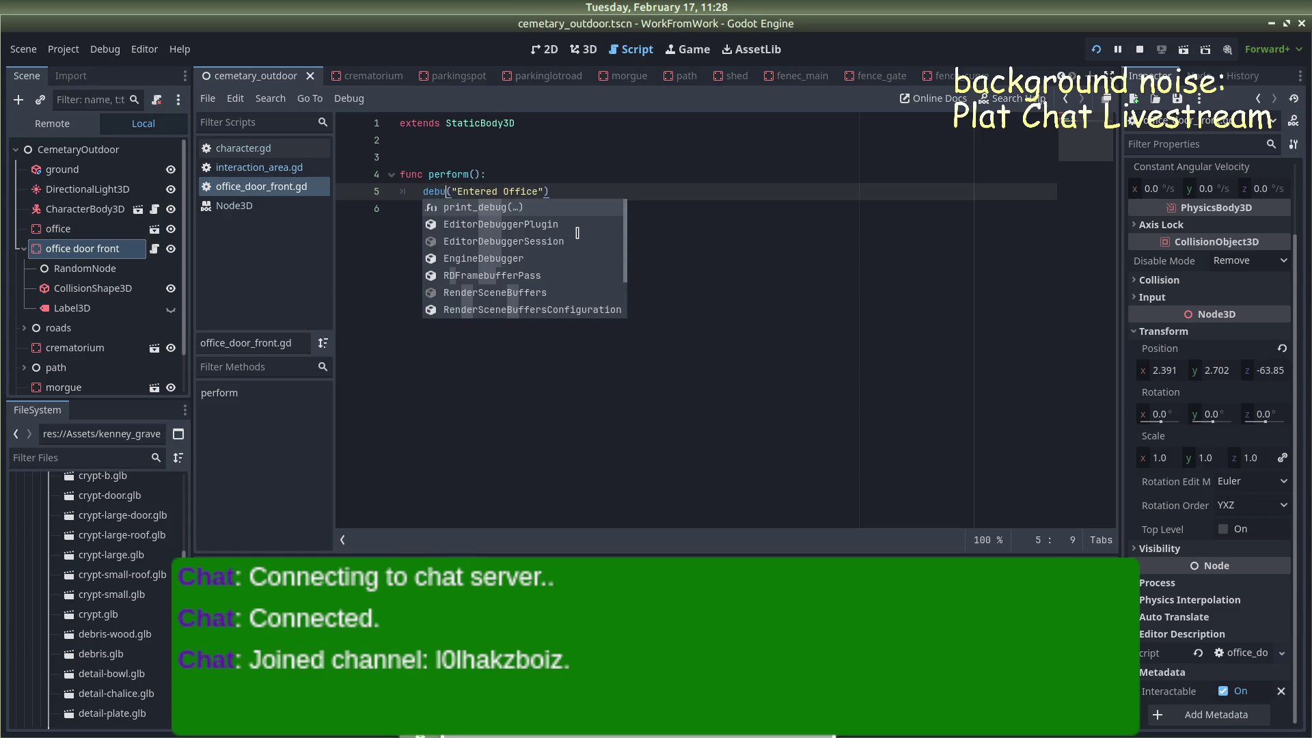
pyautogui.press('BackSpace')
pyautogui.press('Delete')
pyautogui.press('Delete')
pyautogui.press('Delete')
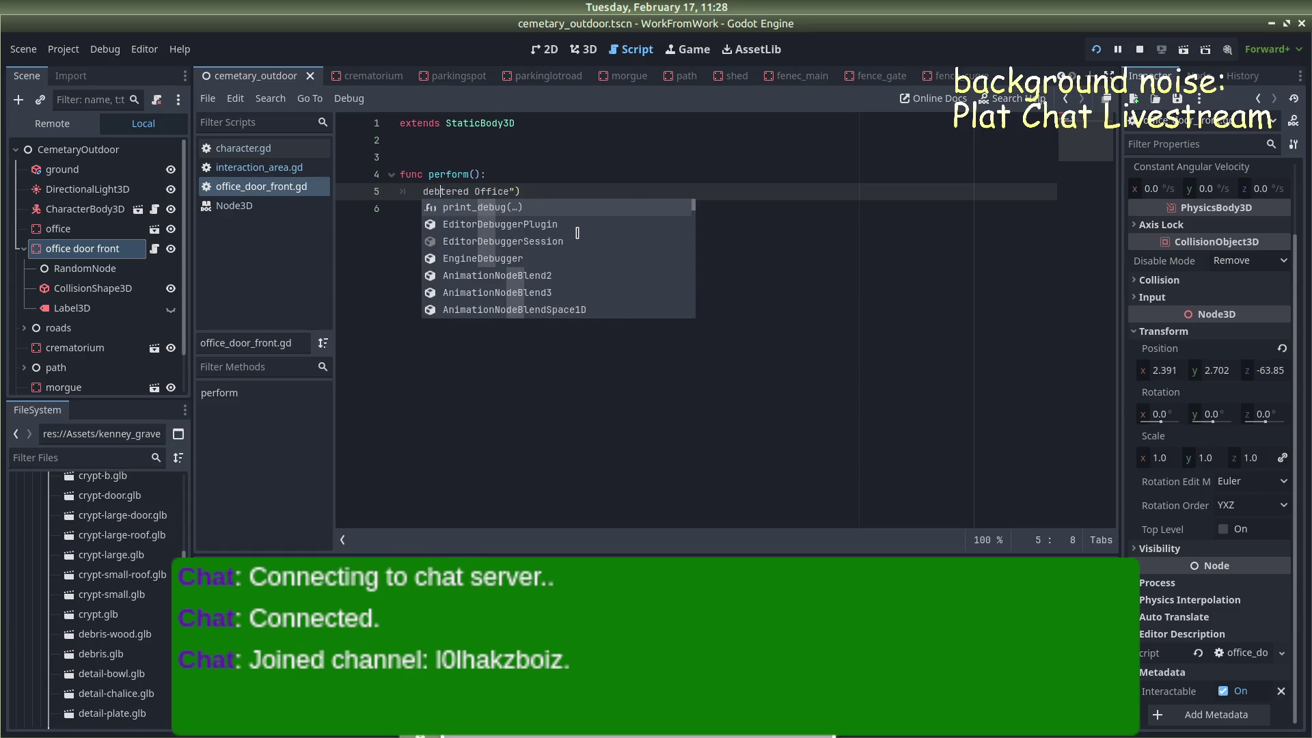
pyautogui.press('Delete')
pyautogui.press('Delete')
pyautogui.press('Delete')
pyautogui.press('BackSpace')
pyautogui.press('BackSpace')
pyautogui.press('BackSpace')
# Write print_debug("Entering Office"), save the door script, and stop the running game
pyautogui.write('pri')
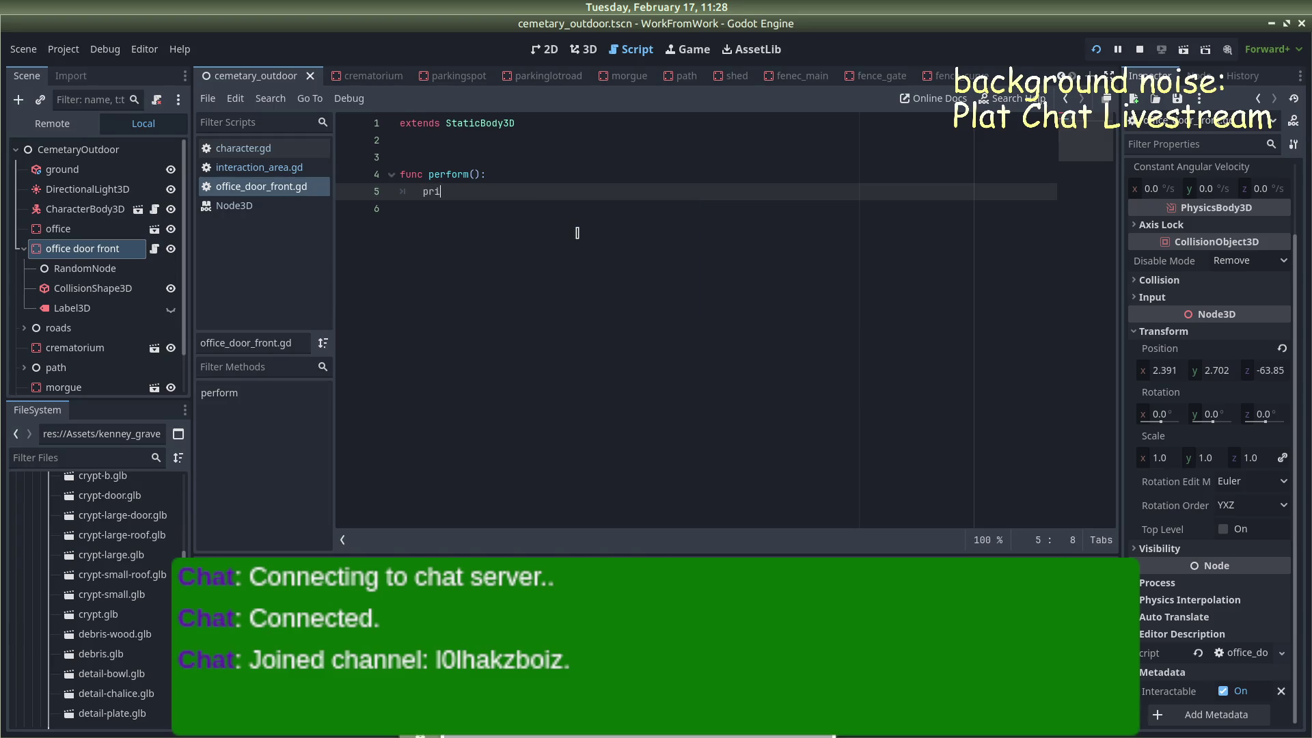
pyautogui.write('nt_debug')
pyautogui.press('Return')
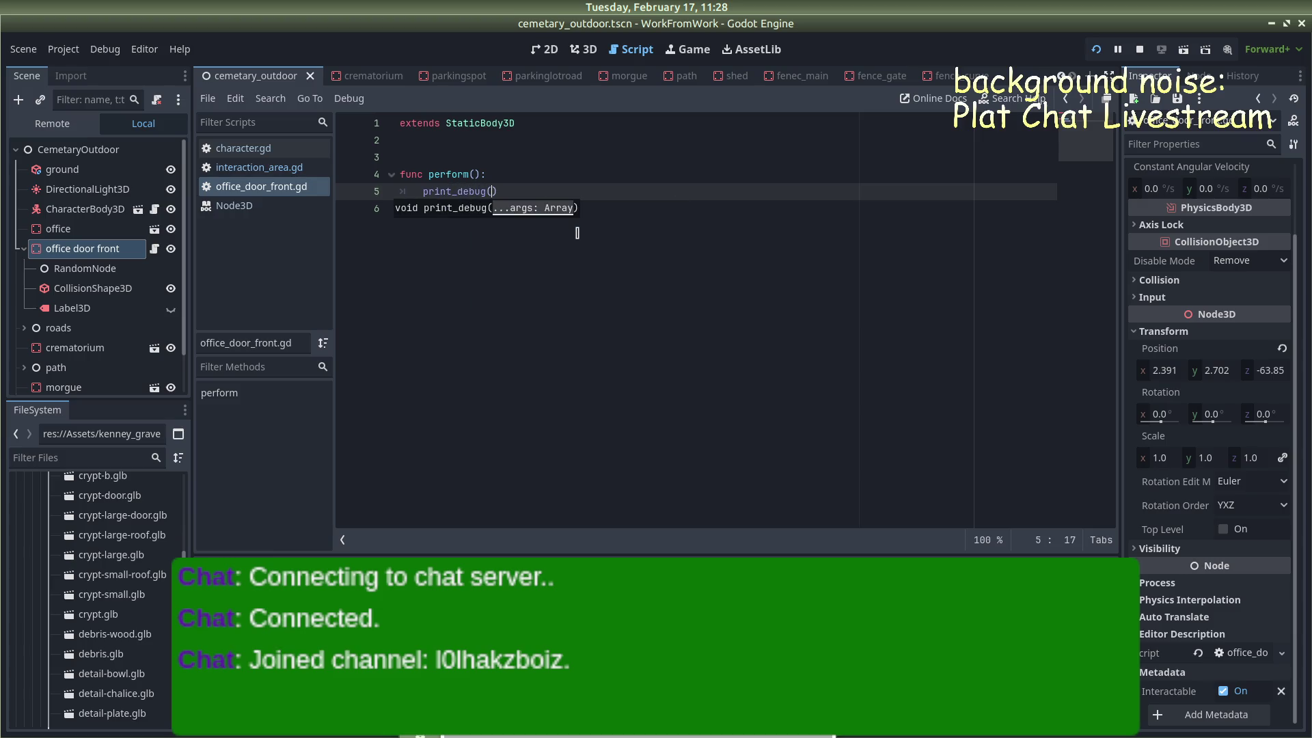
pyautogui.write('"Entering Office')
pyautogui.hotkey('ctrl', 's')
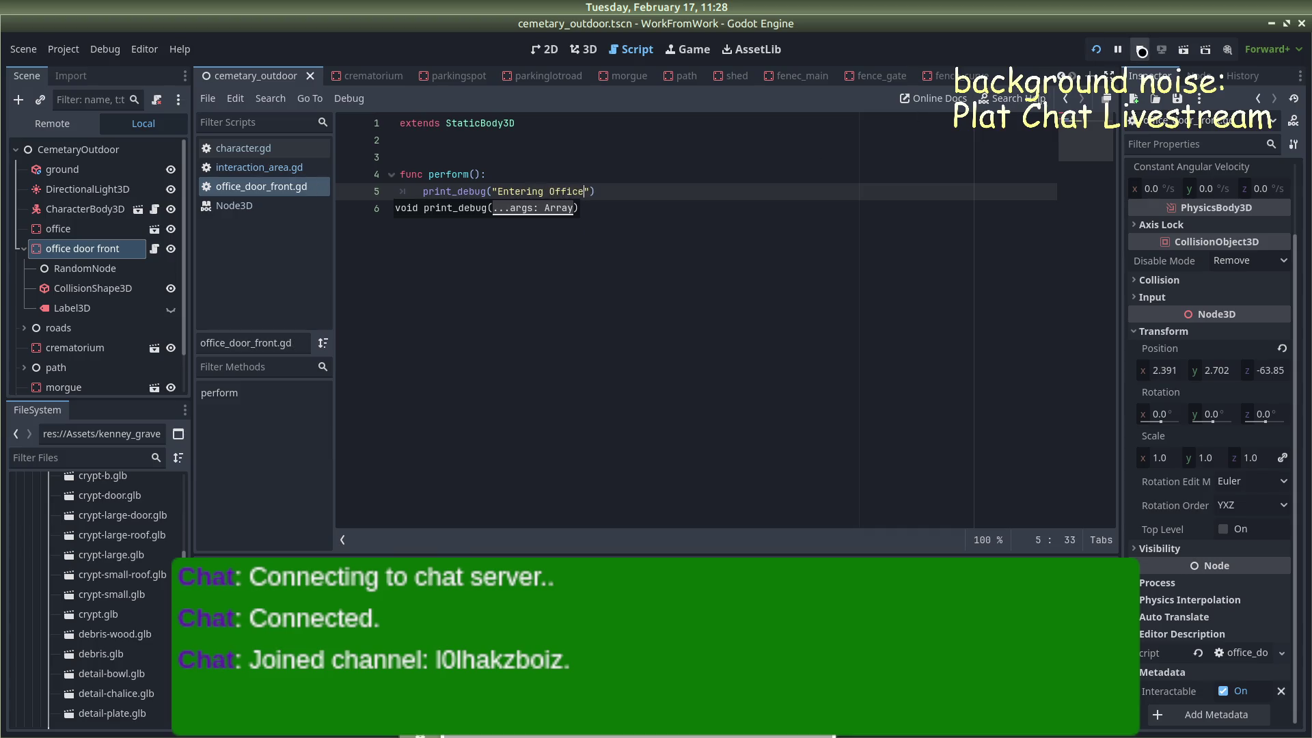
pyautogui.click(1140, 50)
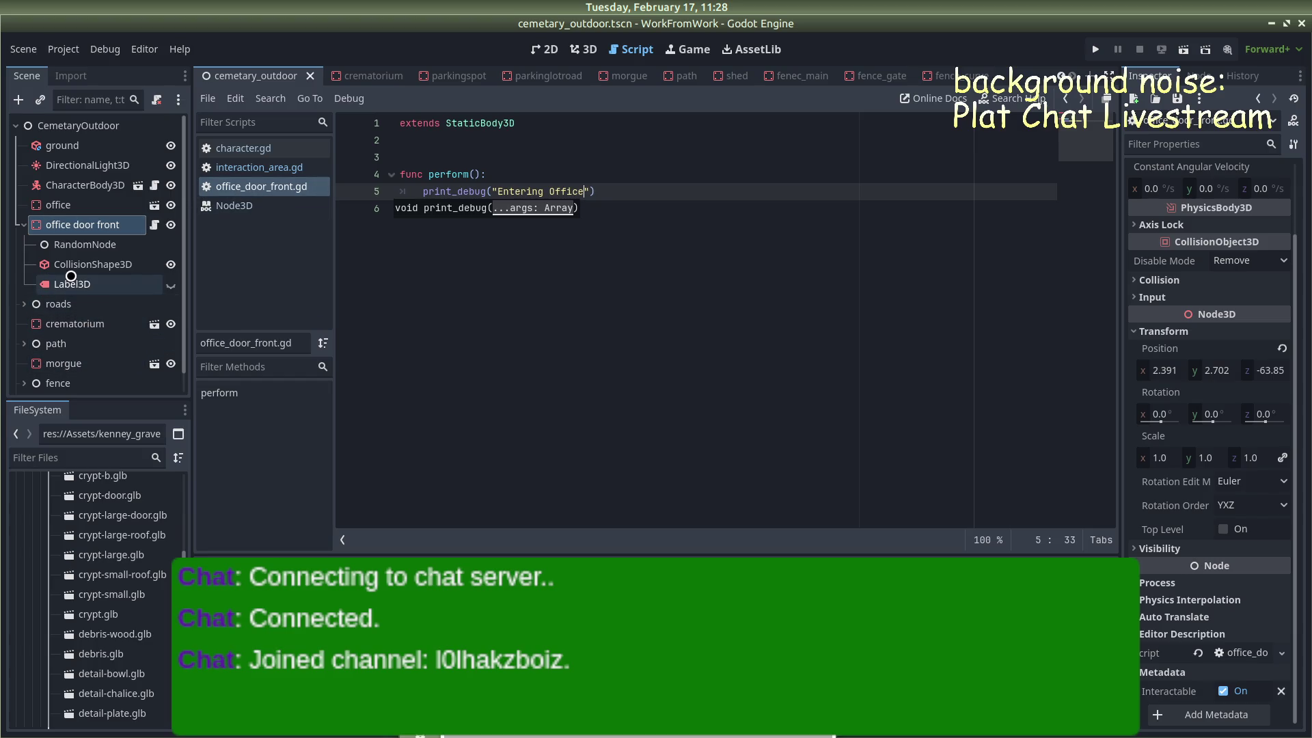
pyautogui.click(266, 167)
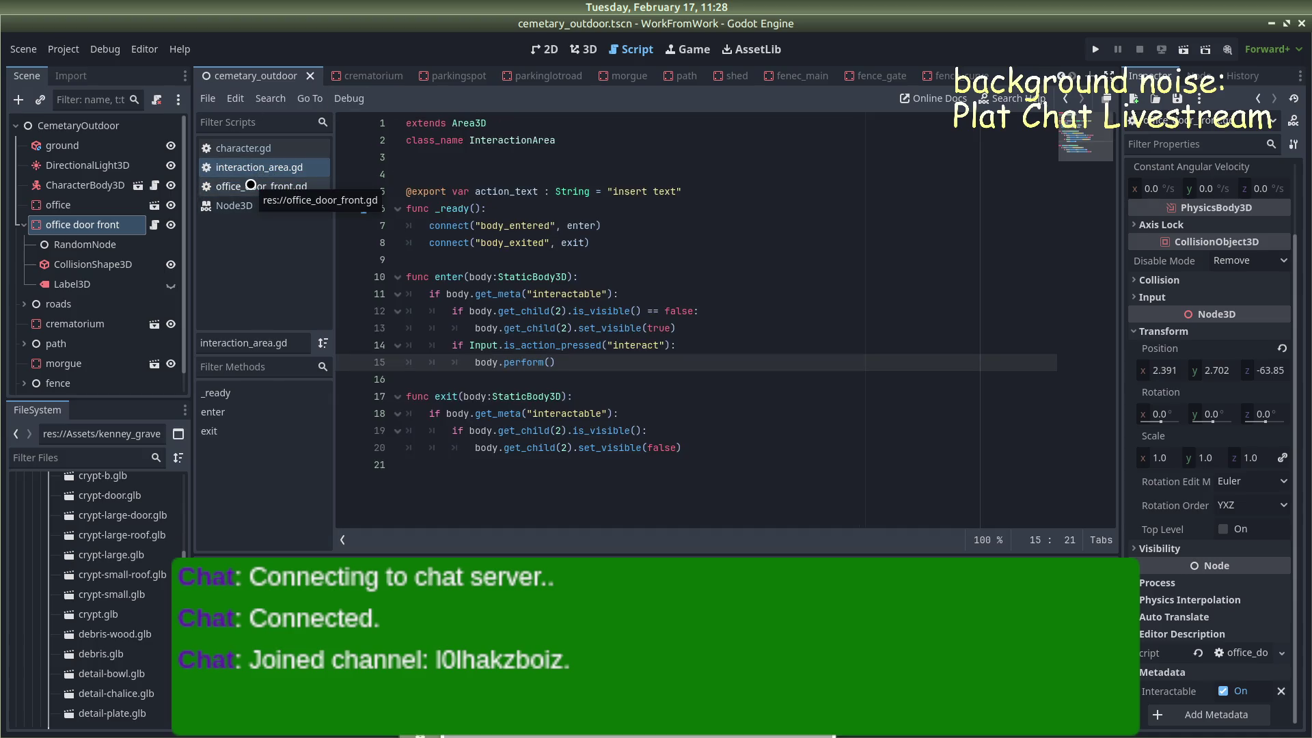
pyautogui.click(249, 185)
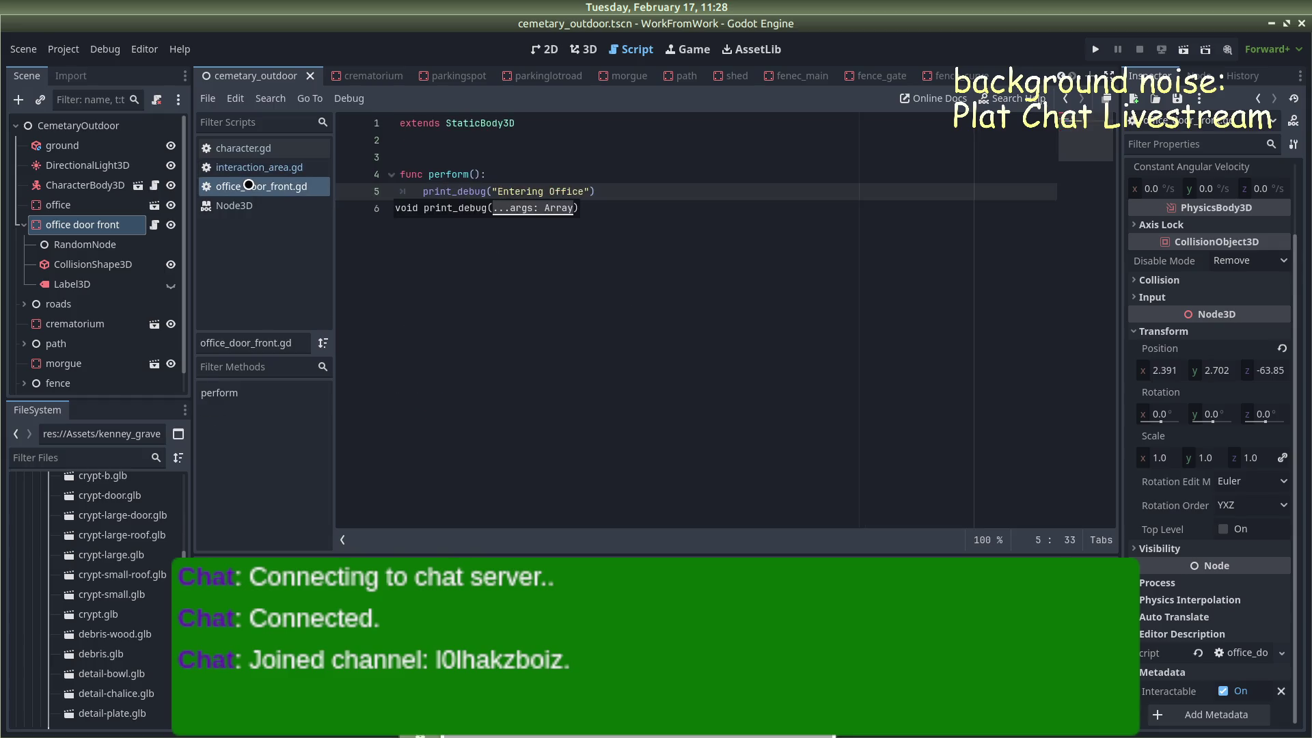
pyautogui.click(239, 166)
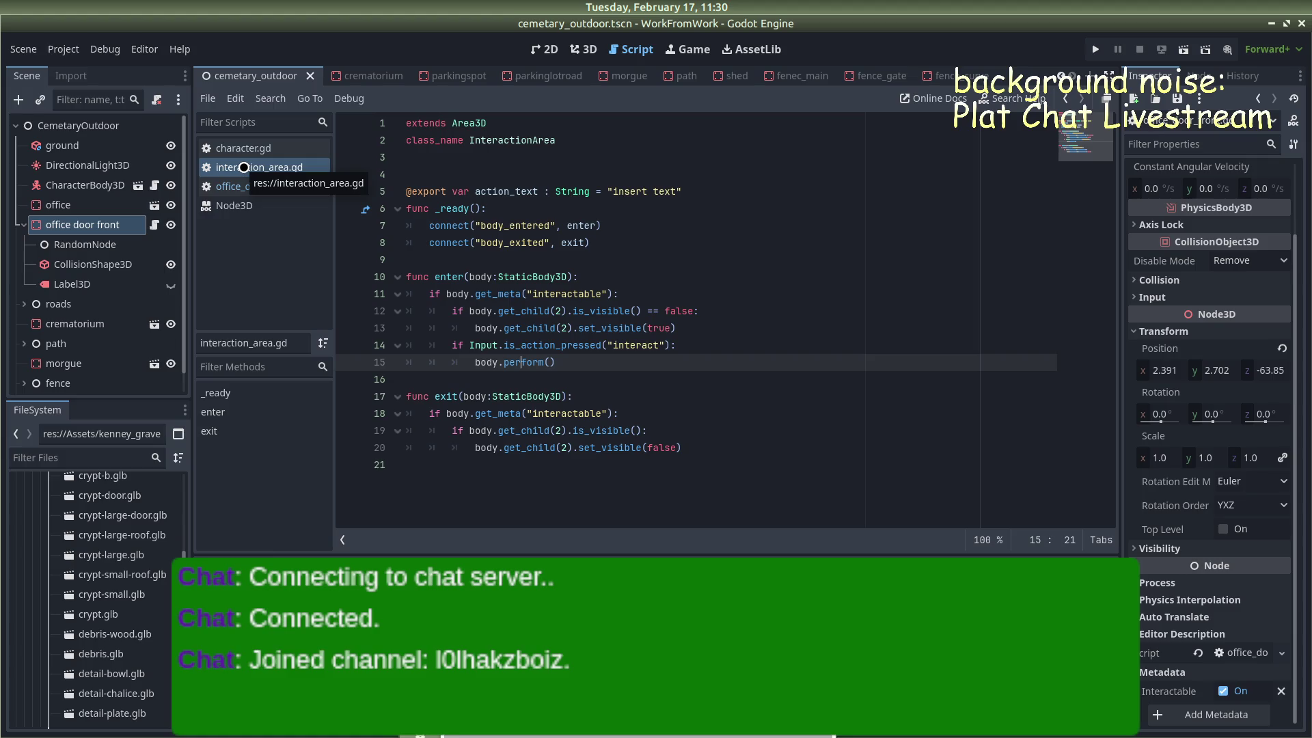
pyautogui.click(244, 187)
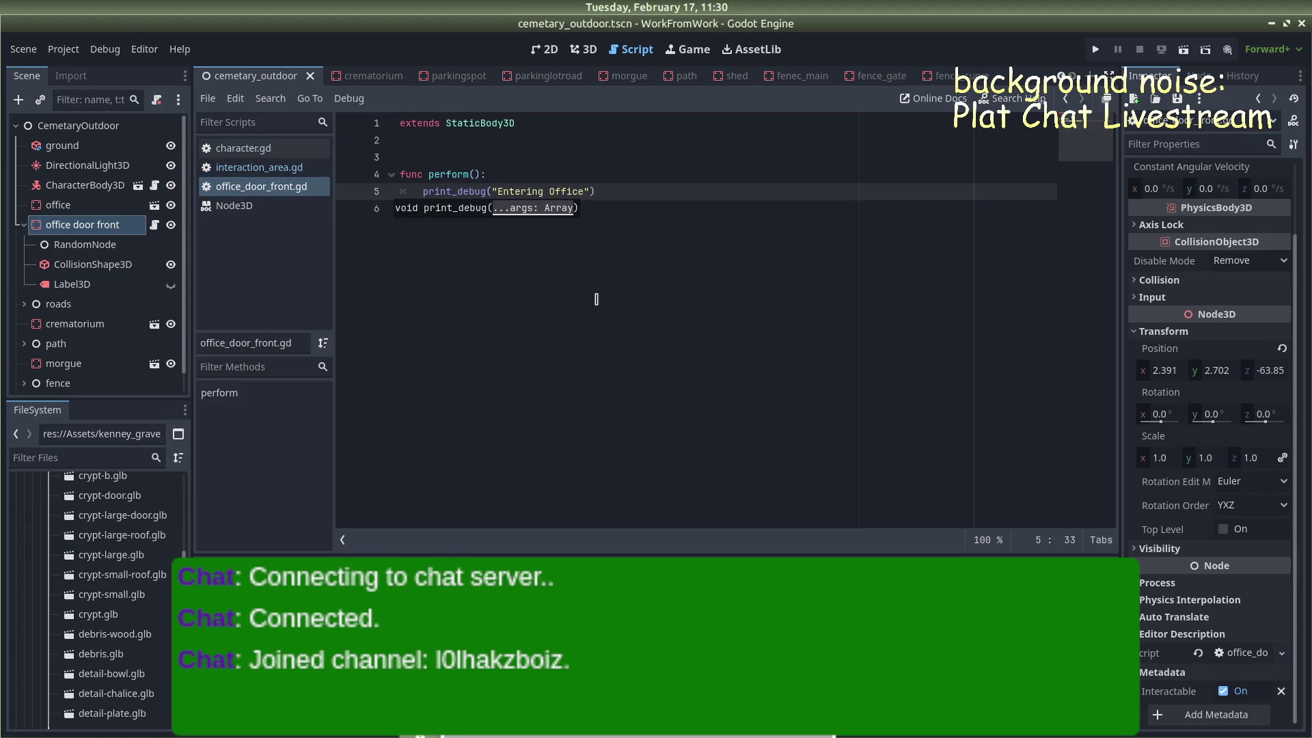
pyautogui.click(596, 299)
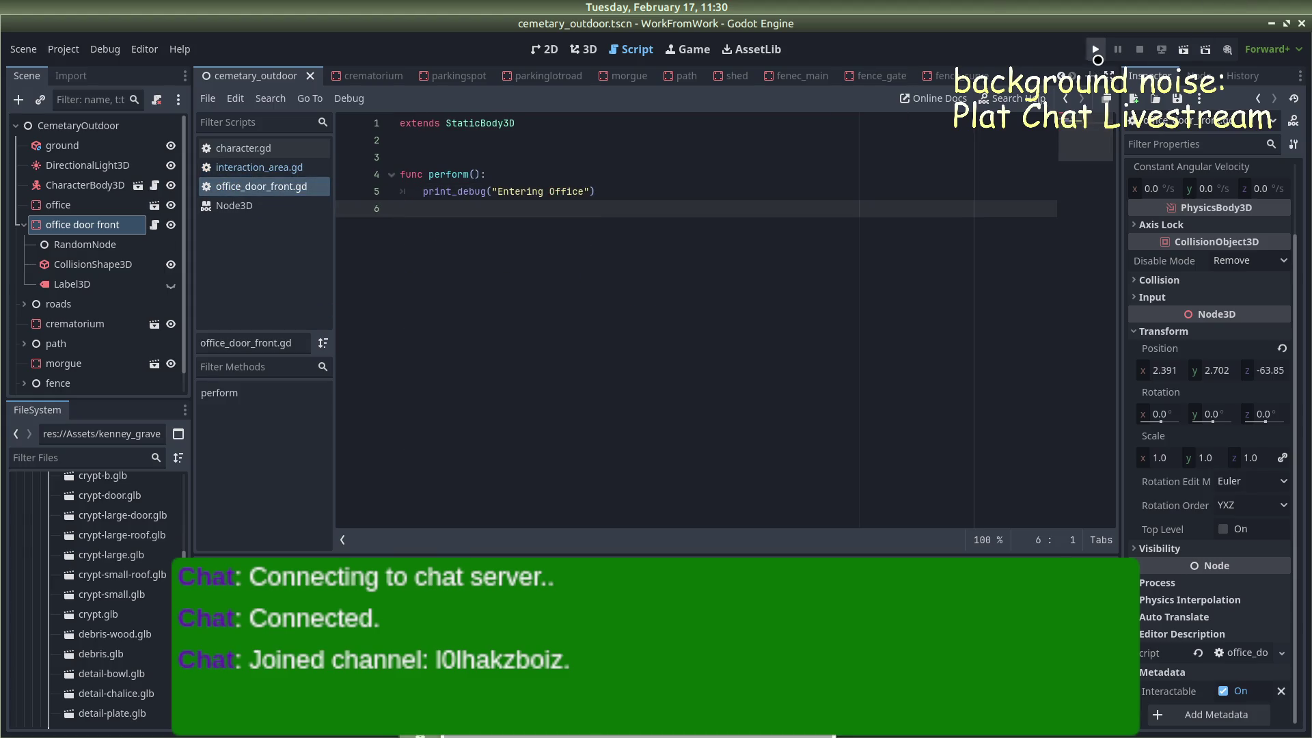
# Run the game, walk toward the office door to check the prompt, quit, then open Project Settings
pyautogui.click(1096, 49)
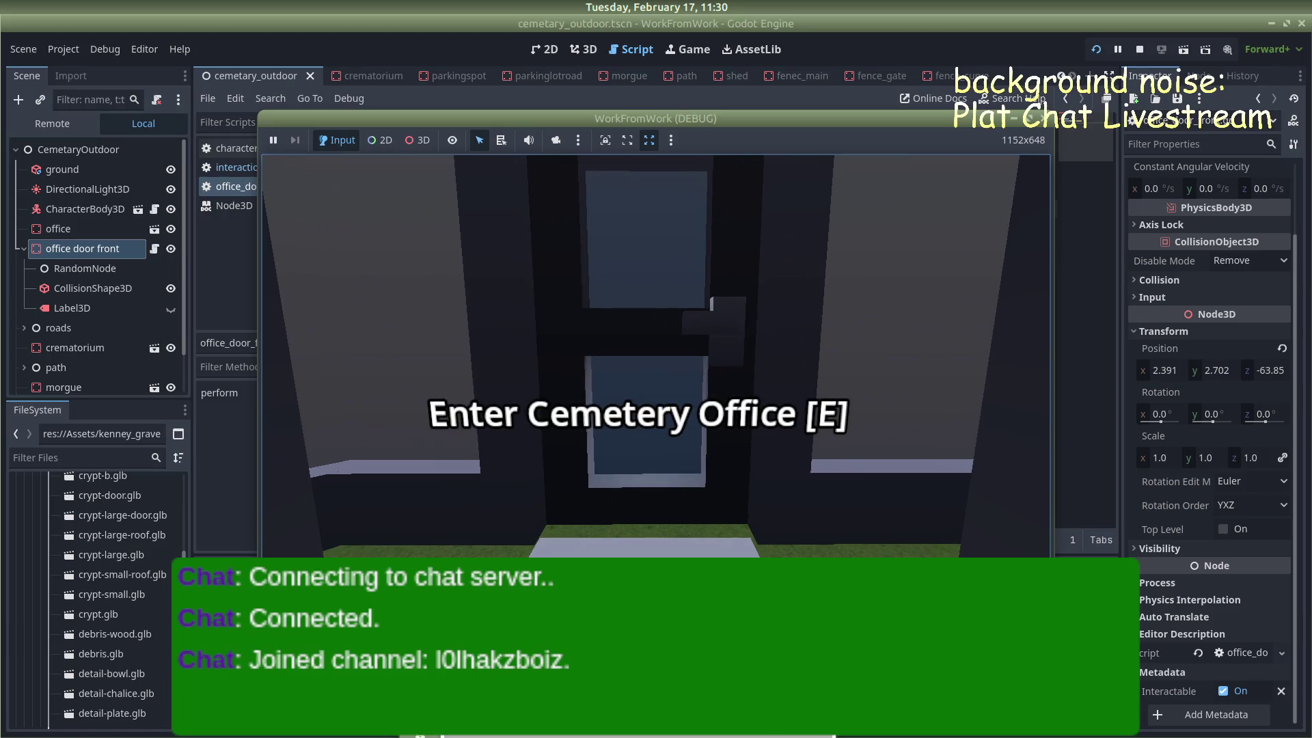
pyautogui.press('e')
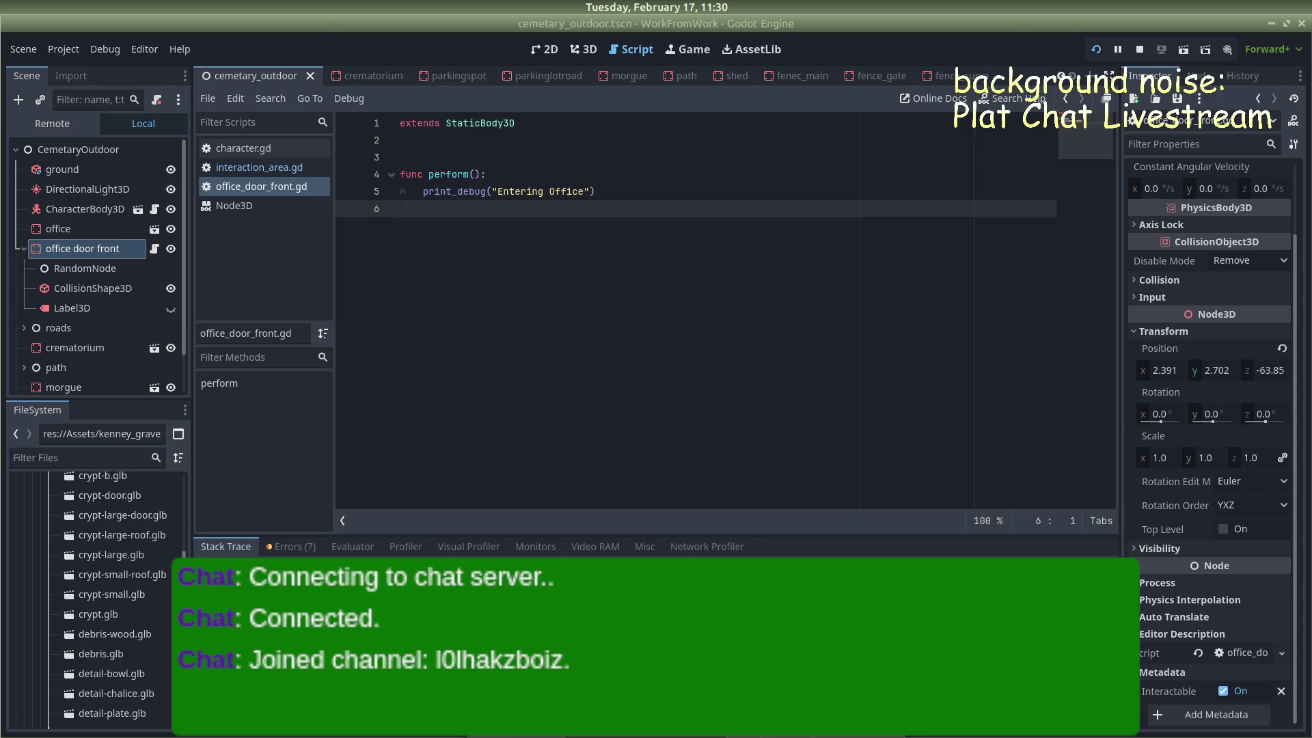
pyautogui.hotkey('alt', 'Tab')
pyautogui.hotkey('alt', 'Tab')
pyautogui.press('w')
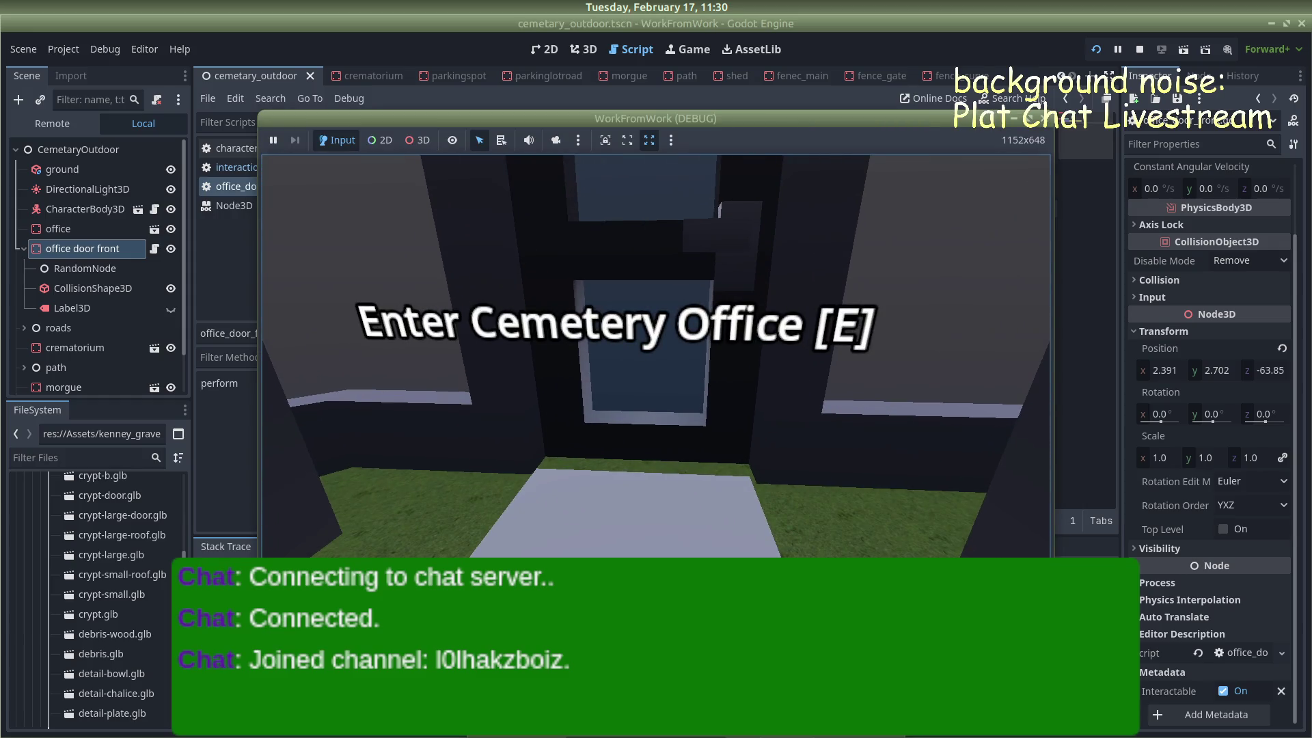
pyautogui.press('Escape')
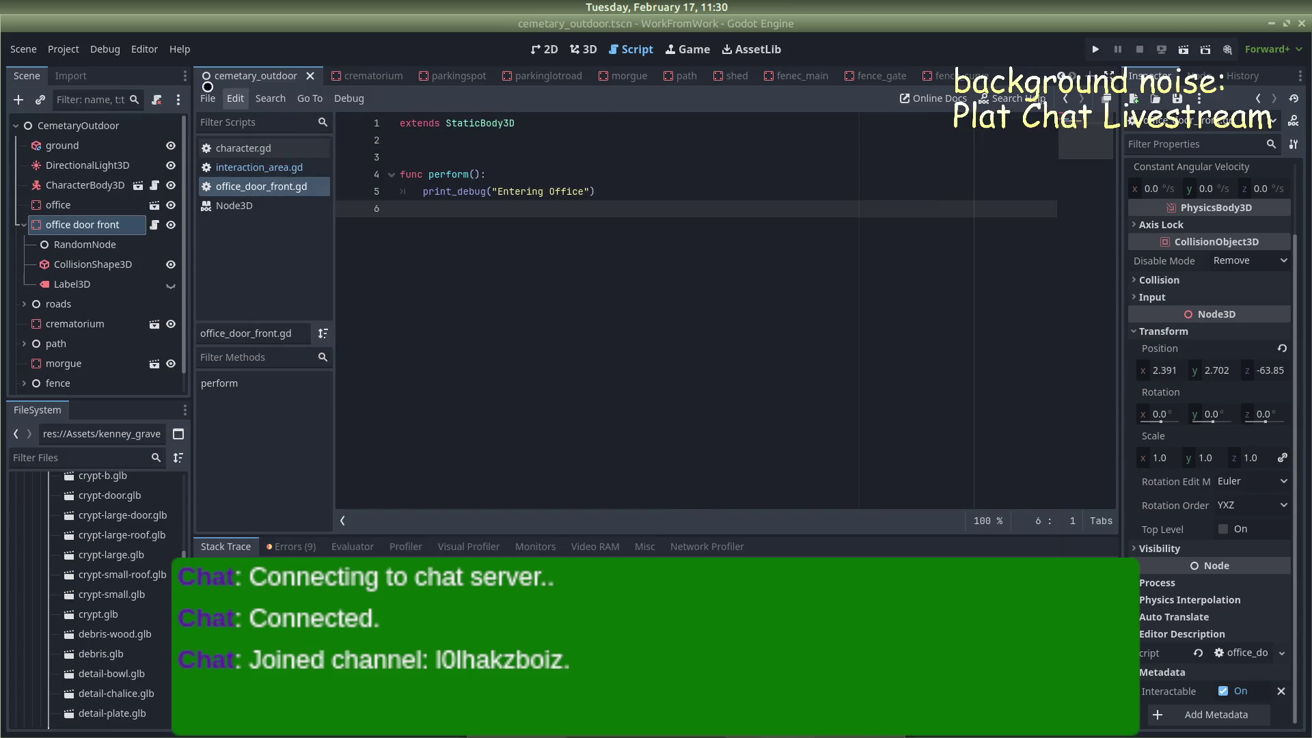
pyautogui.click(63, 49)
pyautogui.click(75, 67)
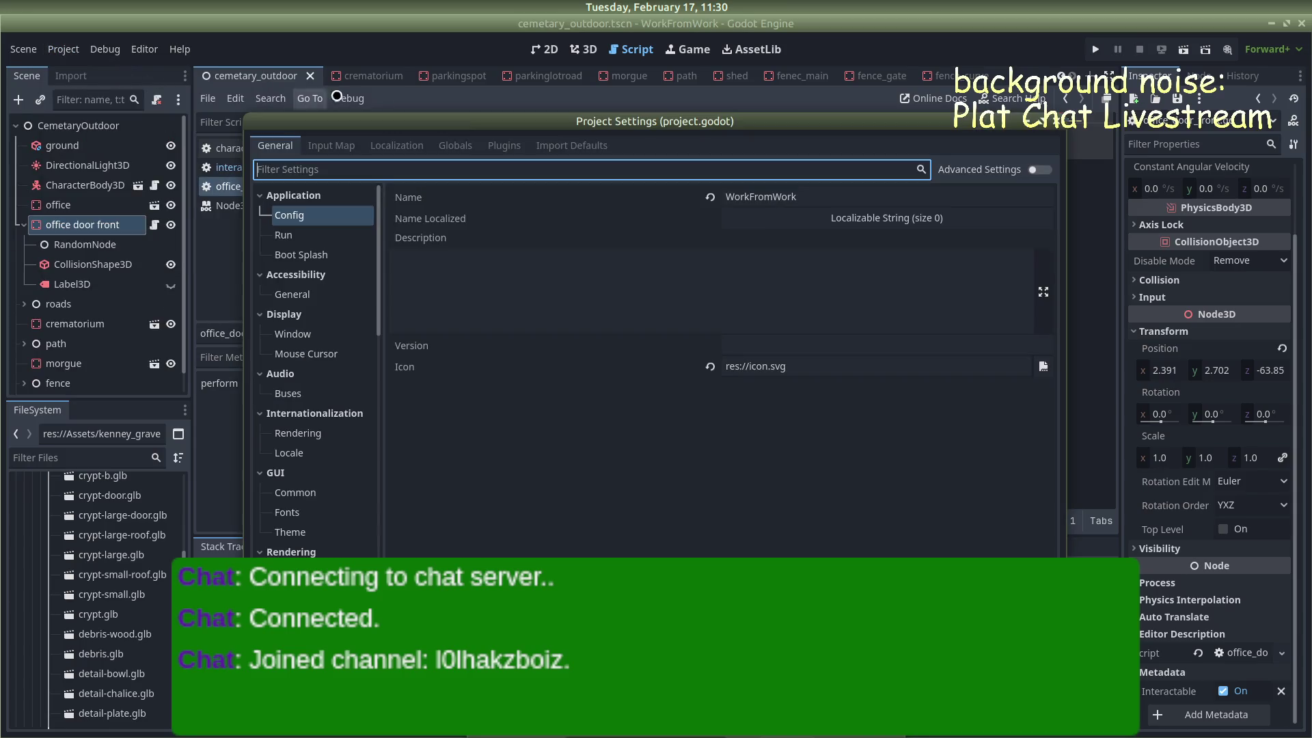
pyautogui.click(341, 147)
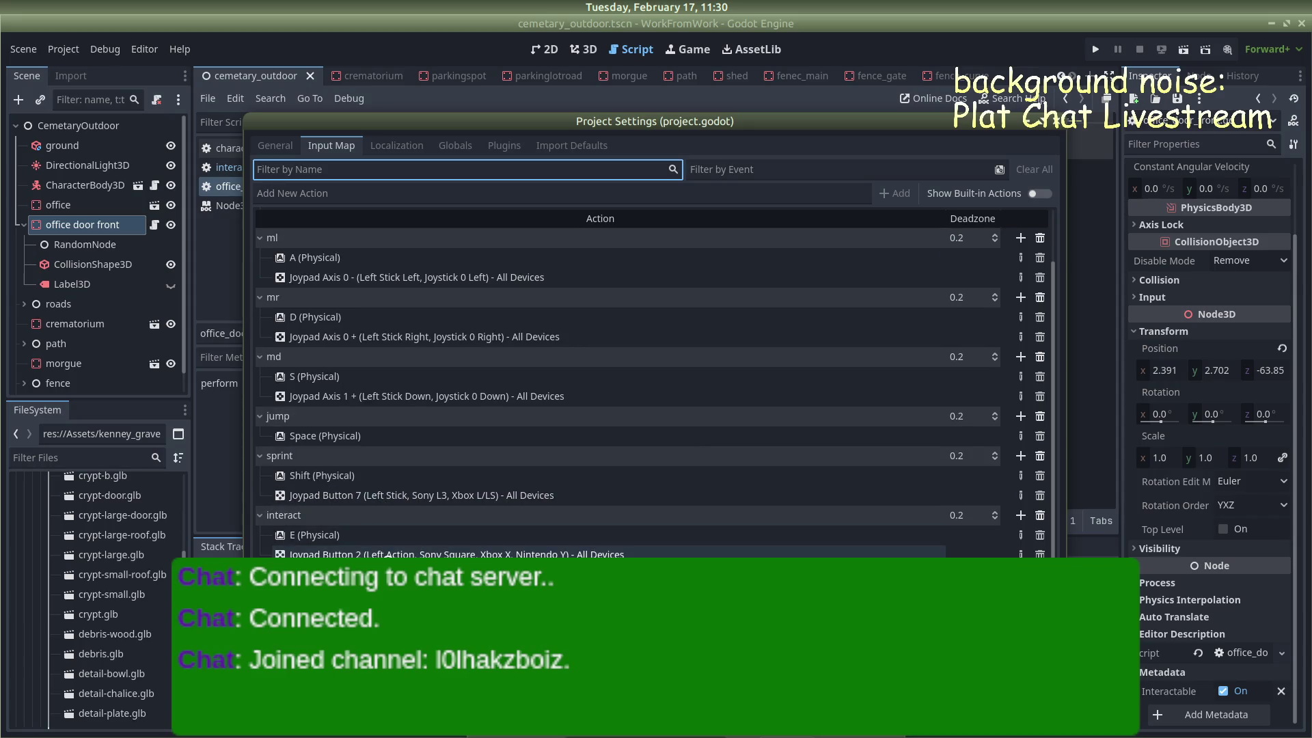
pyautogui.click(364, 531)
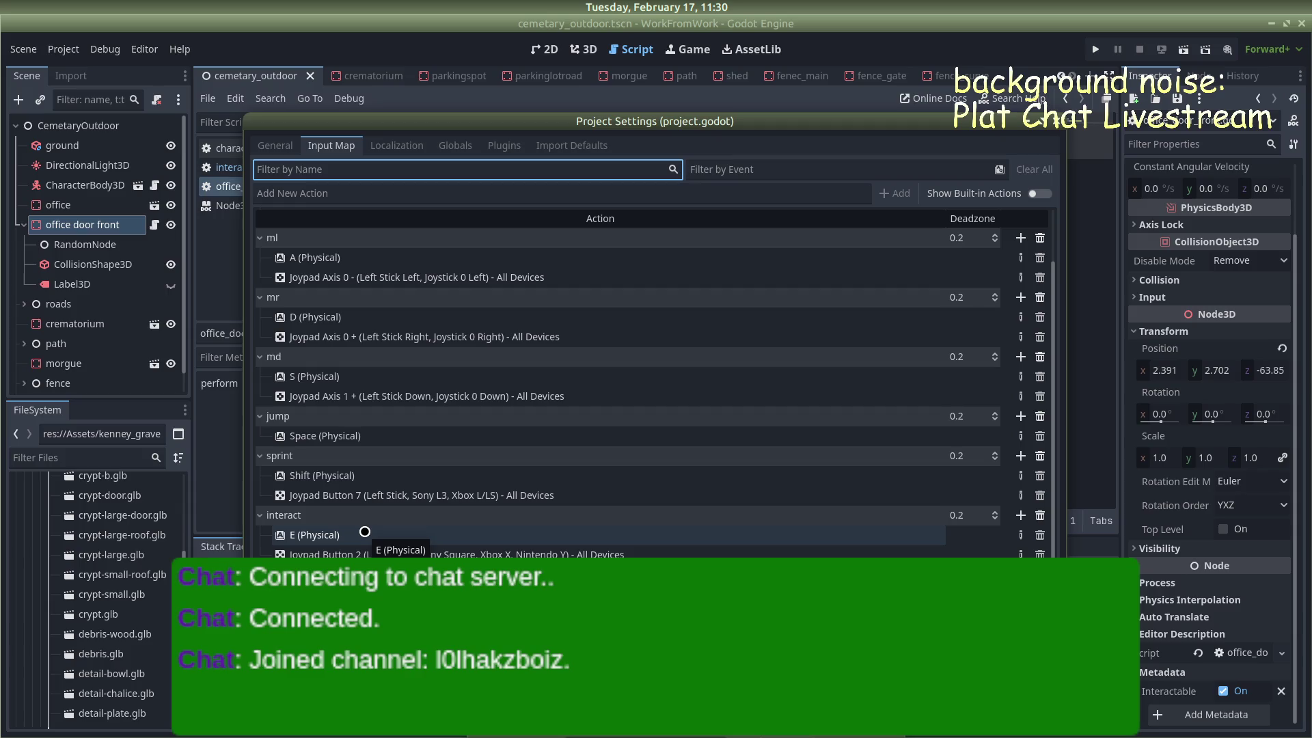
pyautogui.click(1059, 123)
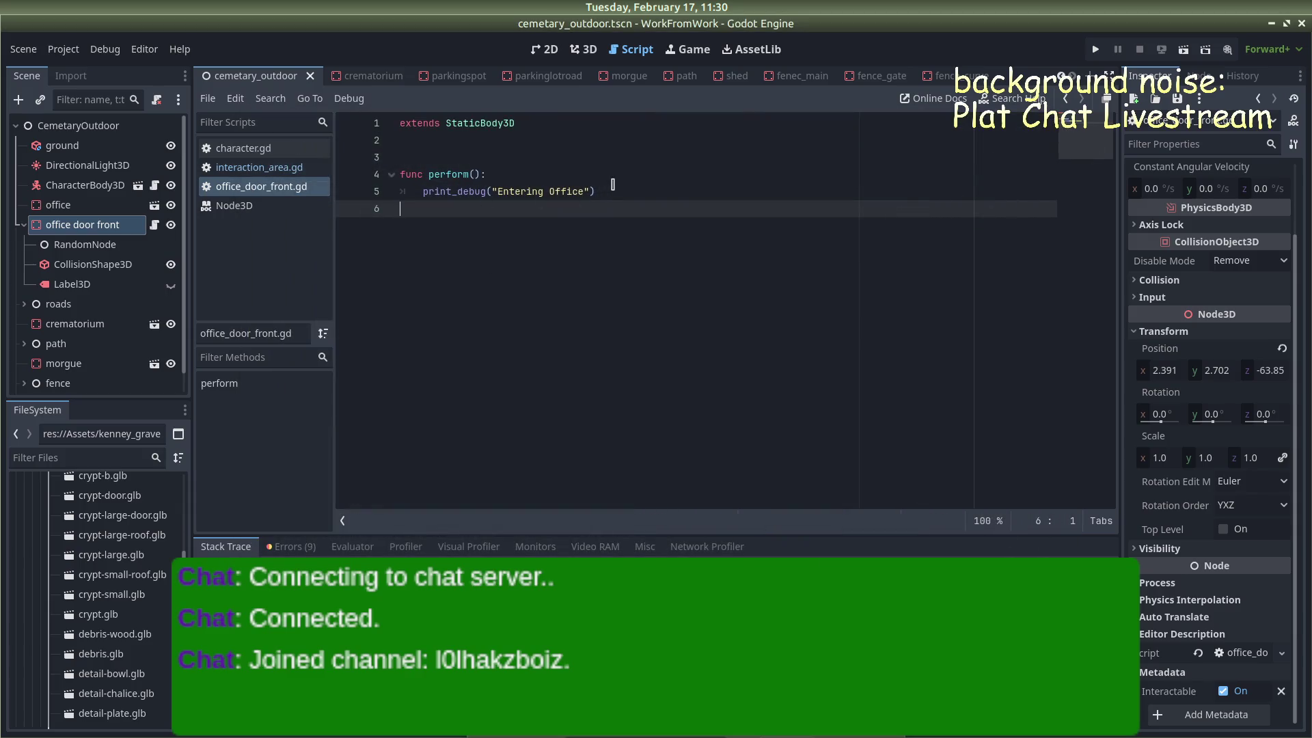
# Replace the print_debug line in the door's perform() with pass
pyautogui.moveTo(613, 190); pyautogui.dragTo(422, 192)
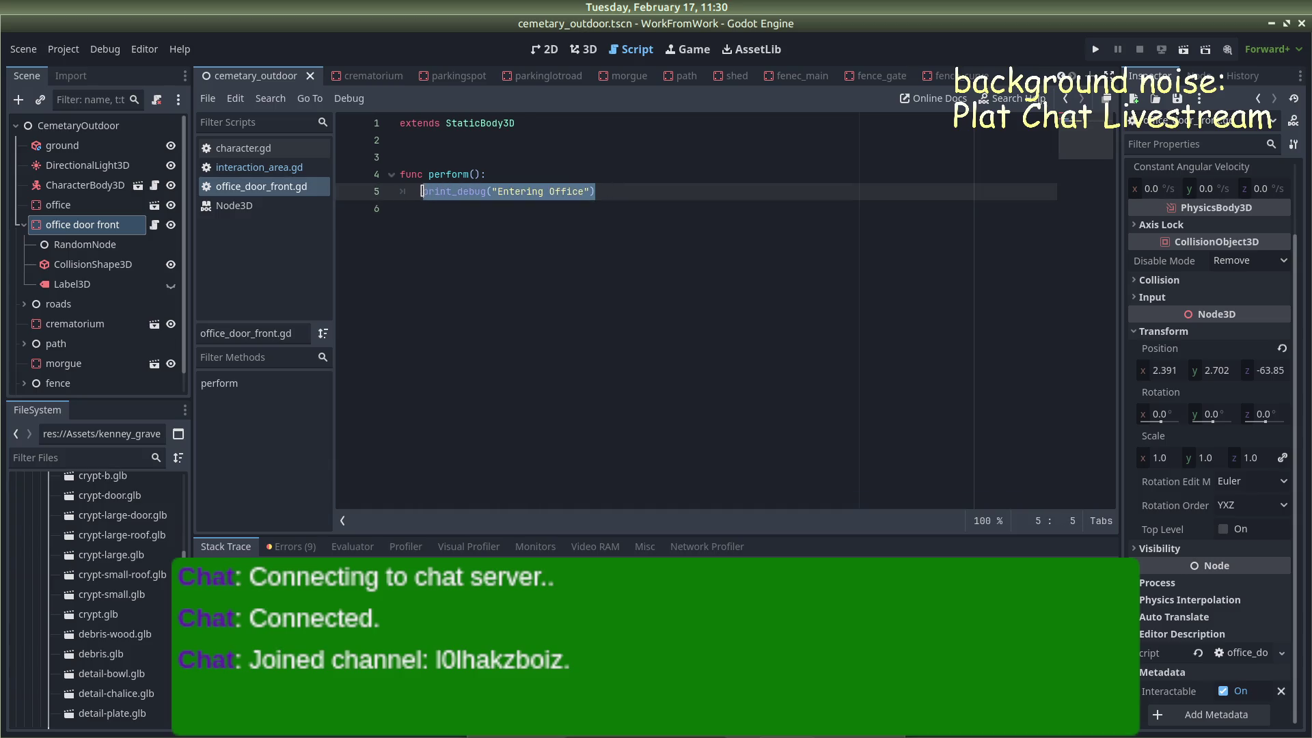
pyautogui.press('BackSpace')
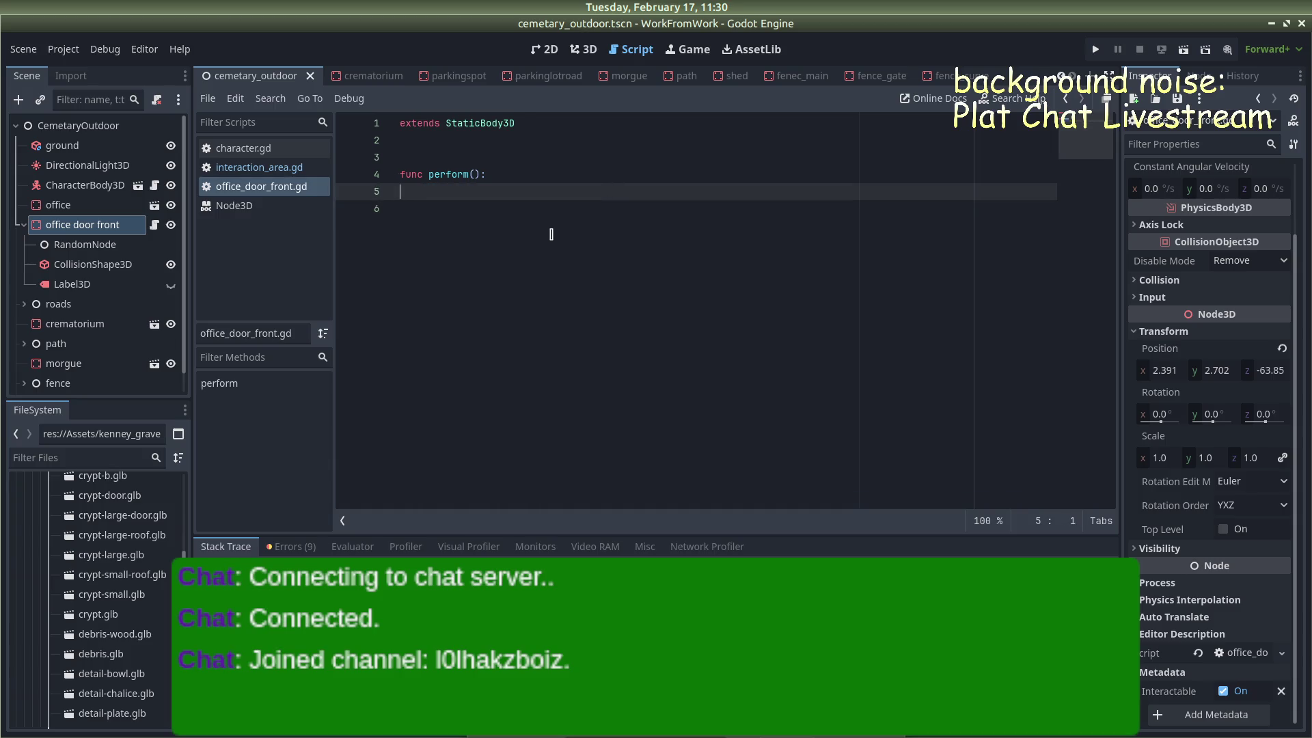
pyautogui.press('BackSpace')
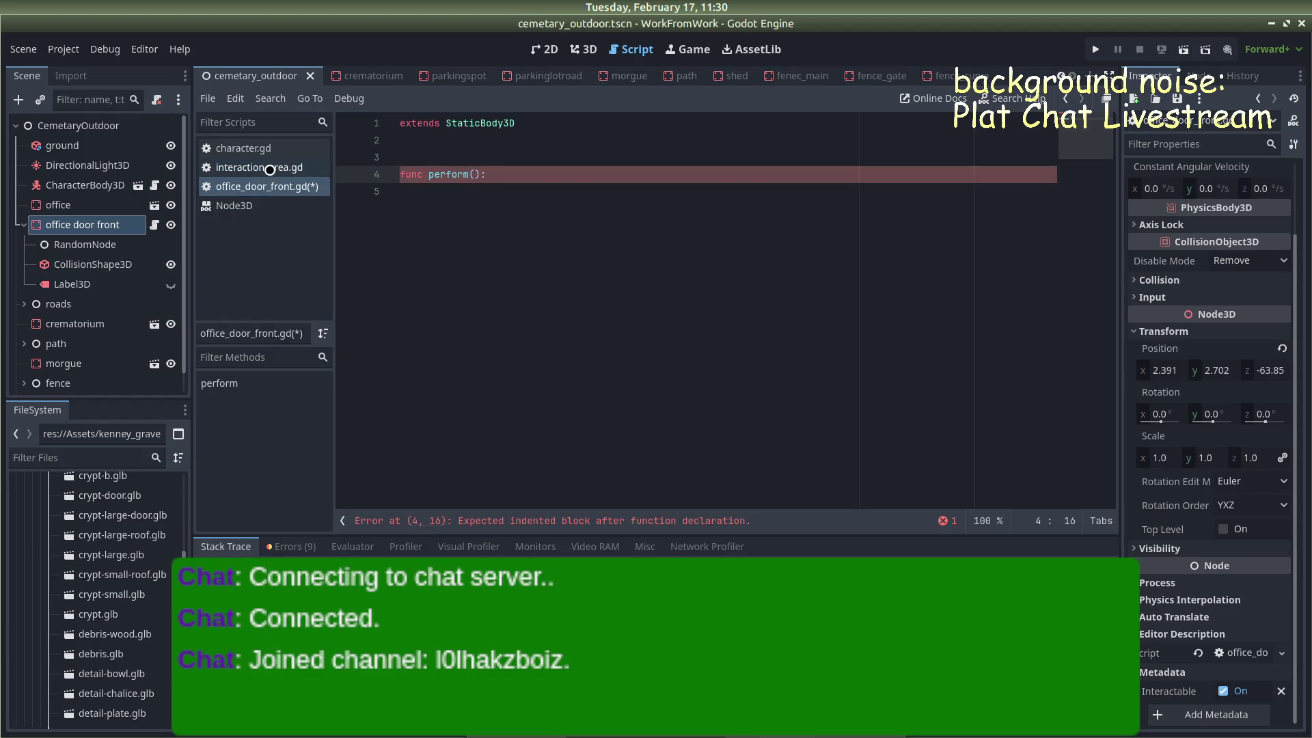
pyautogui.press('Return')
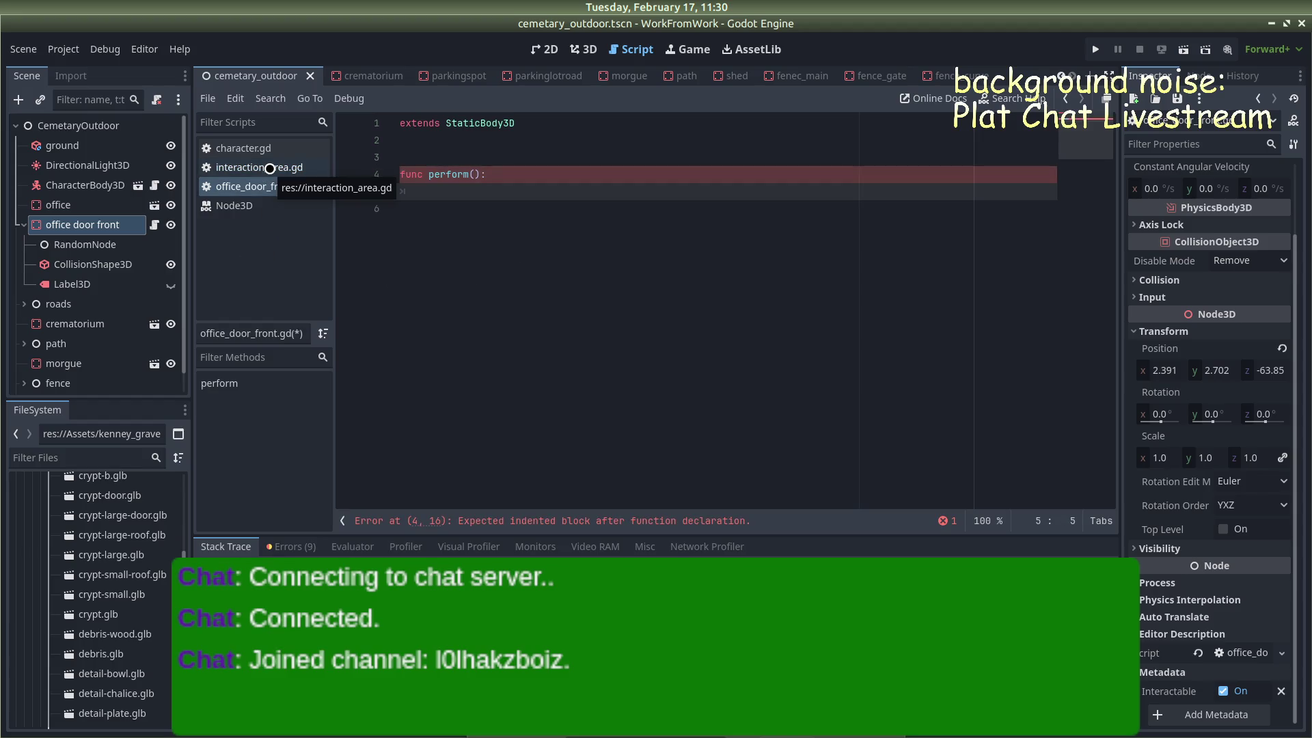
pyautogui.write('pass')
# Rename perform to _perform in both scripts, save them, and start replacing pass with print
pyautogui.click(260, 166)
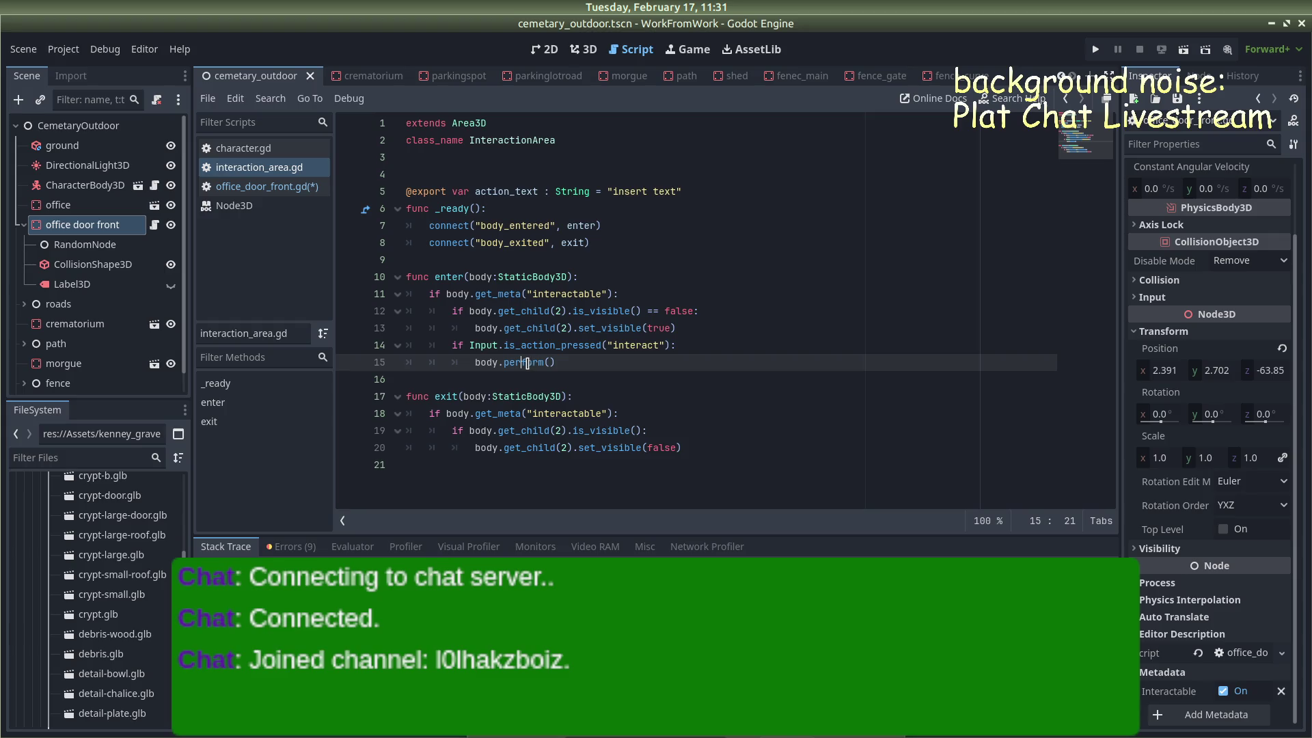
pyautogui.press('Left')
pyautogui.press('Left')
pyautogui.press('Left')
pyautogui.write('_')
pyautogui.click(740, 333)
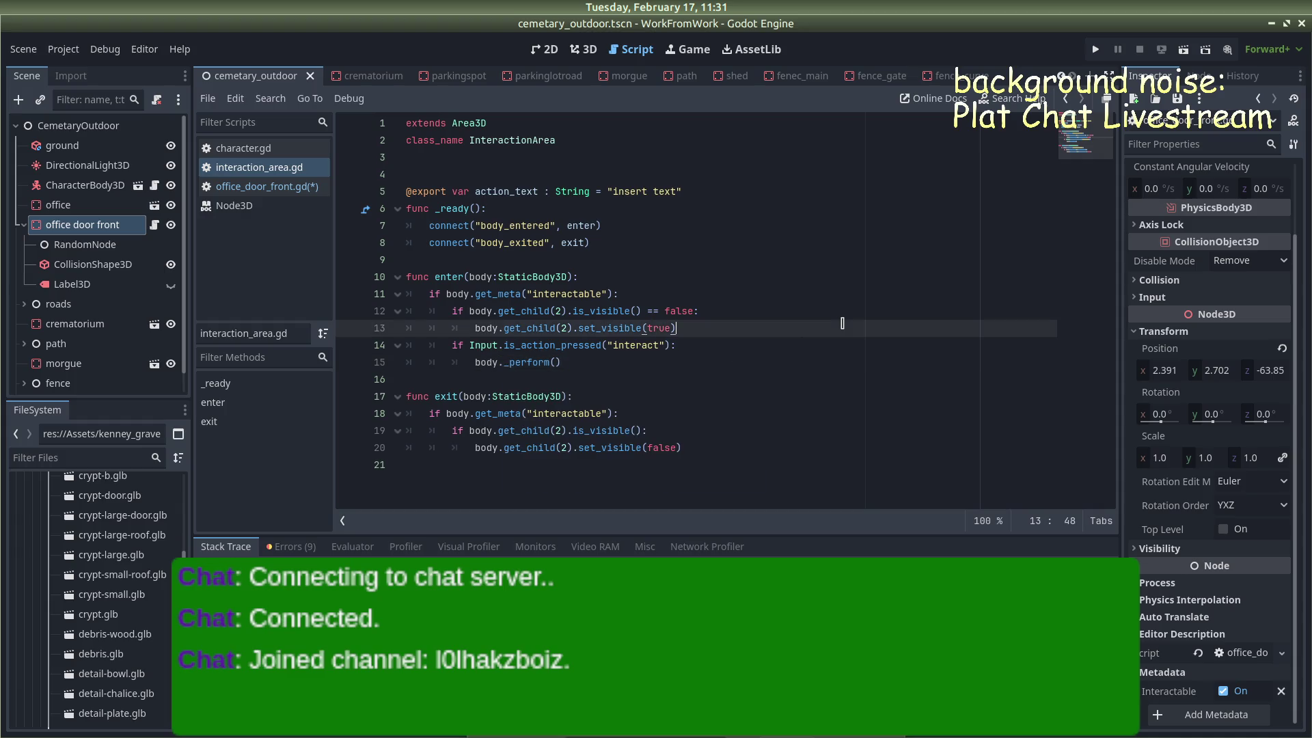
pyautogui.click(265, 188)
pyautogui.click(427, 176)
pyautogui.write('_')
pyautogui.click(572, 158)
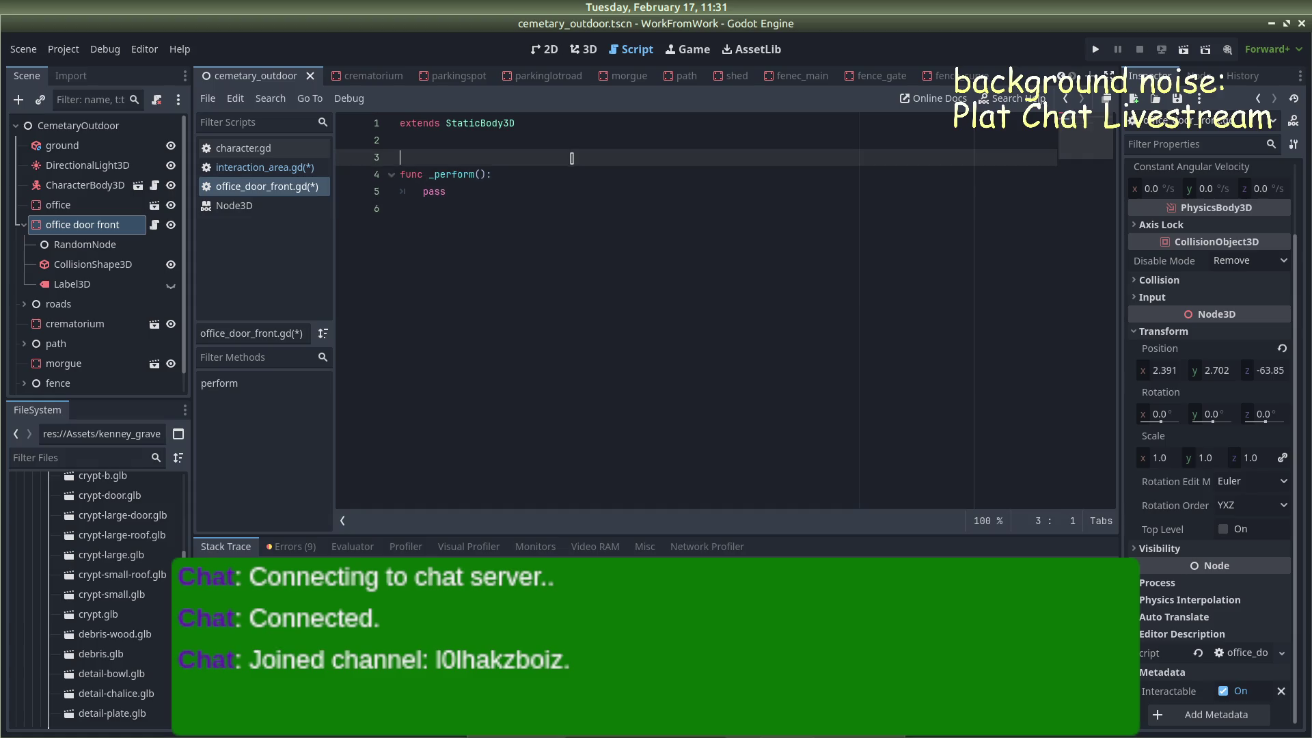
pyautogui.hotkey('ctrl', 's')
pyautogui.doubleClick(430, 193)
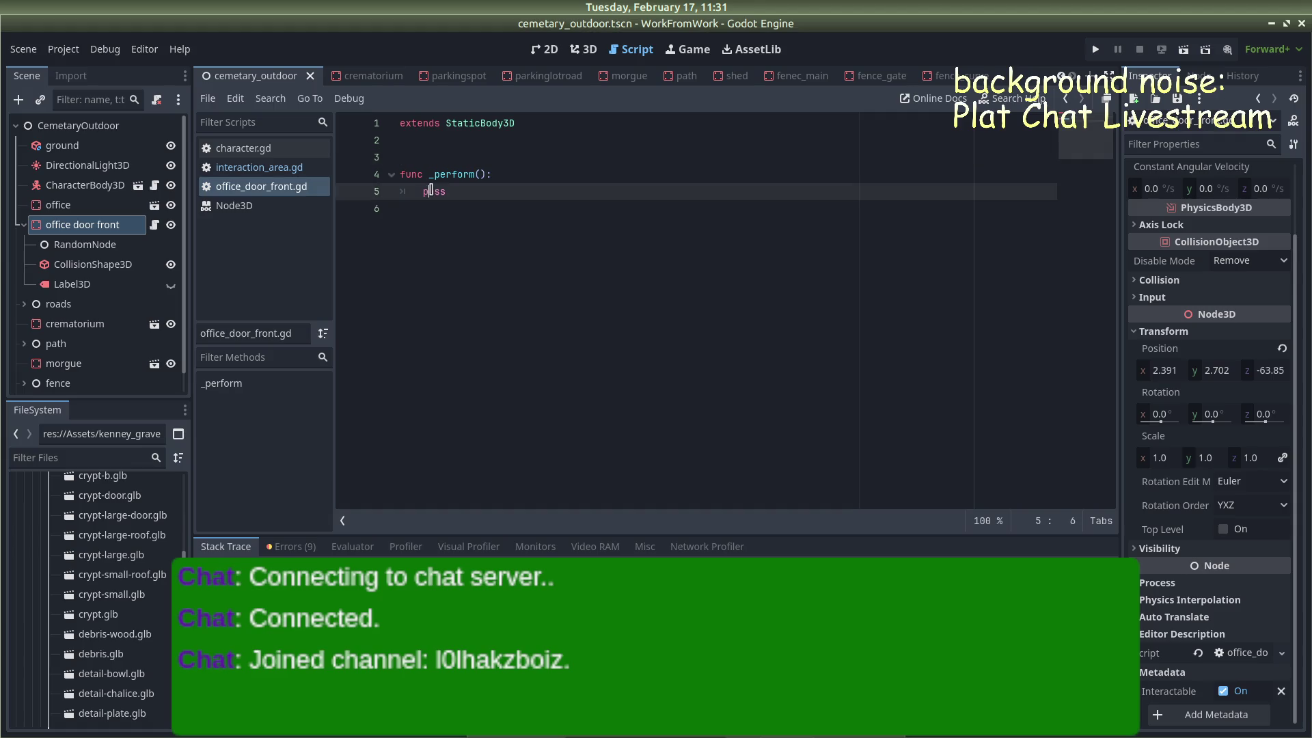
pyautogui.write('print')
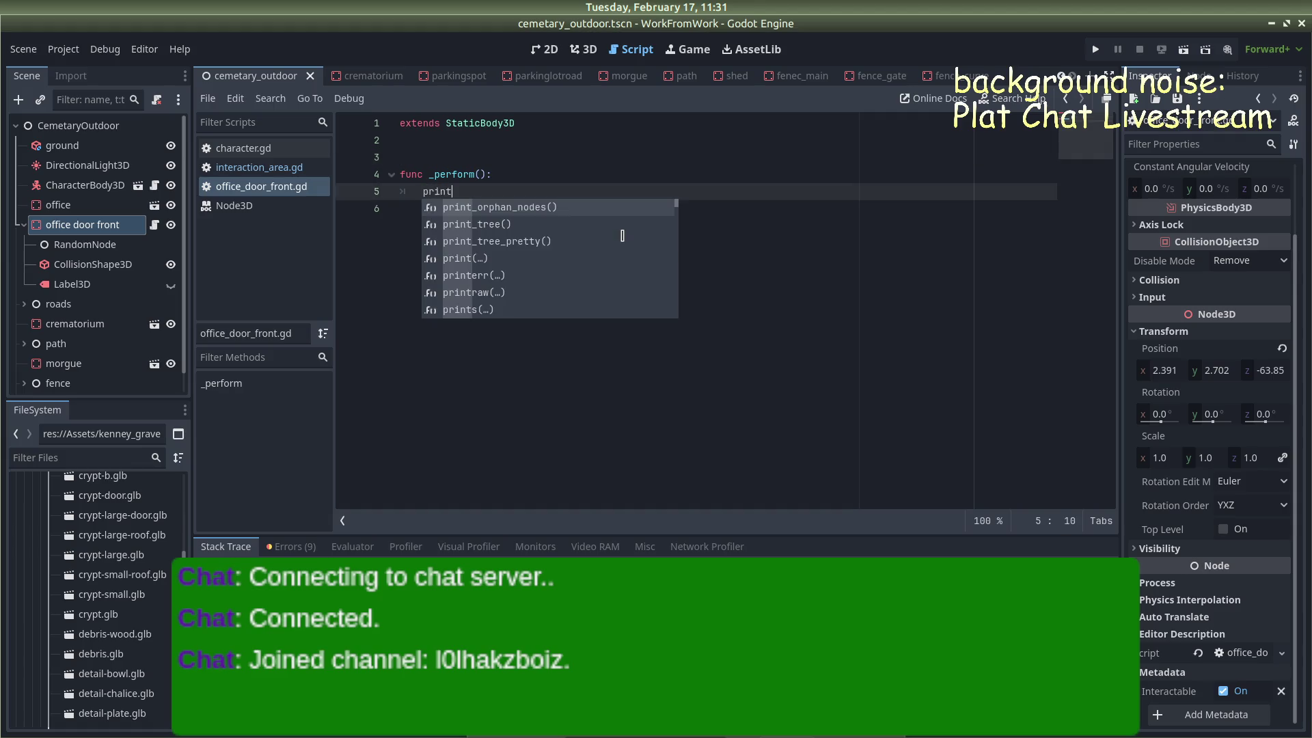
# Complete _perform() with print("yes") from autocomplete and run the project to test it
pyautogui.scroll(-5, 622, 236)
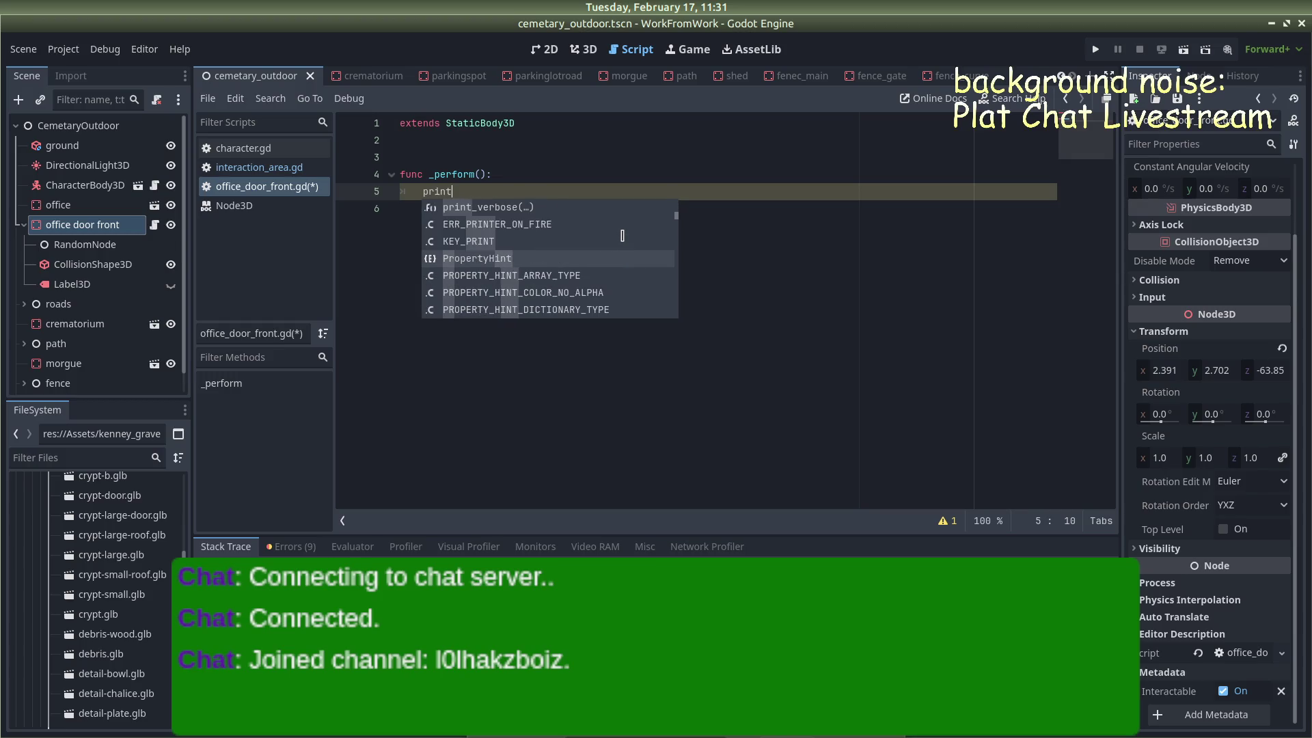
pyautogui.scroll(8, 622, 235)
pyautogui.scroll(-1, 621, 235)
pyautogui.scroll(1, 622, 235)
pyautogui.scroll(-2, 622, 235)
pyautogui.press('Return')
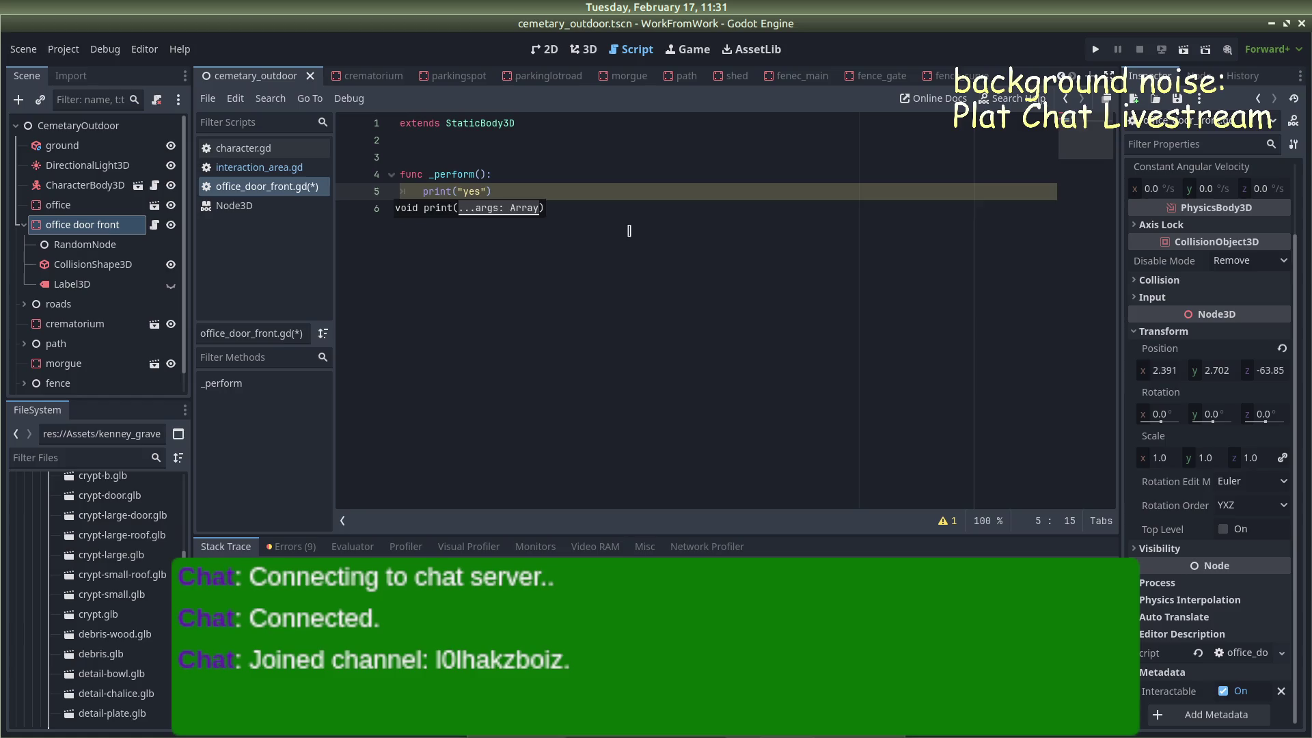
pyautogui.click(1095, 50)
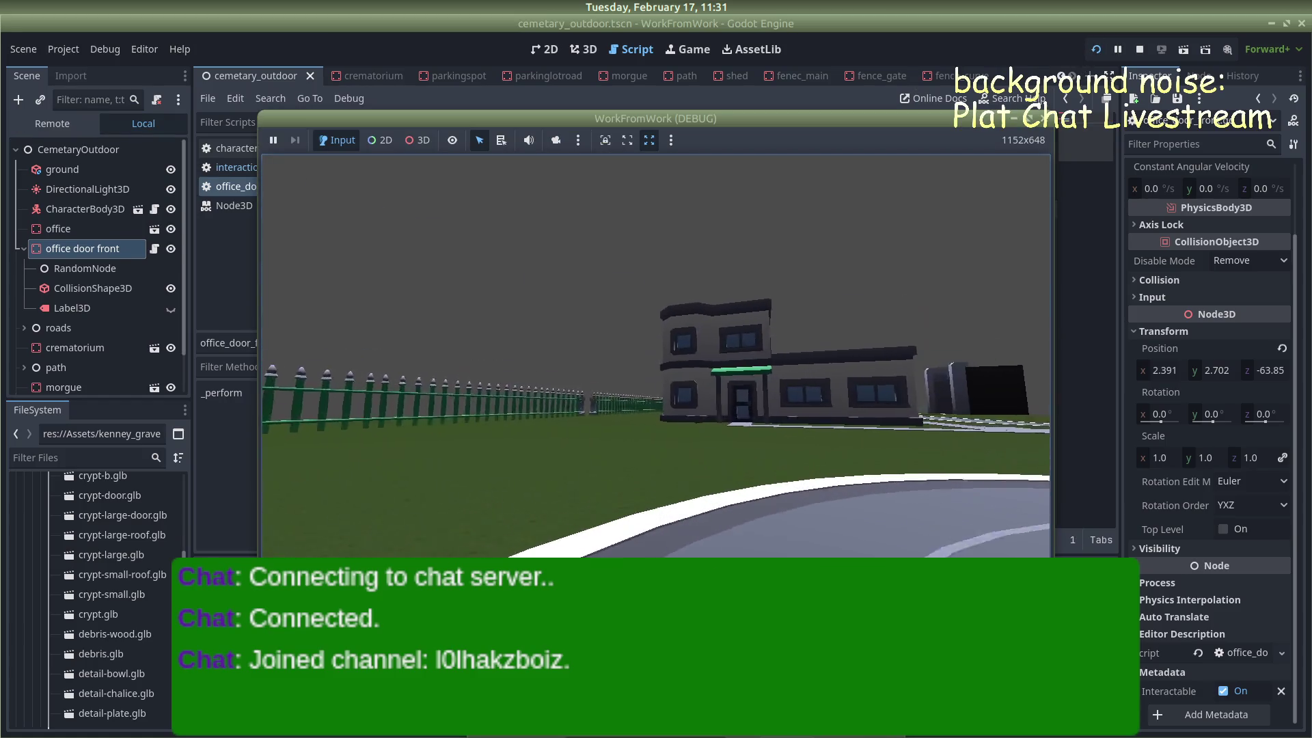
# Walk the player to the office door until 'Enter Cemetery Office [E]' appears, then close the game
pyautogui.press('w')
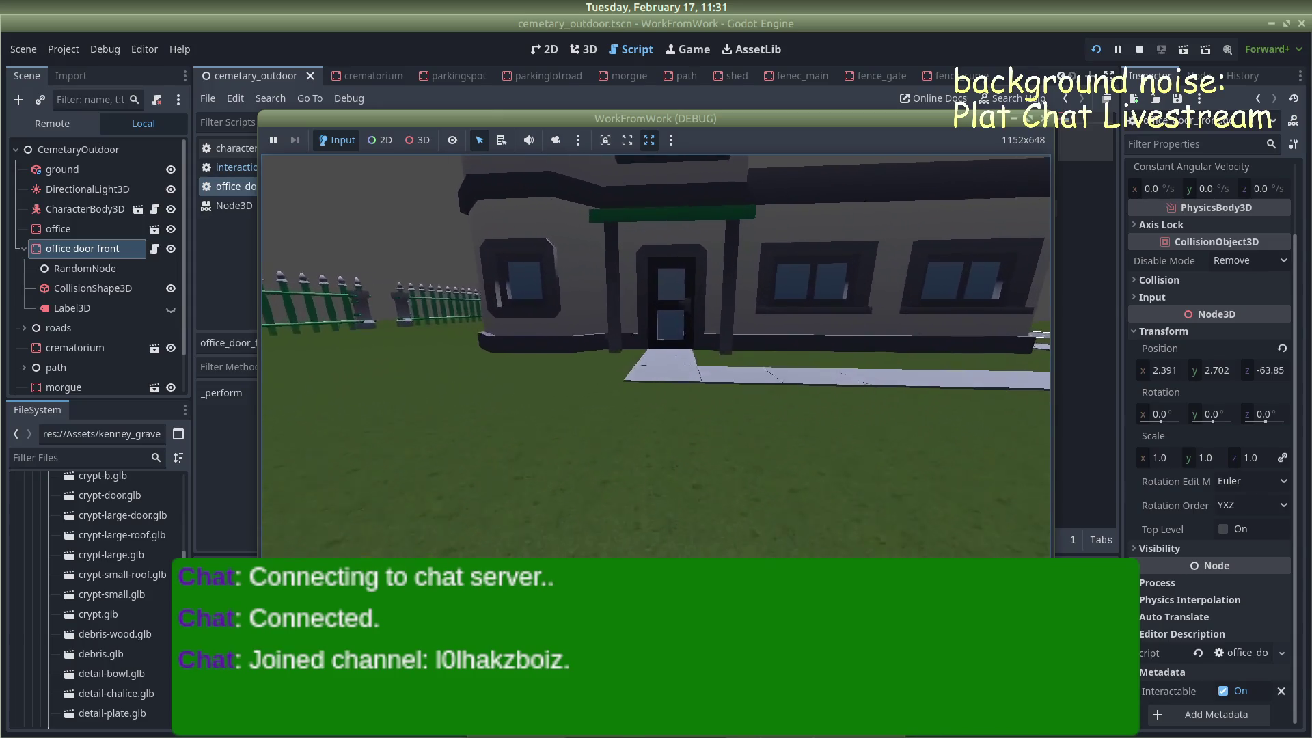
pyautogui.press('w')
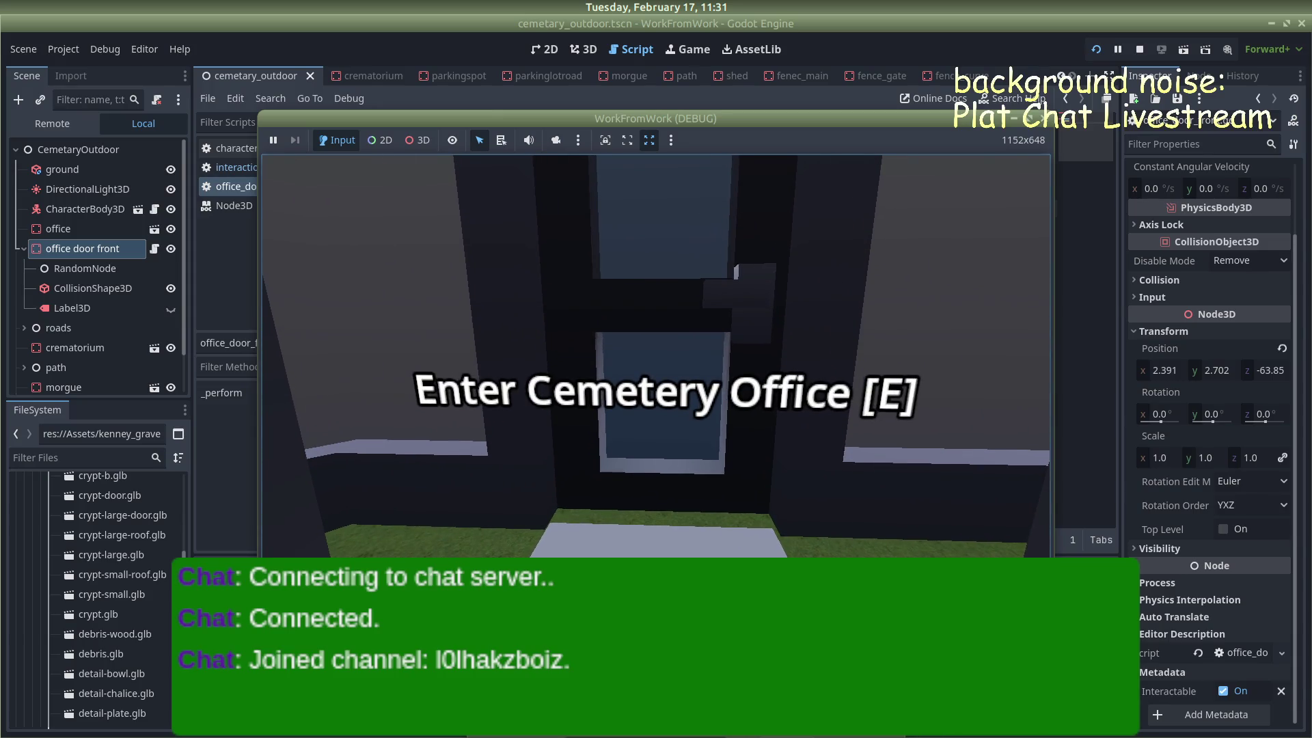
pyautogui.press('d')
pyautogui.press('d')
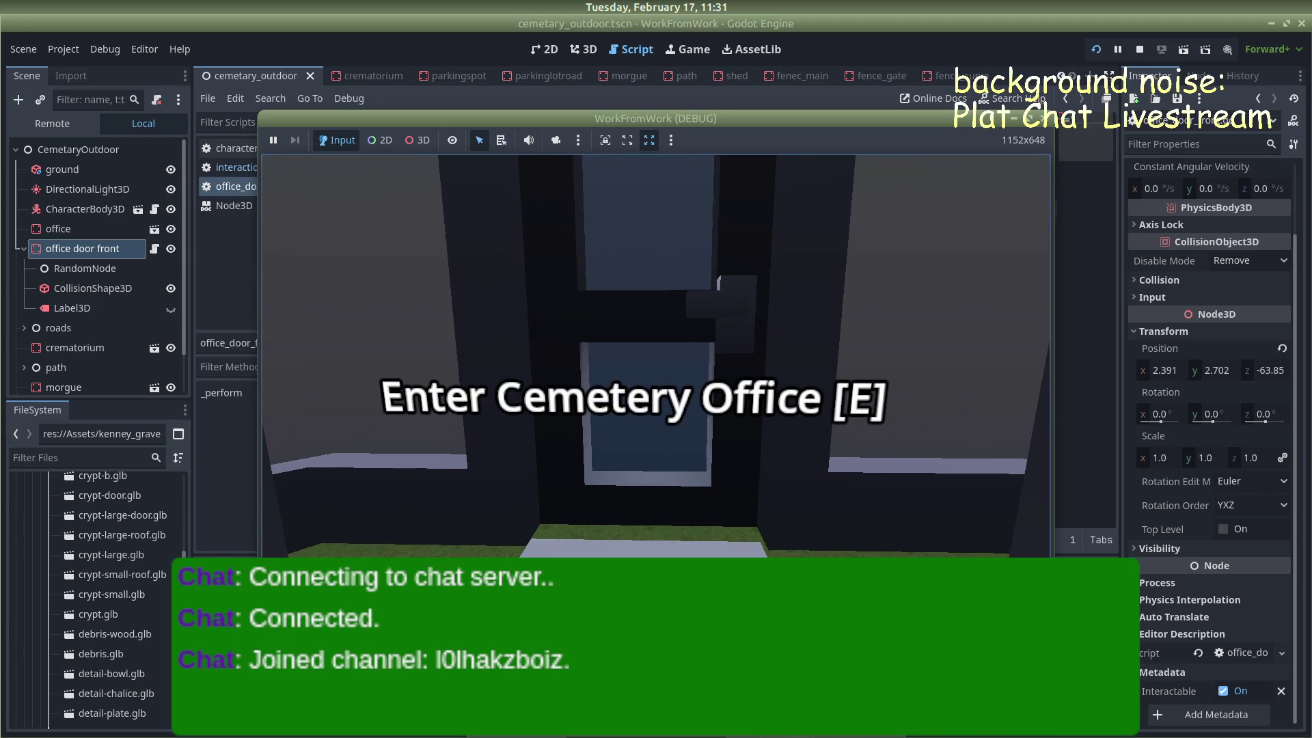
pyautogui.press('s')
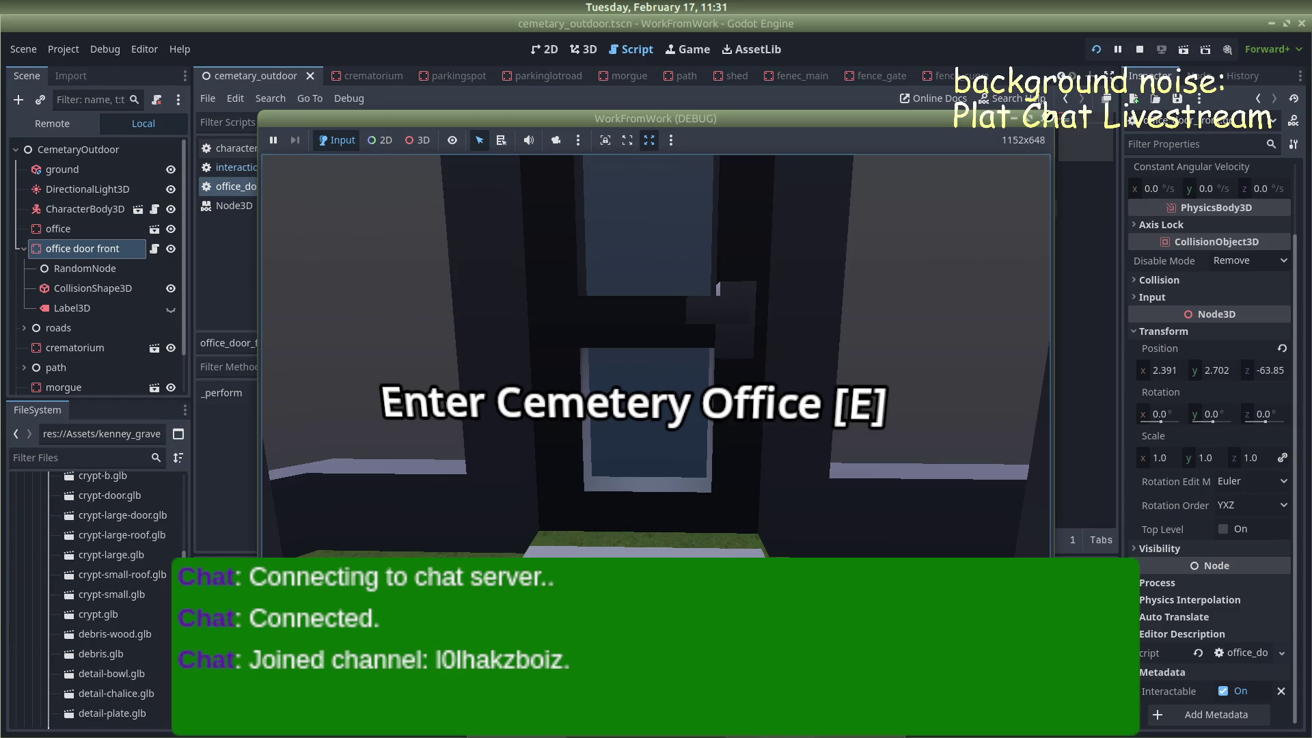
pyautogui.click(1048, 116)
pyautogui.click(434, 153)
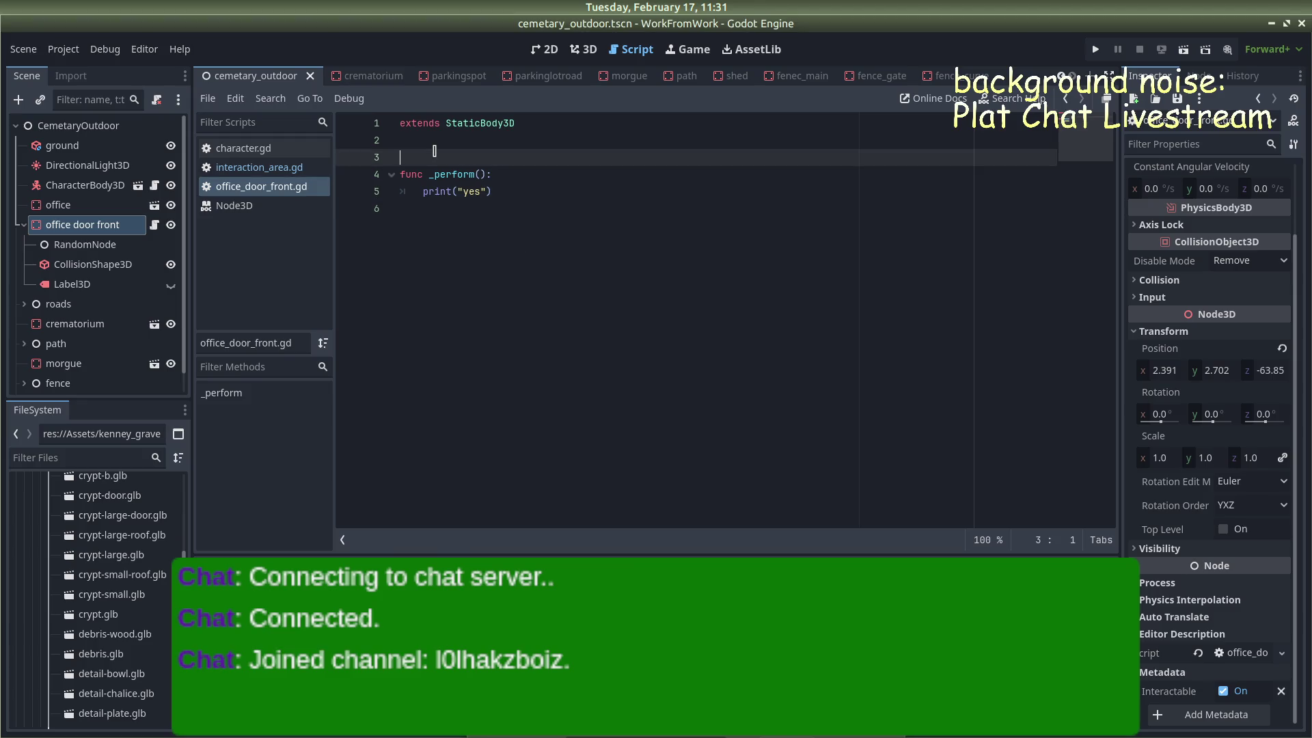
# Delete the extra blank lines under extends StaticBody3D in office_door_front.gd, then switch to Firefox
pyautogui.press('BackSpace')
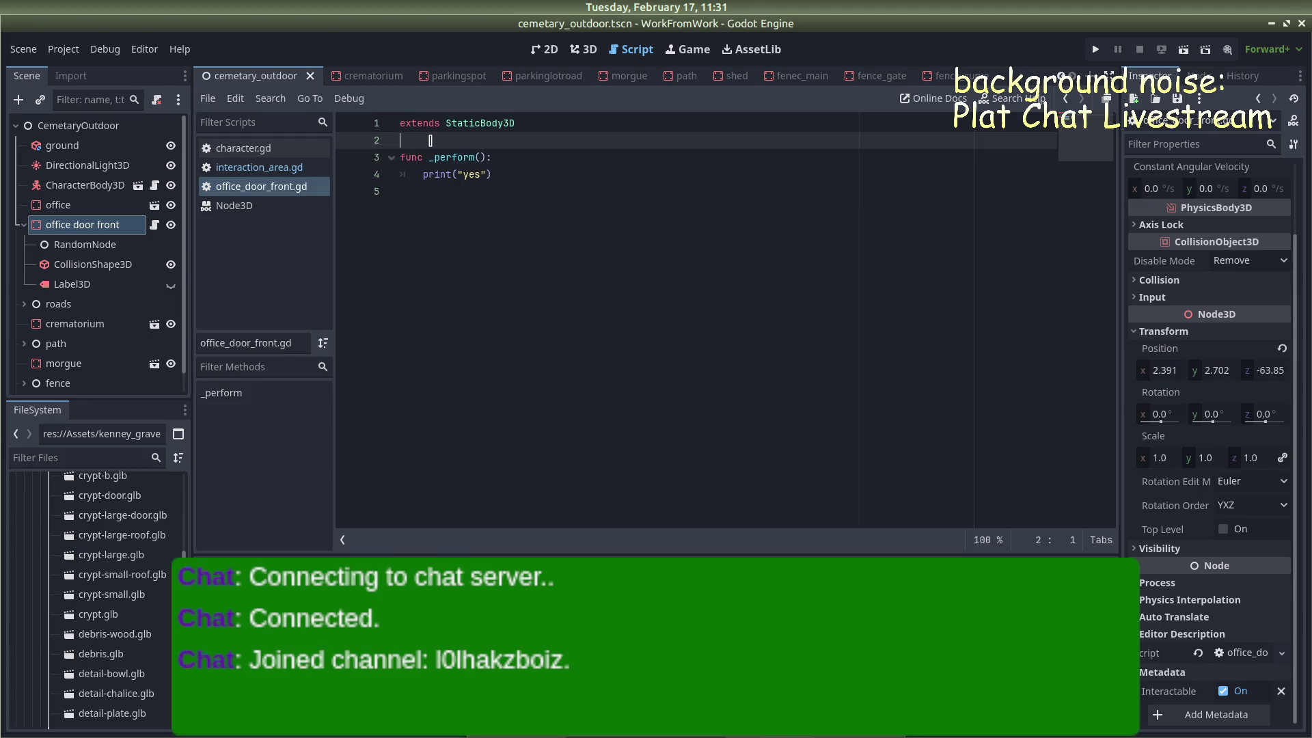
pyautogui.press('BackSpace')
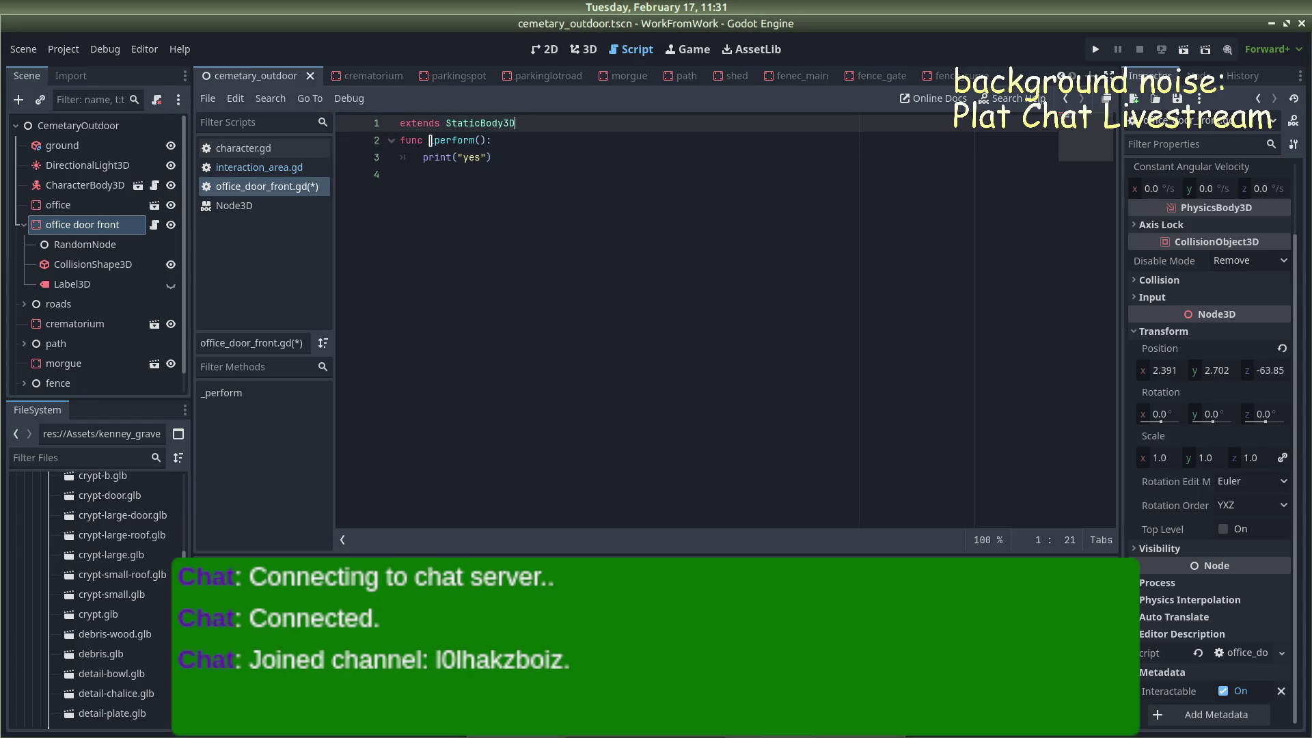
pyautogui.click(237, 208)
pyautogui.click(245, 187)
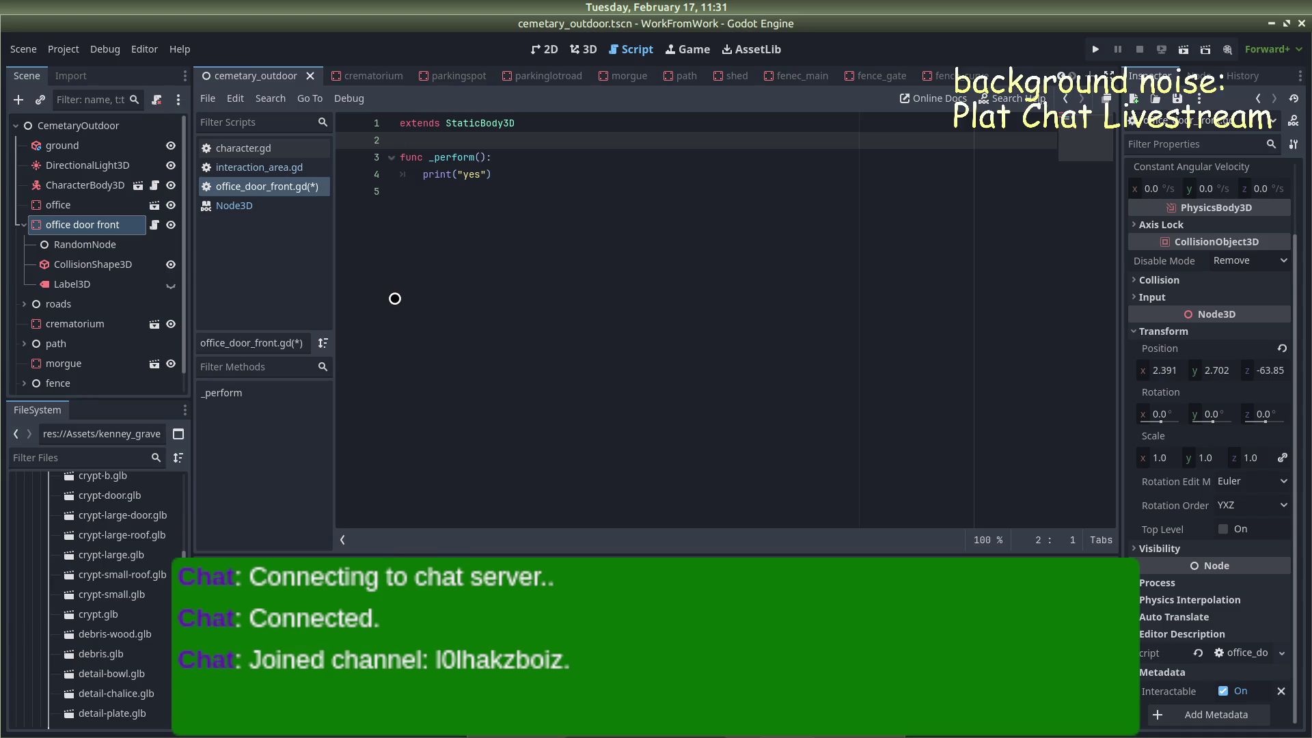
pyautogui.hotkey('alt', 'Tab')
pyautogui.hotkey('alt', 'Tab')
pyautogui.hotkey('alt', 'Tab')
pyautogui.hotkey('ctrl', 't')
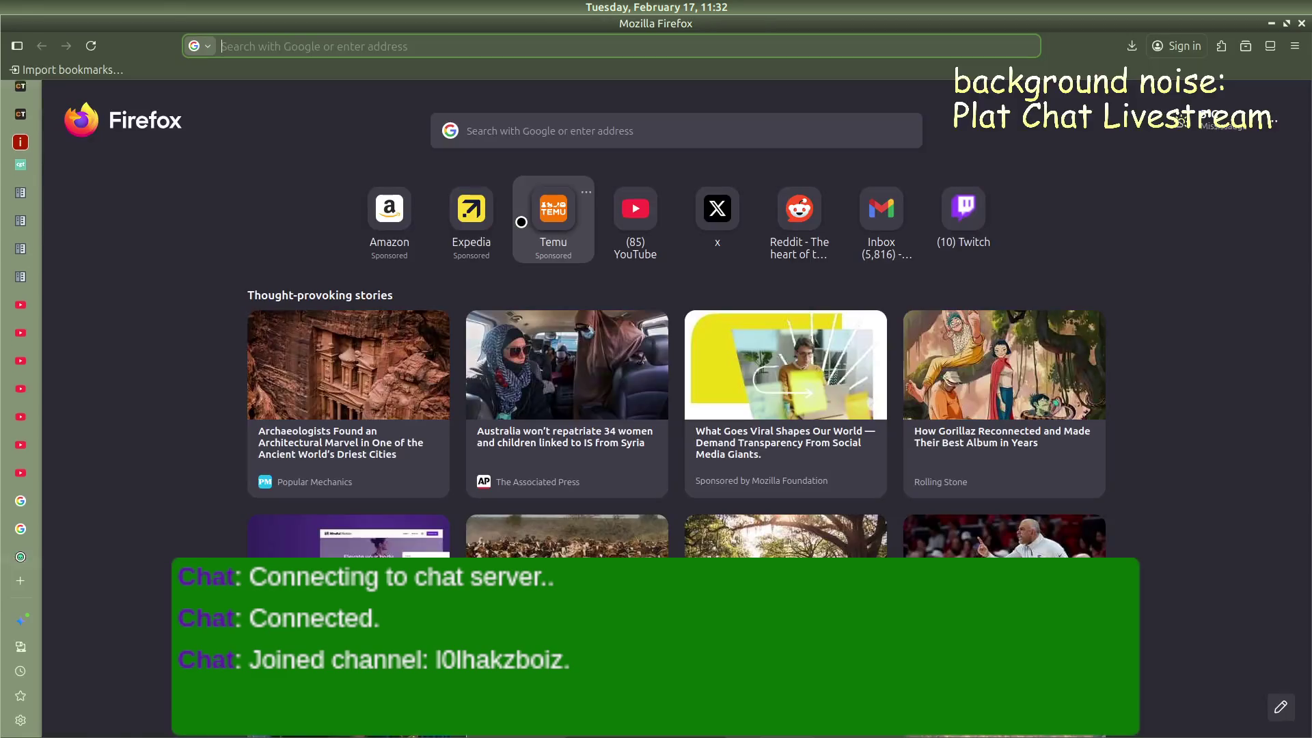
# Search for 'in godot, how do i access a function in one script from another script'
pyautogui.write('in godot,')
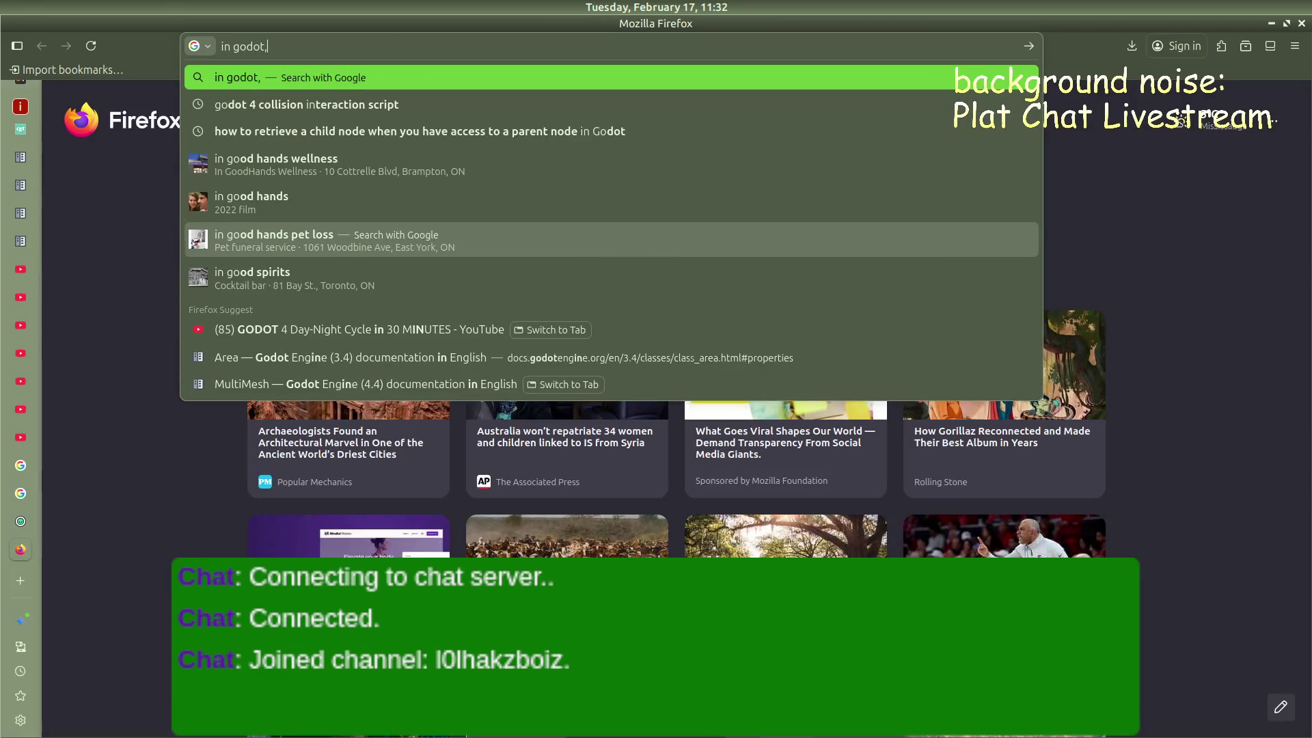
pyautogui.write(' how do i ac')
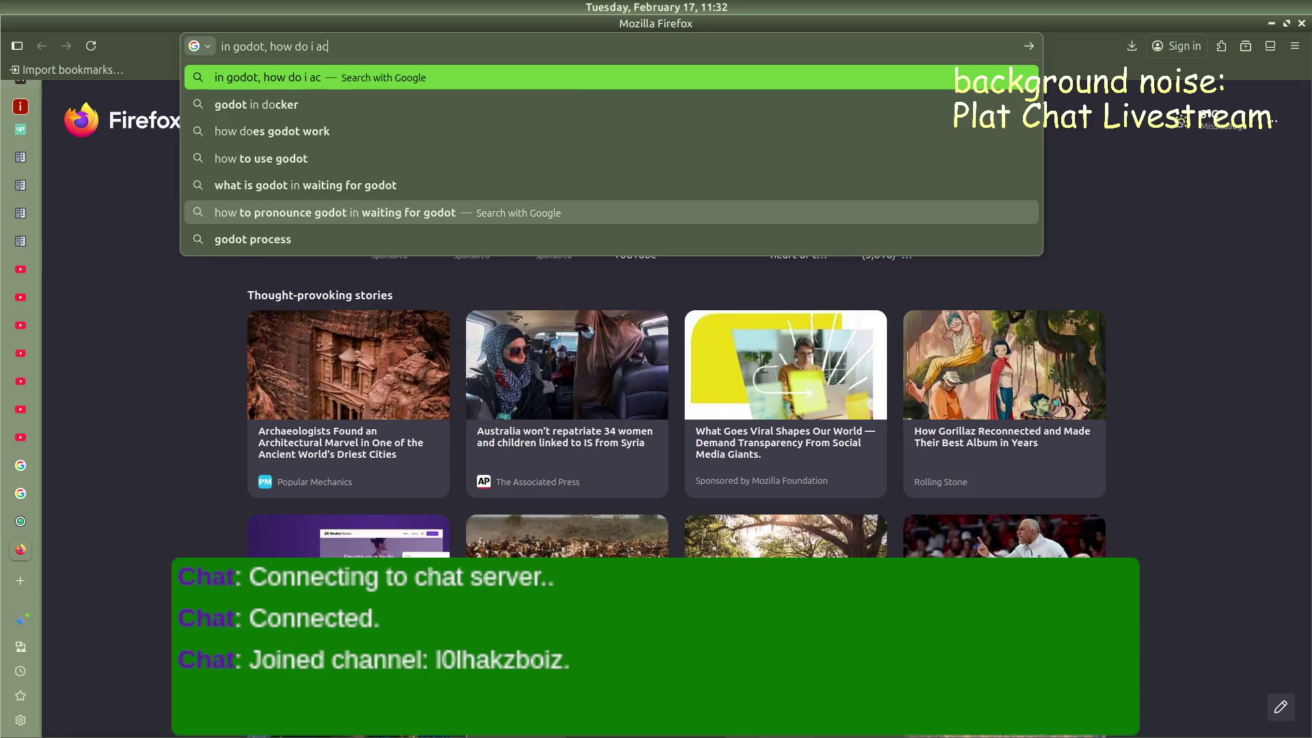
pyautogui.write('cess a func')
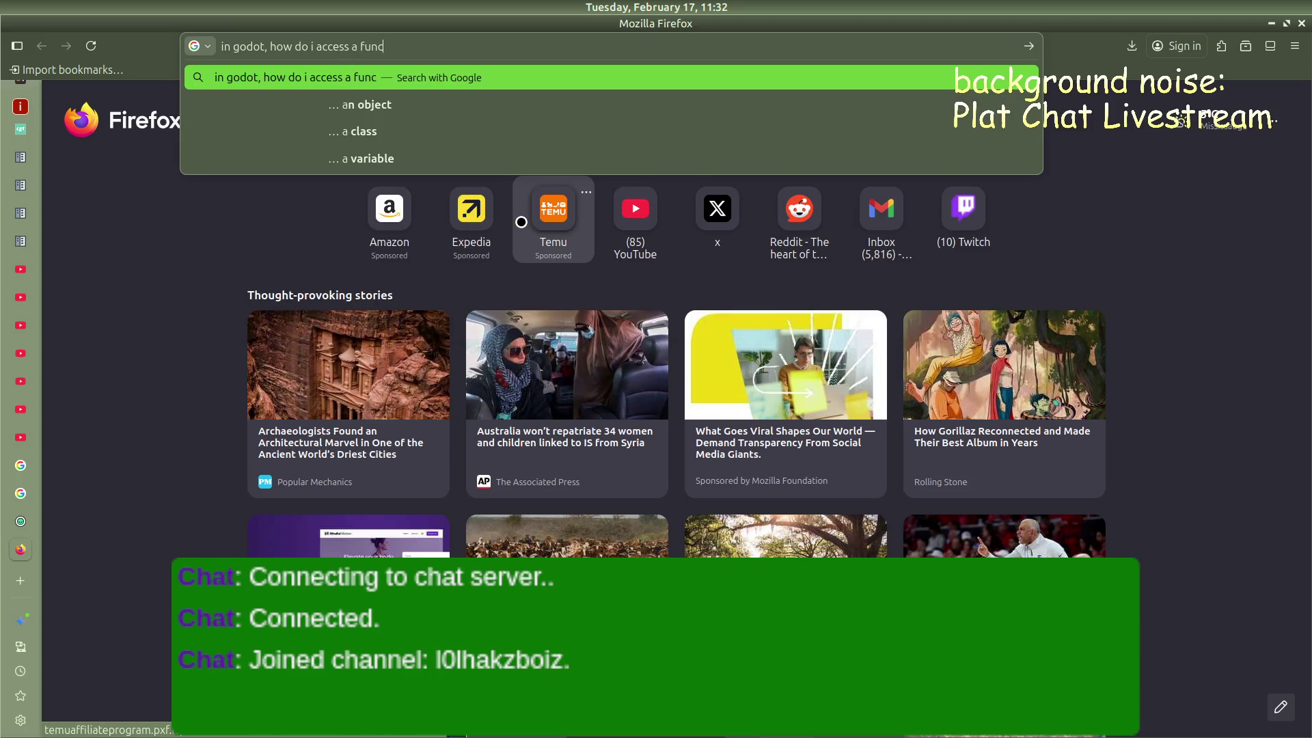
pyautogui.write('tion')
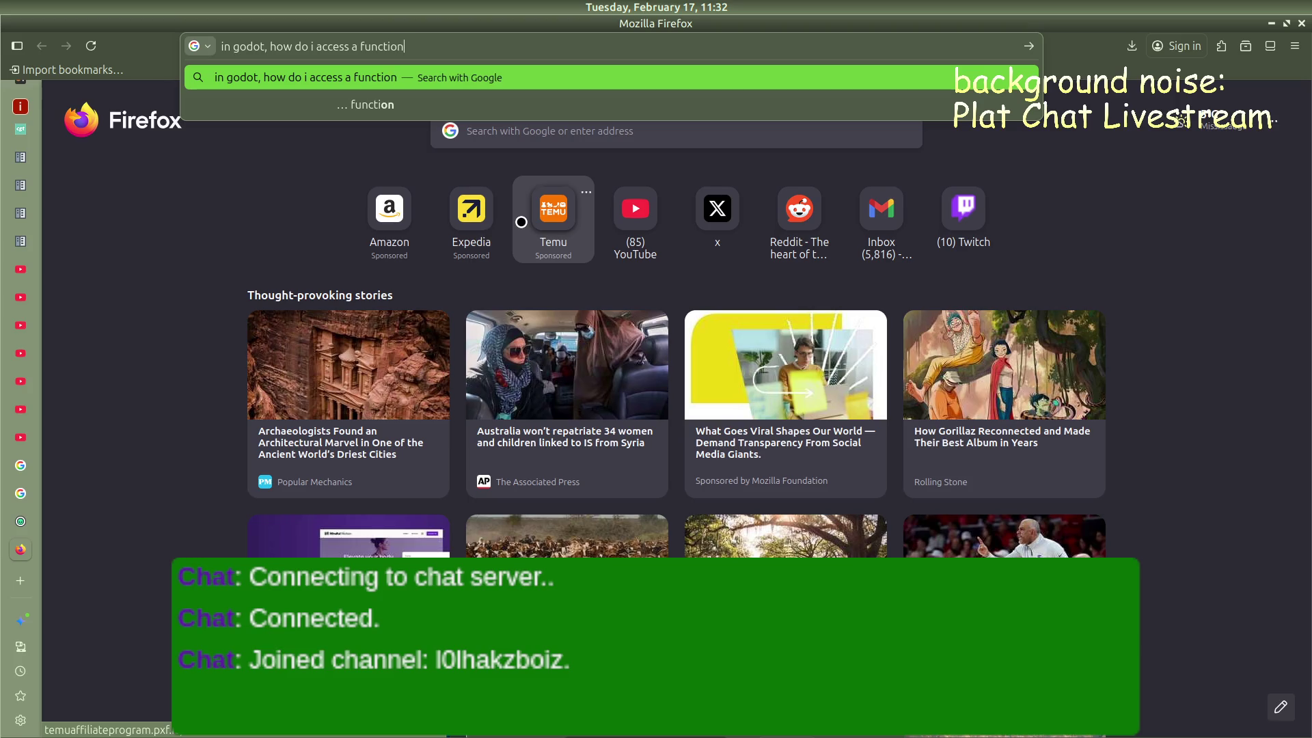
pyautogui.write(' in one script ')
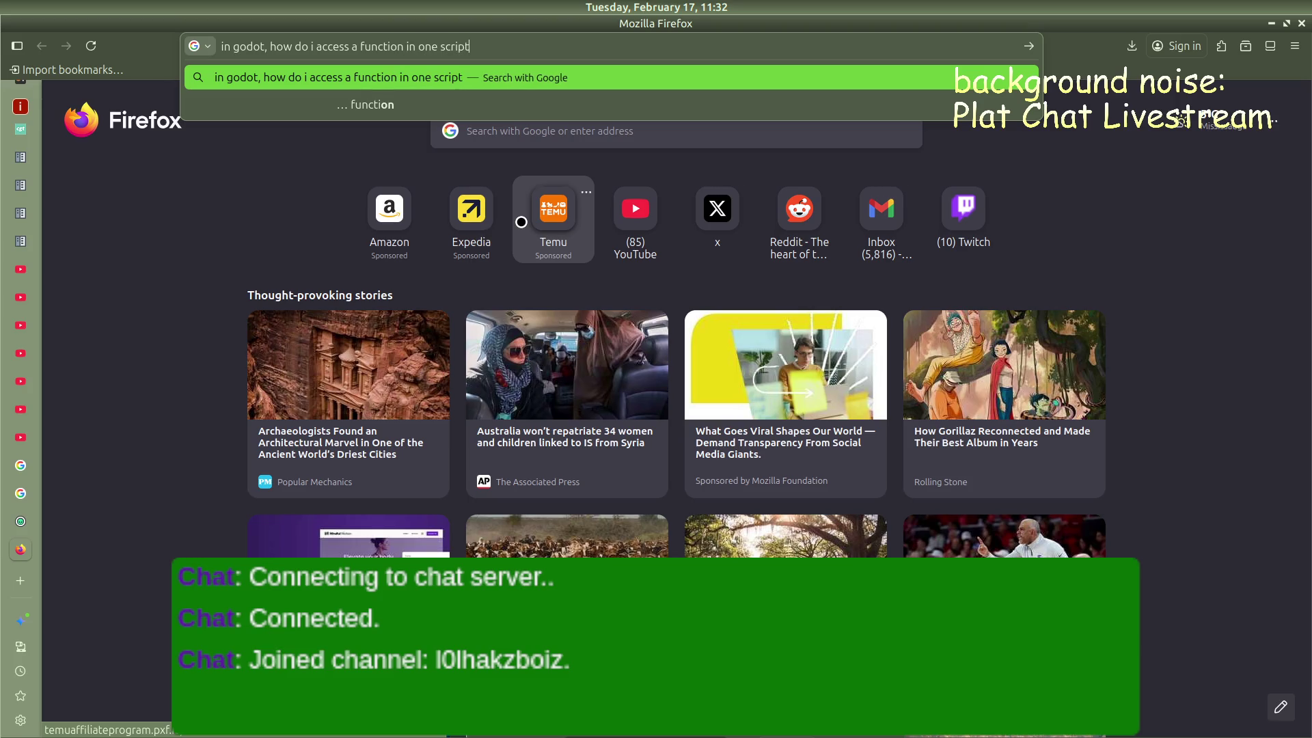
pyautogui.write('fro')
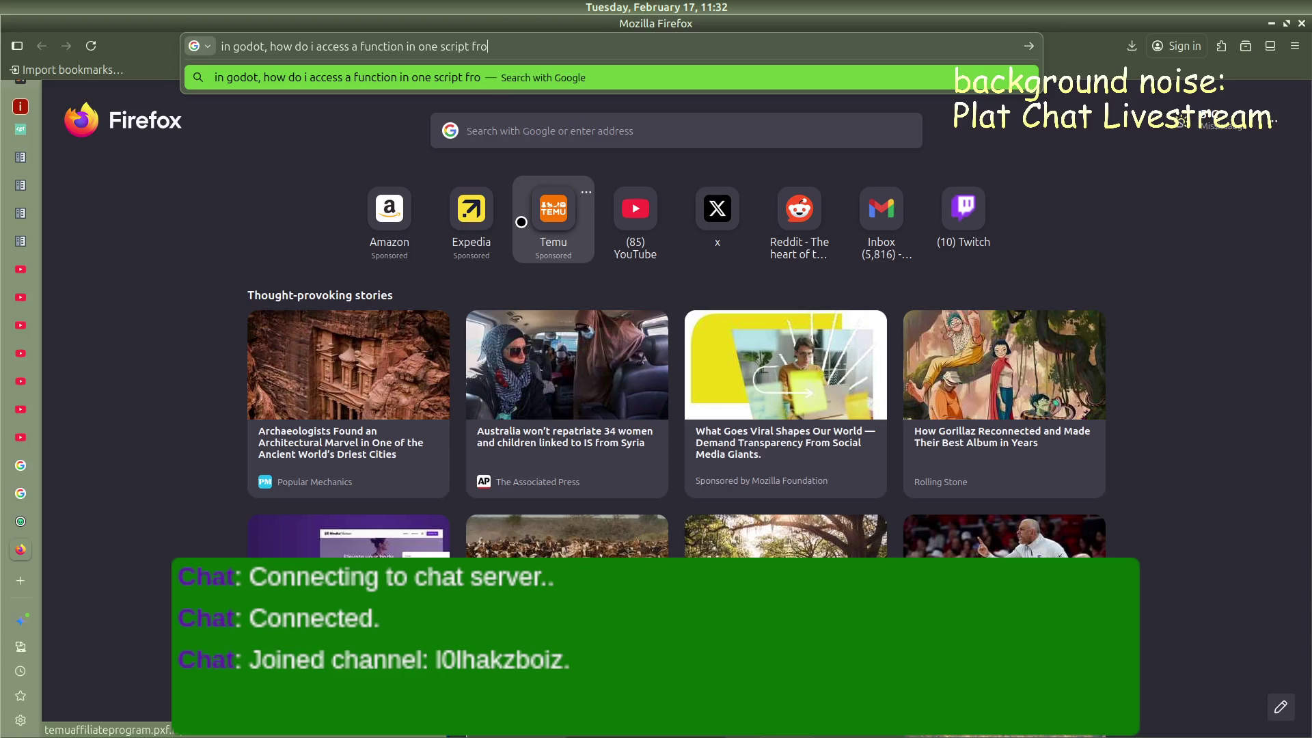
pyautogui.write('m another script')
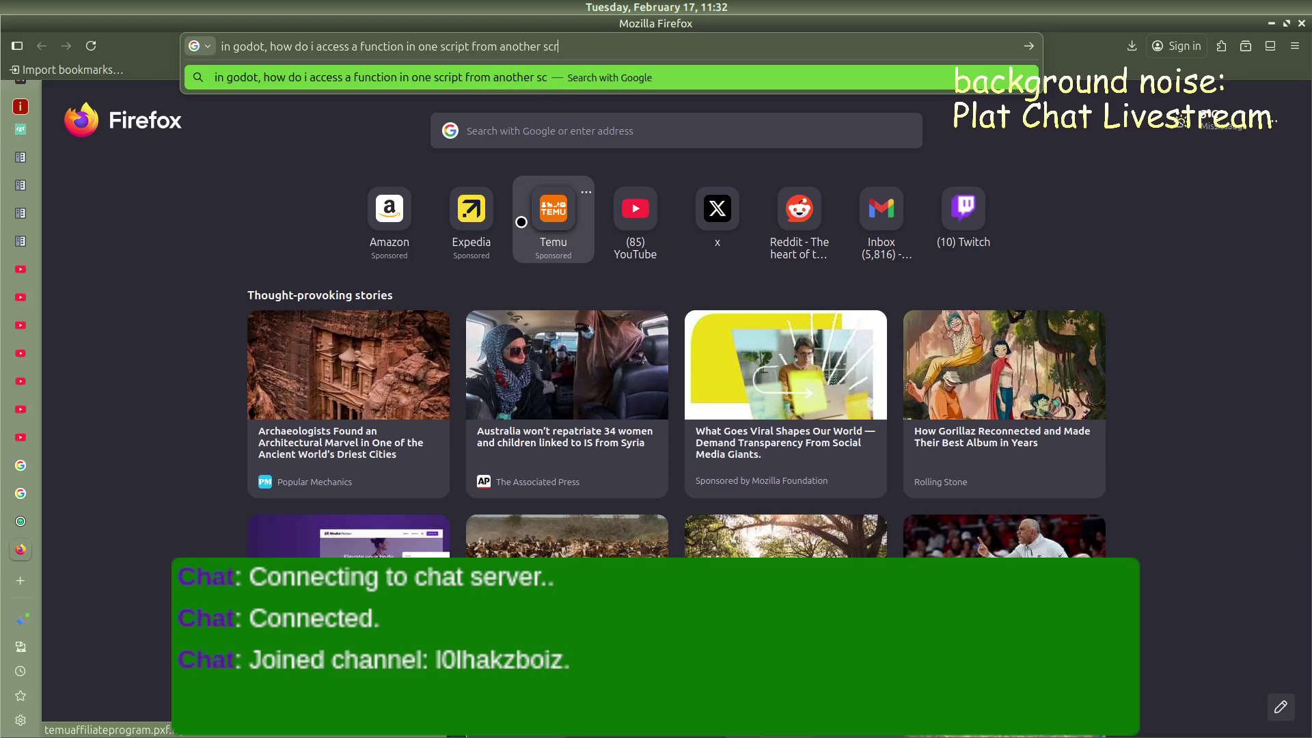
pyautogui.press('Return')
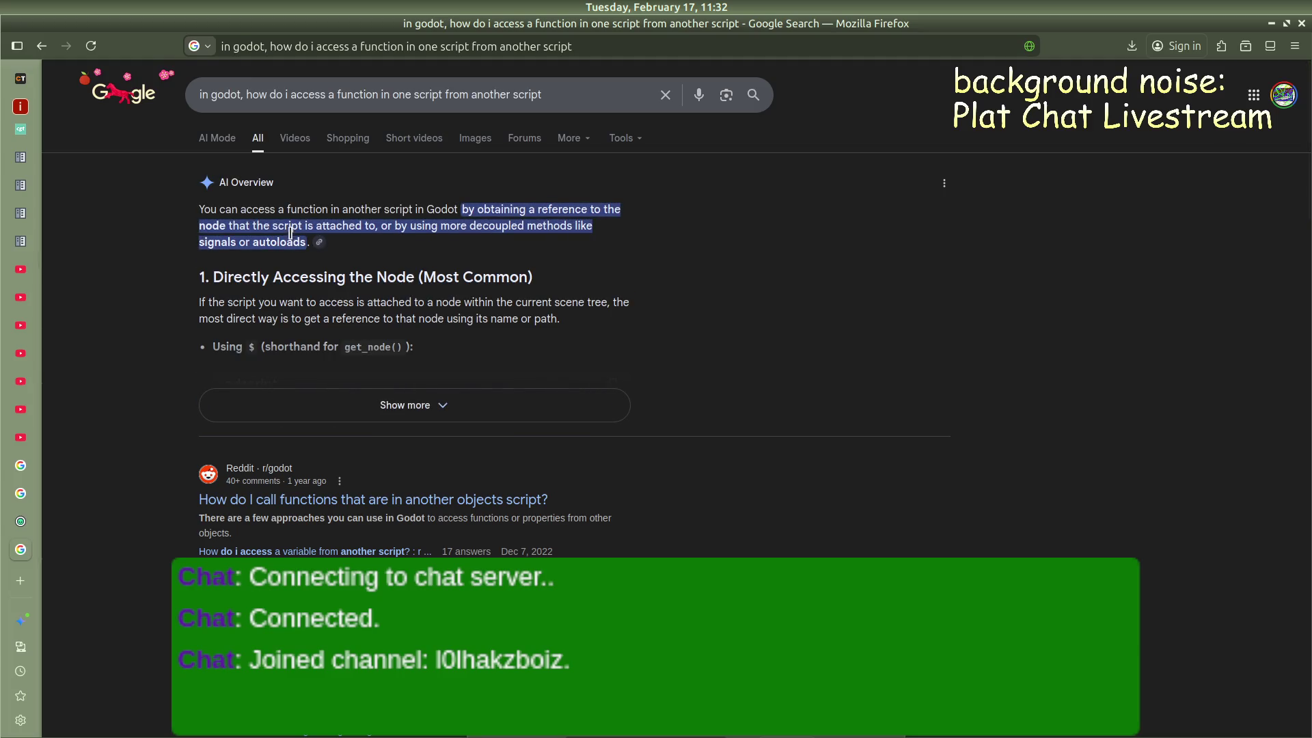
# Expand and read Google's AI Overview on cross-script function calls, then return to Godot
pyautogui.click(365, 403)
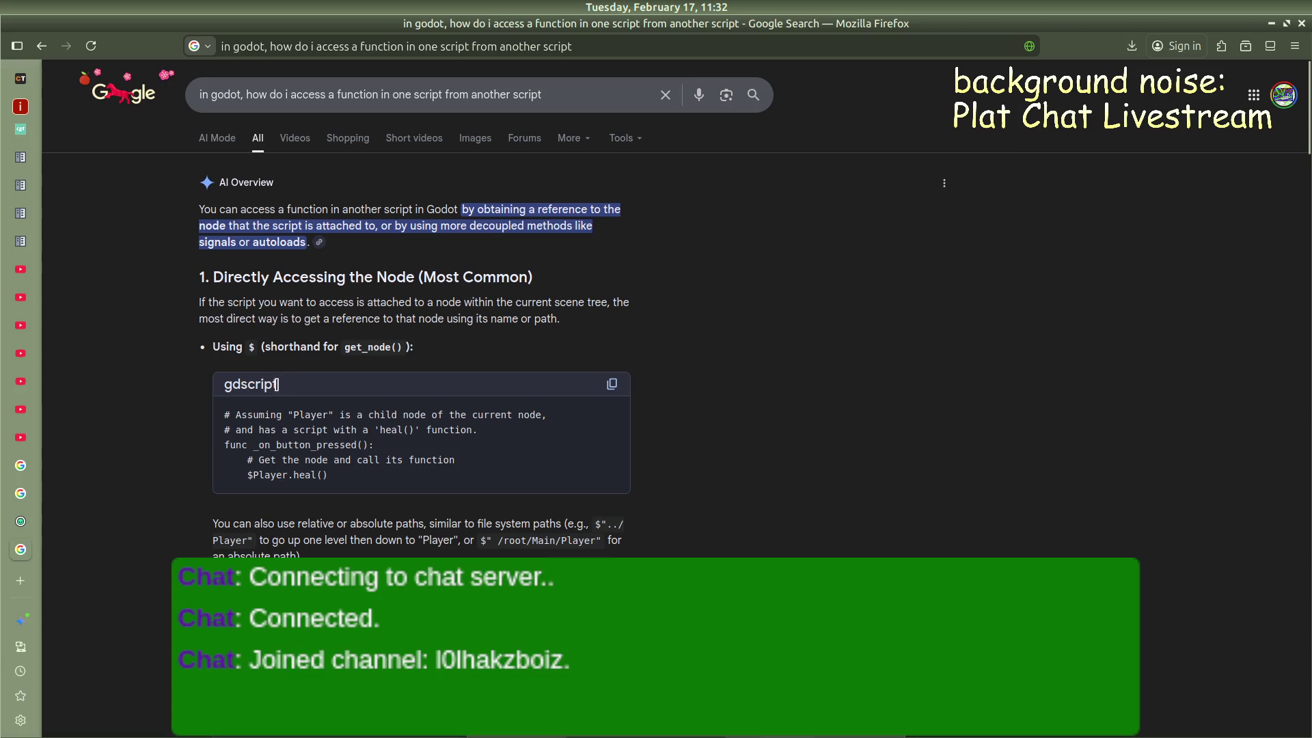
pyautogui.scroll(-1, 325, 408)
pyautogui.scroll(-2, 324, 410)
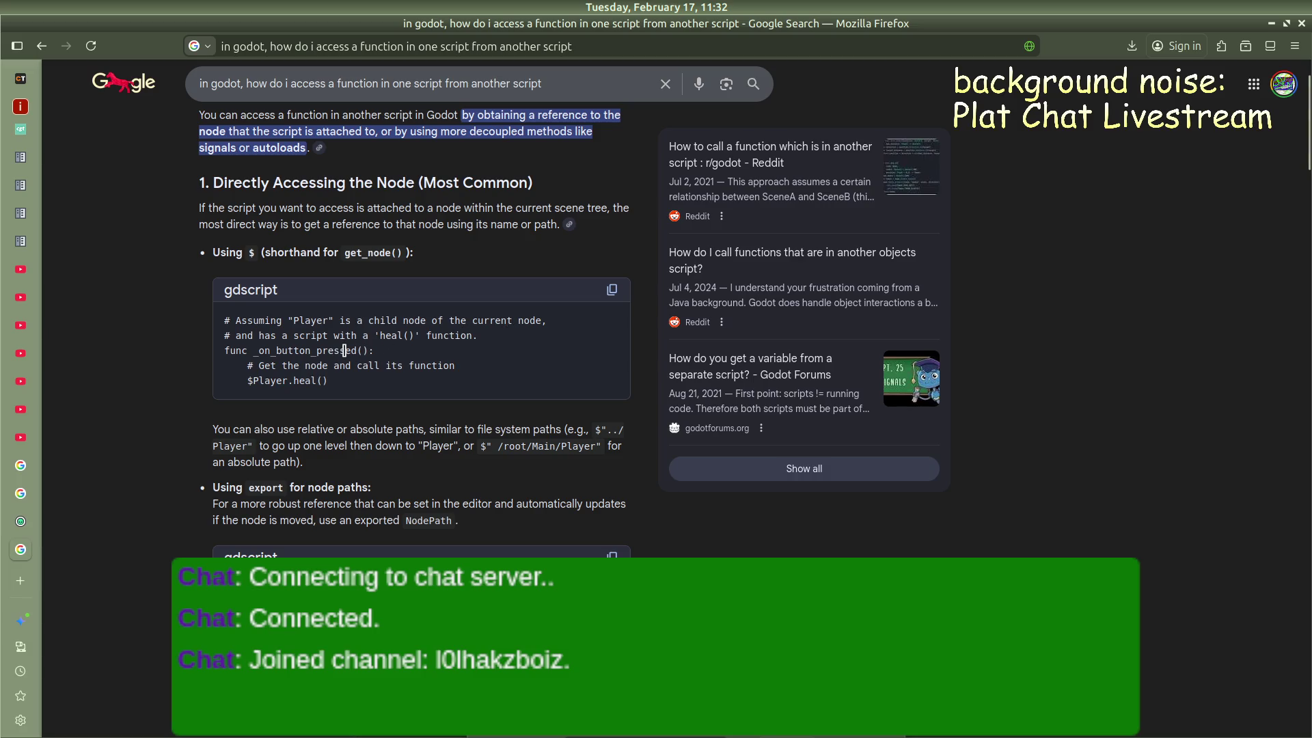
pyautogui.scroll(-5, 260, 345)
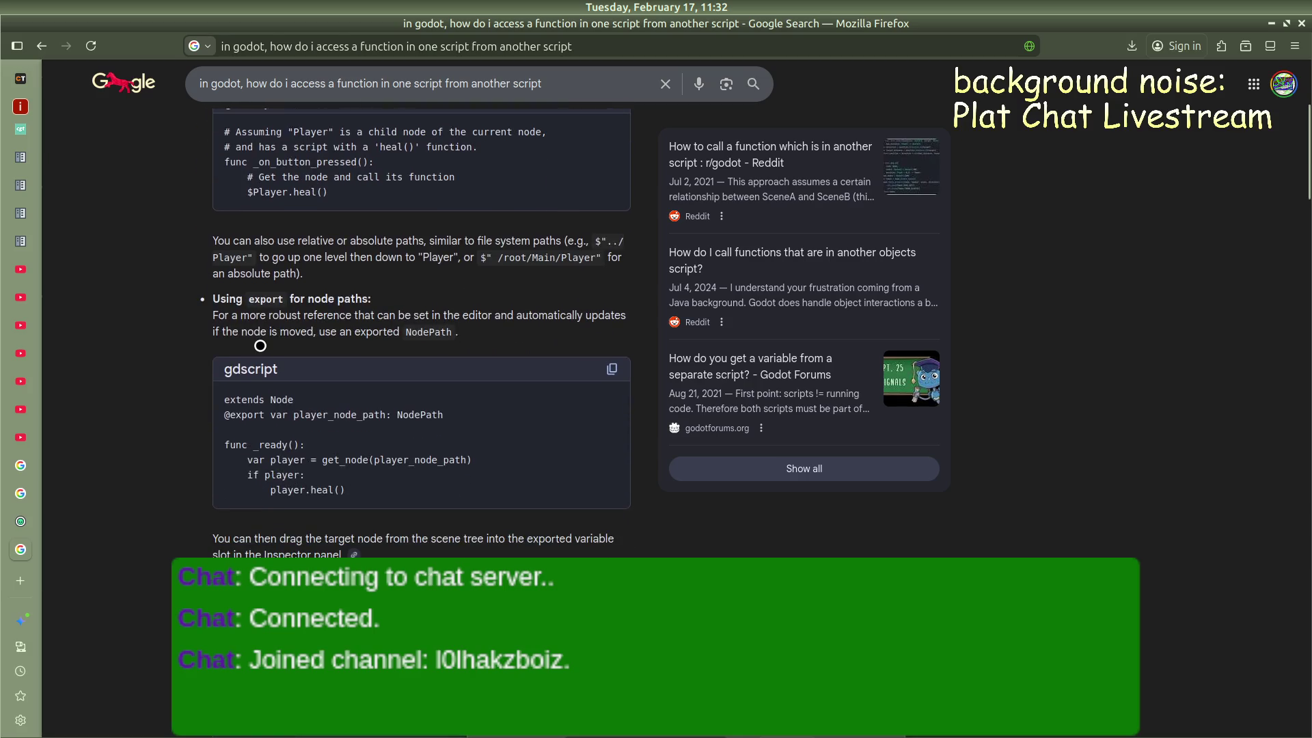
pyautogui.scroll(-5, 260, 345)
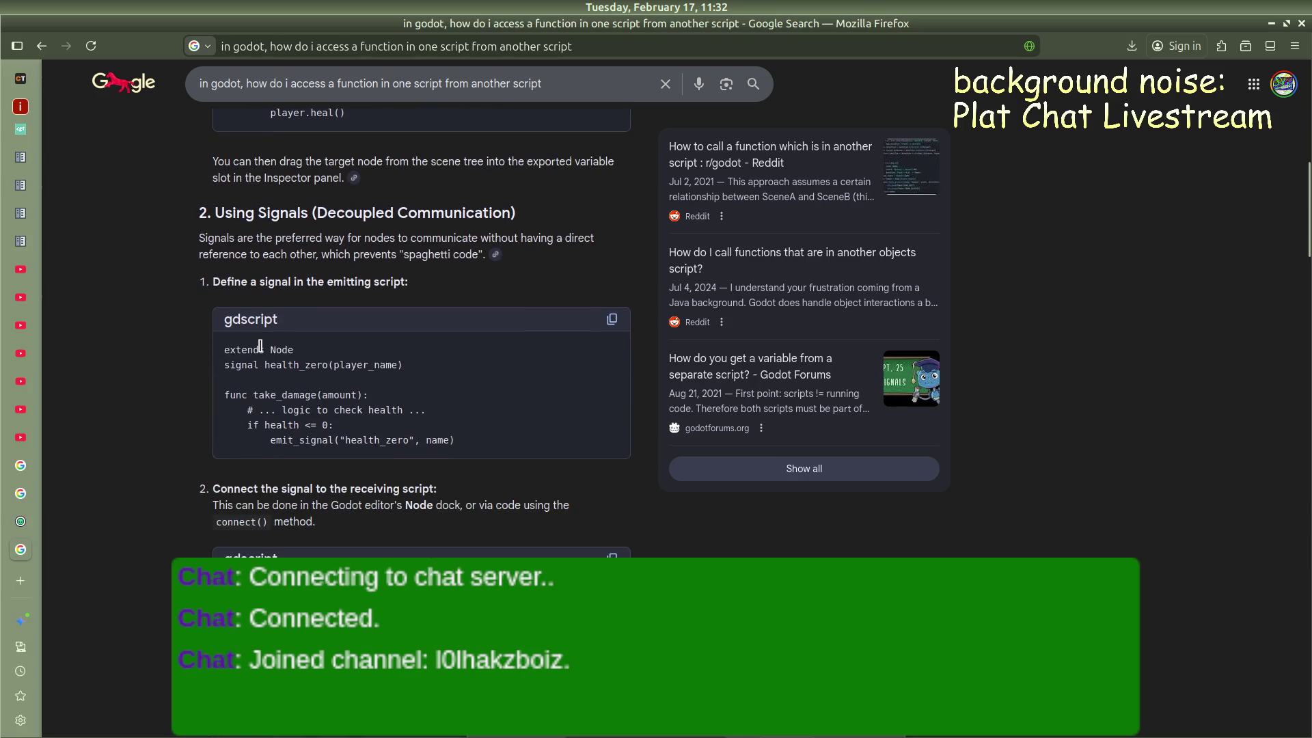
pyautogui.scroll(-5, 260, 345)
pyautogui.scroll(-3, 261, 345)
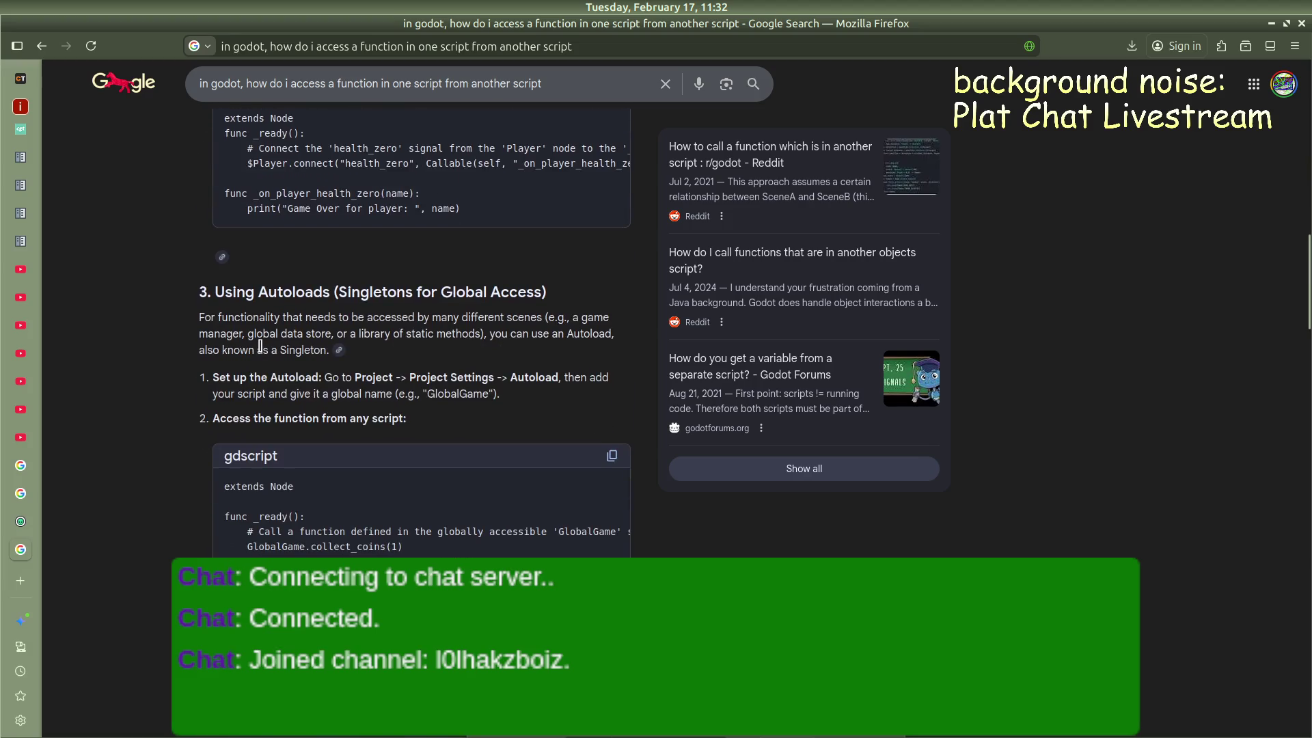
pyautogui.scroll(-5, 344, 328)
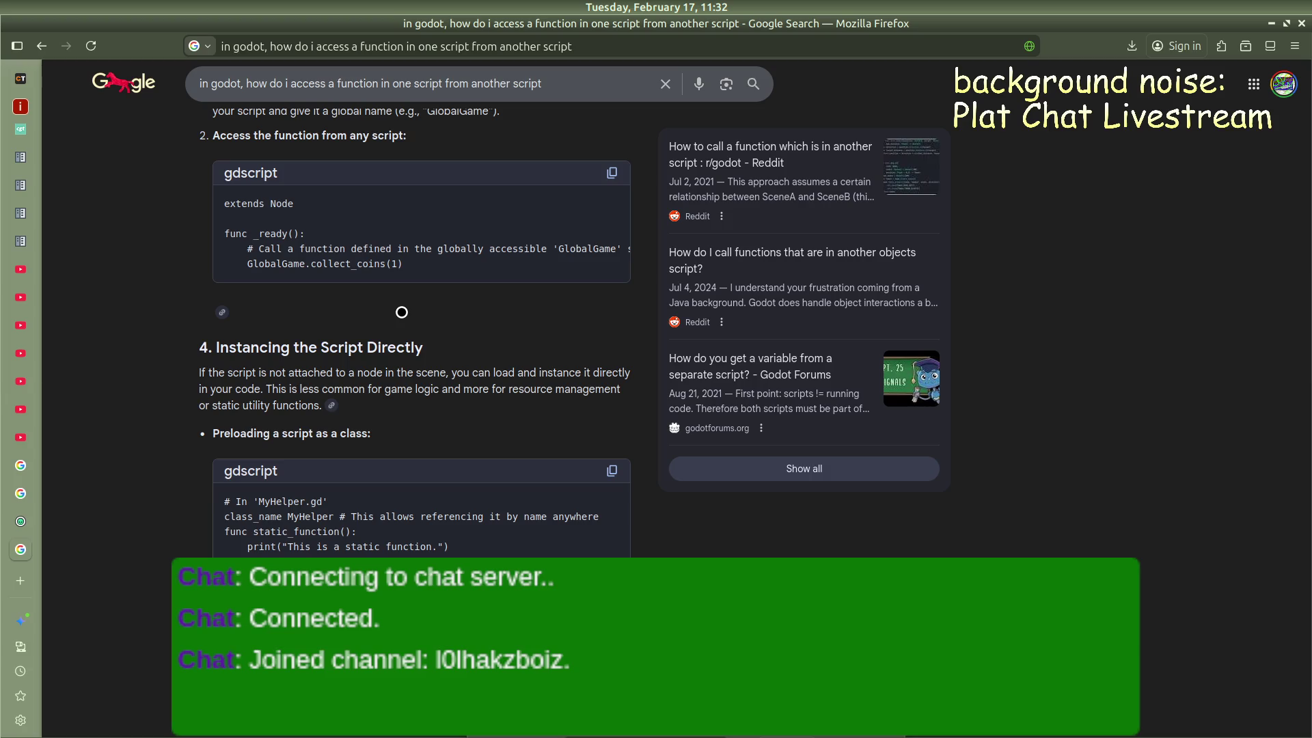
pyautogui.scroll(15, 402, 313)
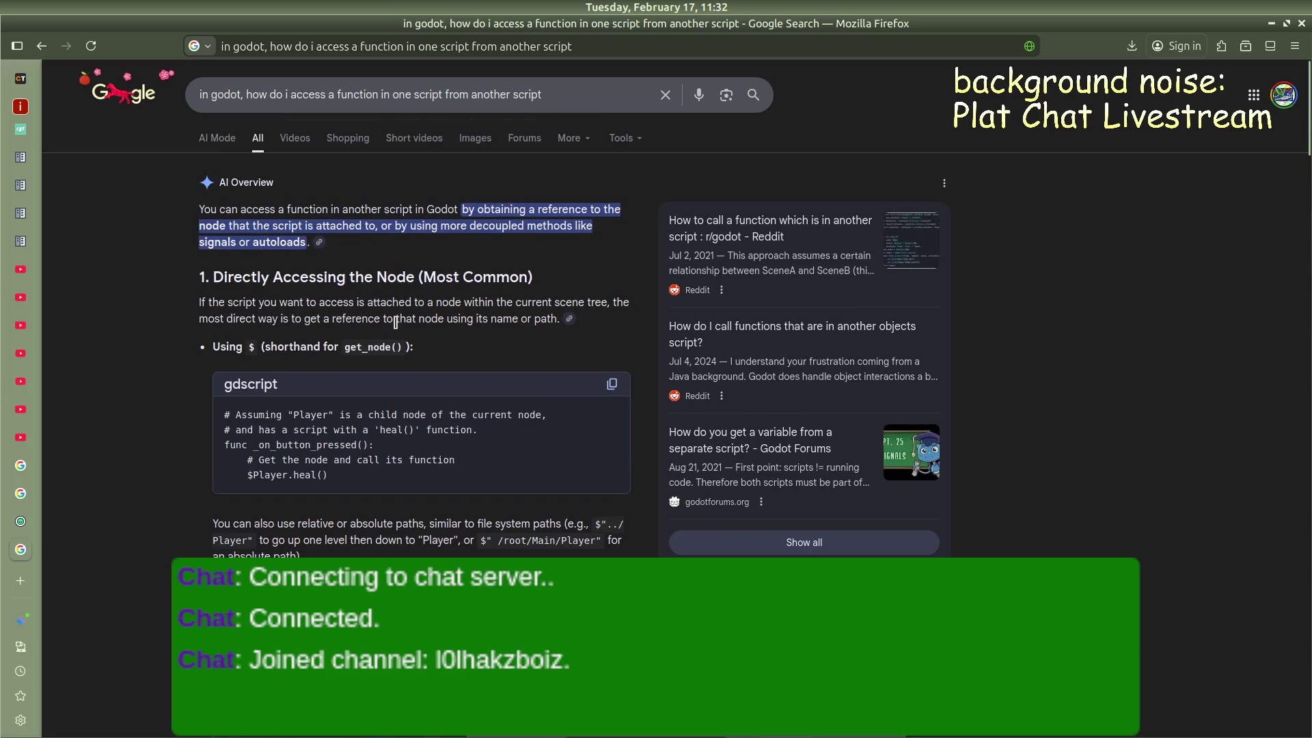
pyautogui.hotkey('alt', 'Tab')
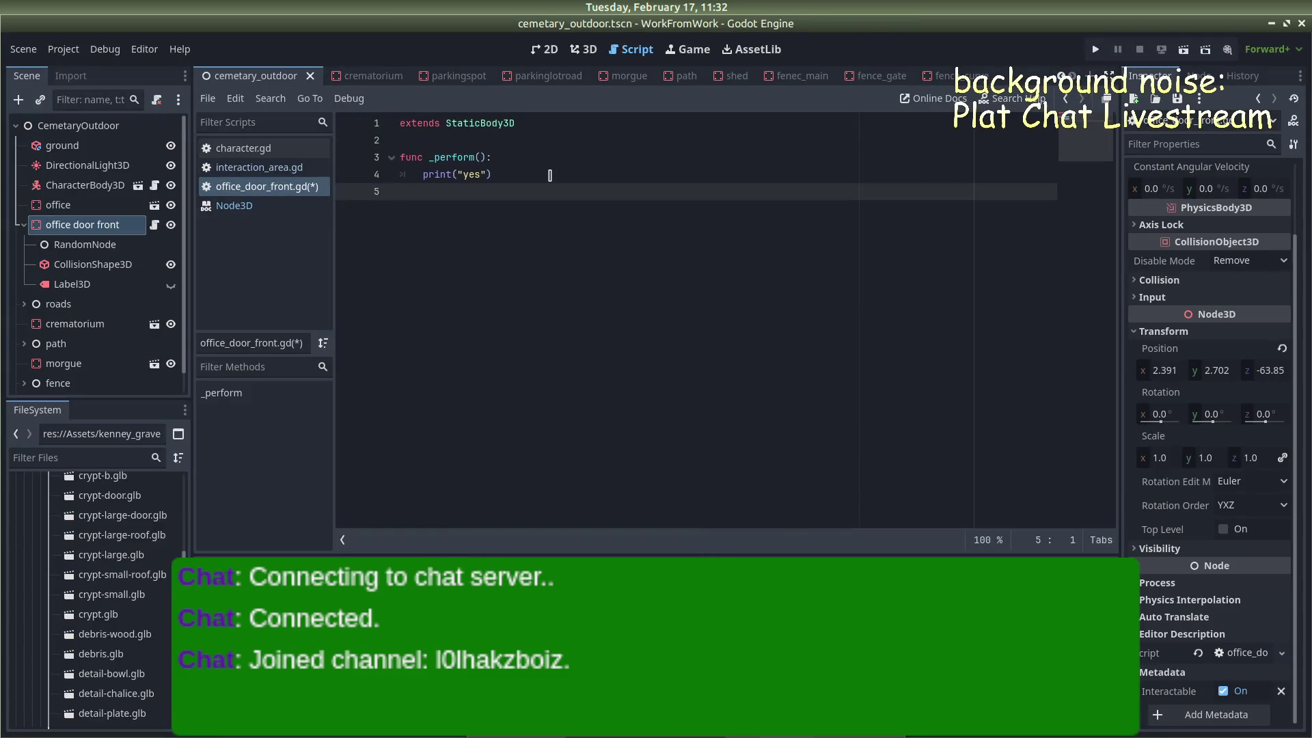
# Open interaction_area.gd and select the interact check and _perform() call on lines 14–15
pyautogui.click(298, 168)
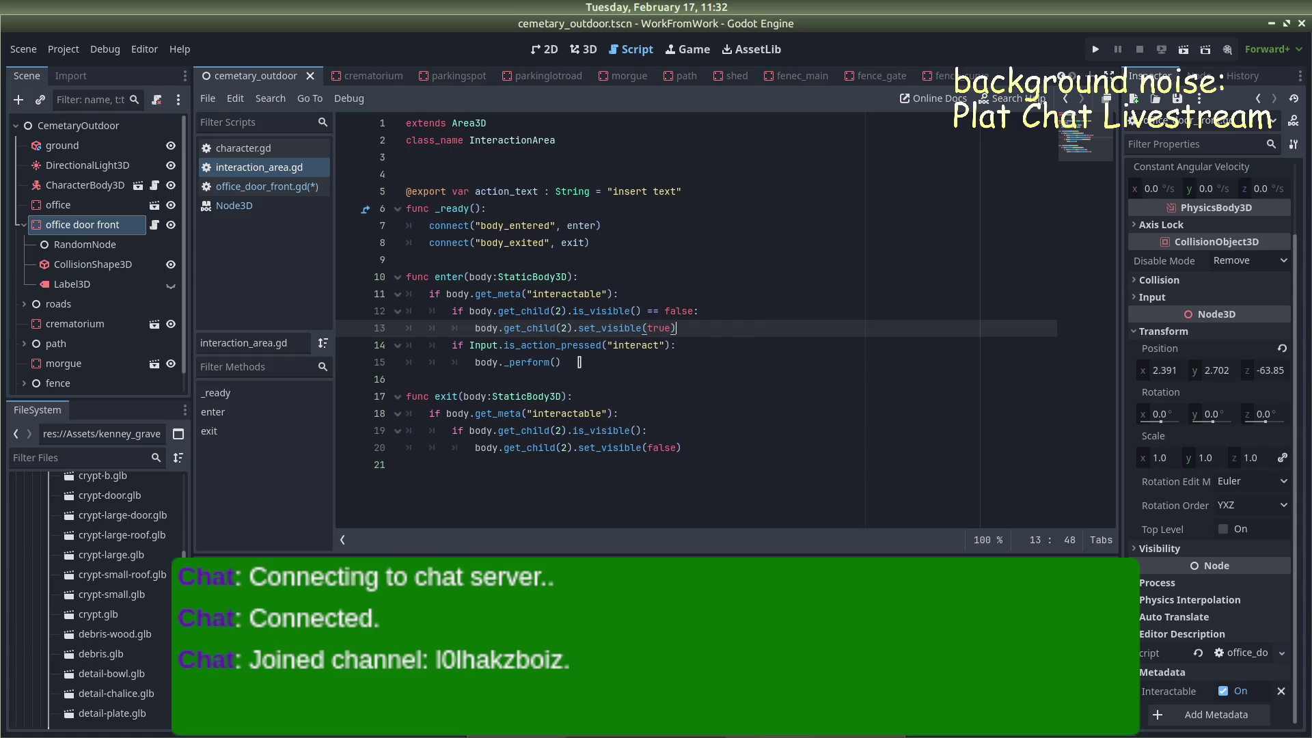
pyautogui.moveTo(570, 364); pyautogui.dragTo(452, 345)
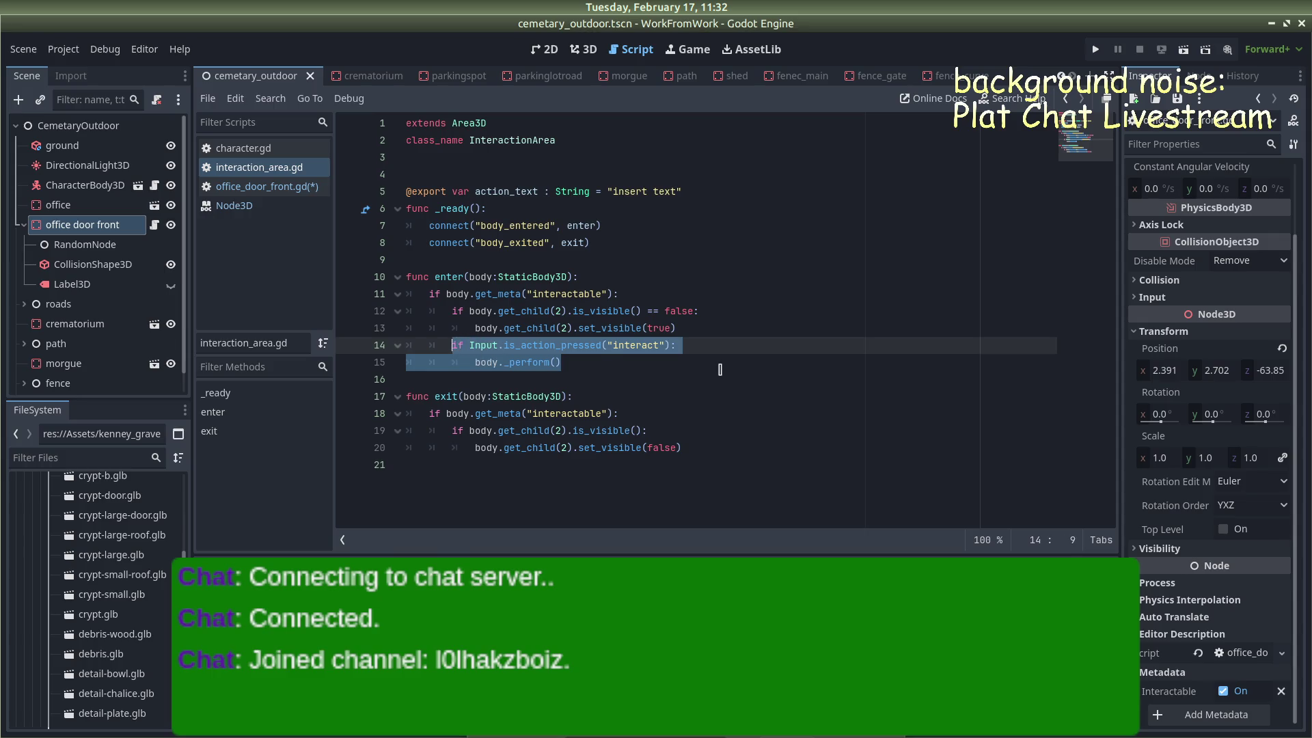
pyautogui.click(719, 370)
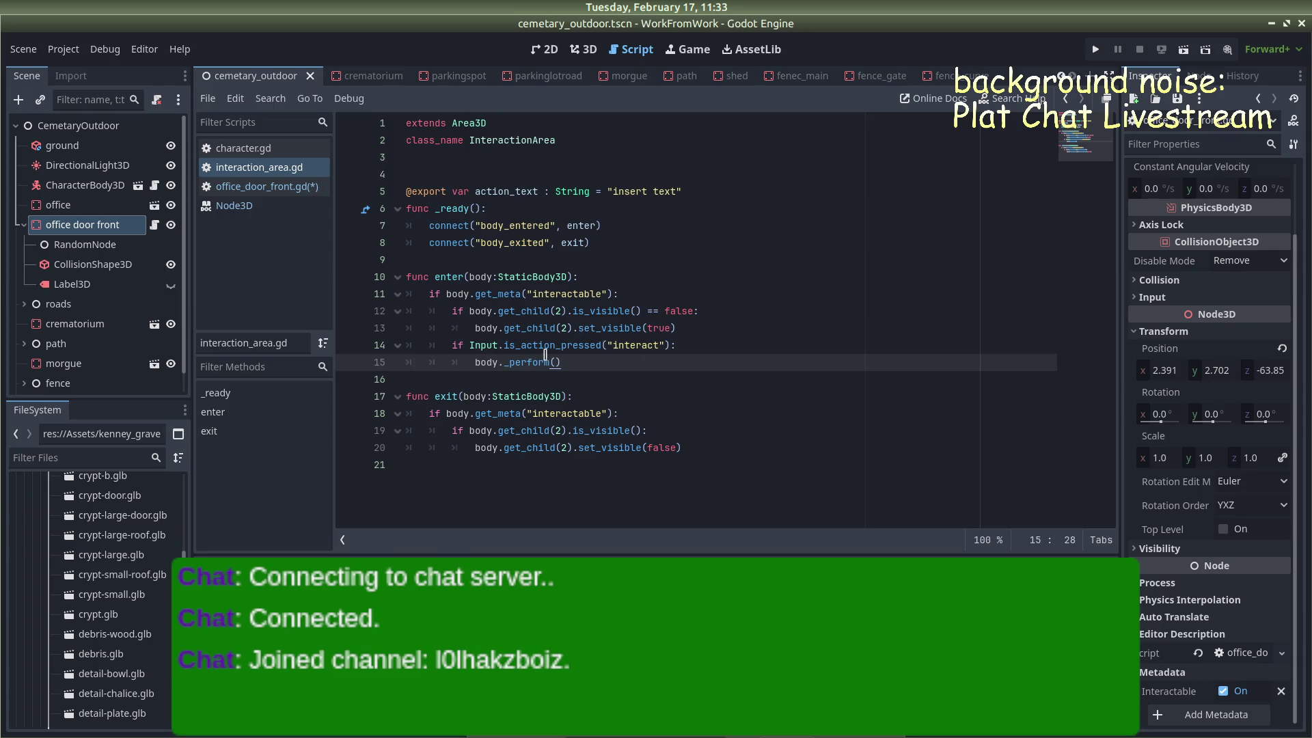
pyautogui.moveTo(568, 362); pyautogui.dragTo(452, 345)
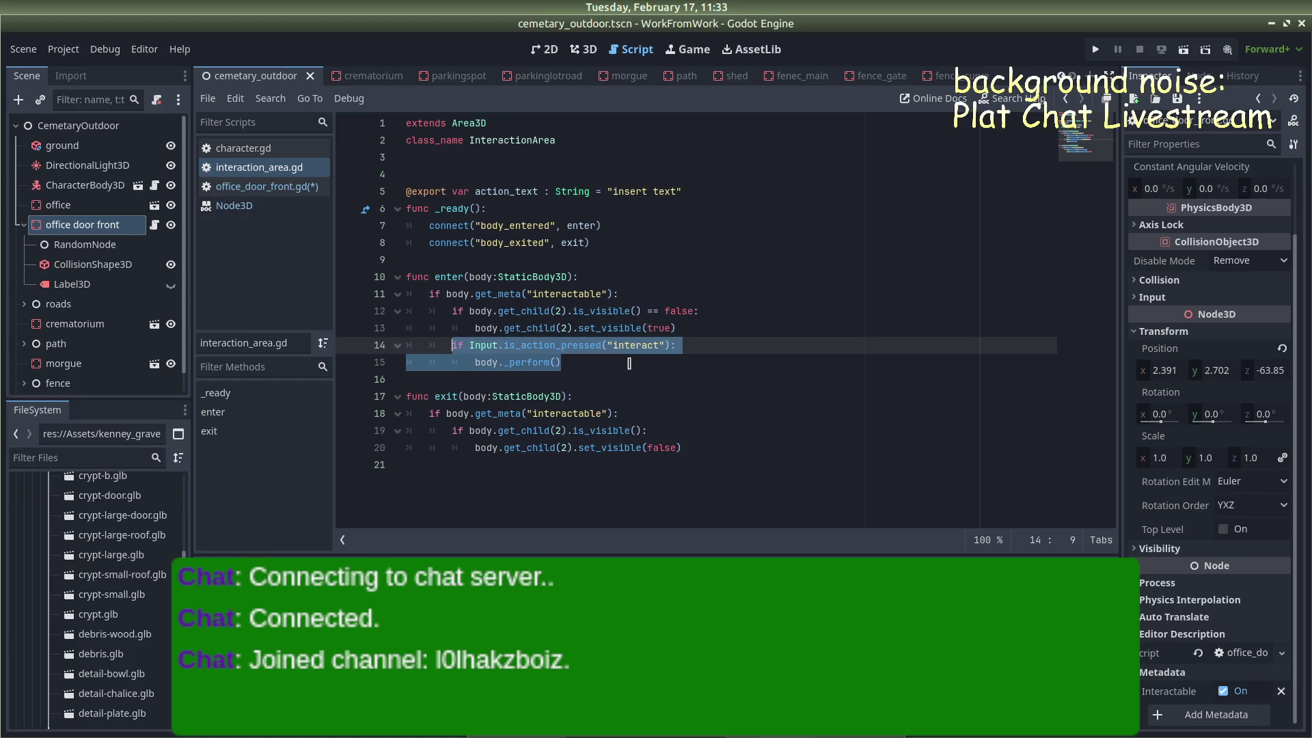
pyautogui.click(629, 364)
# Inspect Input.is_action_pressed on line 14, then save the scene from office_door_front.gd
pyautogui.moveTo(513, 345)
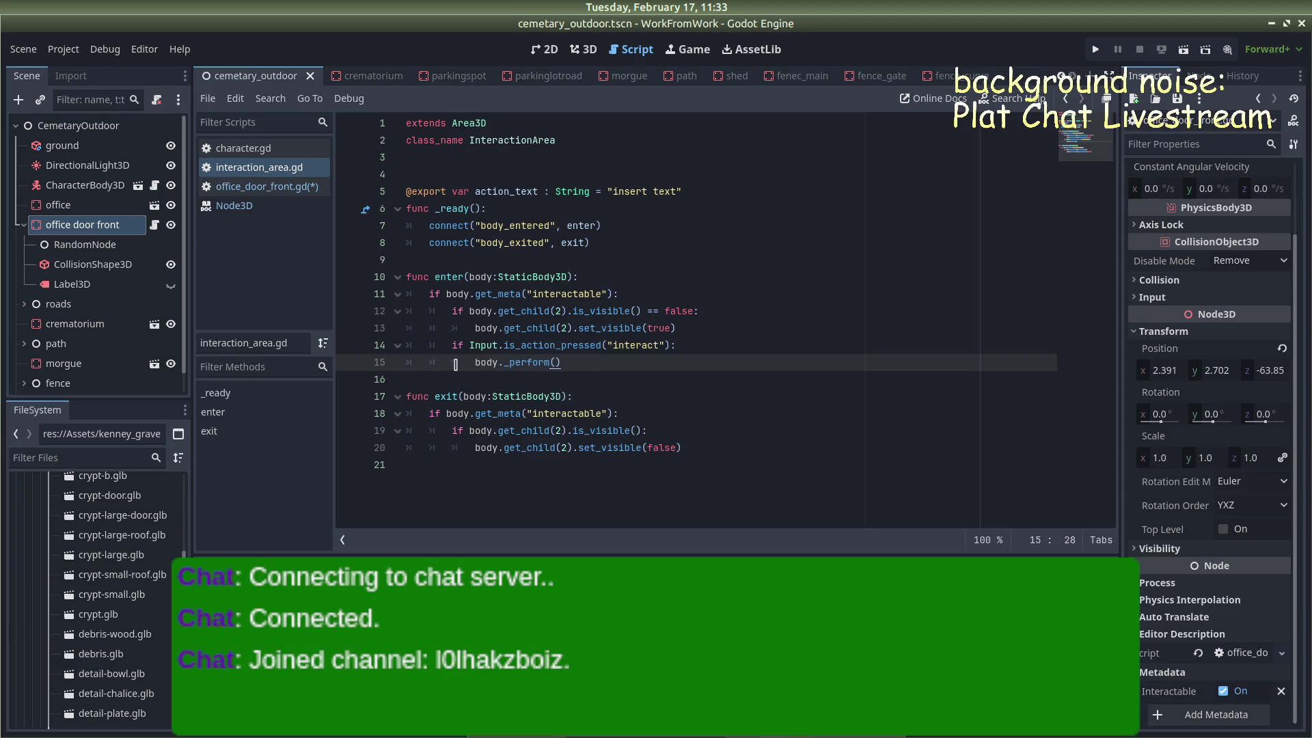
pyautogui.click(596, 347)
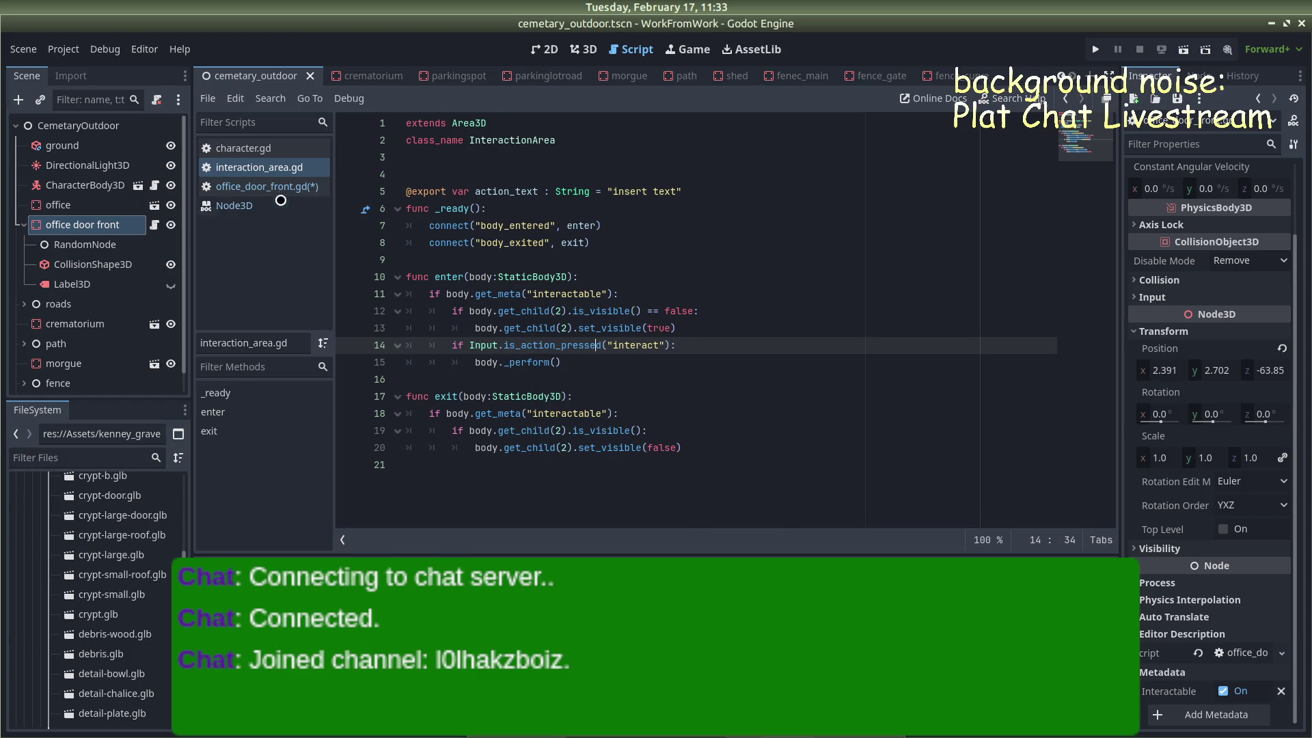
pyautogui.click(267, 186)
pyautogui.hotkey('ctrl', 's')
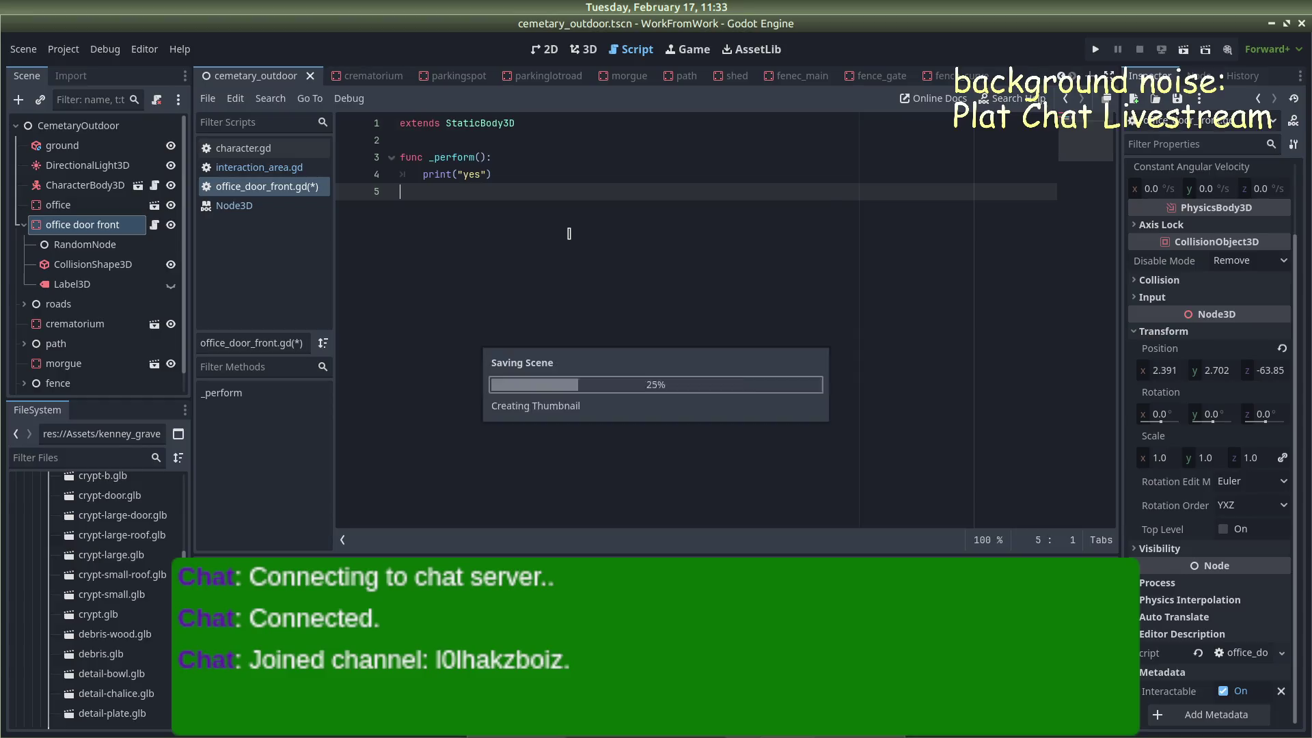
# Let the scene save finish and return to the Google results in Firefox
pyautogui.click(81, 226)
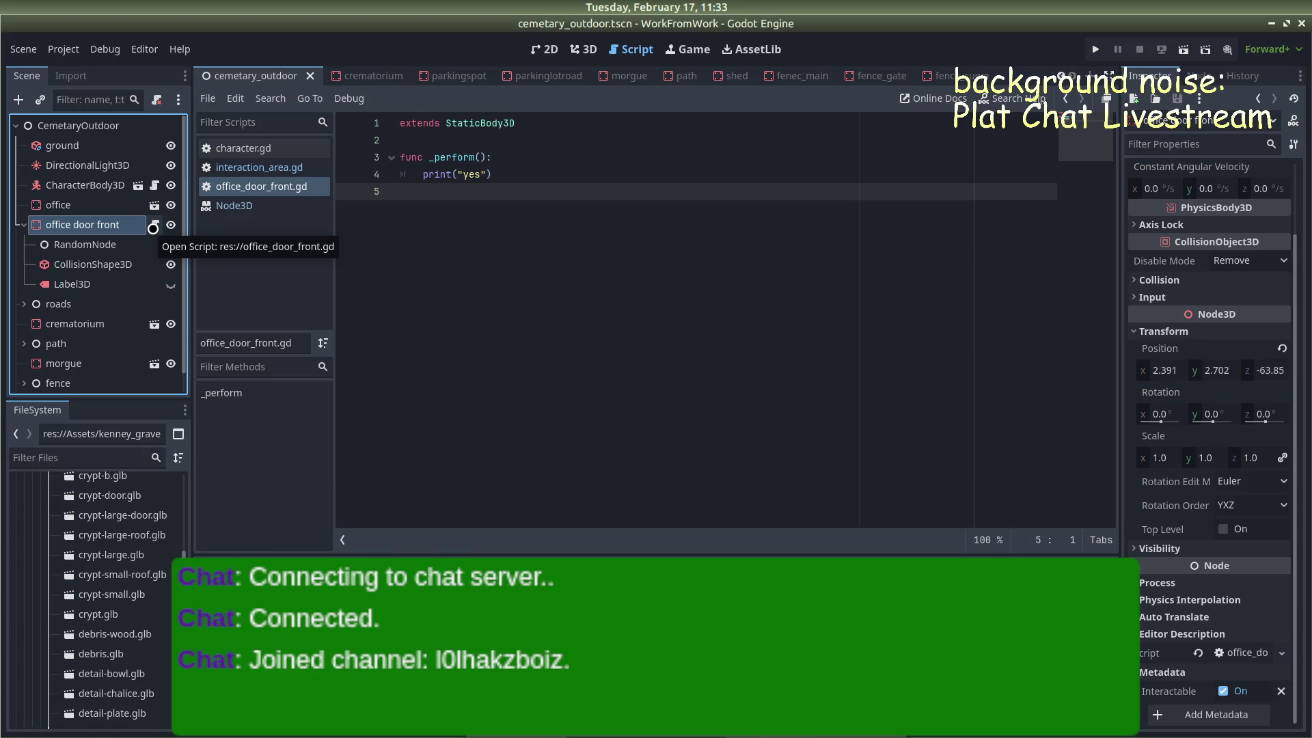
pyautogui.hotkey('alt', 'Tab')
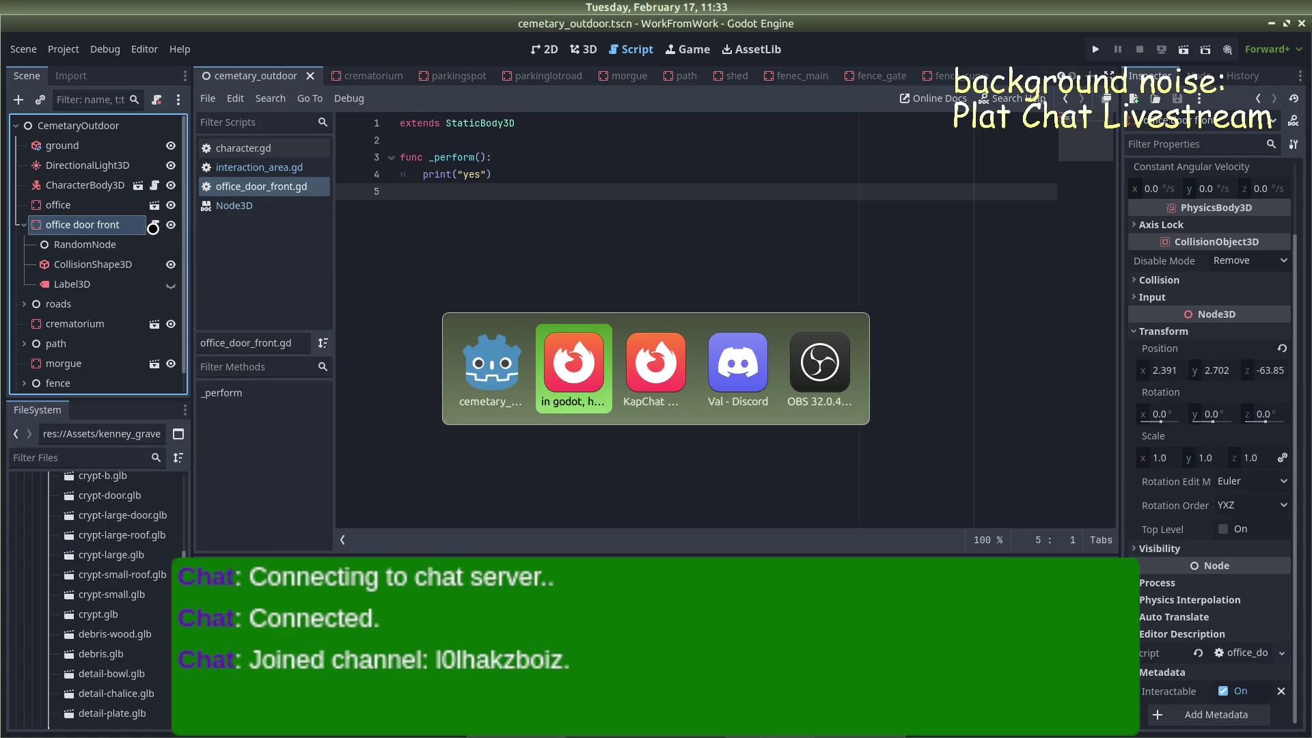
pyautogui.scroll(-15, 341, 305)
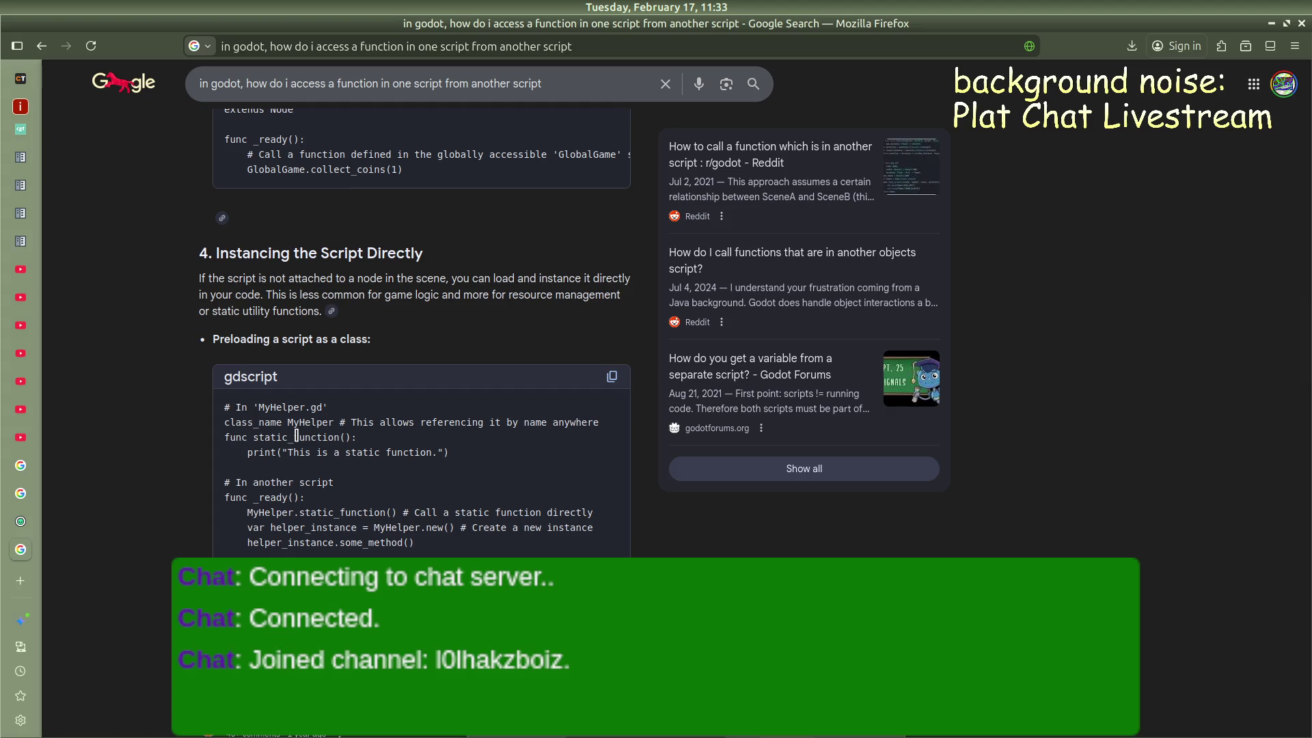
# Scroll past the AI Overview and open the Godot Forum thread 'Call a function in a script from another script'
pyautogui.scroll(-6, 416, 497)
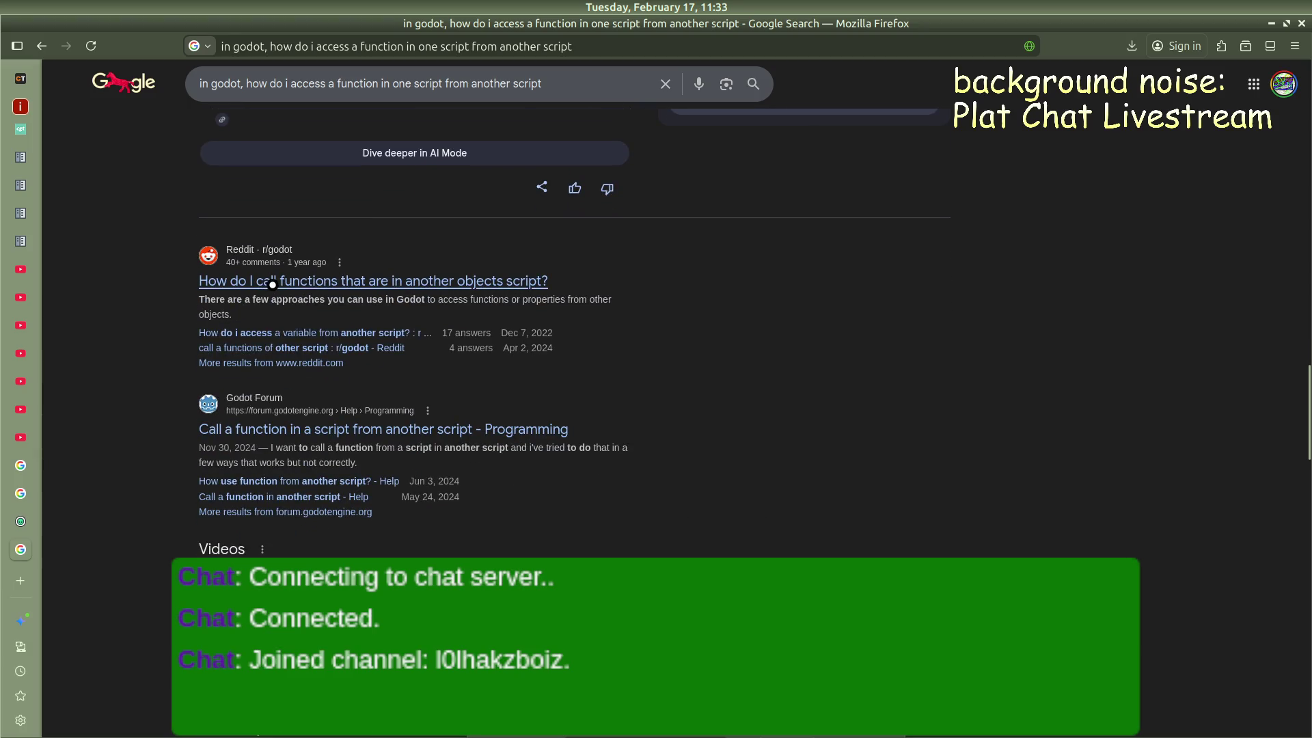
pyautogui.click(318, 432)
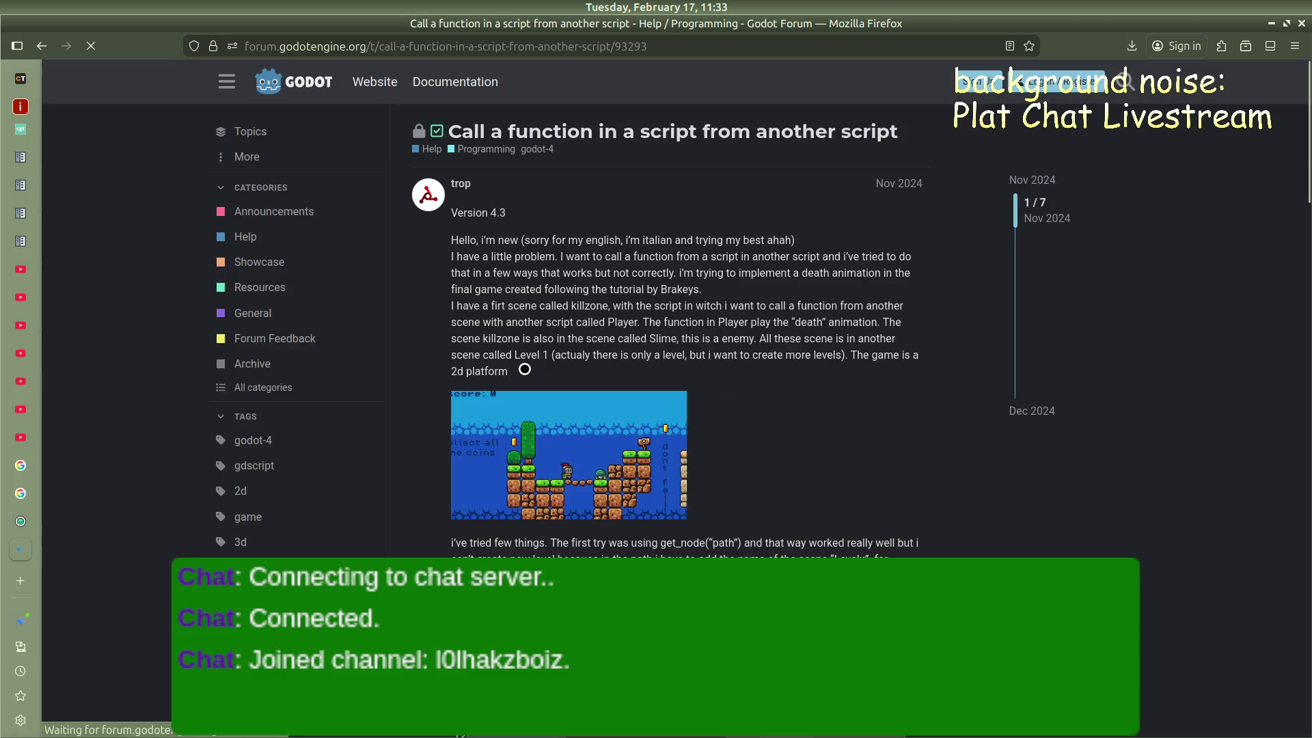
# Read through the forum thread's solution and replies, then go back to the Google results
pyautogui.scroll(-5, 506, 244)
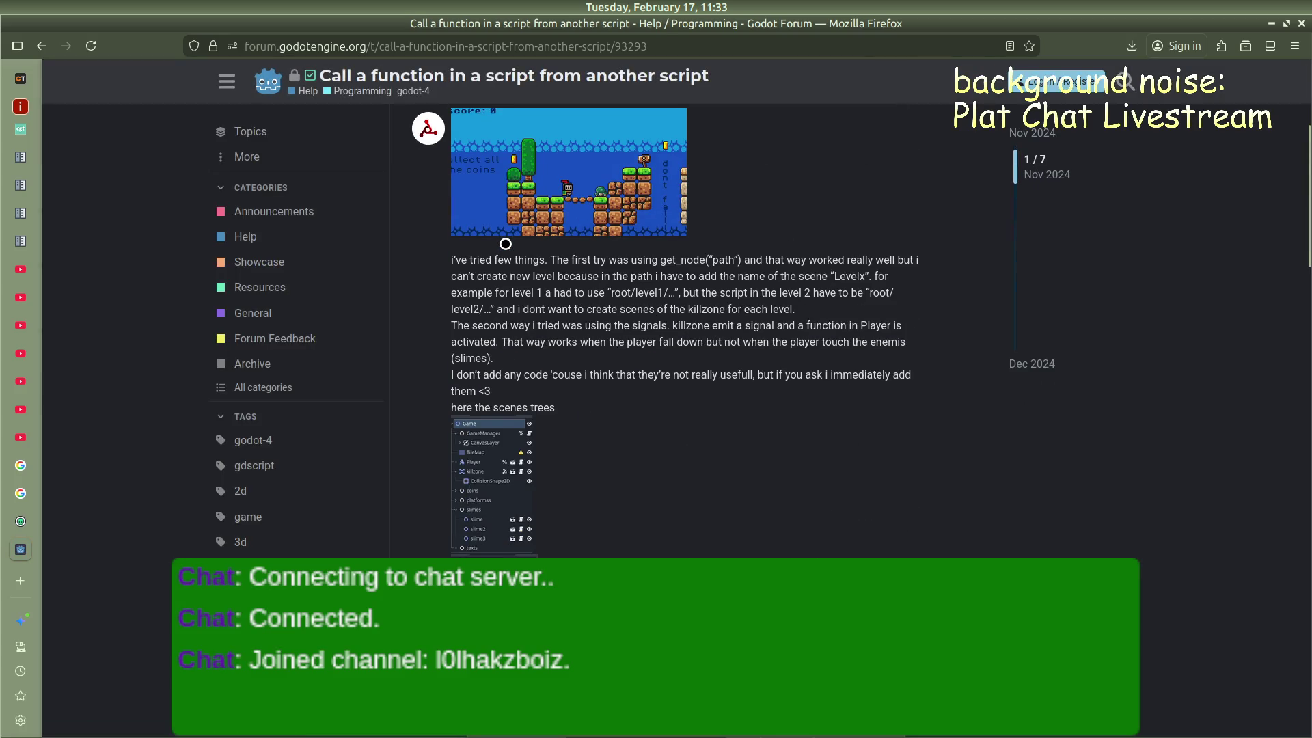
pyautogui.scroll(-5, 505, 244)
pyautogui.scroll(-2, 609, 296)
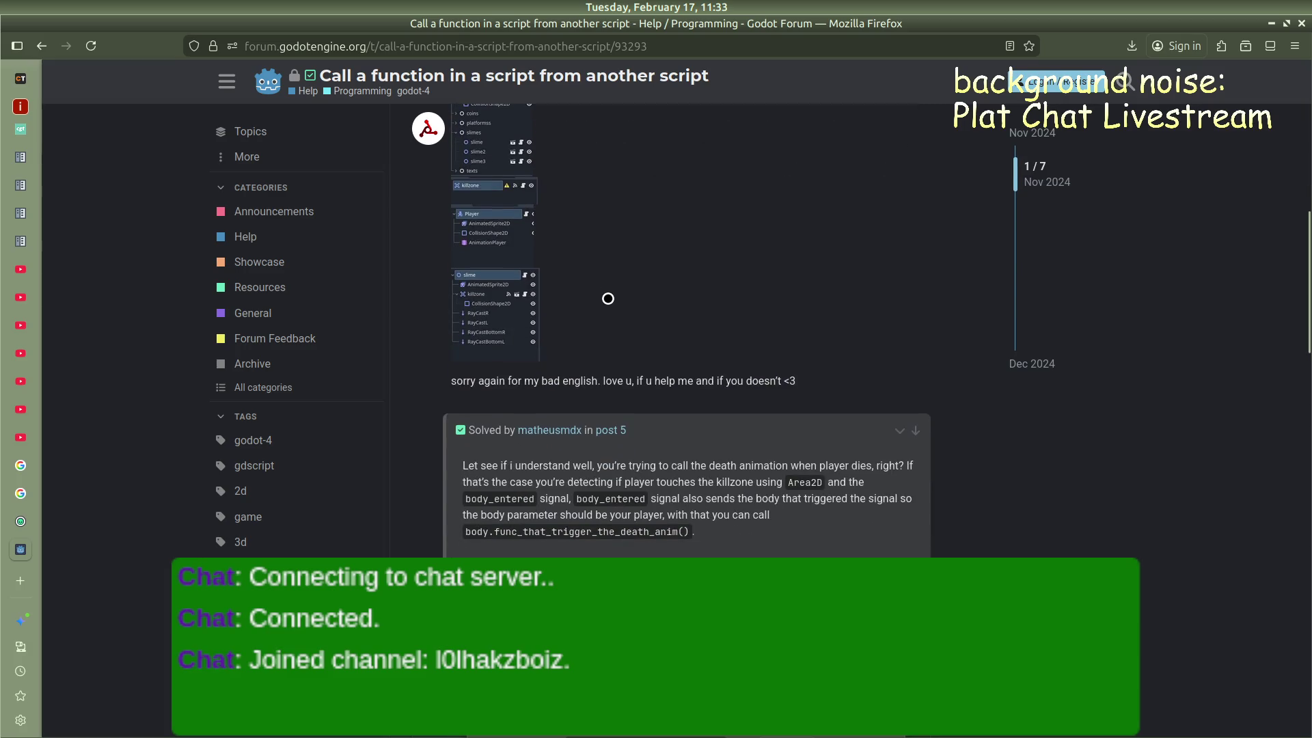
pyautogui.scroll(-2, 595, 294)
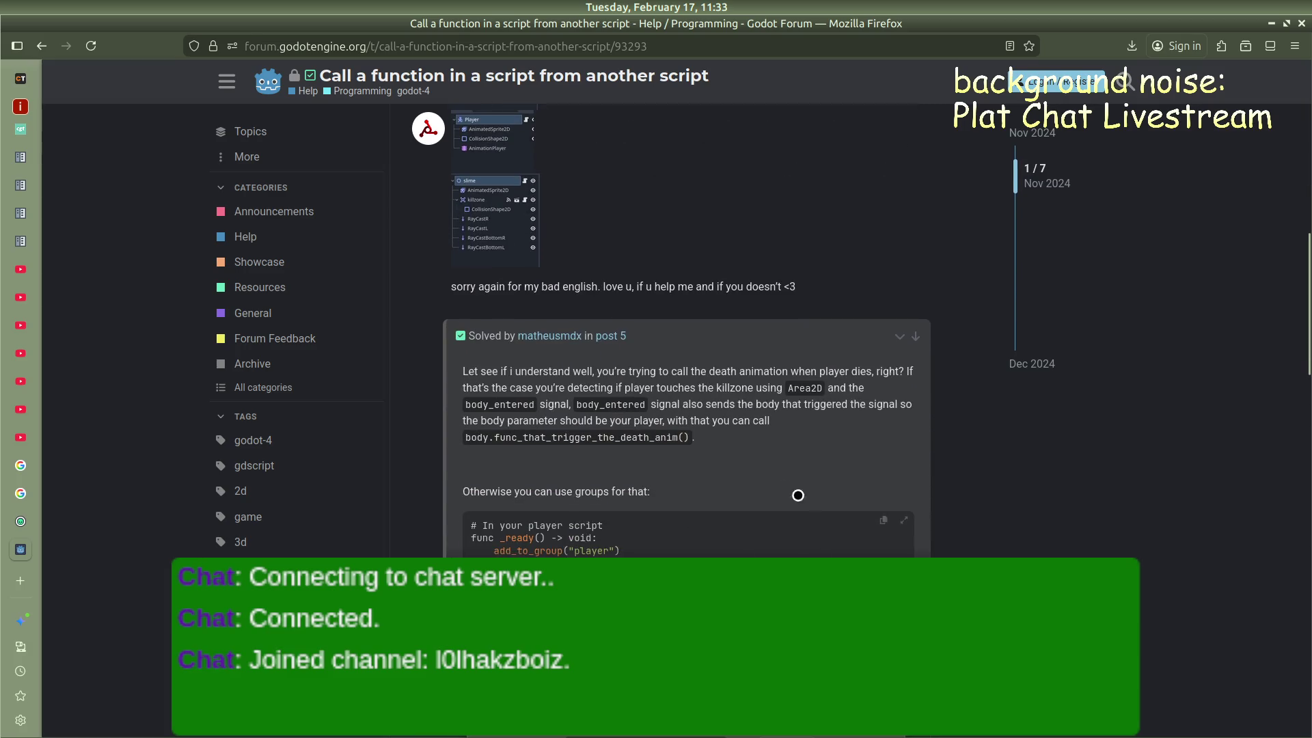
pyautogui.scroll(-2, 680, 493)
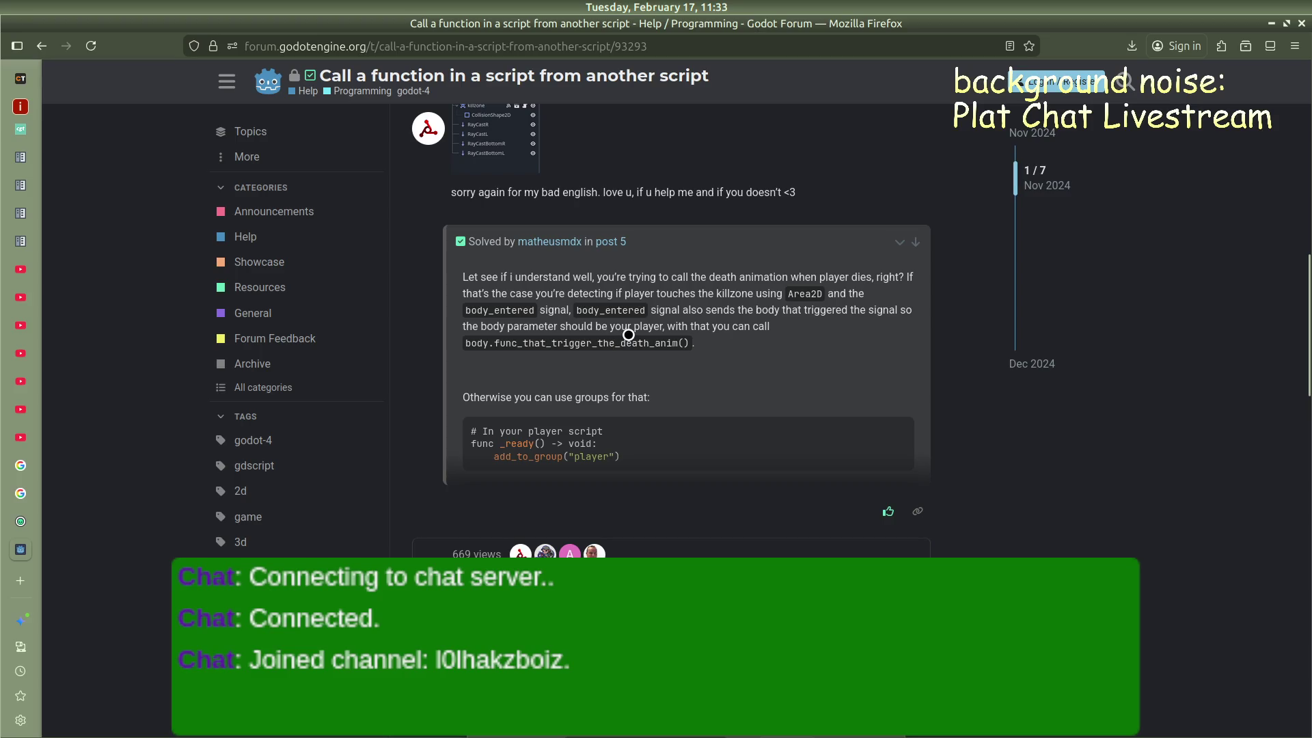
pyautogui.scroll(-2, 635, 331)
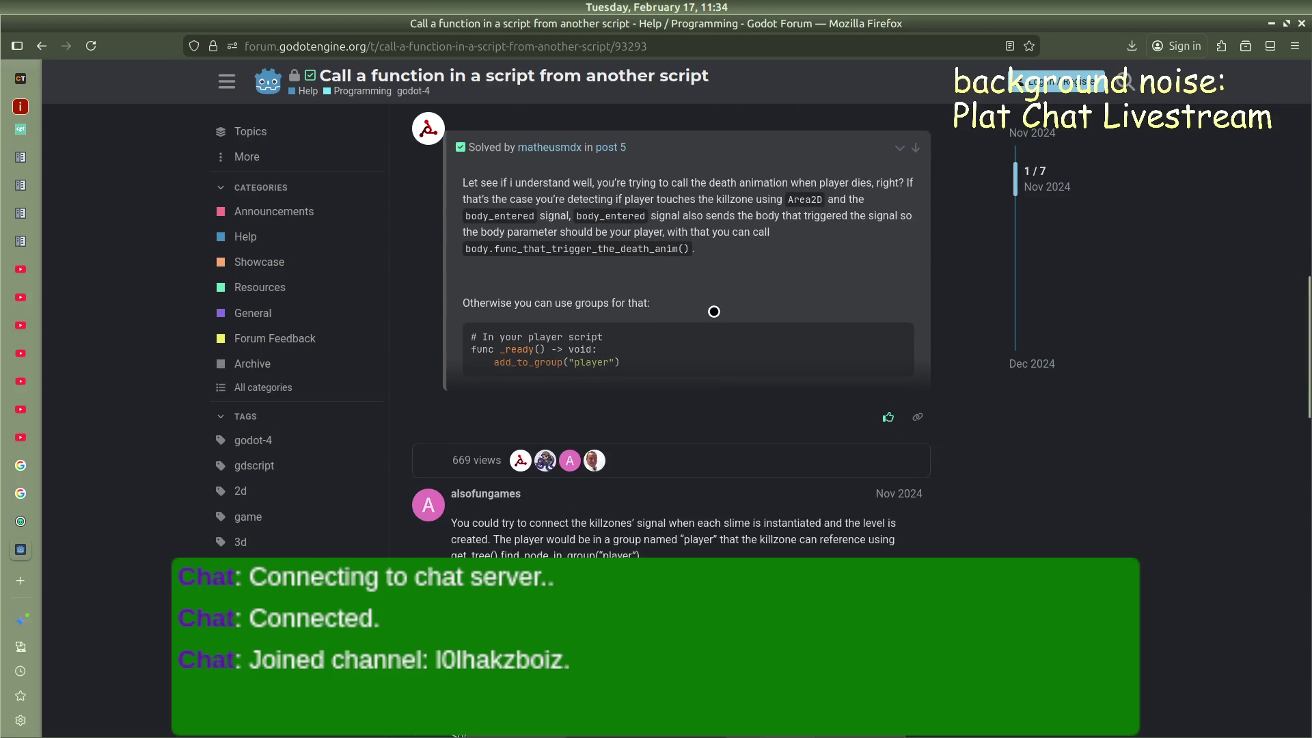
pyautogui.scroll(-3, 714, 312)
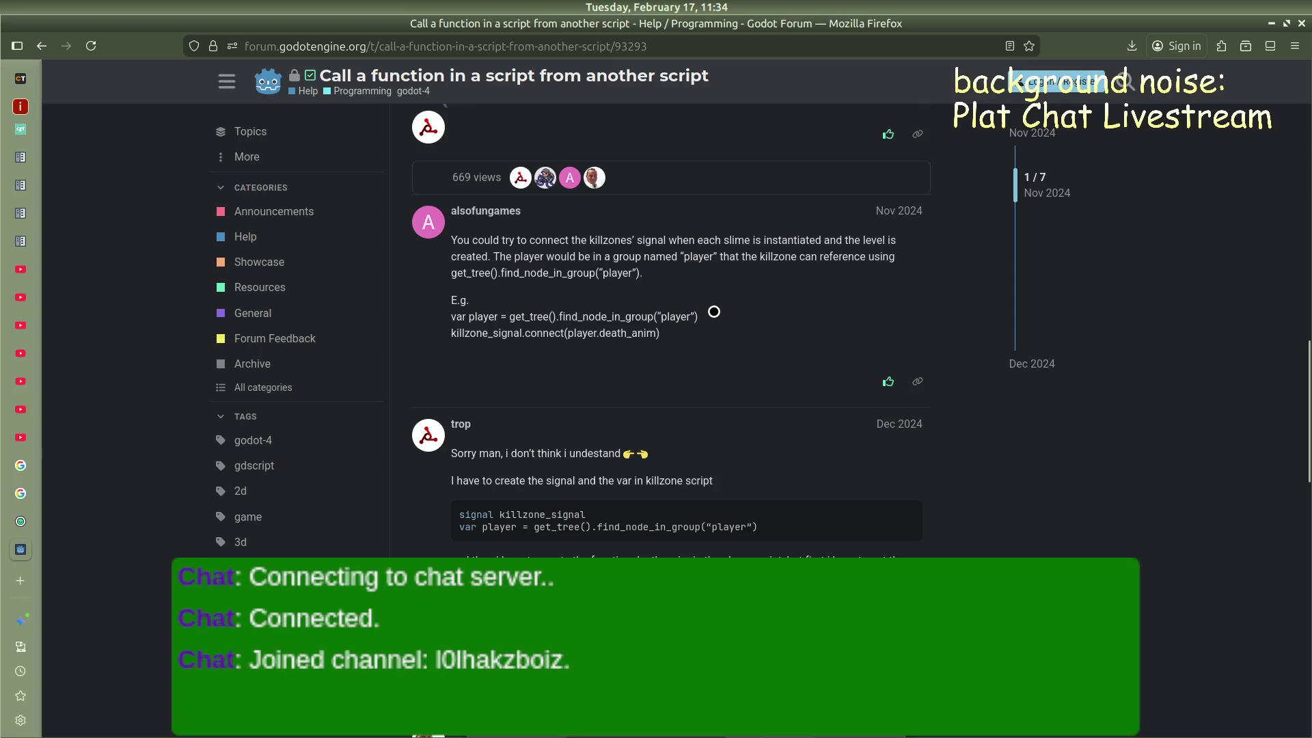
pyautogui.scroll(-3, 681, 338)
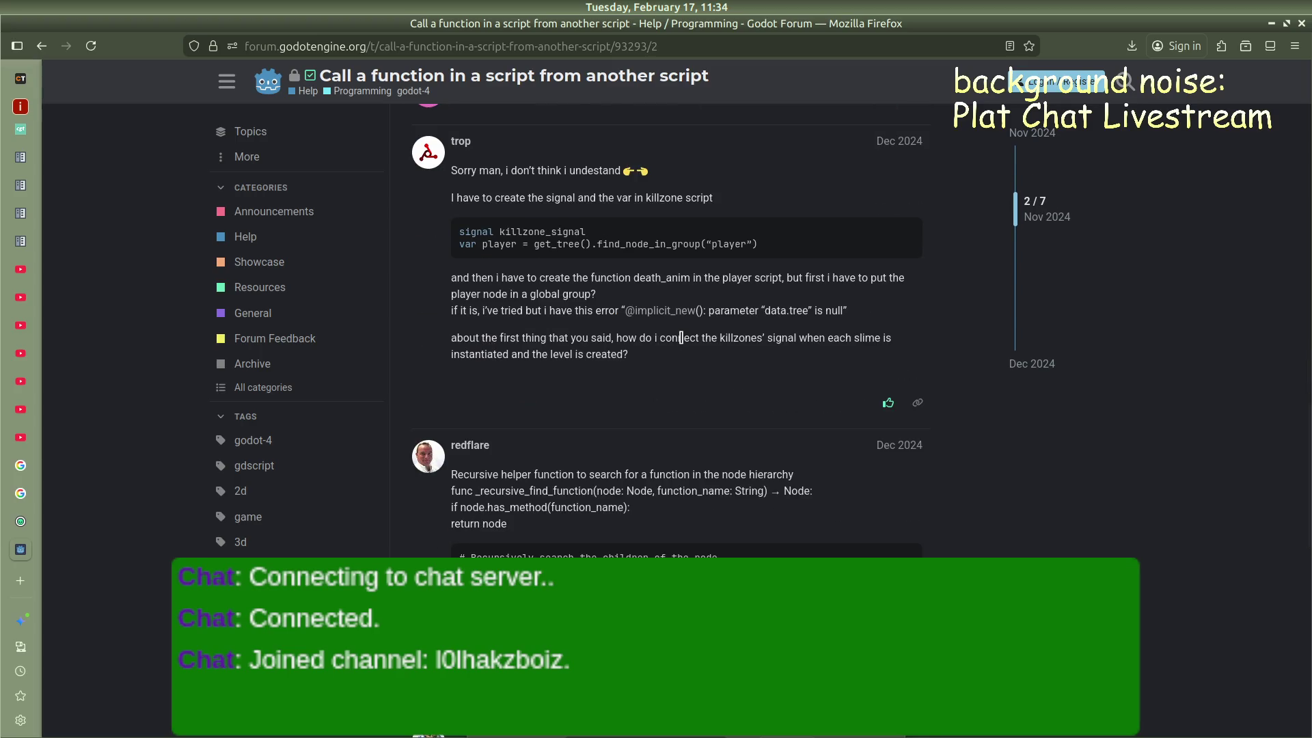
pyautogui.scroll(-10, 680, 338)
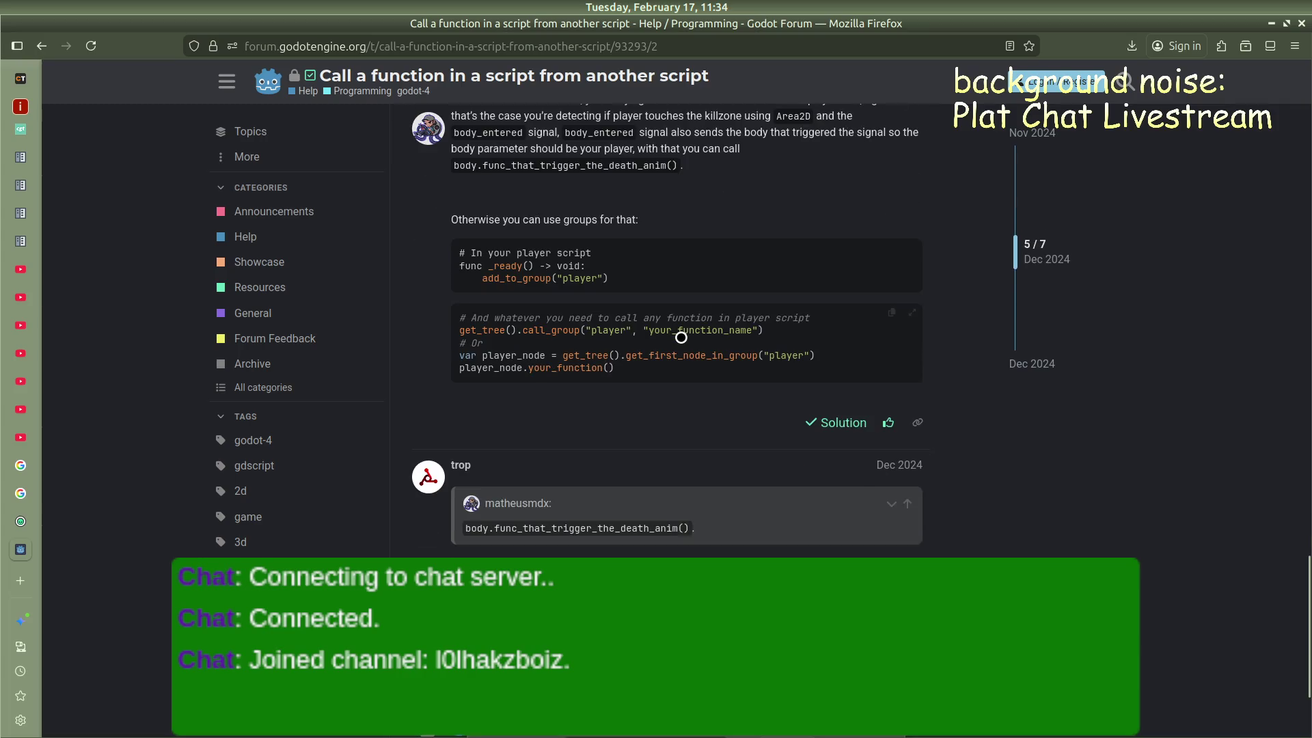
pyautogui.hotkey('alt', 'Left')
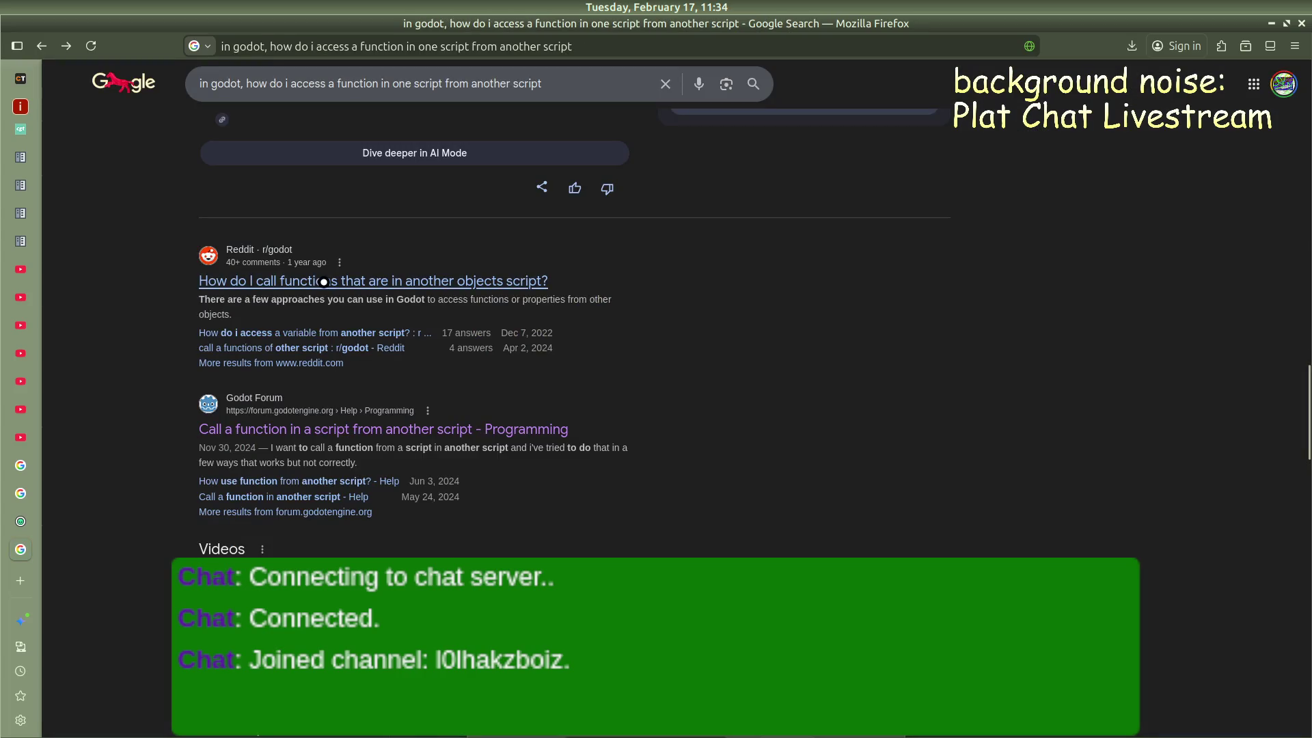
# Open the r/godot thread 'How do I call functions that are in another objects script?' and read its answers
pyautogui.click(325, 282)
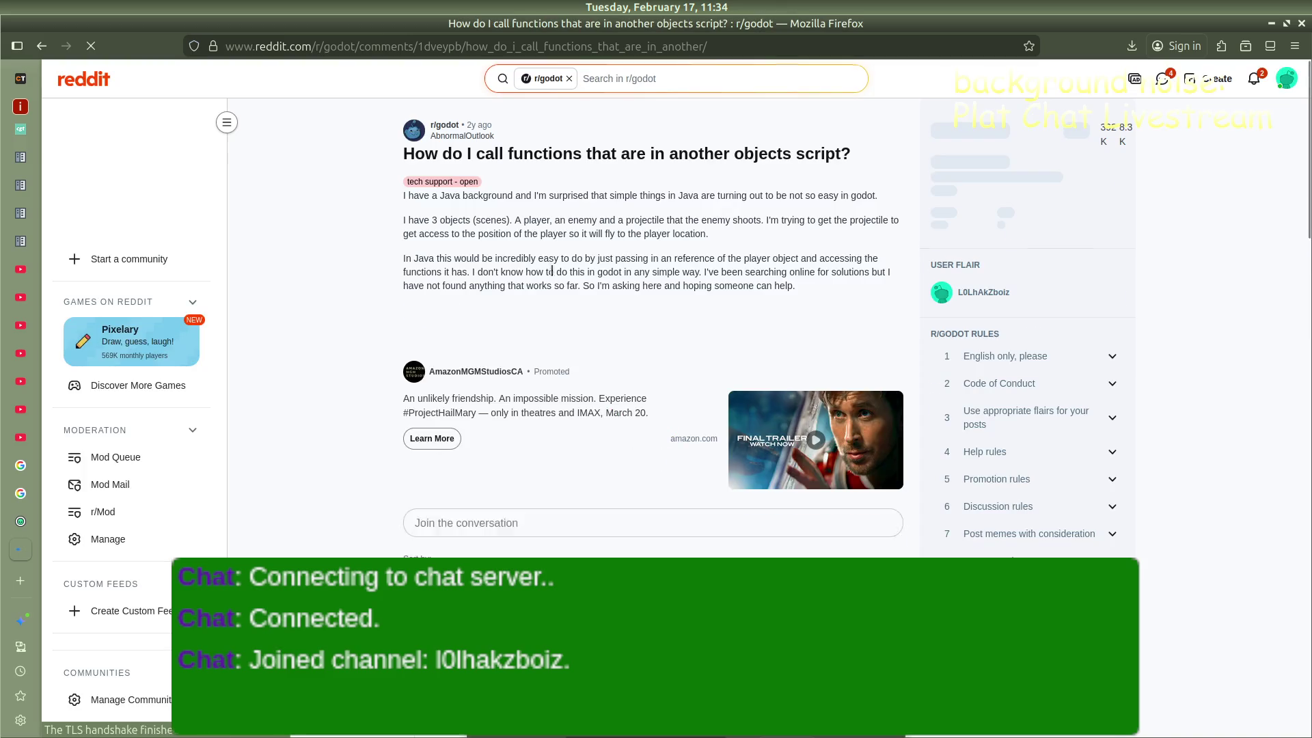
pyautogui.scroll(-5, 639, 226)
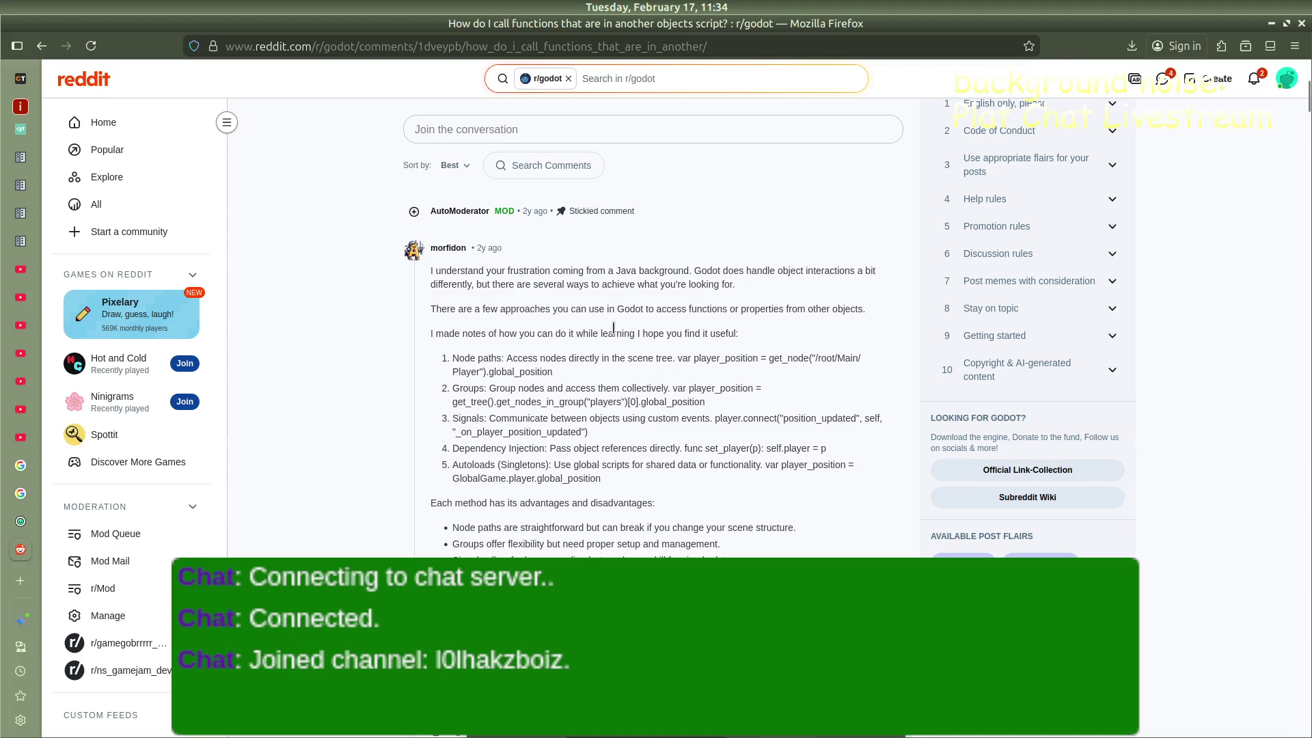
pyautogui.scroll(-5, 613, 328)
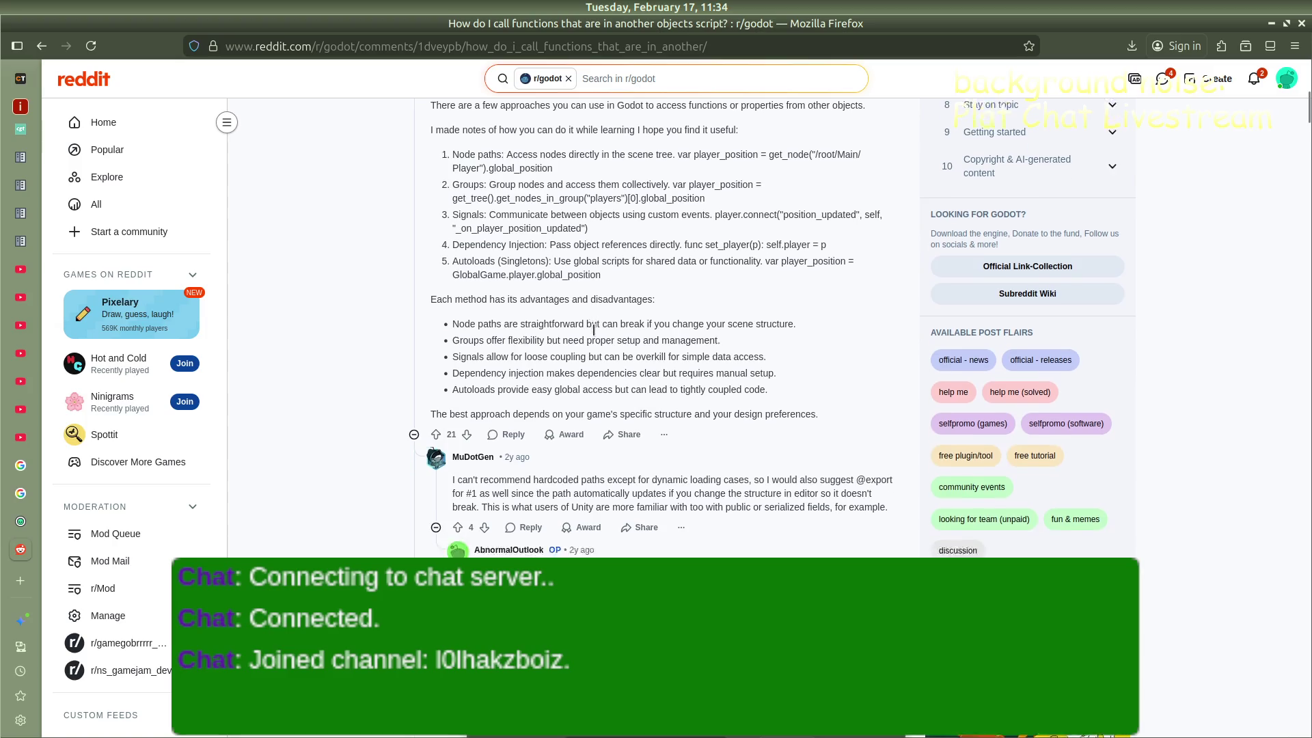
pyautogui.scroll(-9, 591, 329)
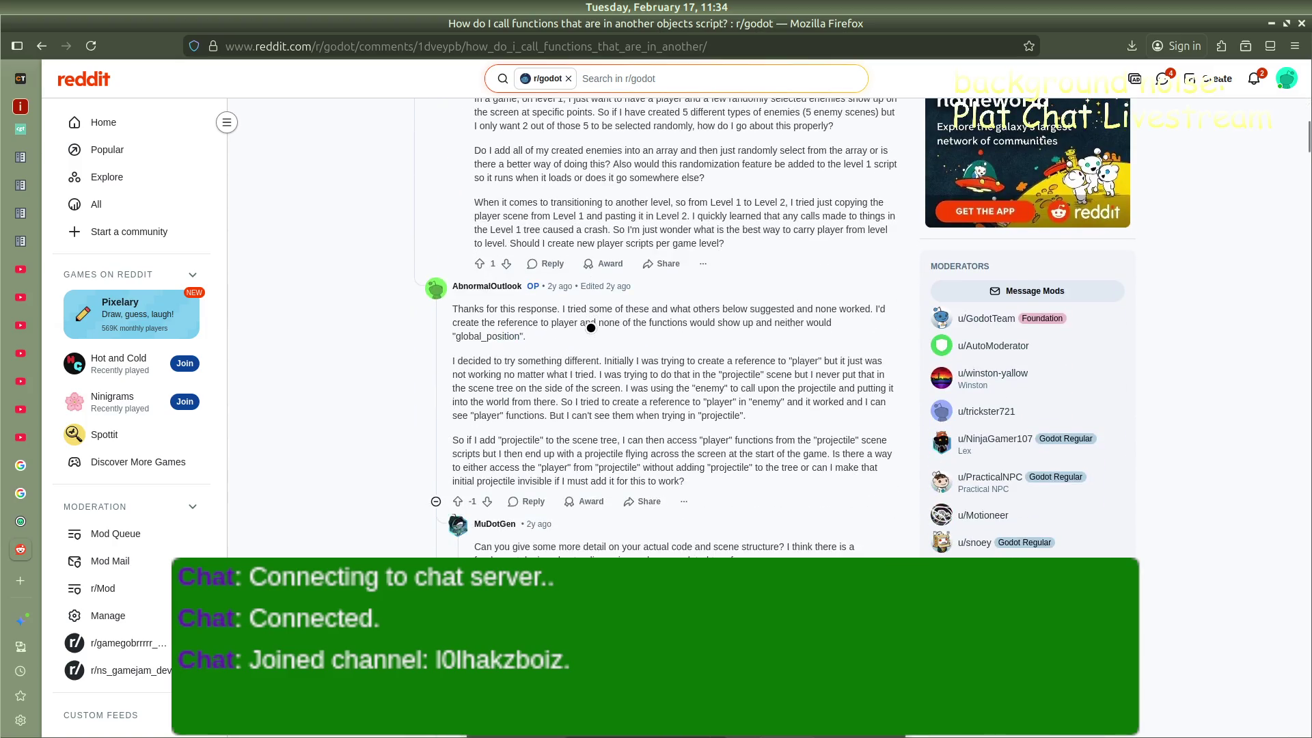
pyautogui.scroll(-1, 591, 328)
pyautogui.scroll(-2, 591, 328)
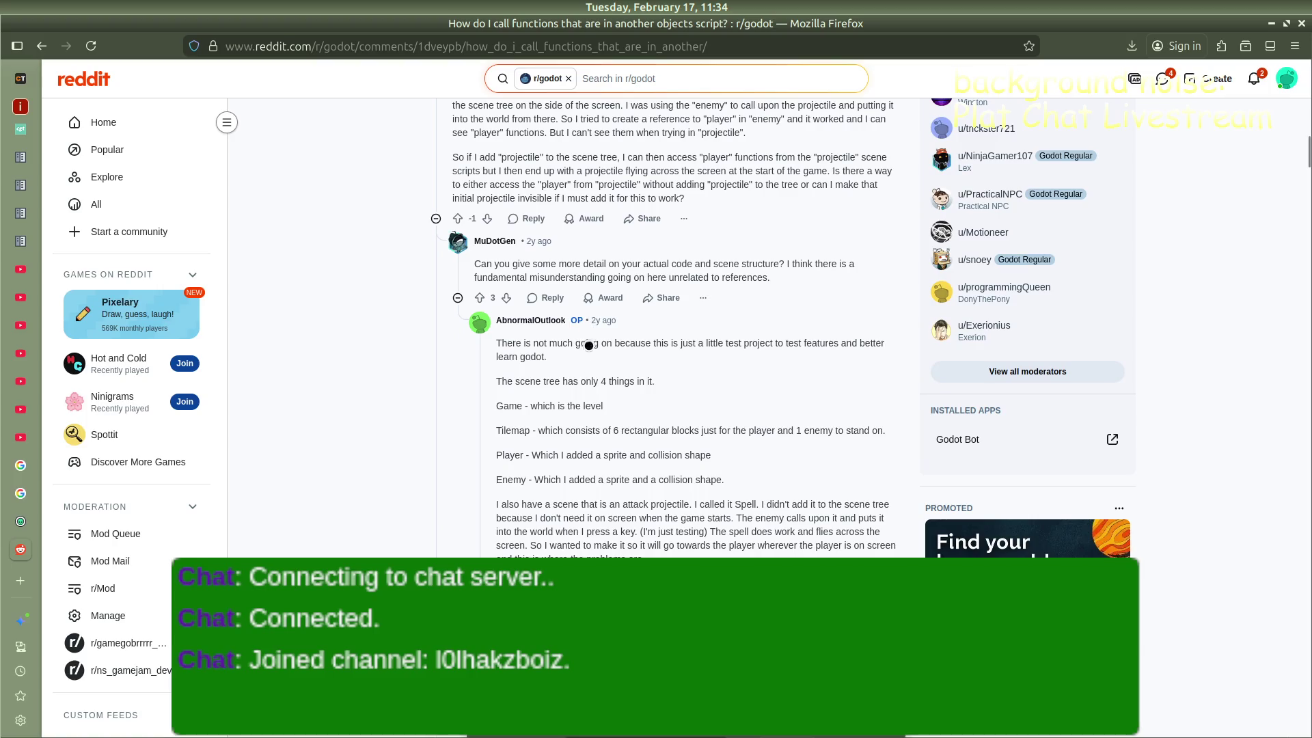
pyautogui.scroll(-11, 589, 410)
pyautogui.scroll(-5, 584, 399)
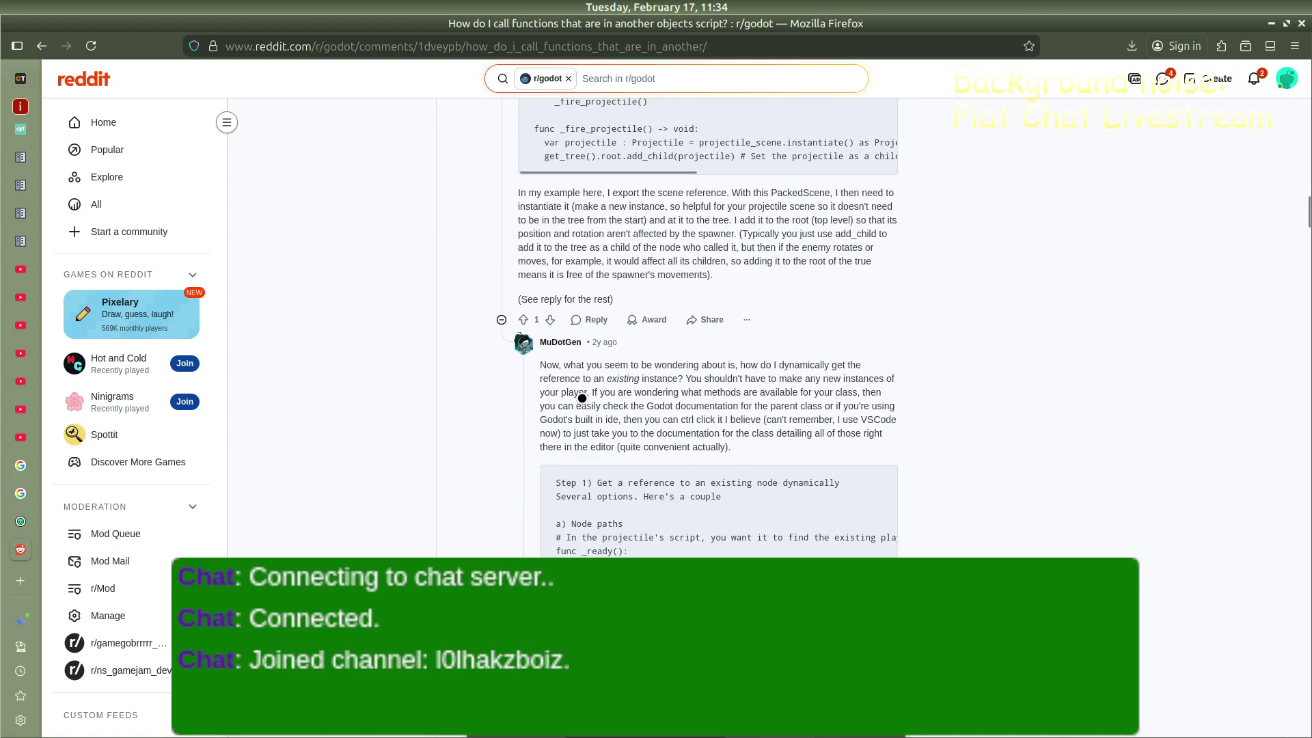
pyautogui.scroll(4, 582, 399)
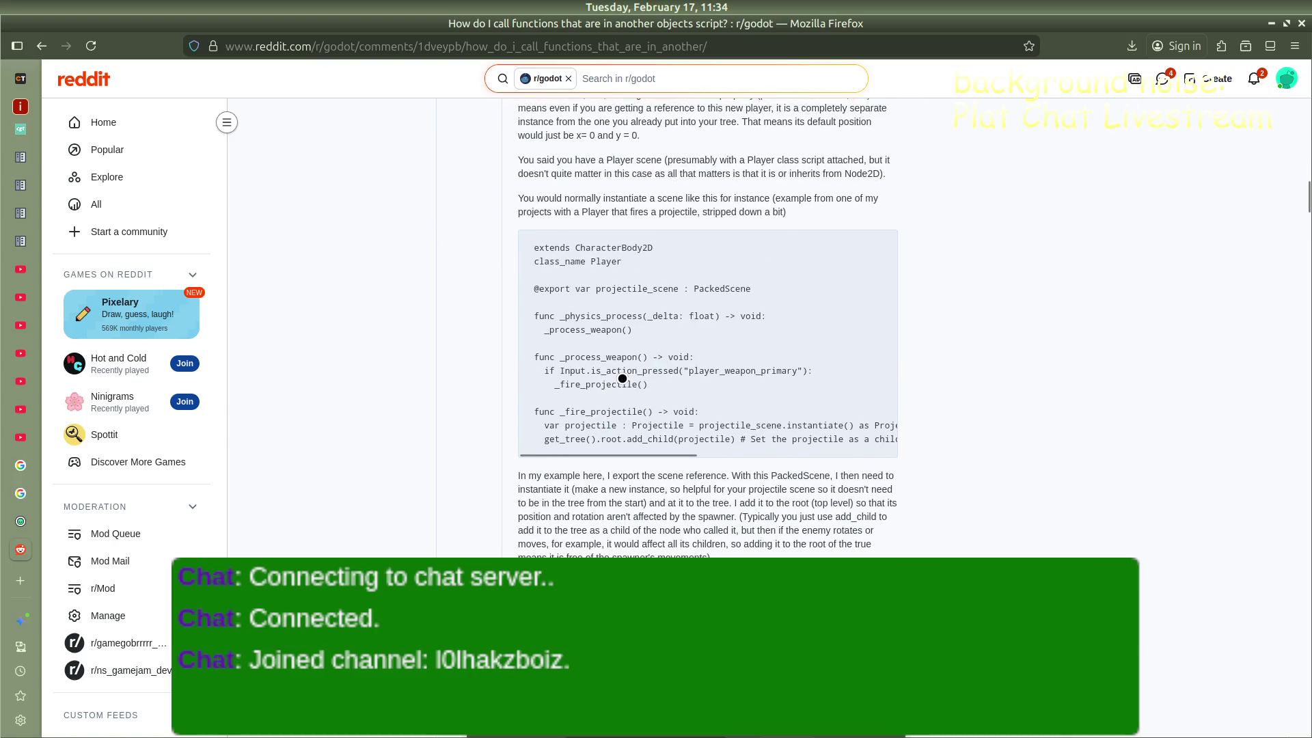
pyautogui.scroll(-1, 622, 378)
pyautogui.moveTo(617, 356)
pyautogui.mouseDown()
pyautogui.moveTo(634, 356)
pyautogui.moveTo(587, 357)
pyautogui.moveTo(854, 347)
pyautogui.moveTo(586, 352)
pyautogui.mouseUp()
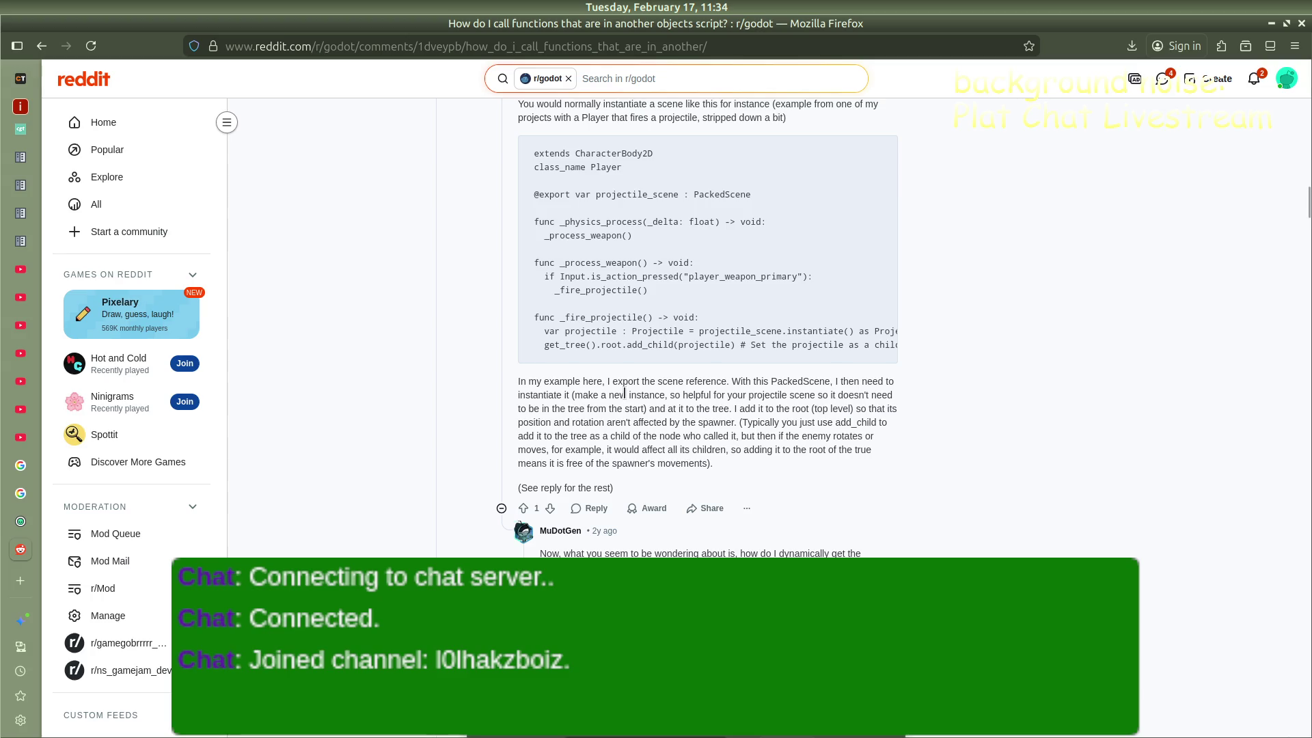
pyautogui.scroll(-2, 624, 394)
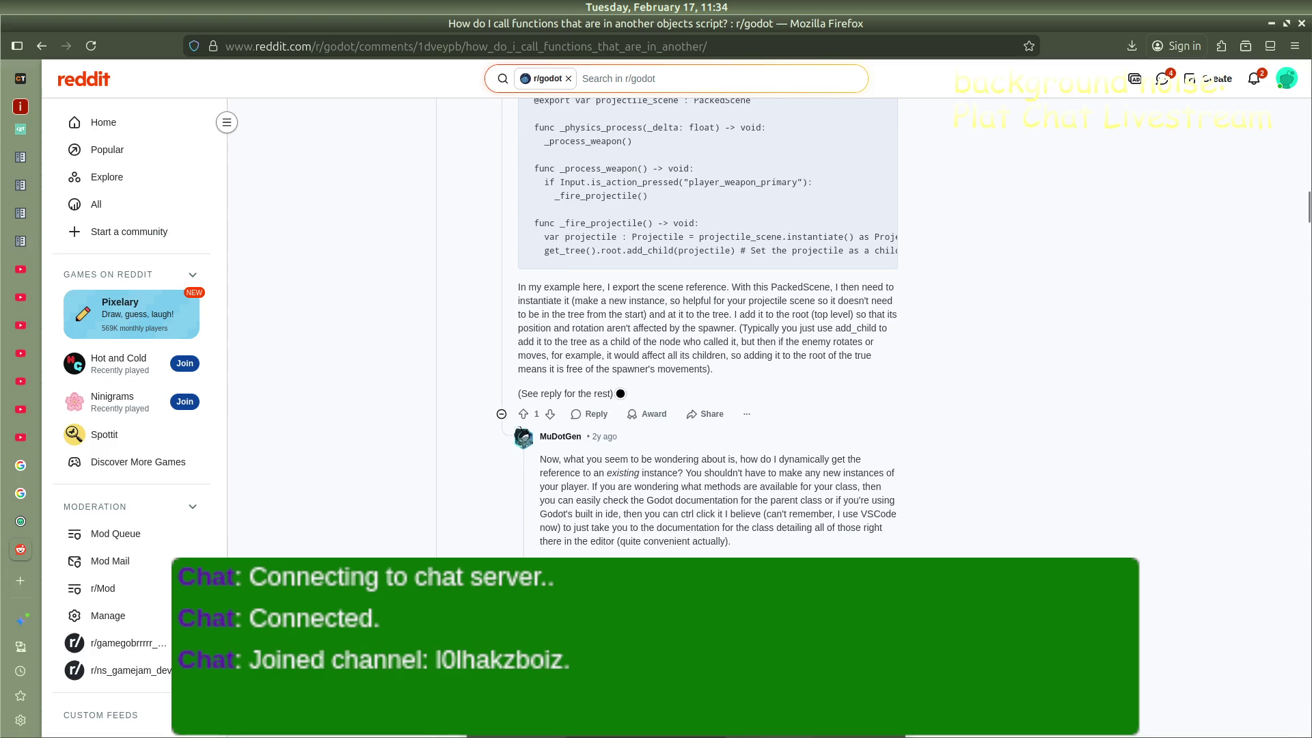
pyautogui.scroll(-8, 621, 393)
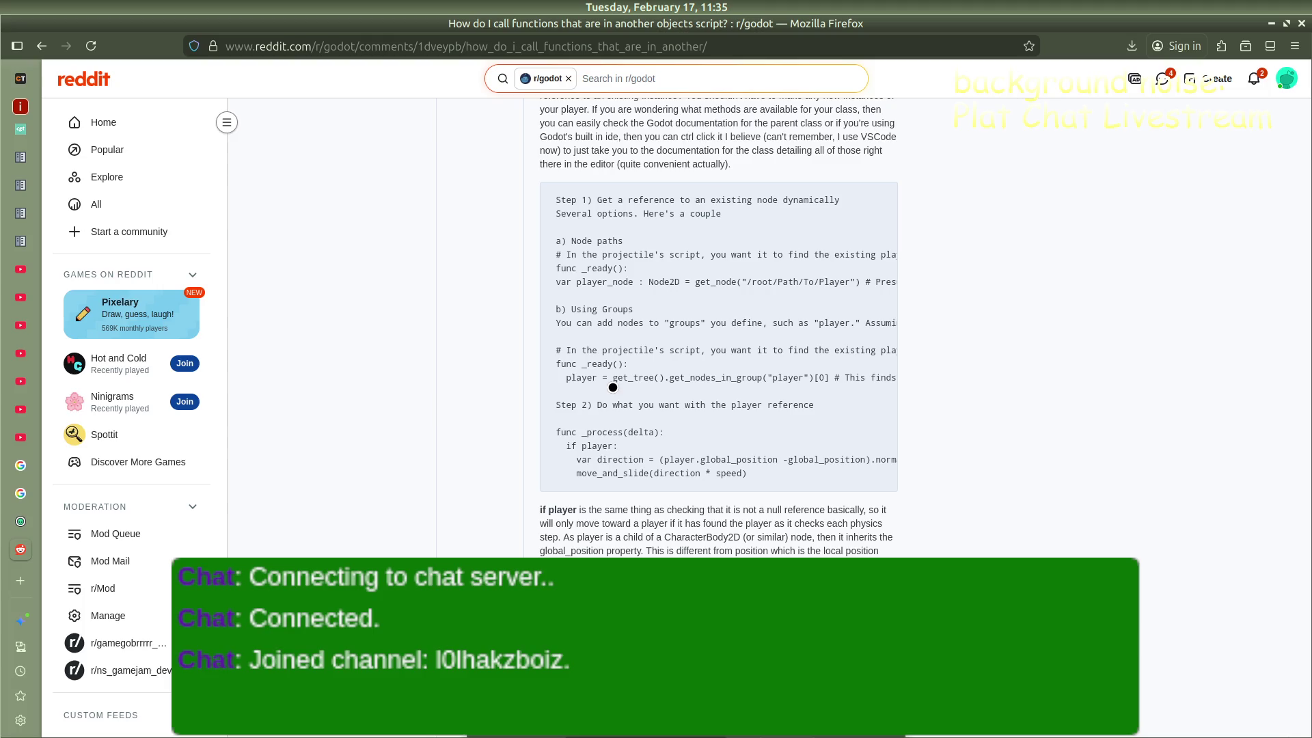
pyautogui.scroll(-10, 613, 387)
pyautogui.scroll(-15, 659, 381)
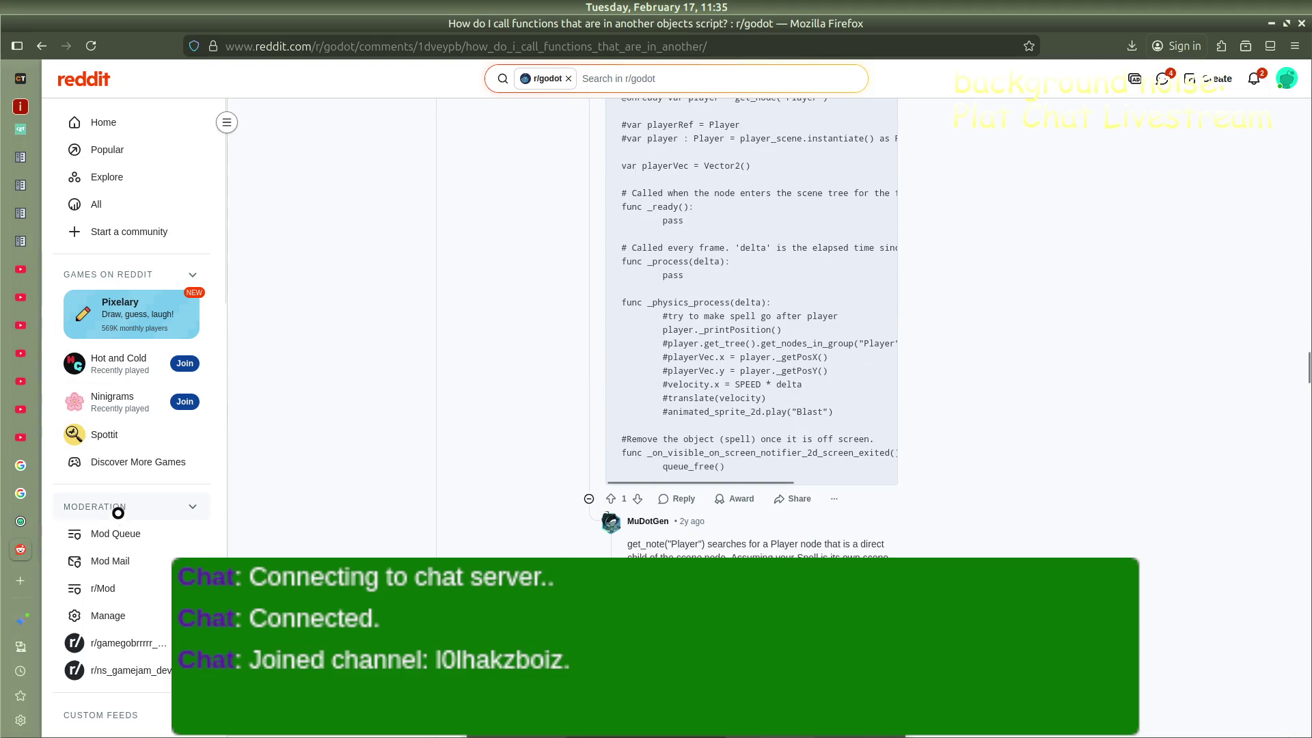
# Return to the Godot editor showing office_door_front.gd
pyautogui.moveTo(16, 410)
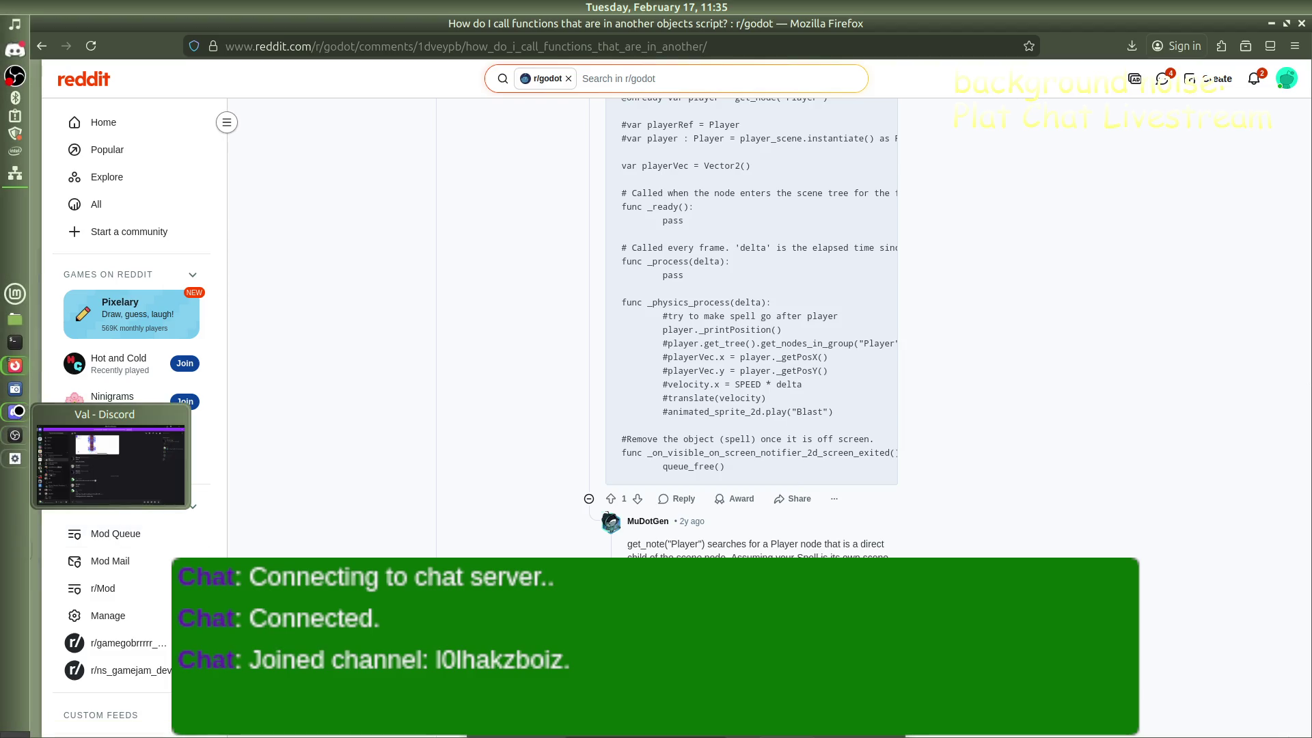
pyautogui.moveTo(14, 365)
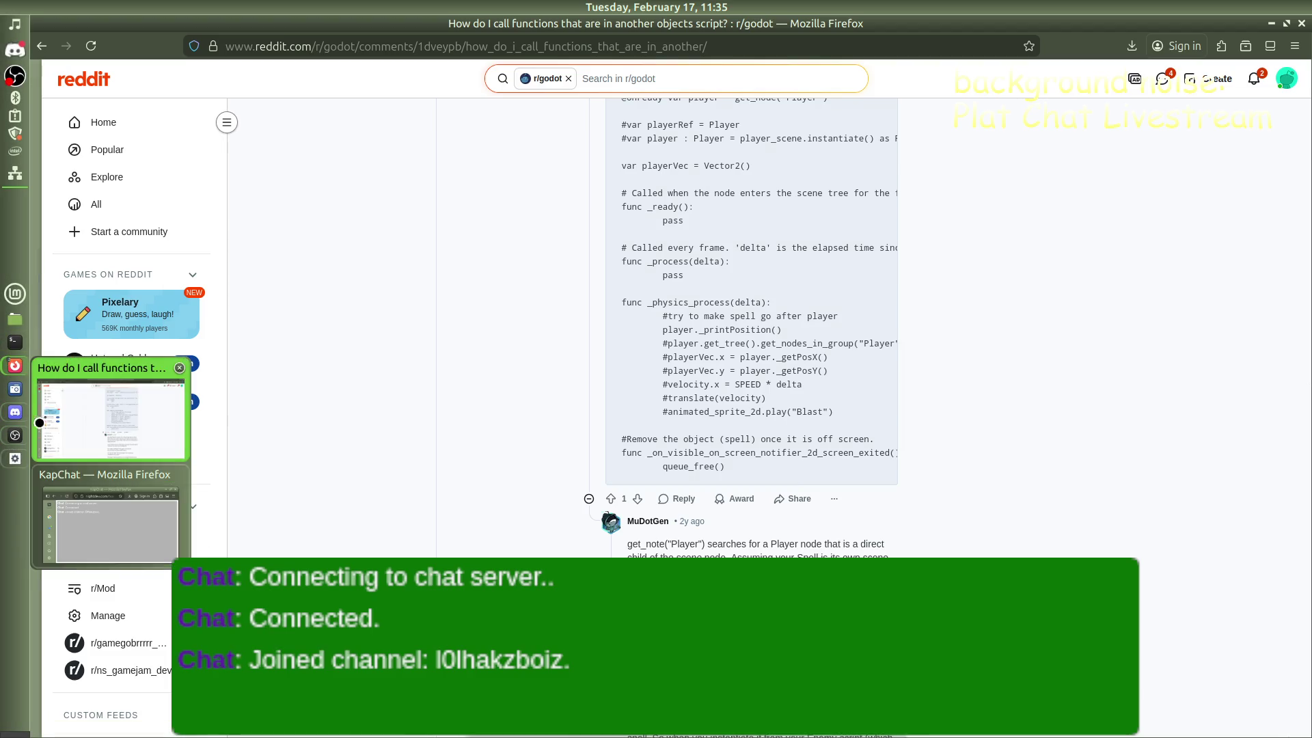
pyautogui.click(14, 457)
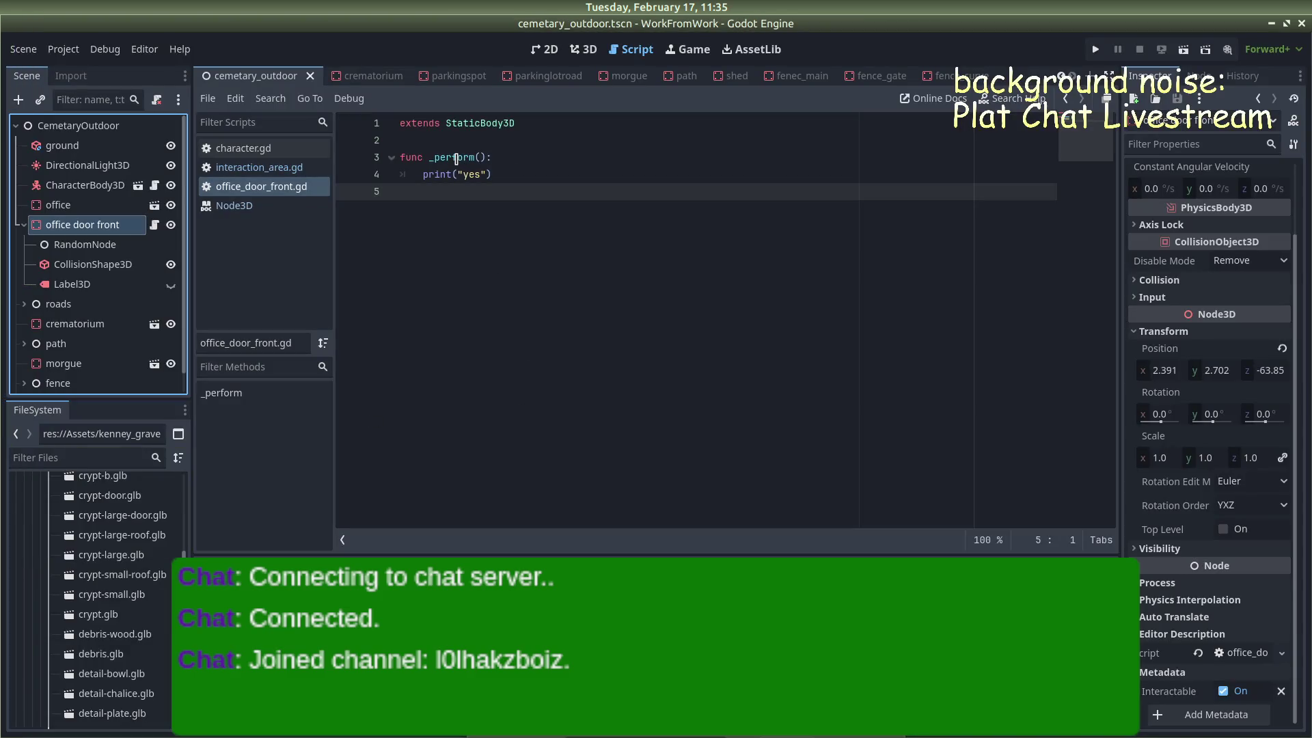
# Delete the print statement from _perform in office_door_front.gd, cross-checking interaction_area.gd
pyautogui.click(260, 166)
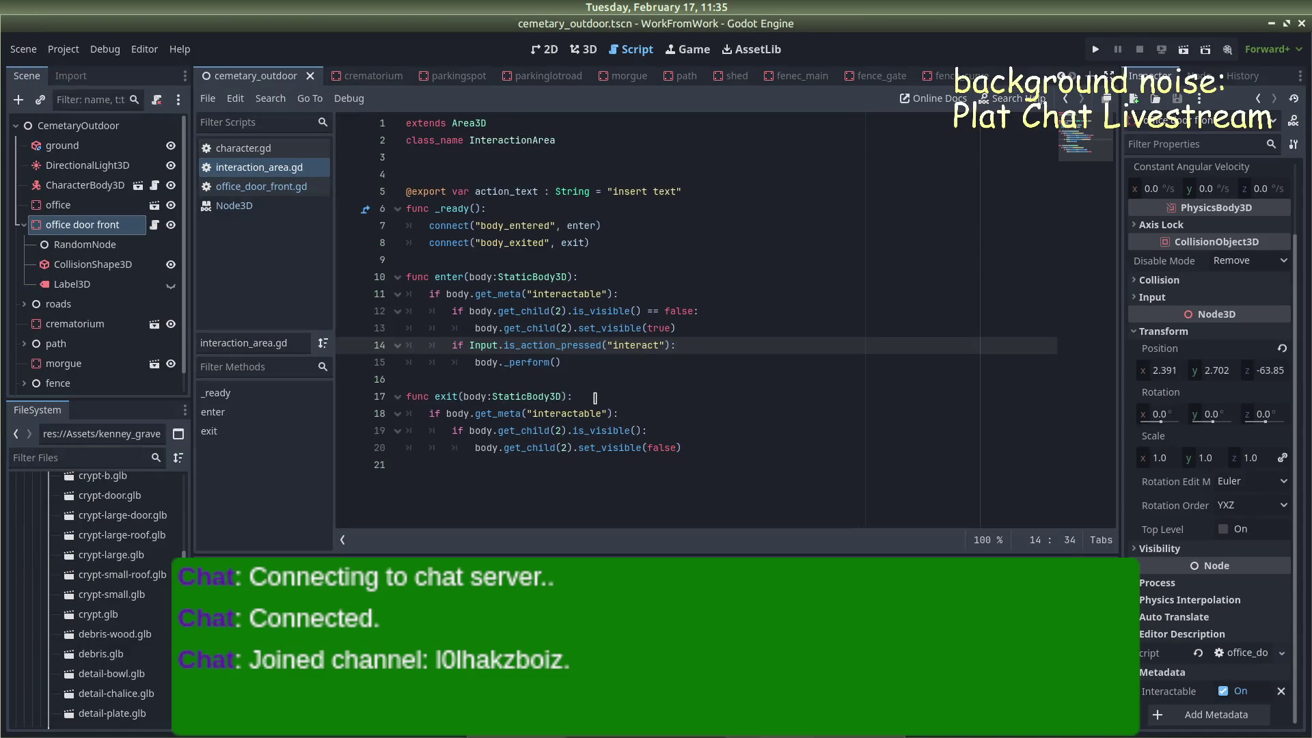
pyautogui.click(578, 362)
pyautogui.click(287, 187)
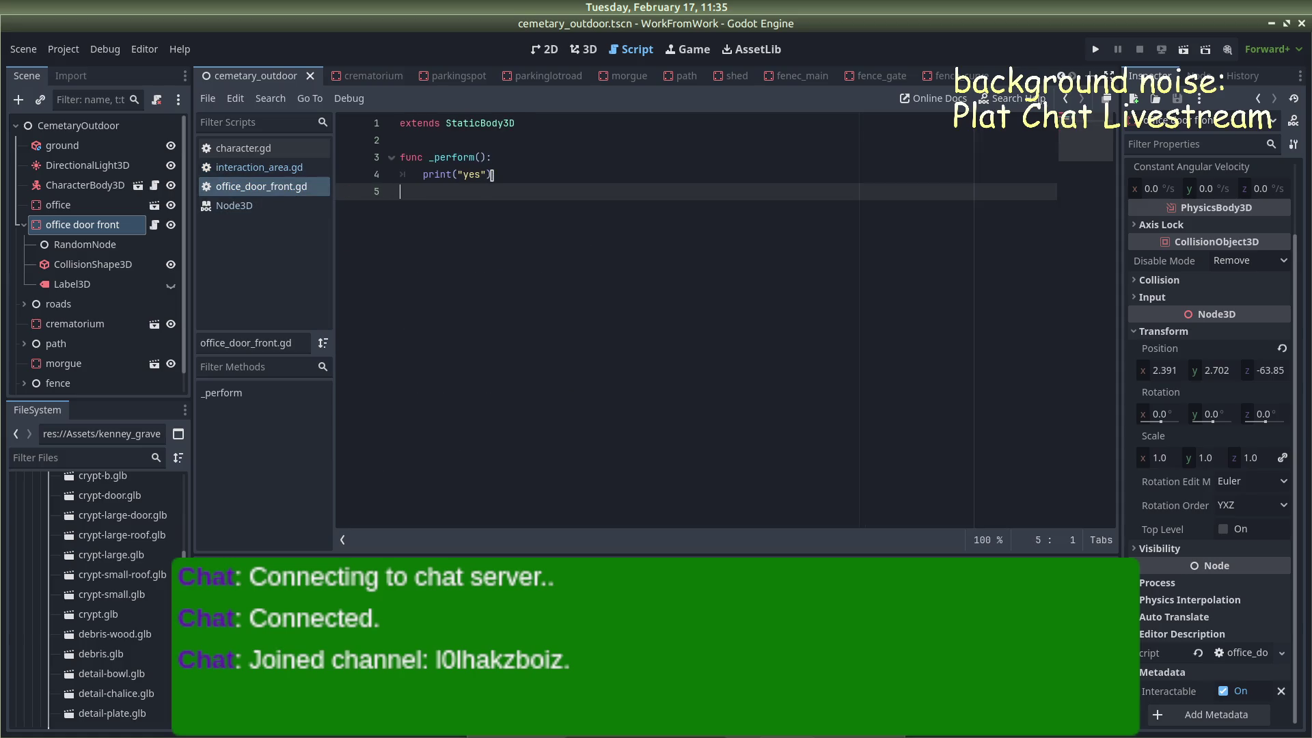
pyautogui.click(492, 175)
pyautogui.press('BackSpace')
pyautogui.press('BackSpace')
pyautogui.press('BackSpace')
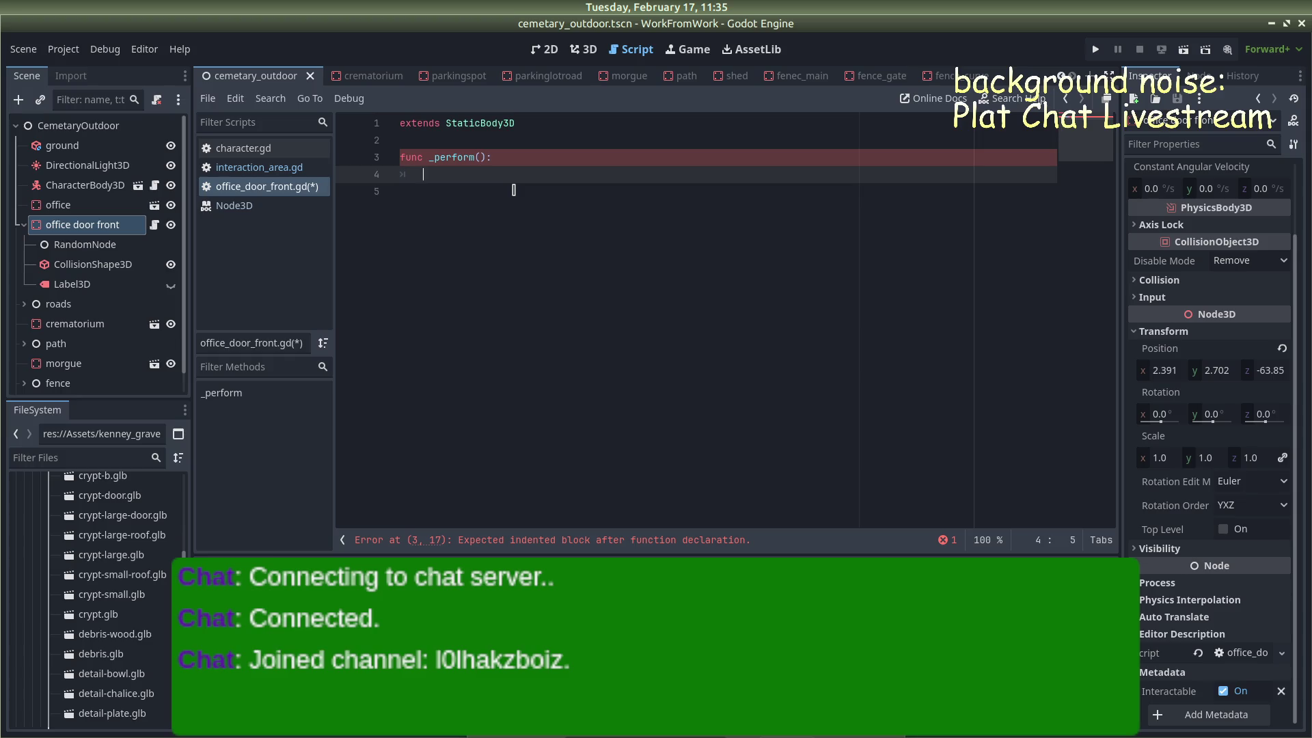
pyautogui.click(245, 174)
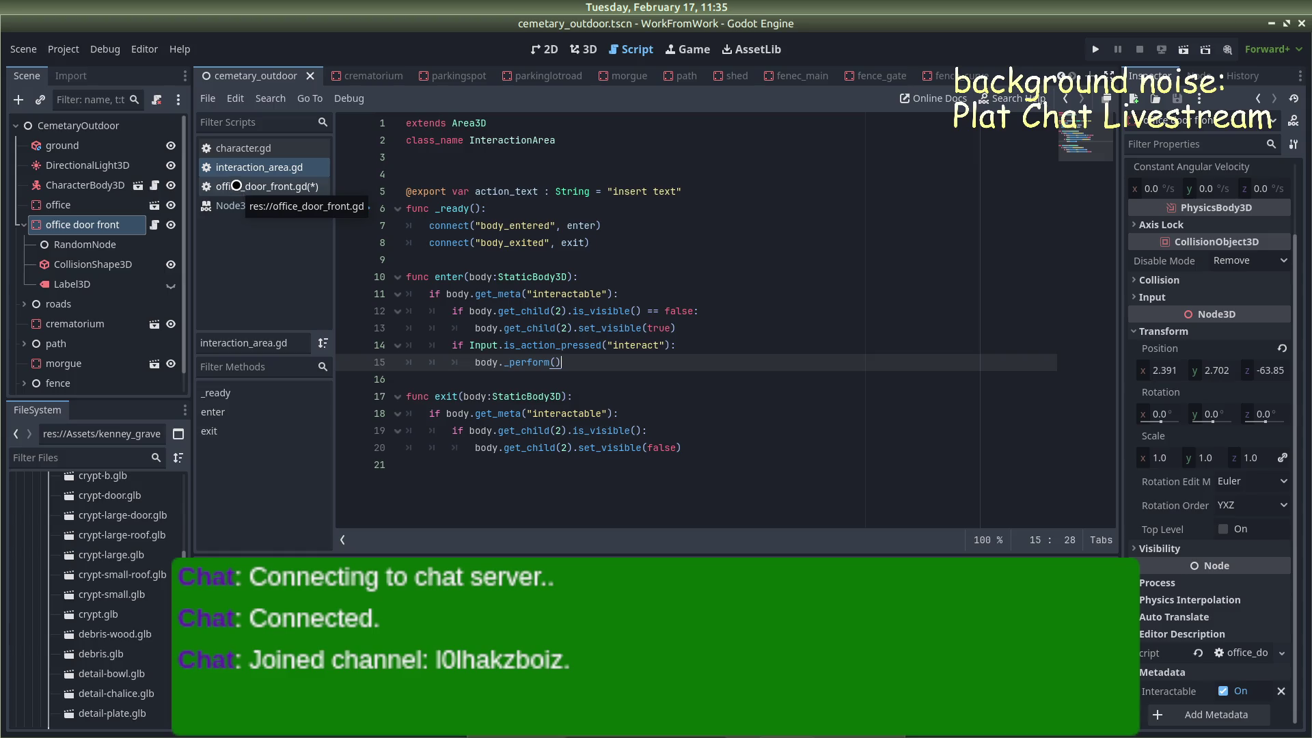
pyautogui.click(236, 186)
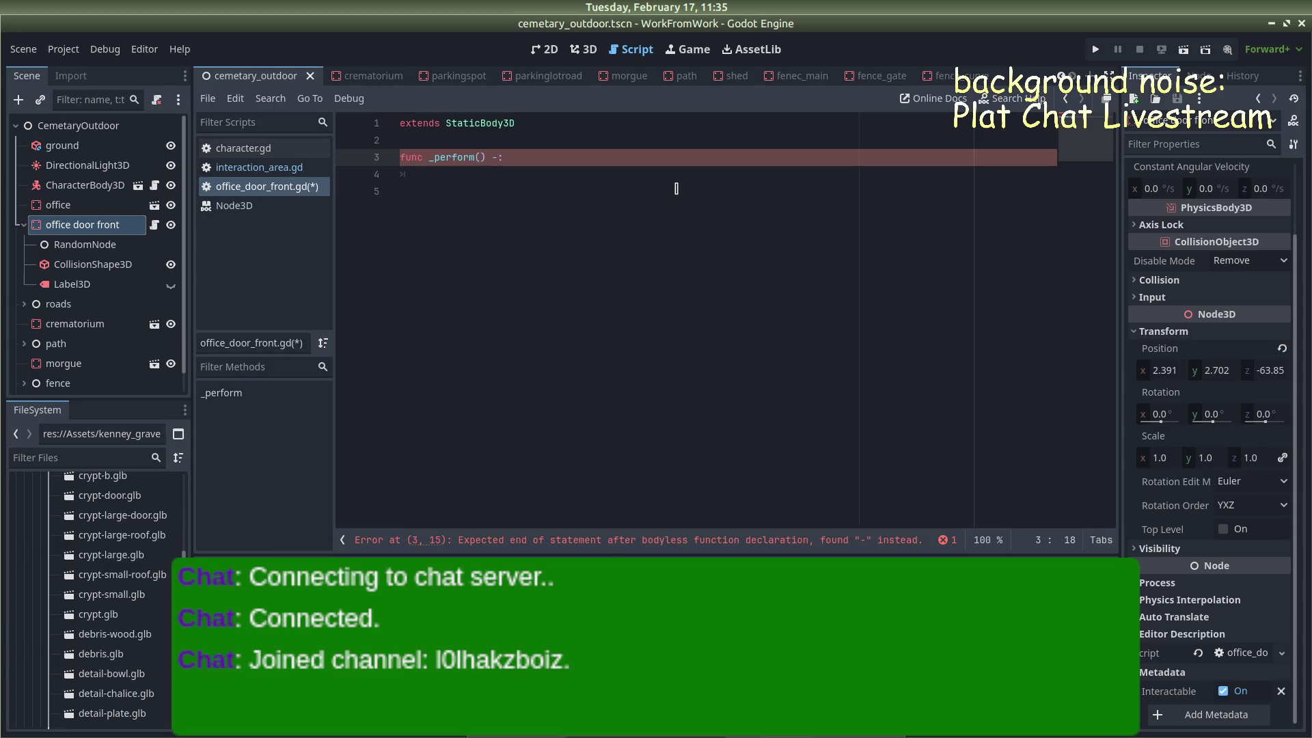
# Give _perform a void return type and make it call $Label3D.set_visible(false)
pyautogui.write('void')
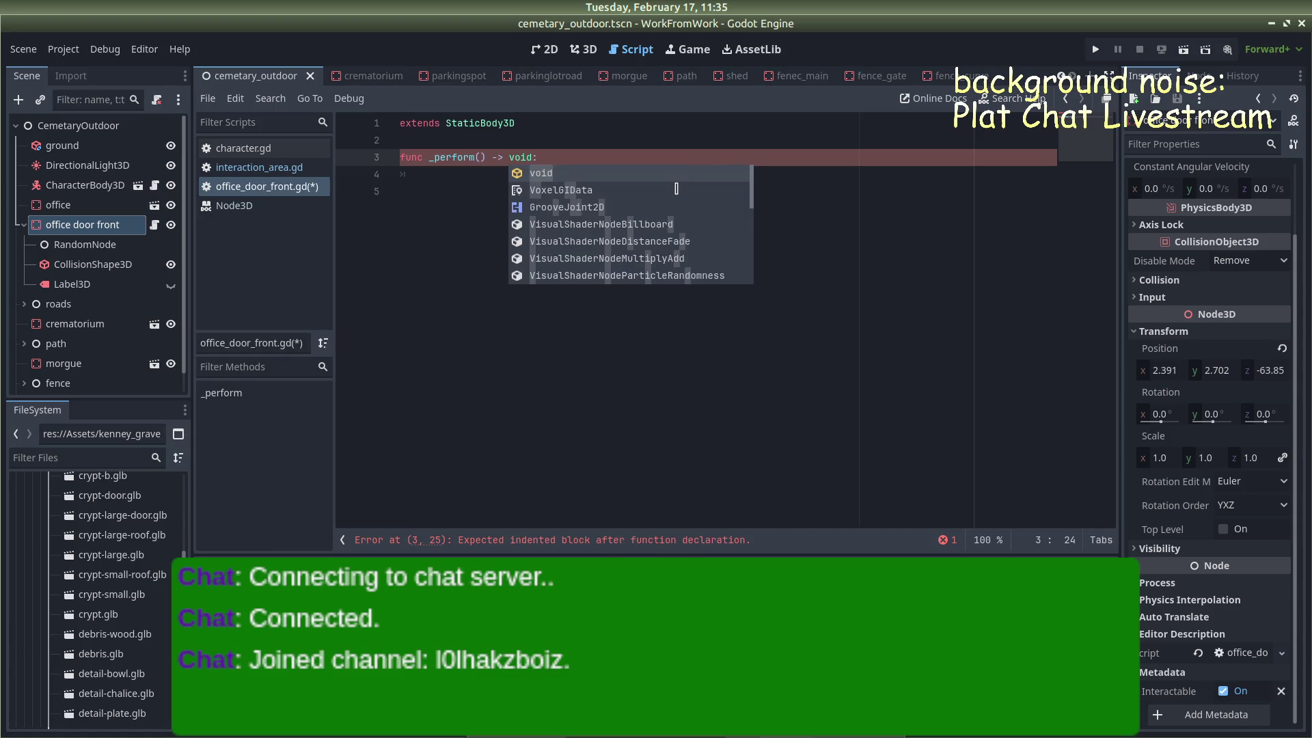
pyautogui.click(574, 153)
pyautogui.press('Return')
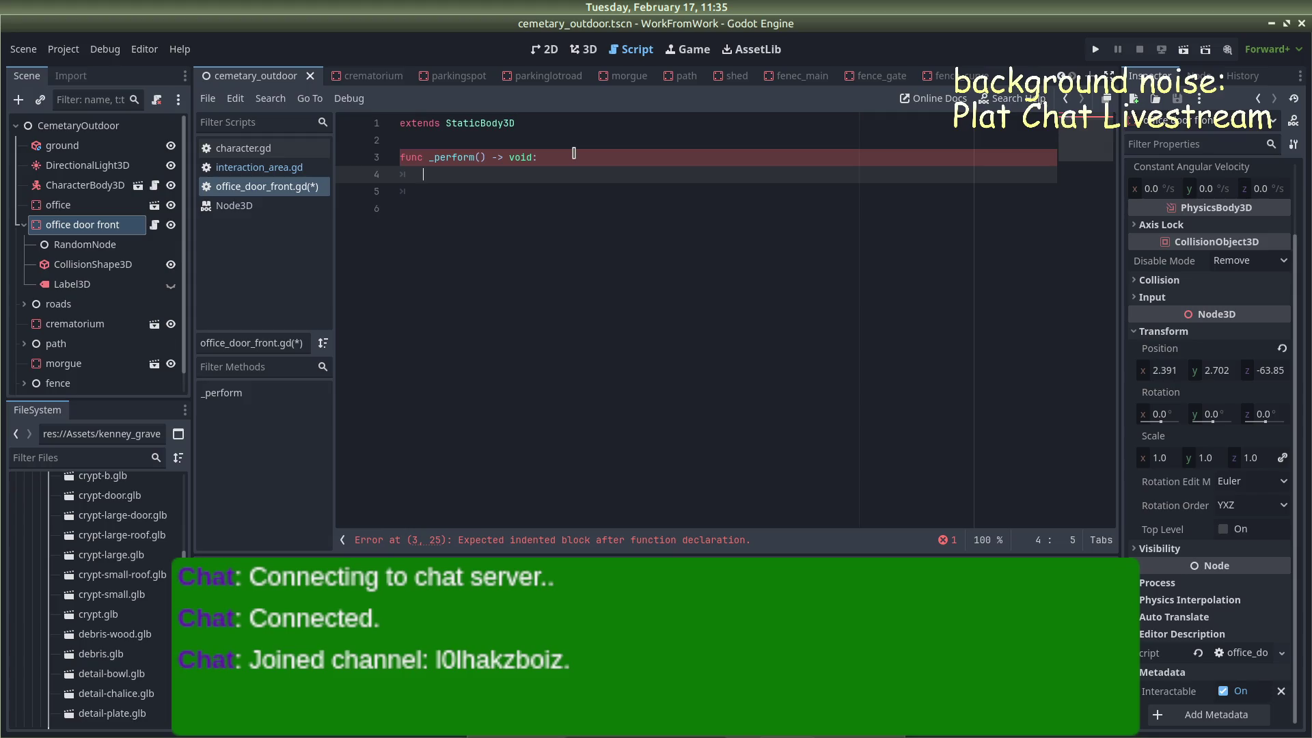
pyautogui.write('$La')
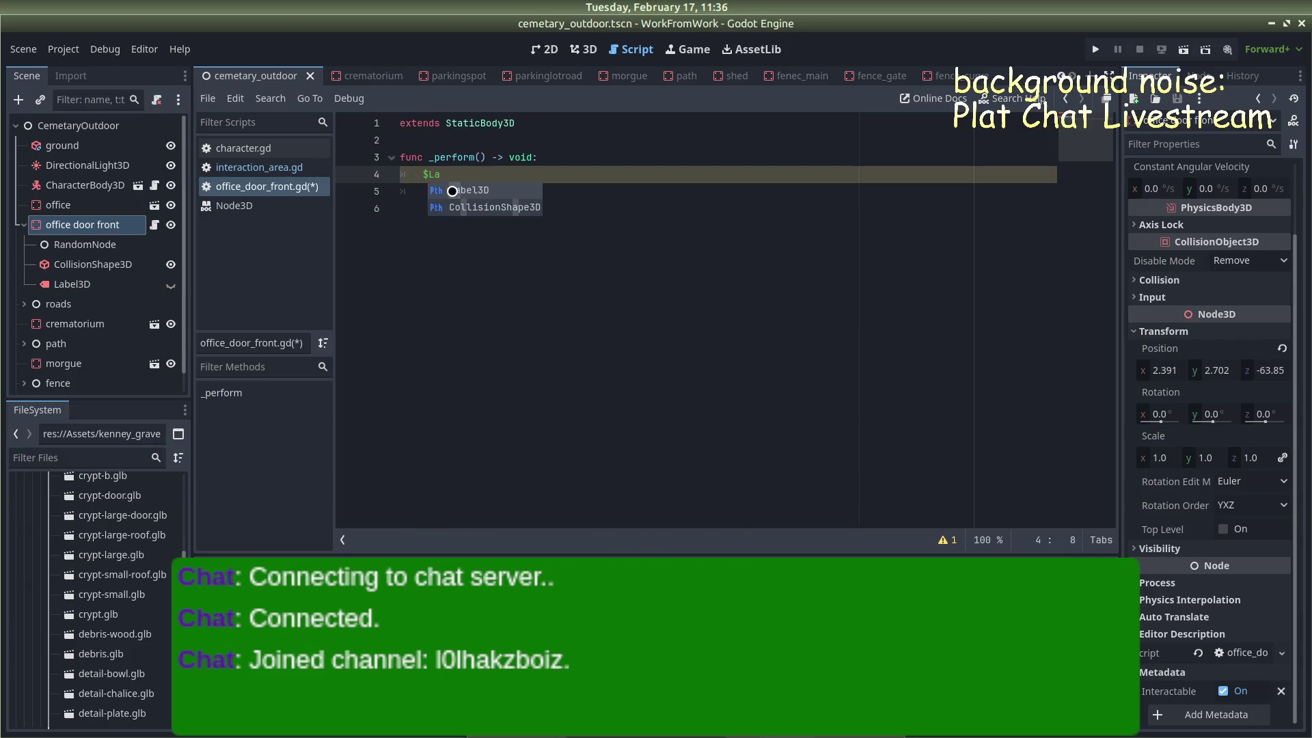
pyautogui.click(500, 192)
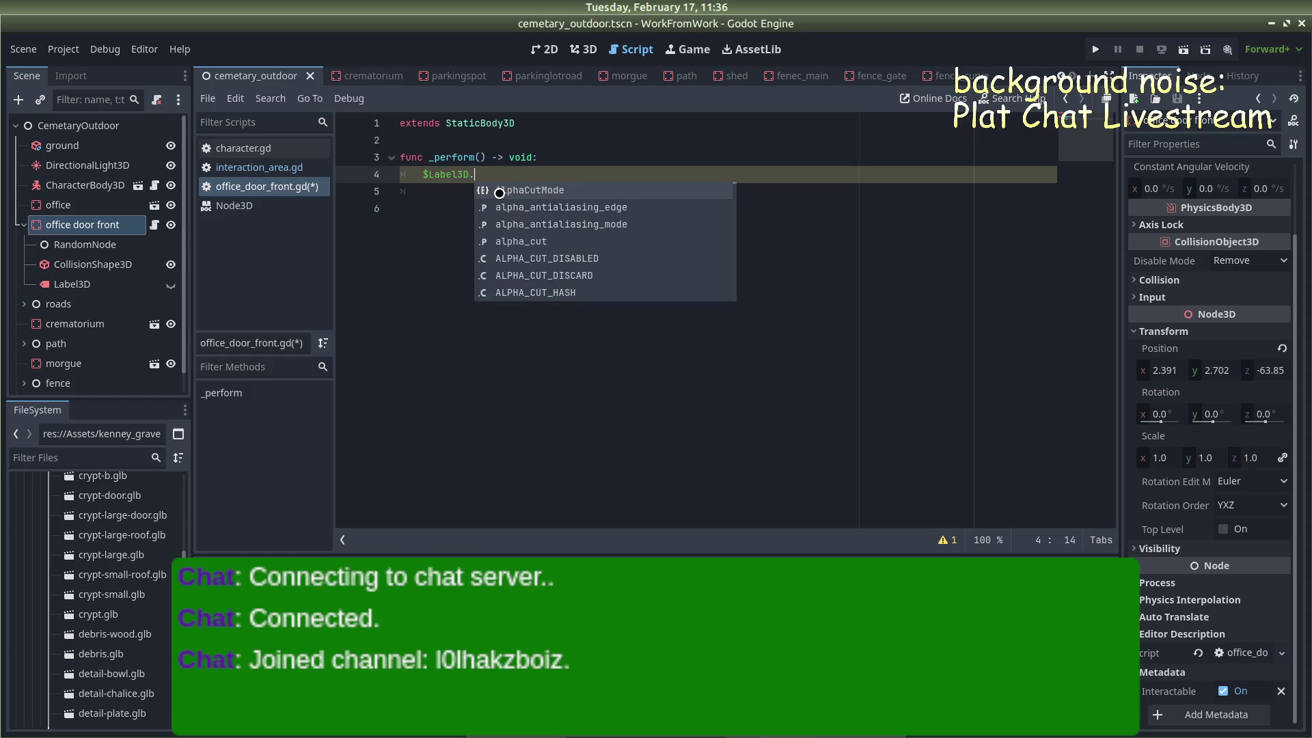
pyautogui.write('visi')
pyautogui.press('BackSpace')
pyautogui.press('BackSpace')
pyautogui.press('BackSpace')
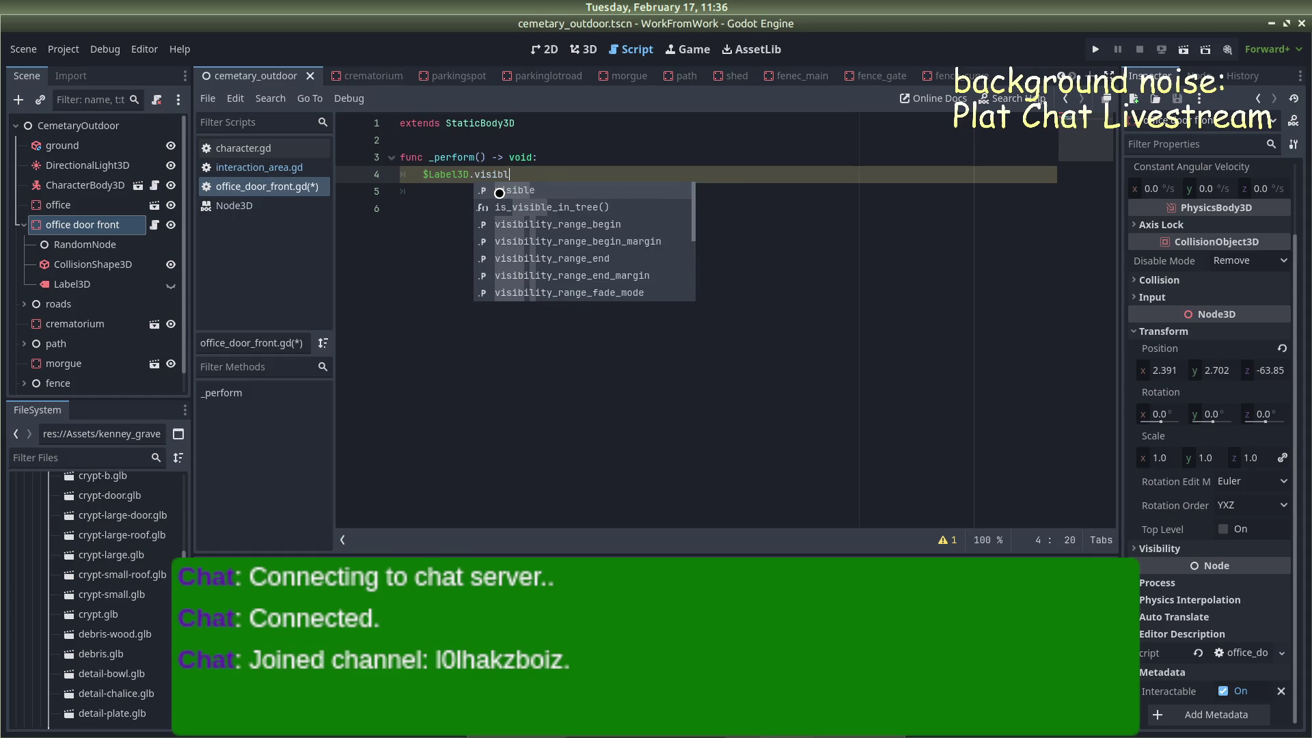
pyautogui.write('set_visible')
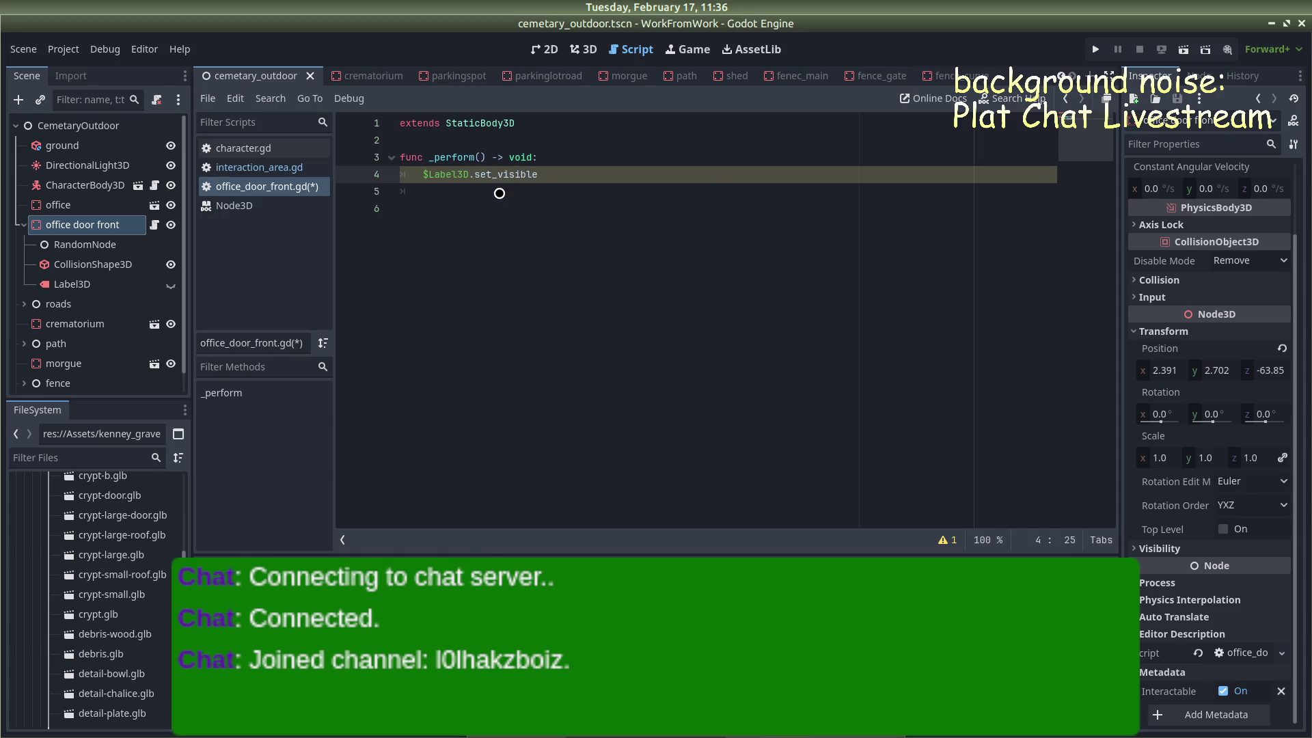
pyautogui.write('("')
pyautogui.write('false')
pyautogui.press('BackSpace')
pyautogui.press('BackSpace')
pyautogui.press('BackSpace')
pyautogui.write('false')
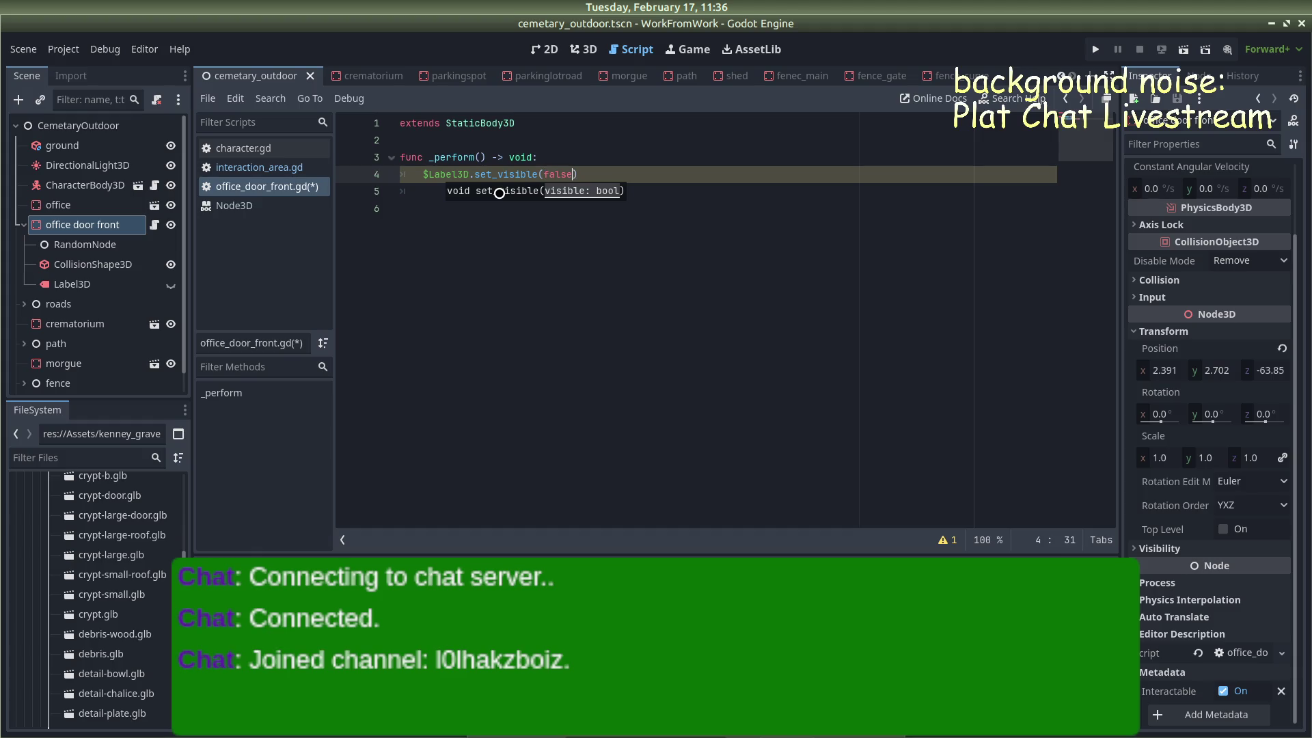
# Save office_door_front.gd, recheck interaction_area.gd, and launch a test run of the game
pyautogui.hotkey('ctrl', 's')
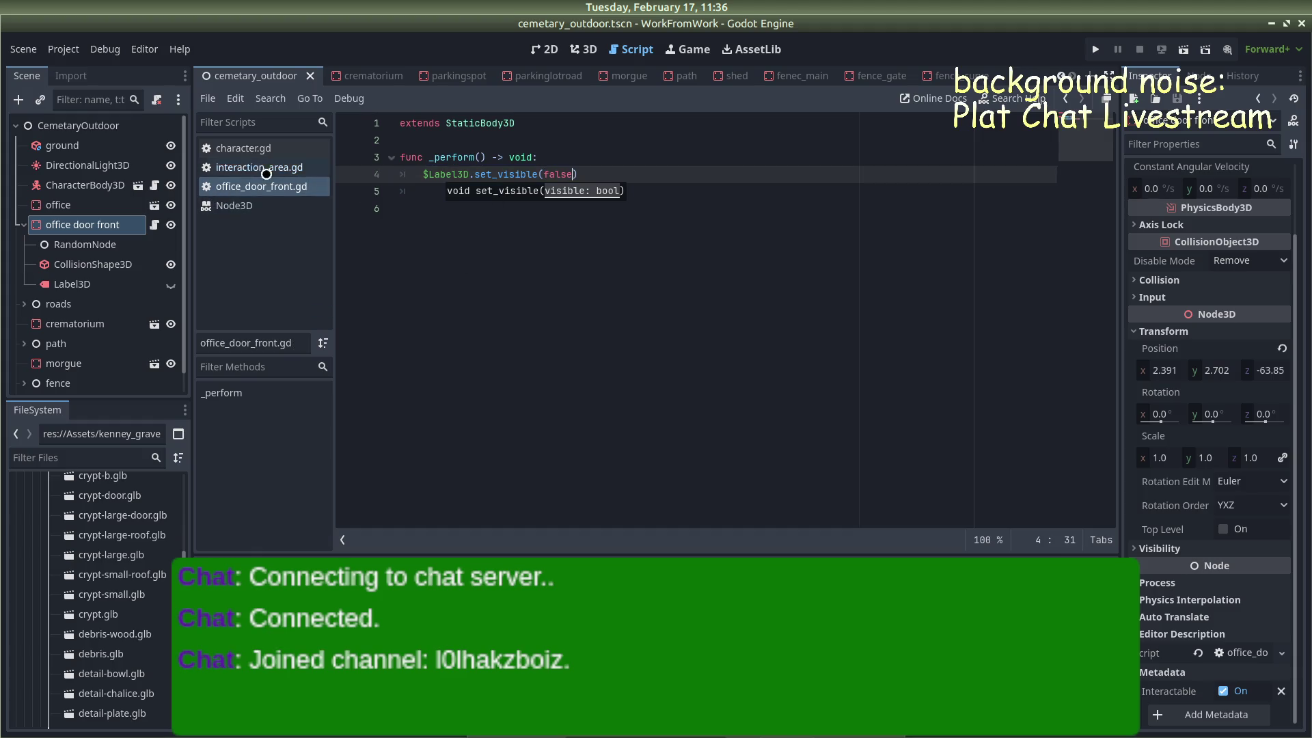
pyautogui.click(240, 168)
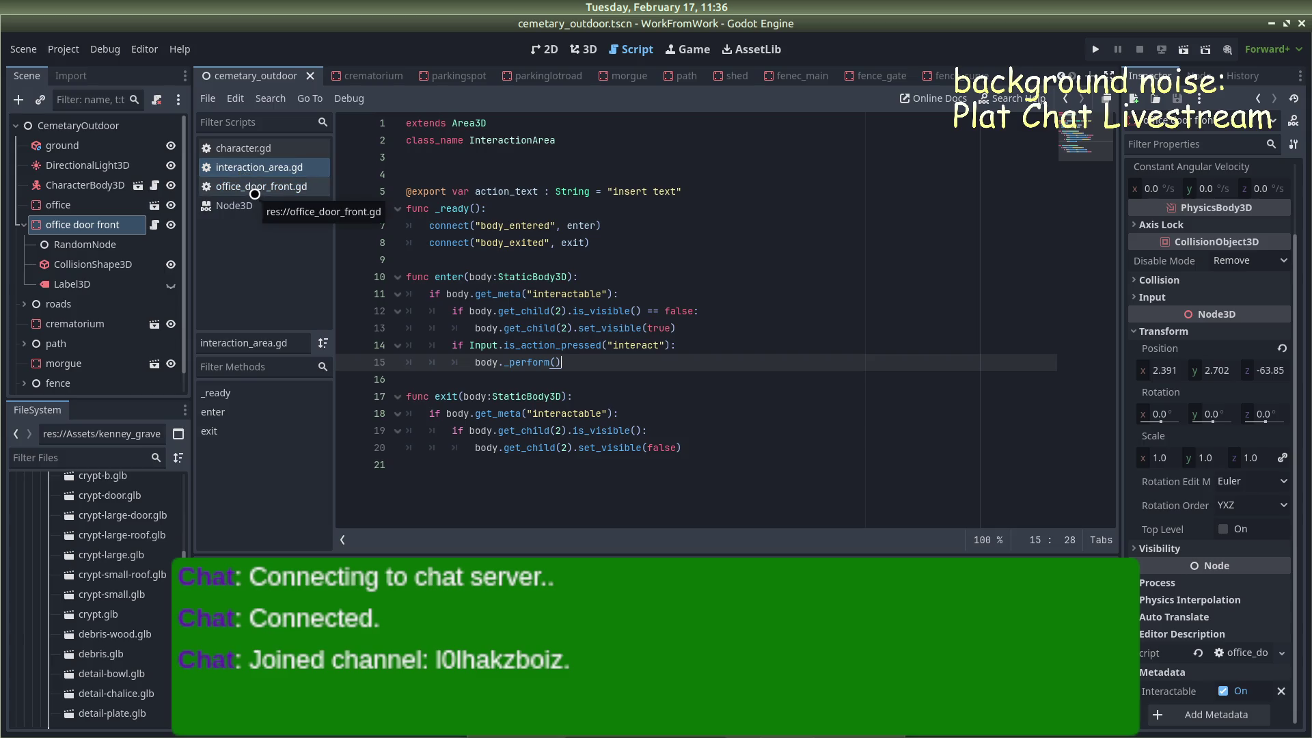
pyautogui.click(257, 194)
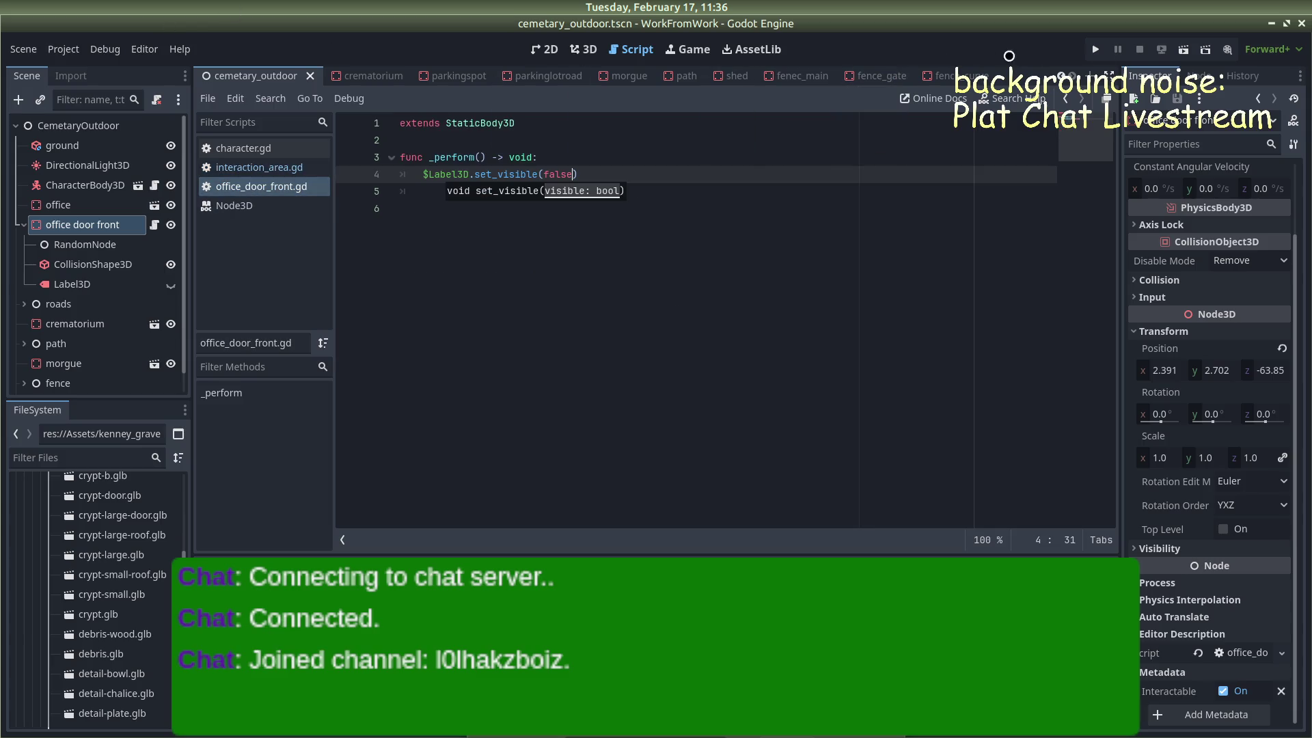
pyautogui.click(1096, 49)
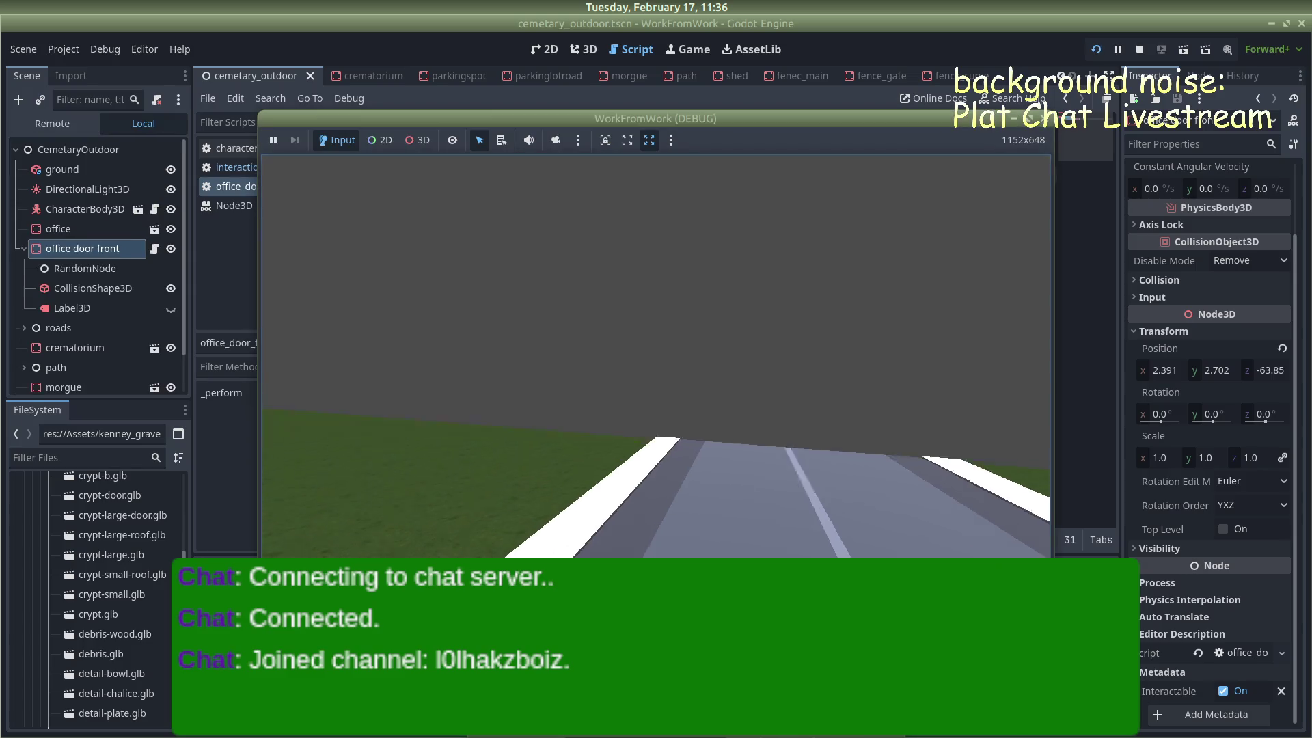
pyautogui.press('w')
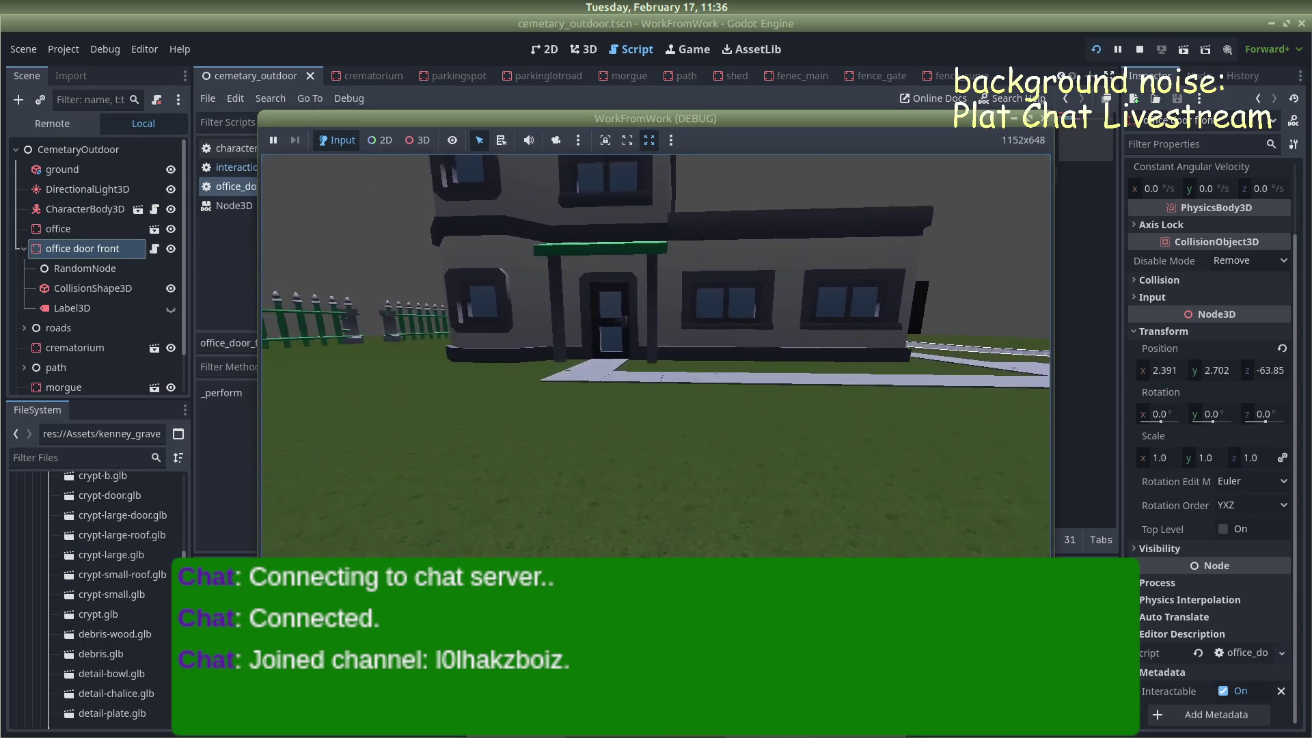
pyautogui.press('w')
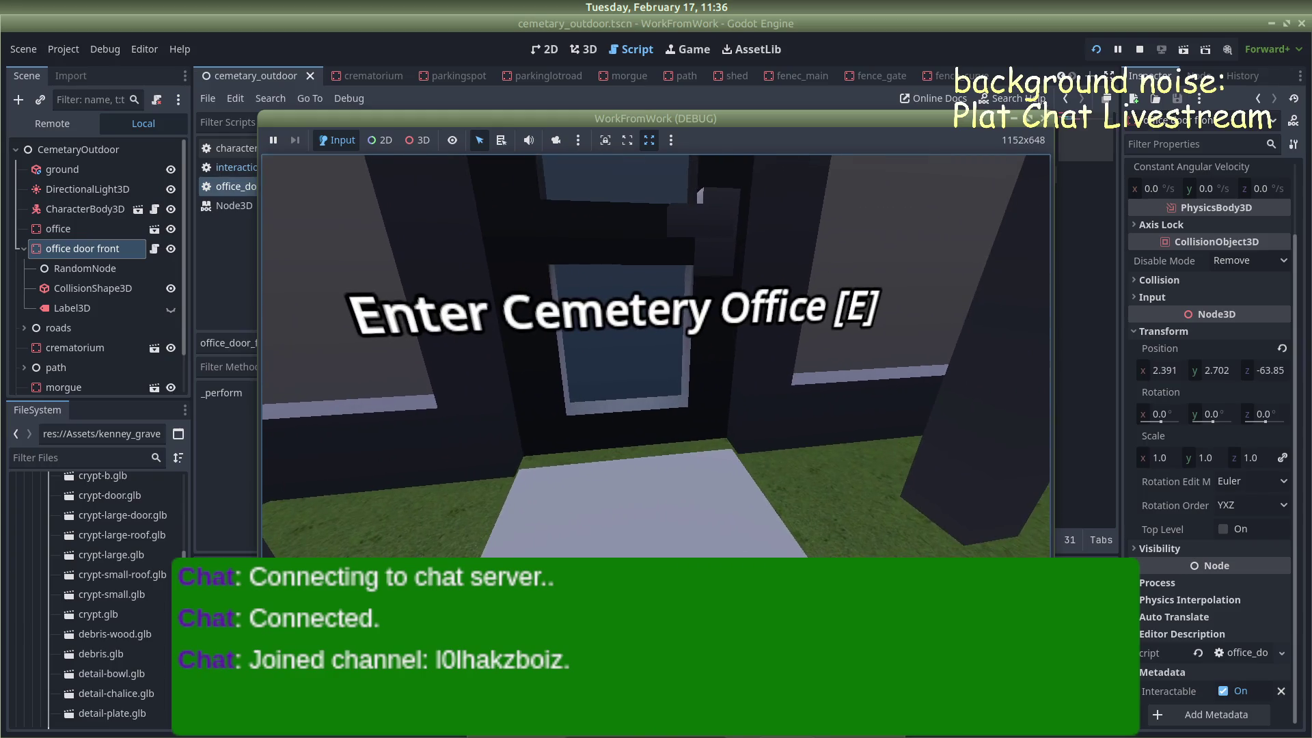
pyautogui.press('w')
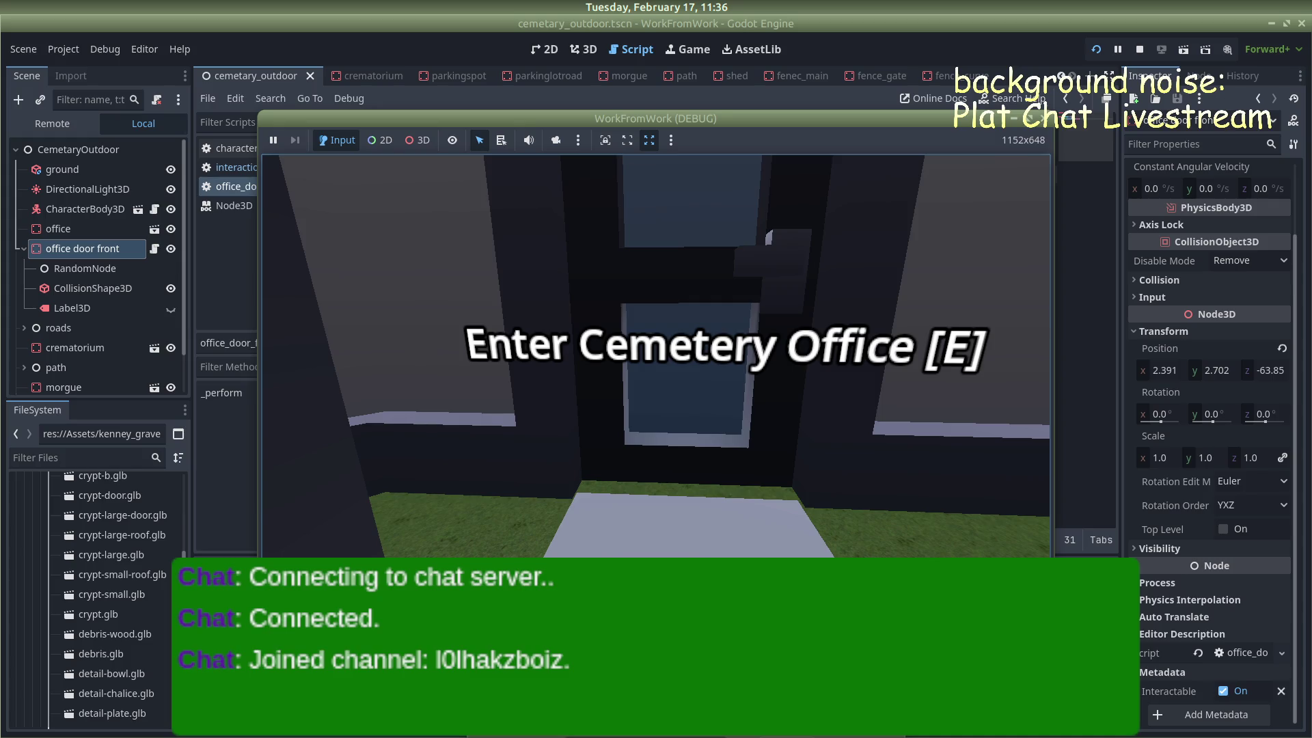
pyautogui.press('e')
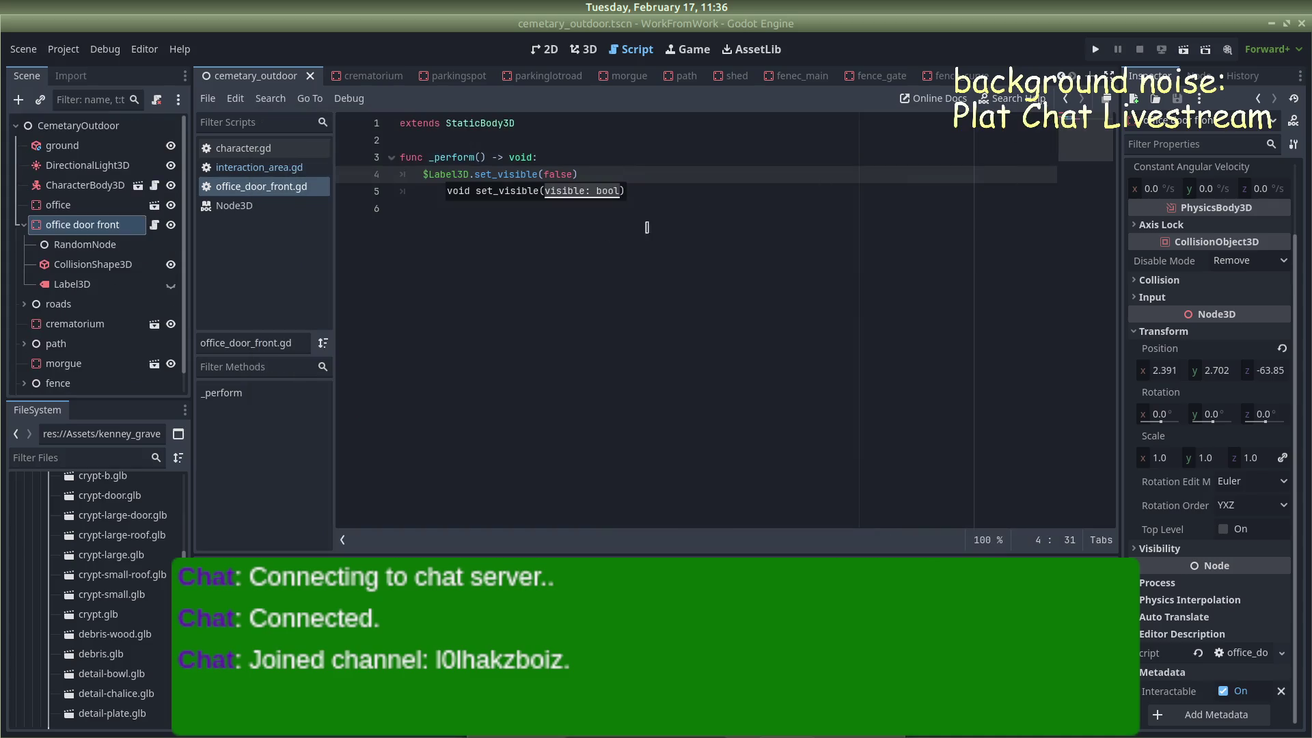
# Review the door's _perform function and its _perform() call in interaction_area.gd
pyautogui.click(683, 185)
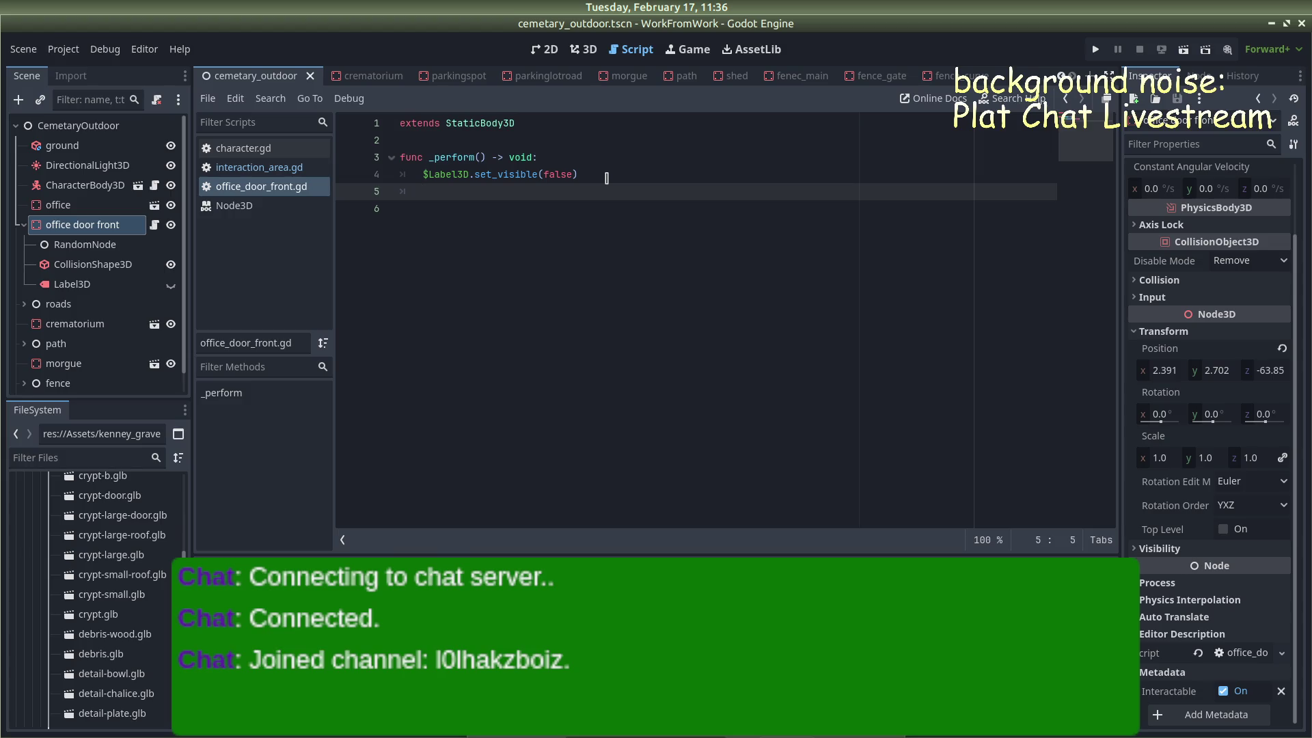
pyautogui.moveTo(595, 176)
pyautogui.mouseDown()
pyautogui.moveTo(416, 175)
pyautogui.moveTo(399, 159)
pyautogui.moveTo(410, 176)
pyautogui.moveTo(391, 161)
pyautogui.mouseUp()
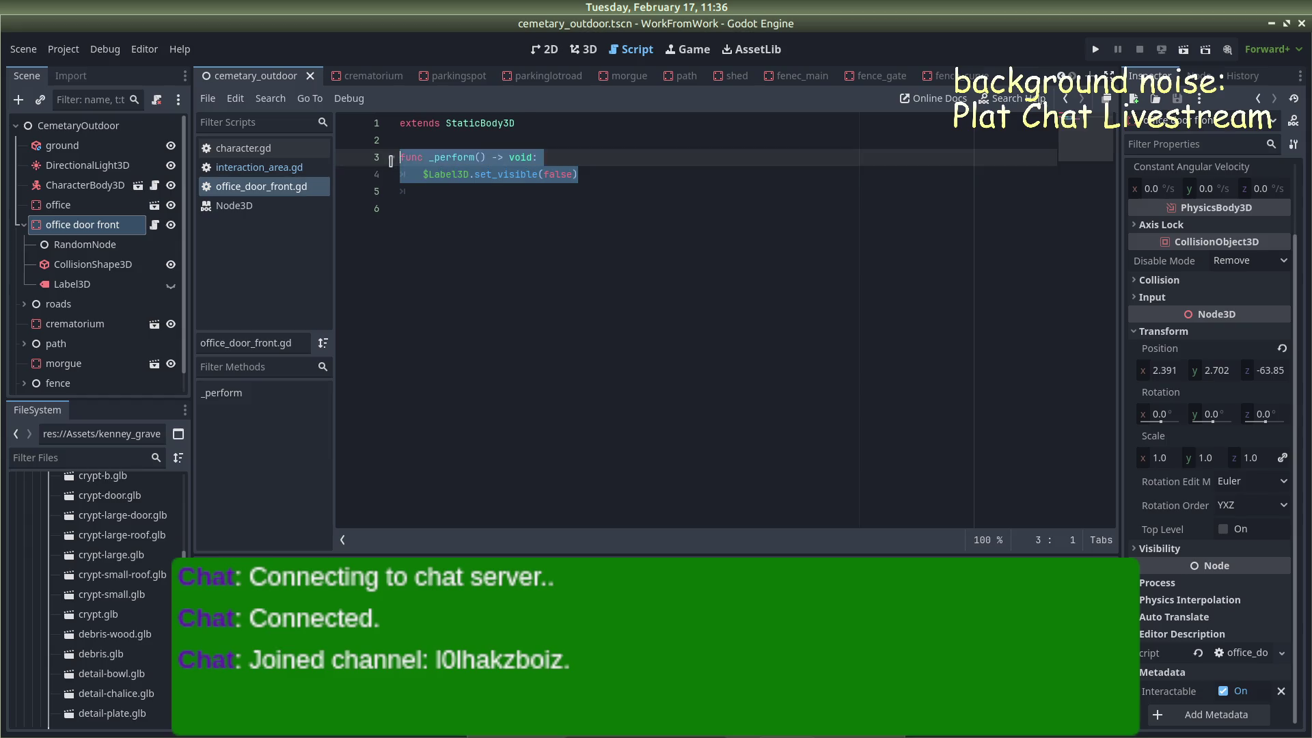
pyautogui.click(653, 206)
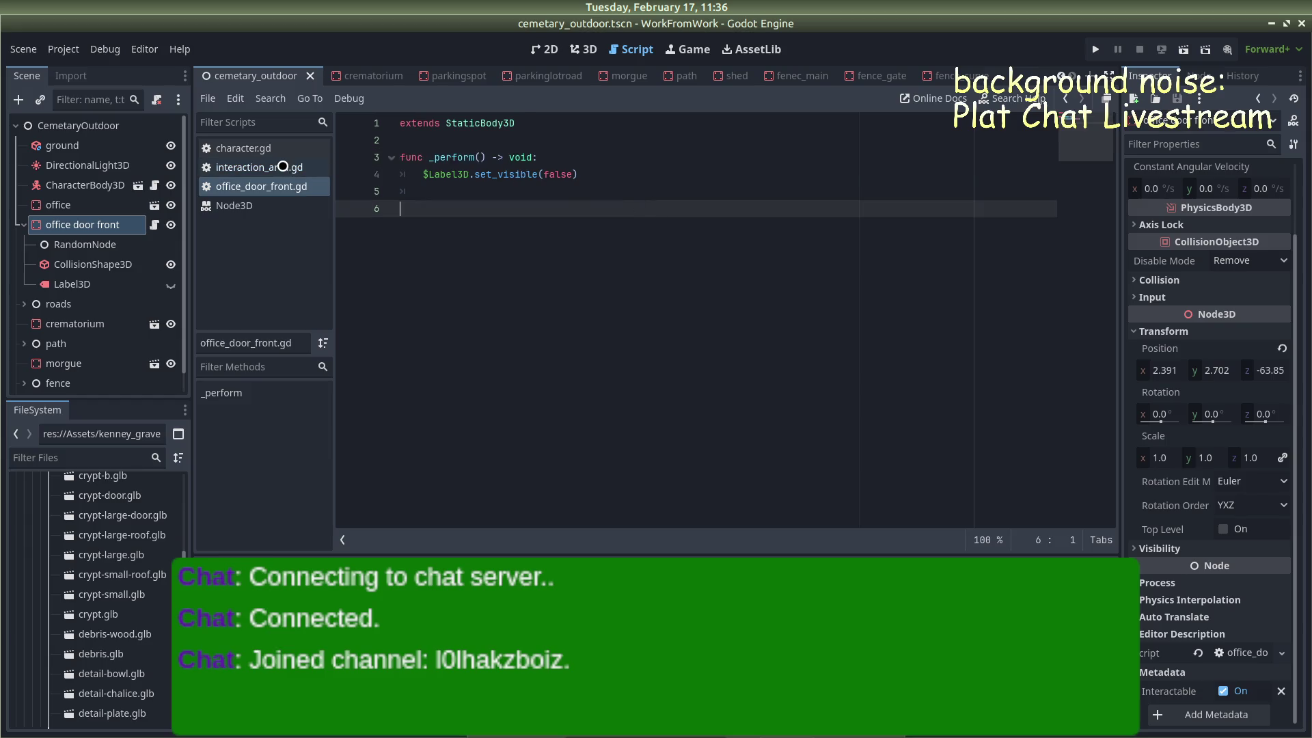
pyautogui.click(282, 166)
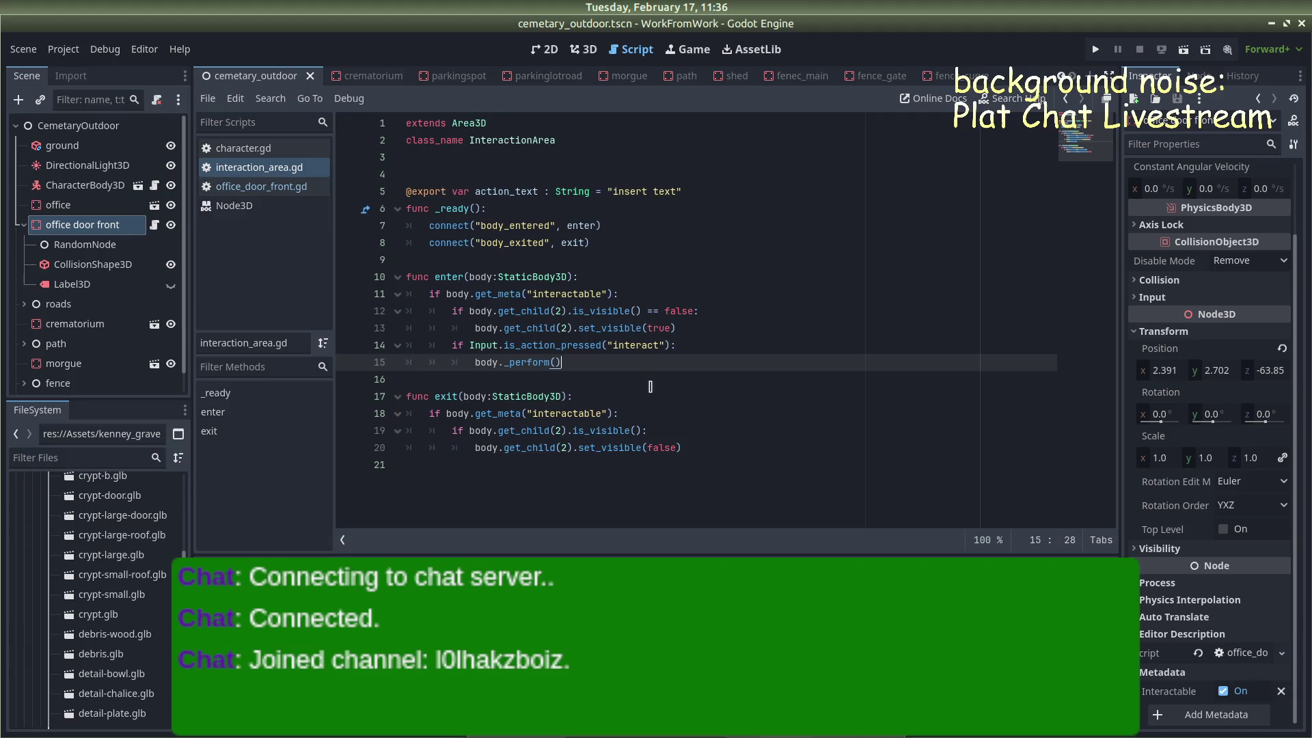
pyautogui.click(613, 361)
# Compare the two scripts once more, then switch over to Firefox
pyautogui.moveTo(501, 227)
pyautogui.moveTo(498, 362)
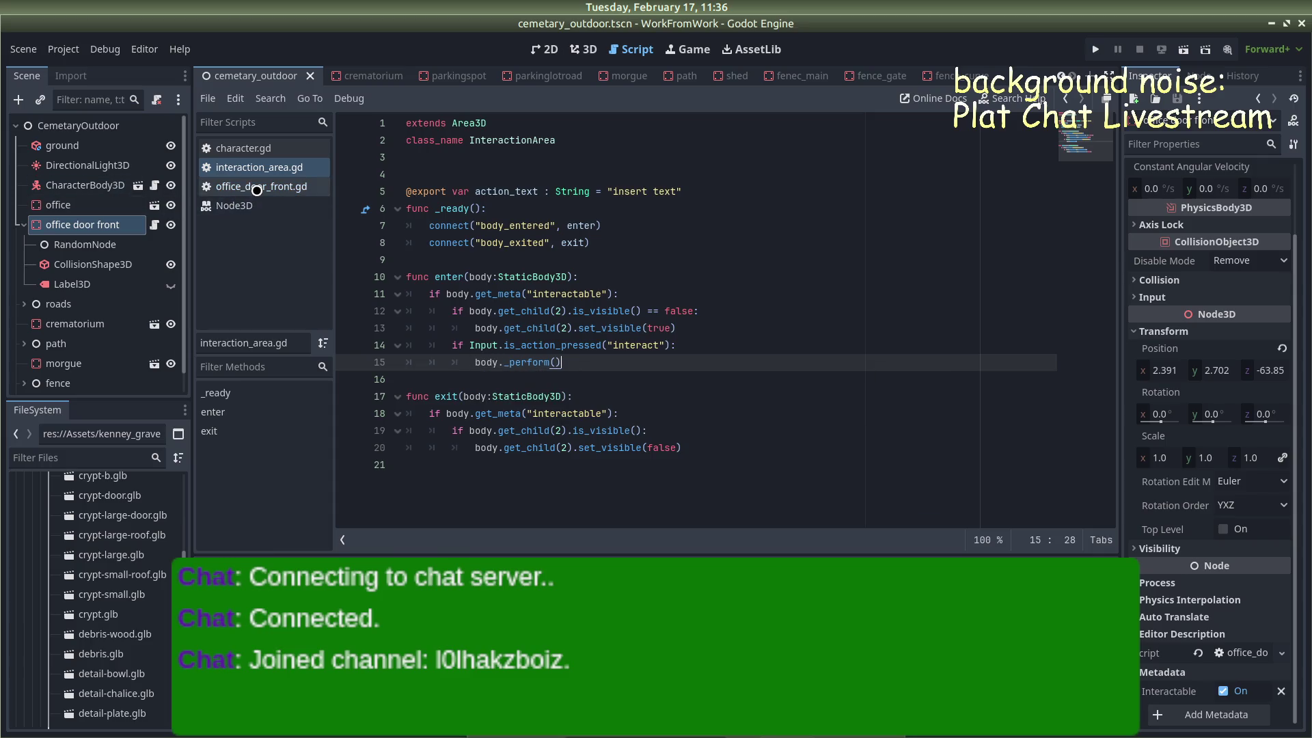
pyautogui.click(257, 191)
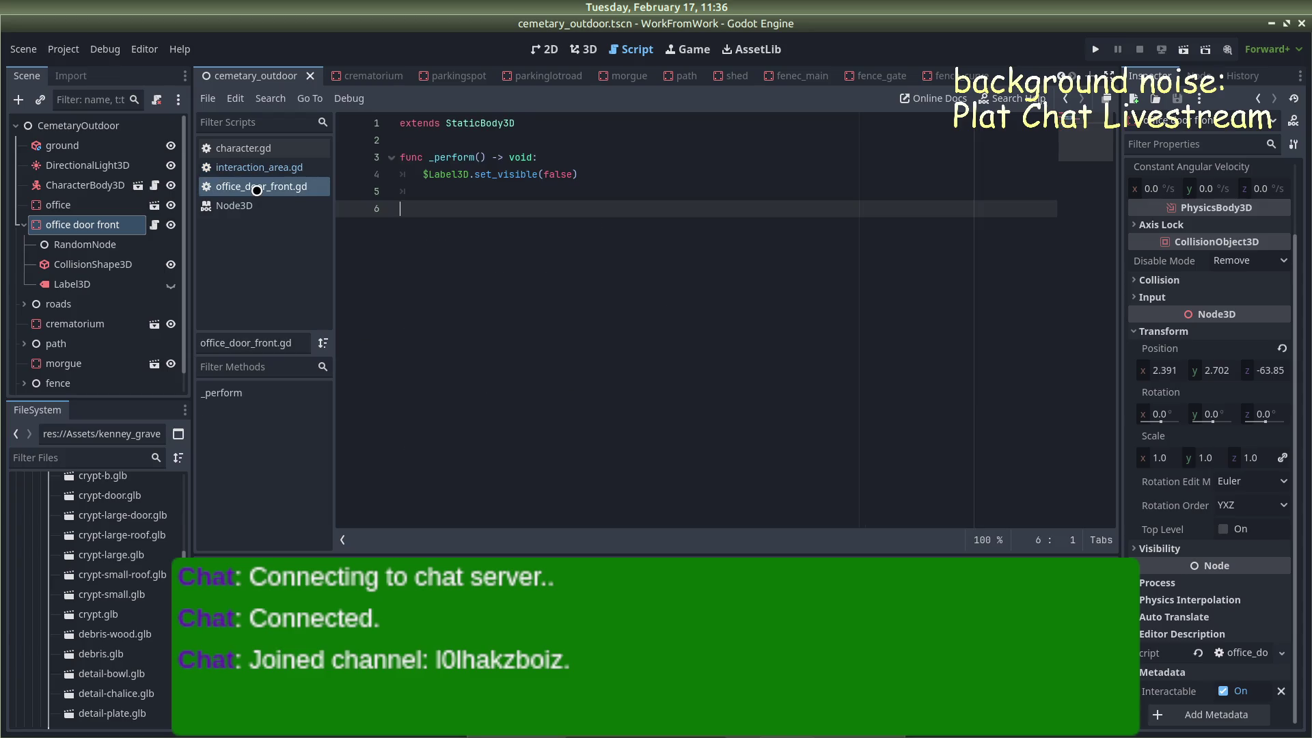
pyautogui.click(256, 168)
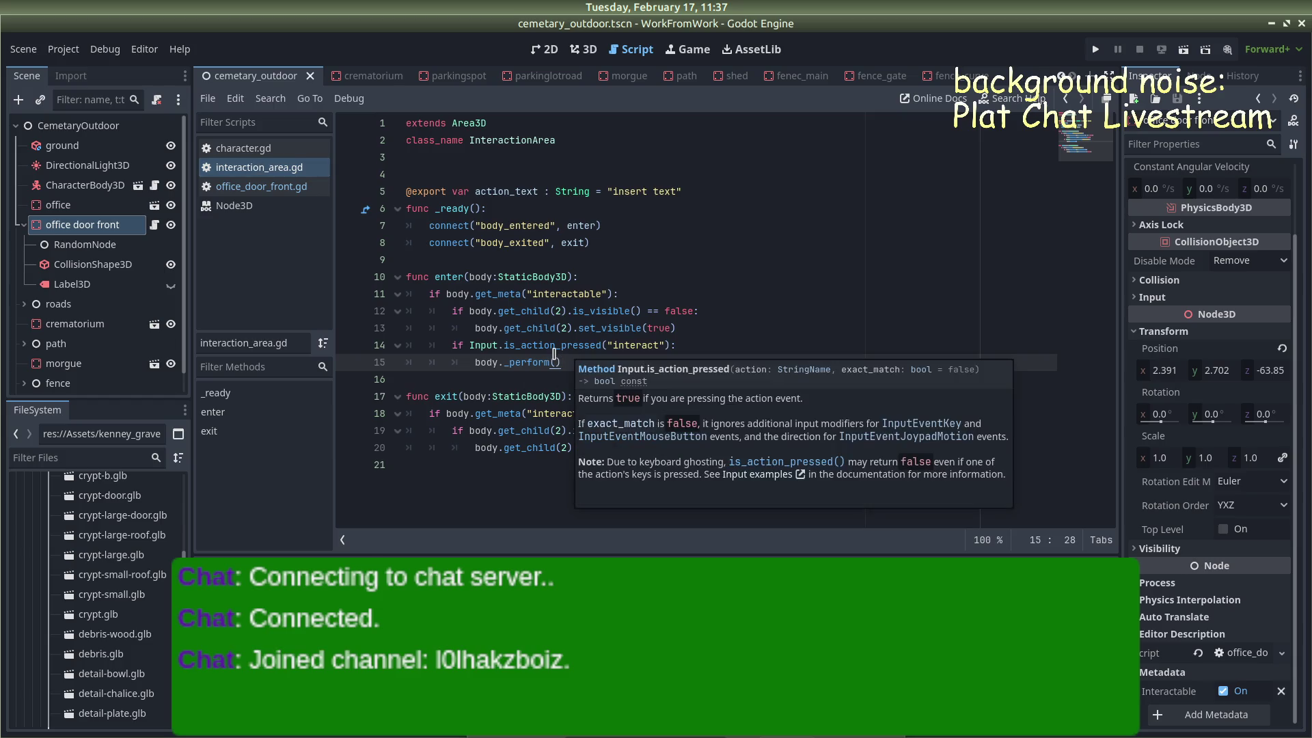
pyautogui.hotkey('alt', 'Tab')
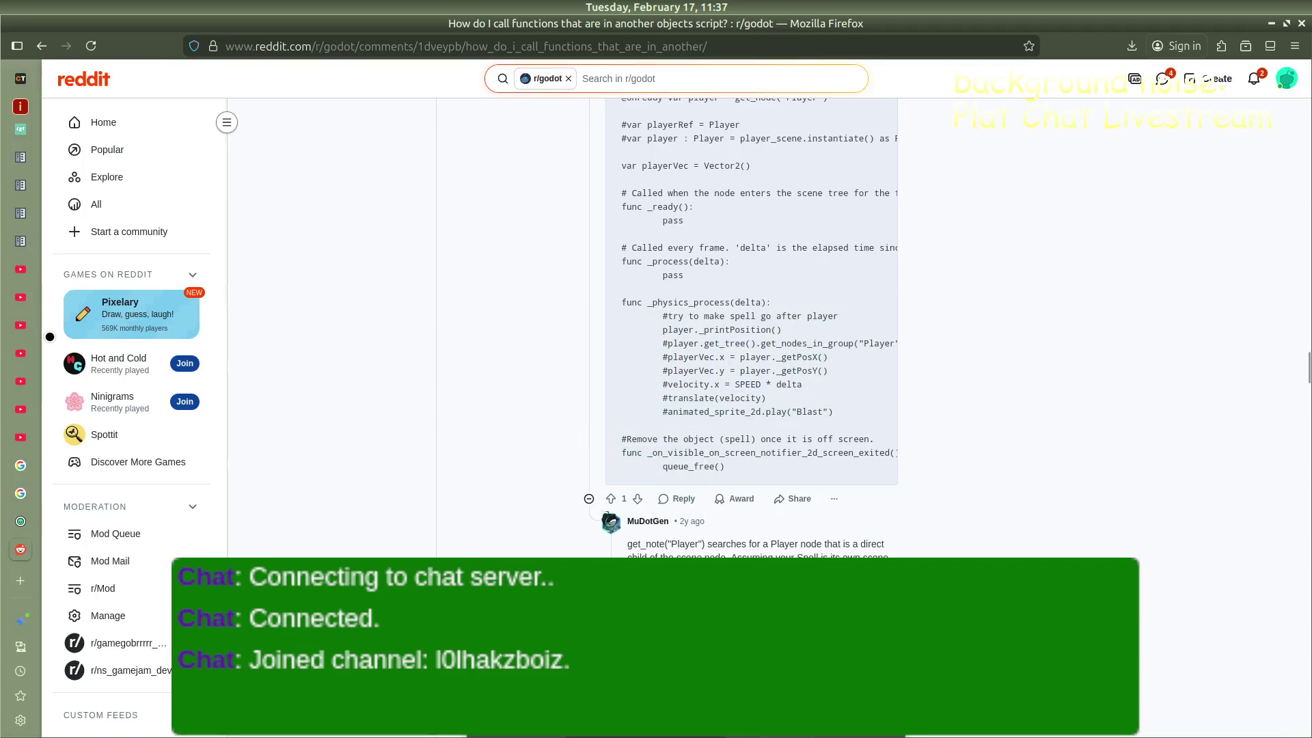
# From the Label3D docs page, search for staticbody3d and read the StaticBody3D class reference
pyautogui.scroll(5, 22, 478)
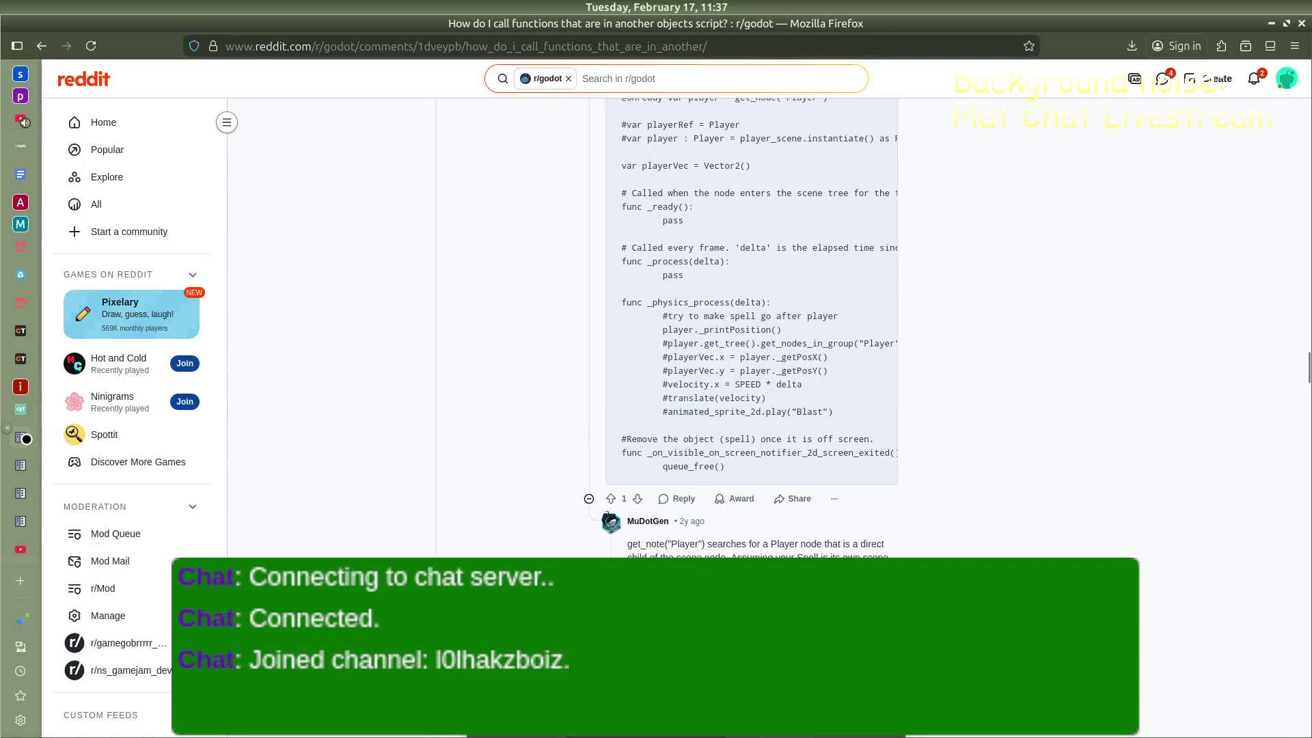
pyautogui.click(26, 439)
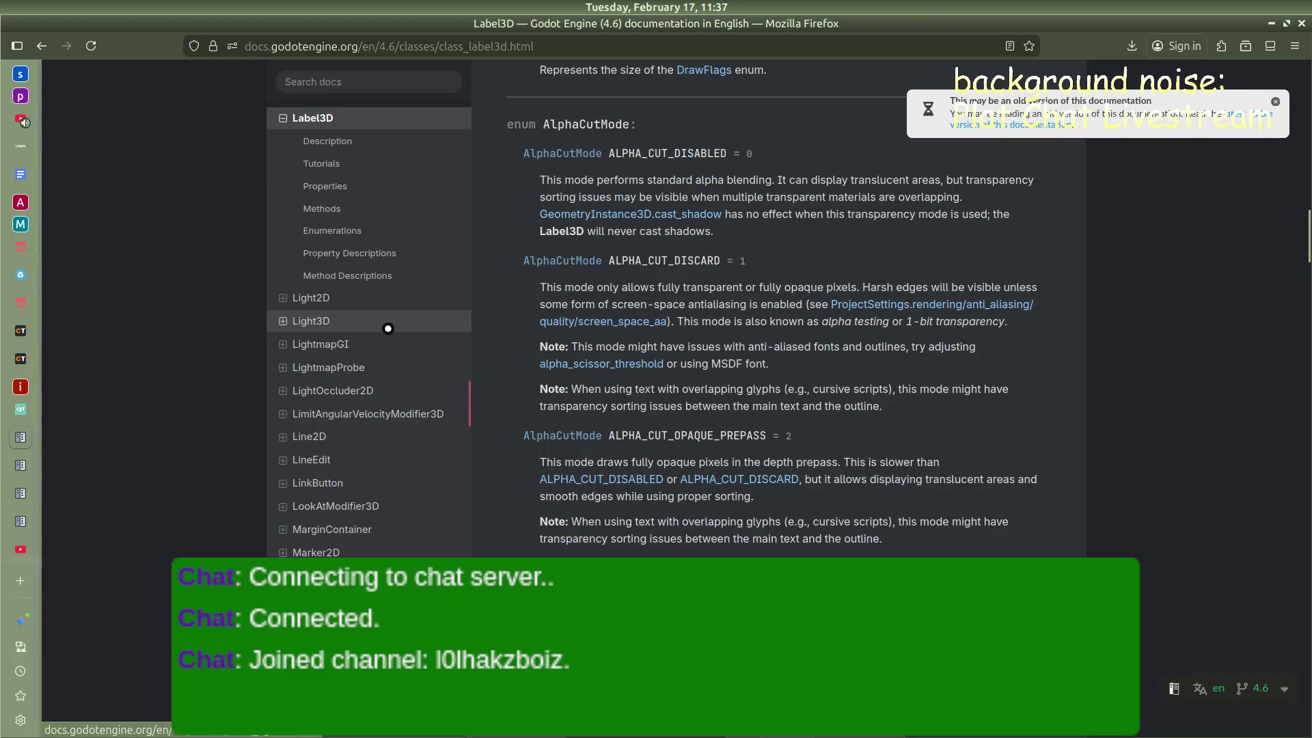
pyautogui.scroll(3, 374, 266)
pyautogui.click(321, 81)
pyautogui.write('static')
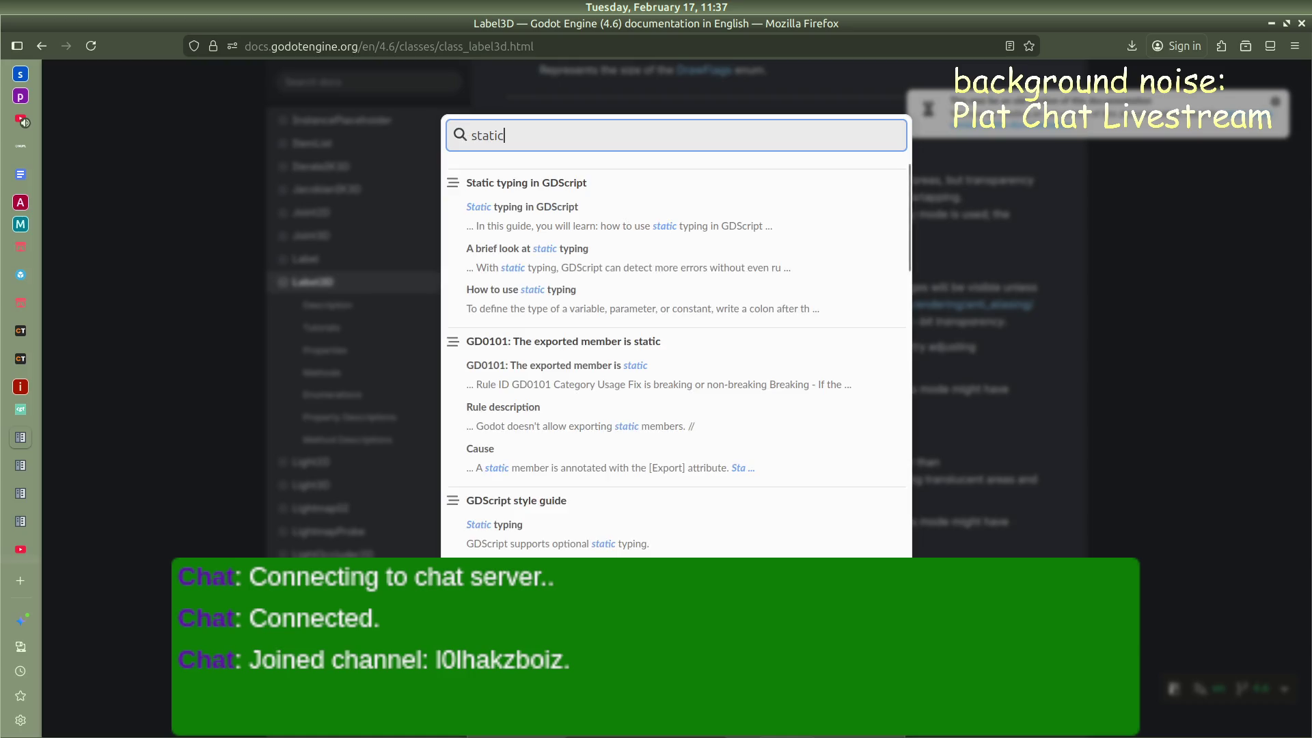
pyautogui.write('body3d')
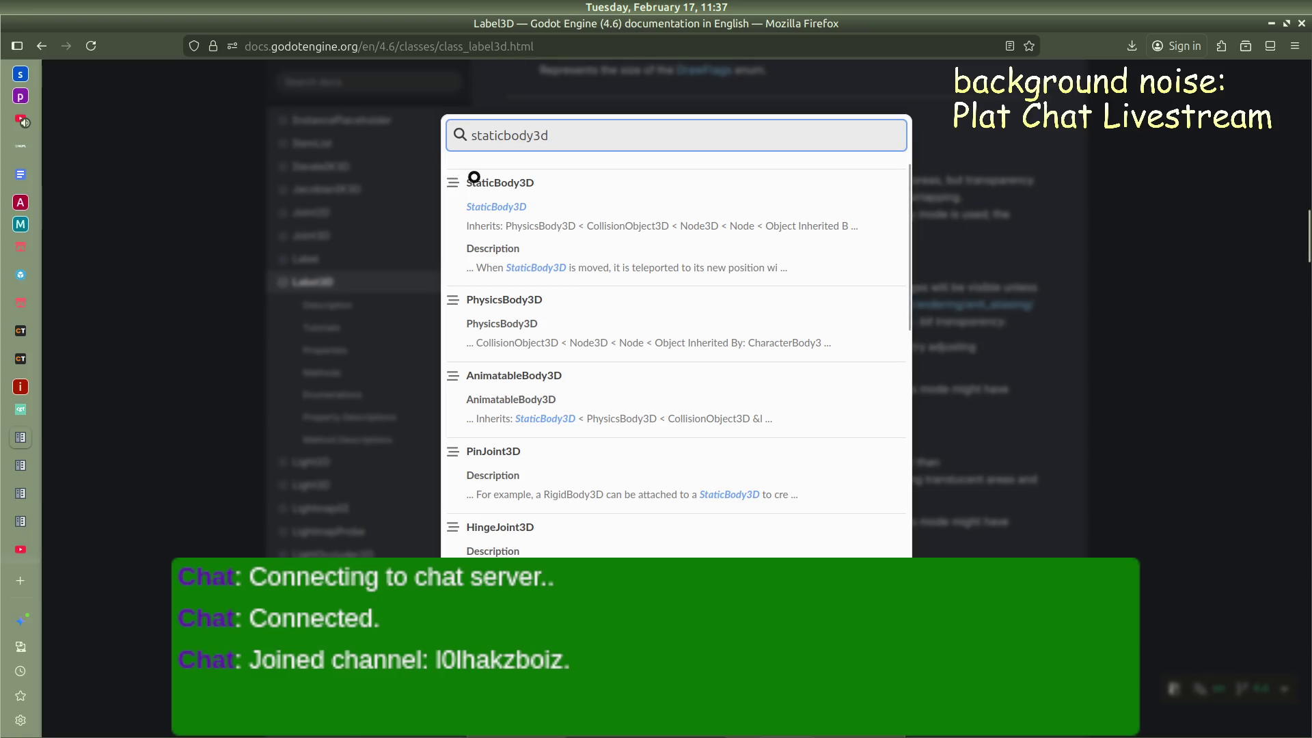
pyautogui.click(485, 180)
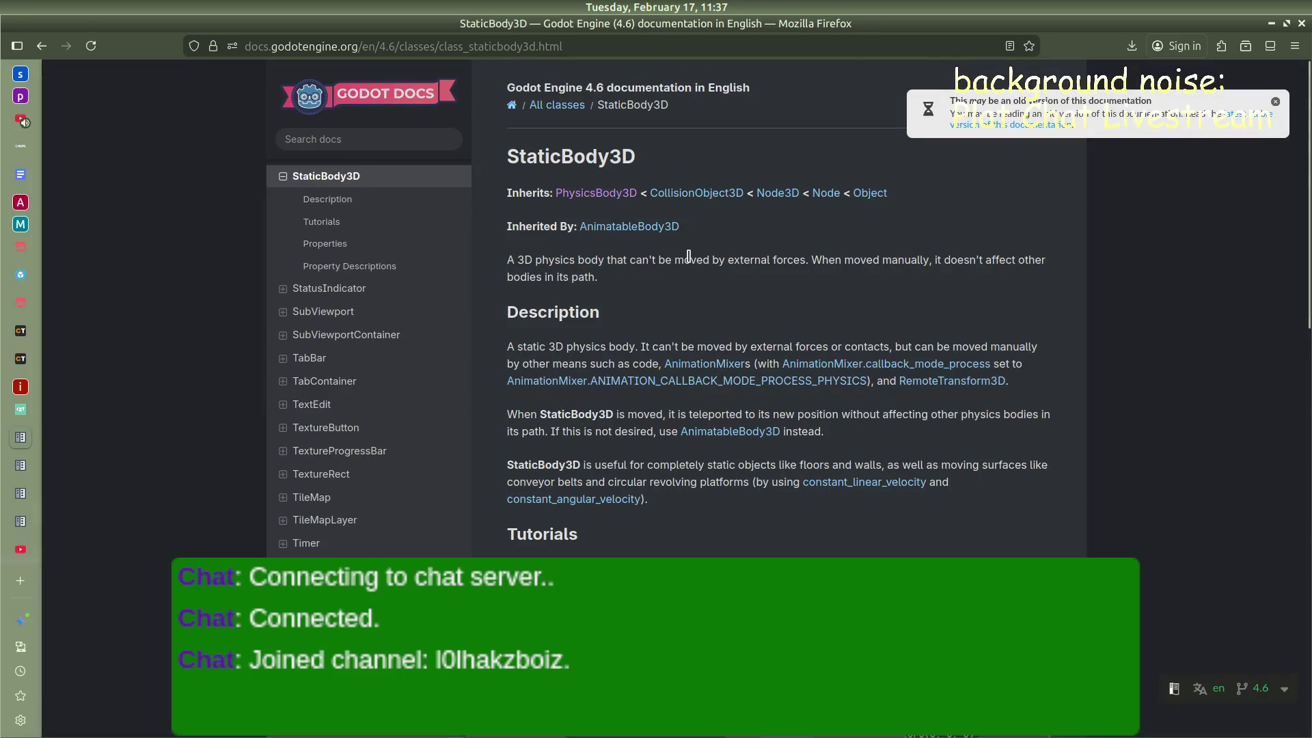
pyautogui.scroll(-4, 687, 258)
pyautogui.scroll(-10, 688, 258)
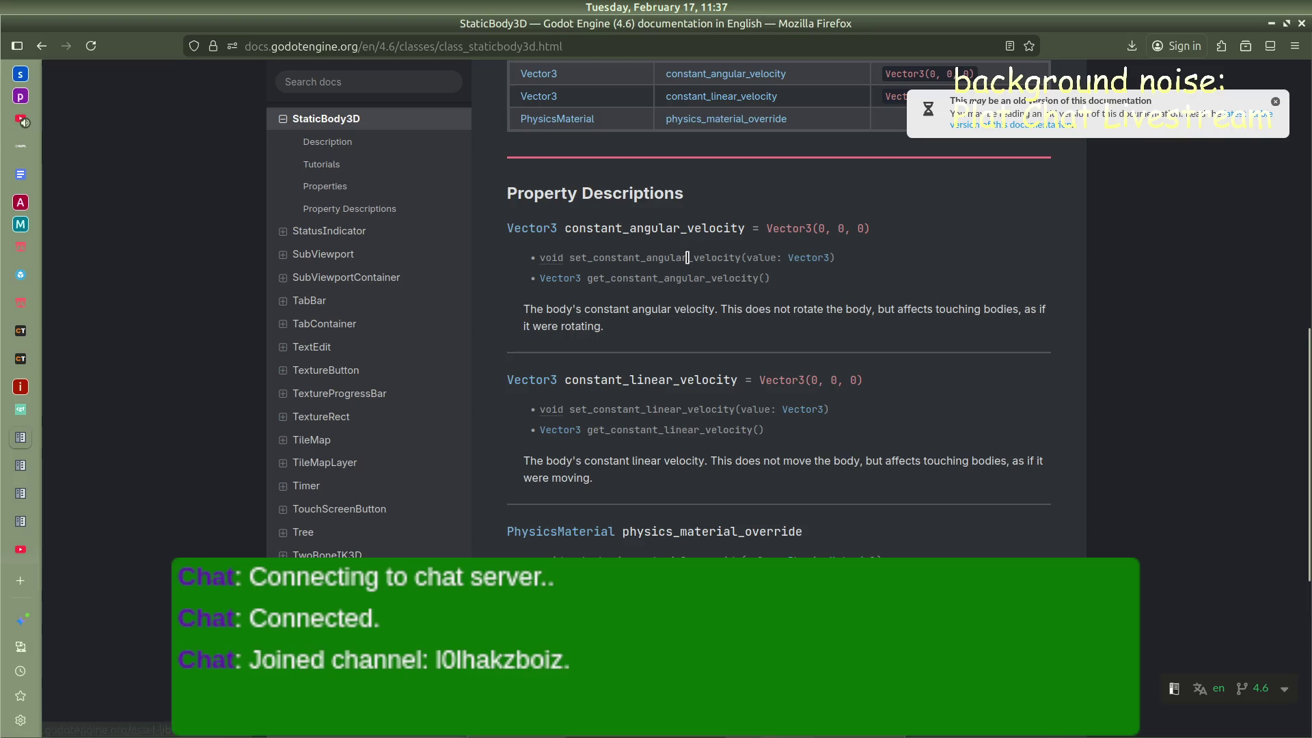
pyautogui.scroll(15, 687, 257)
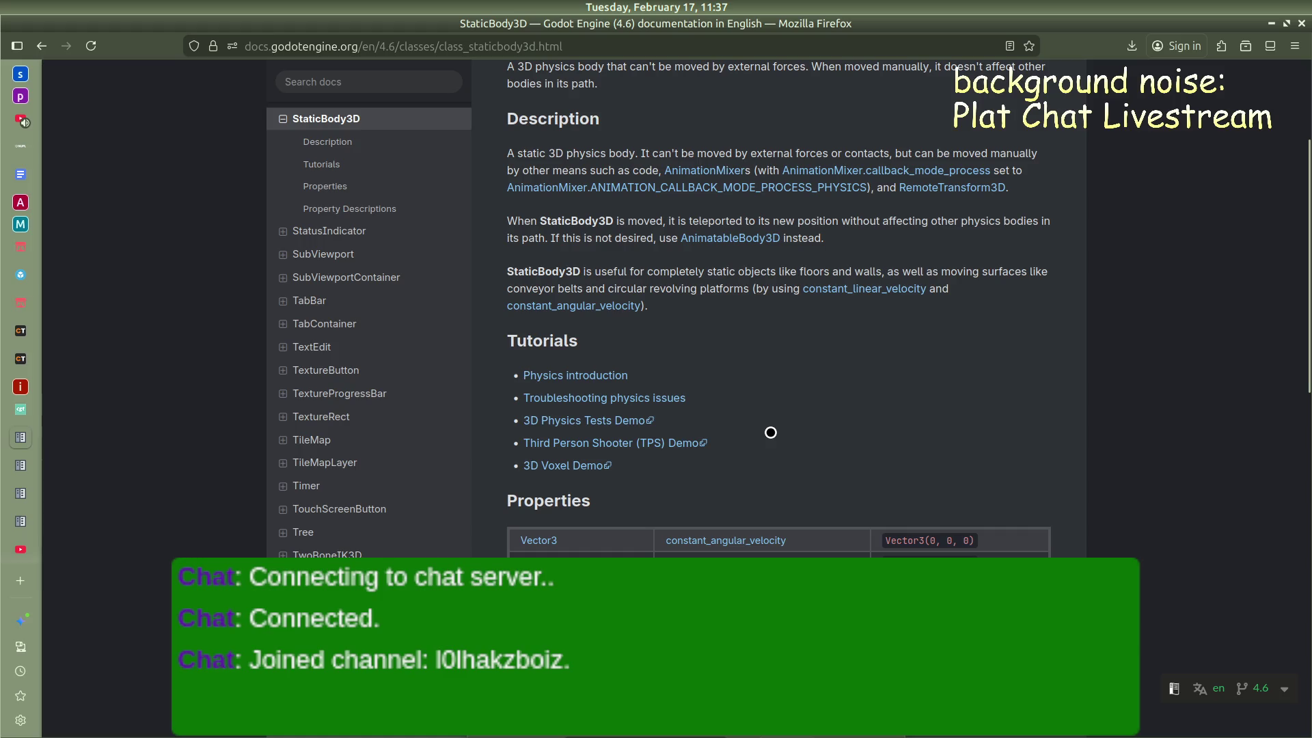
pyautogui.scroll(3, 771, 433)
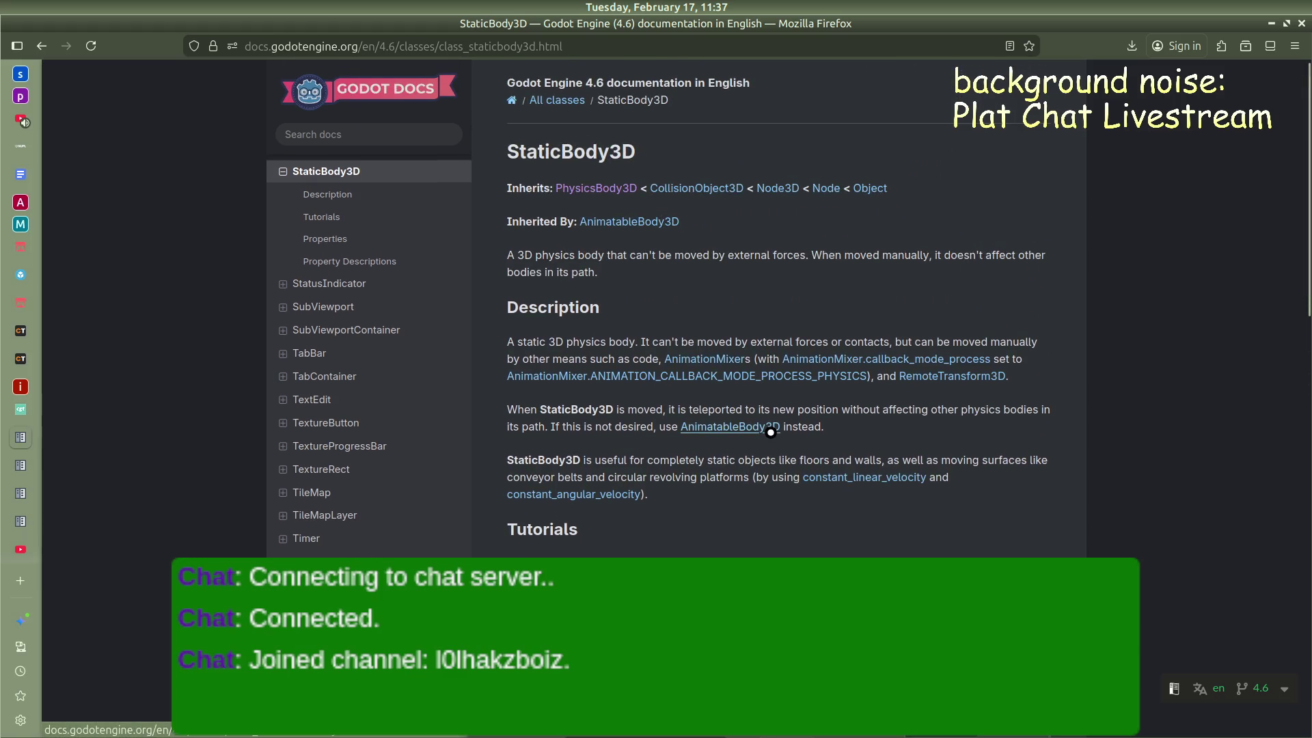
# In a new tab, enter the query 'how to access a script in a staticbody3d from another object?'
pyautogui.hotkey('ctrl', 't')
pyautogui.write('how to access a a')
pyautogui.press('BackSpace')
pyautogui.write('script in a staticbody3d ')
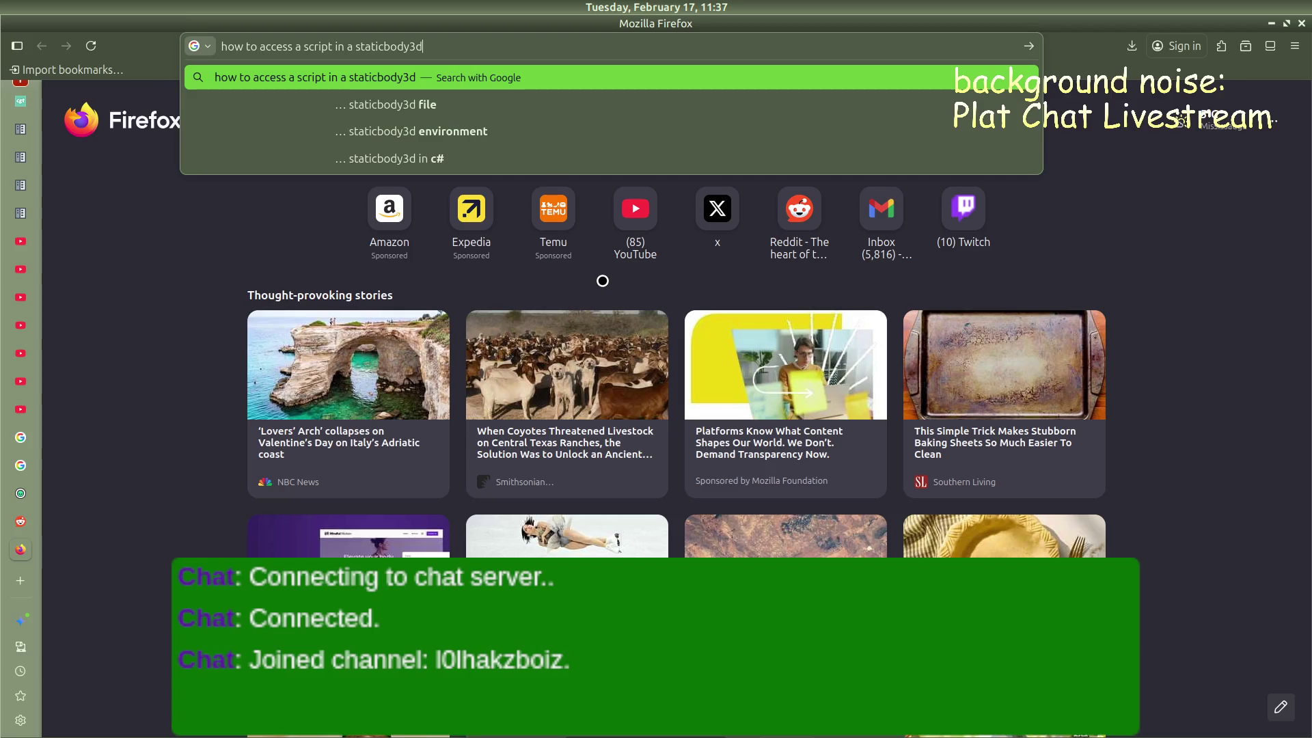
pyautogui.write('from ano')
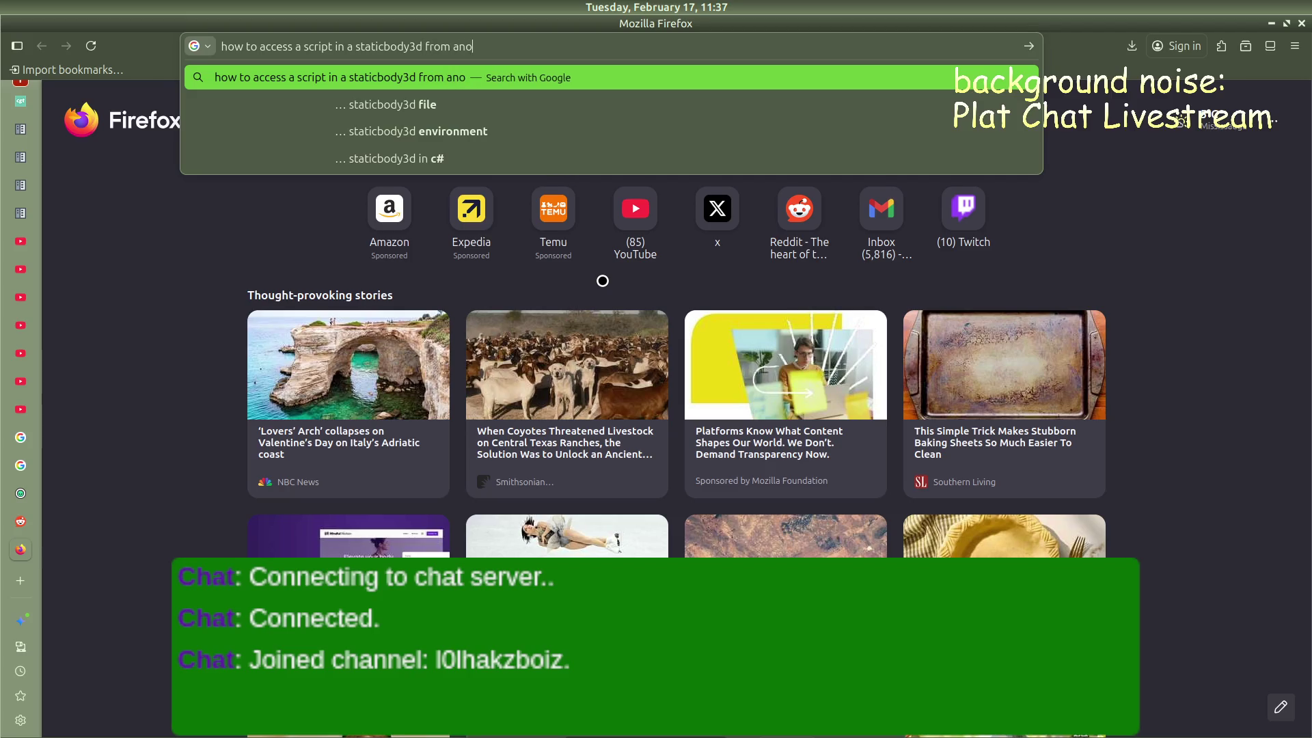
pyautogui.write('ther object?')
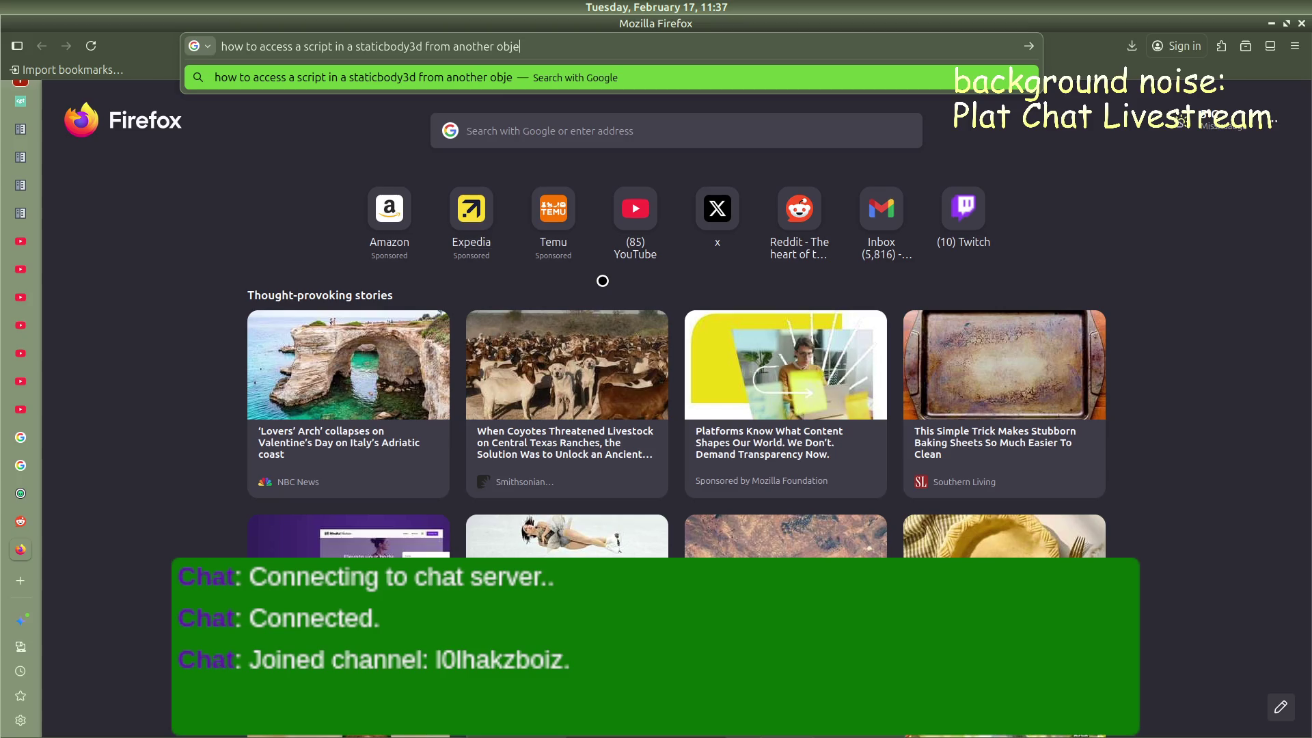
# Run the Google search and read through the expanded AI Overview answer
pyautogui.press('Return')
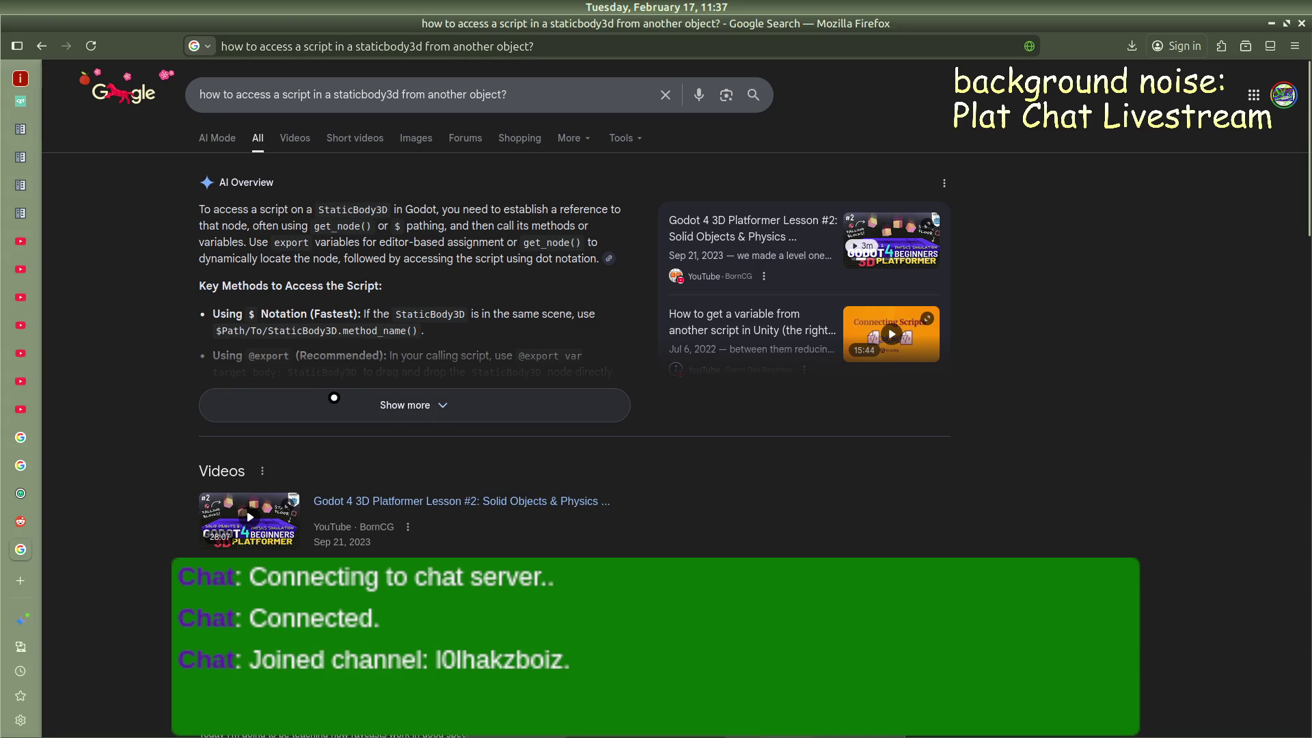
pyautogui.click(333, 398)
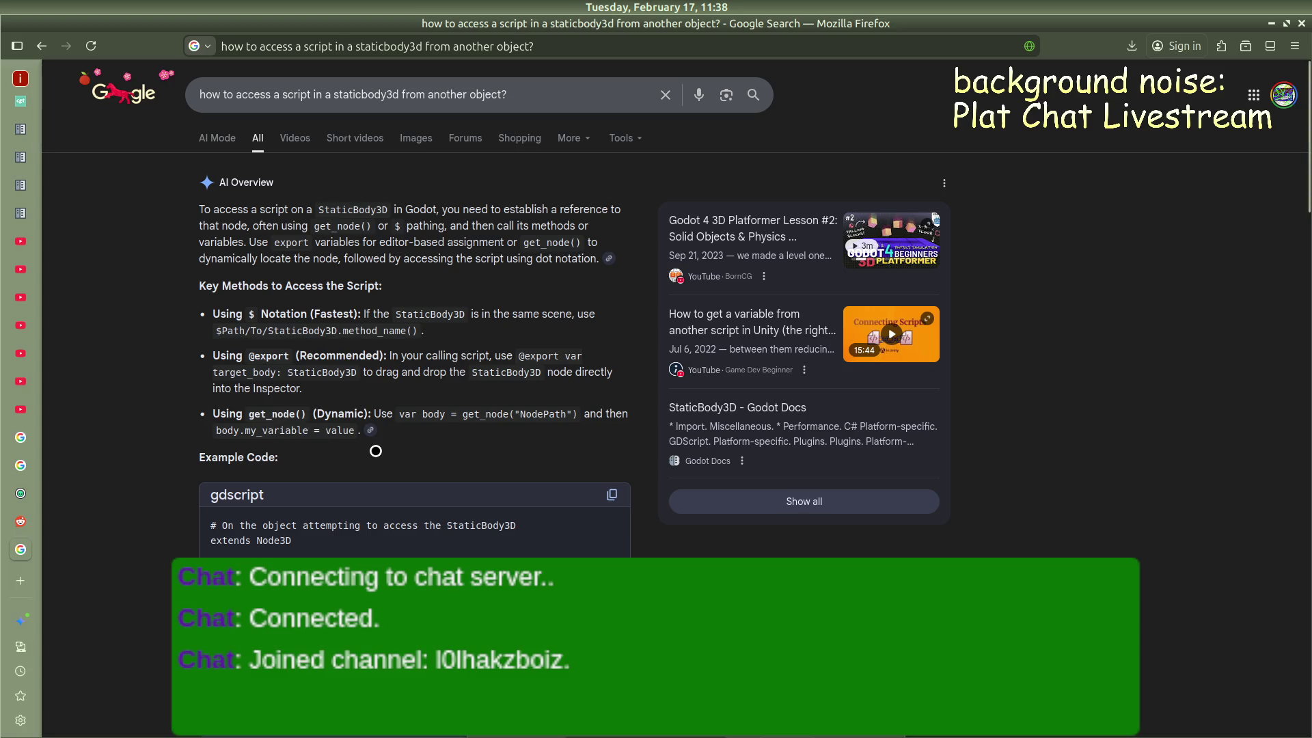
pyautogui.scroll(-5, 362, 430)
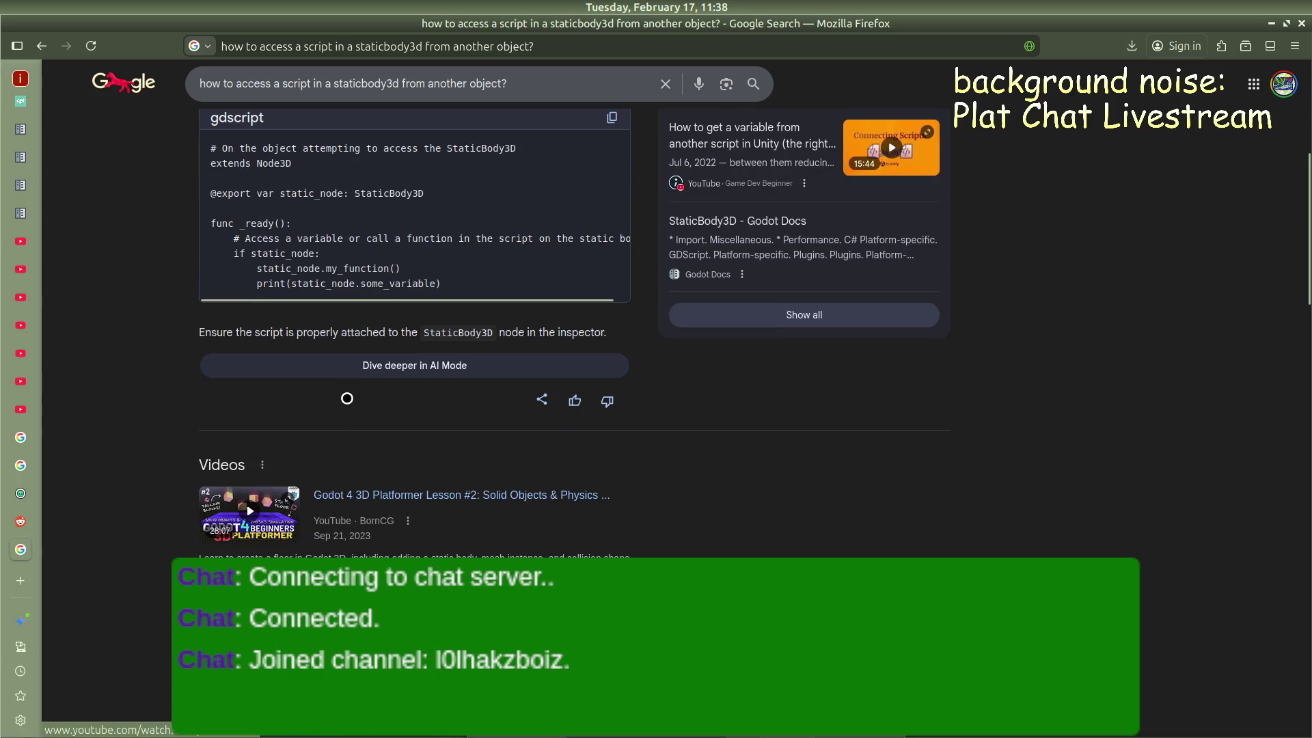
pyautogui.scroll(1, 324, 335)
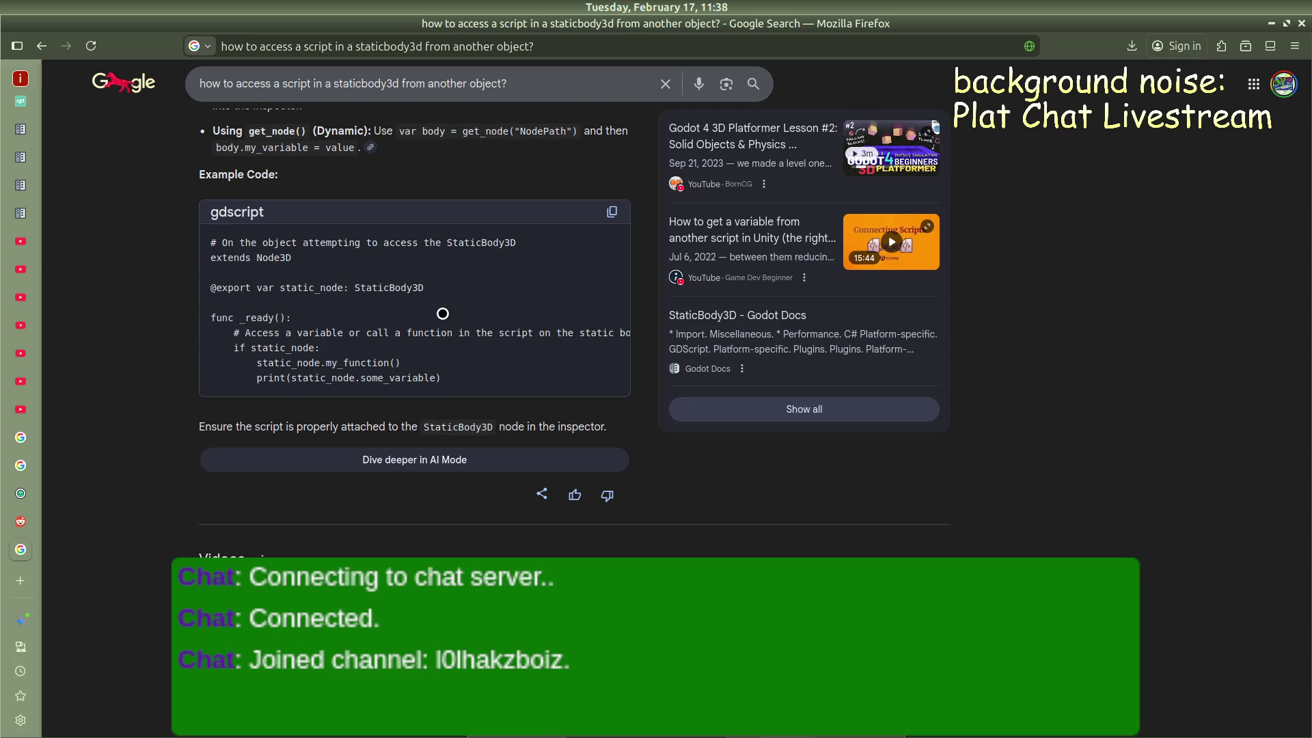
pyautogui.scroll(-8, 502, 301)
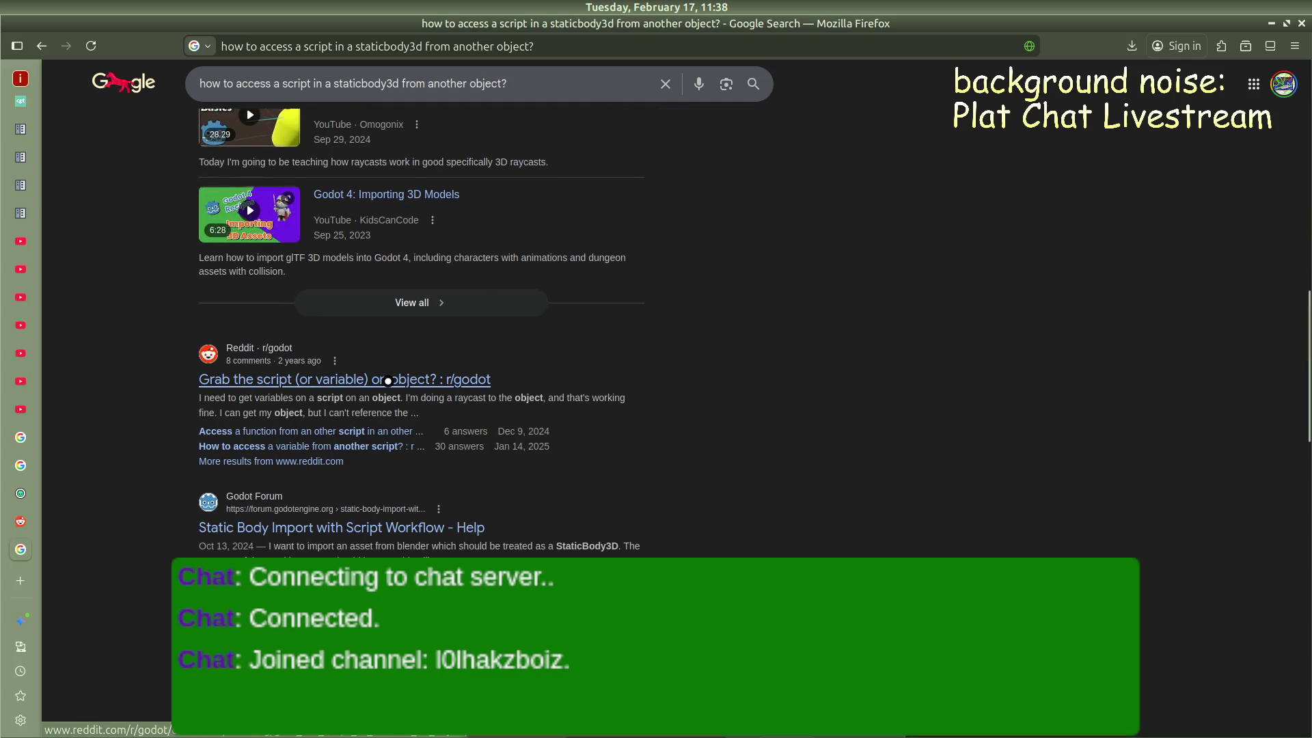
# Close the search results tab and return to the Godot script editor
pyautogui.middleClick(25, 547)
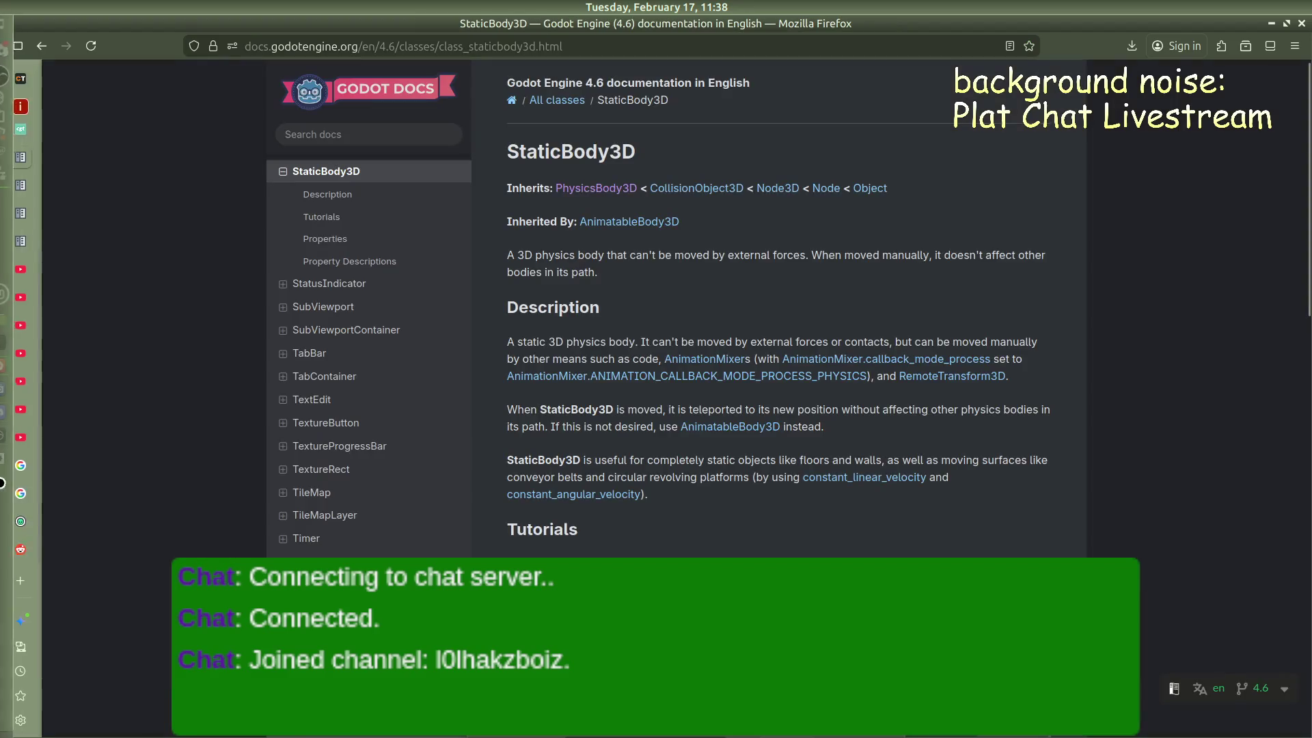
pyautogui.moveTo(2, 412)
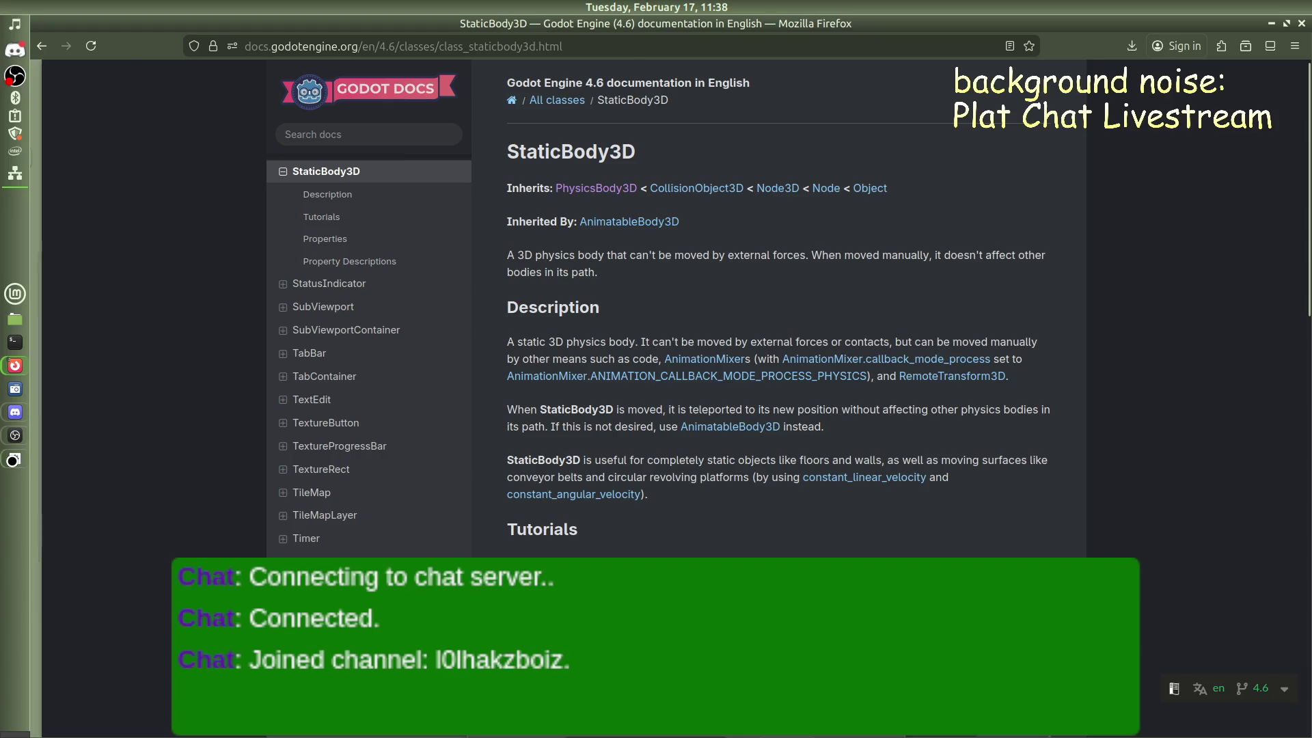
pyautogui.click(15, 459)
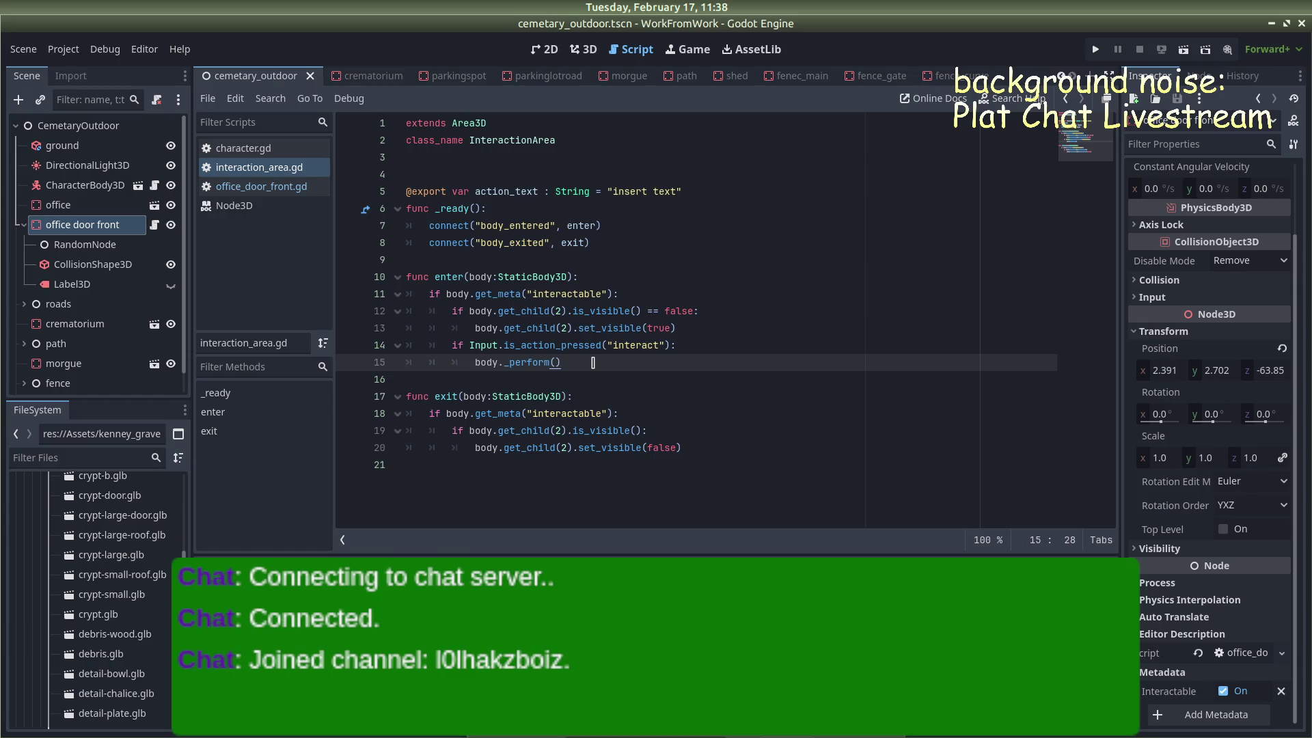
# Rename _perform to perform in both the call and office_door_front.gd, then save both scripts
pyautogui.hotkey('ctrl', 'Left')
pyautogui.hotkey('ctrl', 'Left')
pyautogui.hotkey('ctrl', 'Left')
pyautogui.press('Right')
pyautogui.press('Right')
pyautogui.click(229, 186)
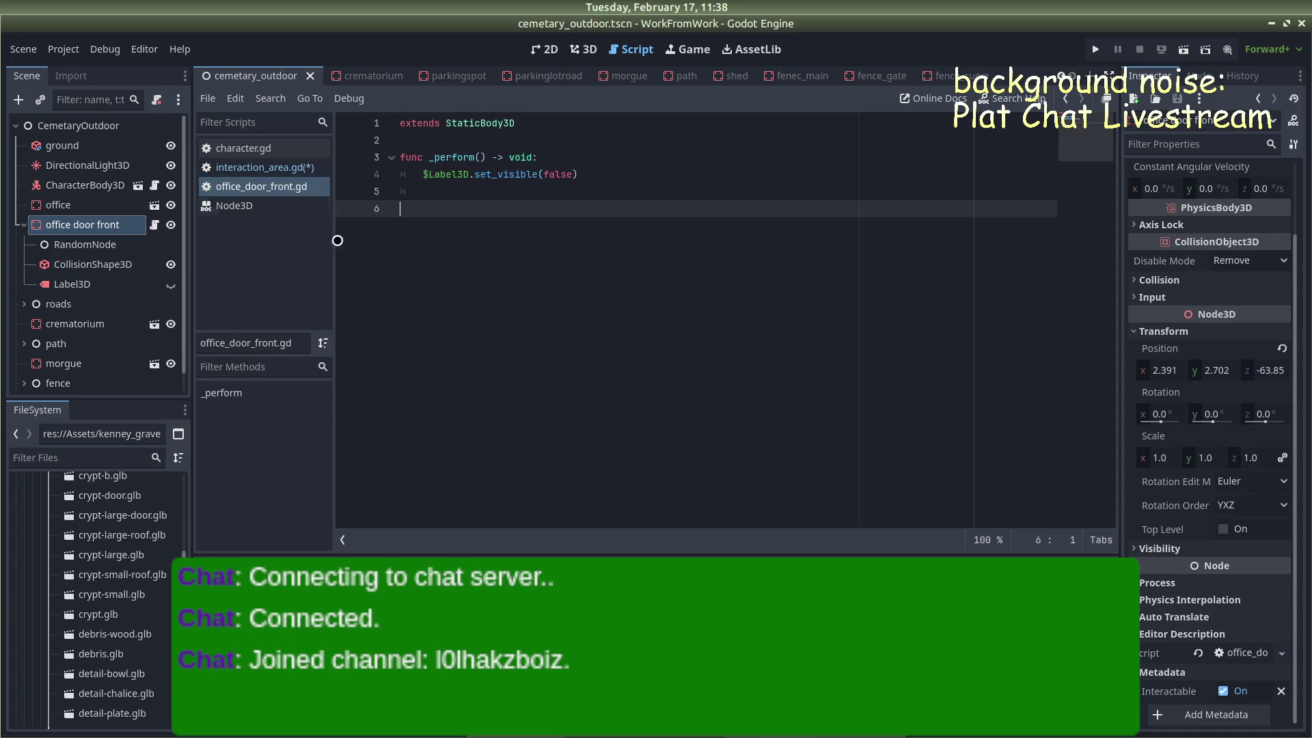
pyautogui.click(431, 158)
pyautogui.press('Delete')
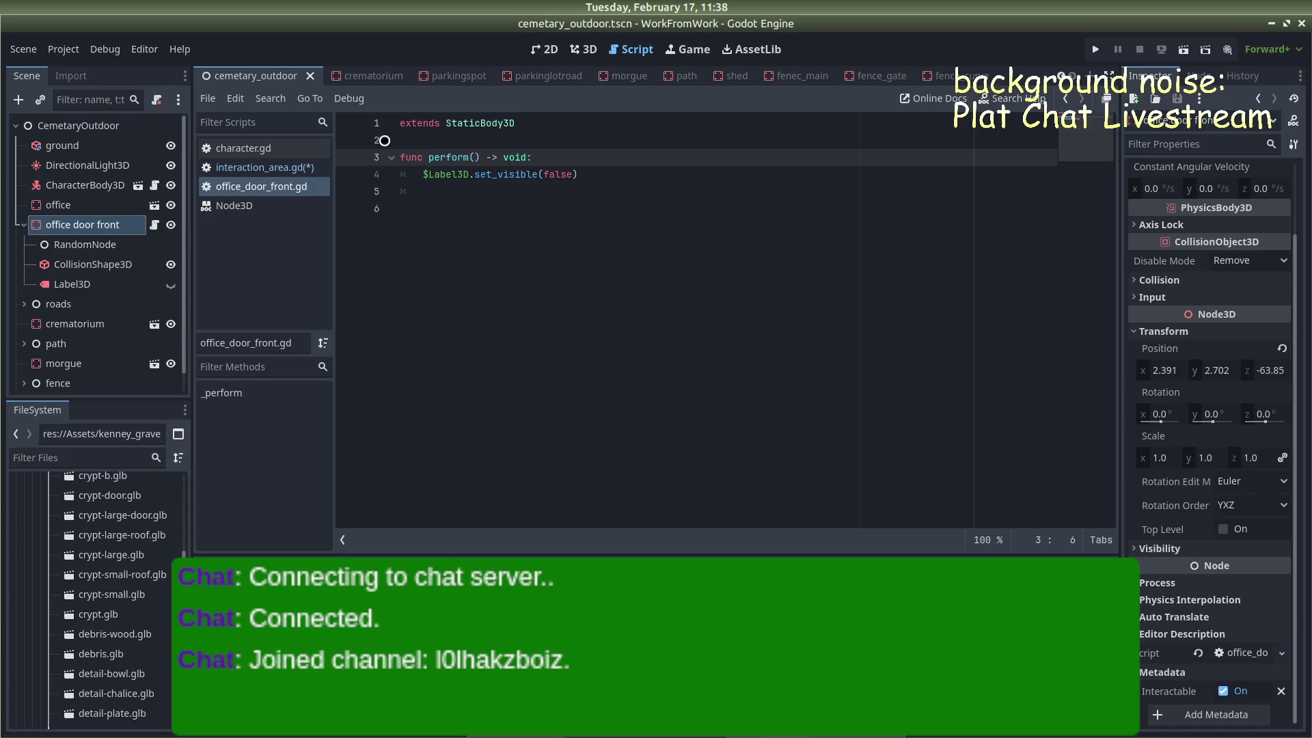
pyautogui.click(589, 263)
pyautogui.hotkey('ctrl', 's')
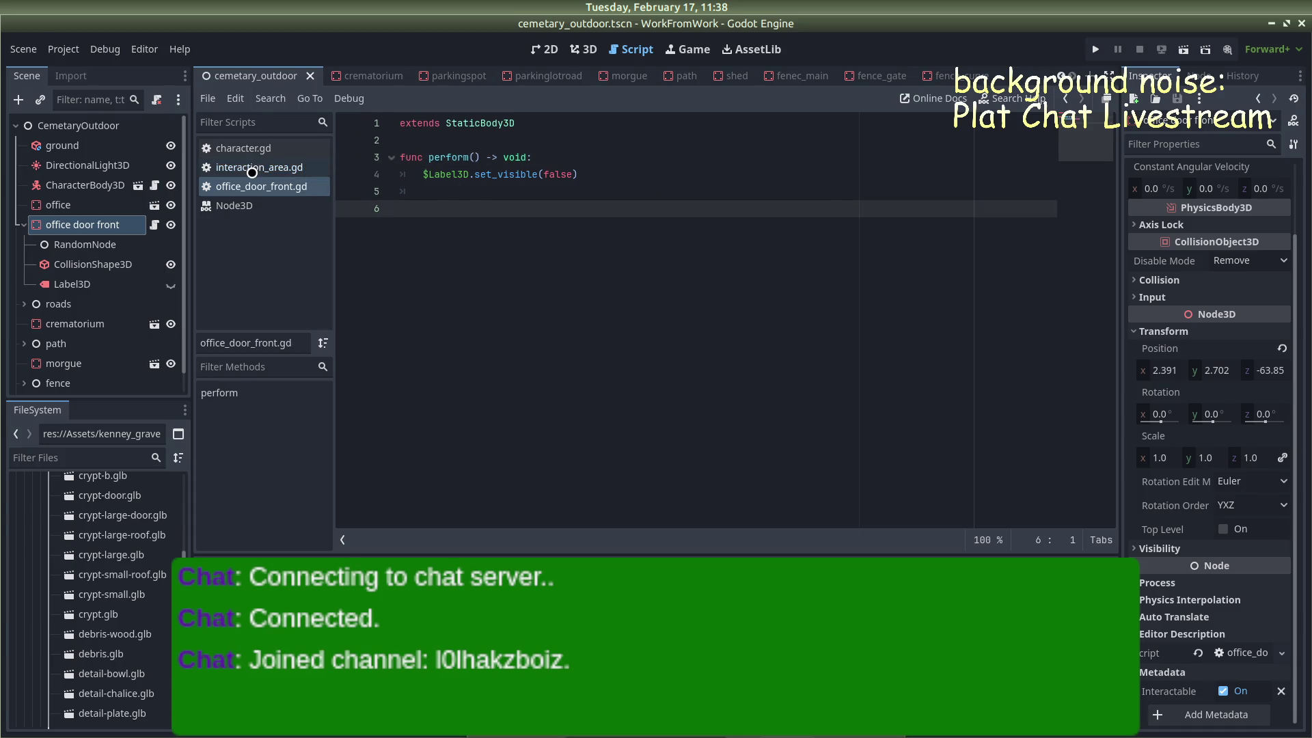
# Review the perform() call on line 15 of interaction_area.gd against the door and character scripts
pyautogui.click(259, 167)
pyautogui.click(592, 362)
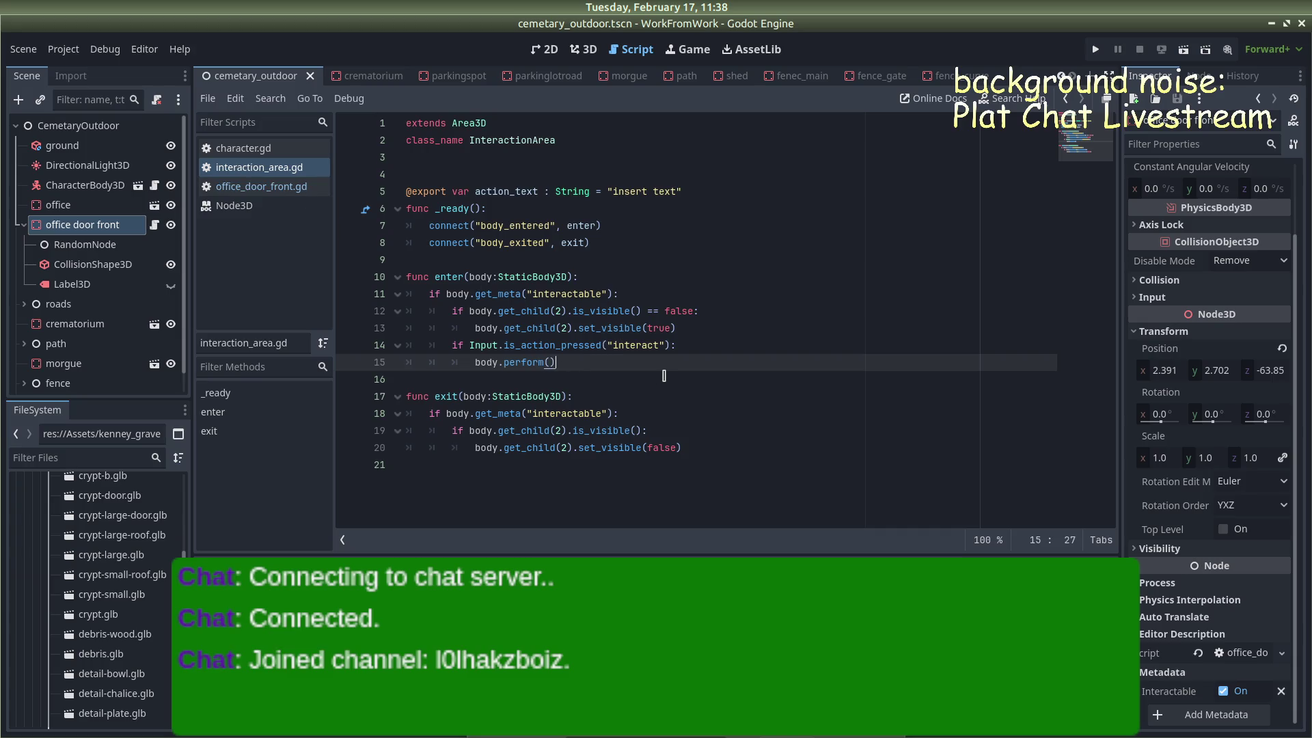
pyautogui.rightClick(517, 362)
pyautogui.click(277, 192)
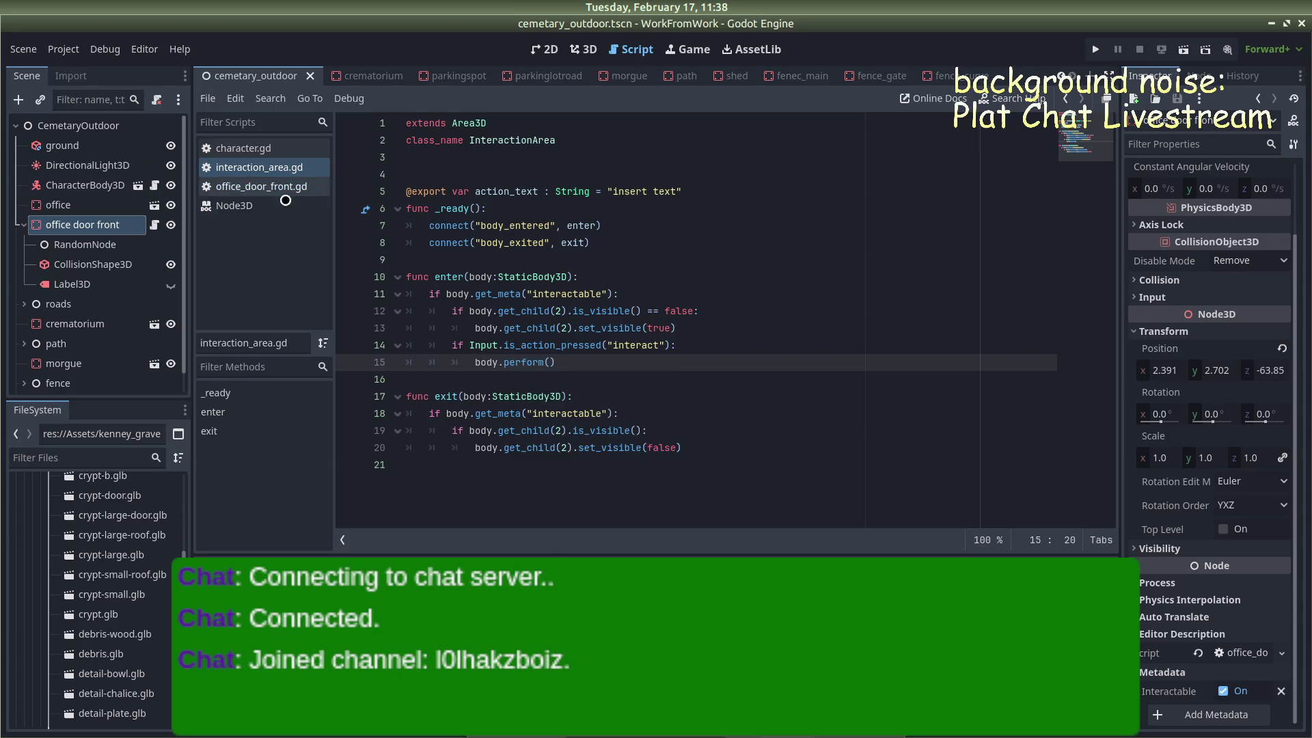
pyautogui.click(245, 148)
pyautogui.click(299, 193)
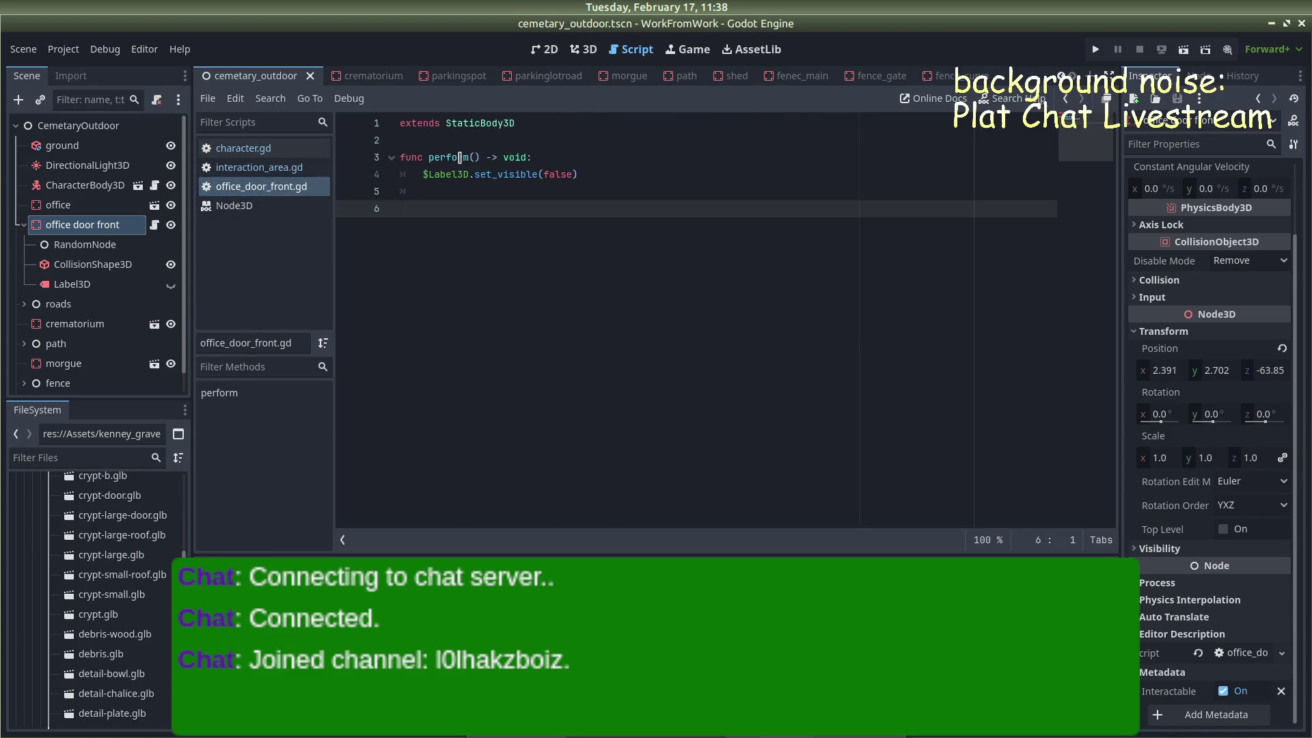
pyautogui.click(260, 168)
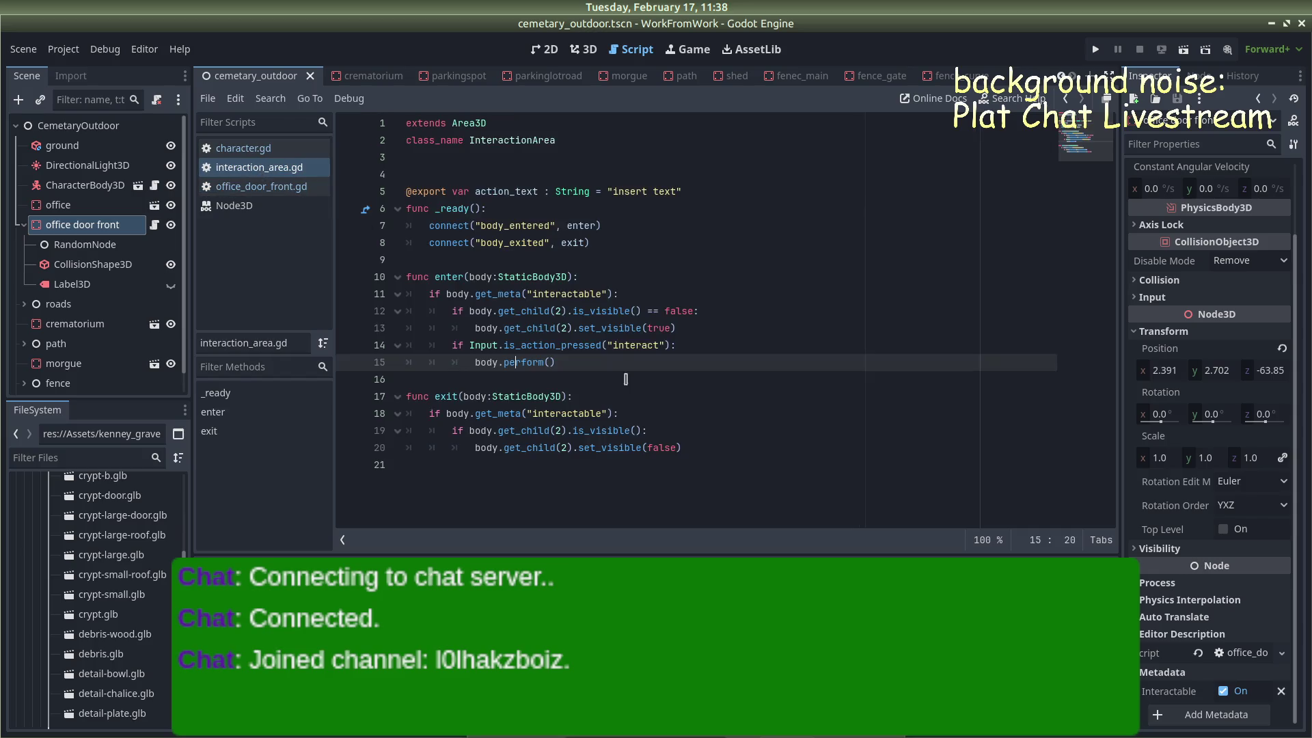
pyautogui.press('End')
pyautogui.click(220, 393)
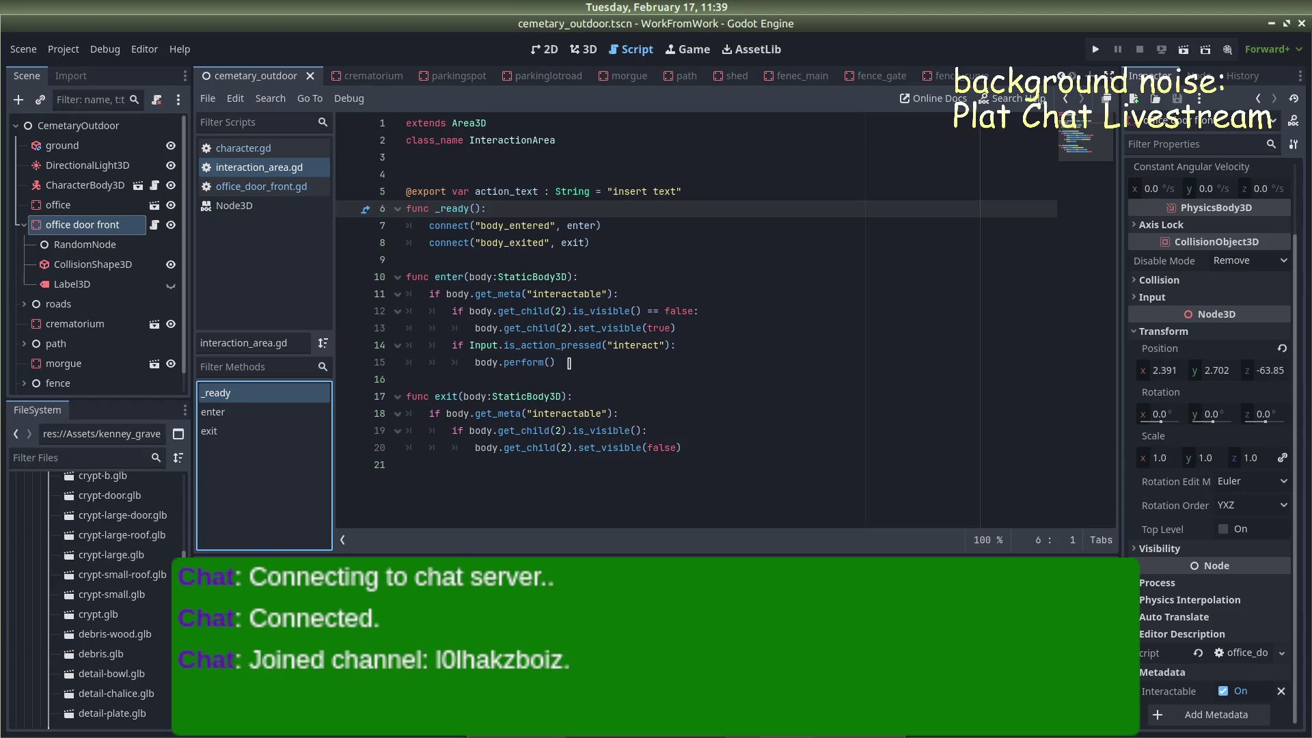
pyautogui.click(561, 364)
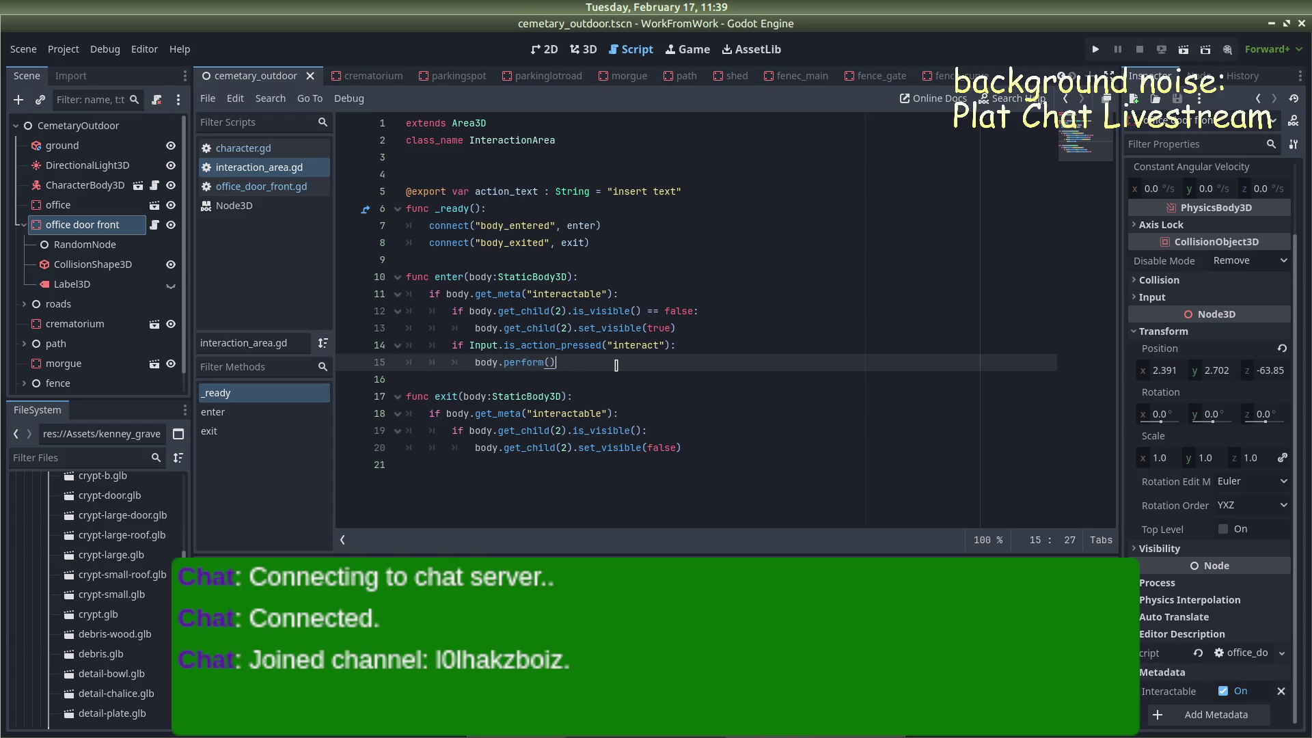
pyautogui.click(1011, 98)
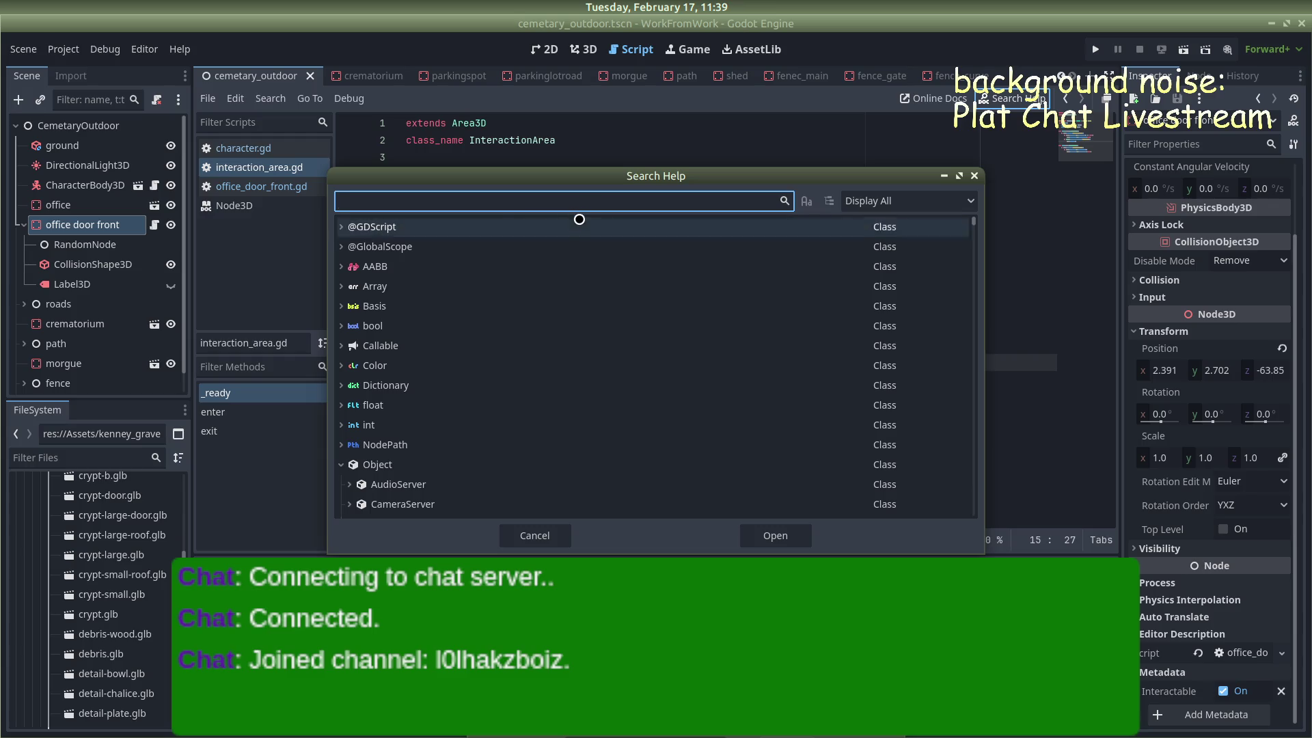
pyautogui.click(340, 227)
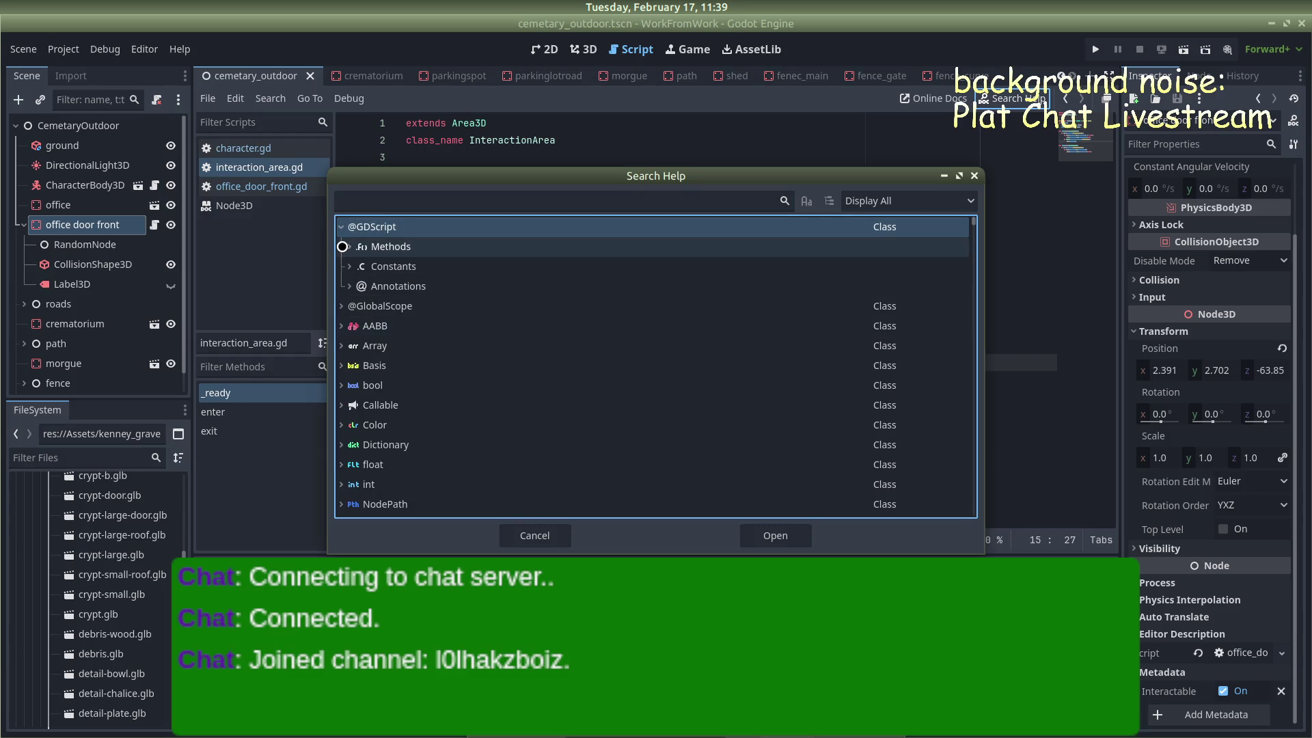
pyautogui.click(349, 247)
pyautogui.scroll(-3, 419, 338)
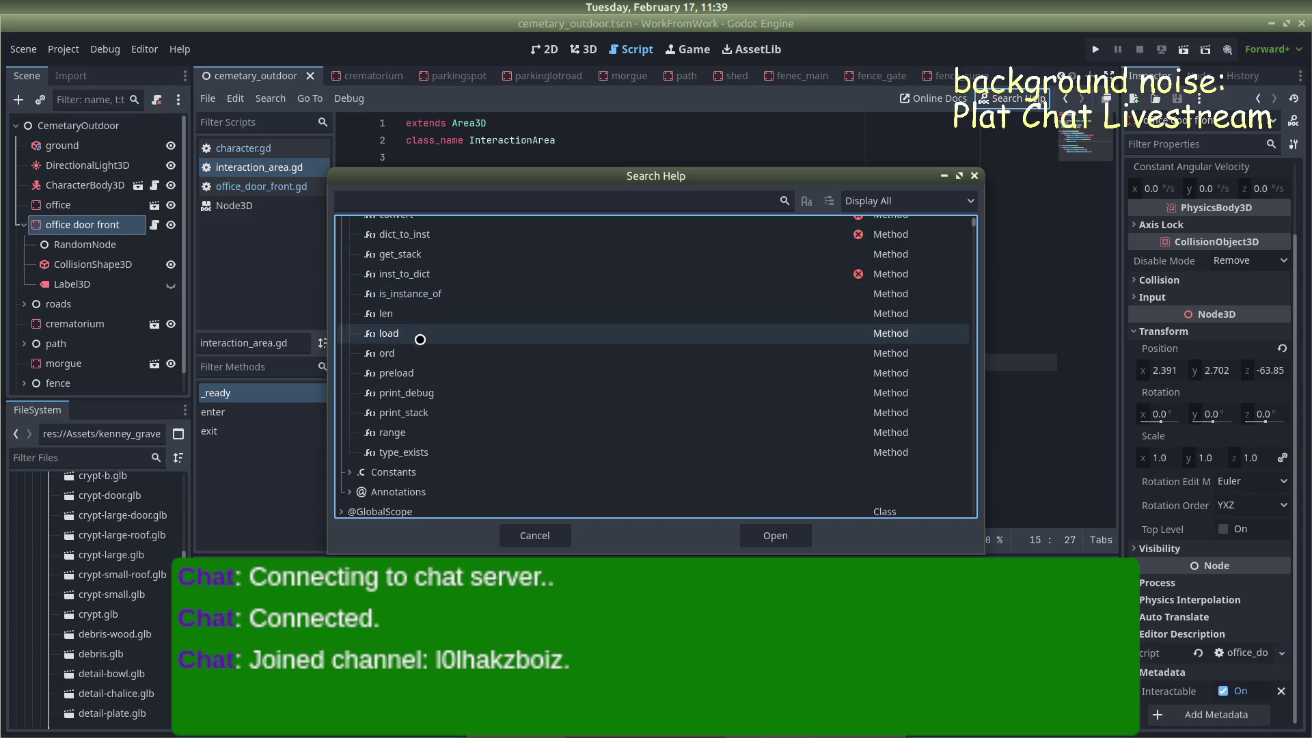
pyautogui.scroll(-3, 373, 437)
pyautogui.scroll(-3, 372, 437)
pyautogui.scroll(-10, 373, 437)
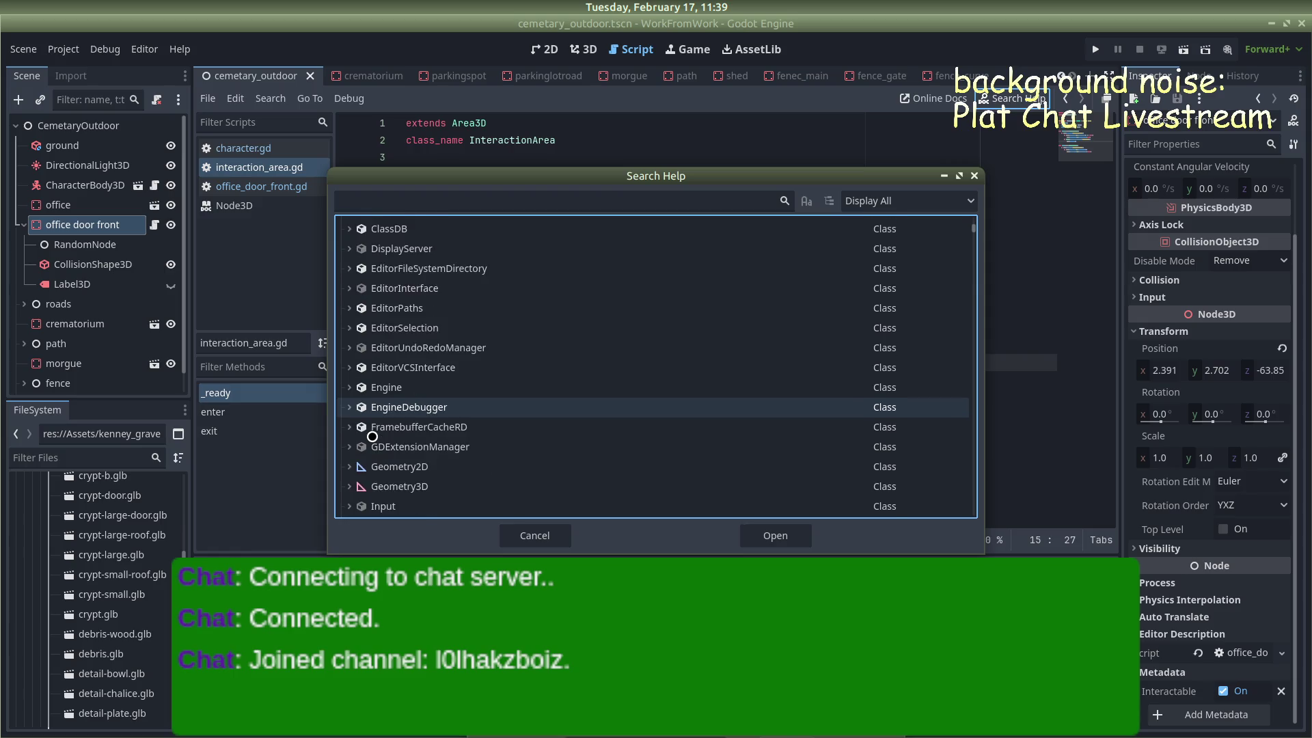
pyautogui.click(974, 175)
# Replace perform() on line 15 with get_script() via autocomplete and save interaction_area.gd
pyautogui.doubleClick(523, 362)
pyautogui.press('BackSpace')
pyautogui.press('Delete')
pyautogui.press('Delete')
pyautogui.write('get_sc')
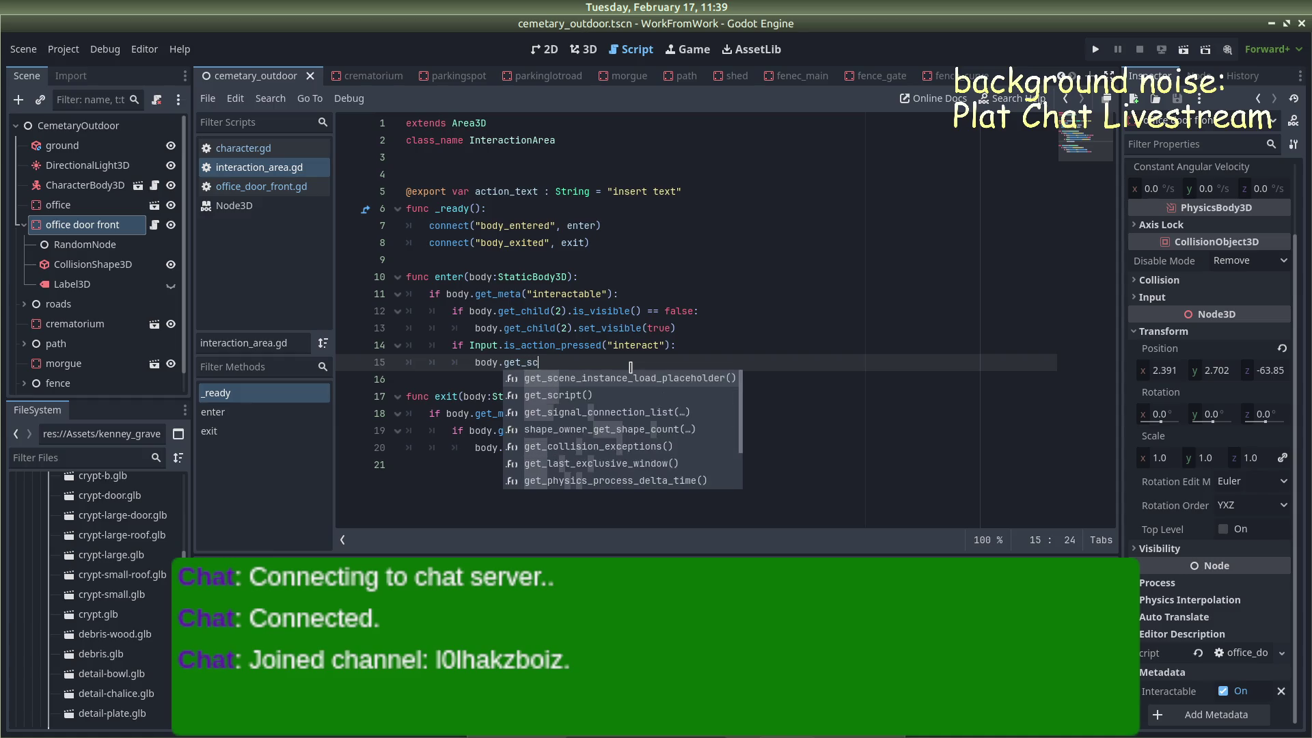
pyautogui.write('r')
pyautogui.press('Return')
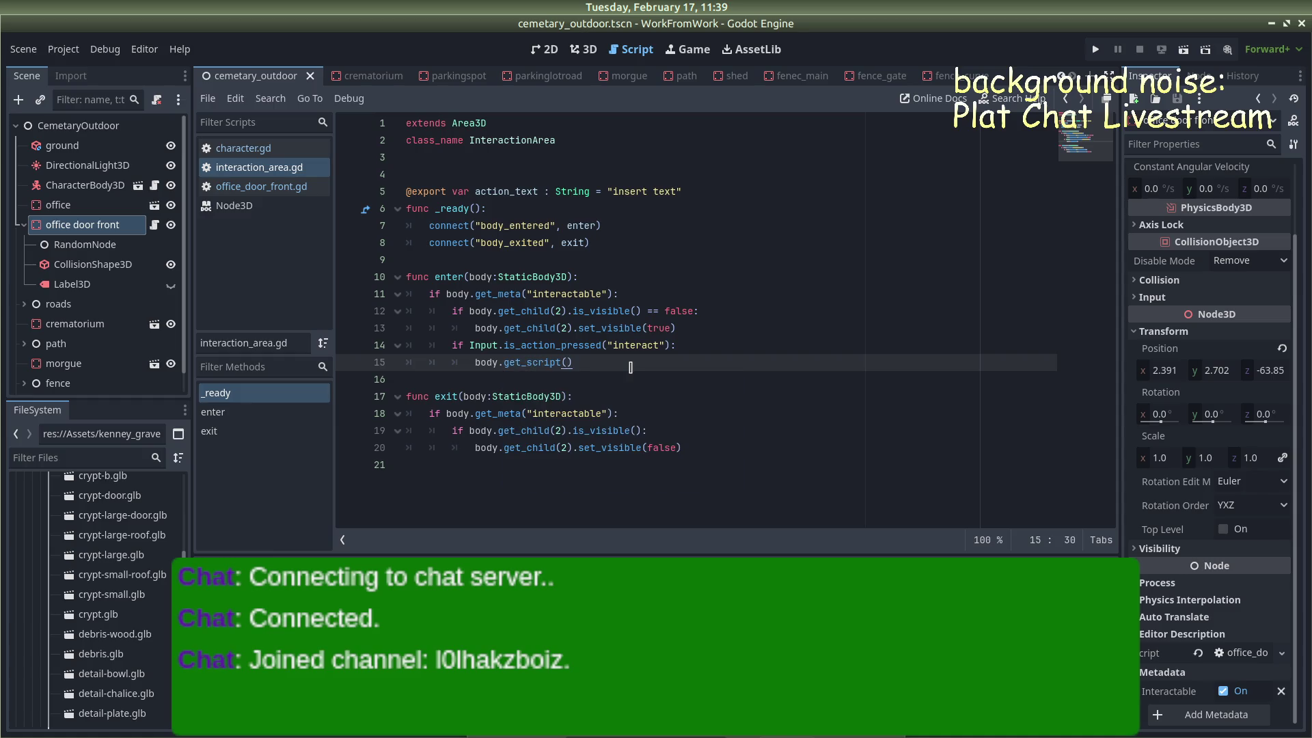
pyautogui.press('Left')
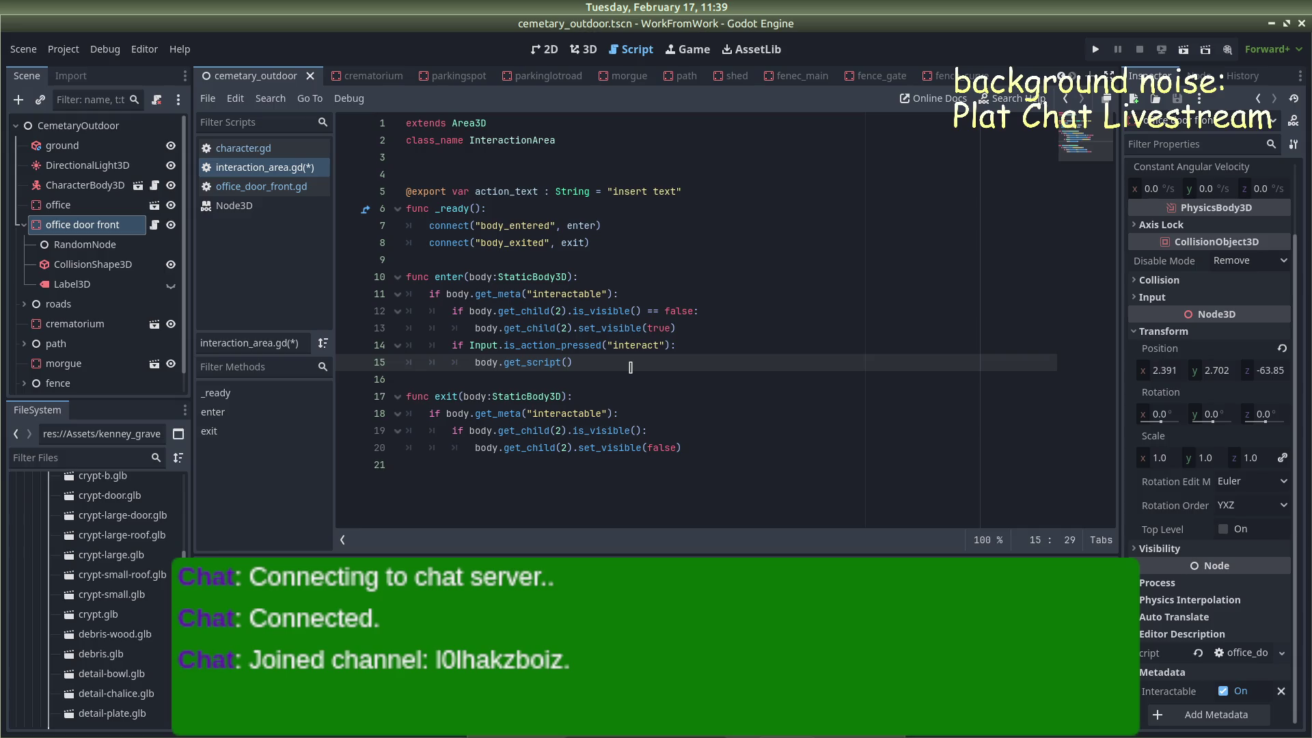
pyautogui.hotkey('ctrl', 's')
# Append perform() to make the call body.get_script().perform(), then run the game to test
pyautogui.moveTo(513, 364)
pyautogui.click(584, 363)
pyautogui.write('perform(')
pyautogui.click(886, 311)
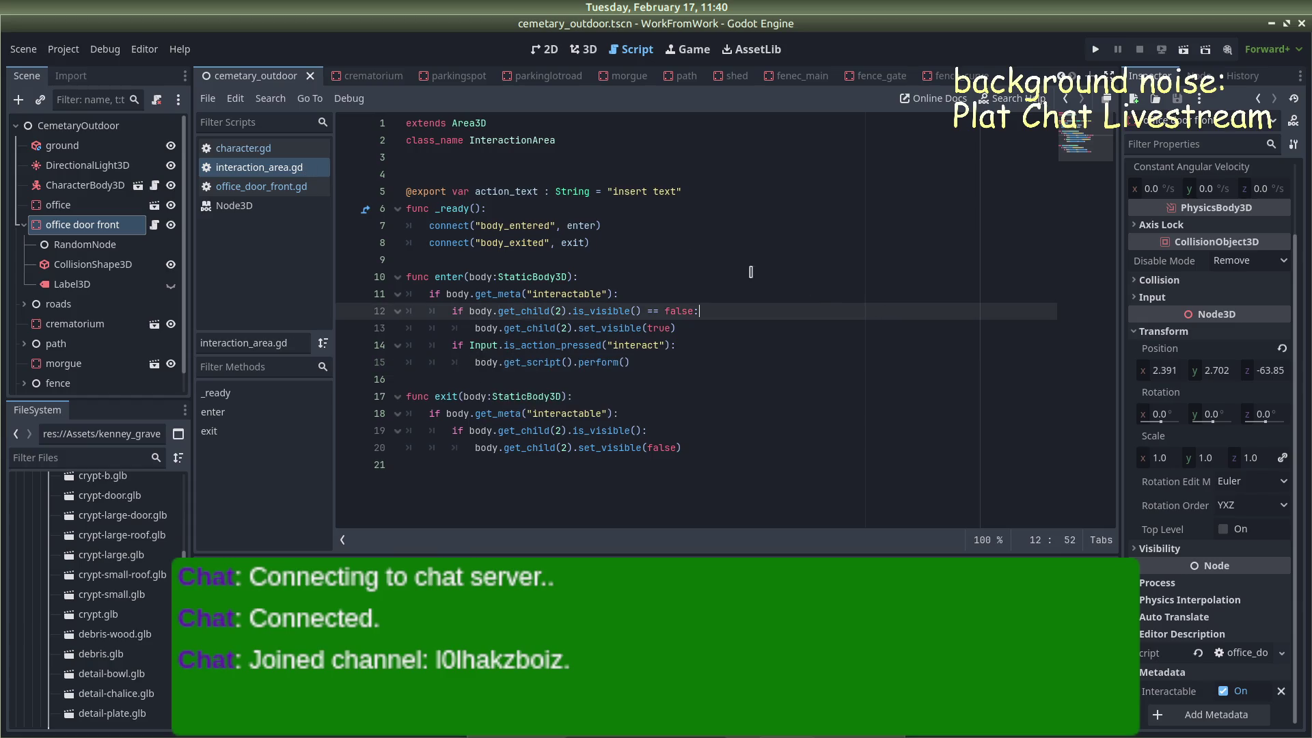
pyautogui.click(1095, 49)
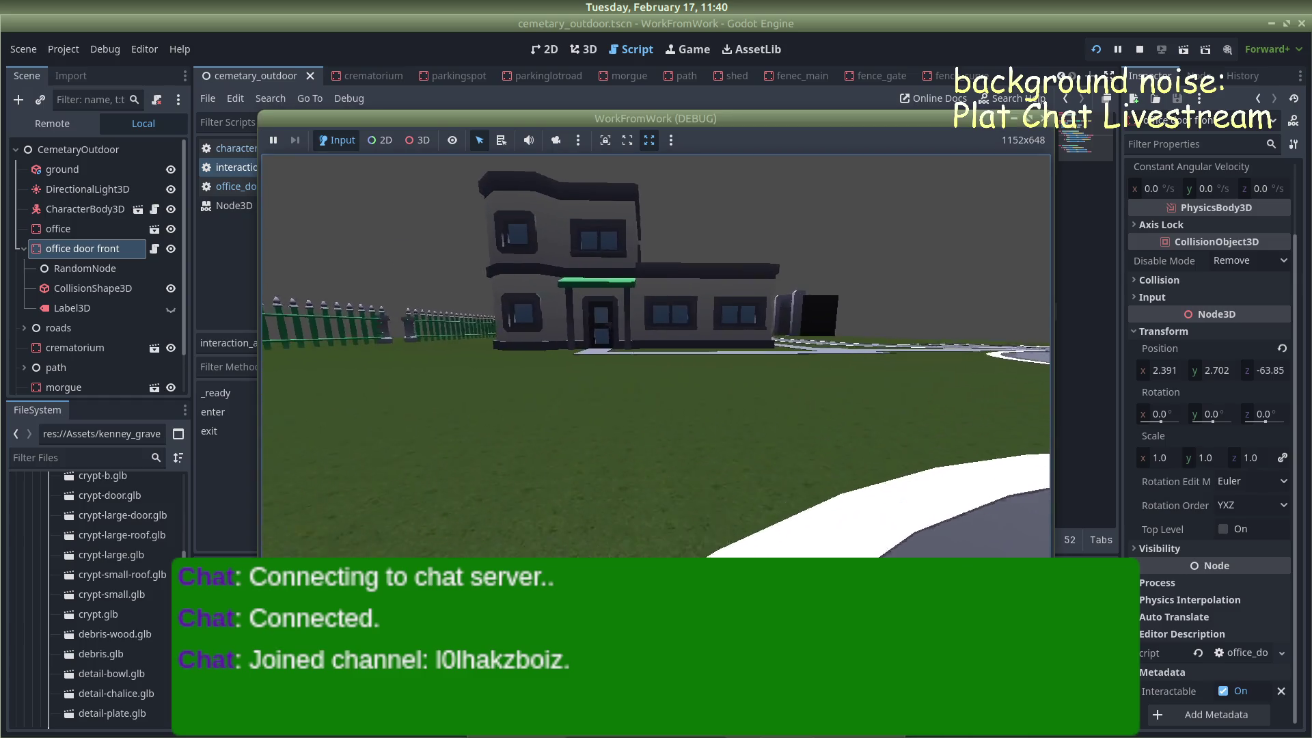
pyautogui.press('w')
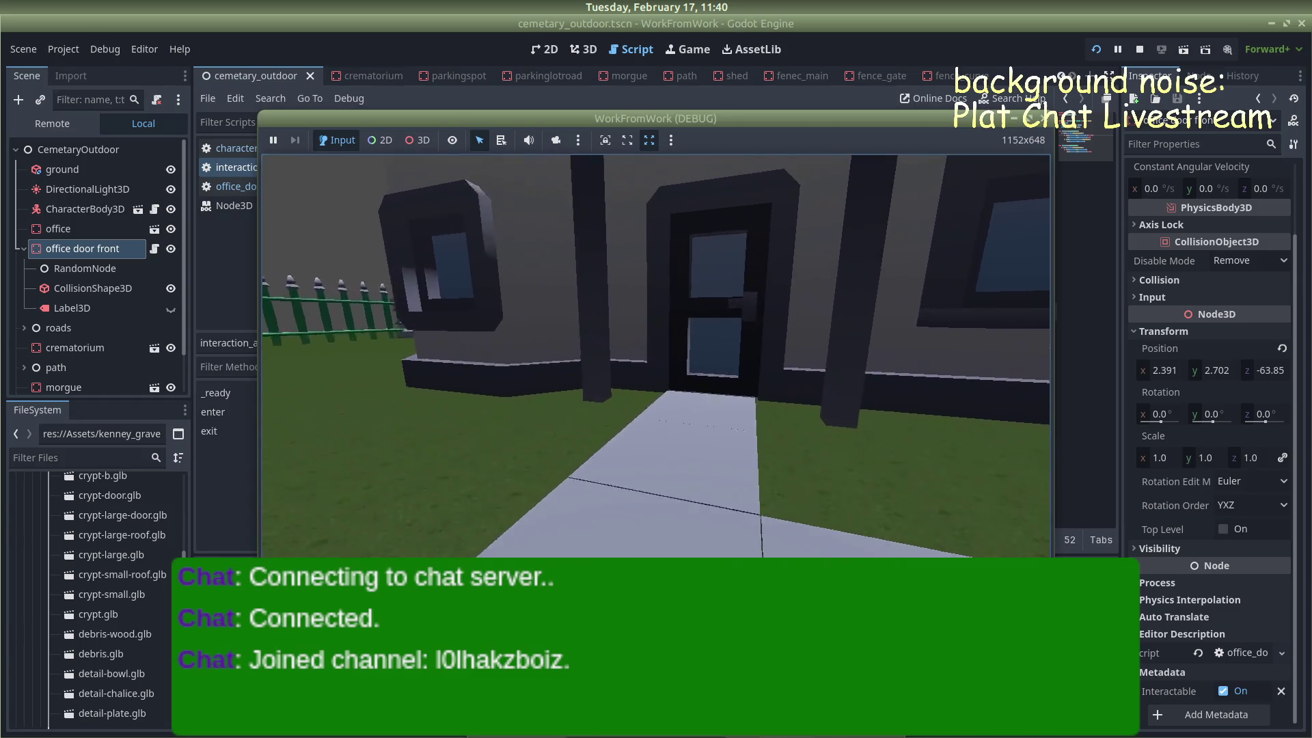
pyautogui.press('w')
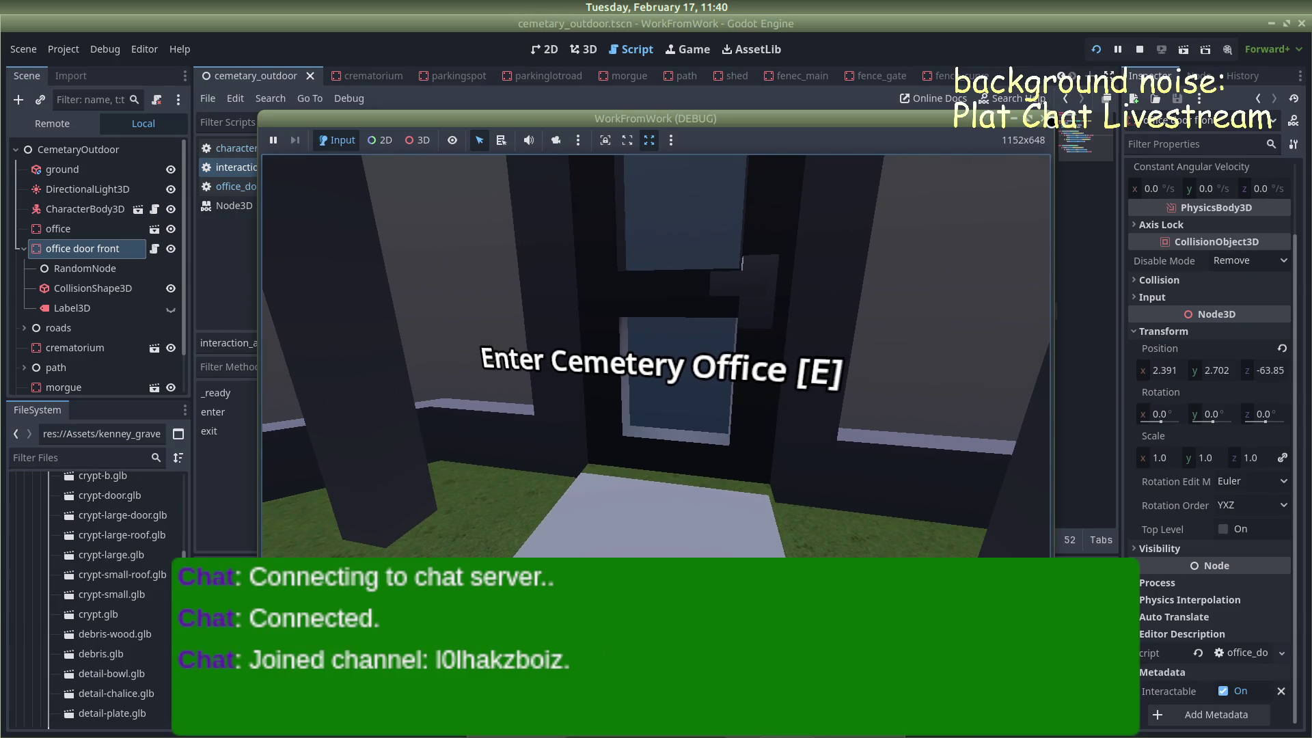
pyautogui.press('F8')
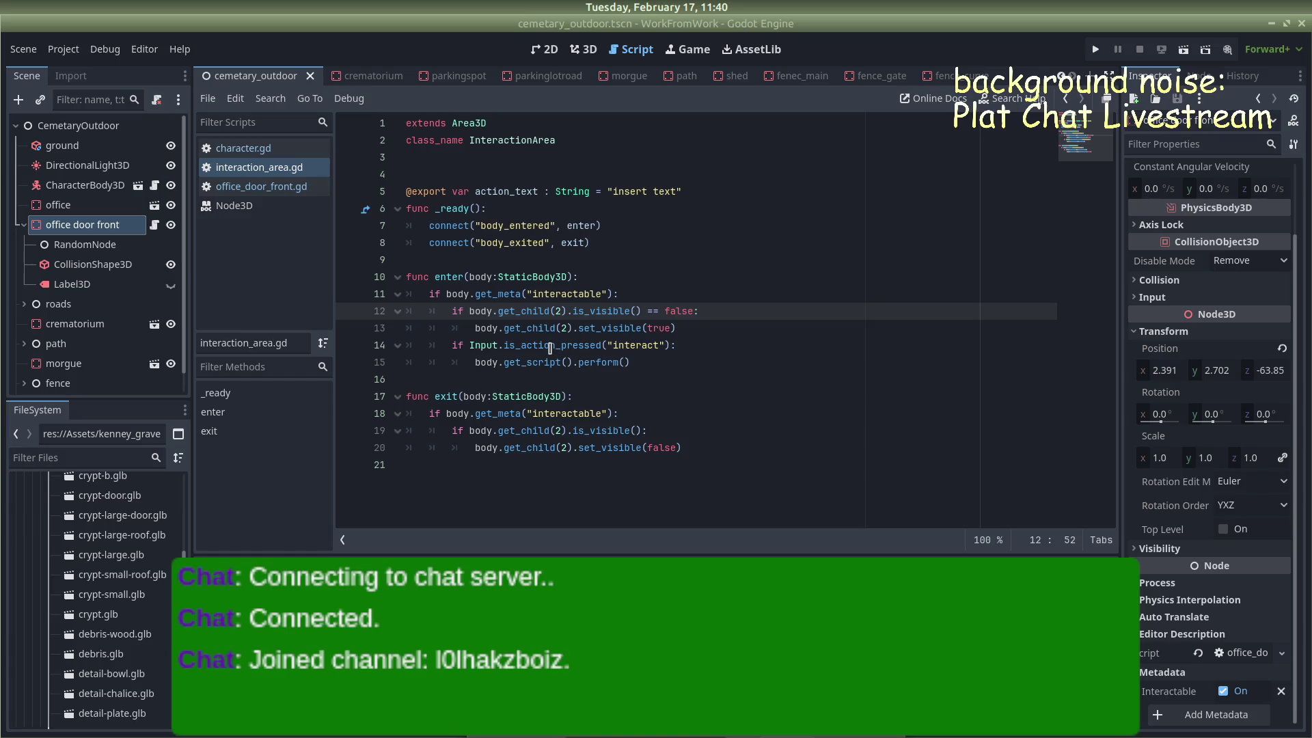
# Change the action check on line 14 to use Input.is_action_pressed
pyautogui.moveTo(545, 345)
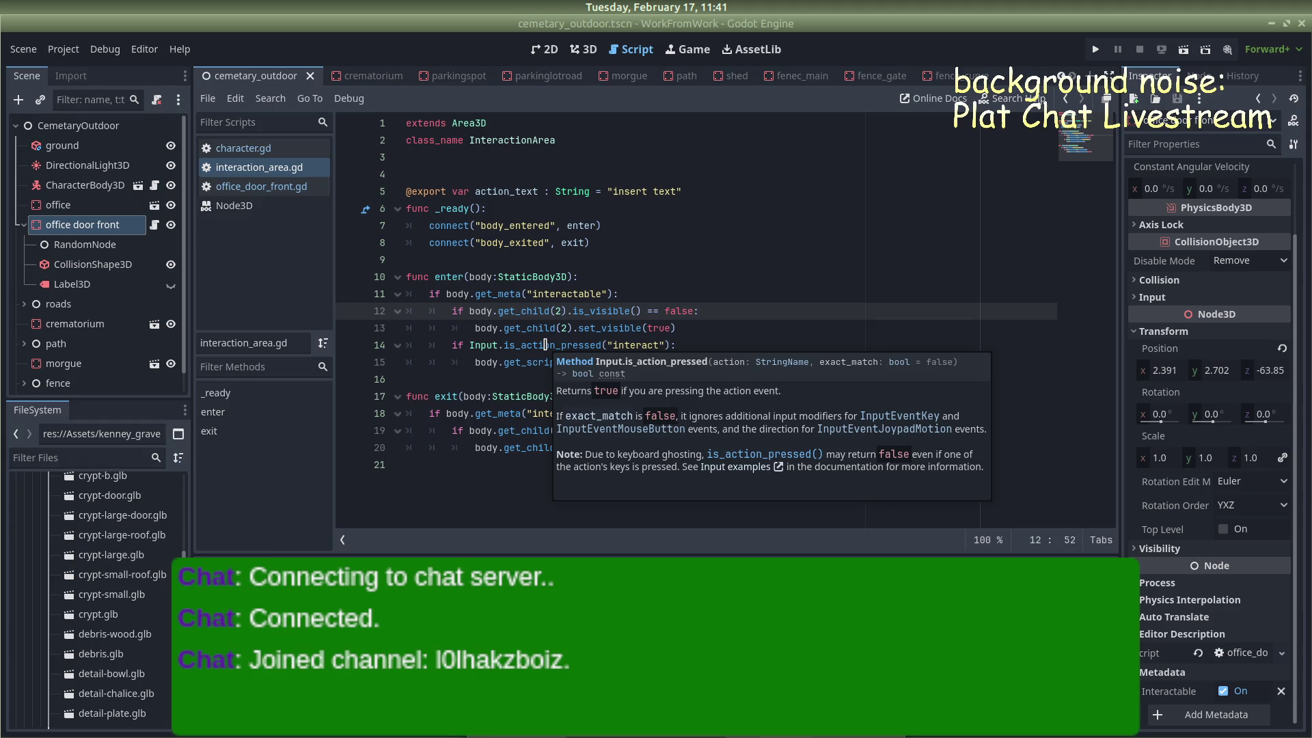
pyautogui.click(545, 345)
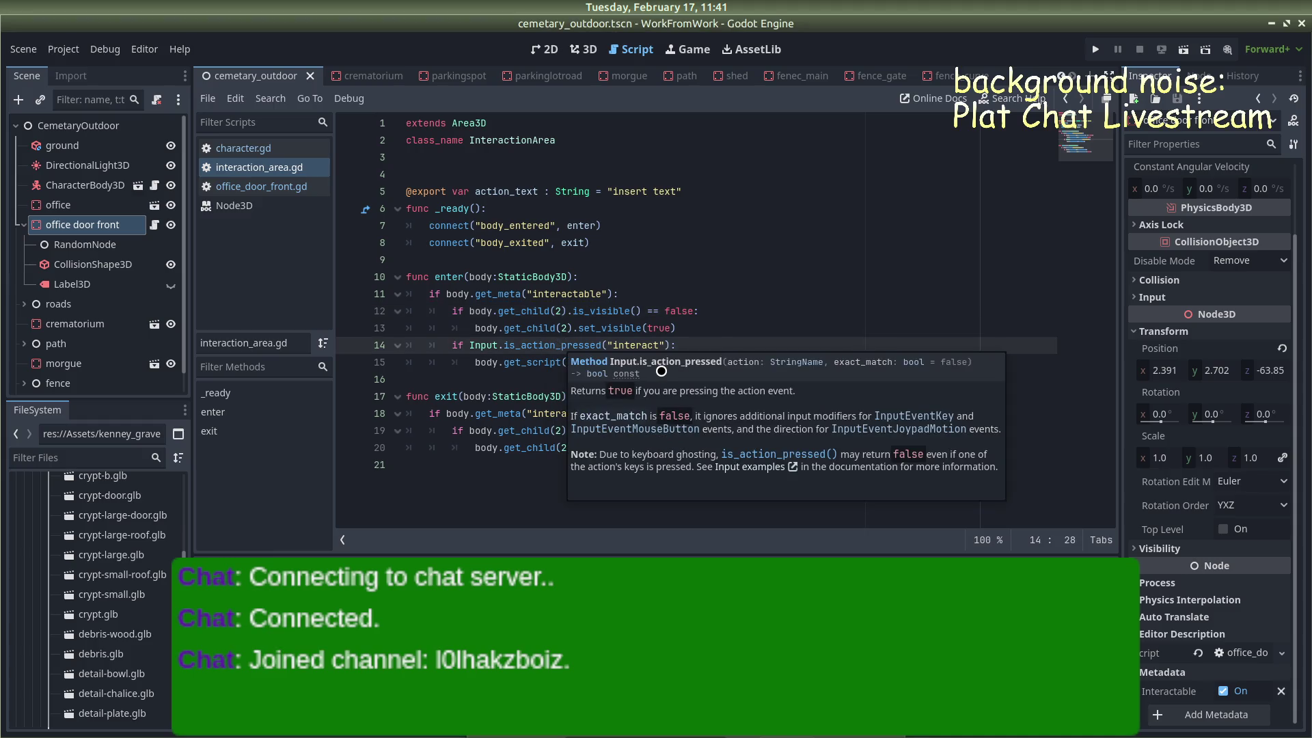
pyautogui.press('BackSpace')
pyautogui.press('BackSpace')
pyautogui.press('BackSpace')
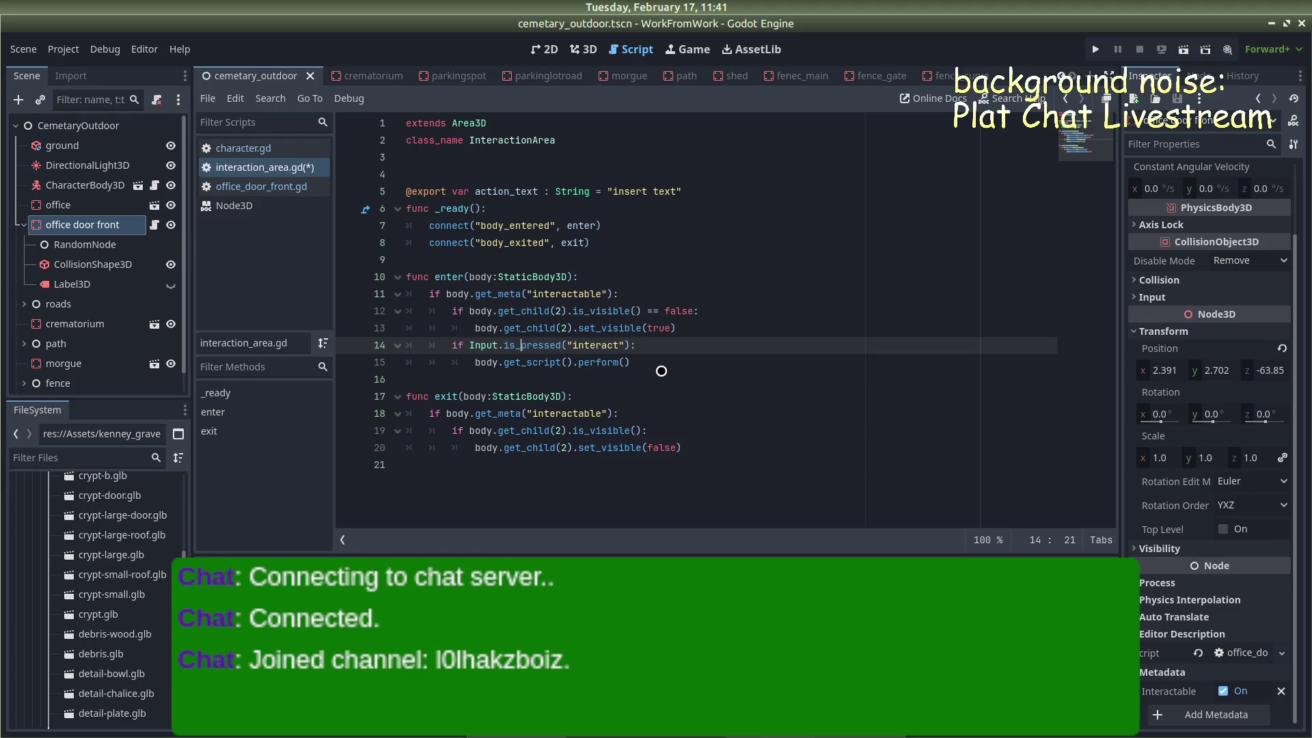
pyautogui.press('Delete')
pyautogui.press('Delete')
pyautogui.press('Delete')
pyautogui.press('BackSpace')
pyautogui.press('BackSpace')
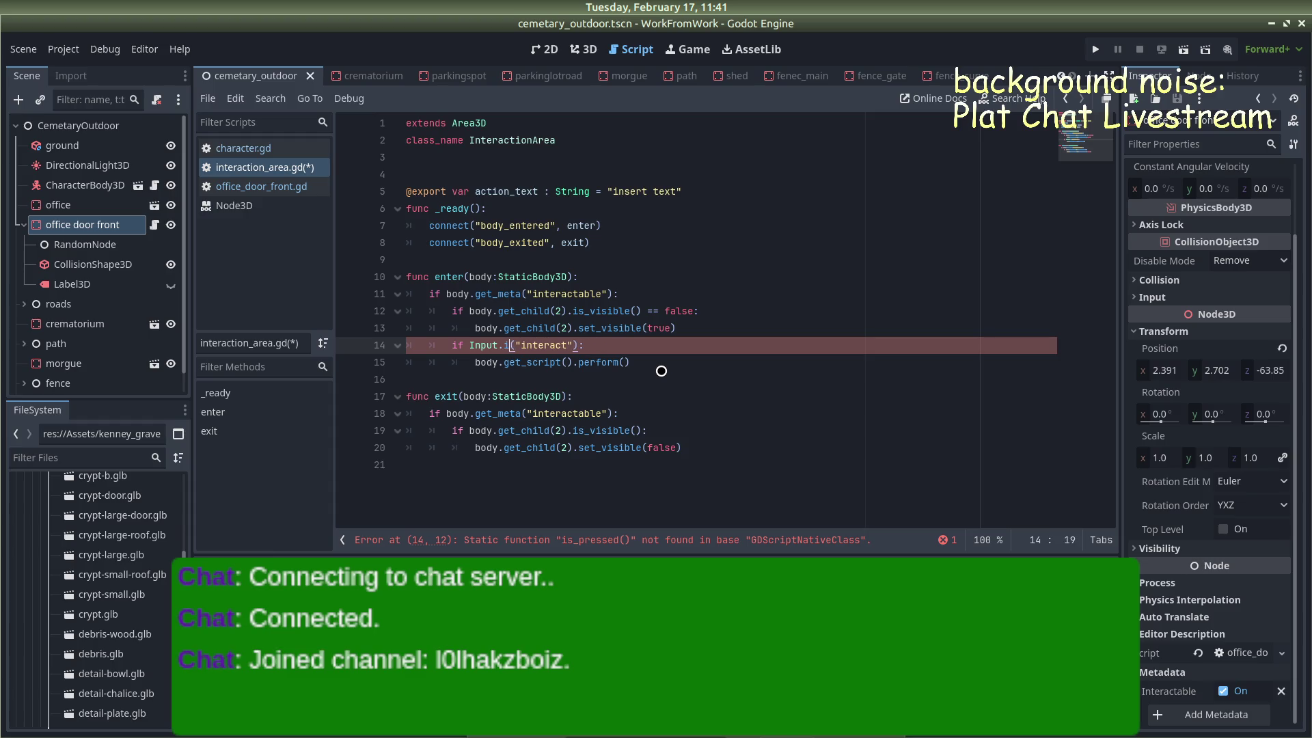
pyautogui.write('s')
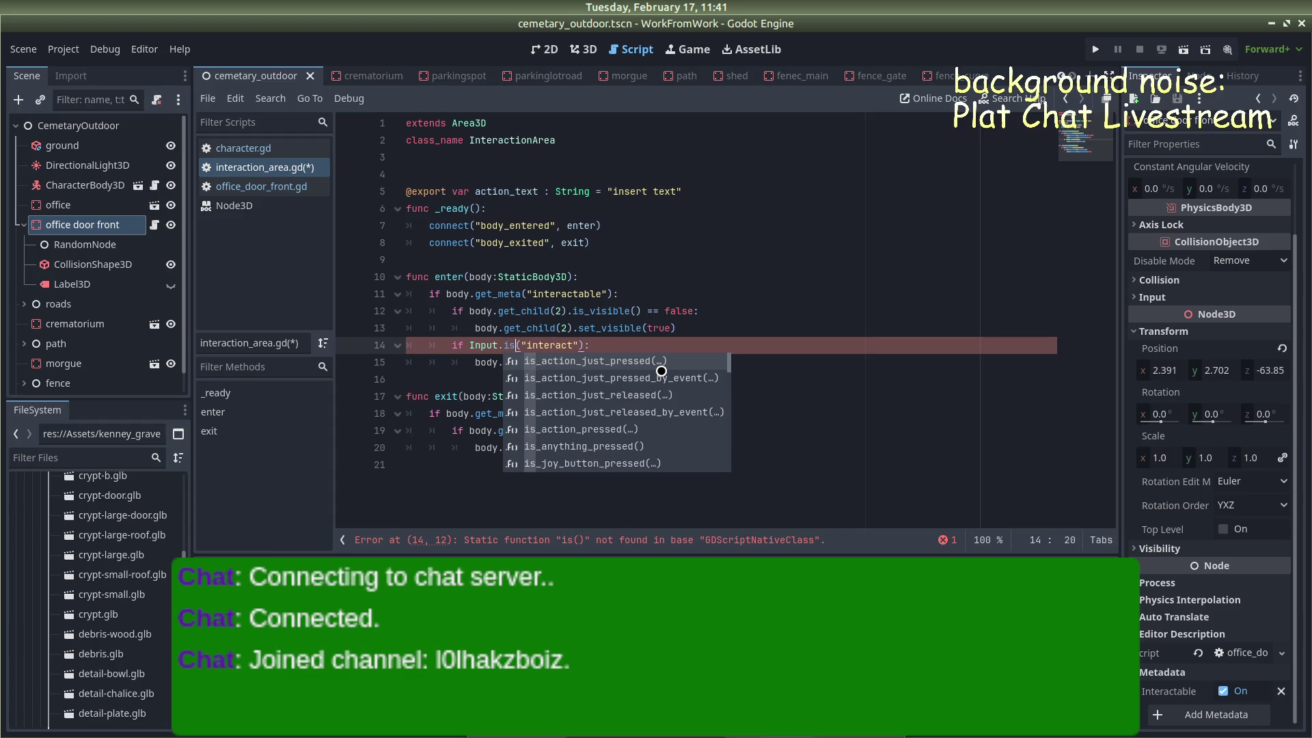
pyautogui.write('ke')
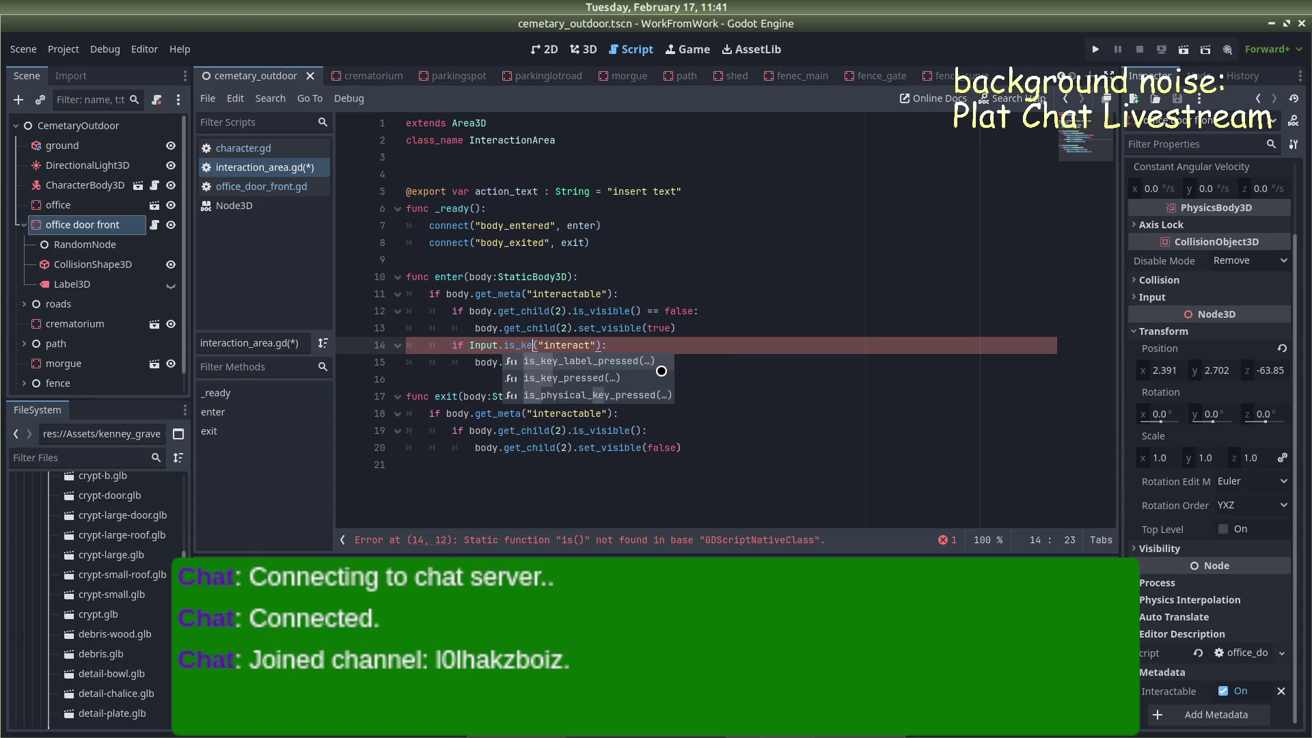
pyautogui.press('Down')
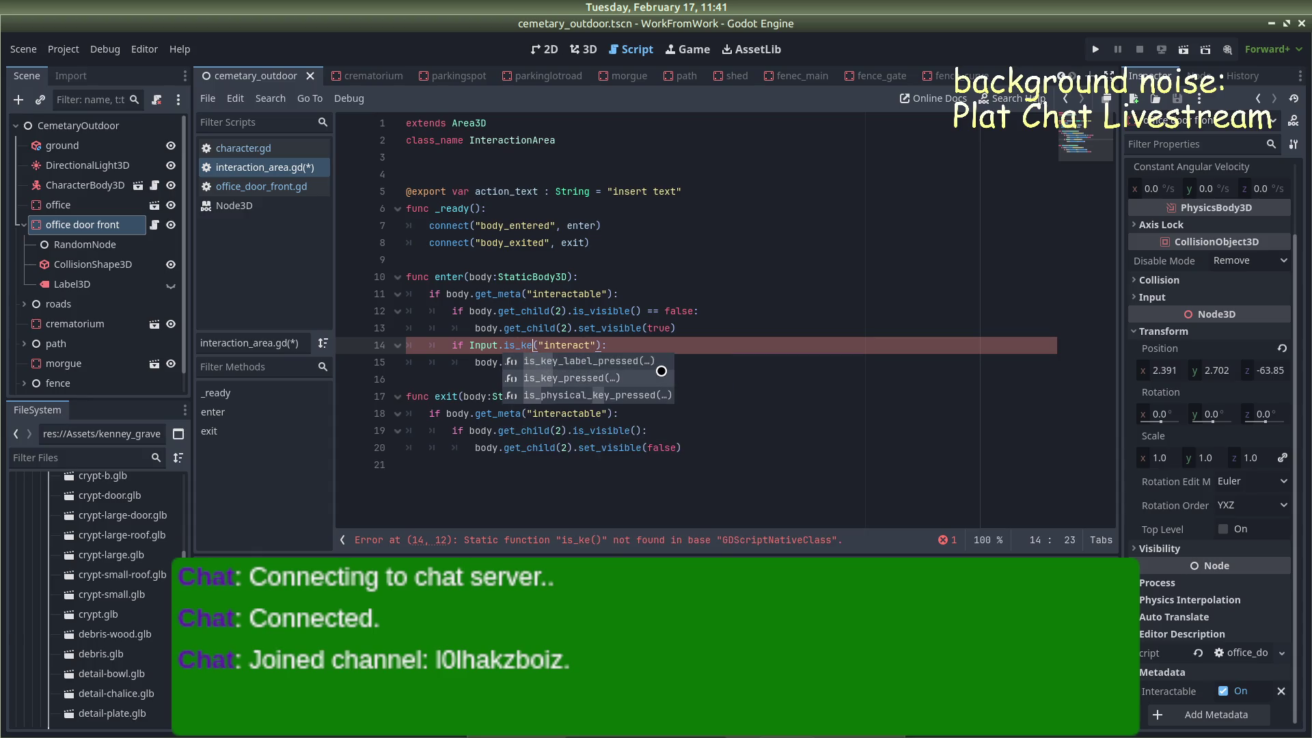
pyautogui.press('Return')
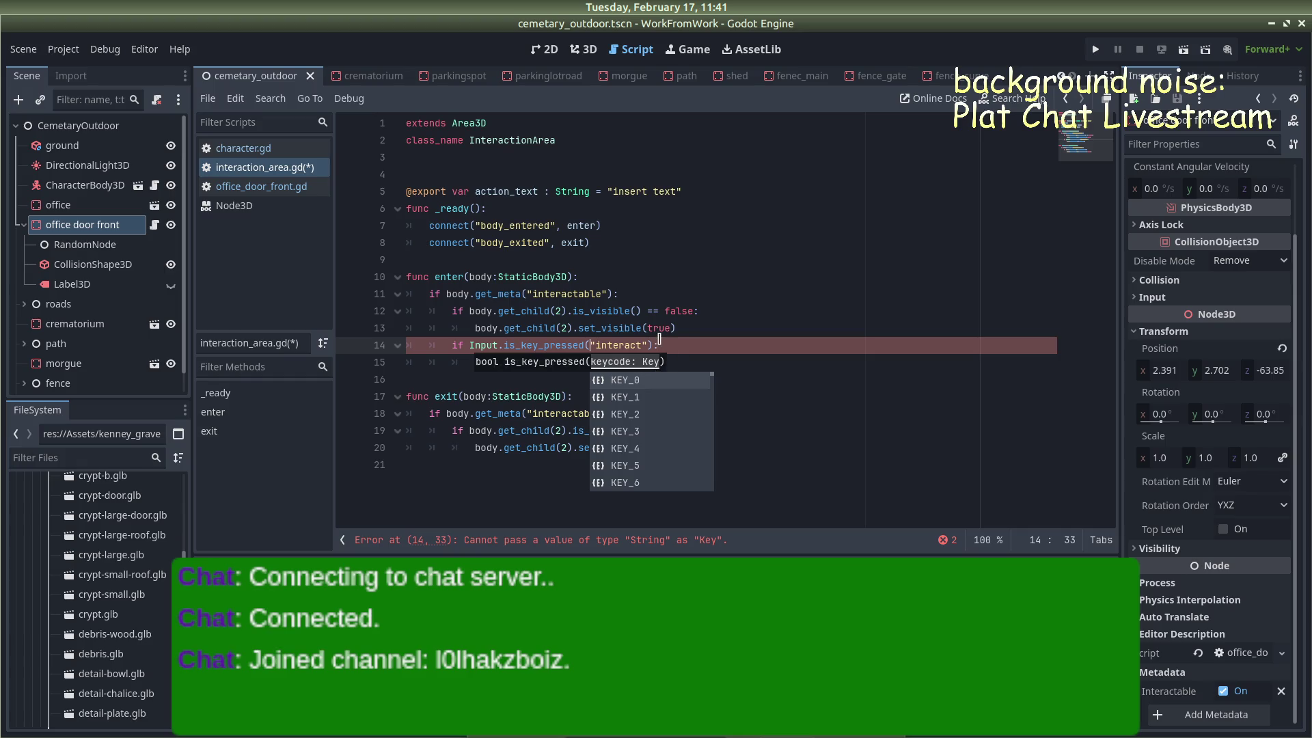
pyautogui.click(703, 348)
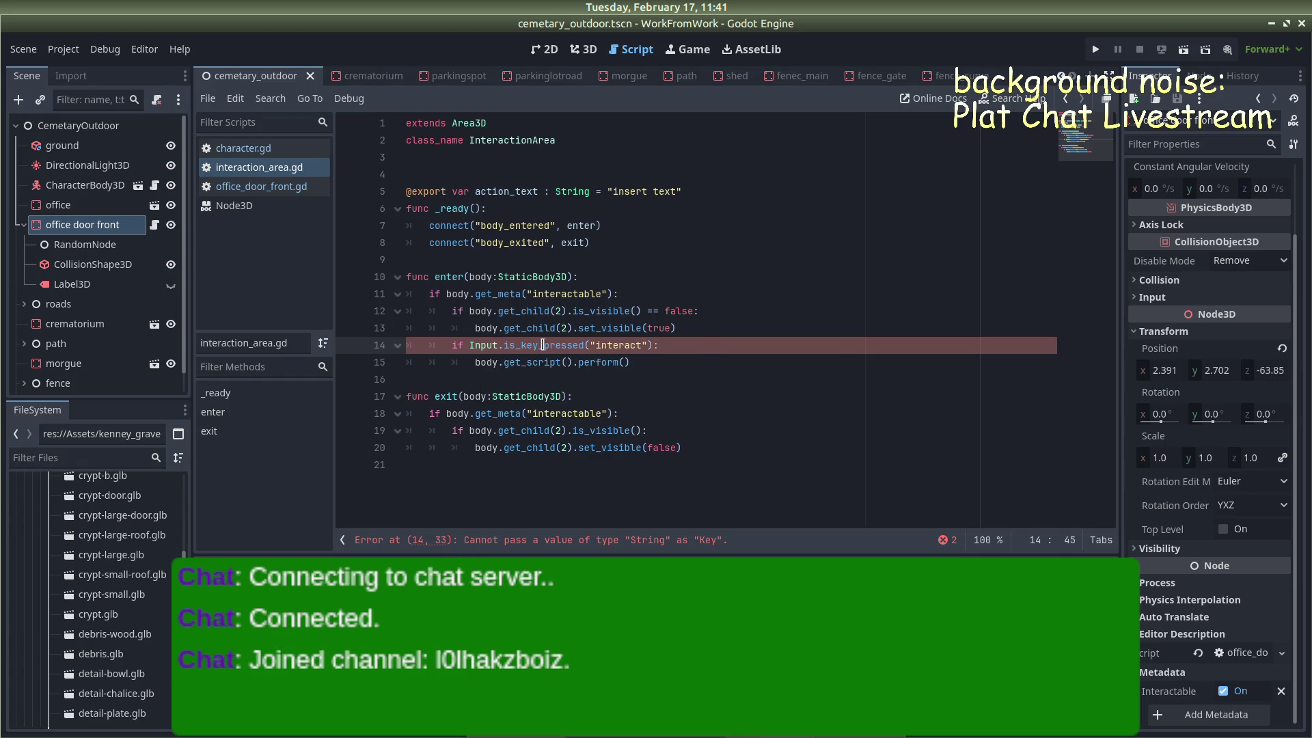
pyautogui.doubleClick(540, 345)
pyautogui.write('is_act')
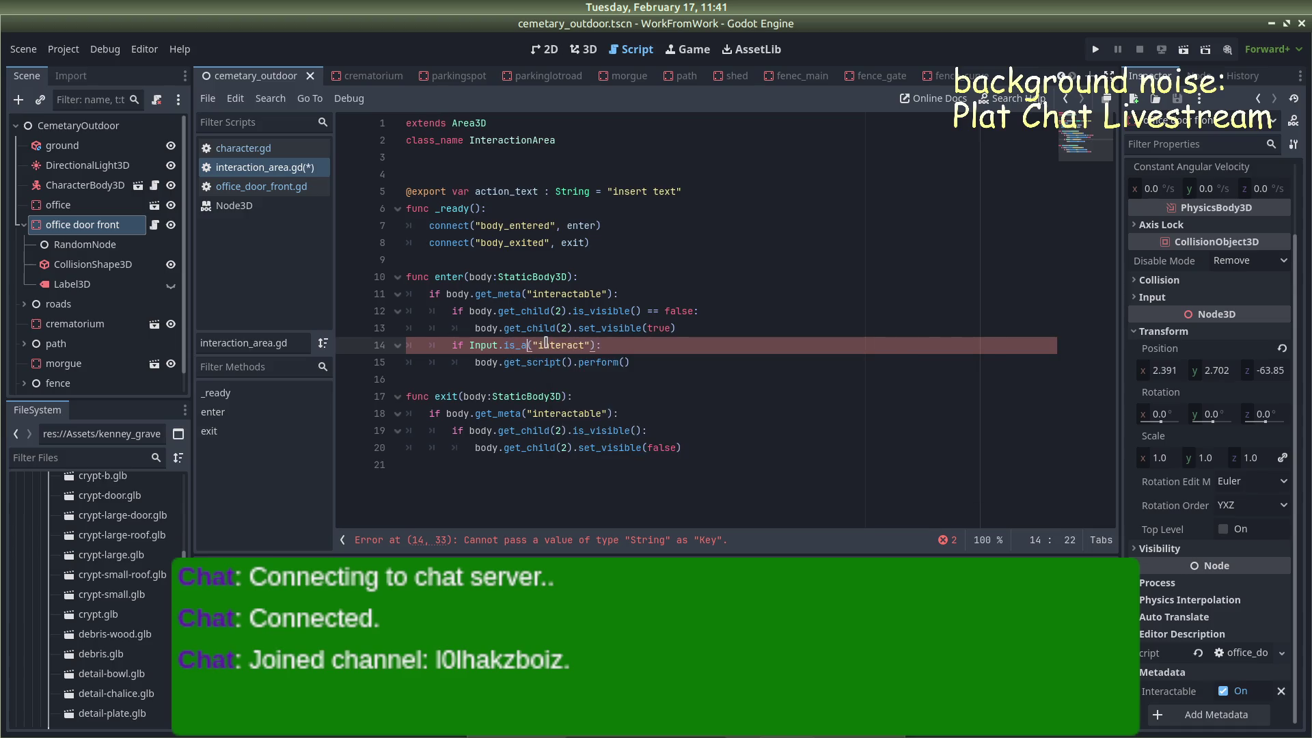
pyautogui.write('ion_press')
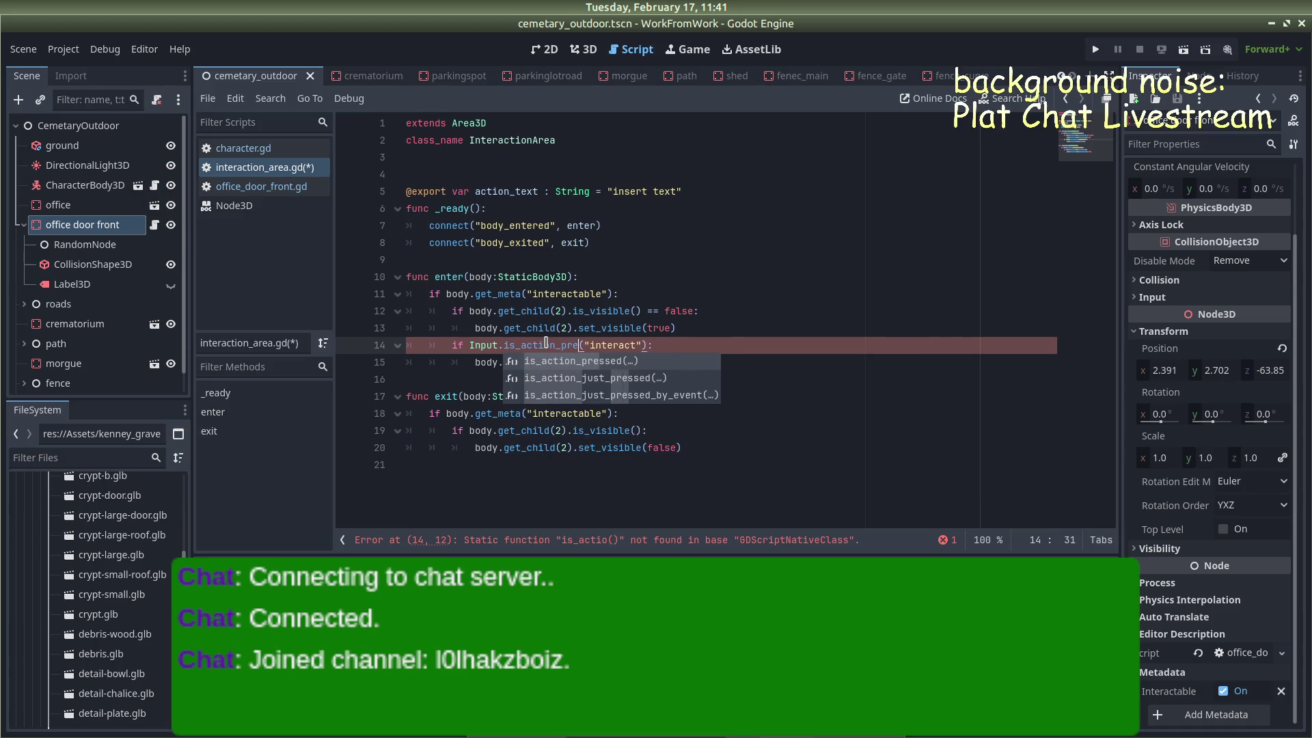
pyautogui.write('ed')
pyautogui.press('Return')
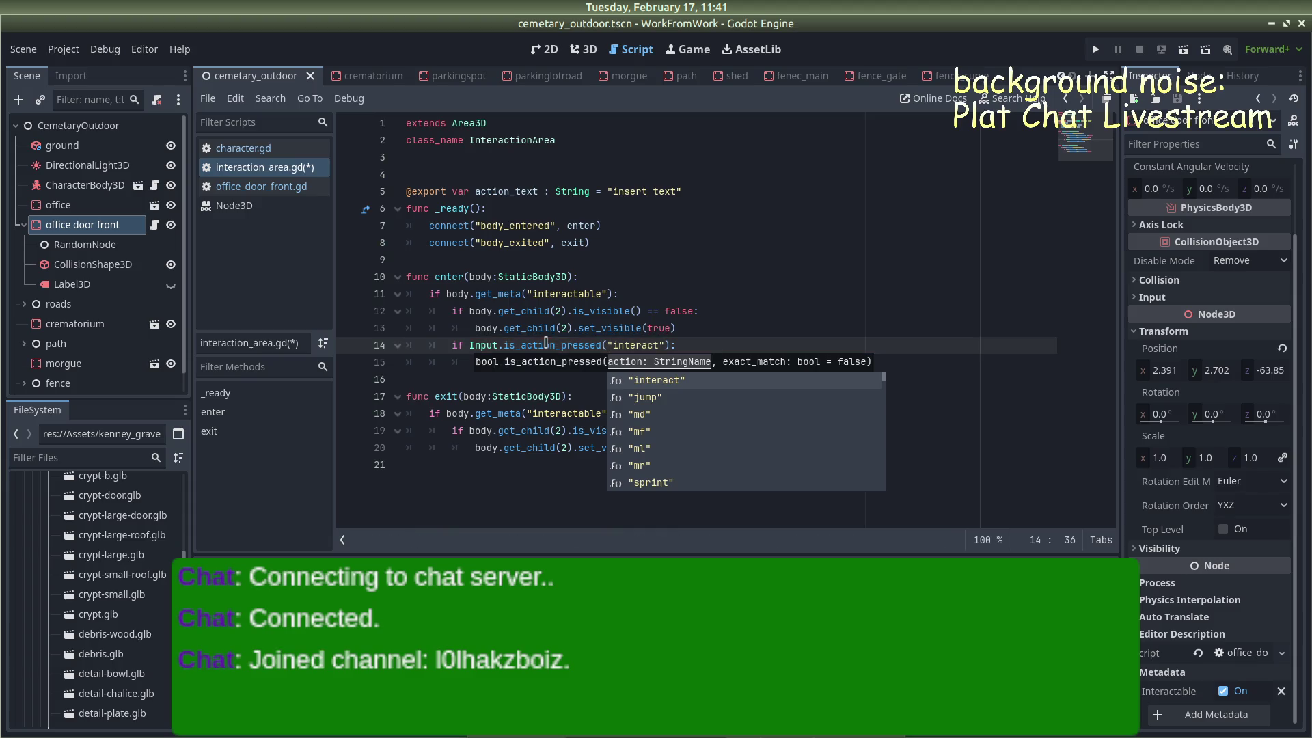
pyautogui.click(811, 308)
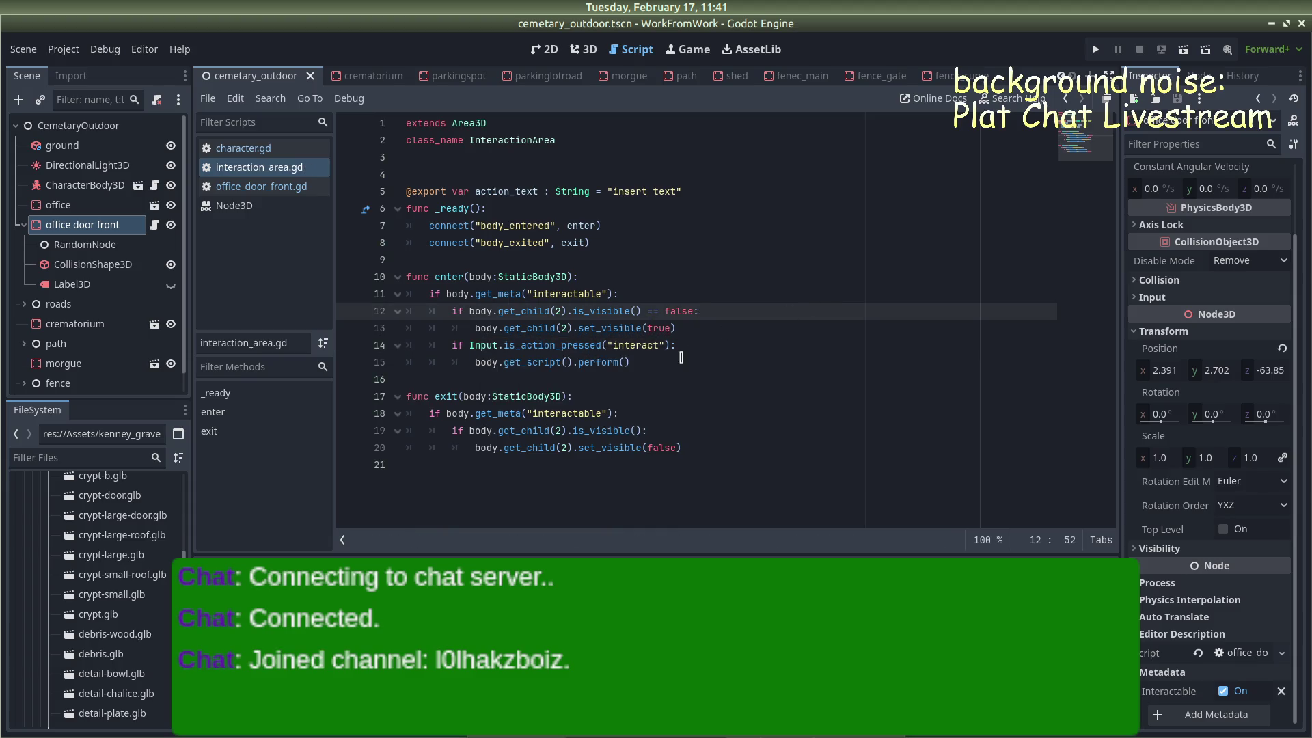
# Store body.get_script() in a script variable on line 15 and call script.perform() below it
pyautogui.click(664, 360)
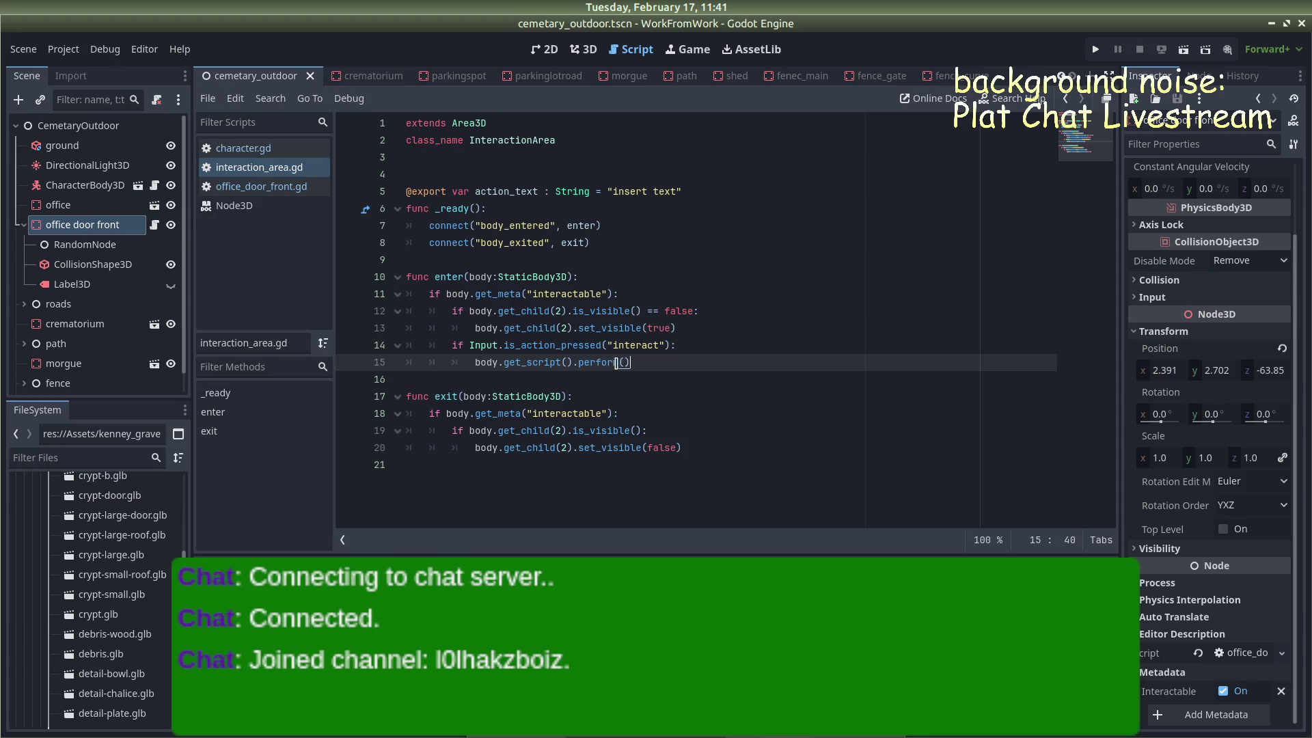
pyautogui.moveTo(644, 358); pyautogui.dragTo(580, 360)
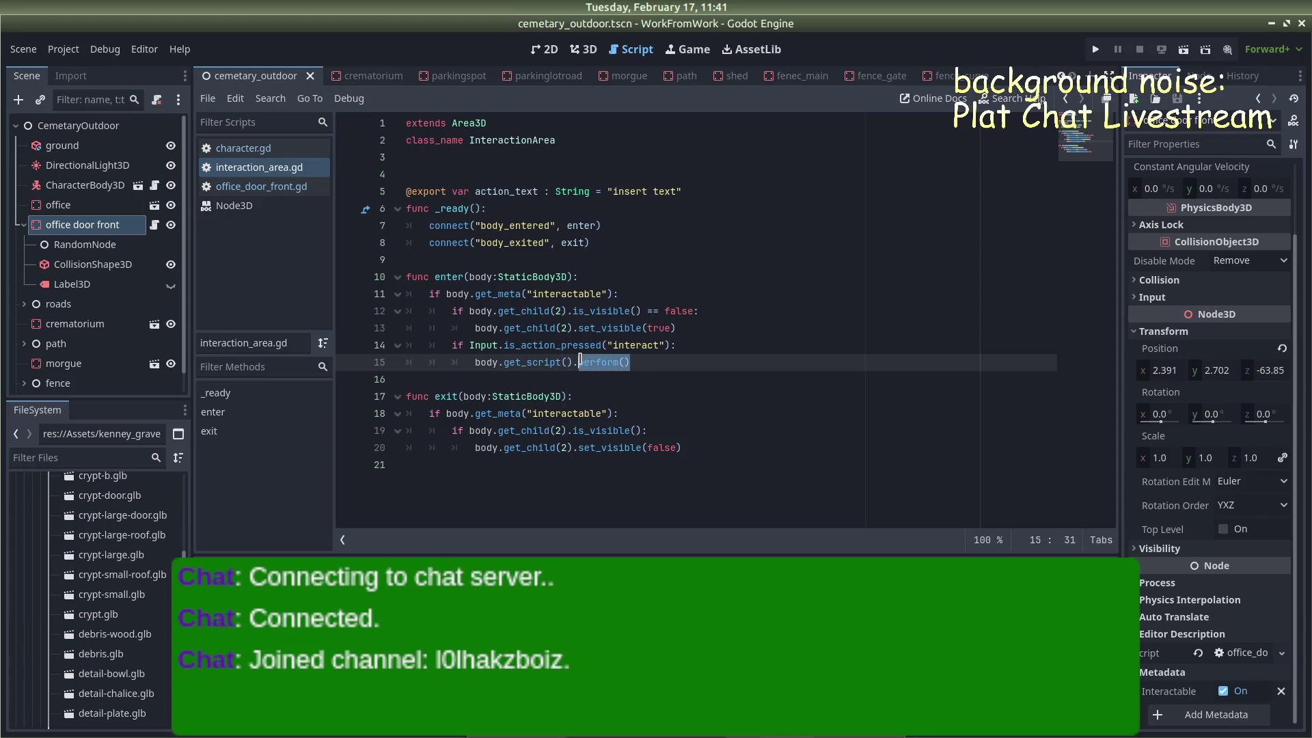
pyautogui.press('BackSpace')
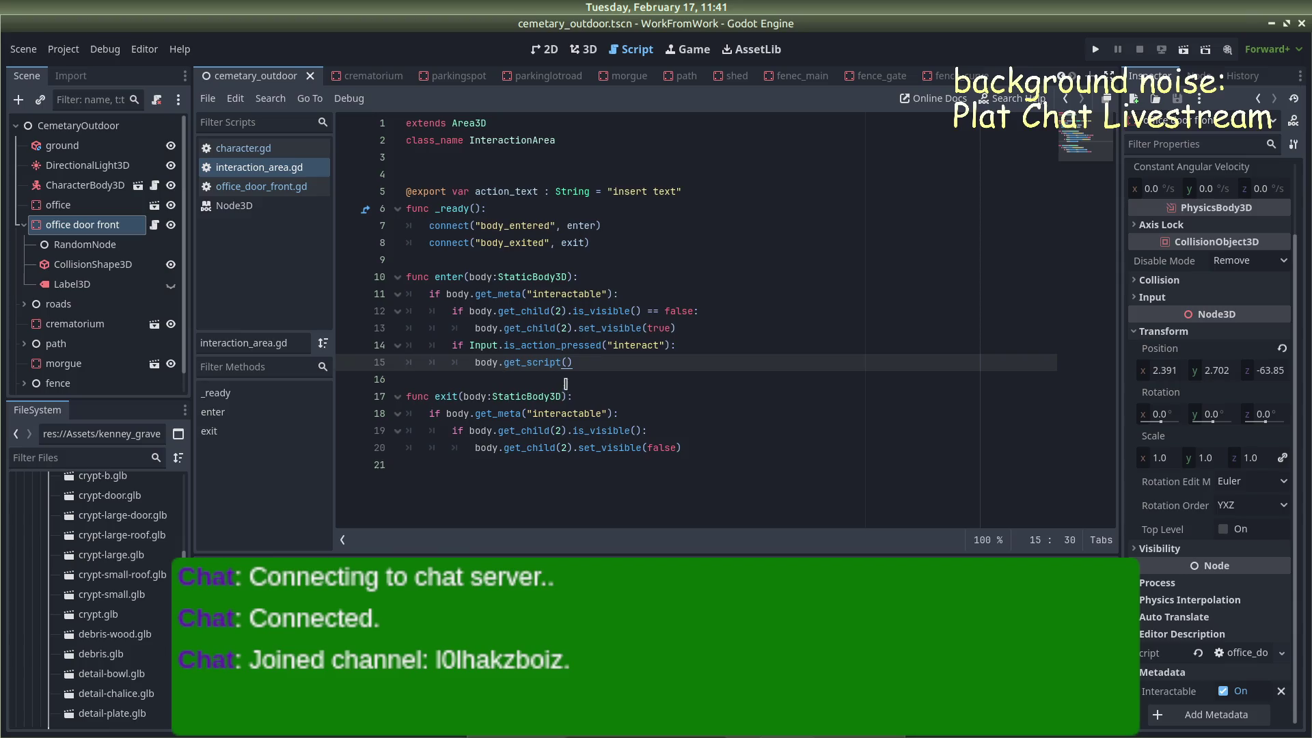
pyautogui.moveTo(535, 362)
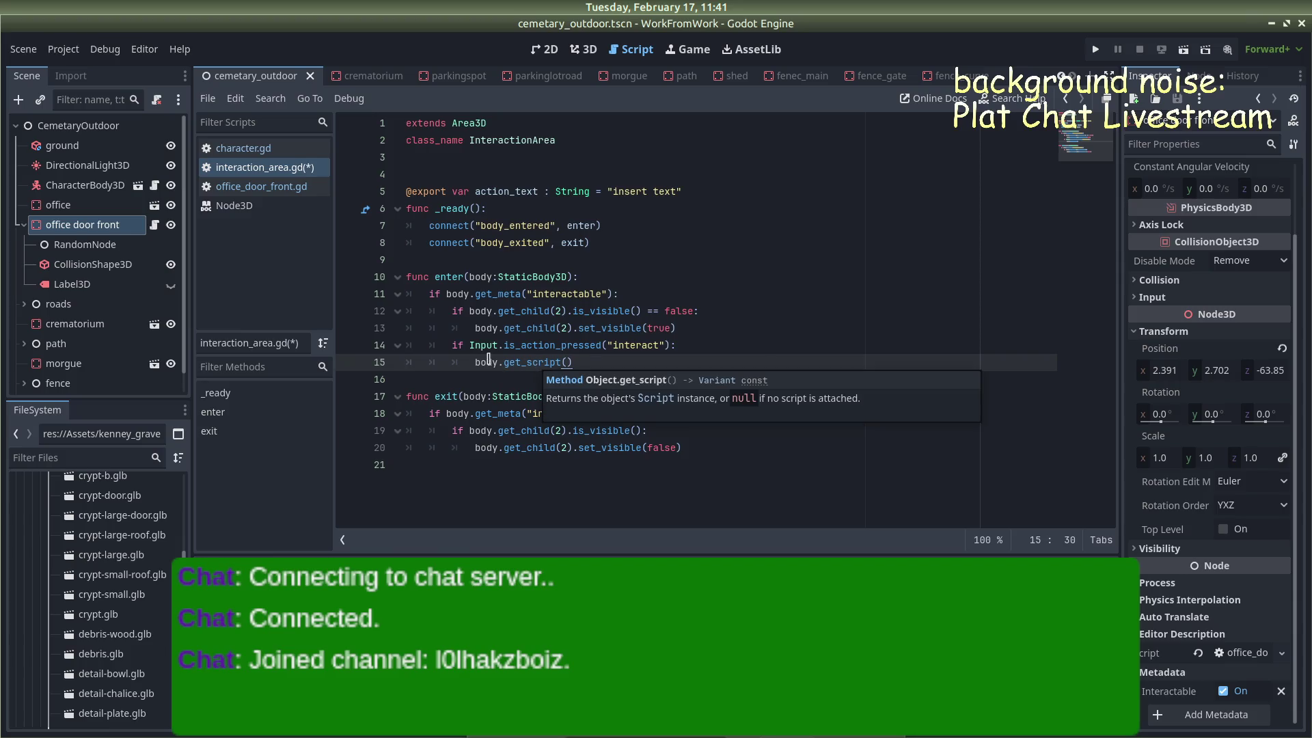
pyautogui.click(476, 361)
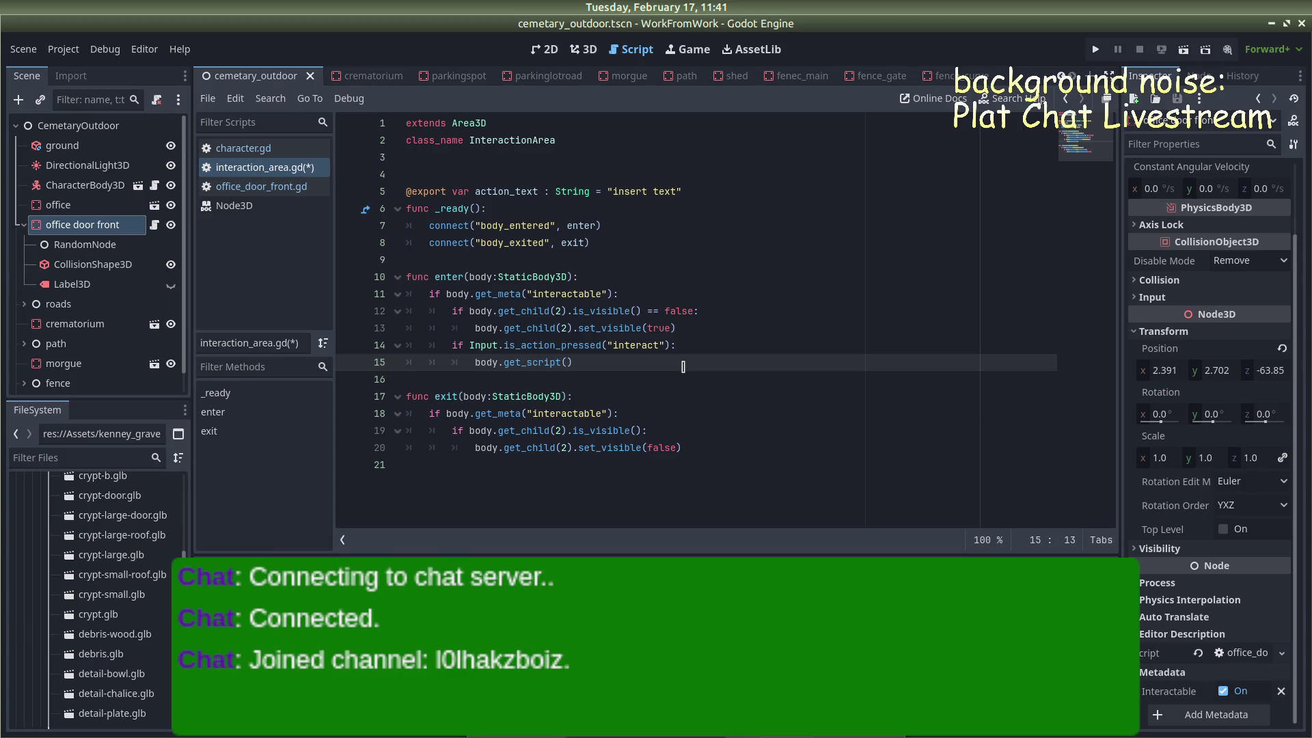
pyautogui.write('var ')
pyautogui.write('scrtipt')
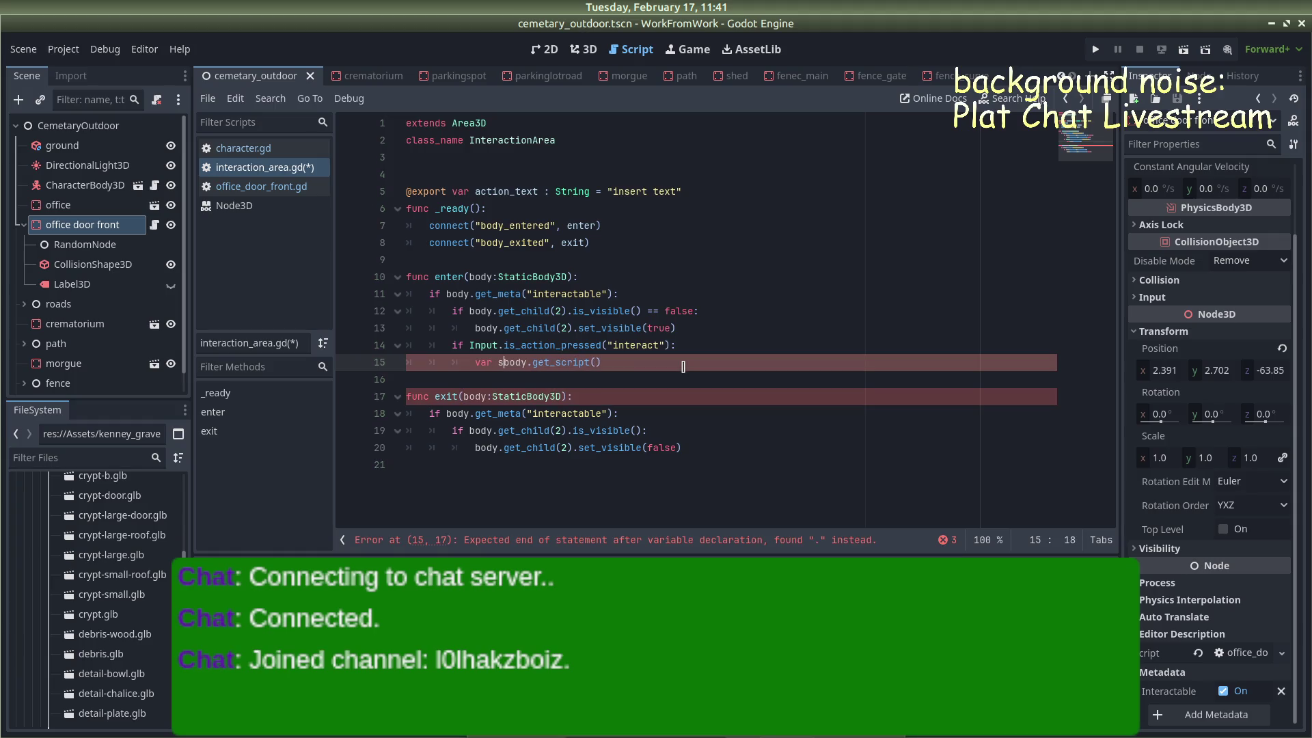
pyautogui.press('BackSpace')
pyautogui.press('BackSpace')
pyautogui.press('BackSpace')
pyautogui.write('ipt =')
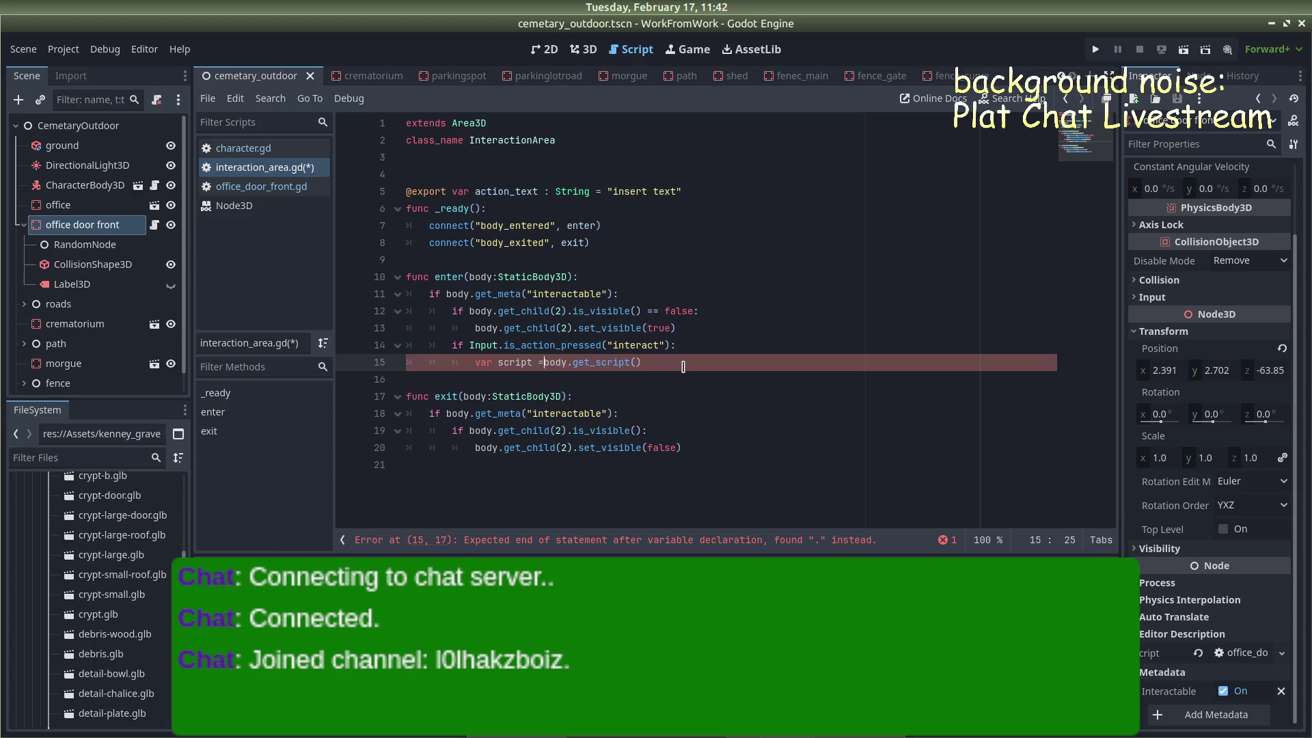
pyautogui.press('Escape')
pyautogui.press('Return')
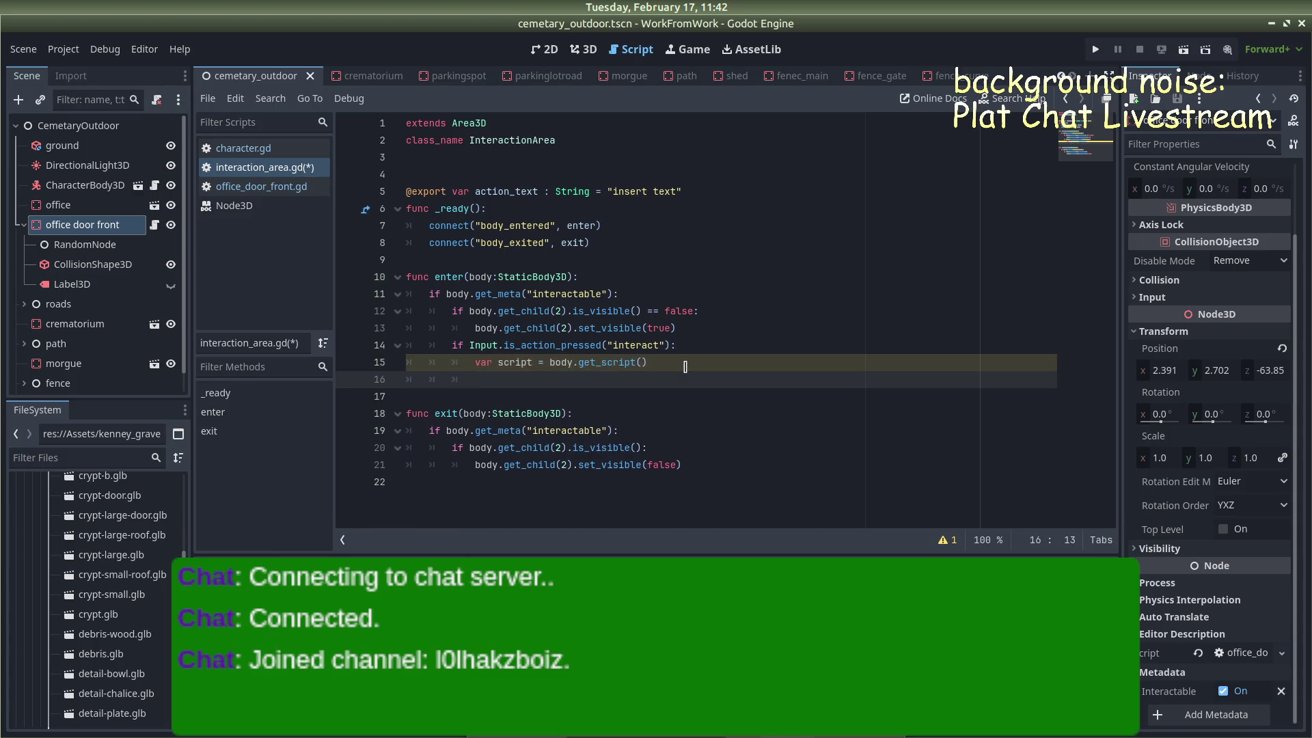
pyautogui.write('script')
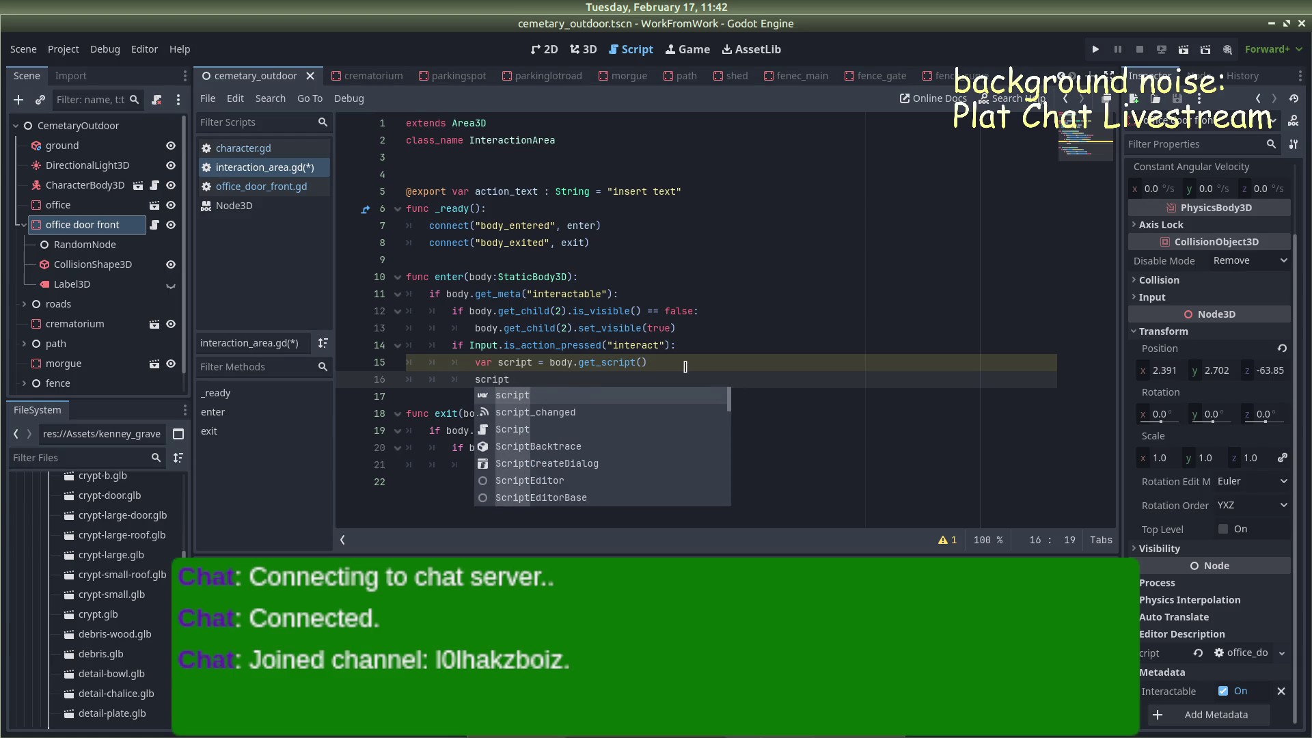
pyautogui.write('.perform()')
# Save interaction_area.gd and switch to office_door_front.gd
pyautogui.click(686, 367)
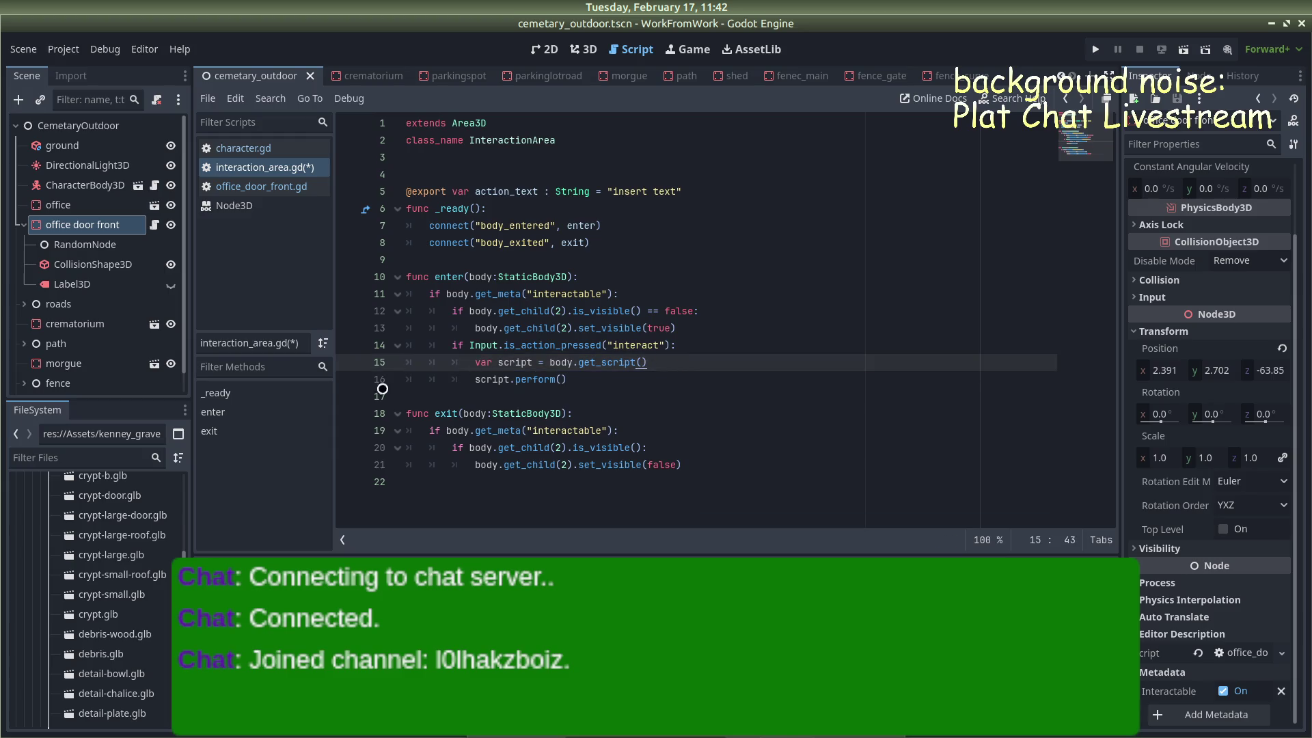
pyautogui.hotkey('ctrl', 's')
pyautogui.click(263, 186)
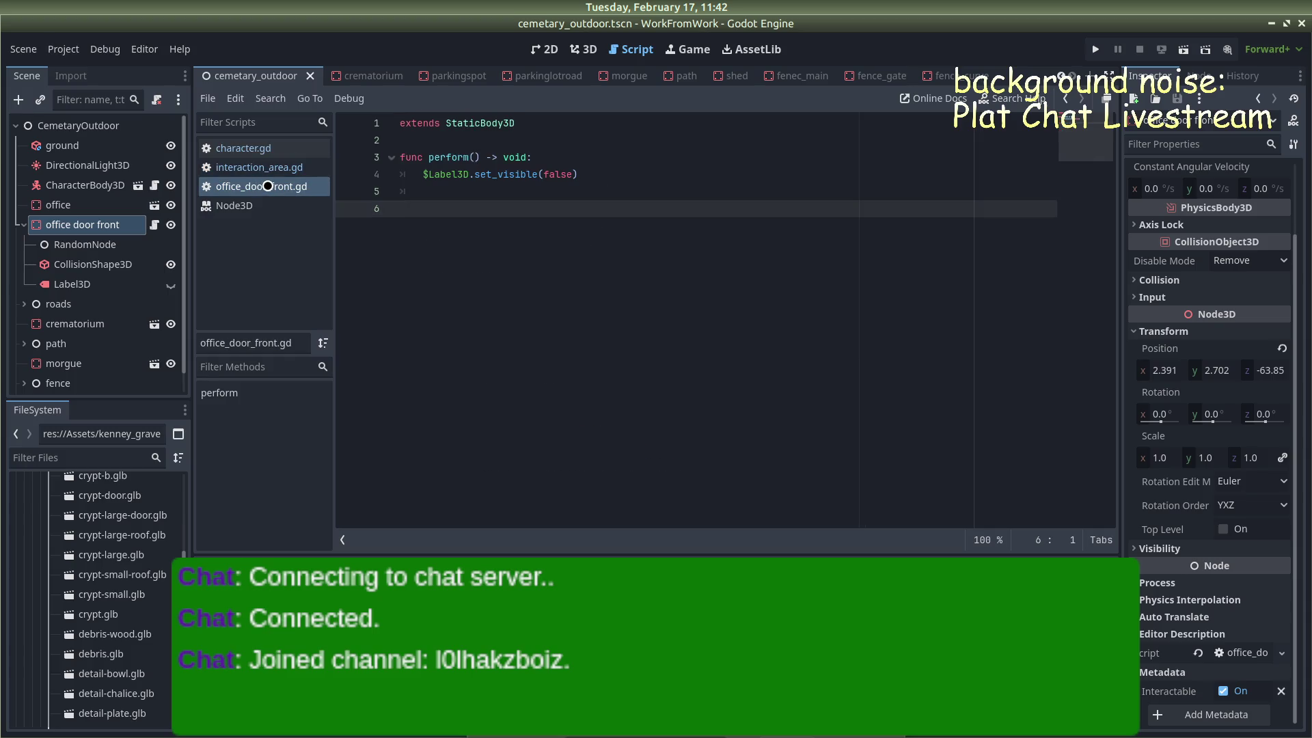
# Replace $Label3D.set_visible(false) in perform() with print_debug("yes") and run the project
pyautogui.click(602, 174)
pyautogui.keyDown('shift'); pyautogui.click(423, 174); pyautogui.keyUp('shift')
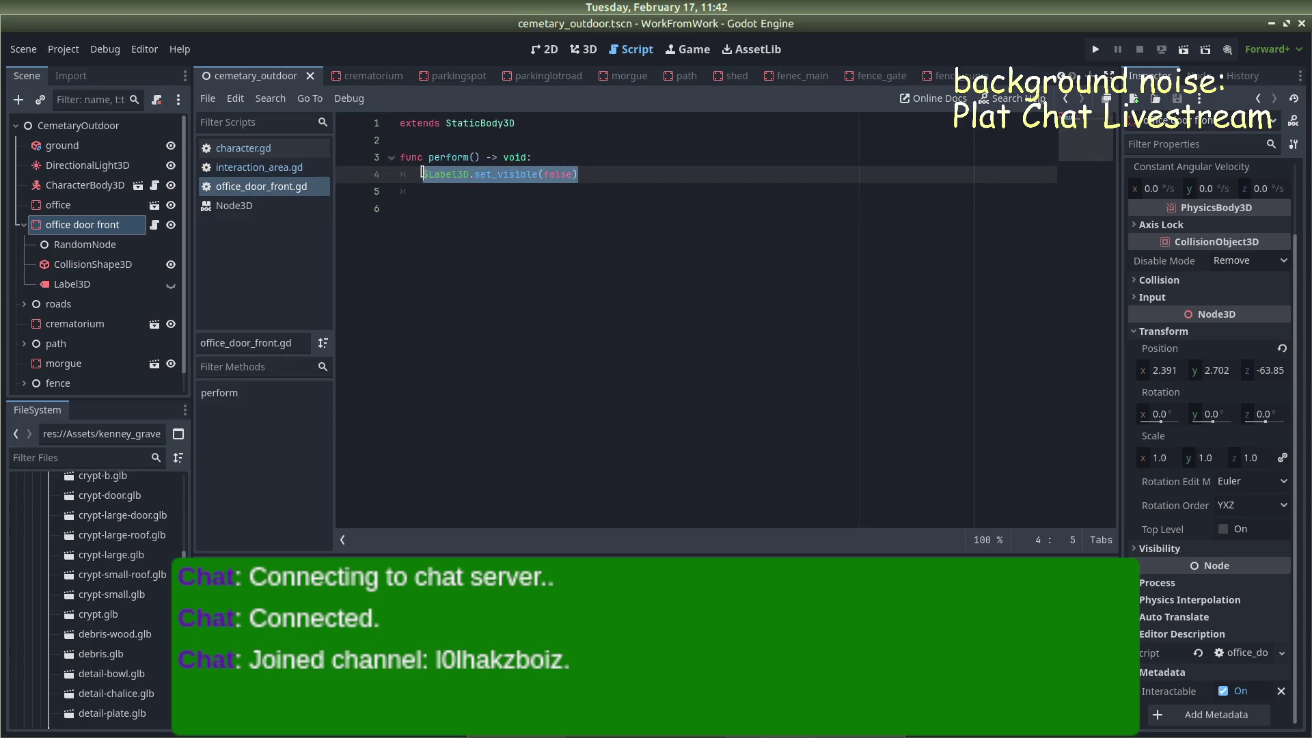
pyautogui.write('print')
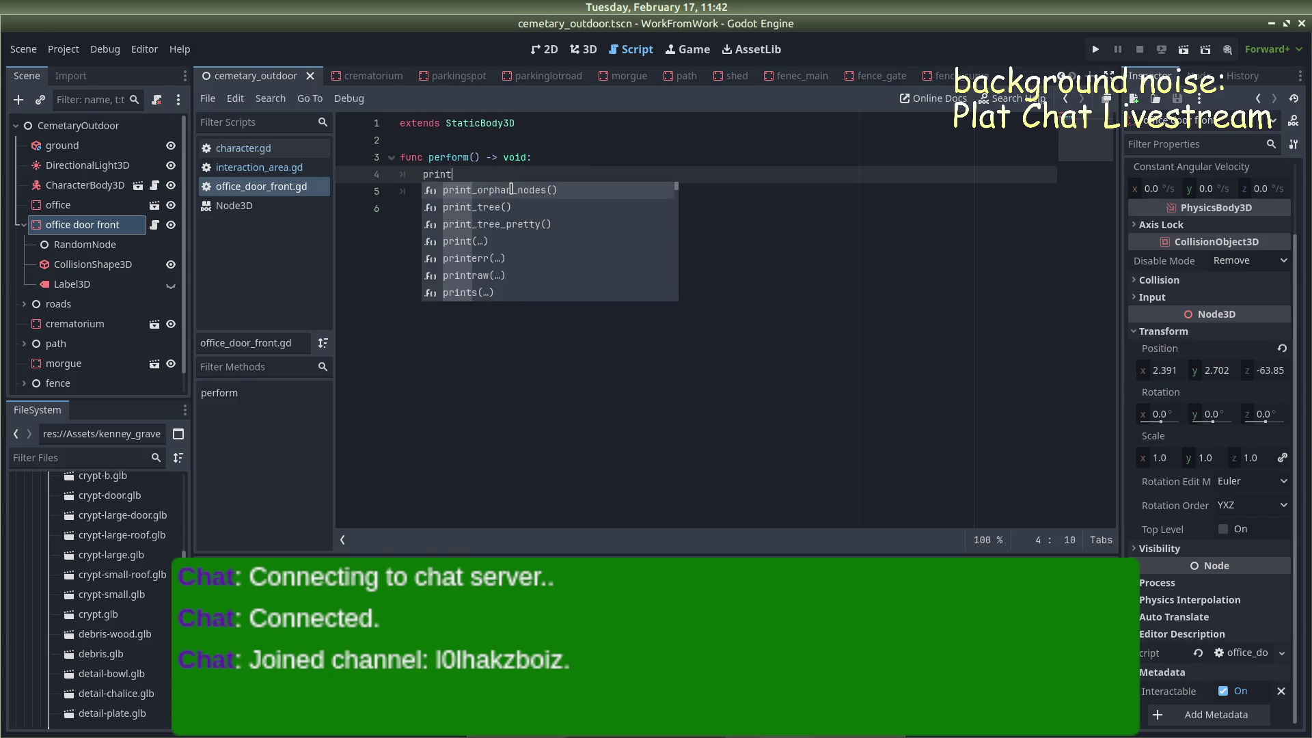
pyautogui.write('_debug')
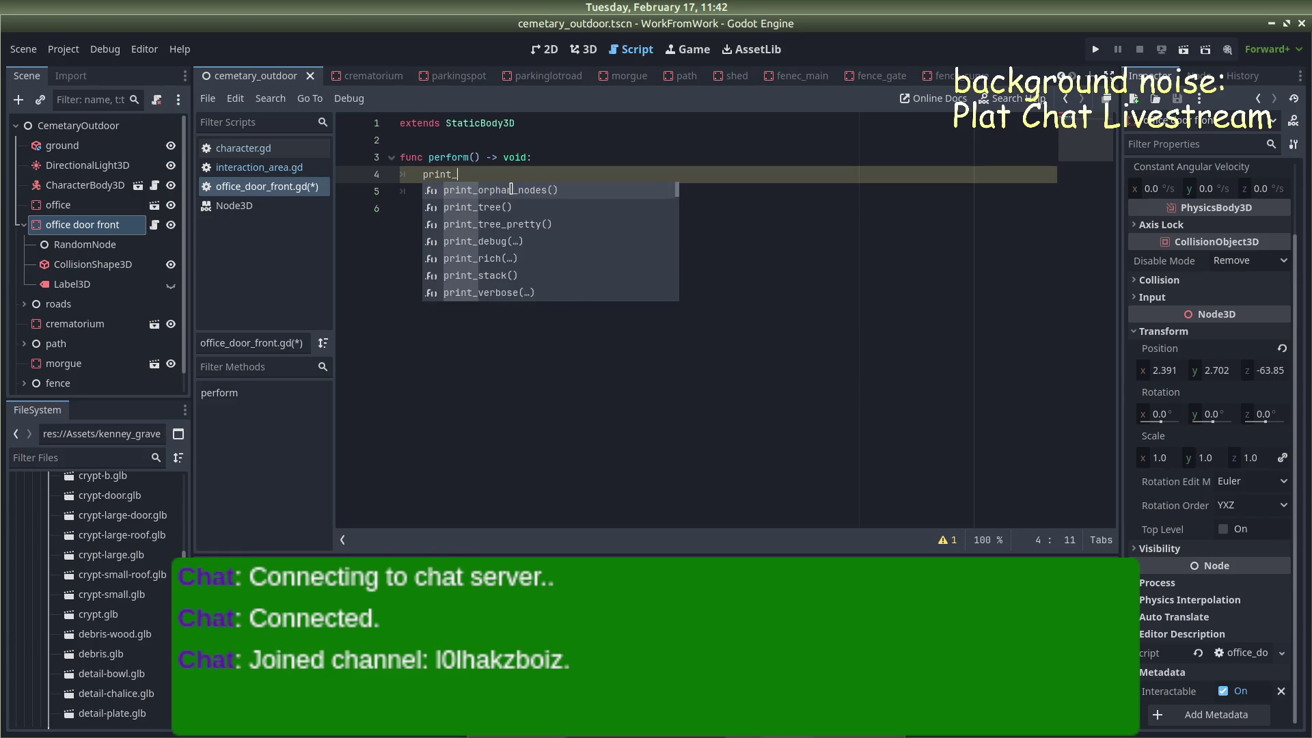
pyautogui.press('Return')
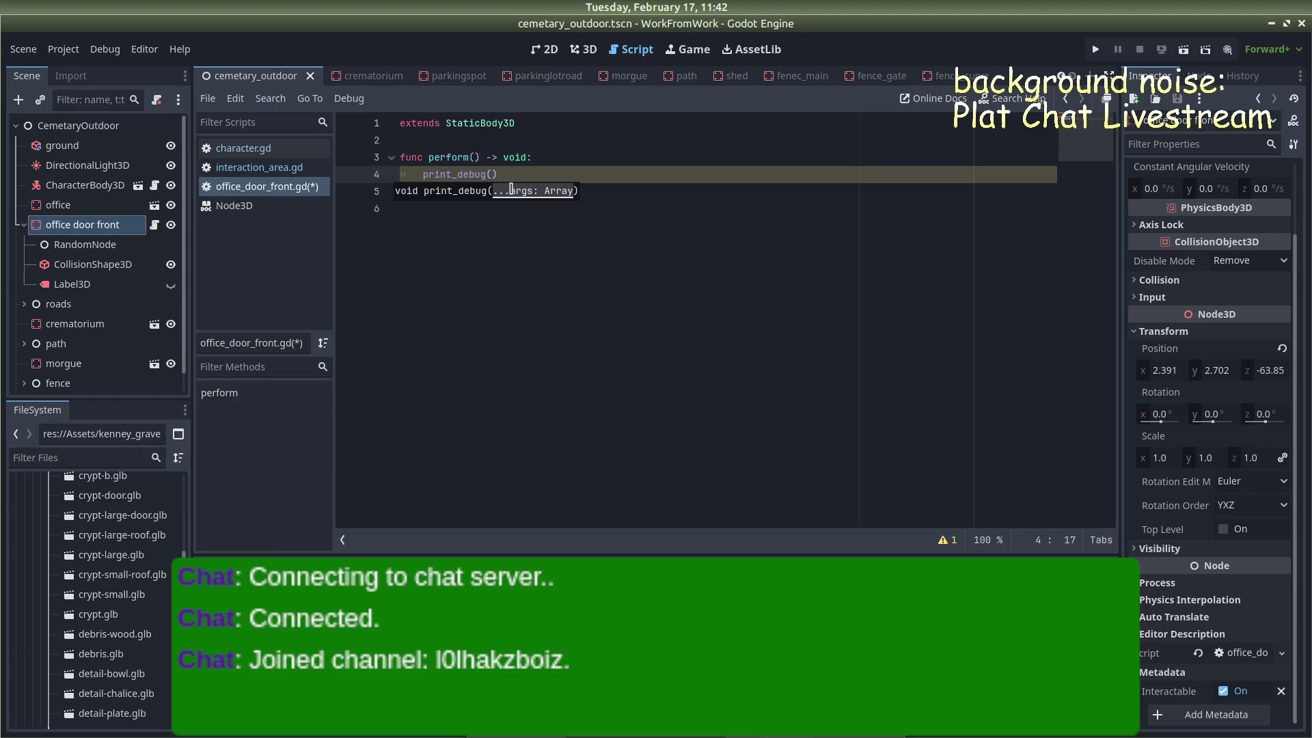
pyautogui.write('"yes')
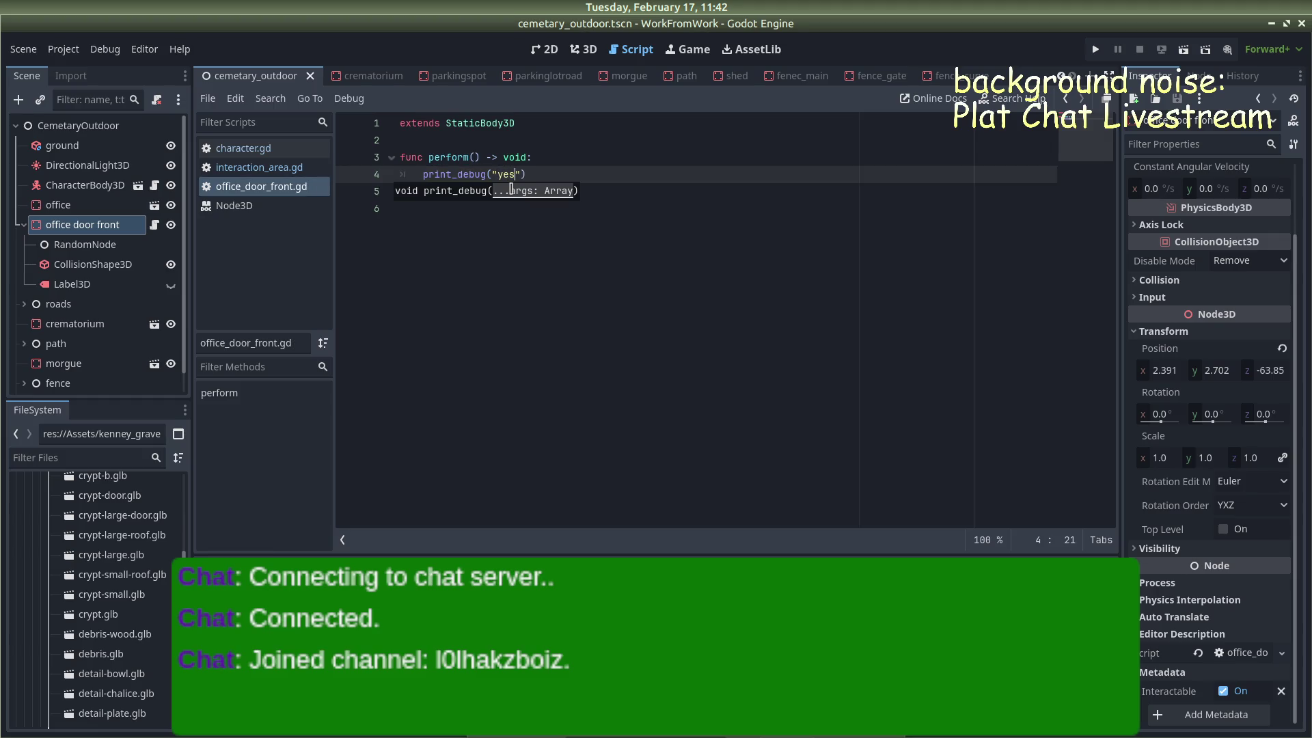
pyautogui.click(1095, 49)
# Walk the player to the office door, try interacting with E, then return to interaction_area.gd
pyautogui.press('w')
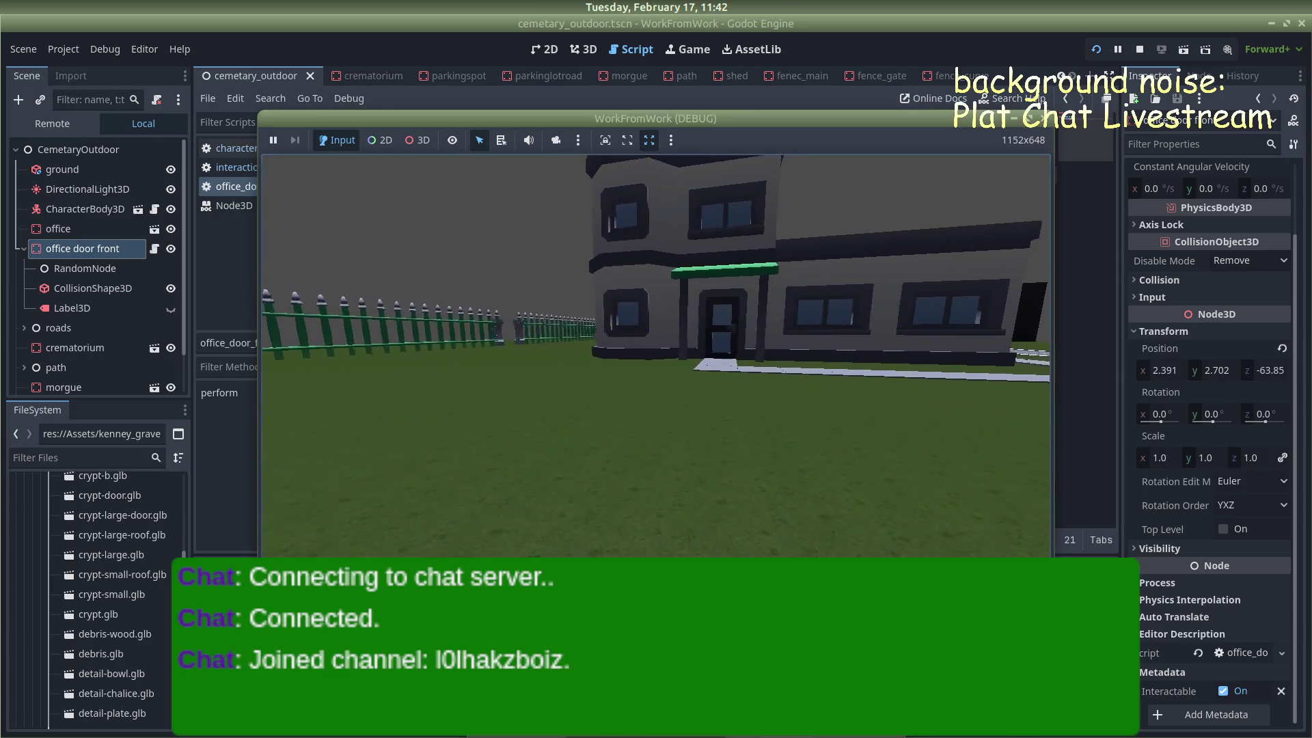
pyautogui.press('w')
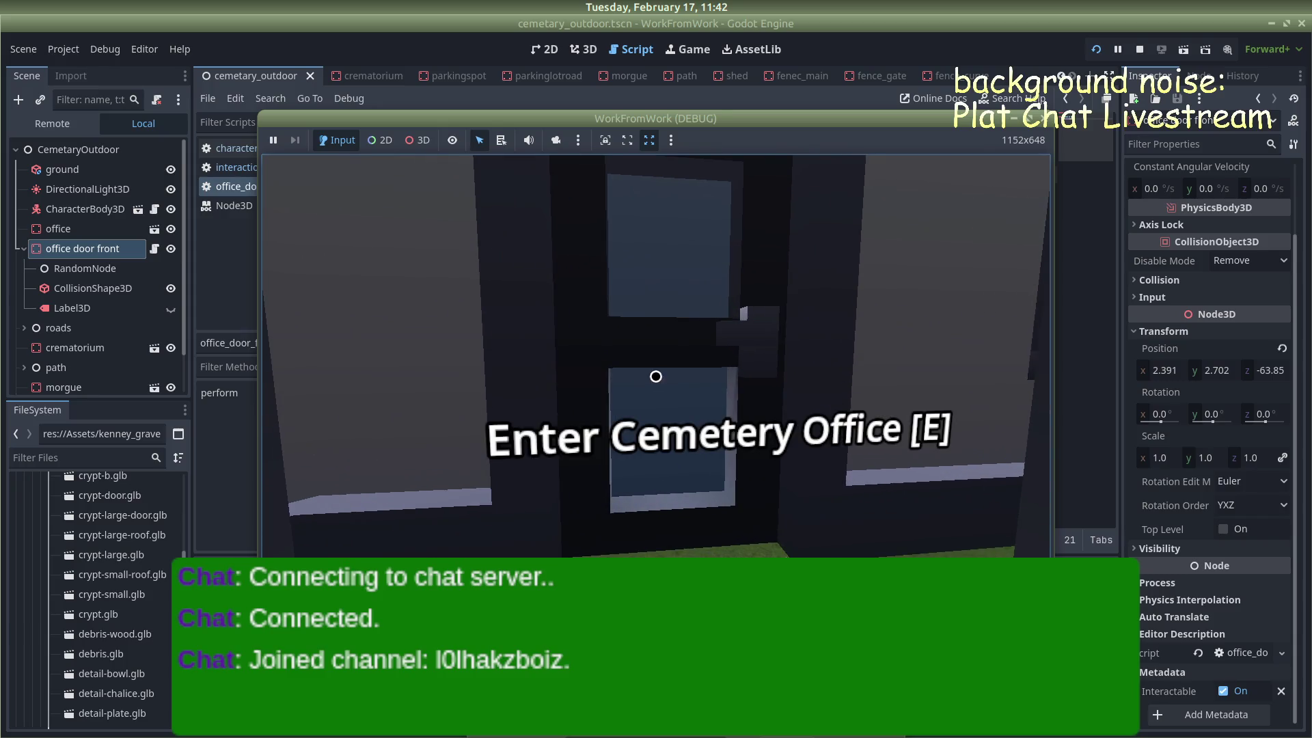
pyautogui.press('e')
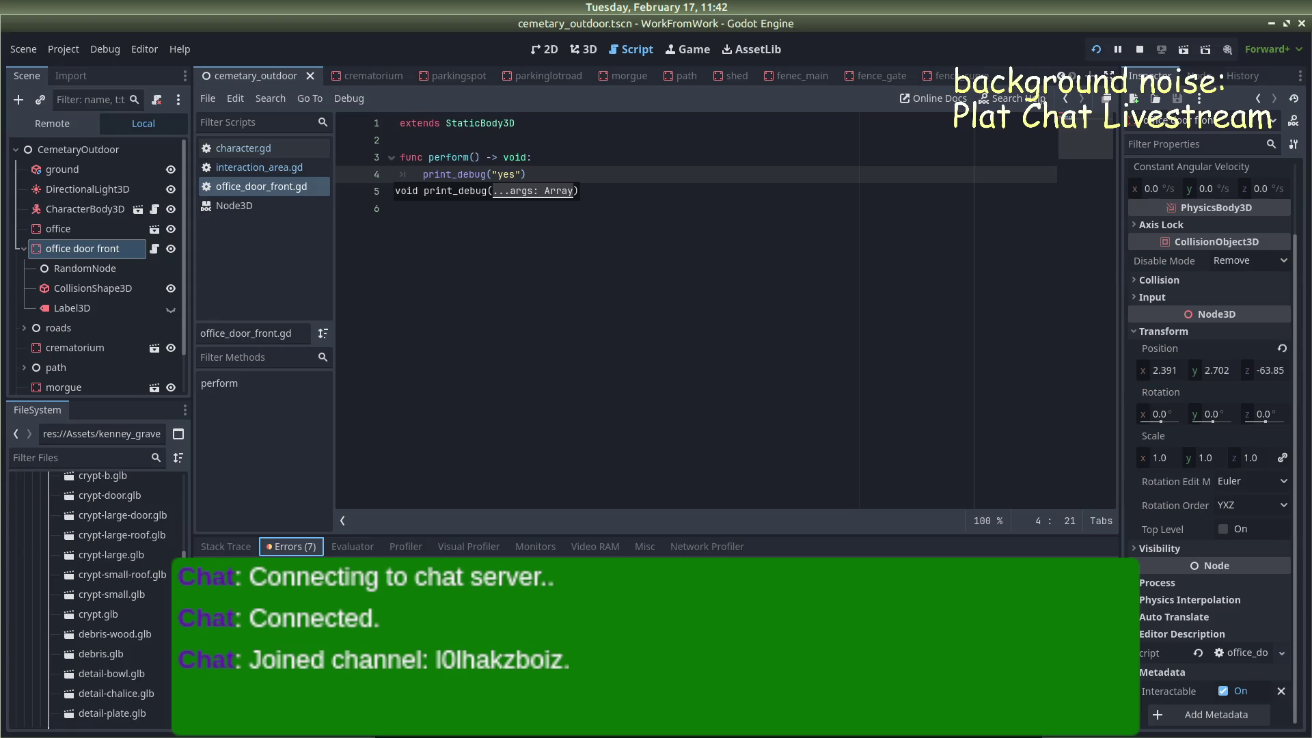
pyautogui.click(256, 167)
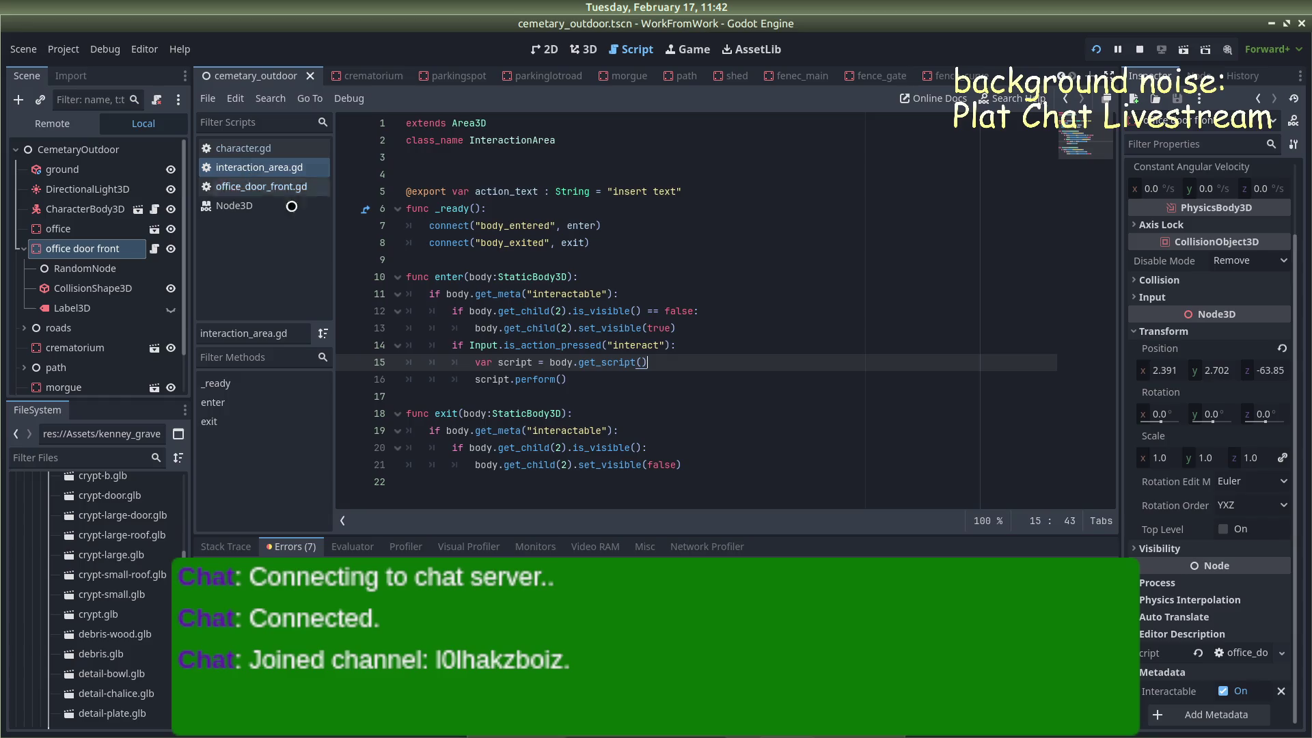
# Flip between office_door_front.gd, character.gd and the Node3D docs, ending on interaction_area.gd
pyautogui.click(254, 187)
pyautogui.click(249, 205)
pyautogui.click(252, 186)
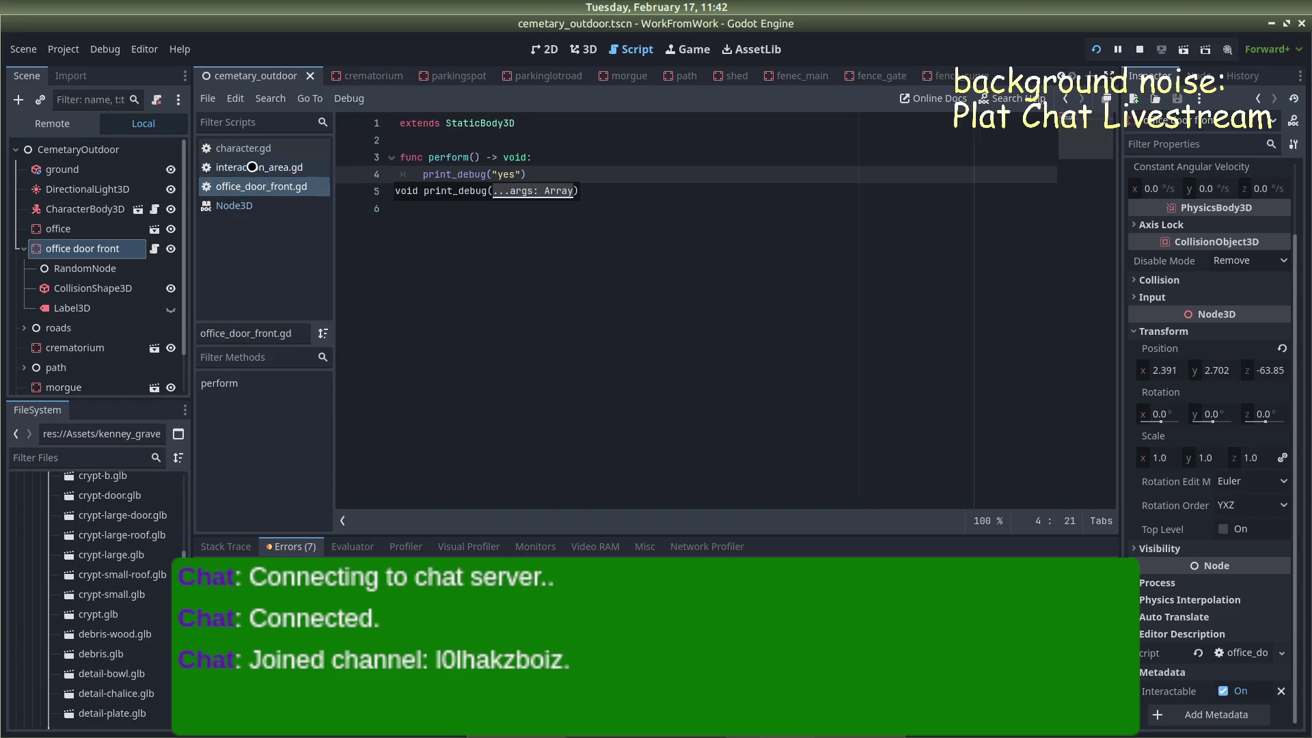
pyautogui.click(256, 166)
pyautogui.click(246, 148)
pyautogui.click(256, 167)
pyautogui.click(249, 205)
pyautogui.click(261, 189)
pyautogui.click(256, 152)
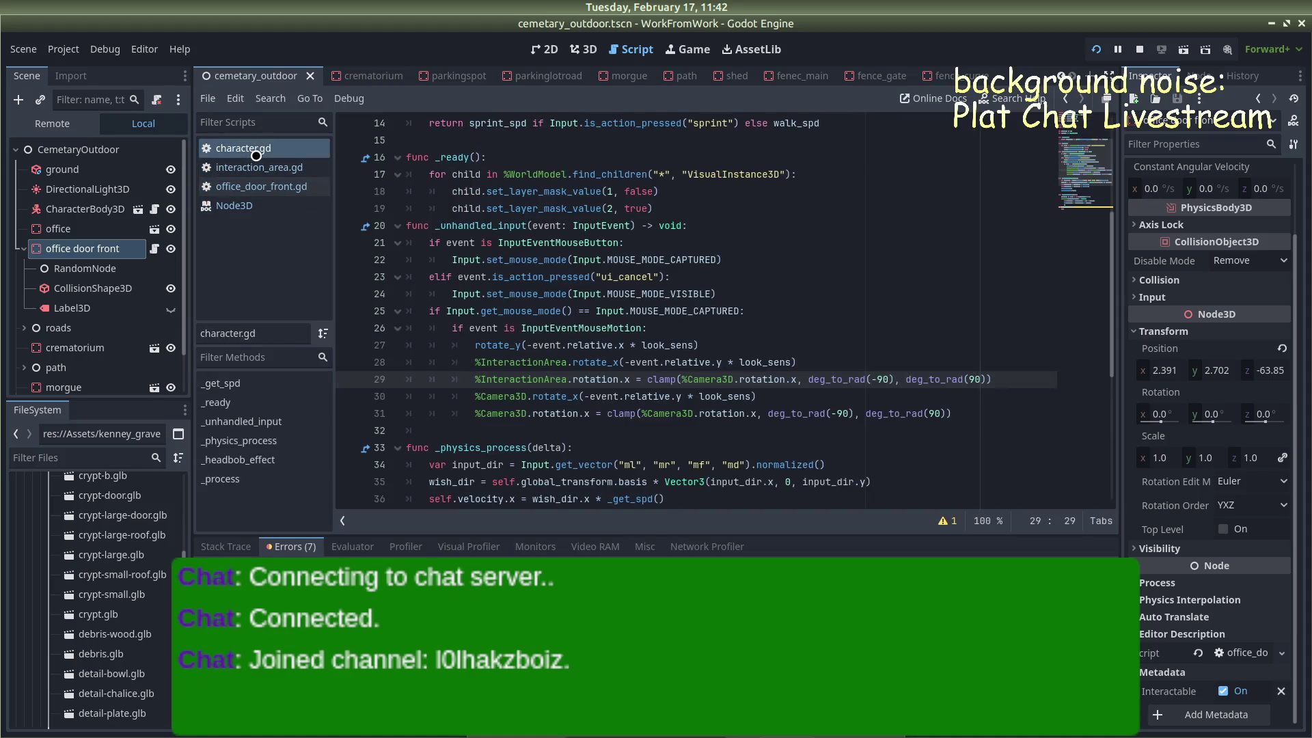
pyautogui.click(261, 168)
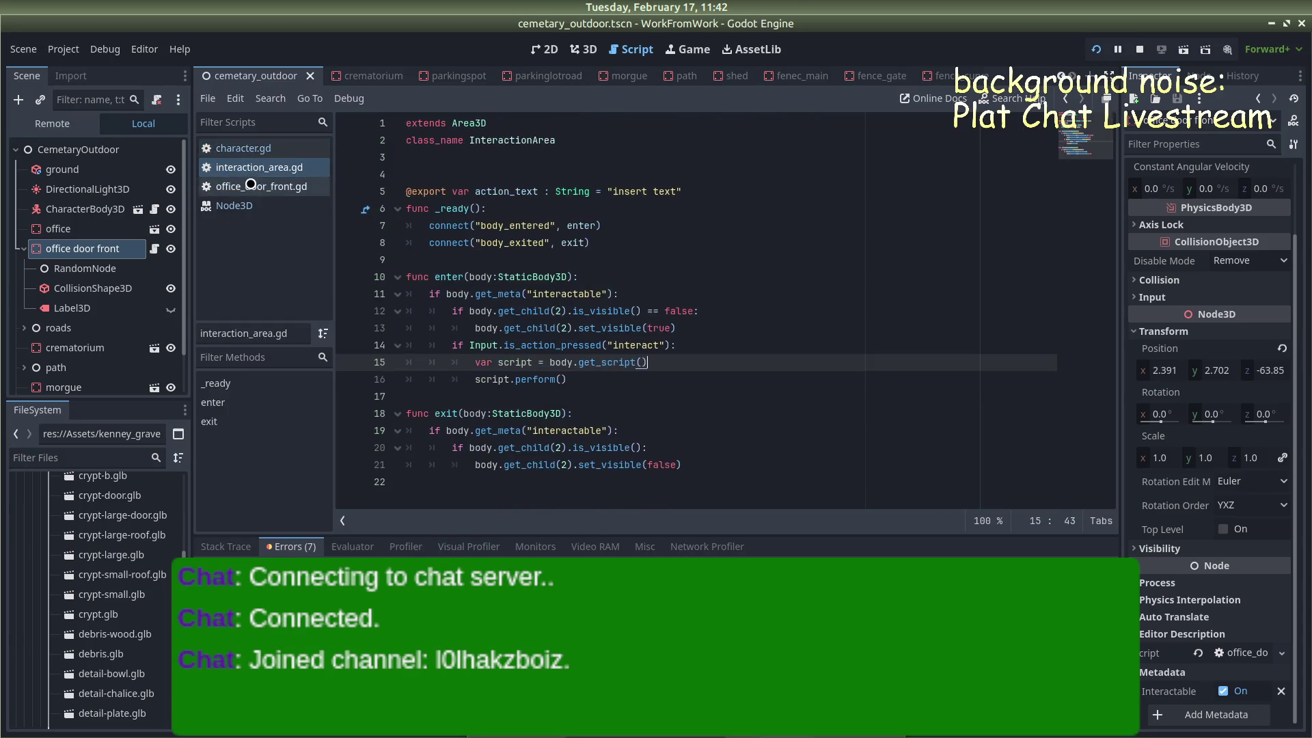
pyautogui.click(251, 184)
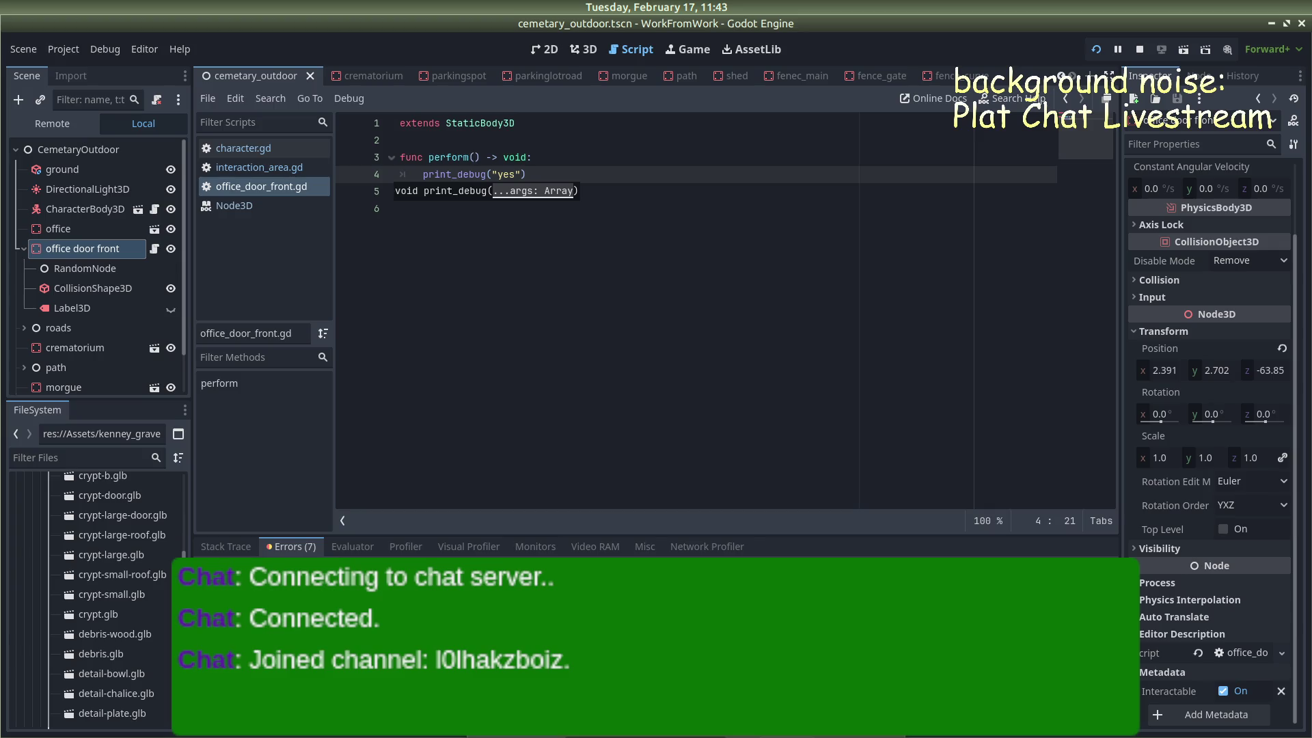
pyautogui.click(259, 168)
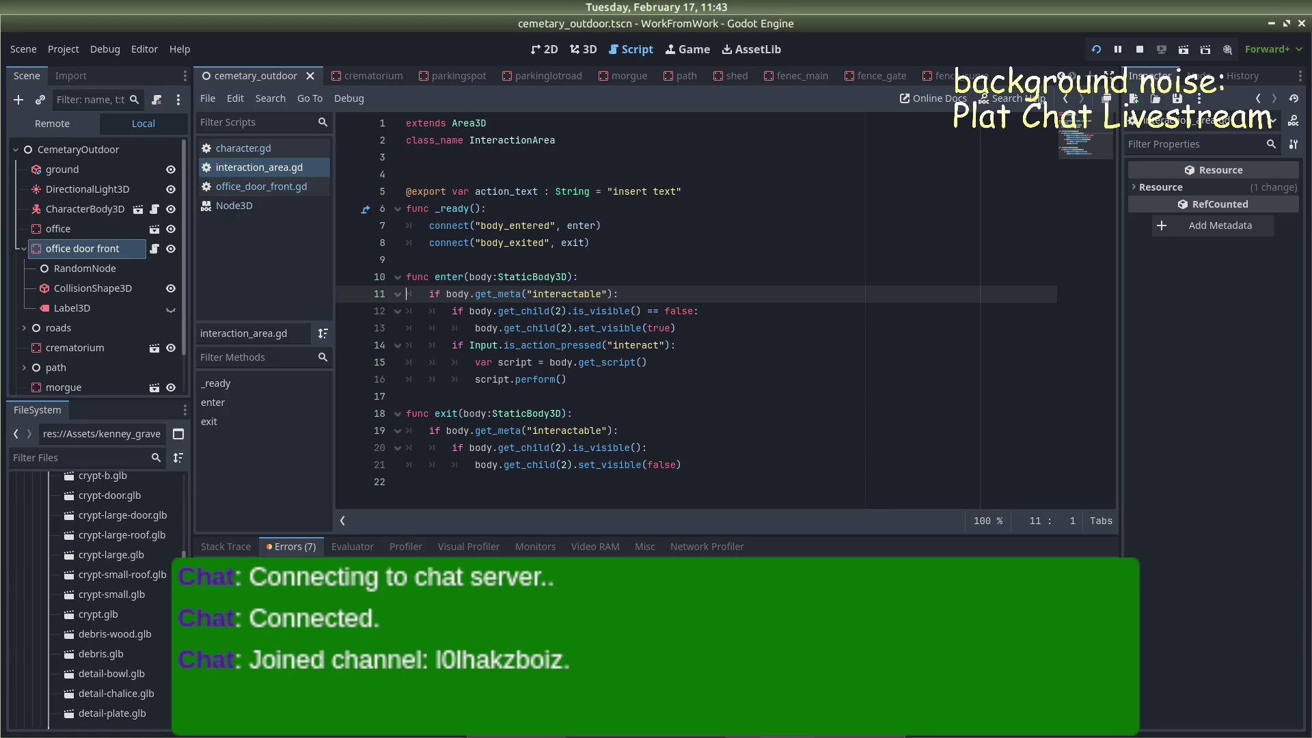
# Cycle through the browser and running game windows and back to the editor
pyautogui.hotkey('alt', 'Tab')
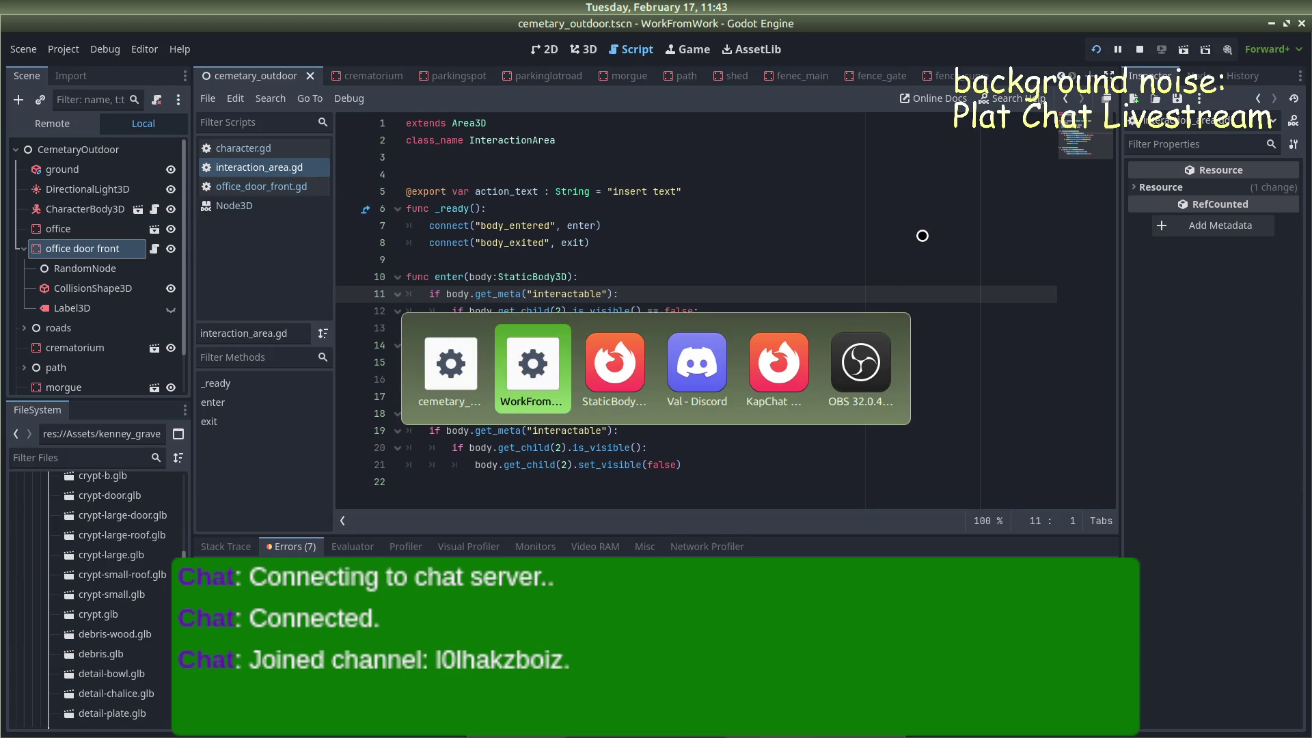
pyautogui.hotkey('alt', 'Tab')
pyautogui.hotkey('alt', 'Tab')
pyautogui.hotkey('alt', 'Tab')
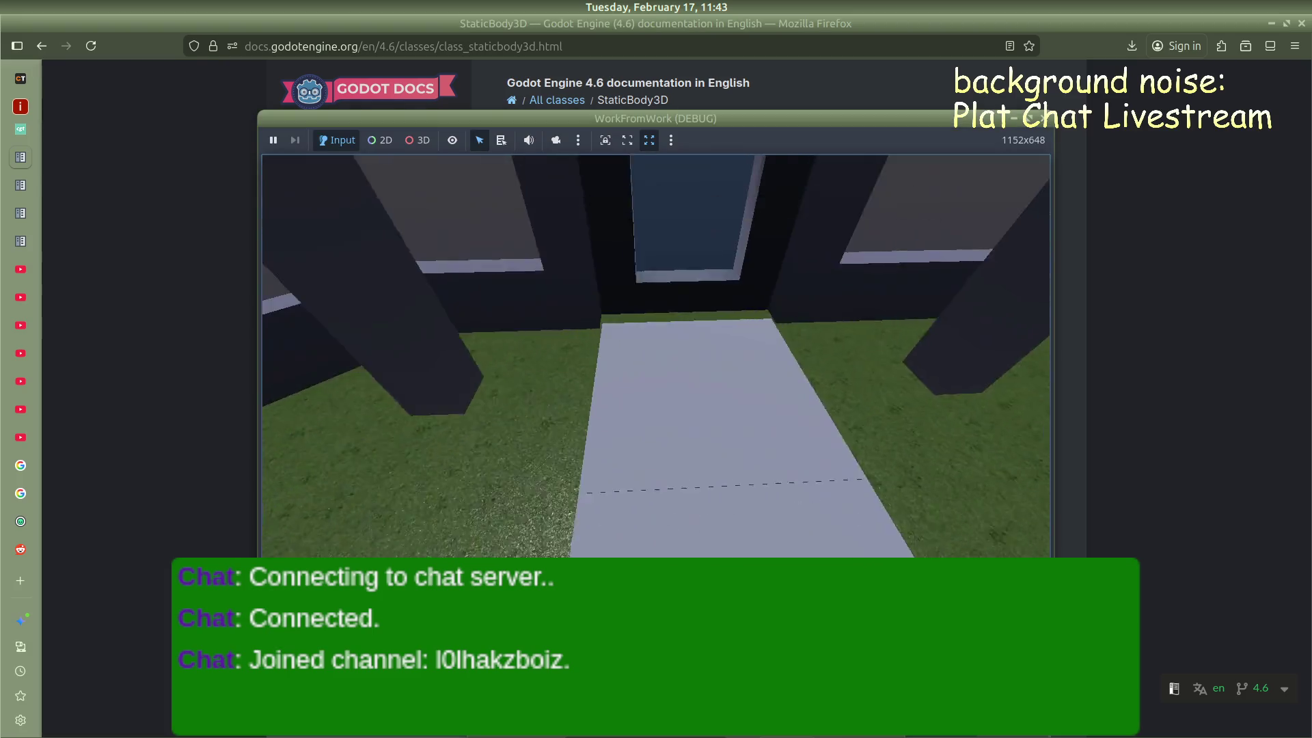
pyautogui.hotkey('alt', 'Tab')
pyautogui.hotkey('alt', 'Tab')
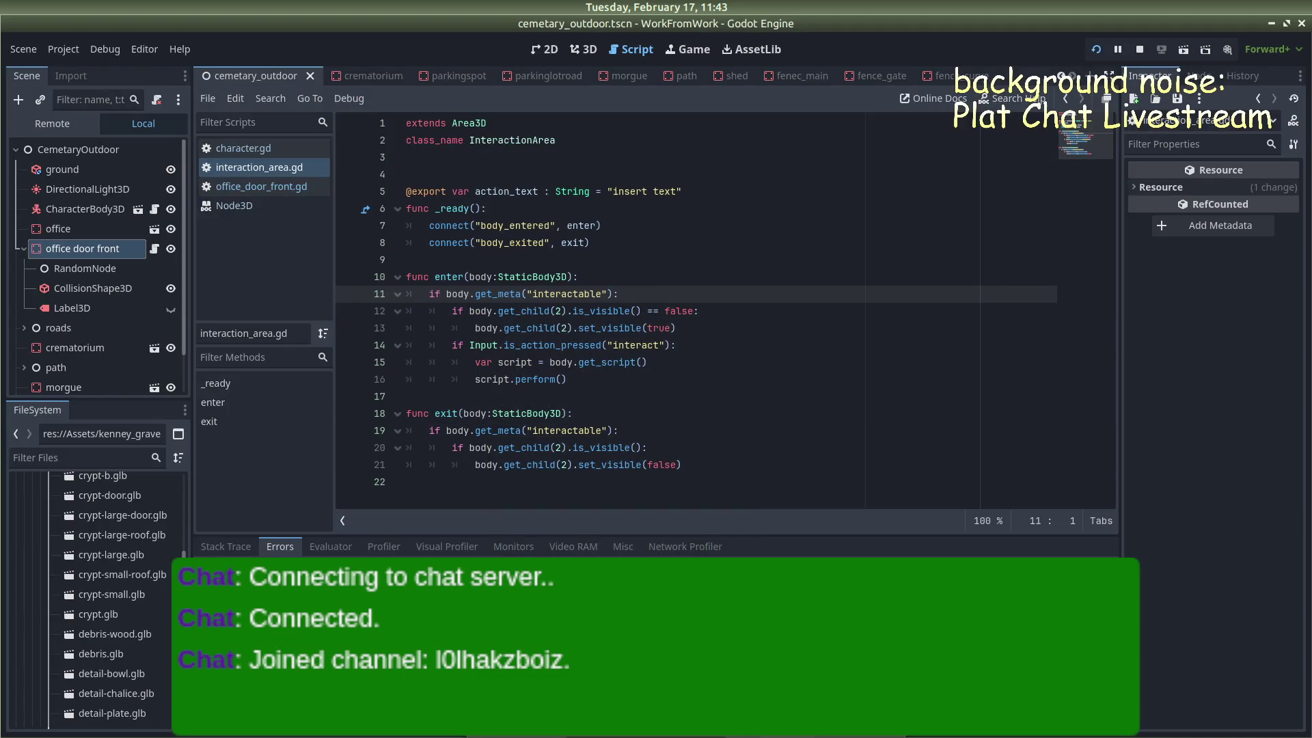
# Browse the Profiler, Network Profiler and Stack Trace panels, then collapse the bottom panel and go to the docs
pyautogui.click(383, 547)
pyautogui.click(440, 547)
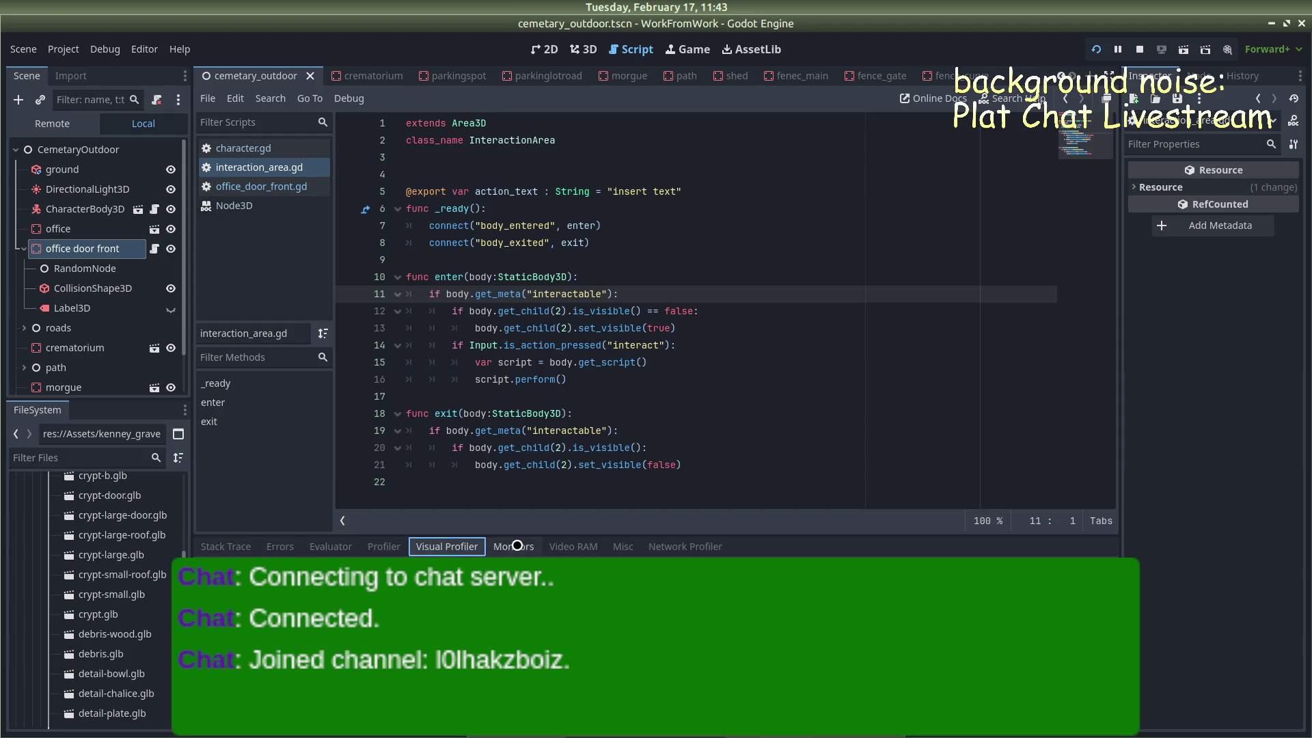
pyautogui.click(573, 547)
pyautogui.click(685, 547)
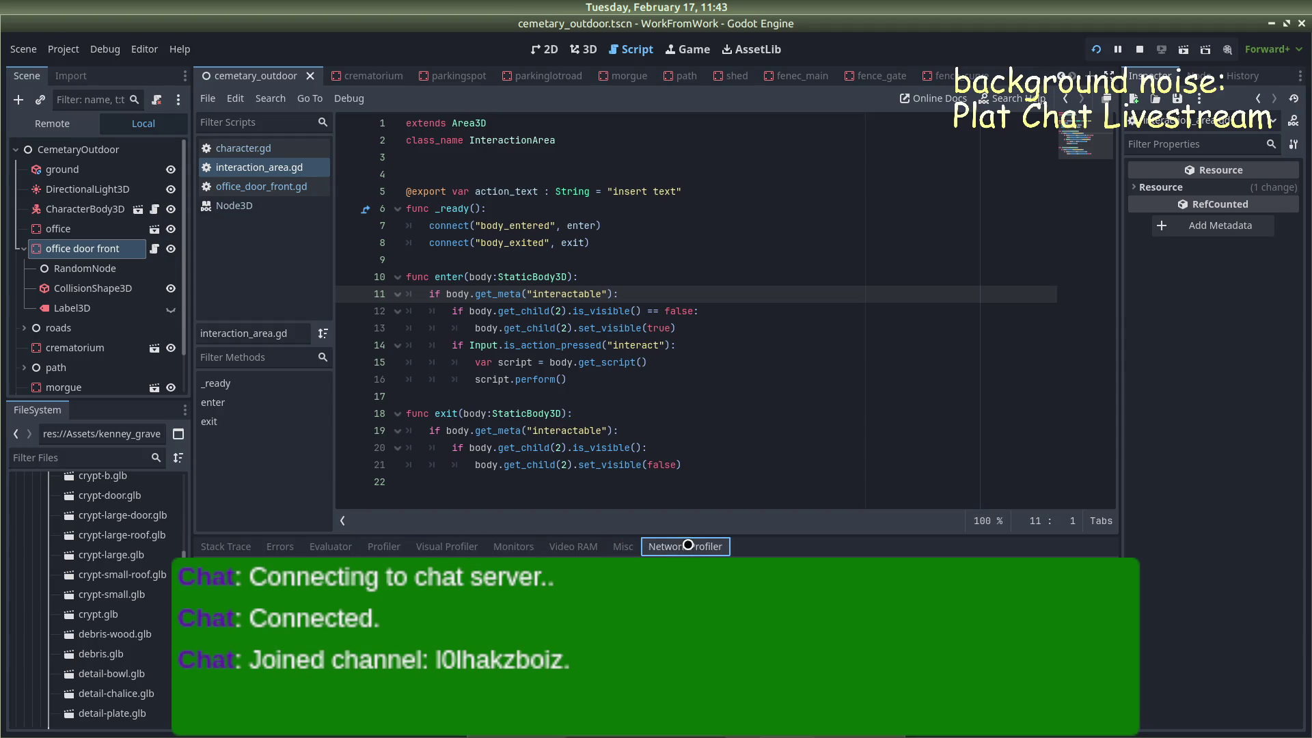
pyautogui.click(226, 546)
pyautogui.hotkey('ctrl', 'j')
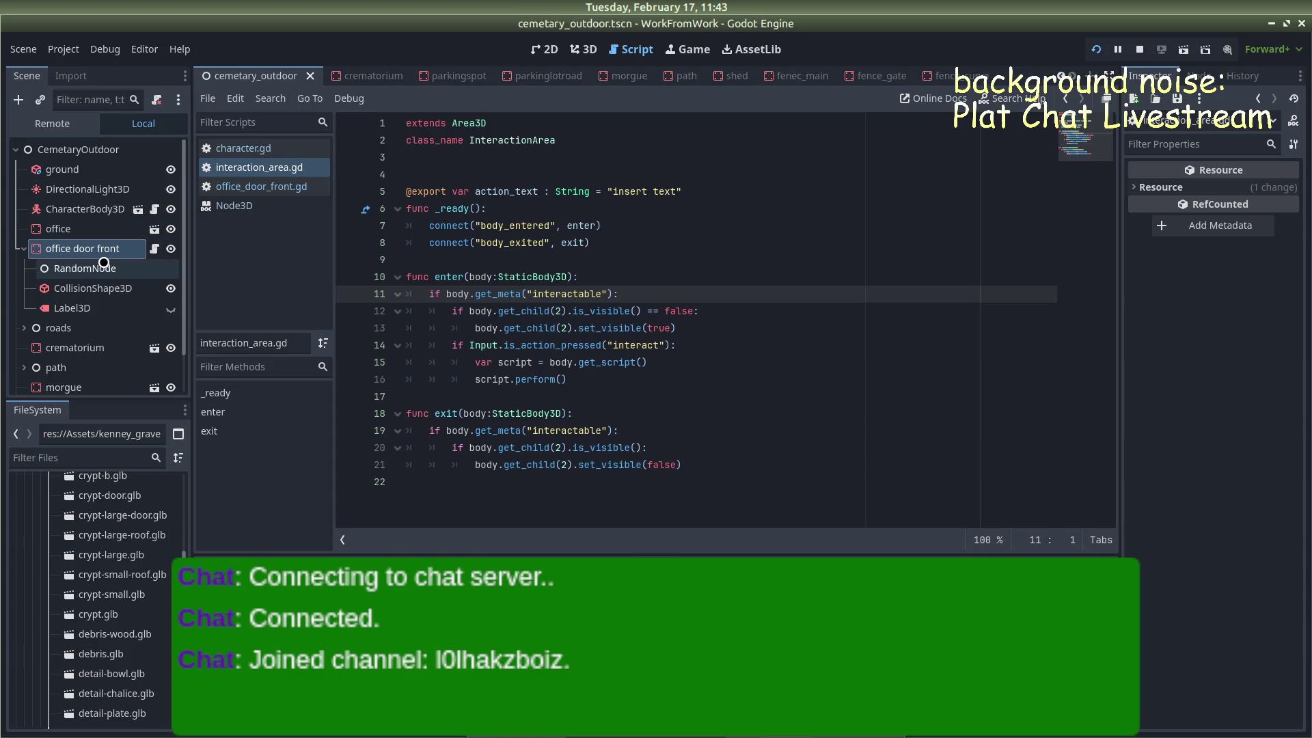
pyautogui.hotkey('alt', 'Tab')
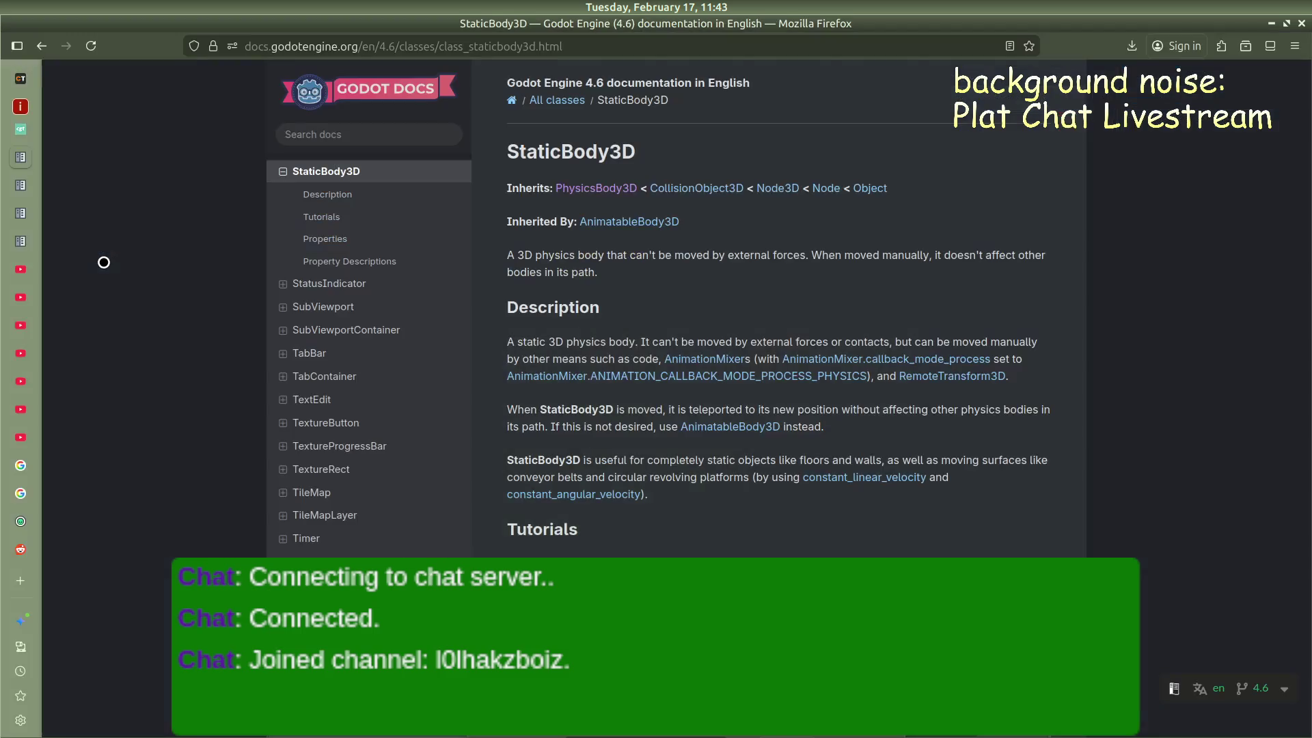
# Search the web in a new tab for 'how to print to console gdscript'
pyautogui.hotkey('ctrl', 't')
pyautogui.write('how to ')
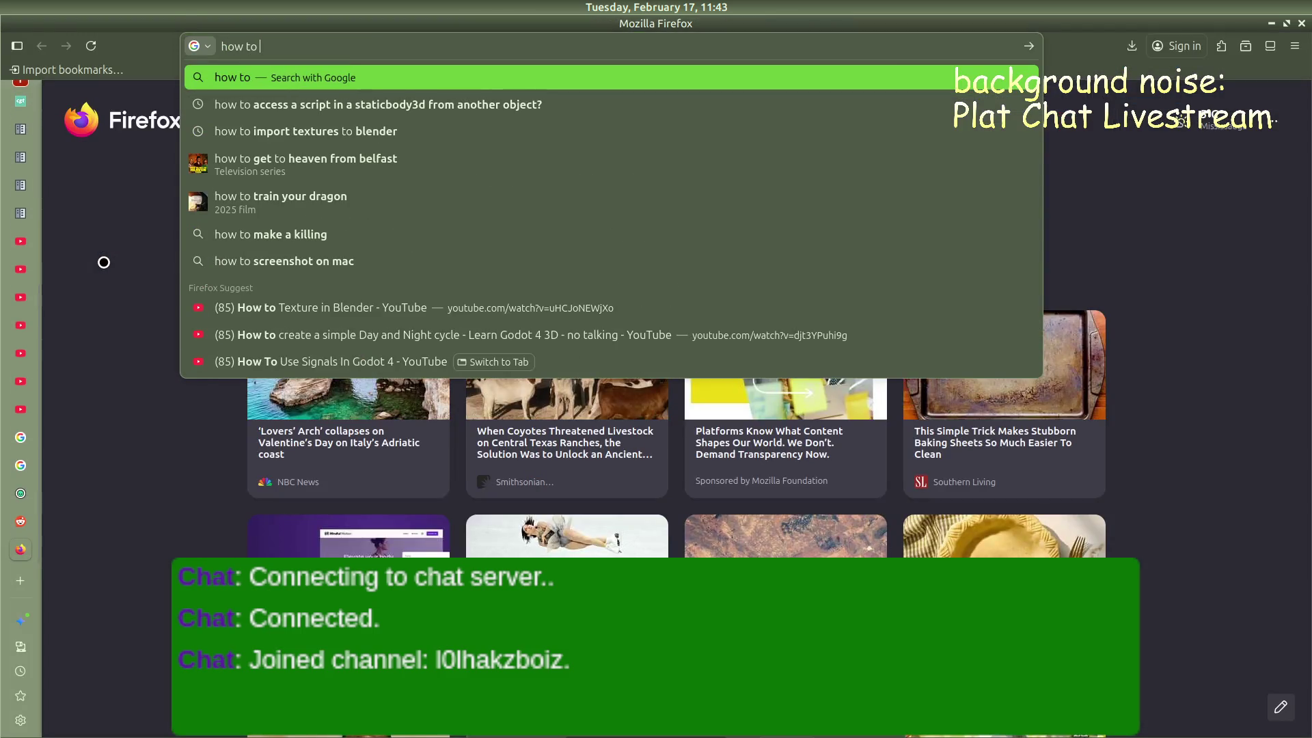
pyautogui.write('print to consol')
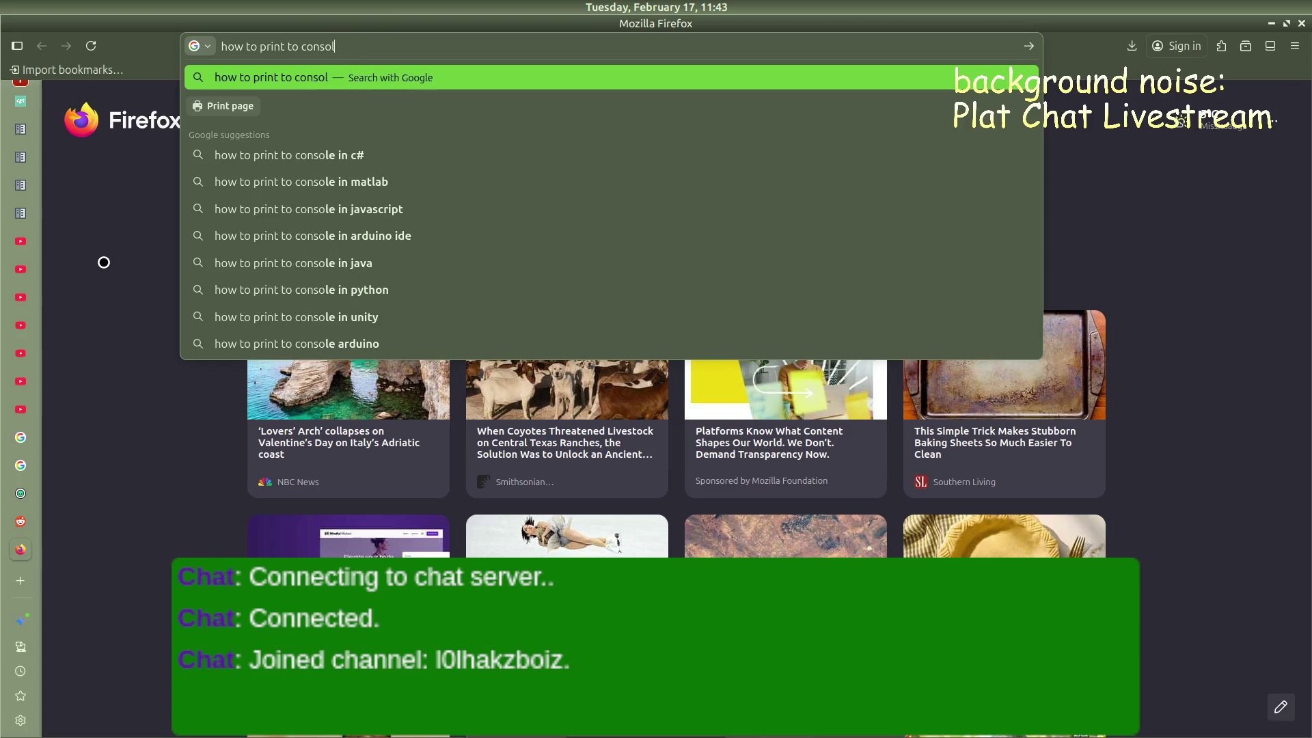
pyautogui.write('e gdscript')
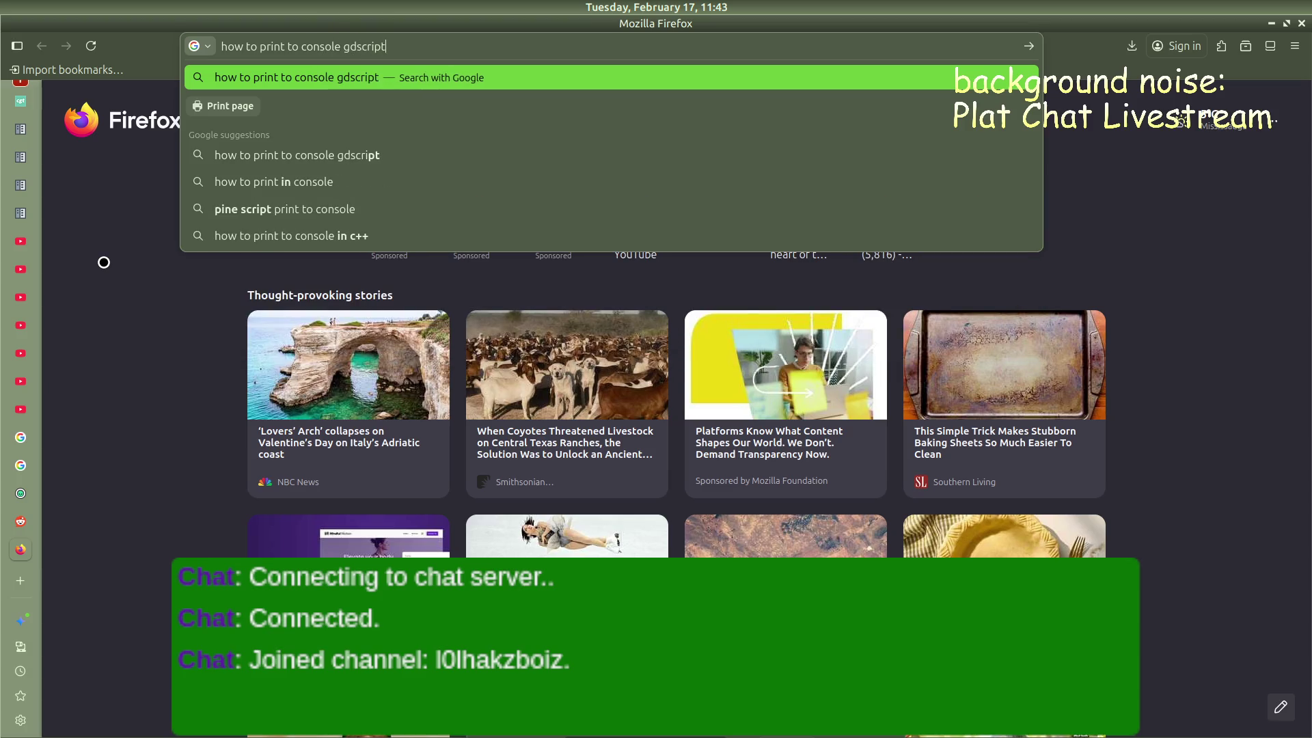
pyautogui.press('Return')
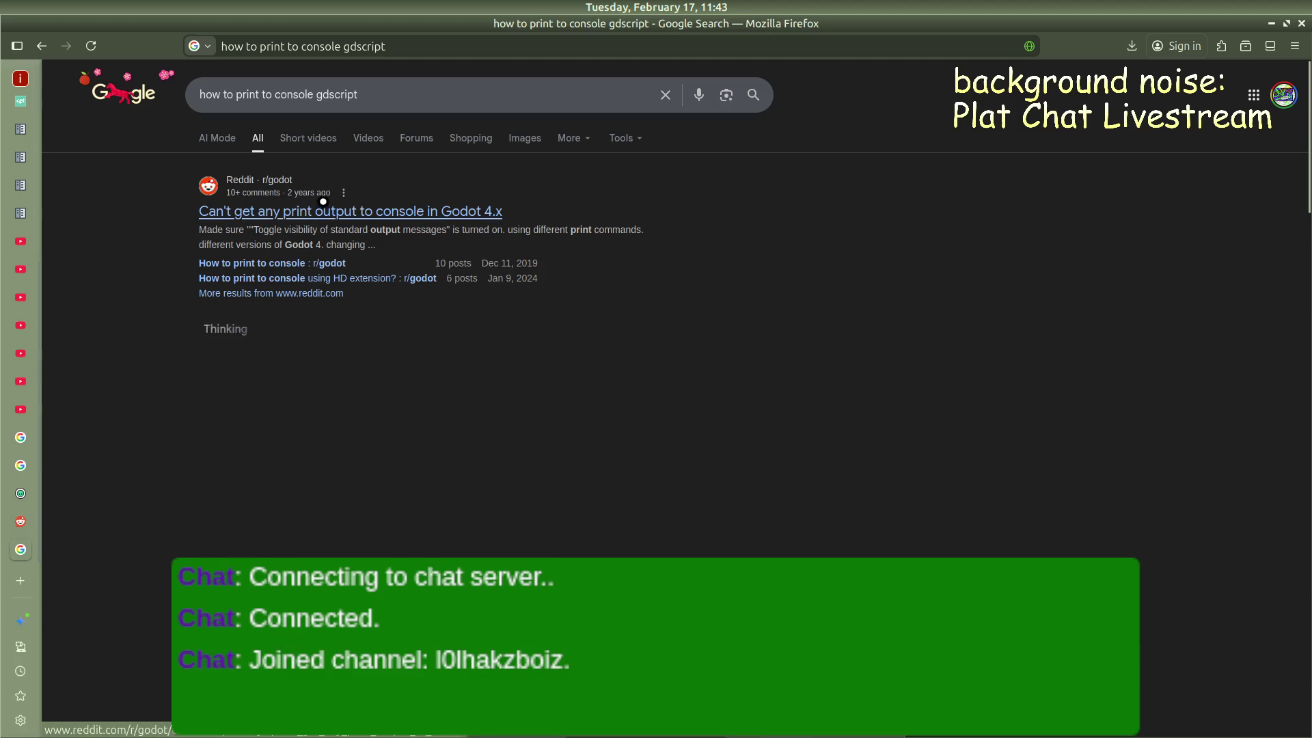
# Read the Reddit thread about missing print output, then go back to the results
pyautogui.click(321, 203)
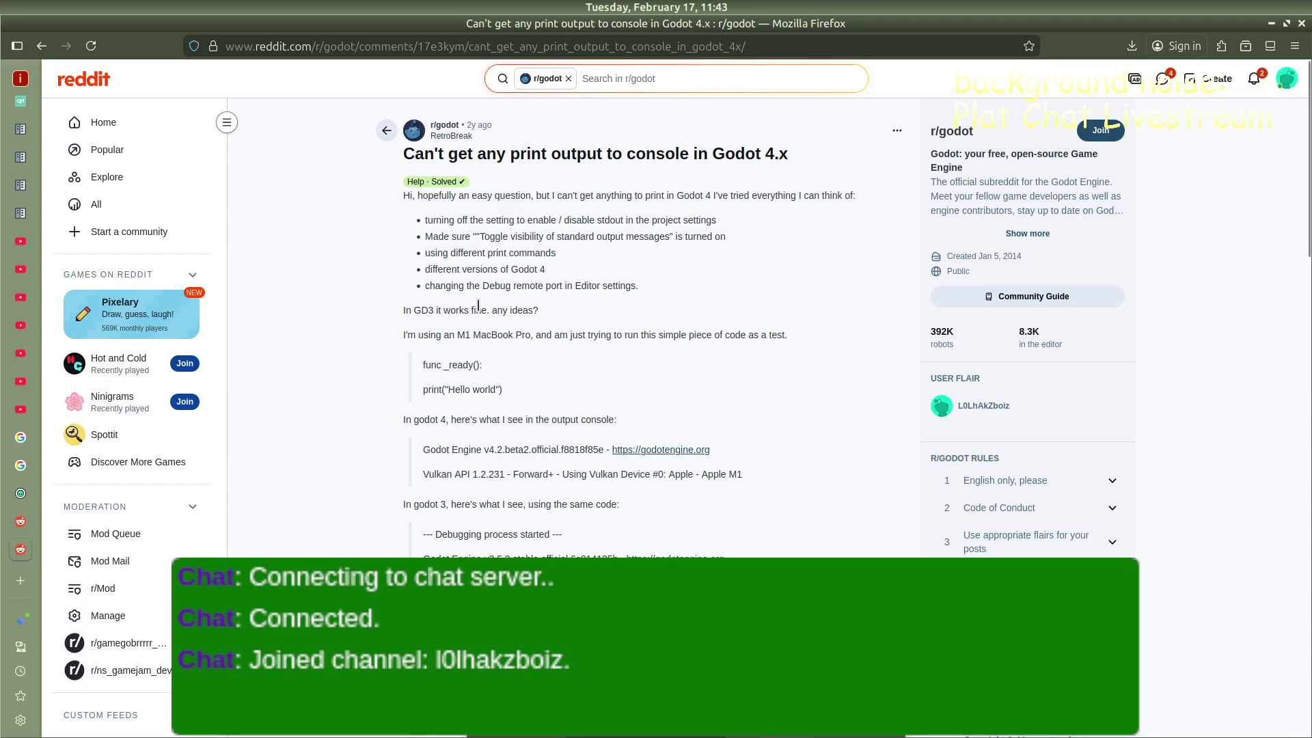
pyautogui.scroll(-3, 468, 336)
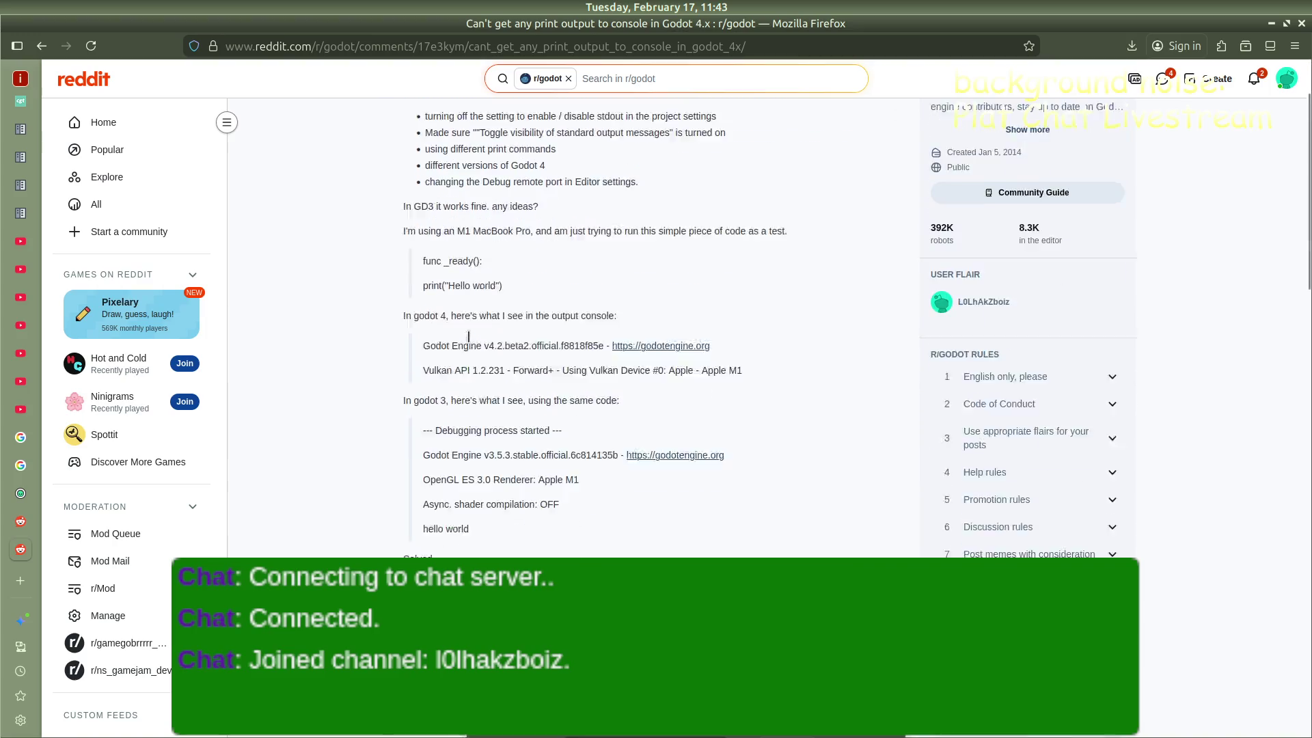
pyautogui.scroll(-1, 478, 383)
pyautogui.scroll(-1, 478, 382)
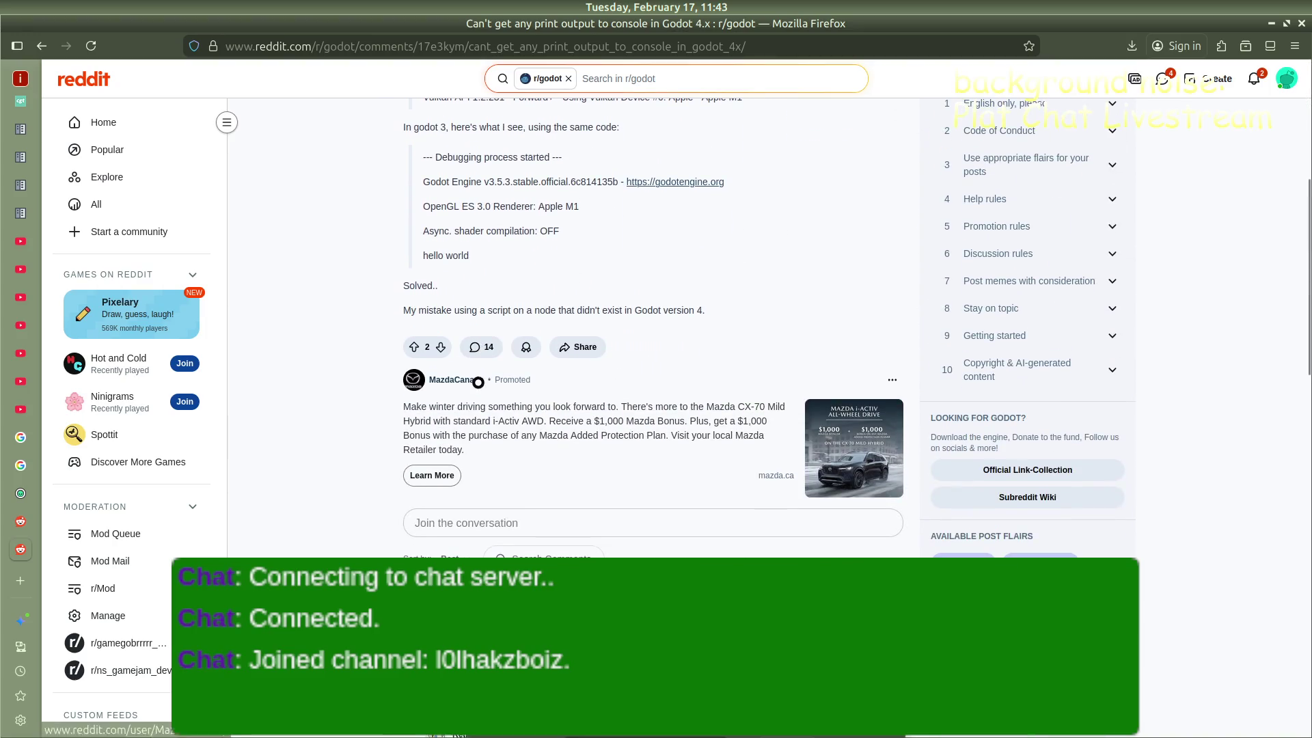
pyautogui.scroll(-3, 598, 498)
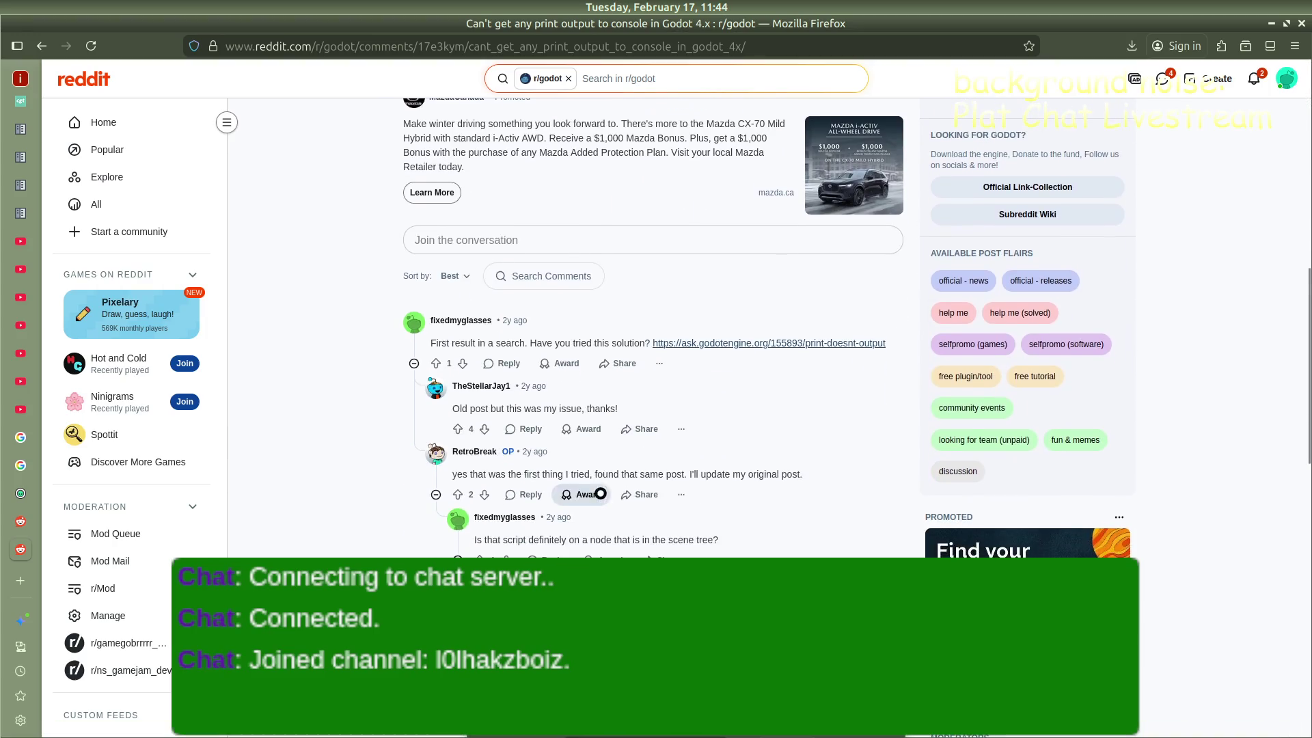
pyautogui.scroll(-5, 536, 472)
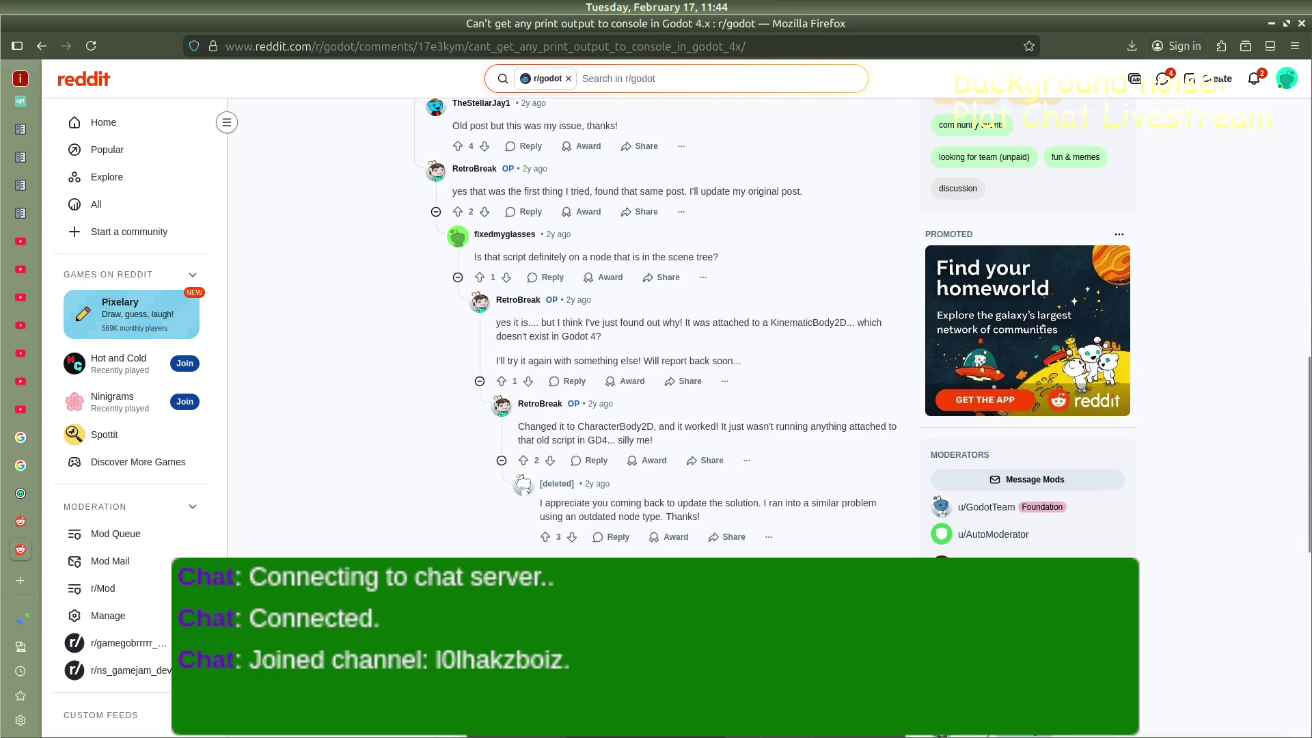
pyautogui.scroll(-4, 686, 497)
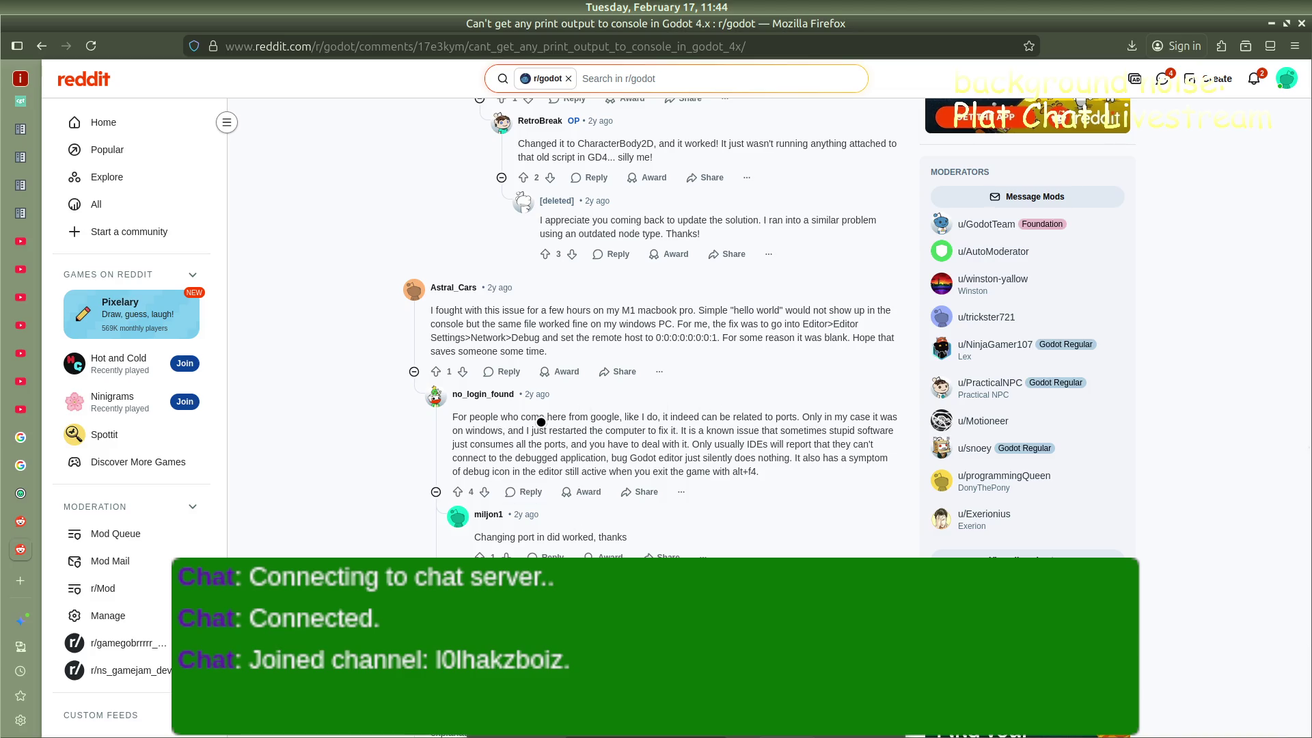
pyautogui.scroll(-3, 541, 423)
pyautogui.scroll(-2, 647, 437)
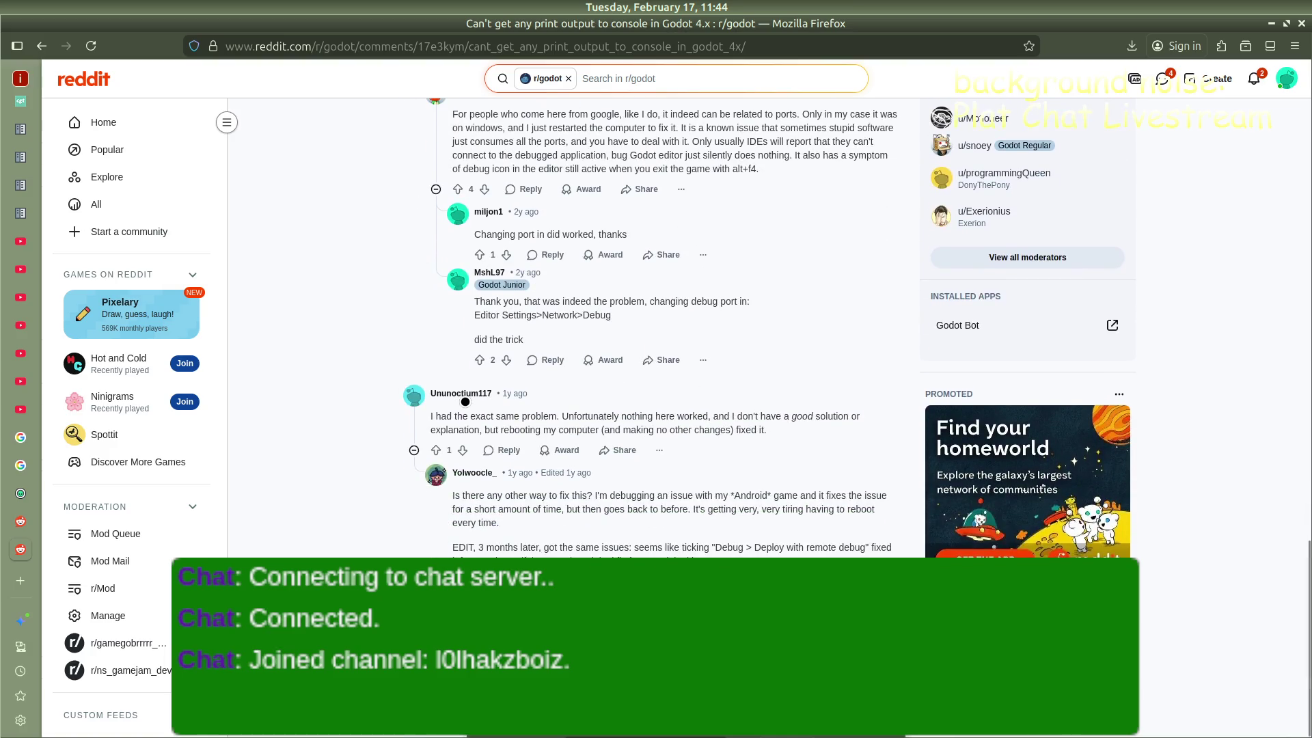
pyautogui.hotkey('alt', 'Left')
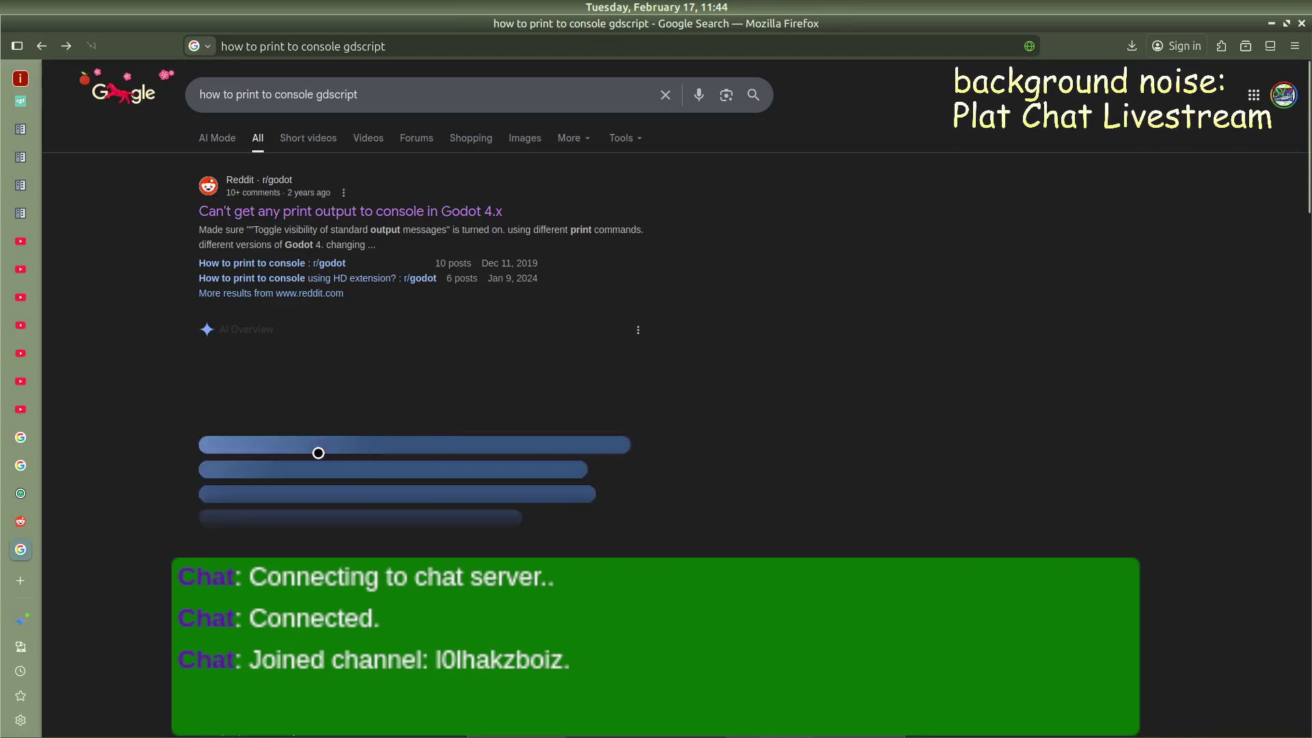
# Skim the forum thread on printing a variable to the console, then return to the results
pyautogui.click(326, 531)
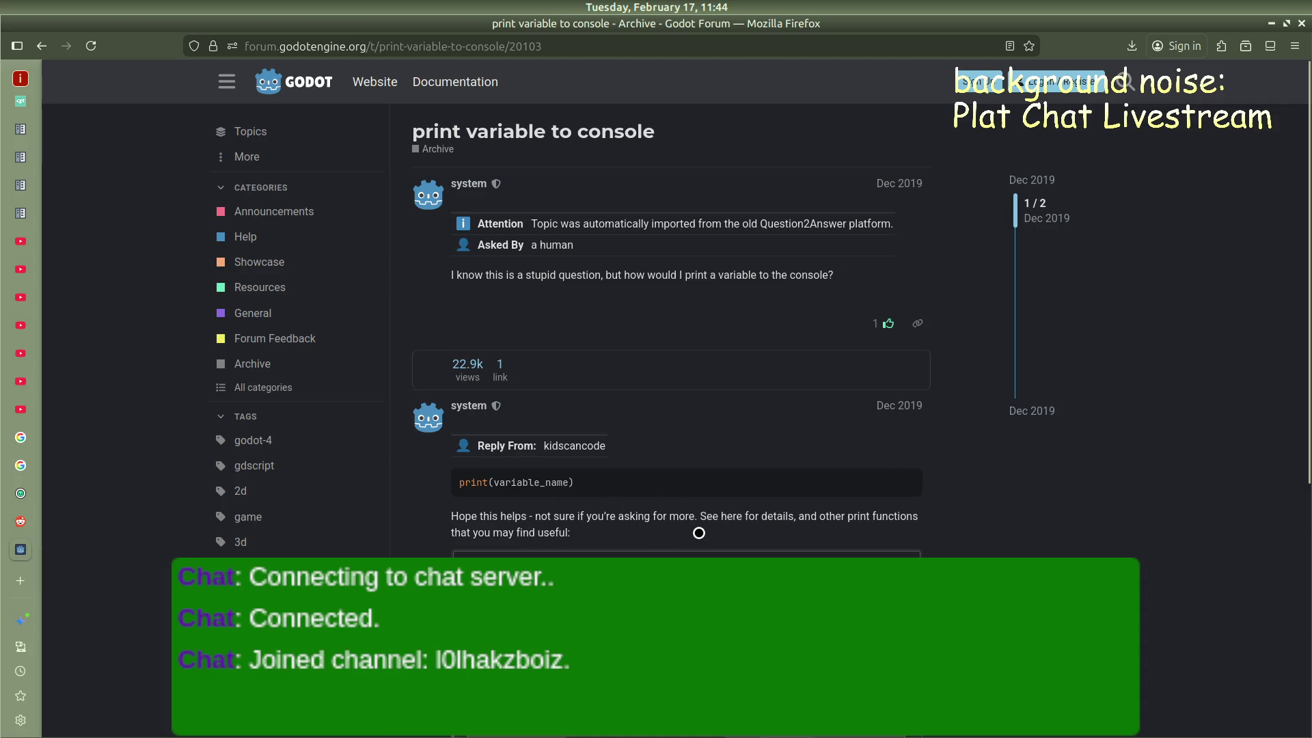
pyautogui.scroll(-3, 558, 519)
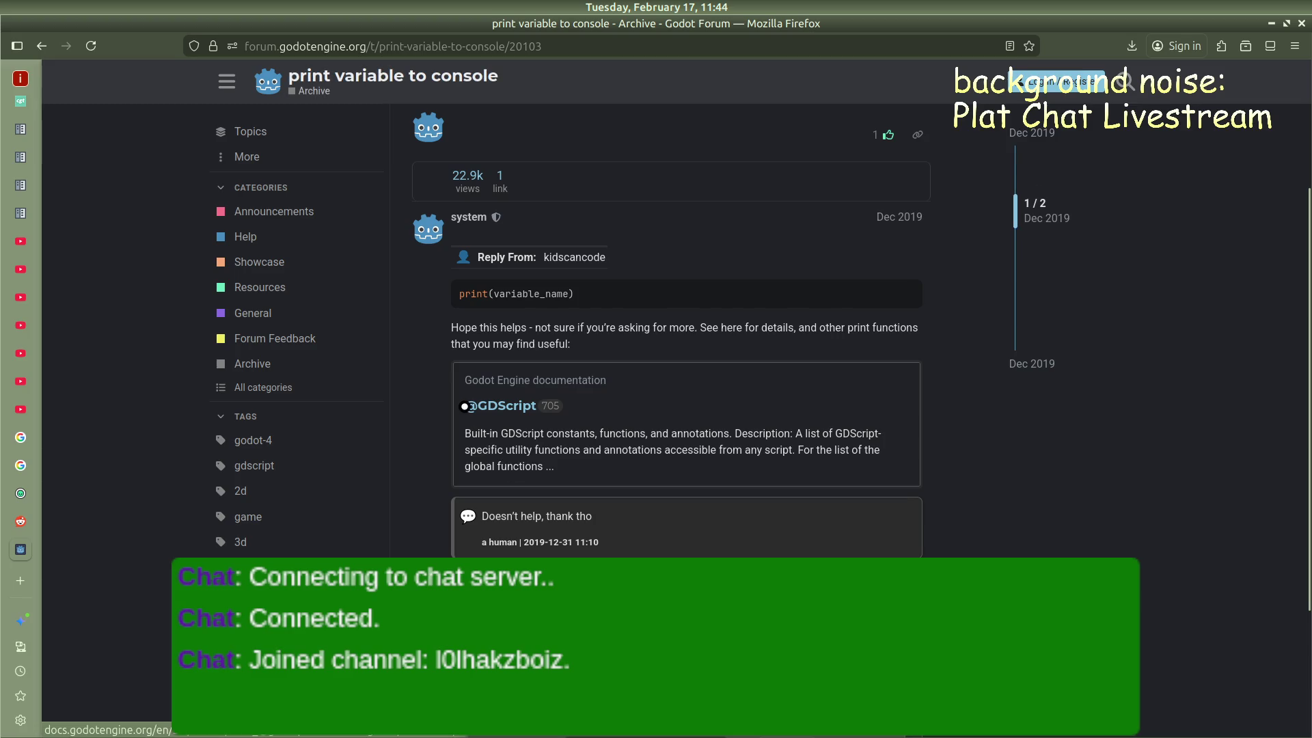
pyautogui.scroll(-2, 465, 406)
pyautogui.scroll(5, 471, 414)
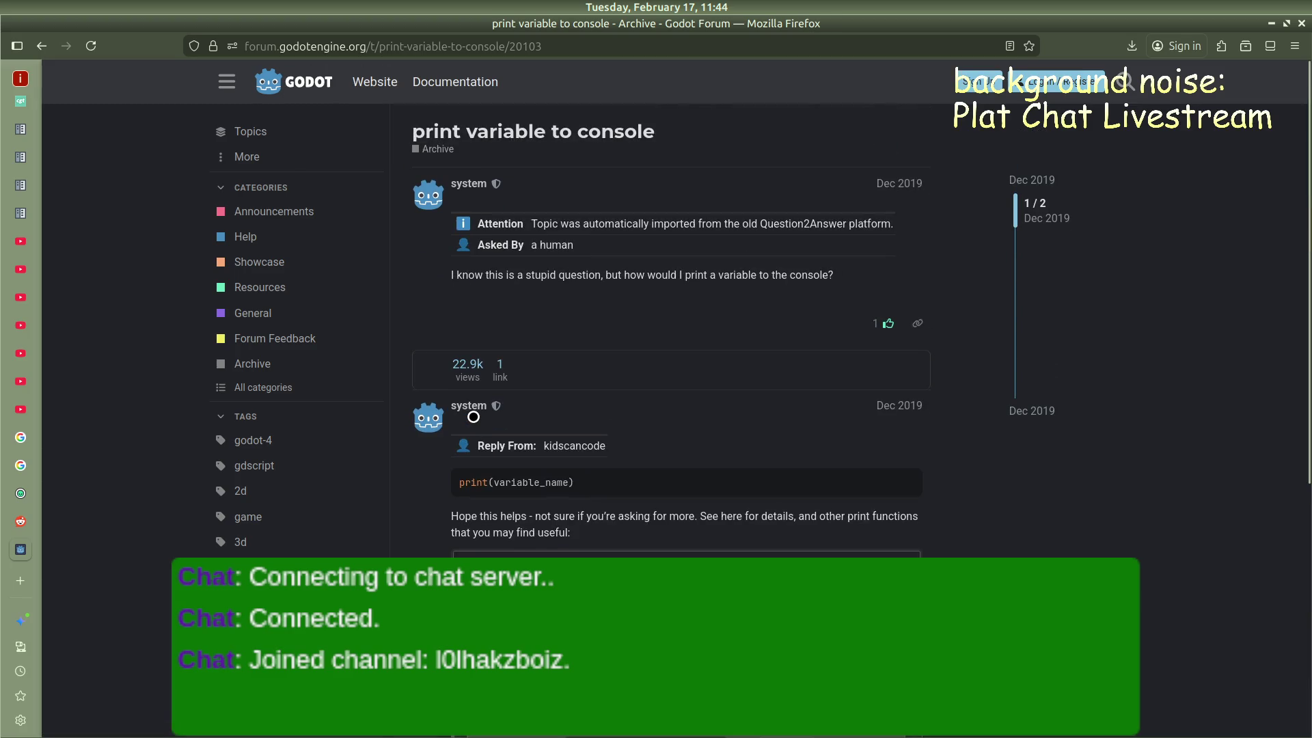
pyautogui.scroll(-6, 473, 417)
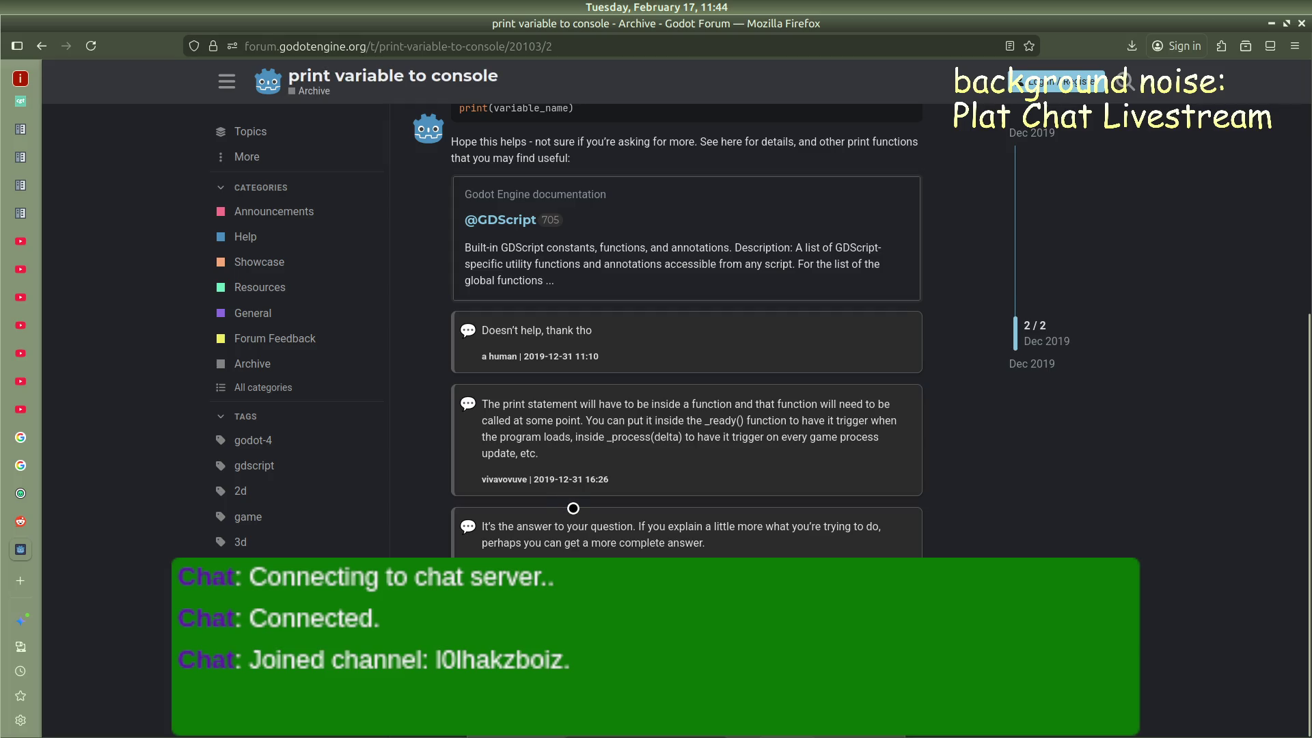
pyautogui.hotkey('alt', 'Left')
pyautogui.scroll(-3, 602, 502)
# Read the Godot Forums 'How to use print()' thread, then return to the Godot editor
pyautogui.click(301, 525)
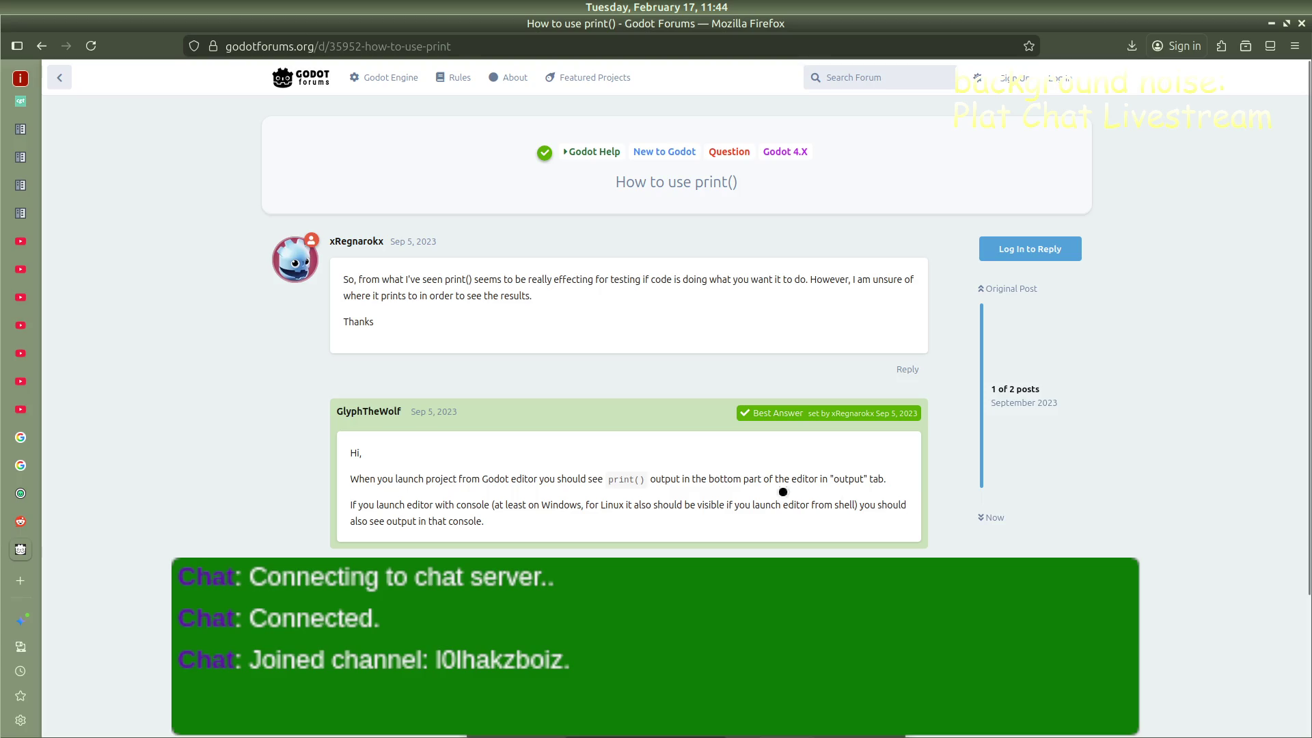
pyautogui.scroll(-2, 430, 512)
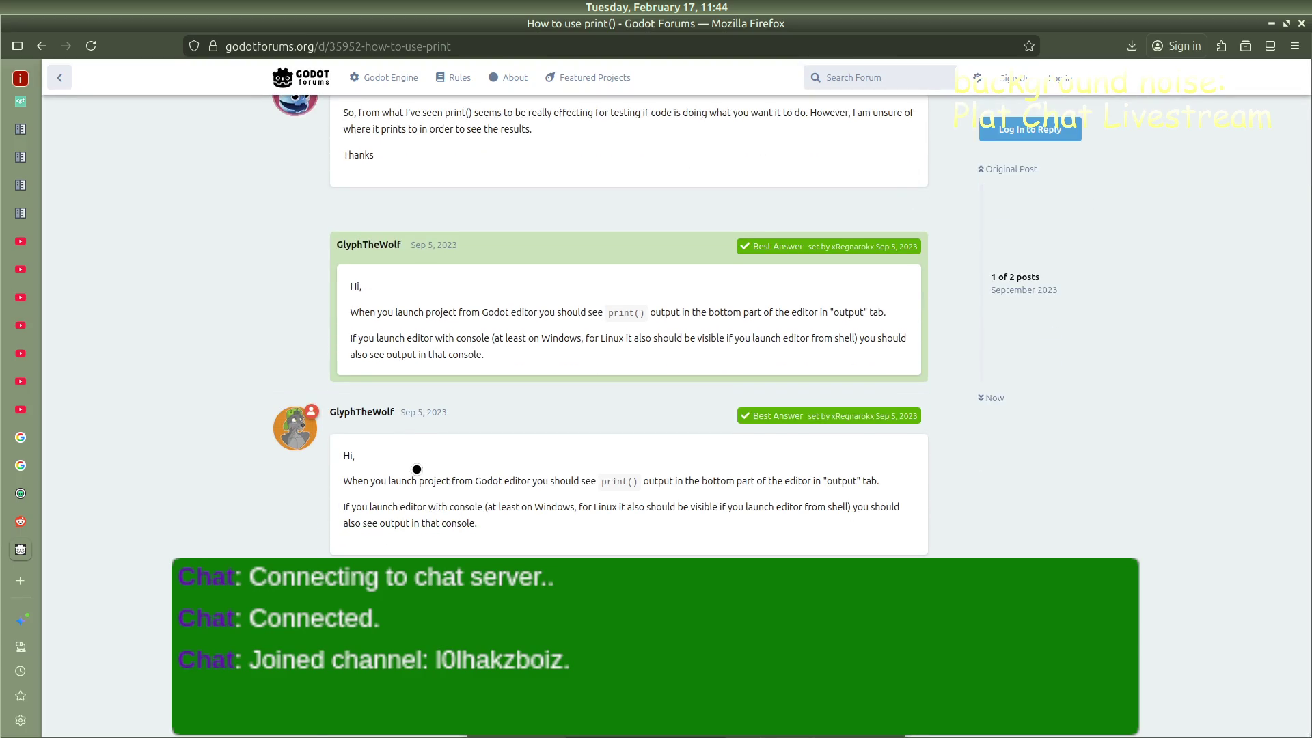
pyautogui.moveTo(2, 497)
pyautogui.moveTo(16, 459)
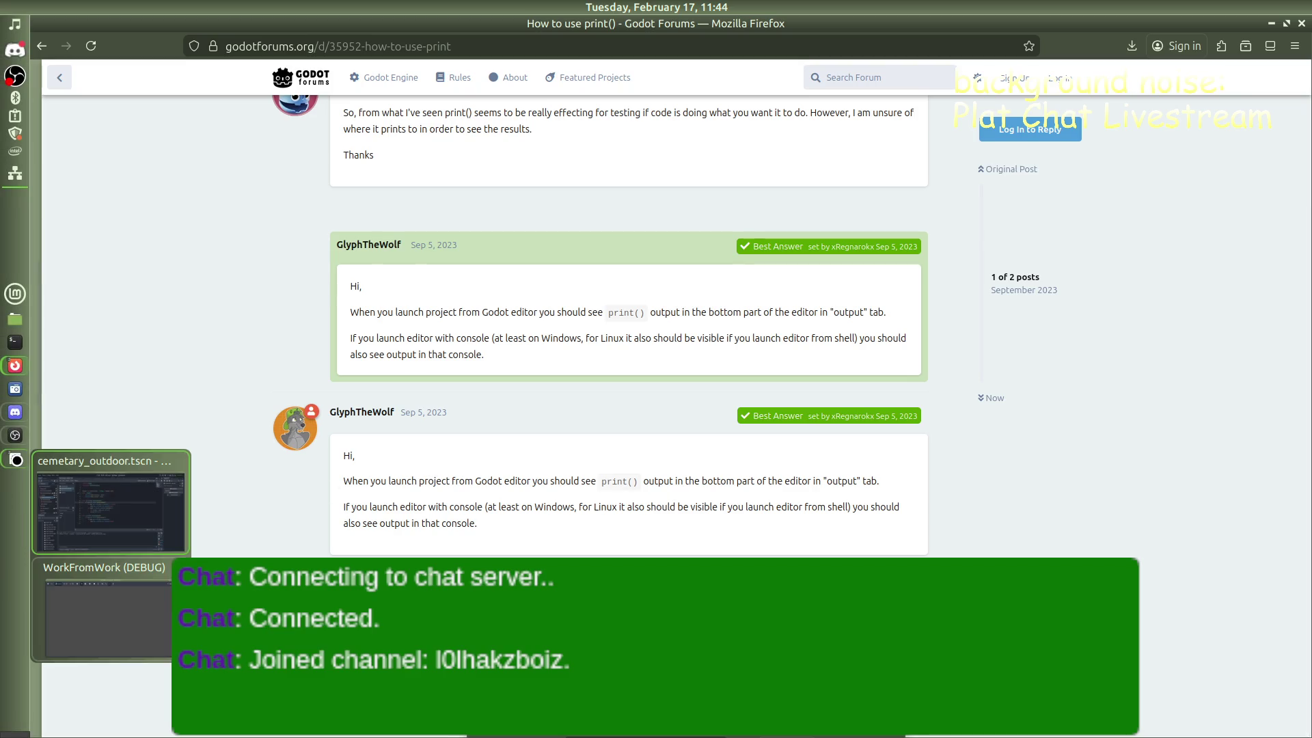
pyautogui.click(110, 506)
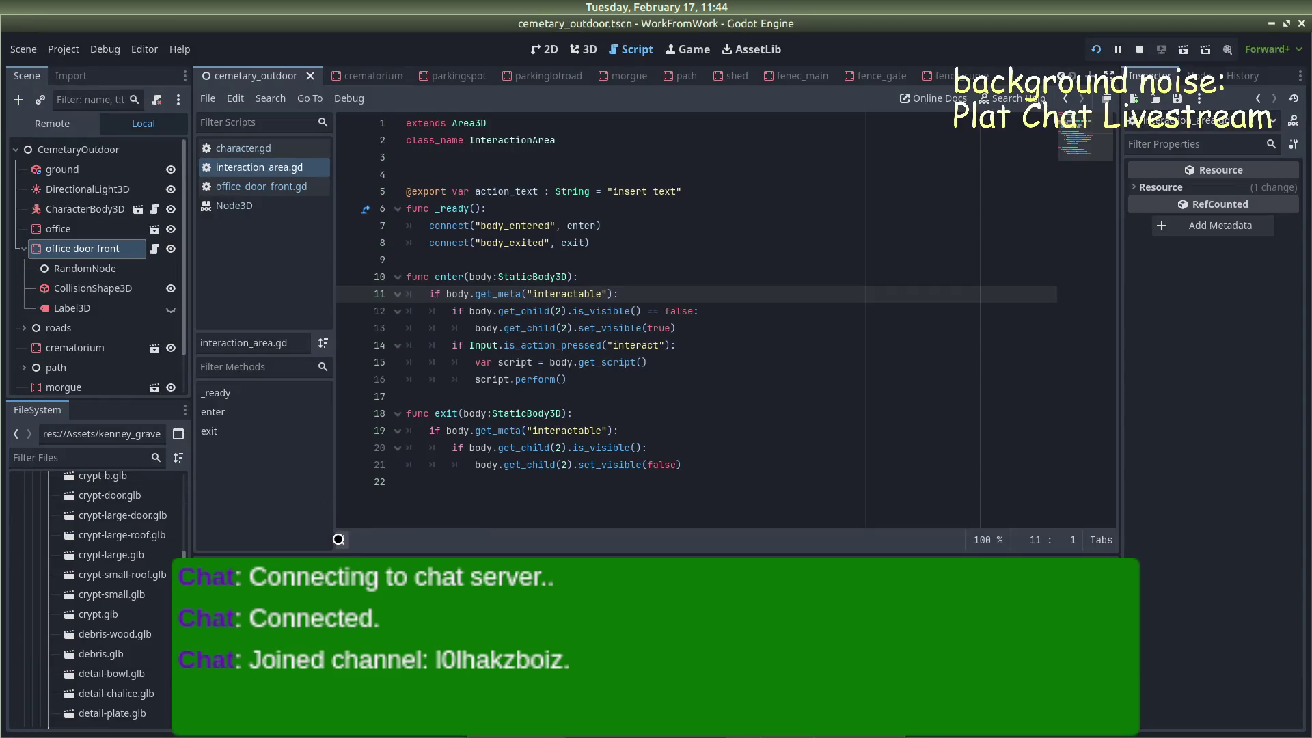
# Show the Output panel and change print_debug to plain print("yes") in office_door_front.gd
pyautogui.click(412, 552)
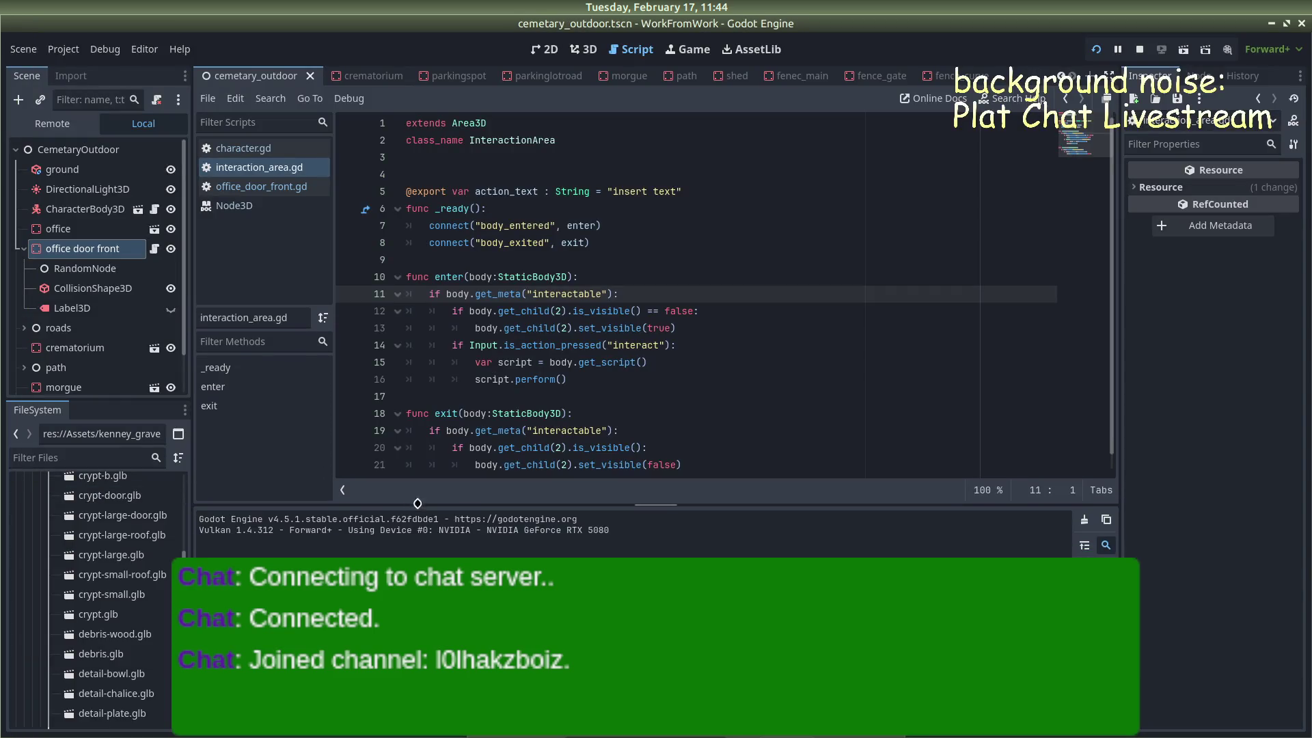
pyautogui.rightClick(569, 384)
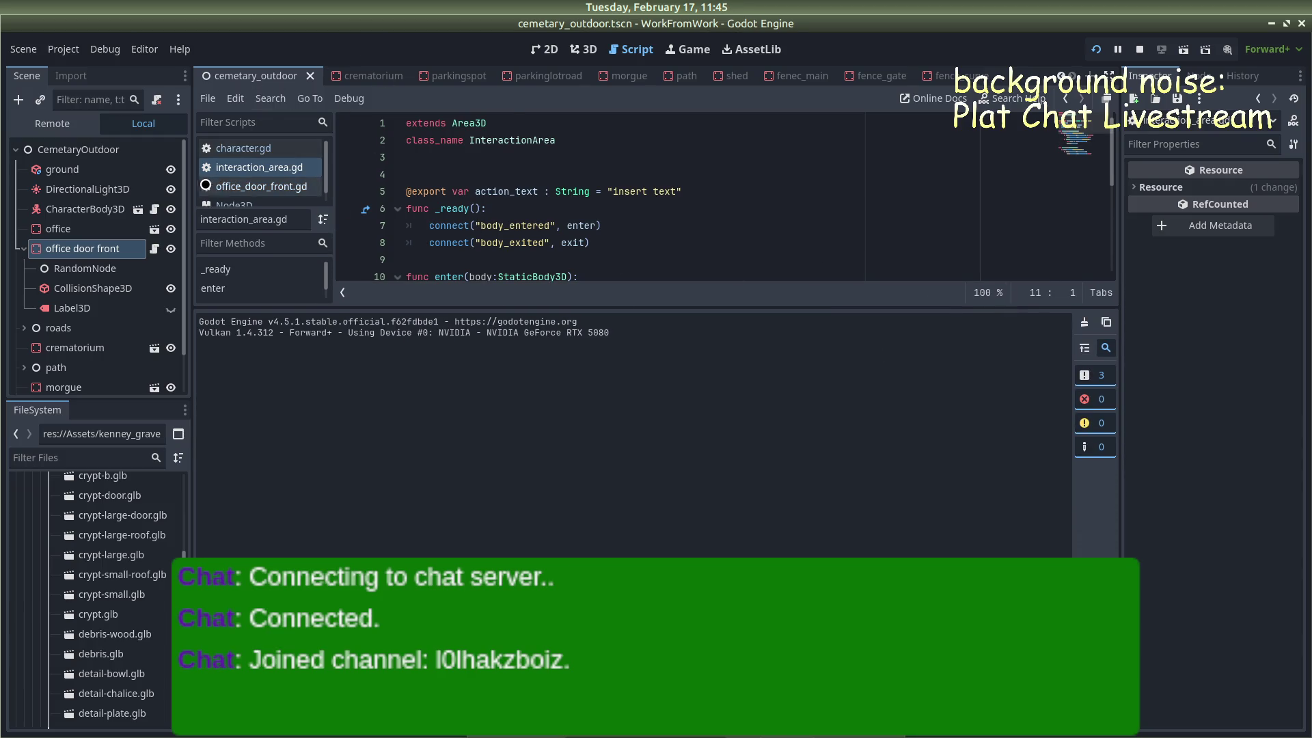
pyautogui.click(265, 186)
pyautogui.click(489, 175)
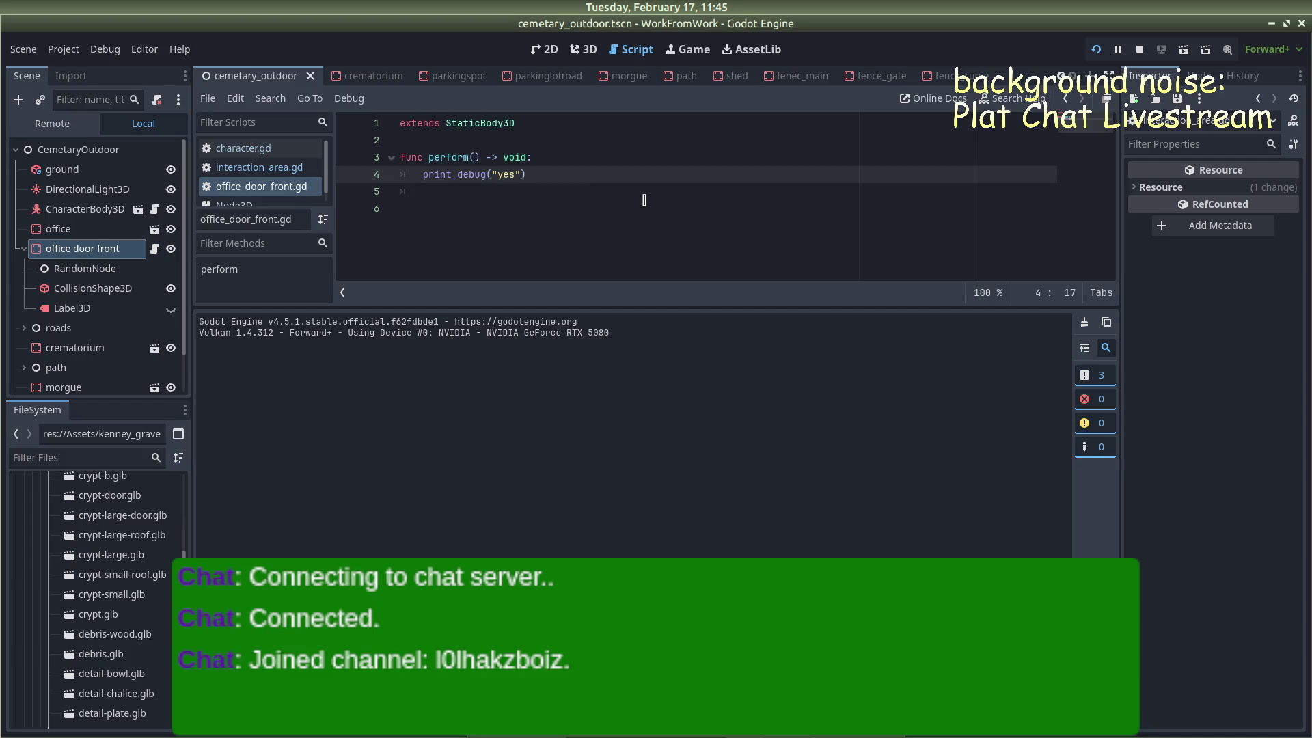
pyautogui.press('BackSpace')
pyautogui.press('BackSpace')
pyautogui.press('BackSpace')
pyautogui.click(660, 199)
pyautogui.hotkey('ctrl', 's')
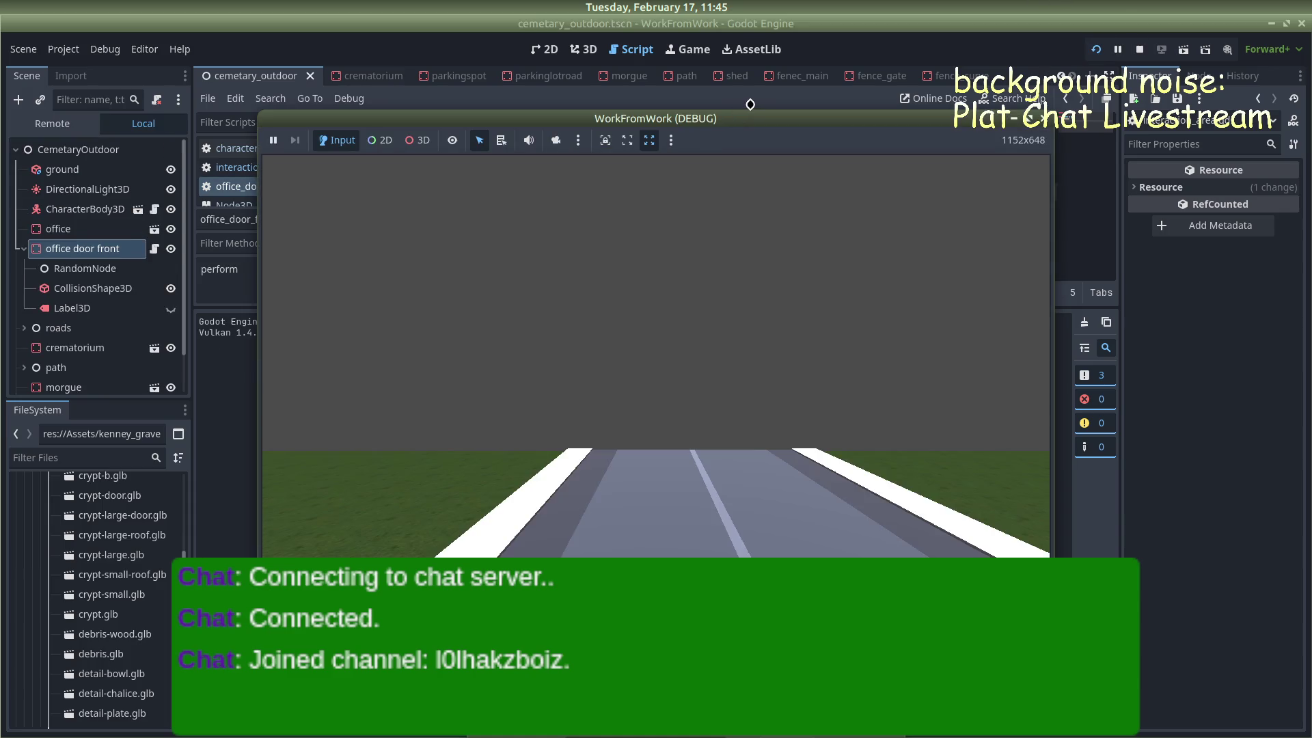
# Walk the player up to the office door in the running game, close it, then open crematorium.tscn
pyautogui.moveTo(752, 115); pyautogui.dragTo(1009, 115)
pyautogui.click(889, 323)
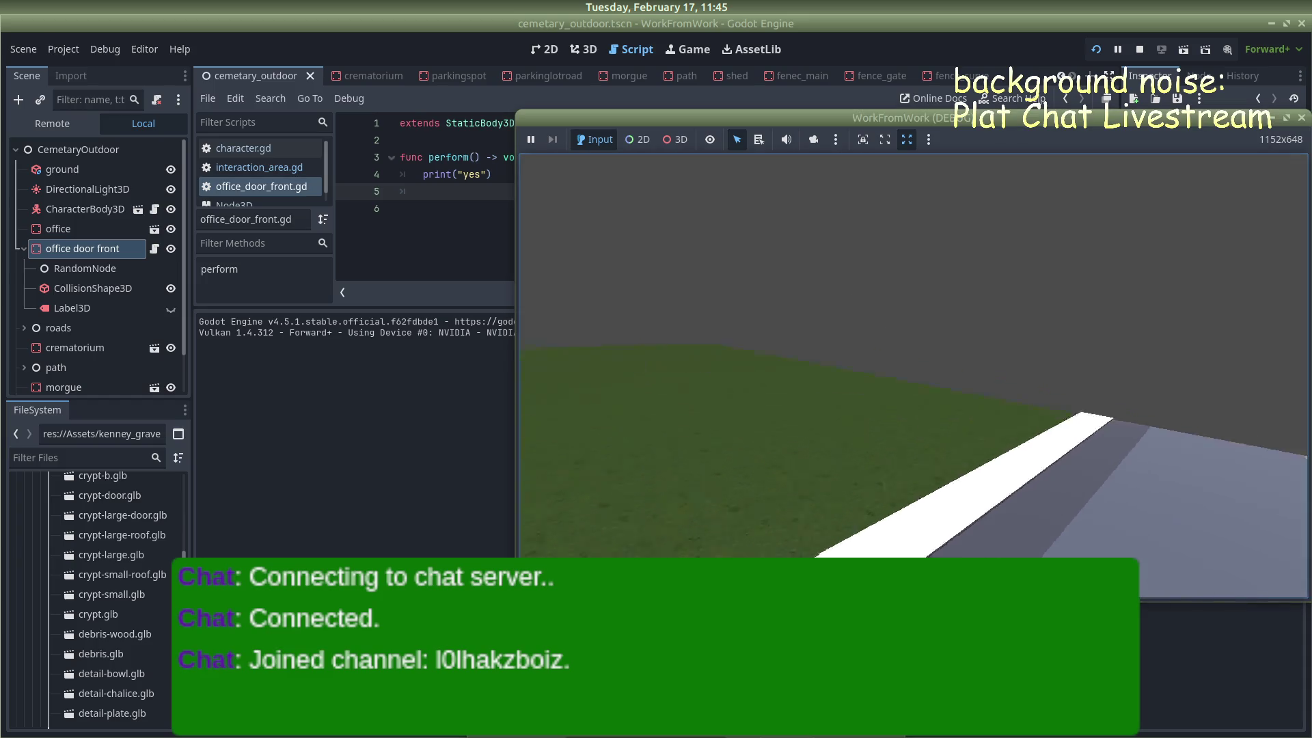
pyautogui.press('w')
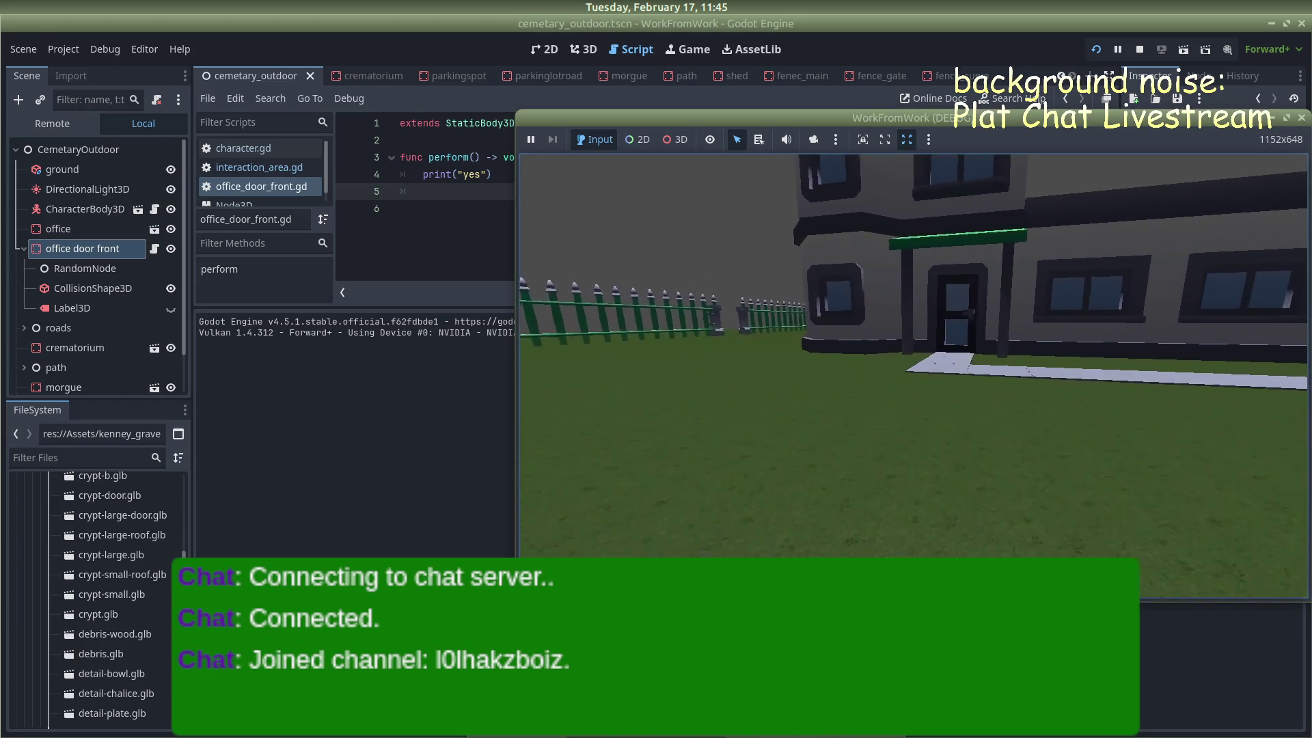
pyautogui.press('w')
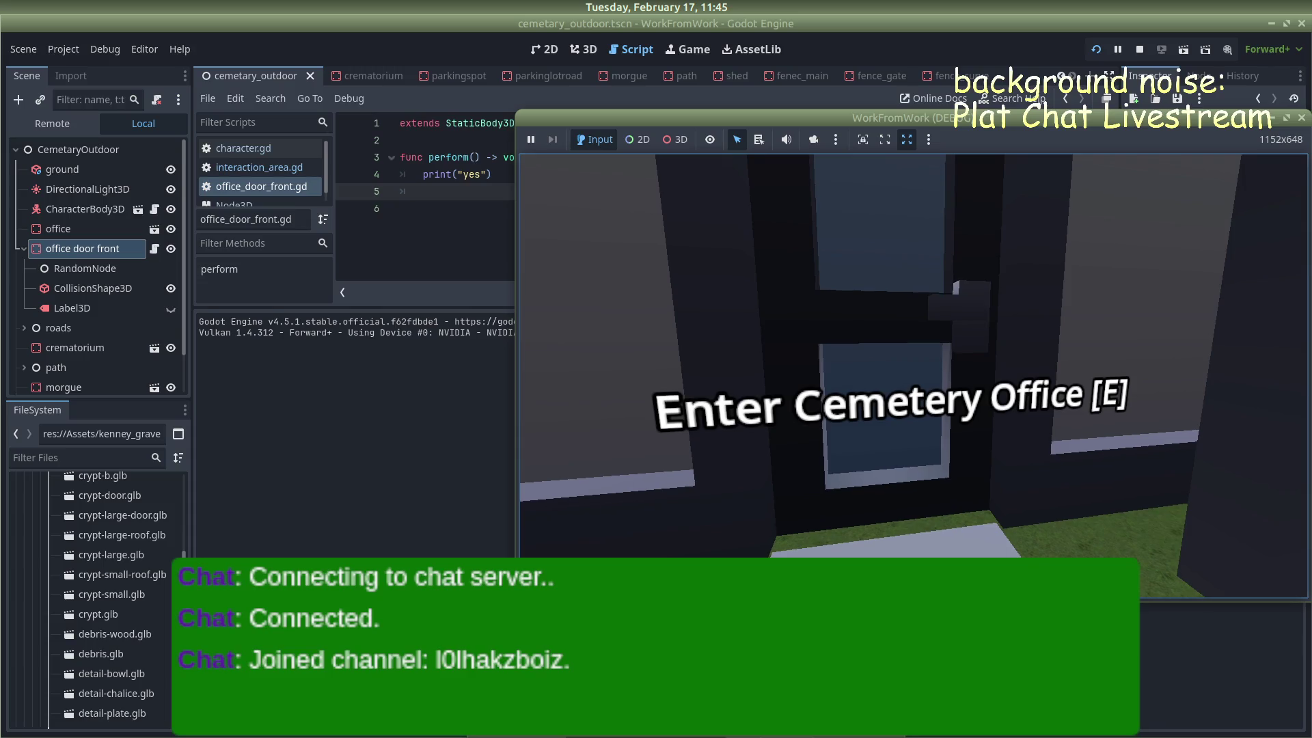
pyautogui.press('a')
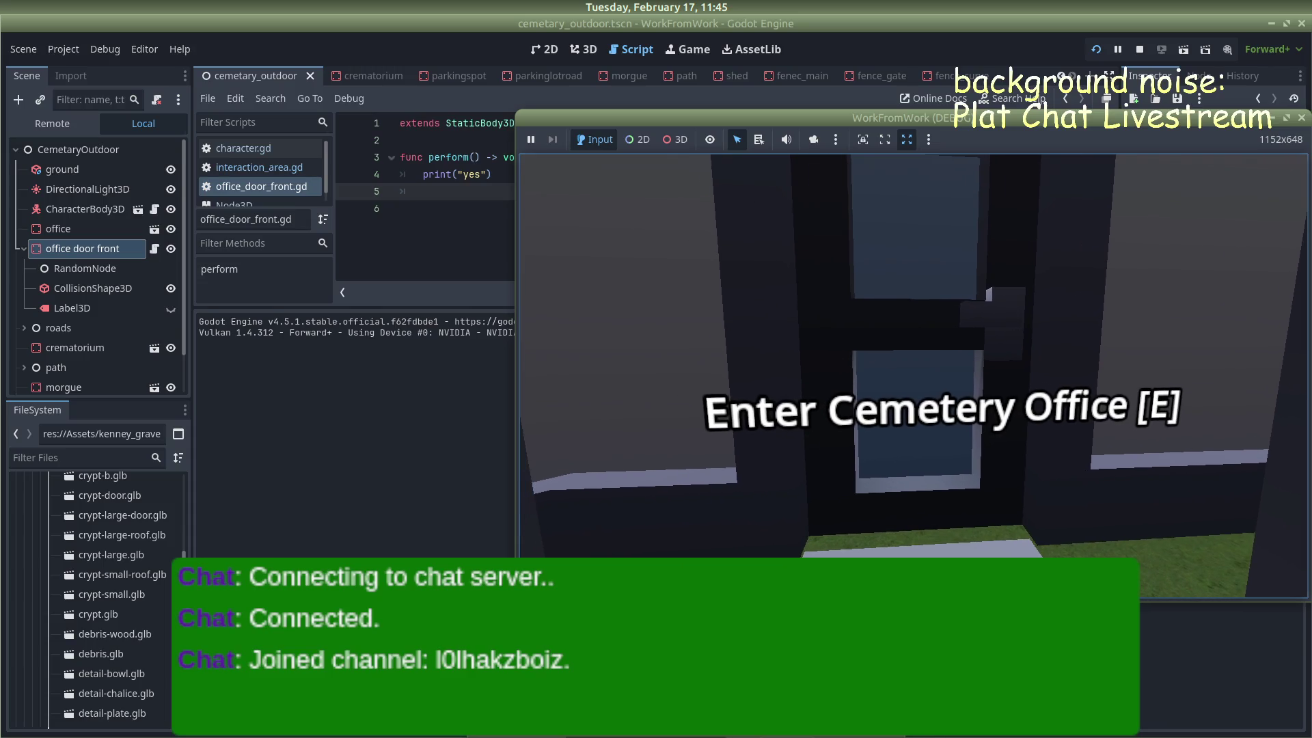
pyautogui.press('a')
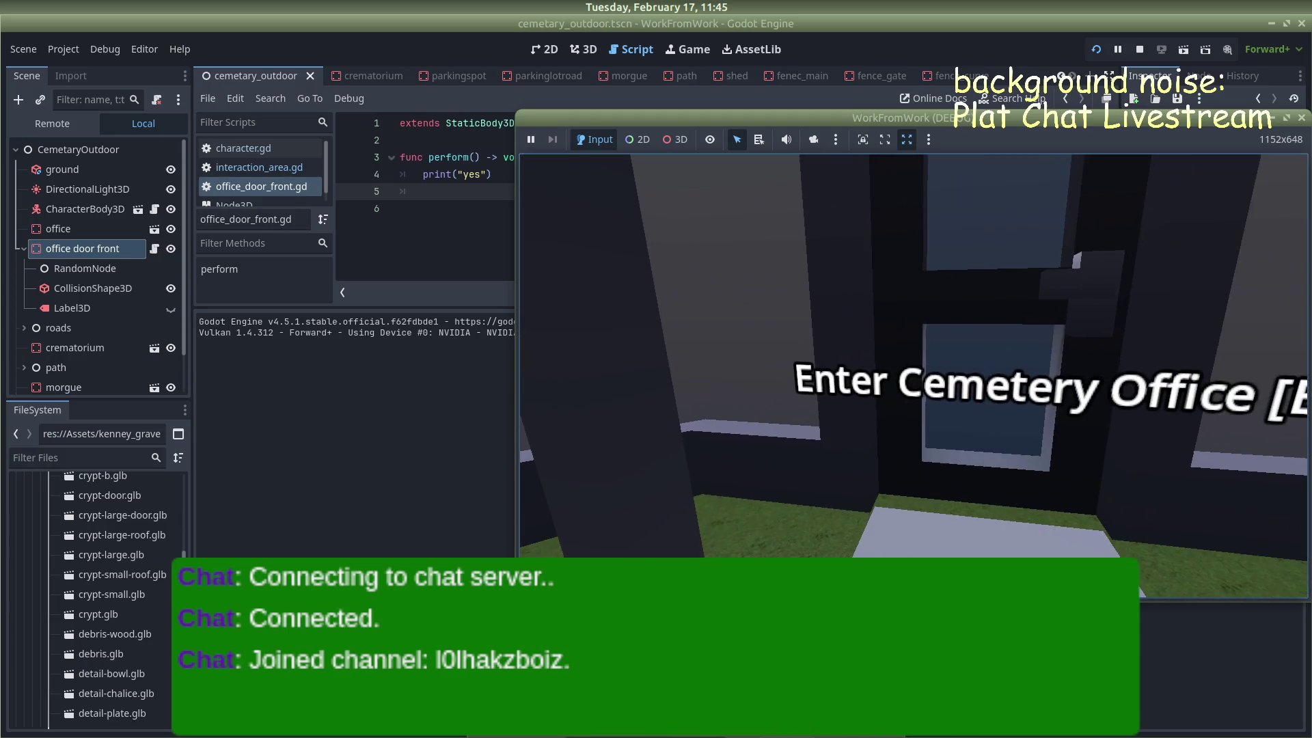
pyautogui.press('d')
pyautogui.press('w')
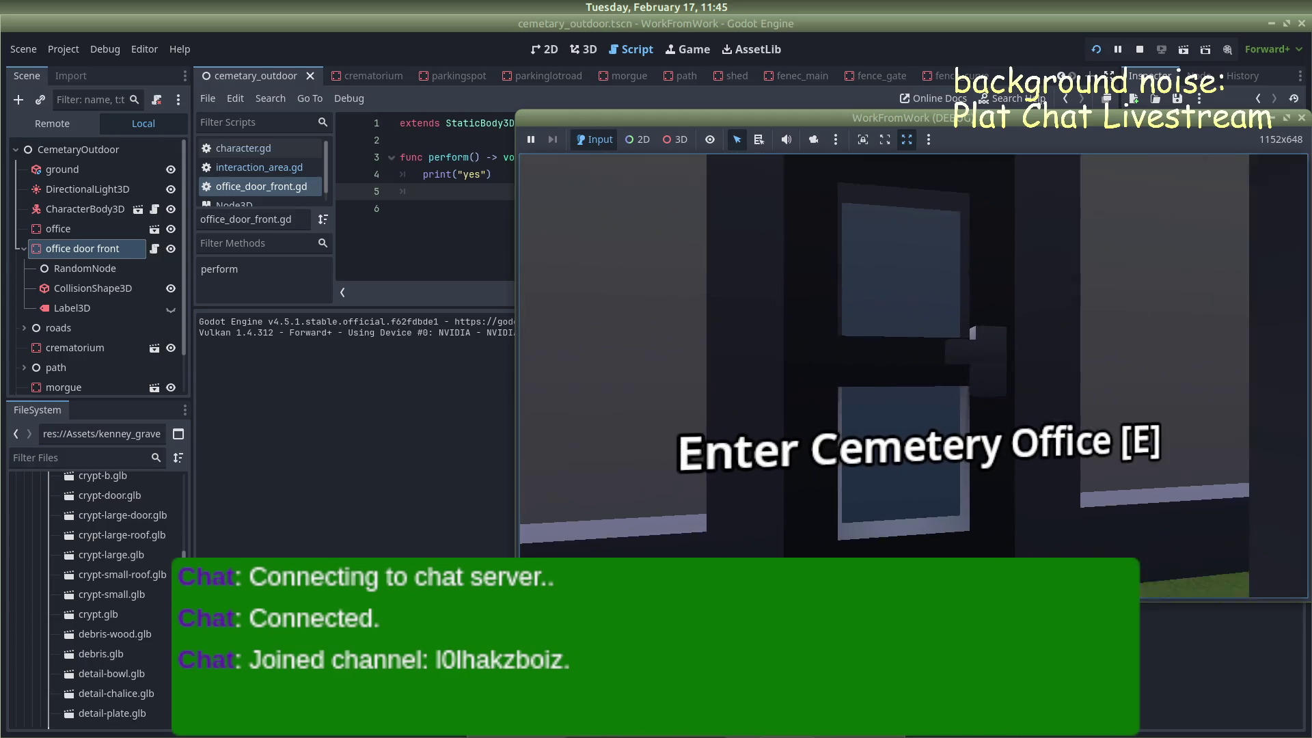
pyautogui.press('F8')
pyautogui.click(362, 75)
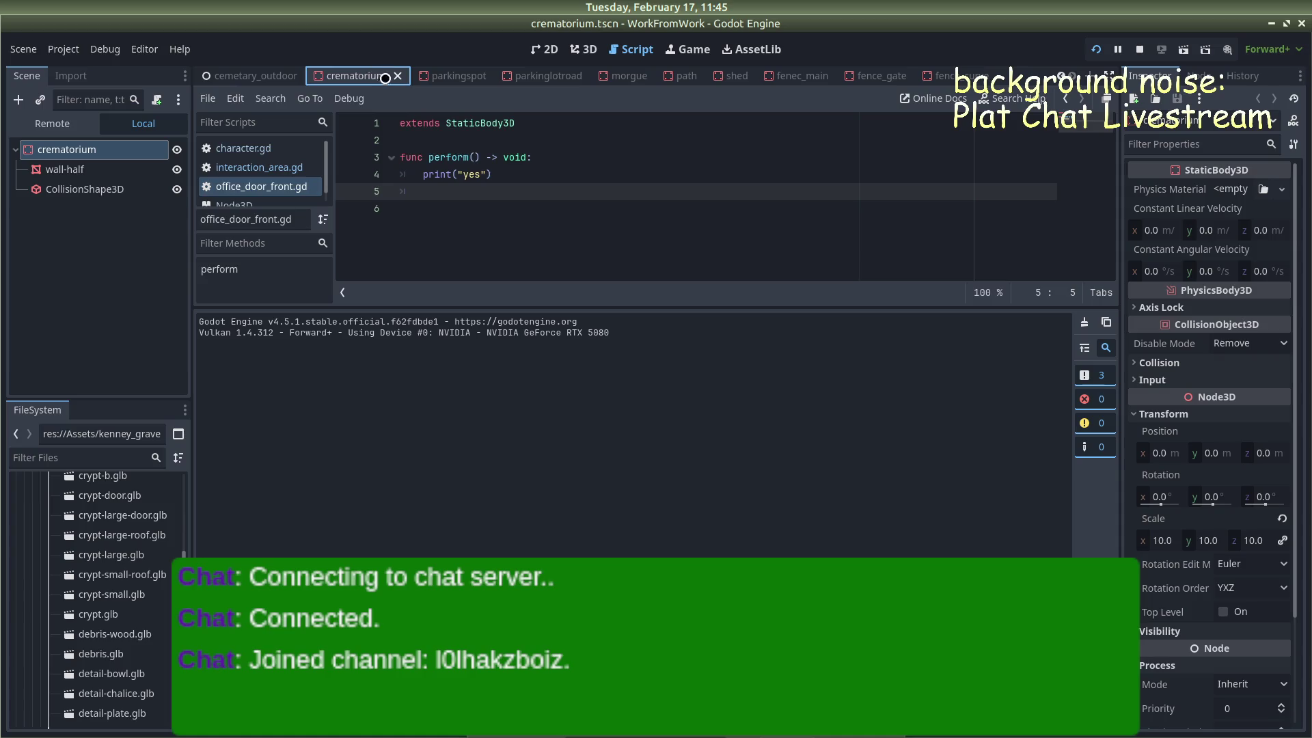
# Add print("no") after line 13 in interaction_area.gd's enter function
pyautogui.click(243, 75)
pyautogui.click(259, 168)
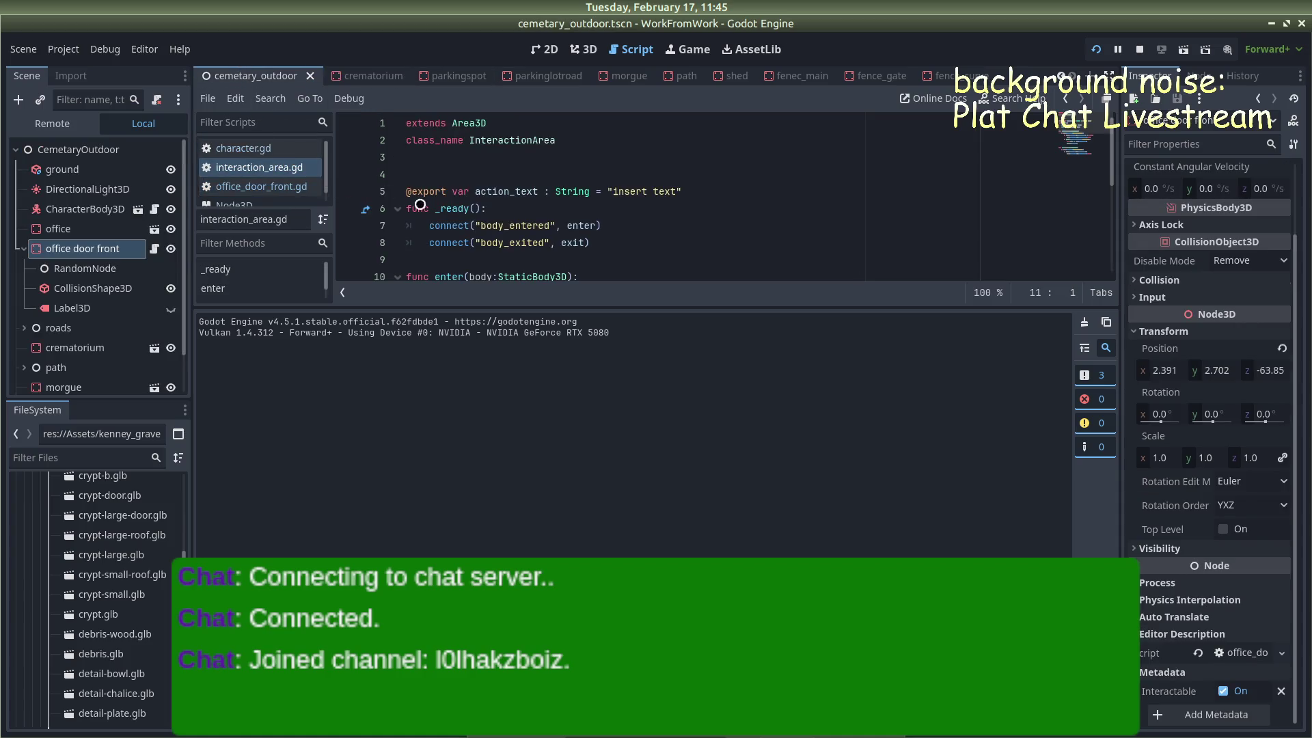
pyautogui.scroll(-3, 381, 210)
pyautogui.scroll(1, 547, 205)
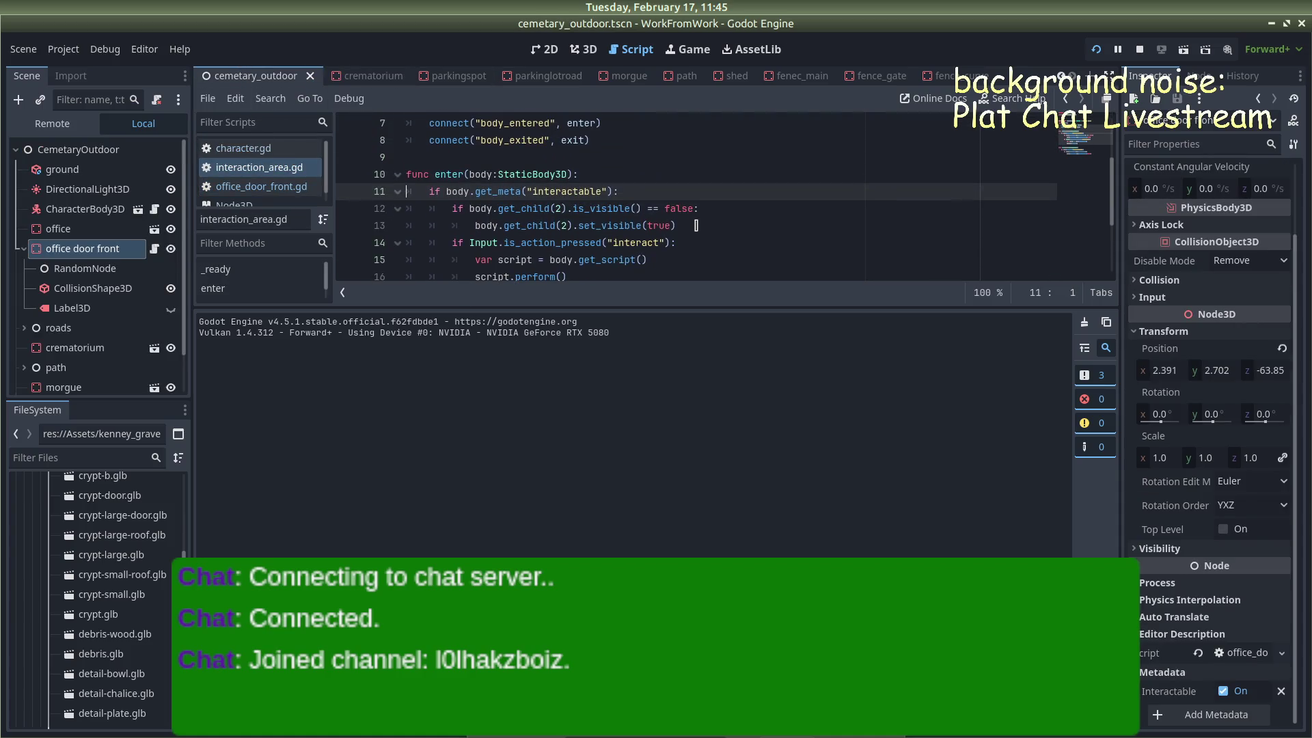
pyautogui.click(696, 225)
pyautogui.press('Return')
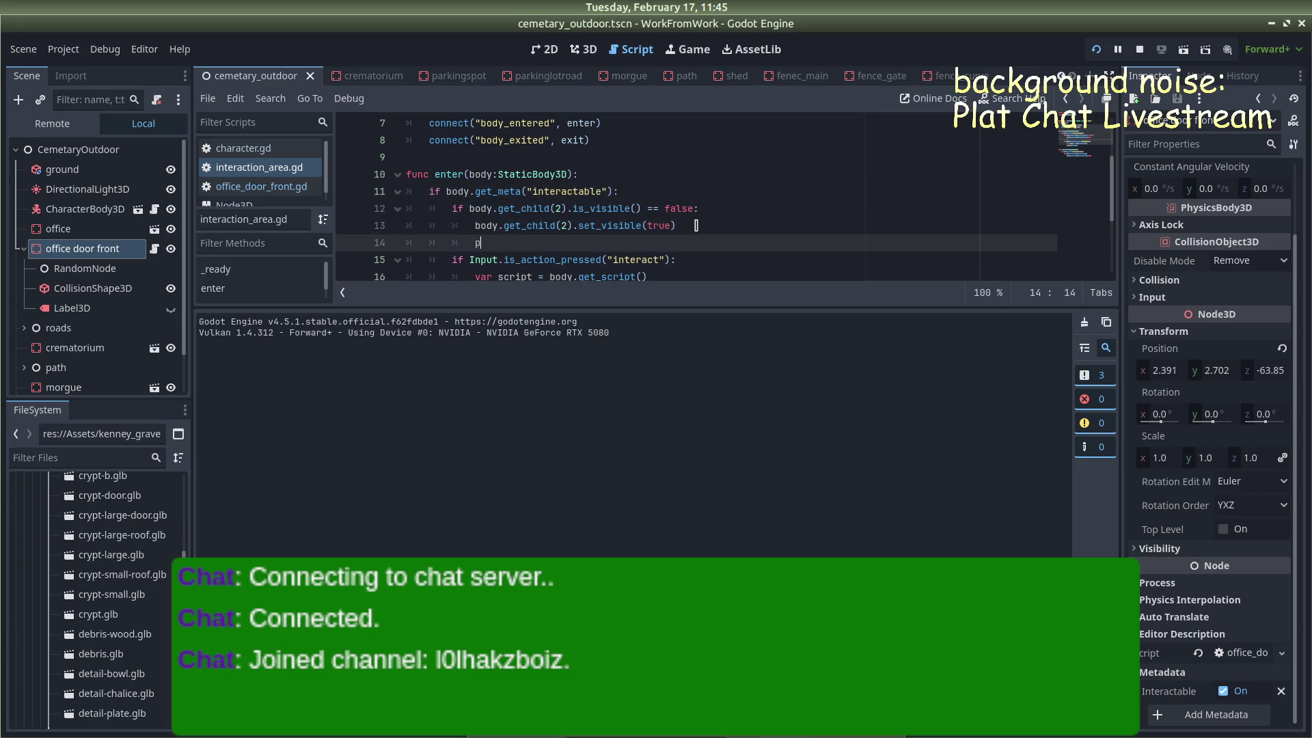
pyautogui.write('rint("no')
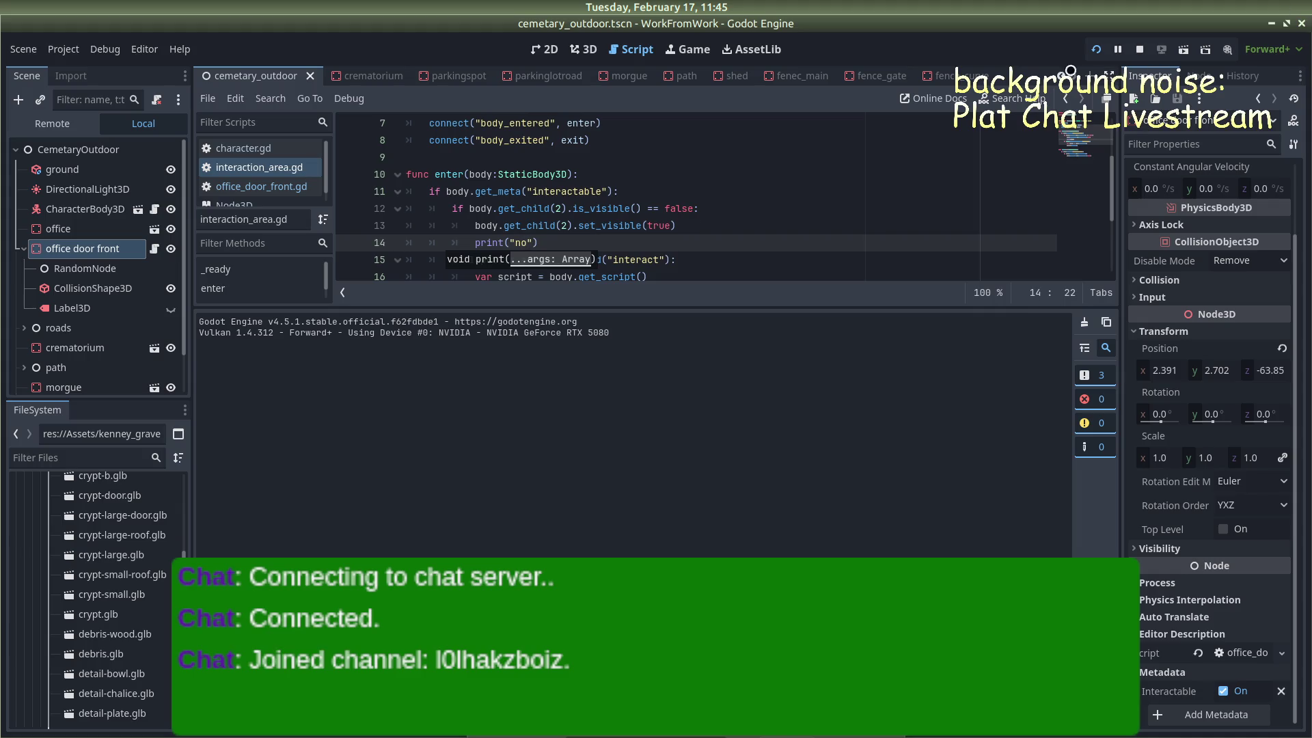
# Relaunch the game, approach the office door three times, then close it
pyautogui.click(1139, 49)
pyautogui.press('F5')
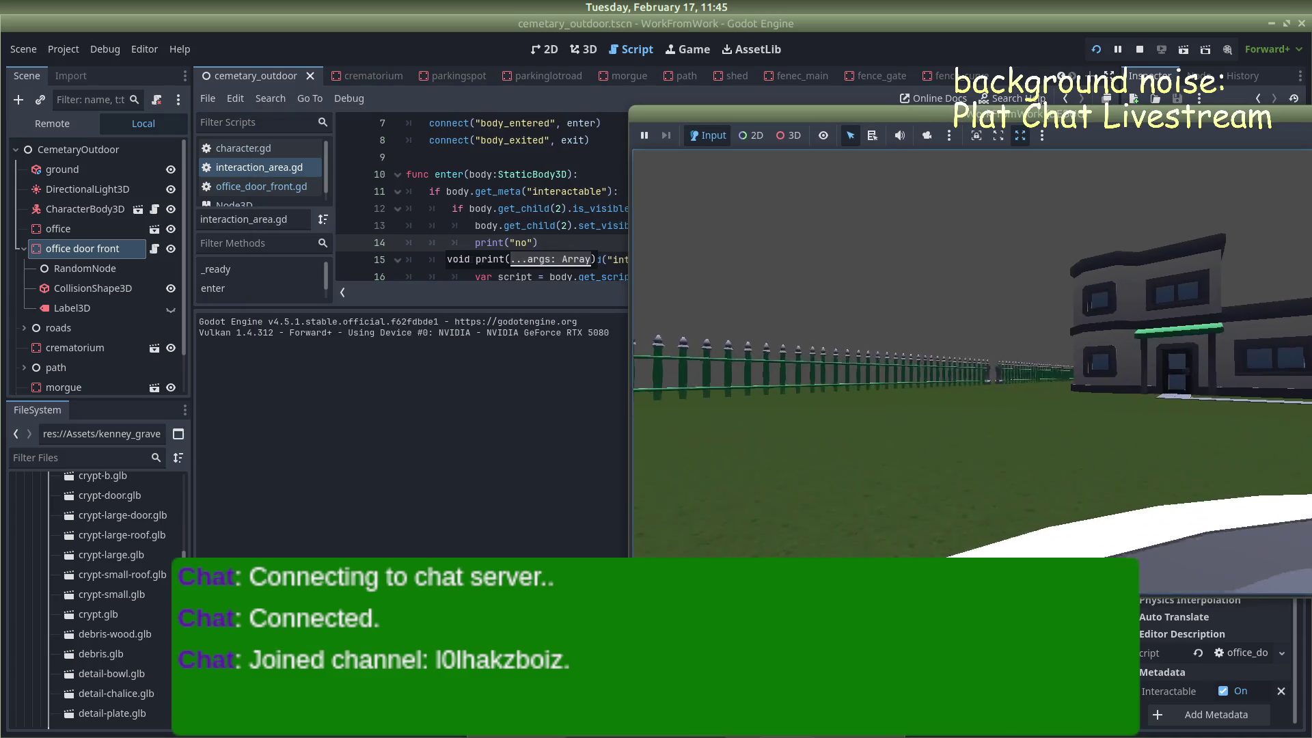
pyautogui.press('w')
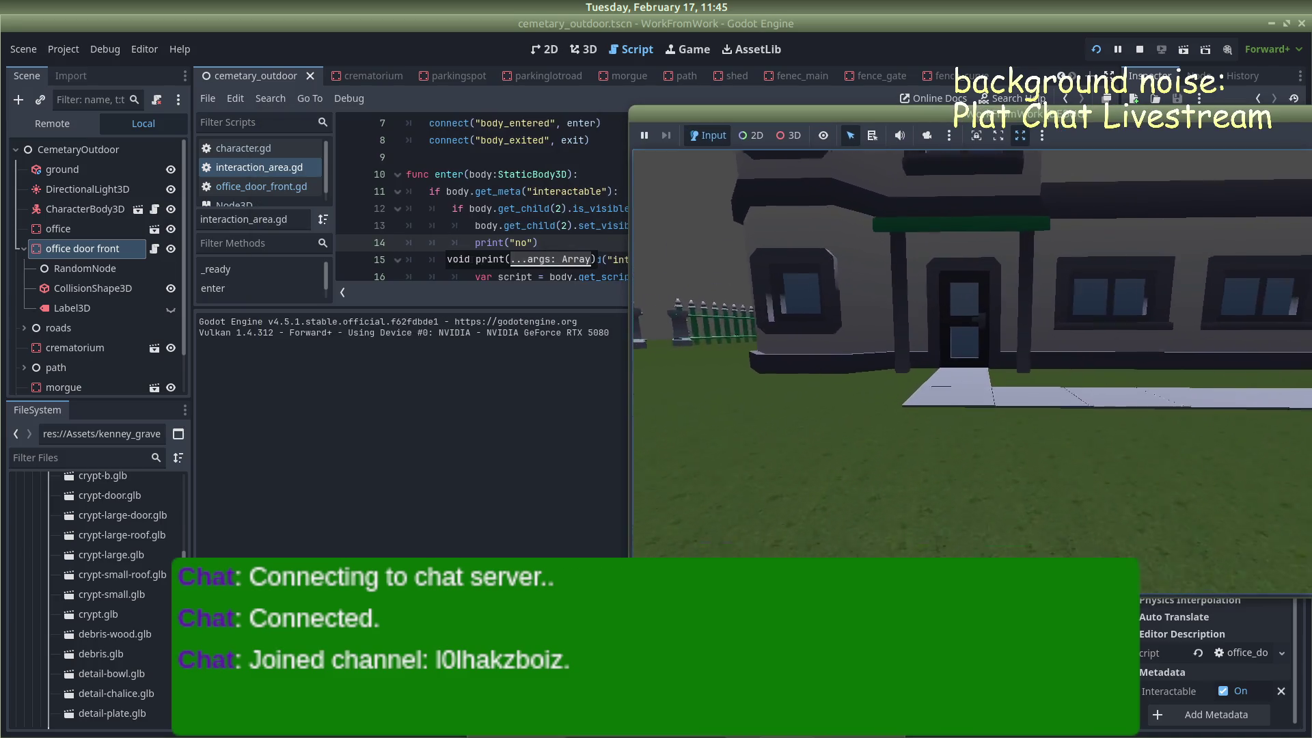
pyautogui.press('s')
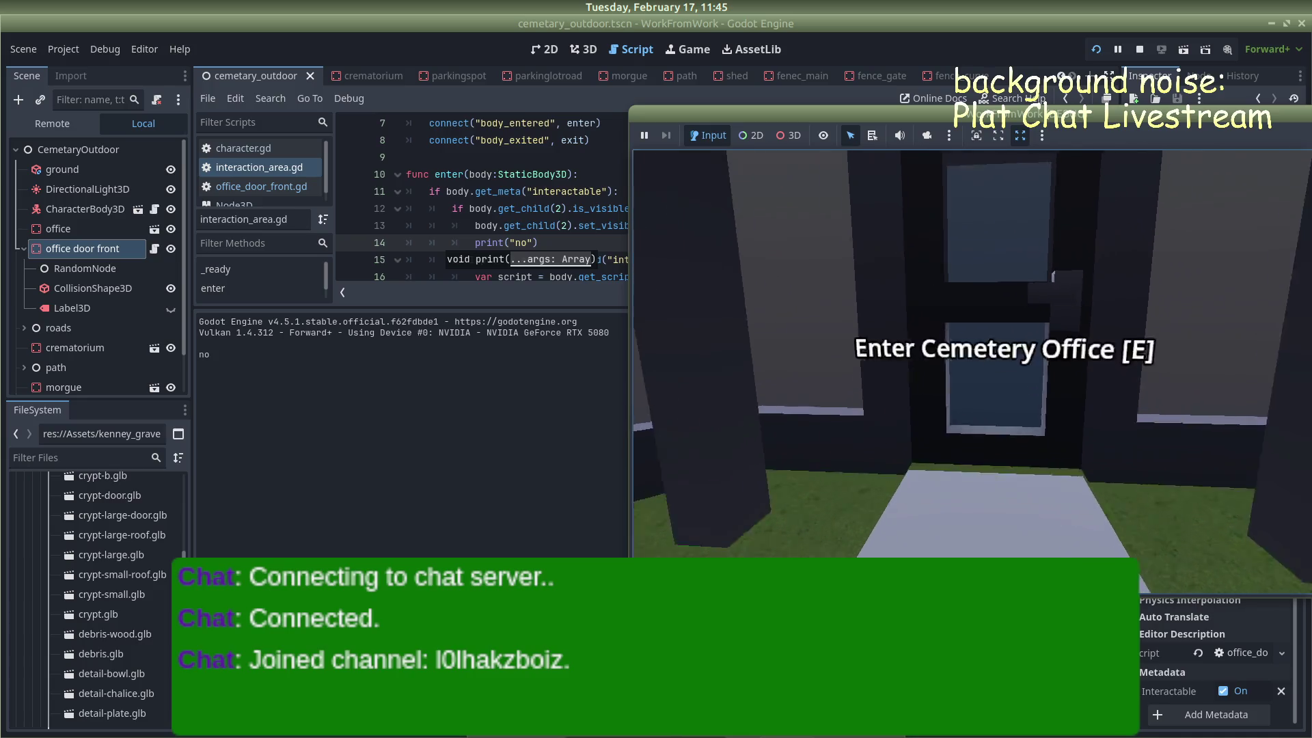
pyautogui.press('w')
pyautogui.press('s')
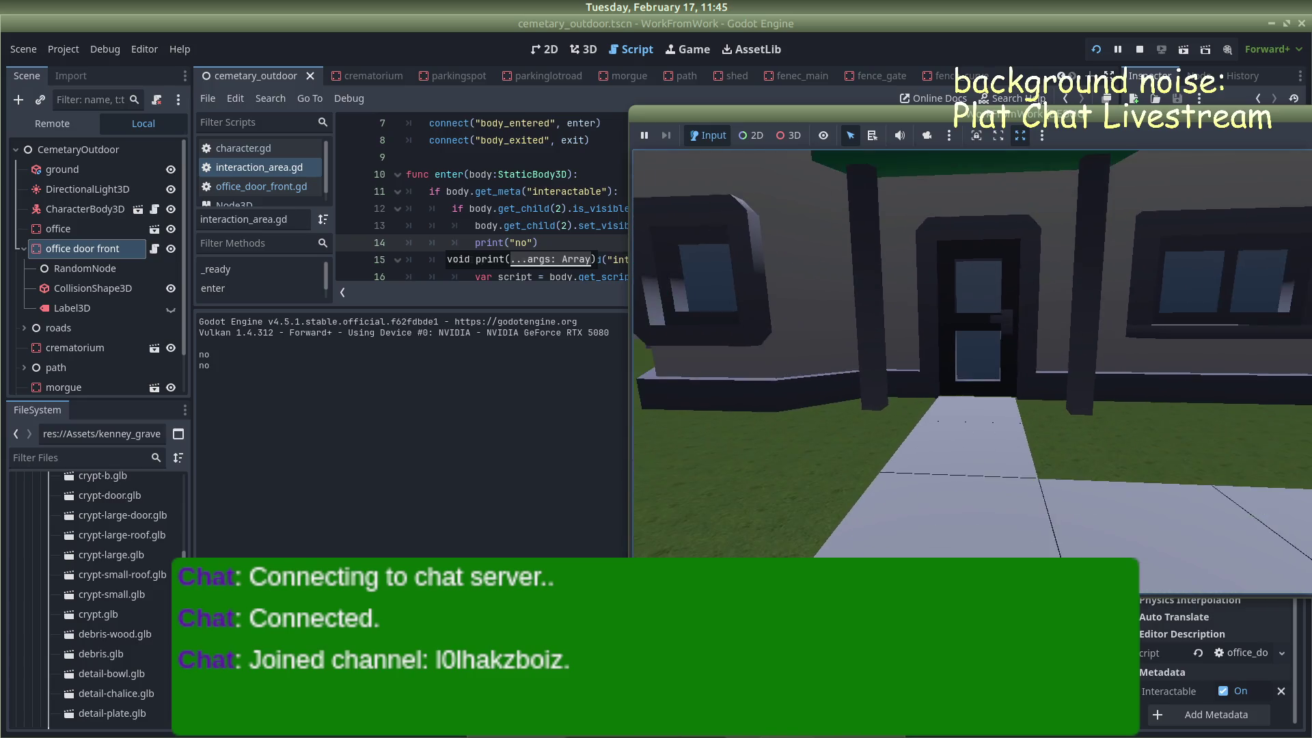
pyautogui.press('w')
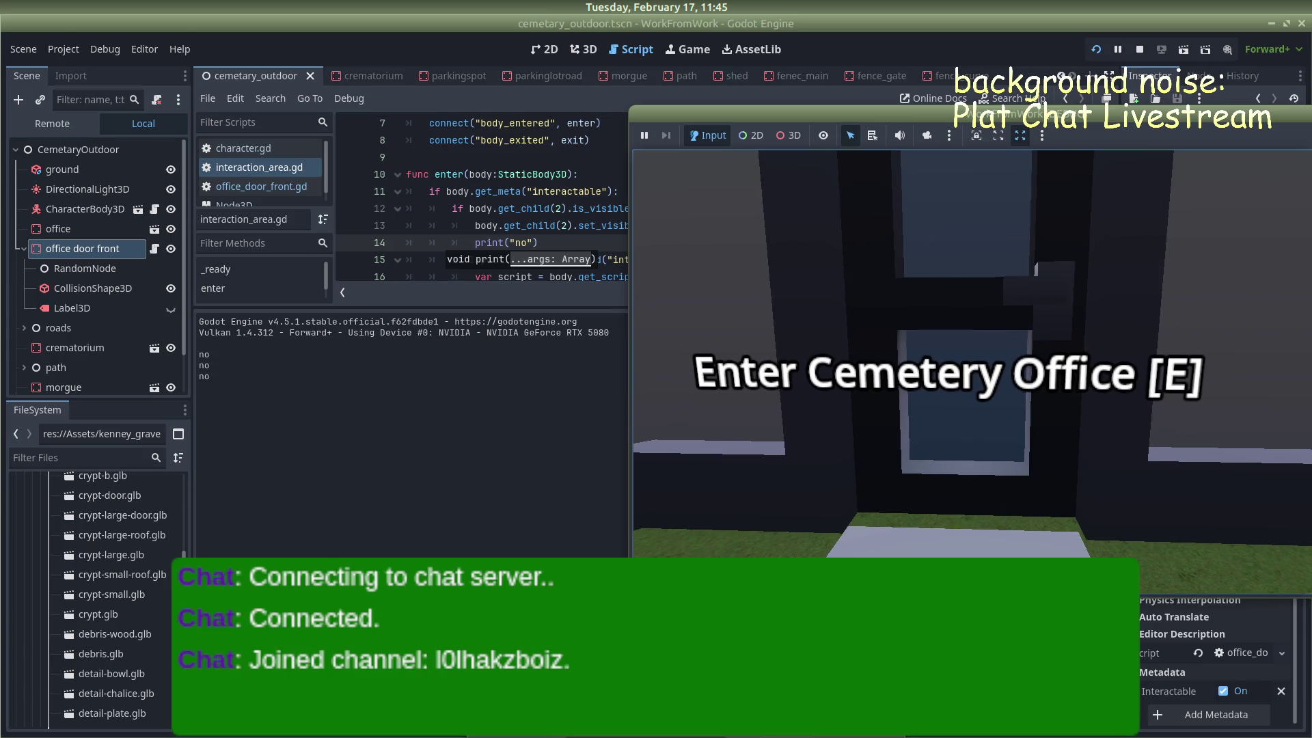
pyautogui.doubleClick(1206, 121)
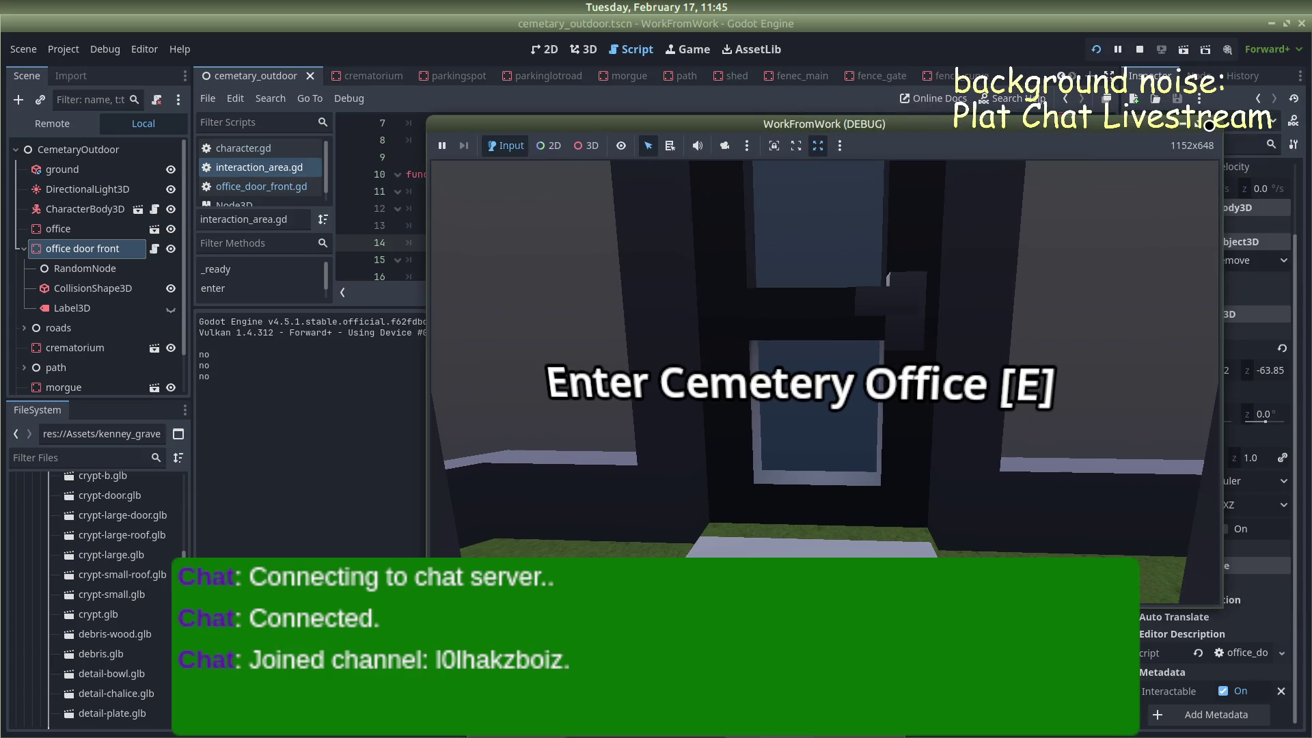
pyautogui.click(1209, 124)
pyautogui.moveTo(540, 243); pyautogui.dragTo(299, 235)
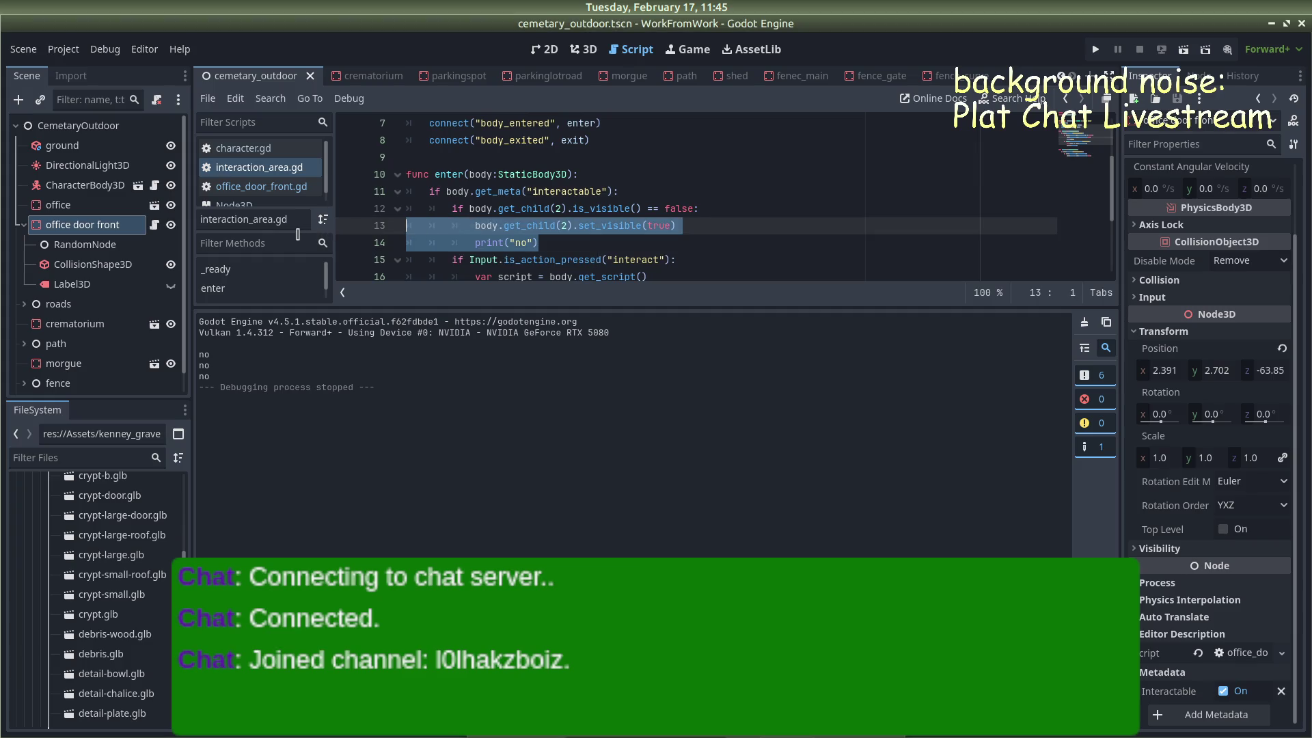
# Delete the print("no") debug line from enter()
pyautogui.press('Down')
pyautogui.hotkey('ctrl', 'shift', 'k')
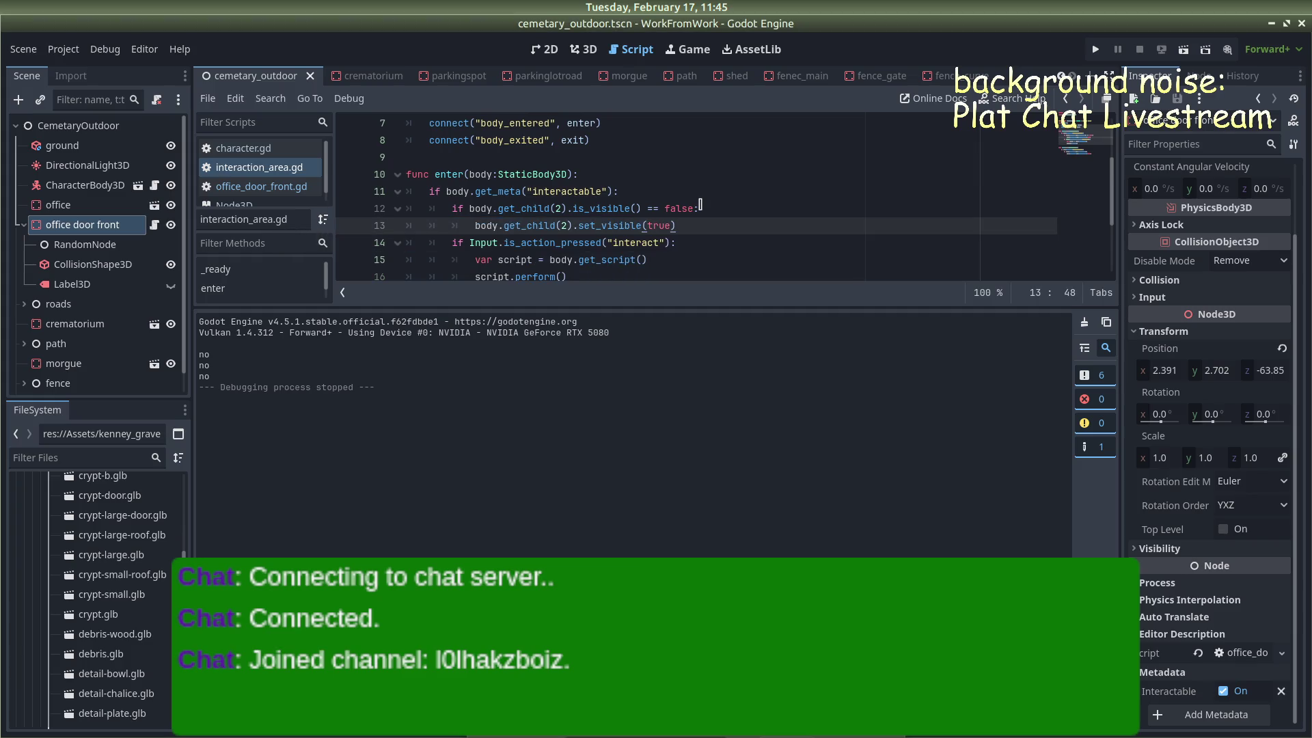
pyautogui.scroll(-1, 701, 204)
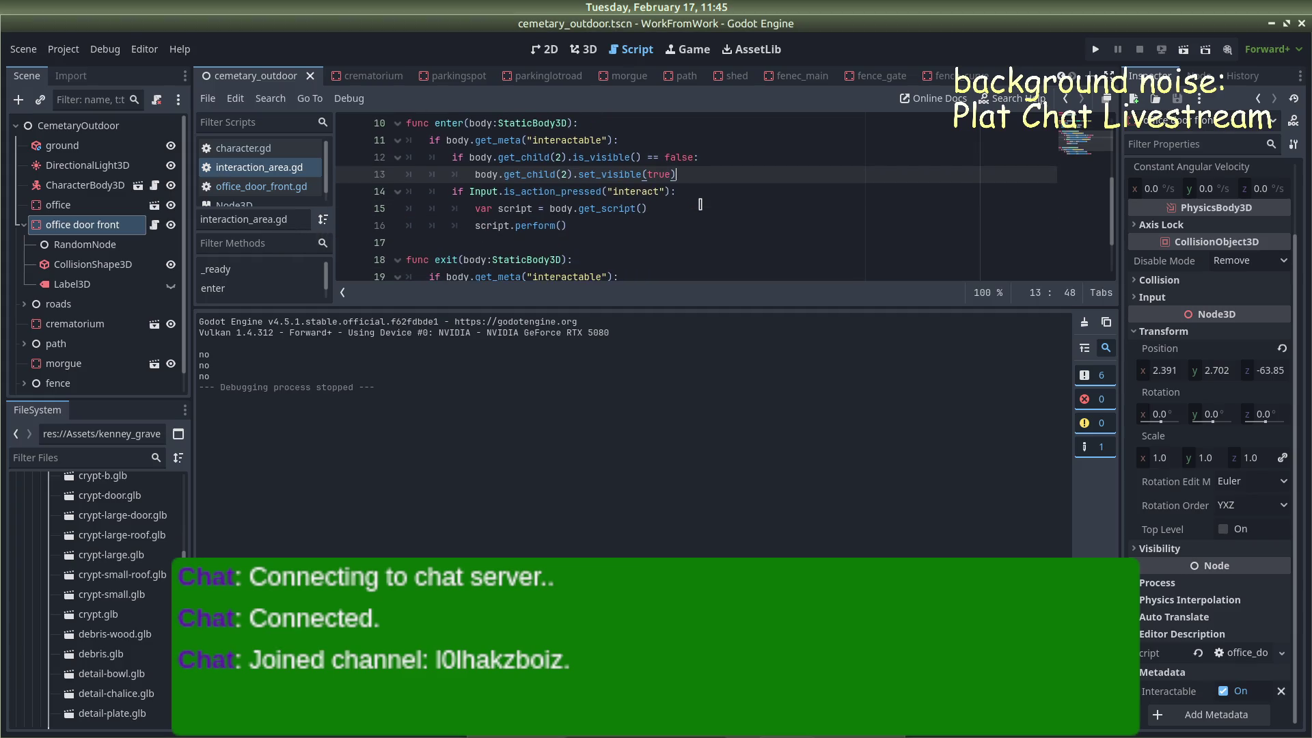
pyautogui.click(618, 276)
pyautogui.hotkey('shift', 'Down')
pyautogui.hotkey('shift', 'Down')
pyautogui.hotkey('shift', 'Down')
pyautogui.click(731, 224)
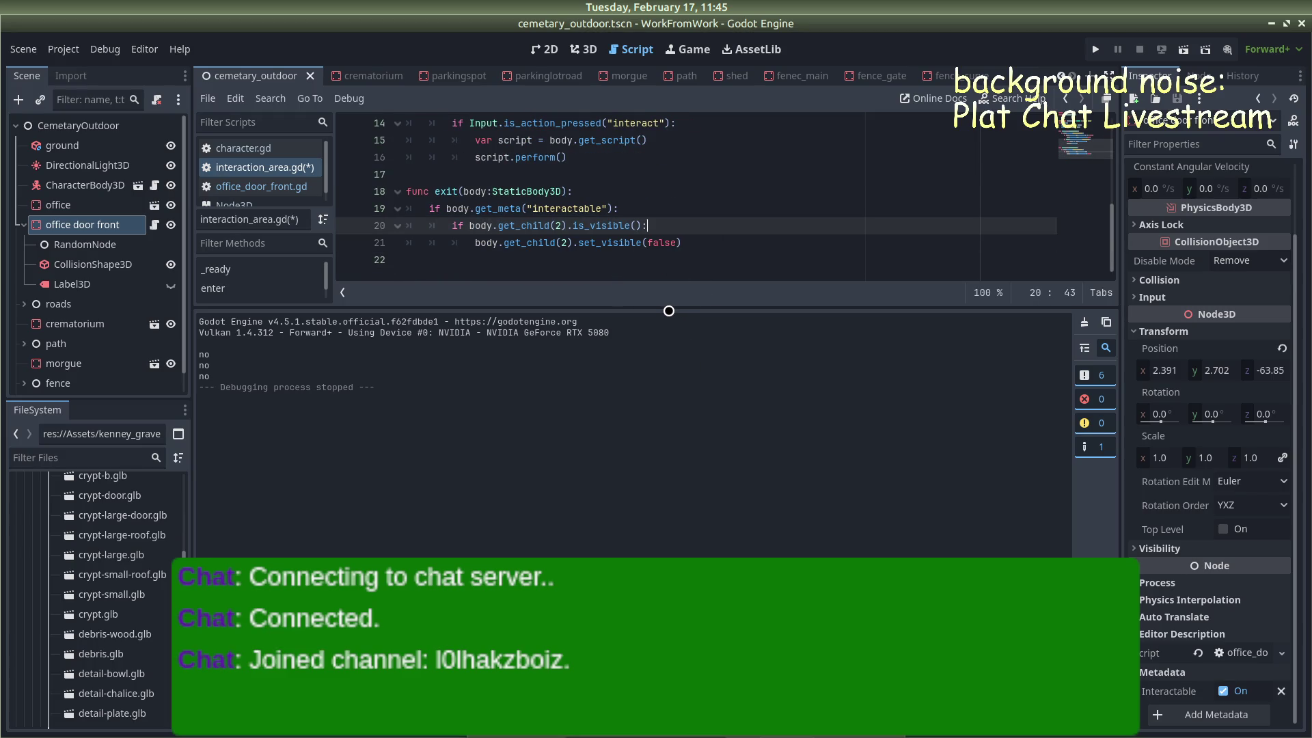
# Shrink the Output panel, delete the interact check and perform() call, and save interaction_area.gd
pyautogui.moveTo(685, 307); pyautogui.dragTo(683, 554)
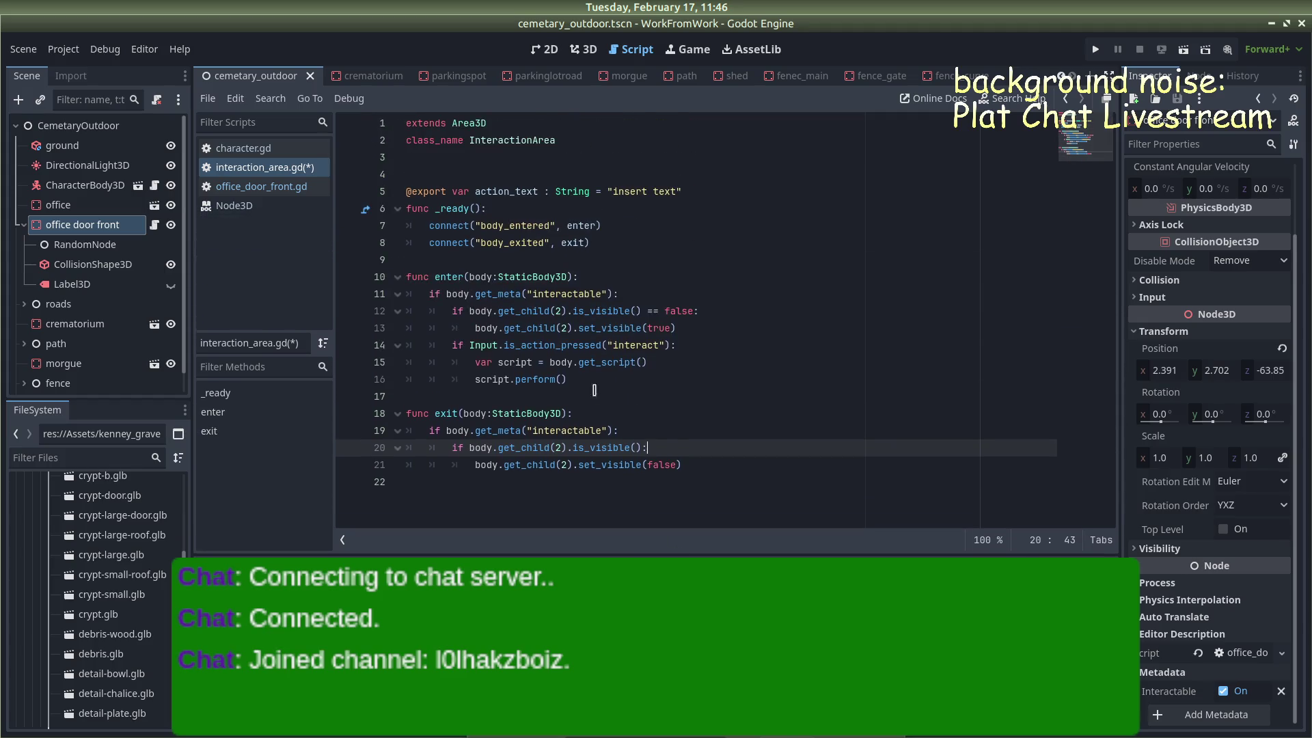
pyautogui.moveTo(579, 380); pyautogui.dragTo(450, 344)
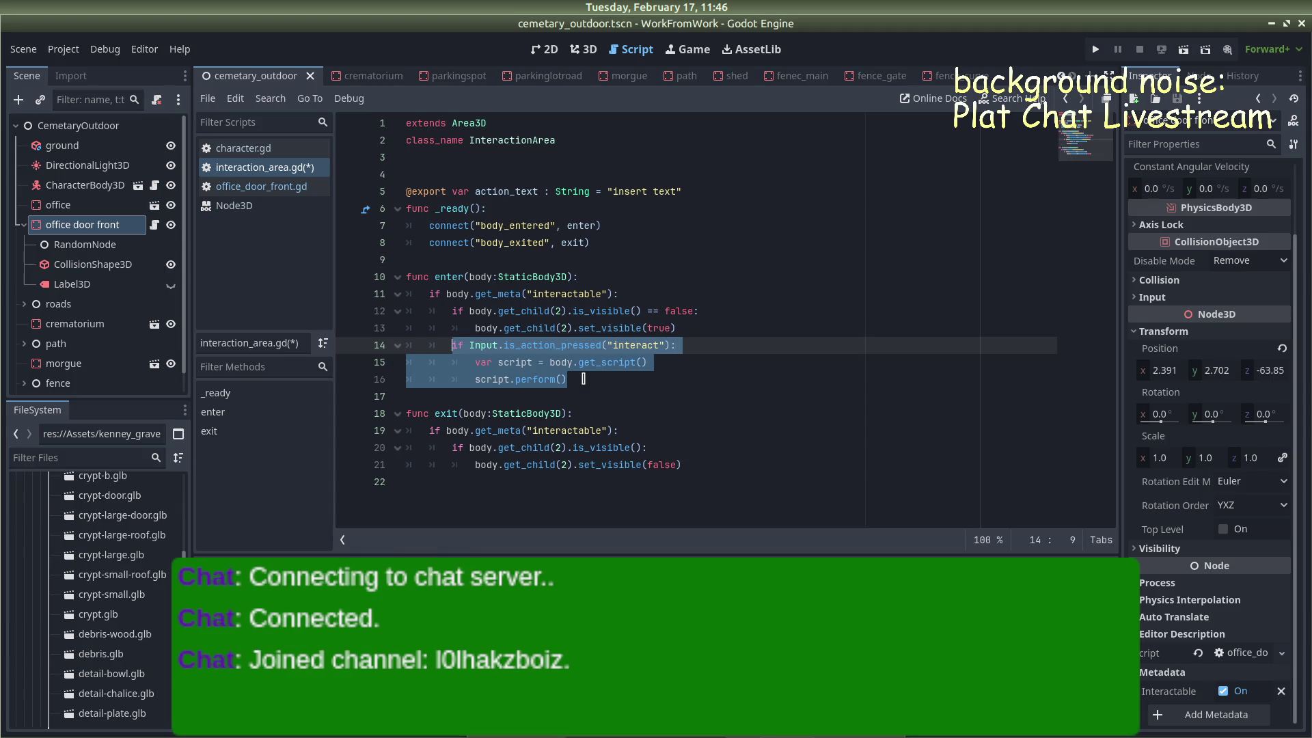
pyautogui.press('BackSpace')
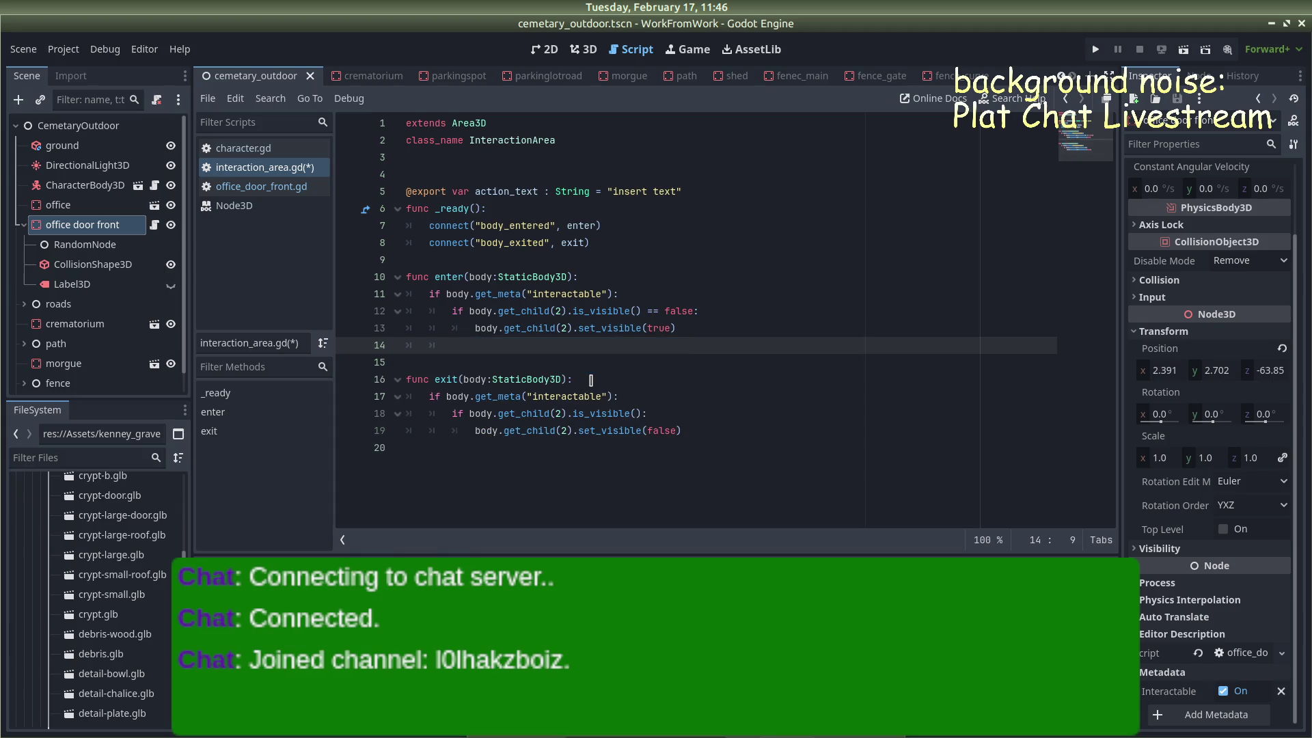
pyautogui.press('BackSpace')
pyautogui.hotkey('ctrl', 's')
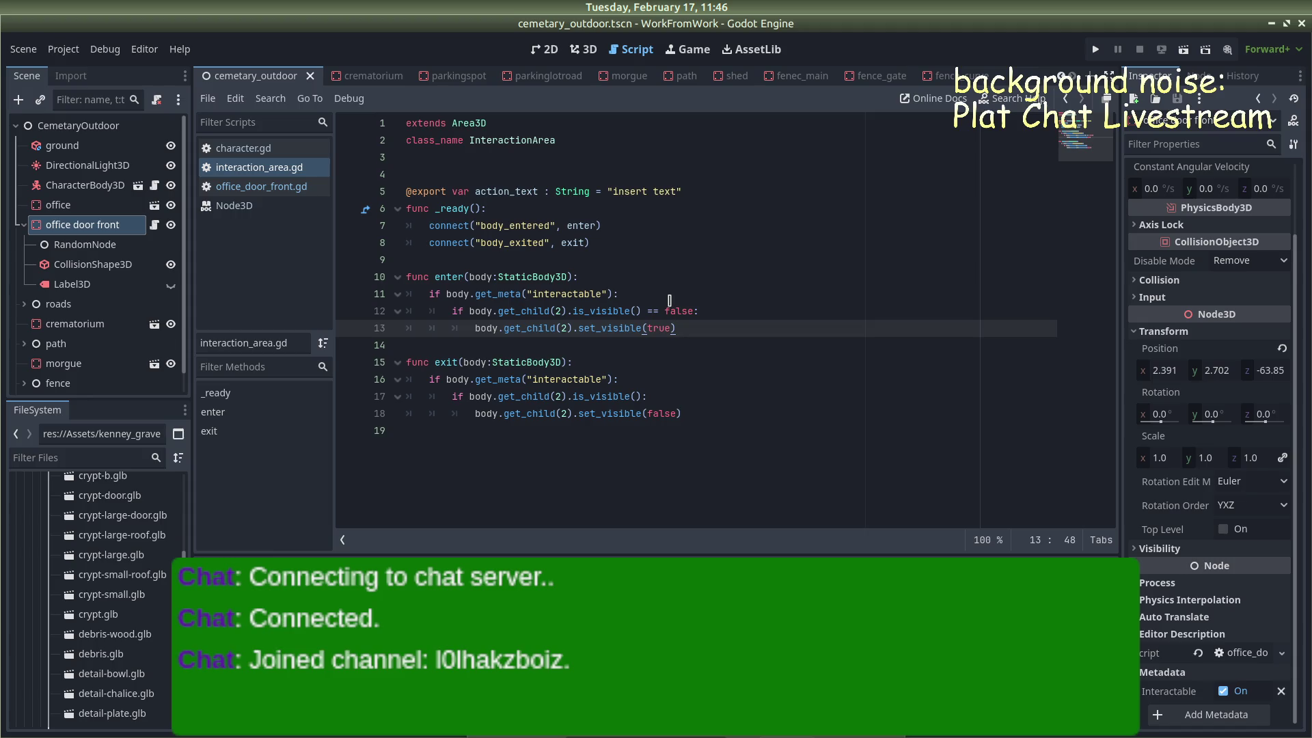
# Add body.set_meta("interactable", false) on a new line 12 in enter() and save interaction_area.gd
pyautogui.click(669, 301)
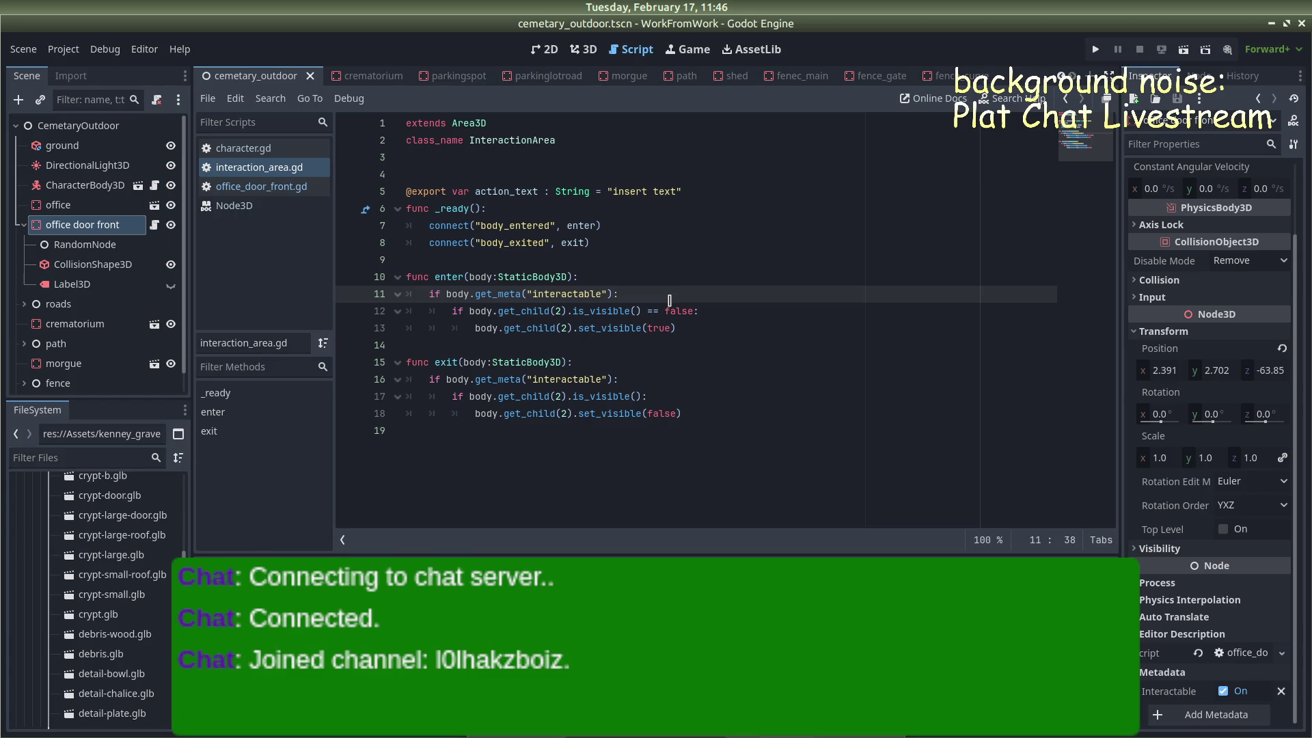
pyautogui.press('Return')
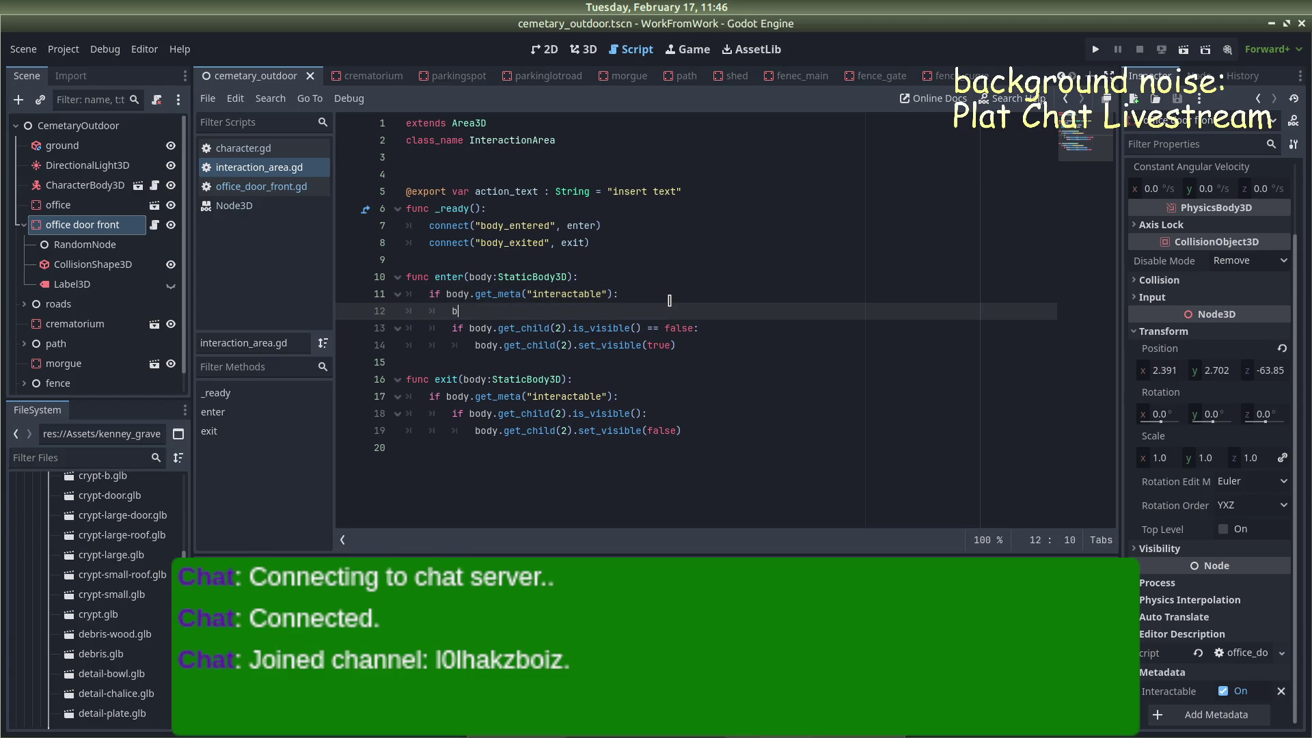
pyautogui.write('ody.s')
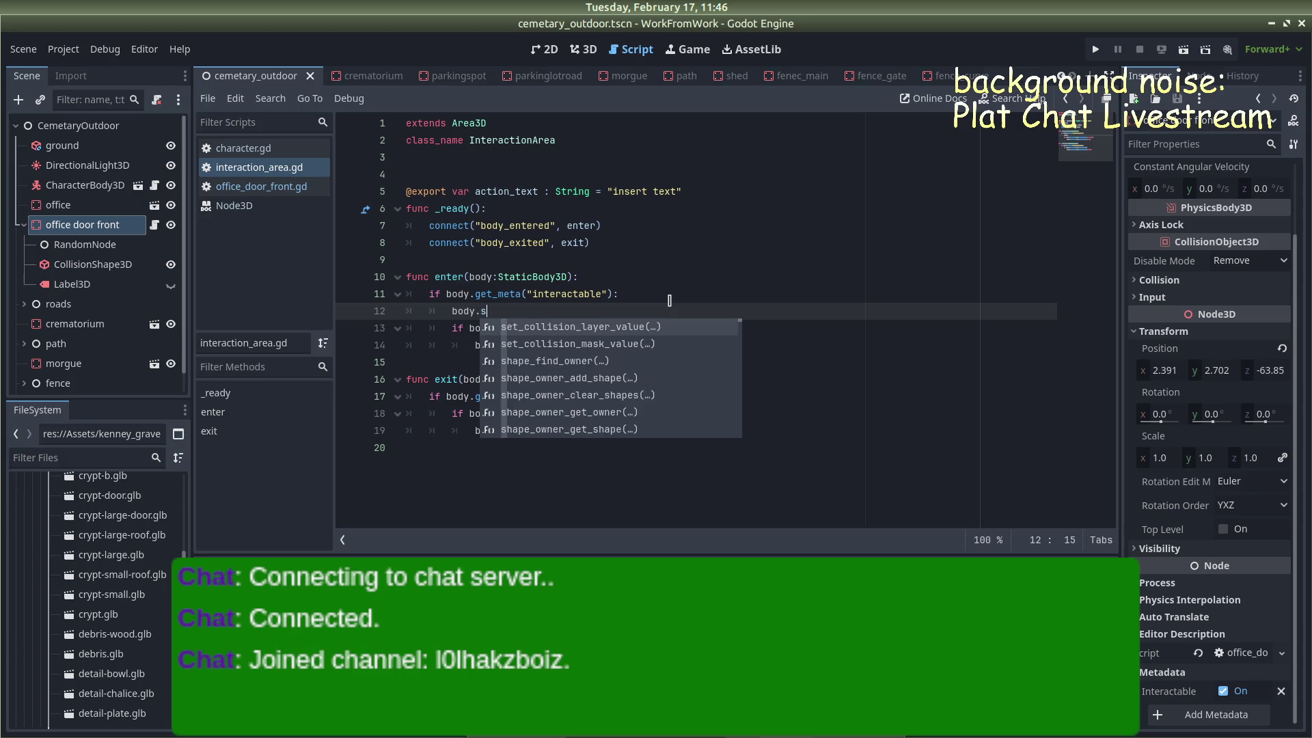
pyautogui.write('et_meta')
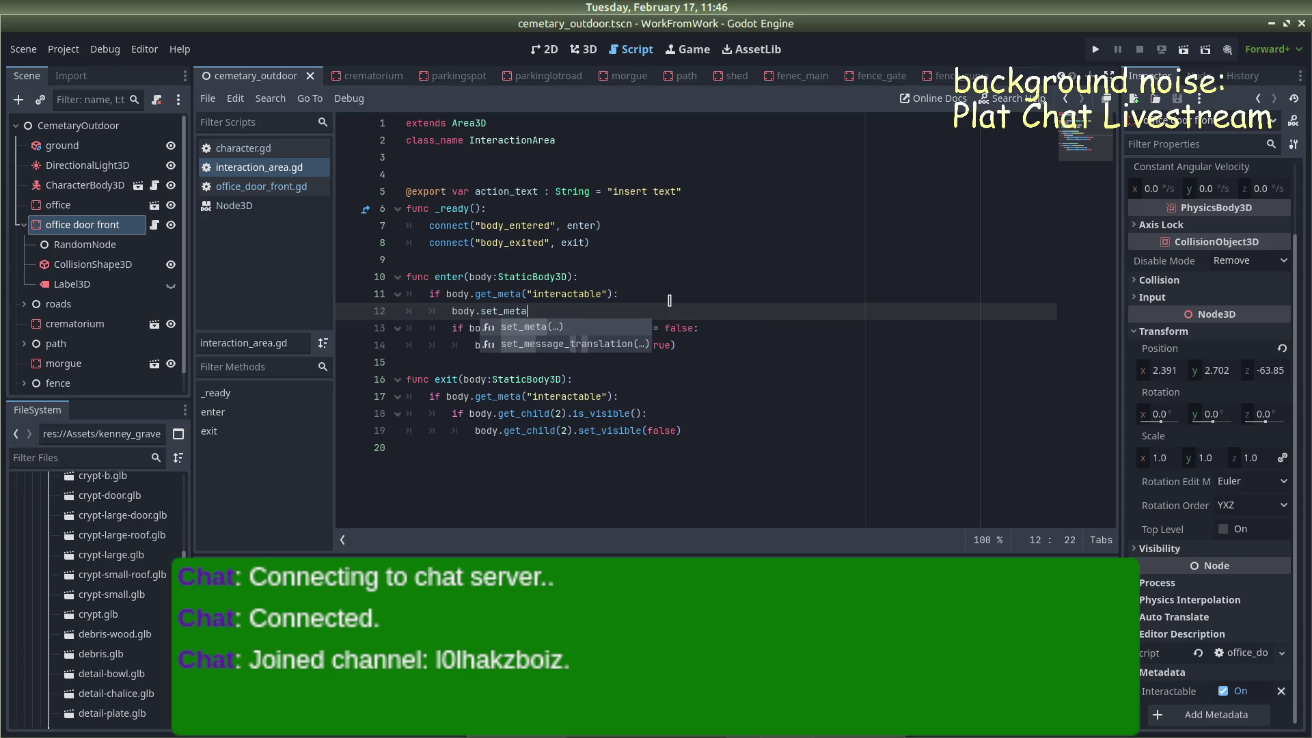
pyautogui.press('Return')
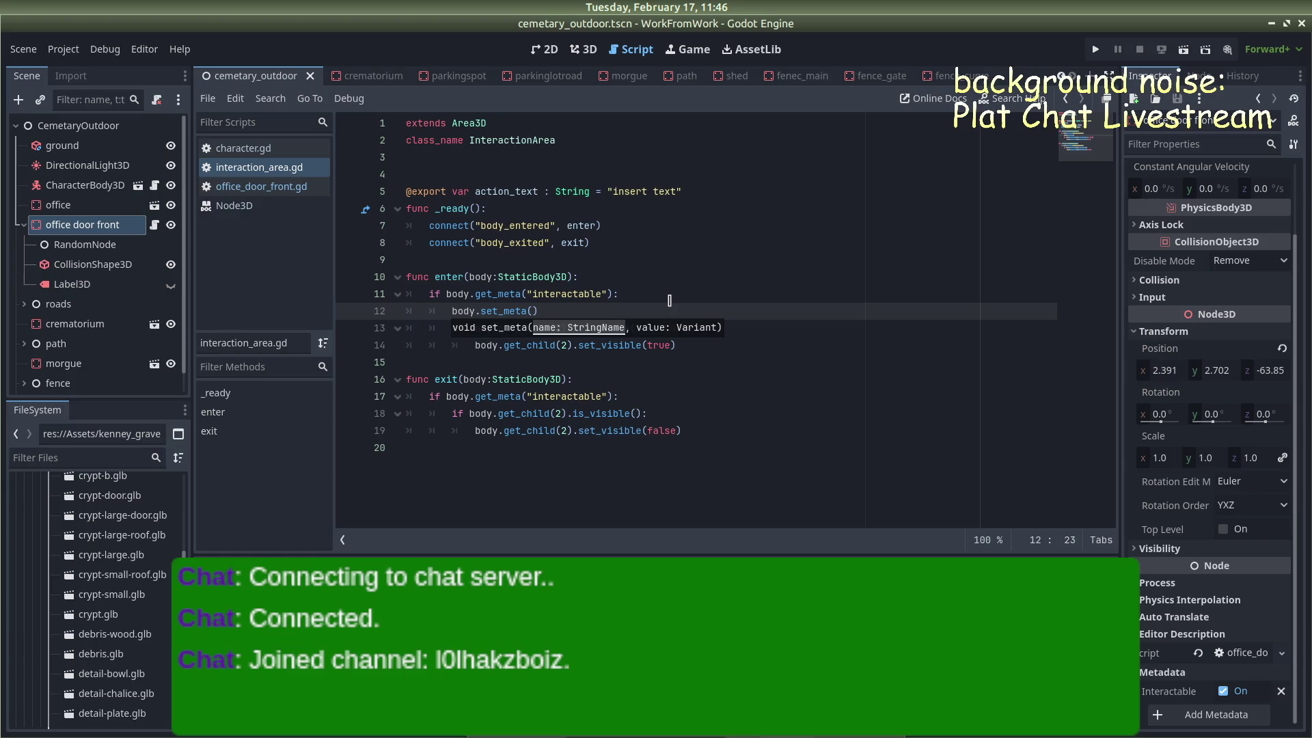
pyautogui.write('I')
pyautogui.press('BackSpace')
pyautogui.write('interactab')
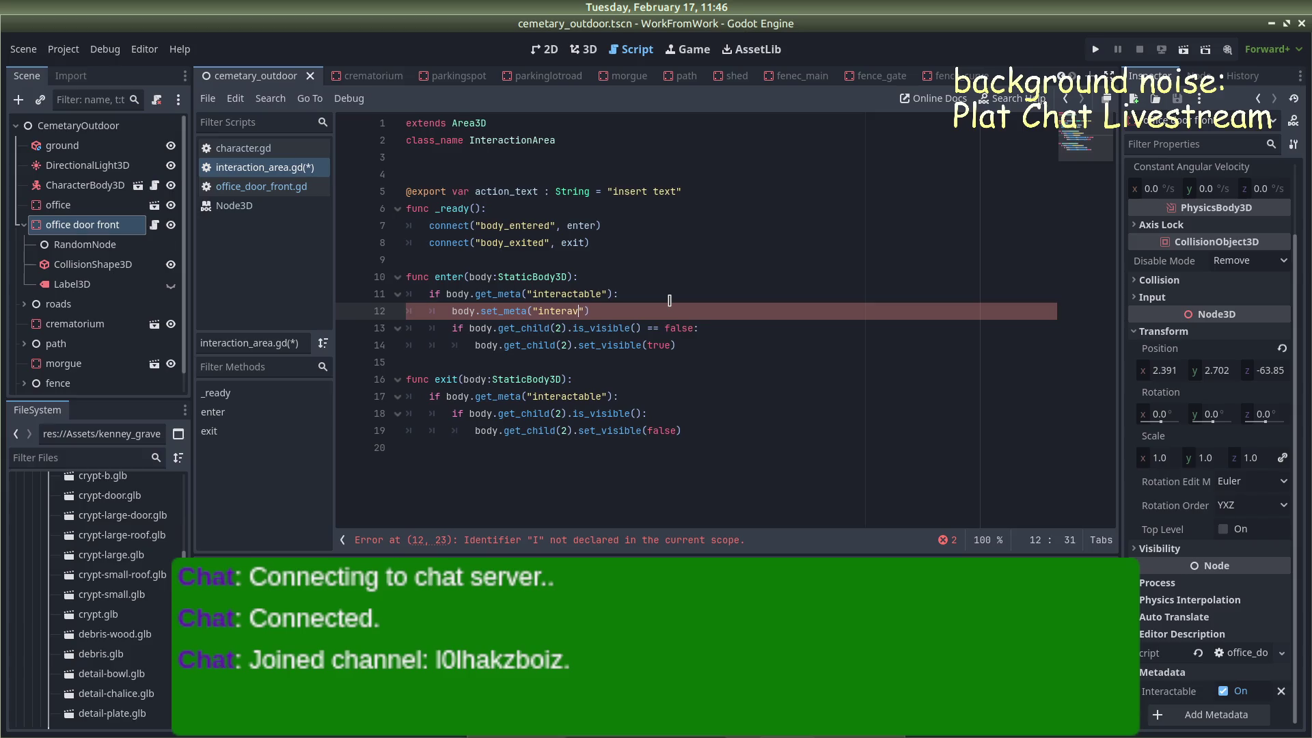
pyautogui.write('le", ')
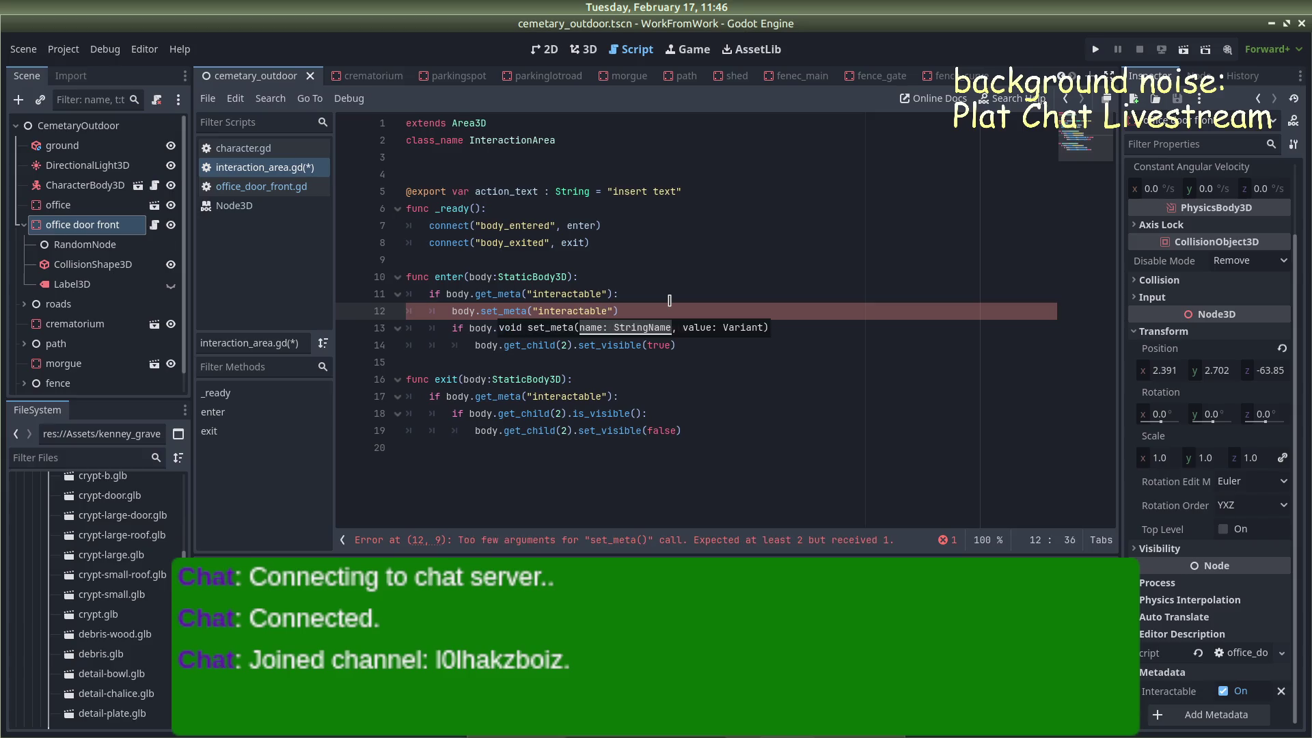
pyautogui.write('false')
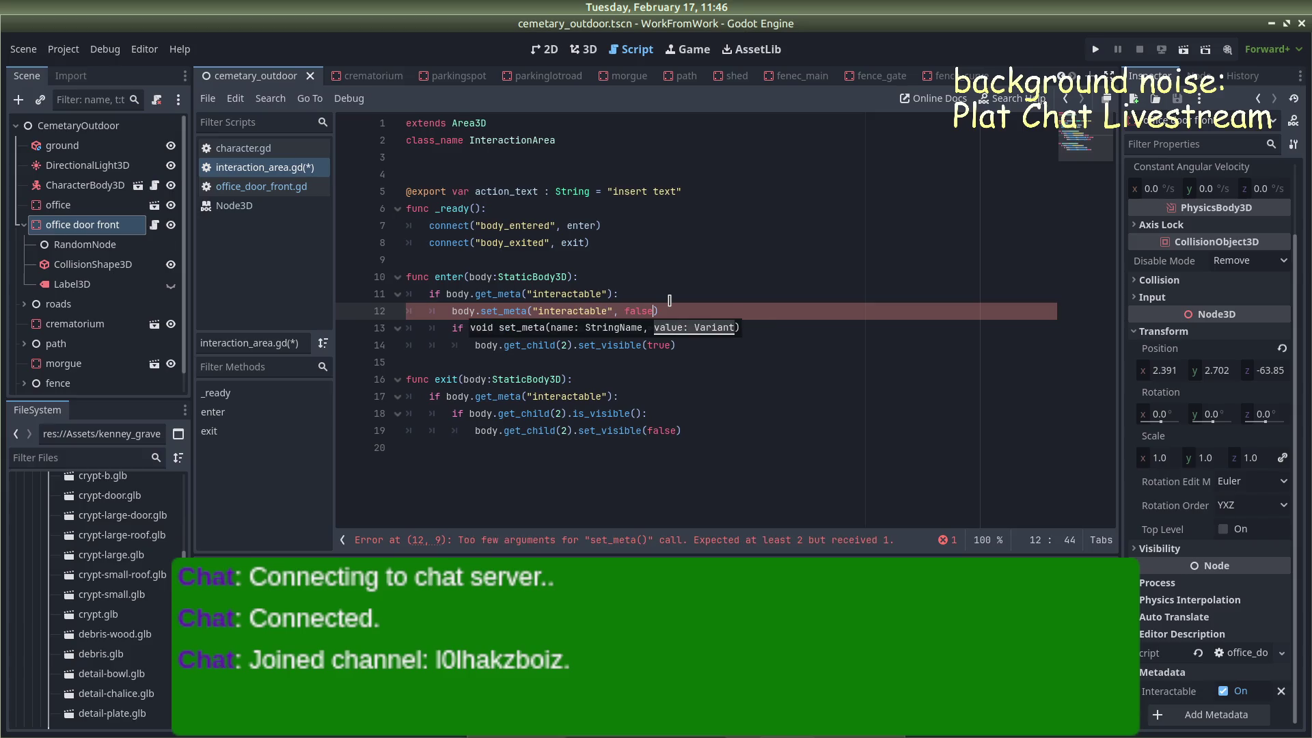
pyautogui.hotkey('ctrl', 's')
pyautogui.click(261, 187)
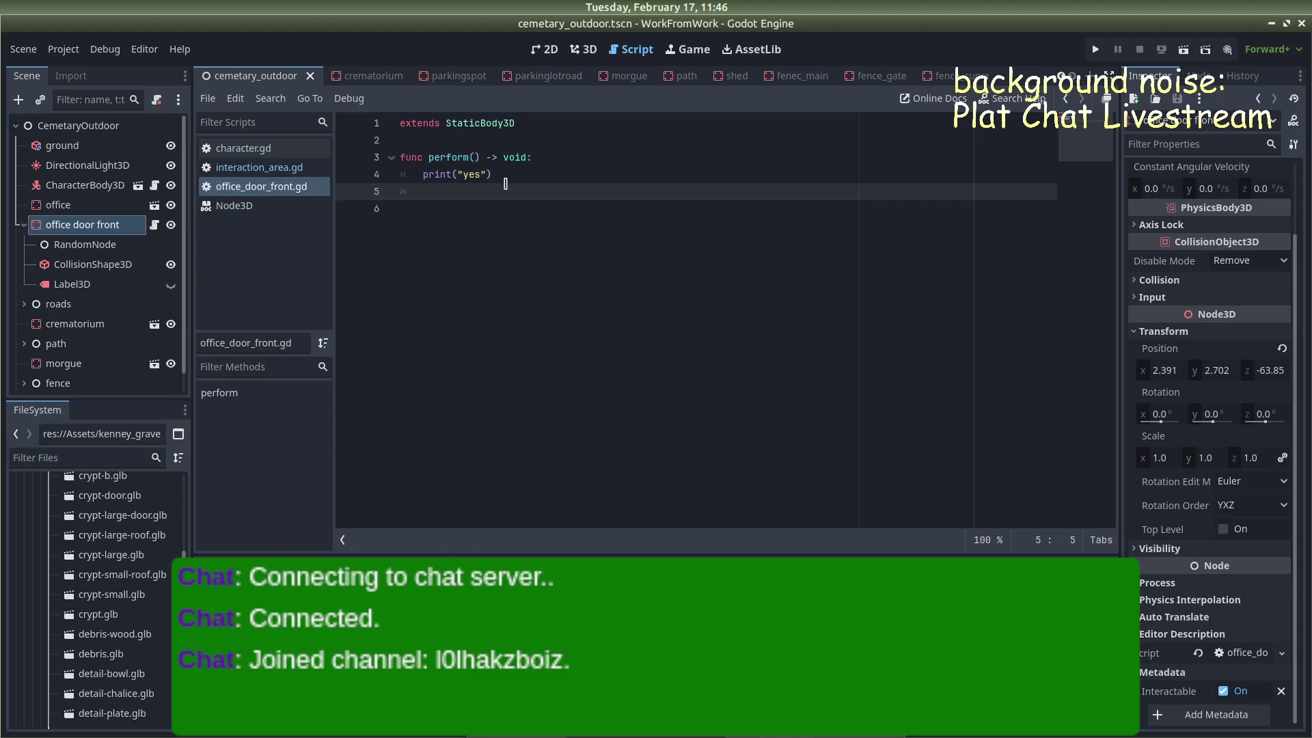
# Delete the old perform() function in office_door_front.gd and add a func _process(delta): header
pyautogui.click(502, 173)
pyautogui.hotkey('shift', 'Left')
pyautogui.hotkey('shift', 'Left')
pyautogui.hotkey('shift', 'Left')
pyautogui.moveTo(478, 175); pyautogui.dragTo(352, 150)
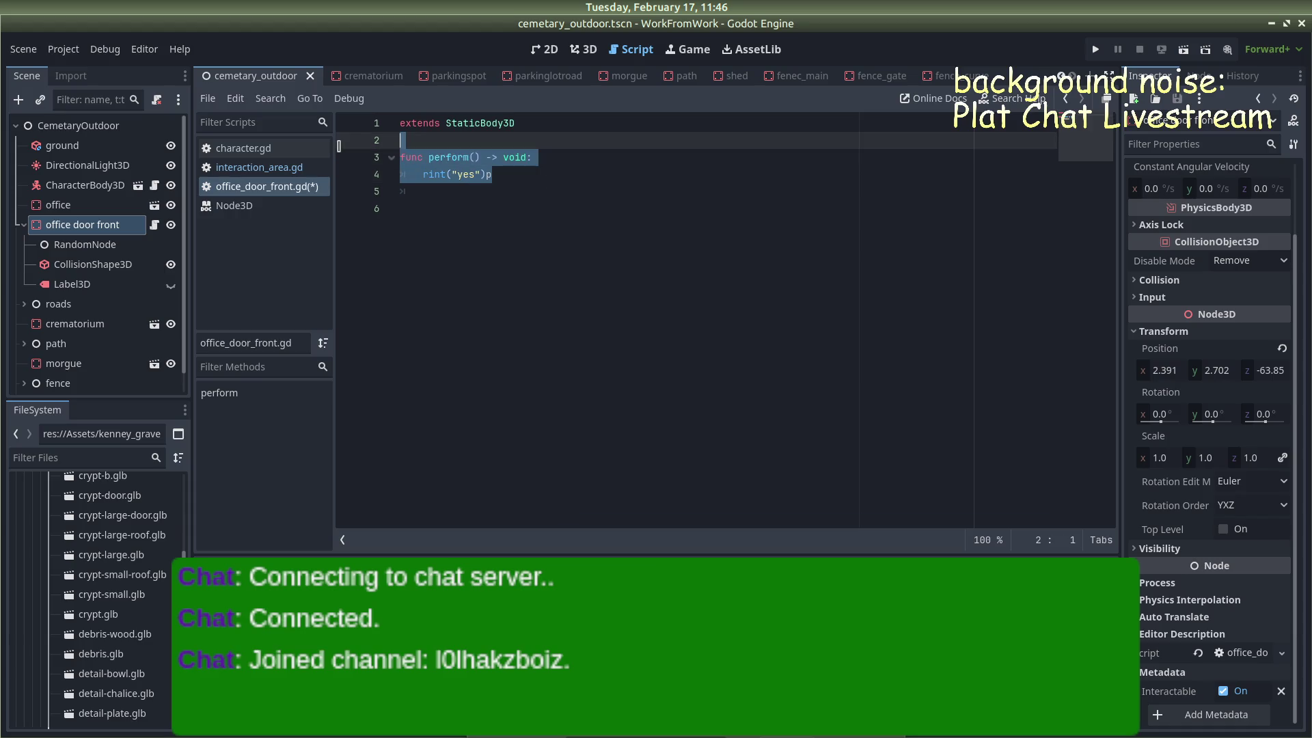
pyautogui.press('BackSpace')
pyautogui.press('Return')
pyautogui.write('nc _process(delta)')
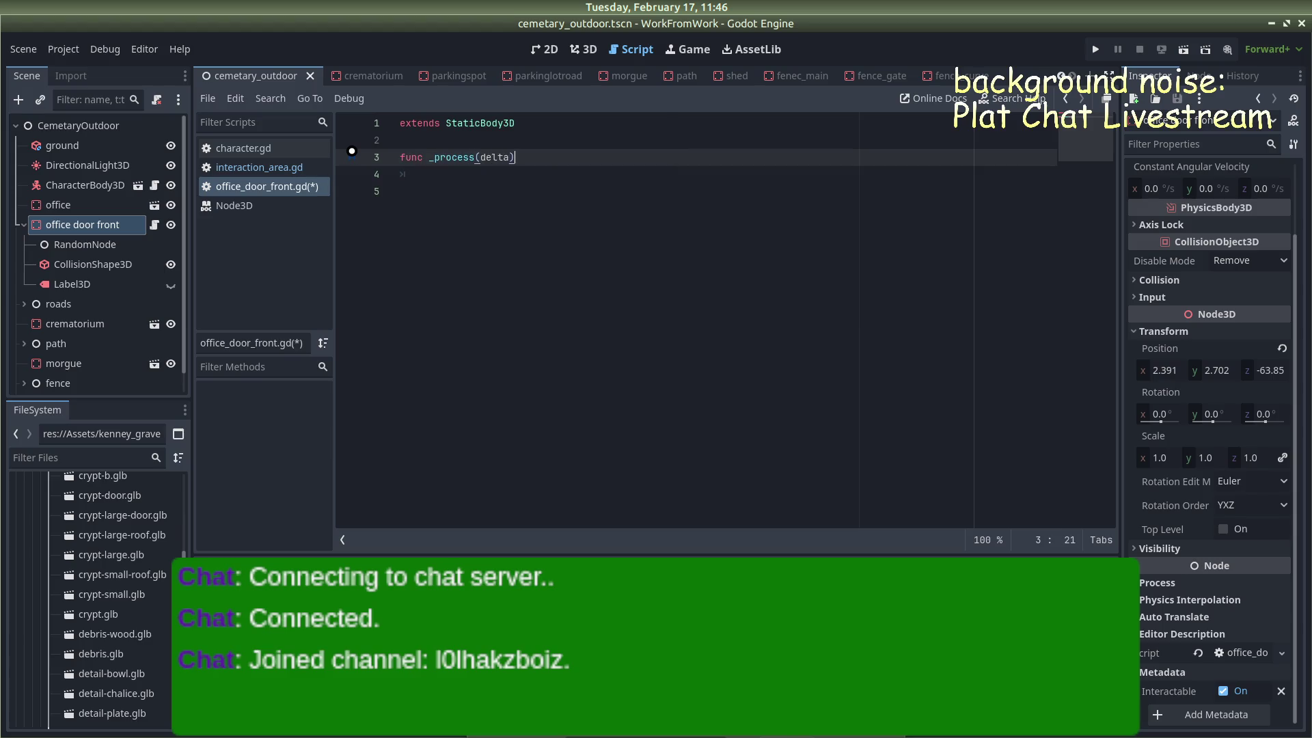
pyautogui.write(':')
pyautogui.press('Return')
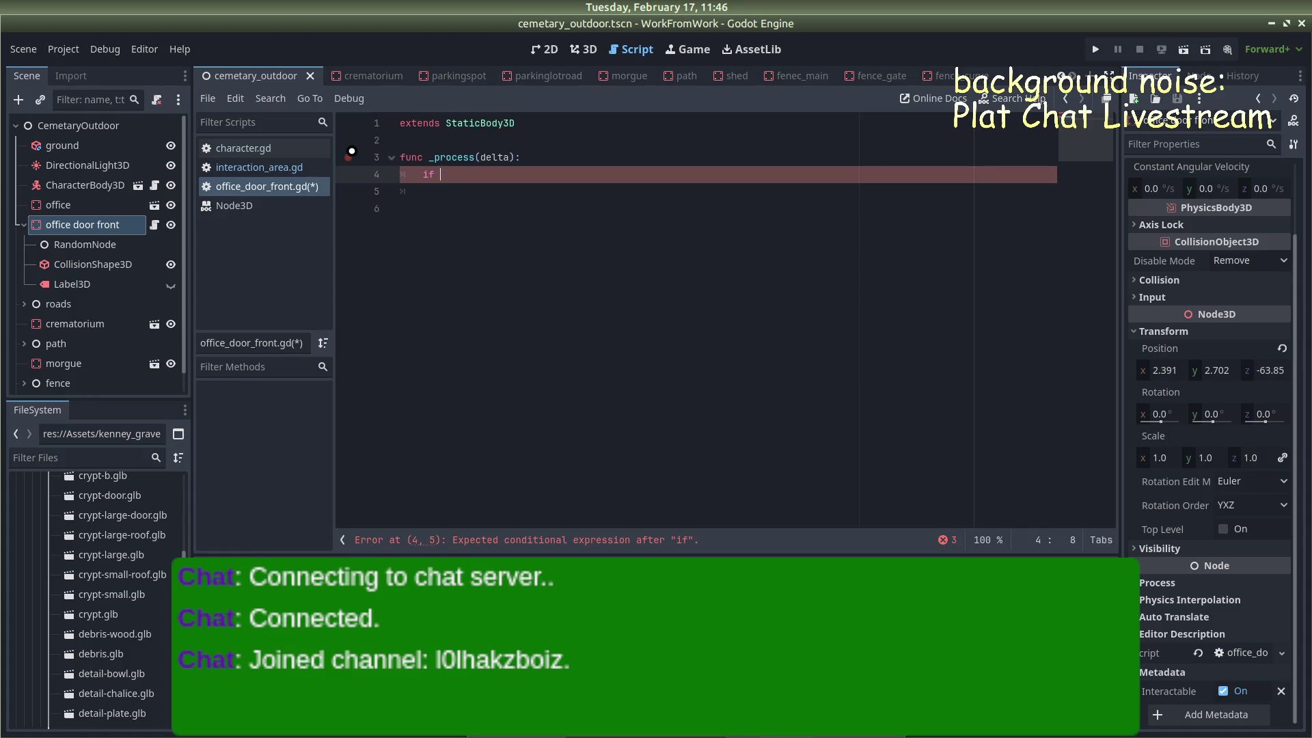
pyautogui.write('if inte')
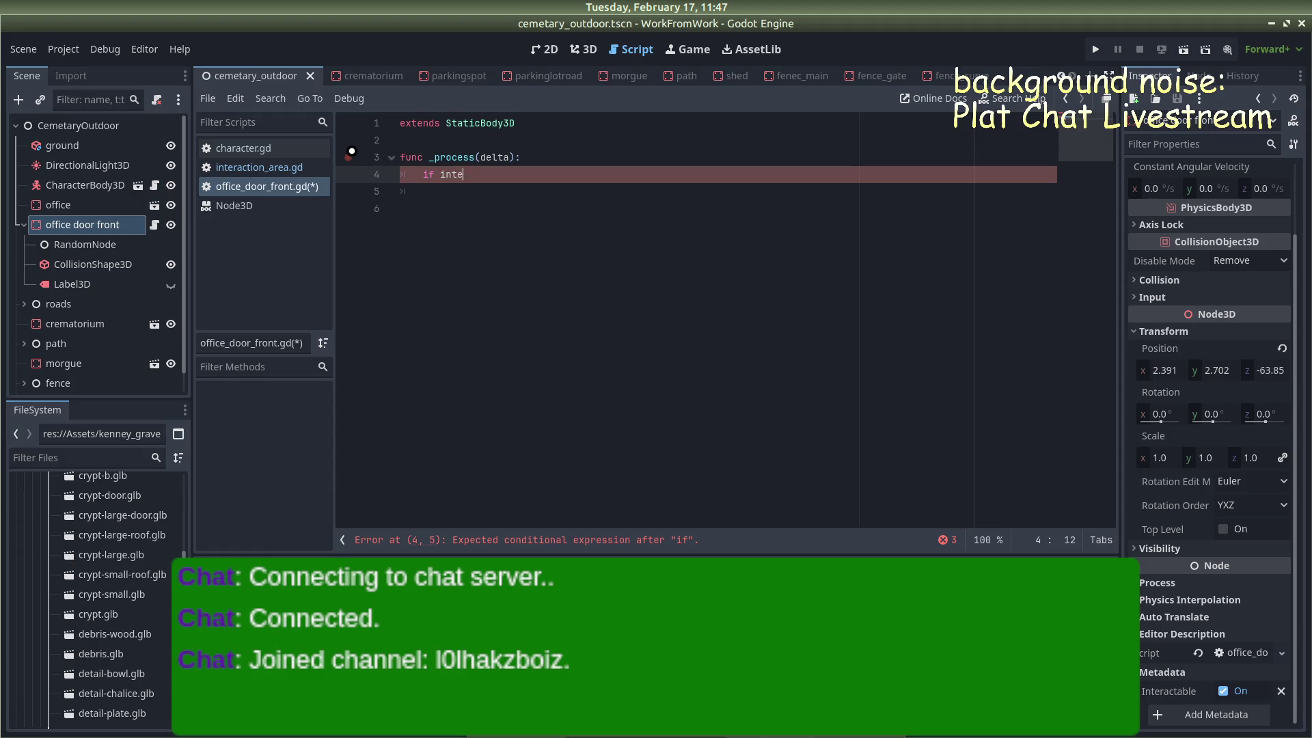
# Start _process with the line if get_meta("interactable") = false:
pyautogui.write('rac')
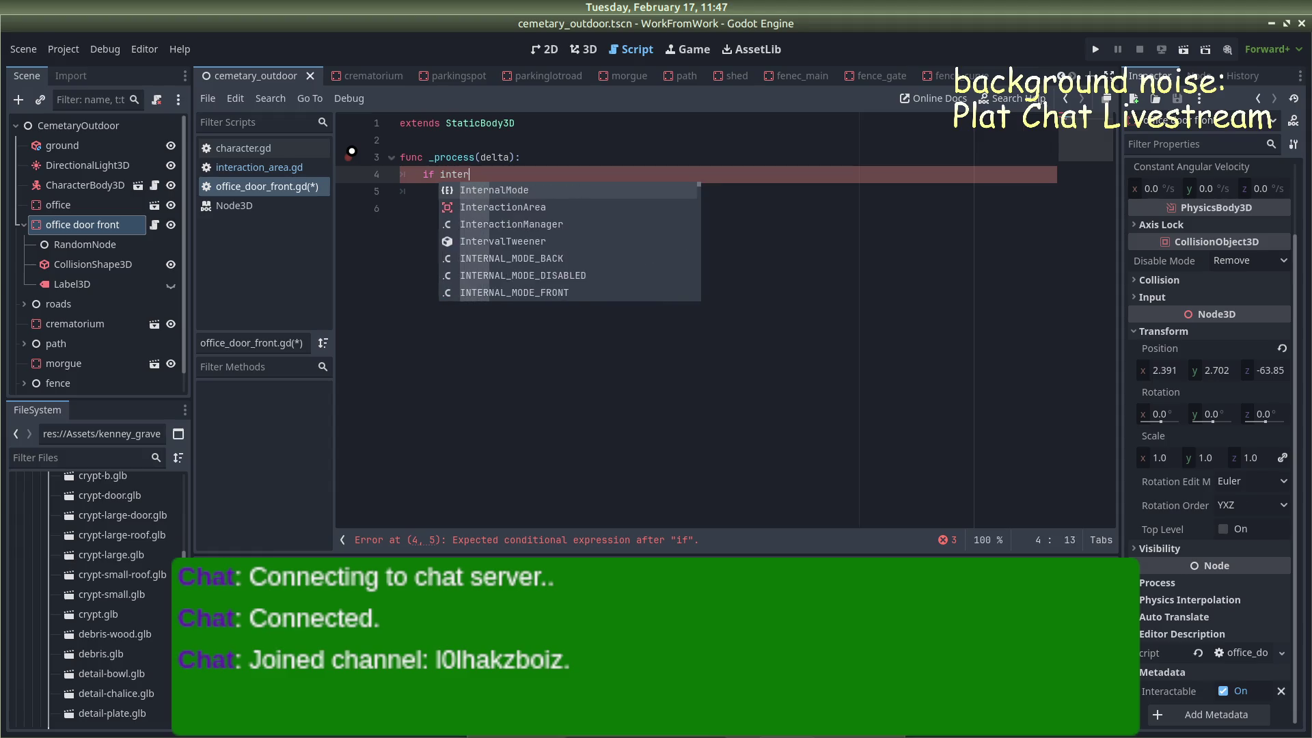
pyautogui.write('tabe')
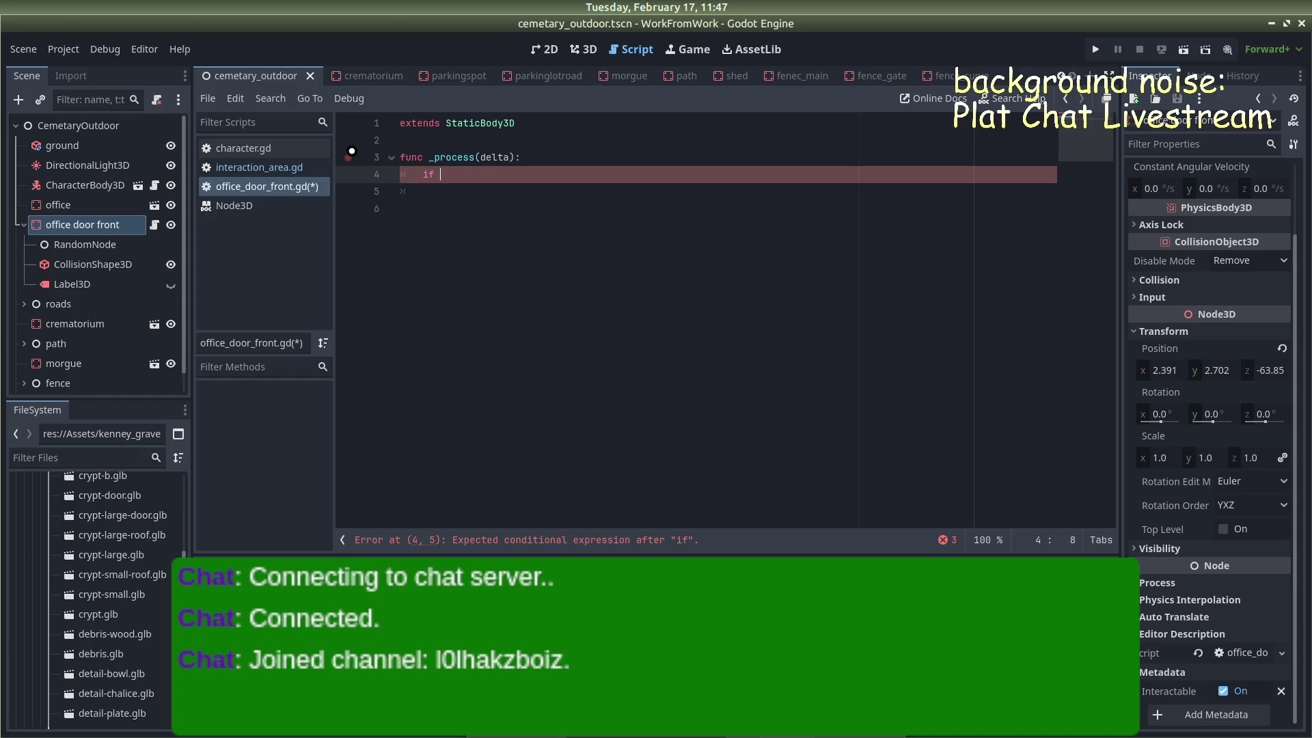
pyautogui.write('get')
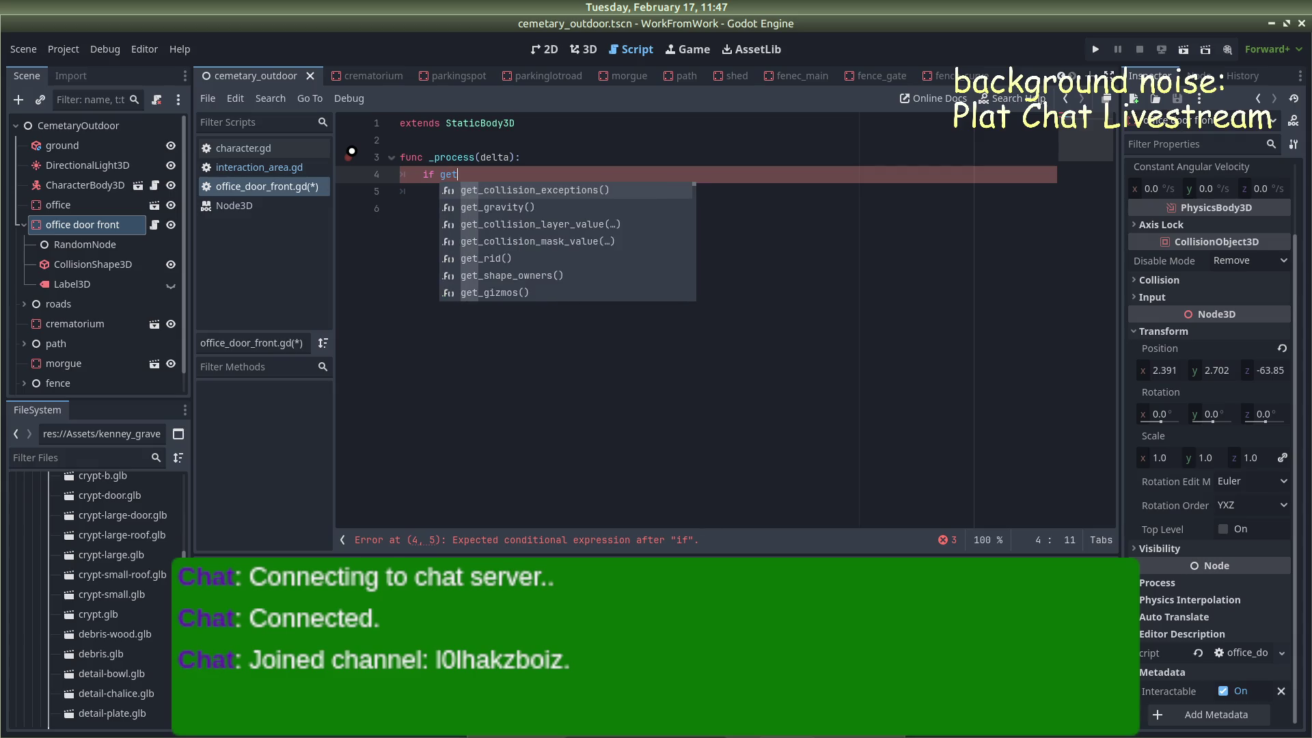
pyautogui.write('_m')
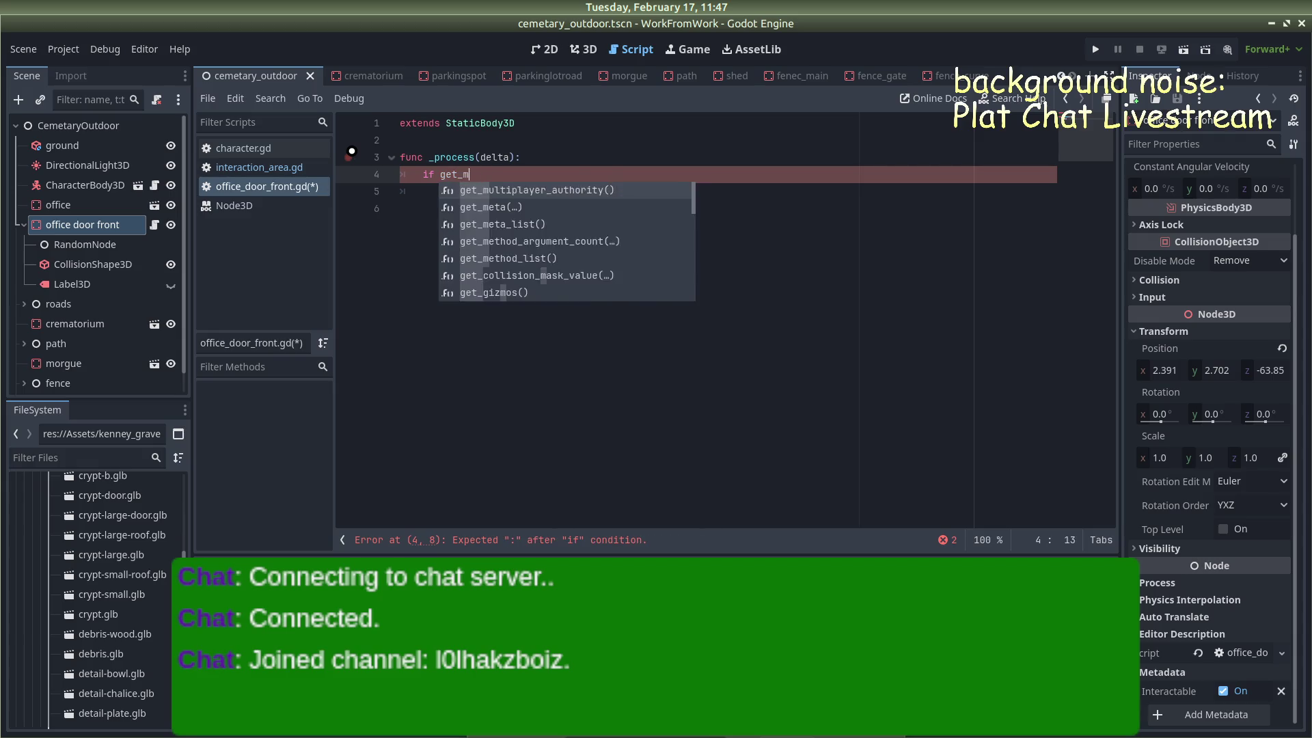
pyautogui.write('eta(interact')
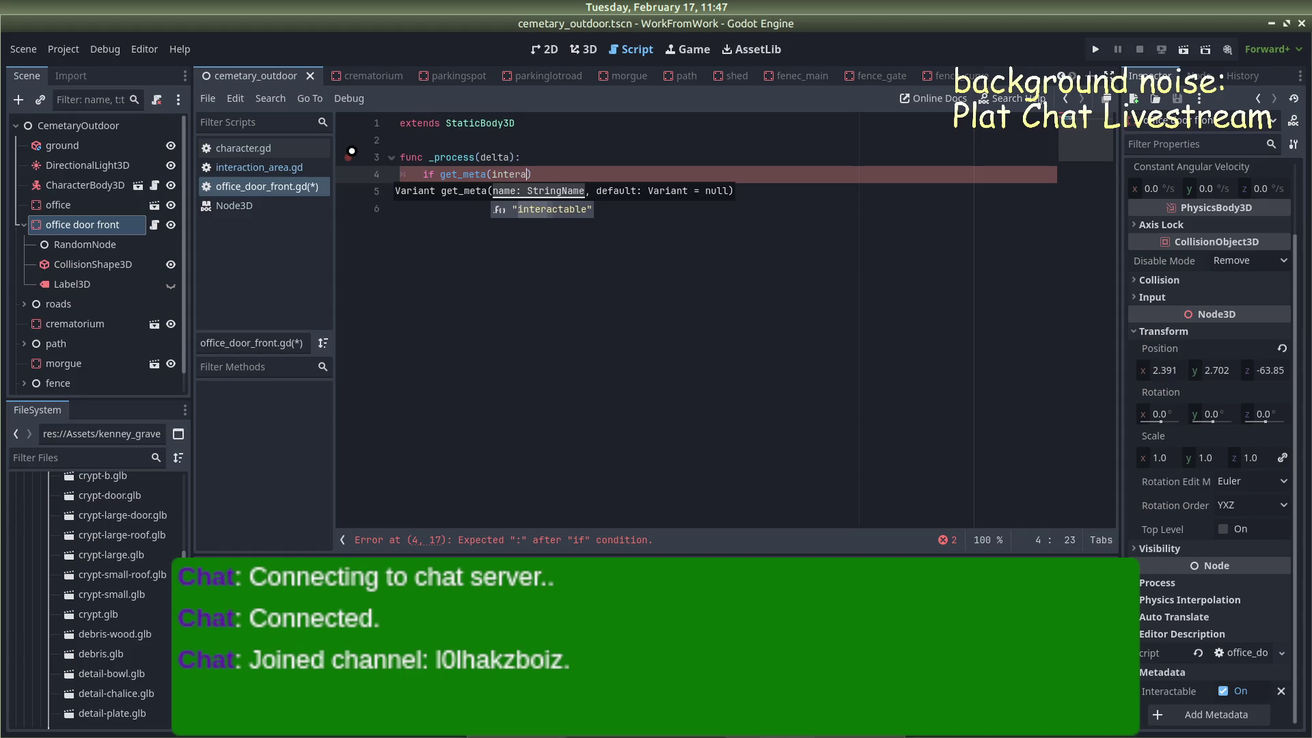
pyautogui.write('able')
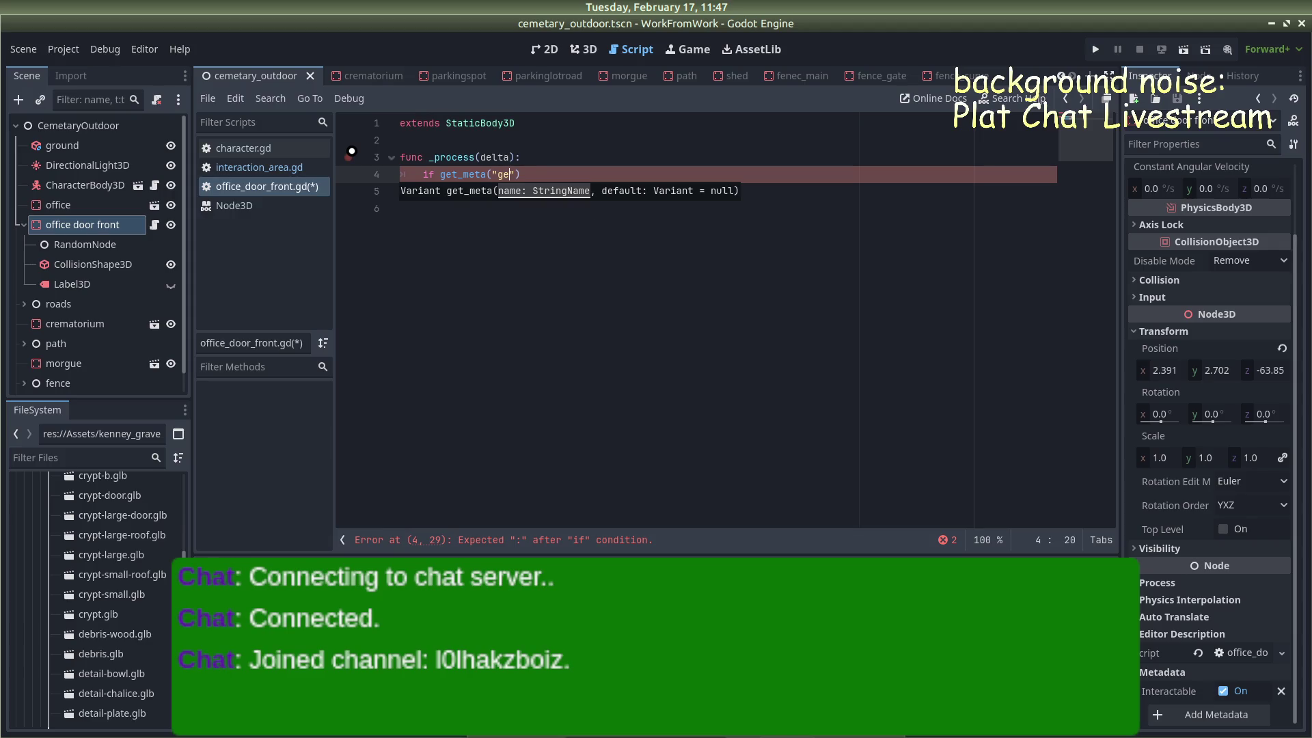
pyautogui.write('nteracta')
pyautogui.write('ble')
pyautogui.press('End')
pyautogui.write('false:')
pyautogui.press('Return')
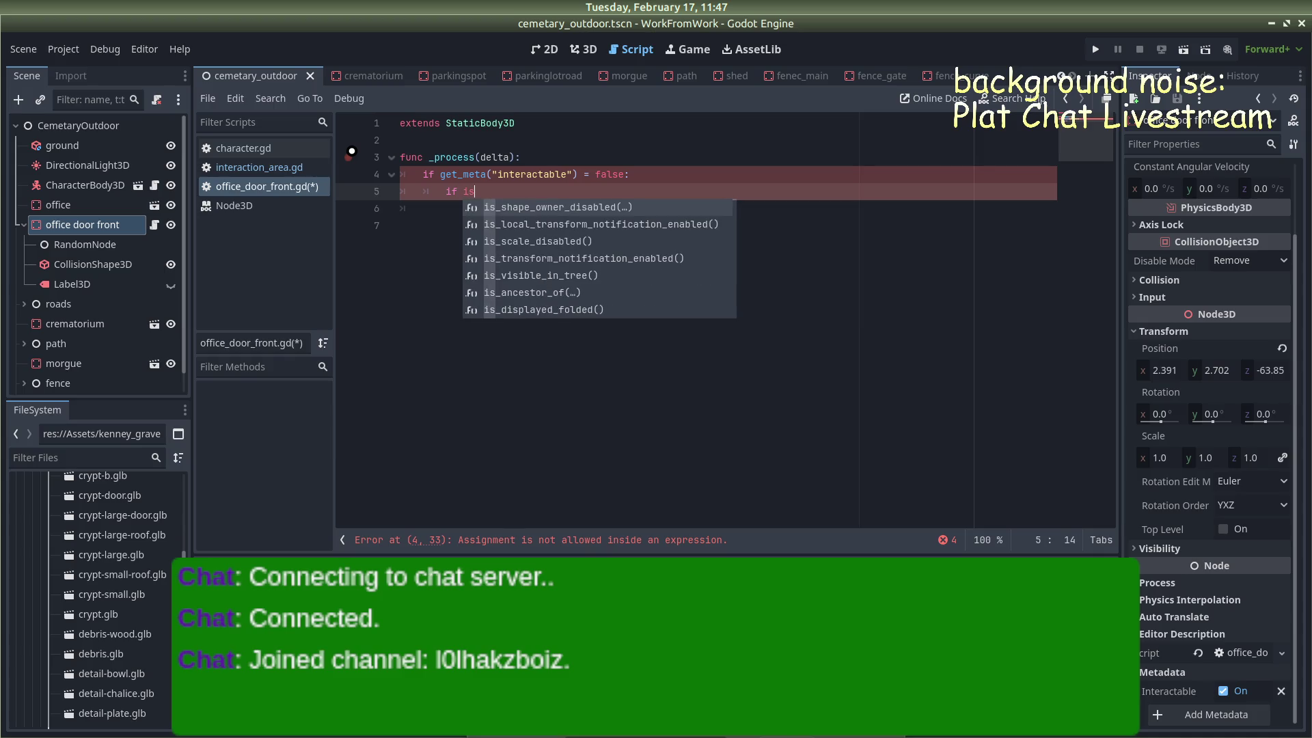
# Nest if Input.is_action_pressed("interact") under the interactable meta check
pyautogui.write('_acti')
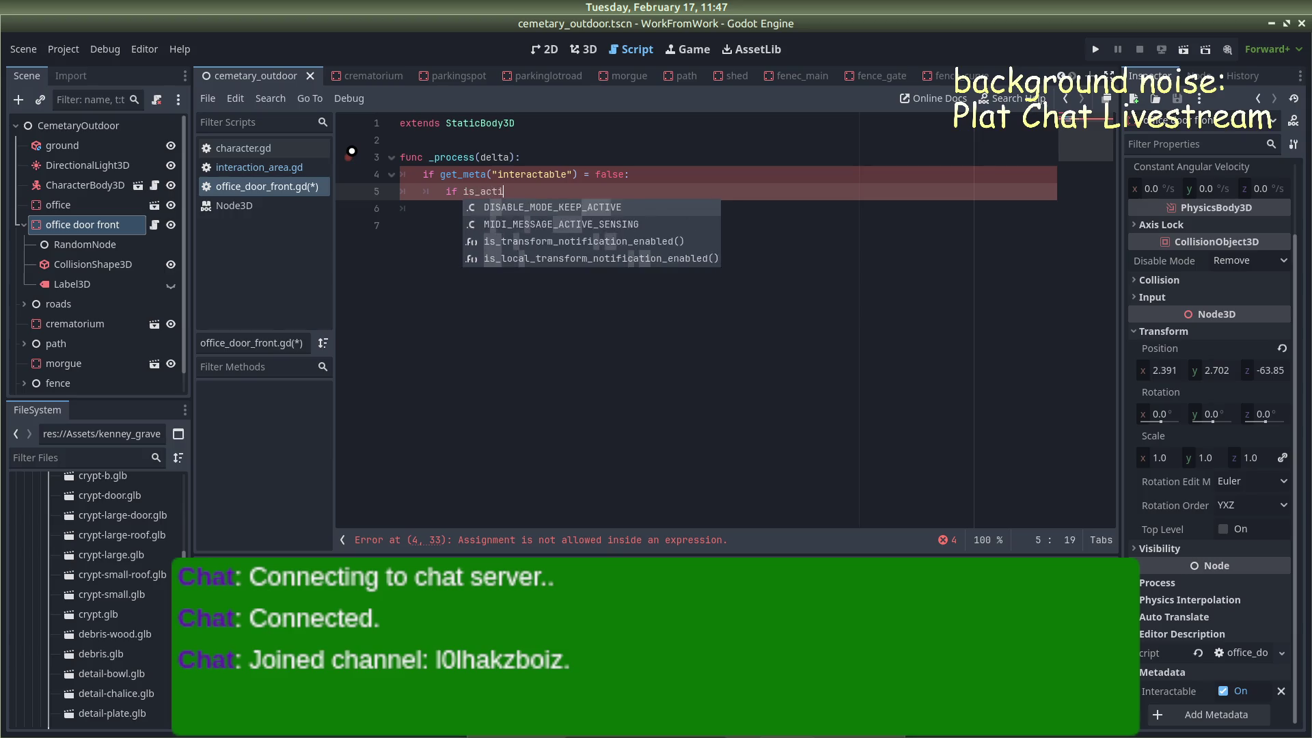
pyautogui.press('BackSpace')
pyautogui.press('BackSpace')
pyautogui.press('BackSpace')
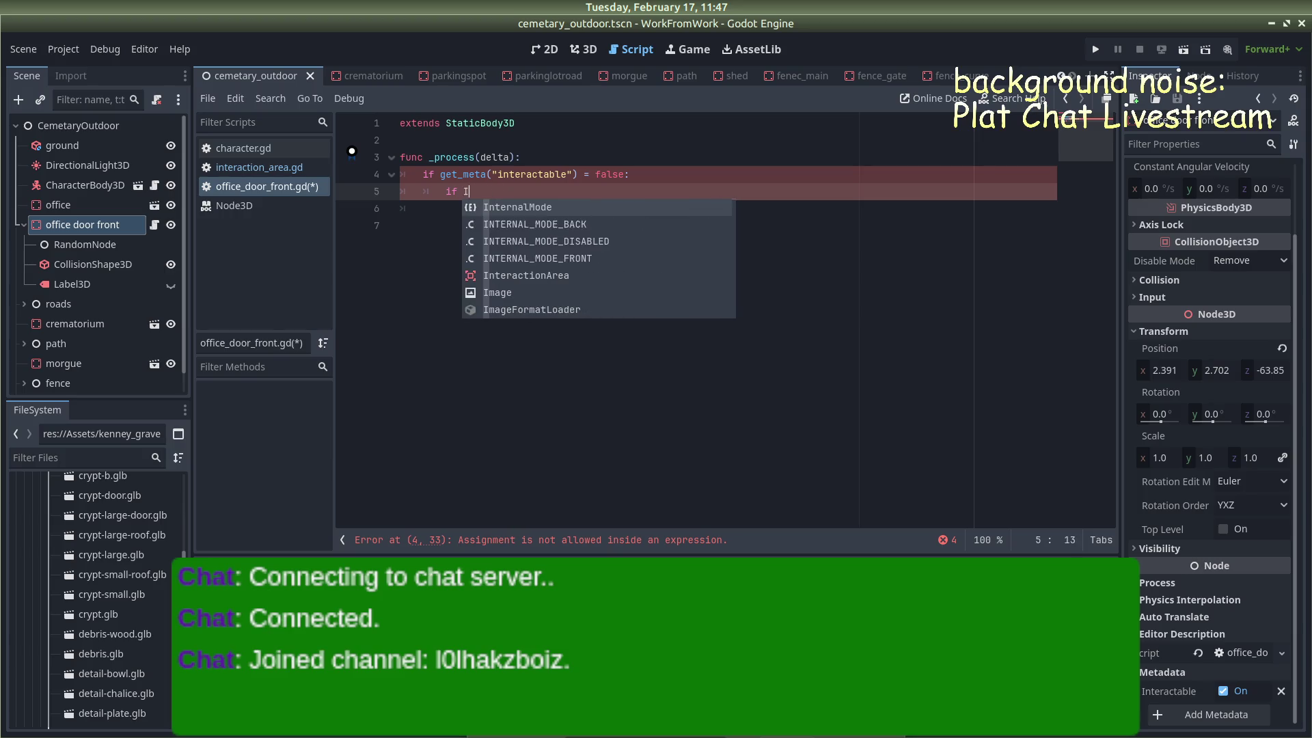
pyautogui.write('Input')
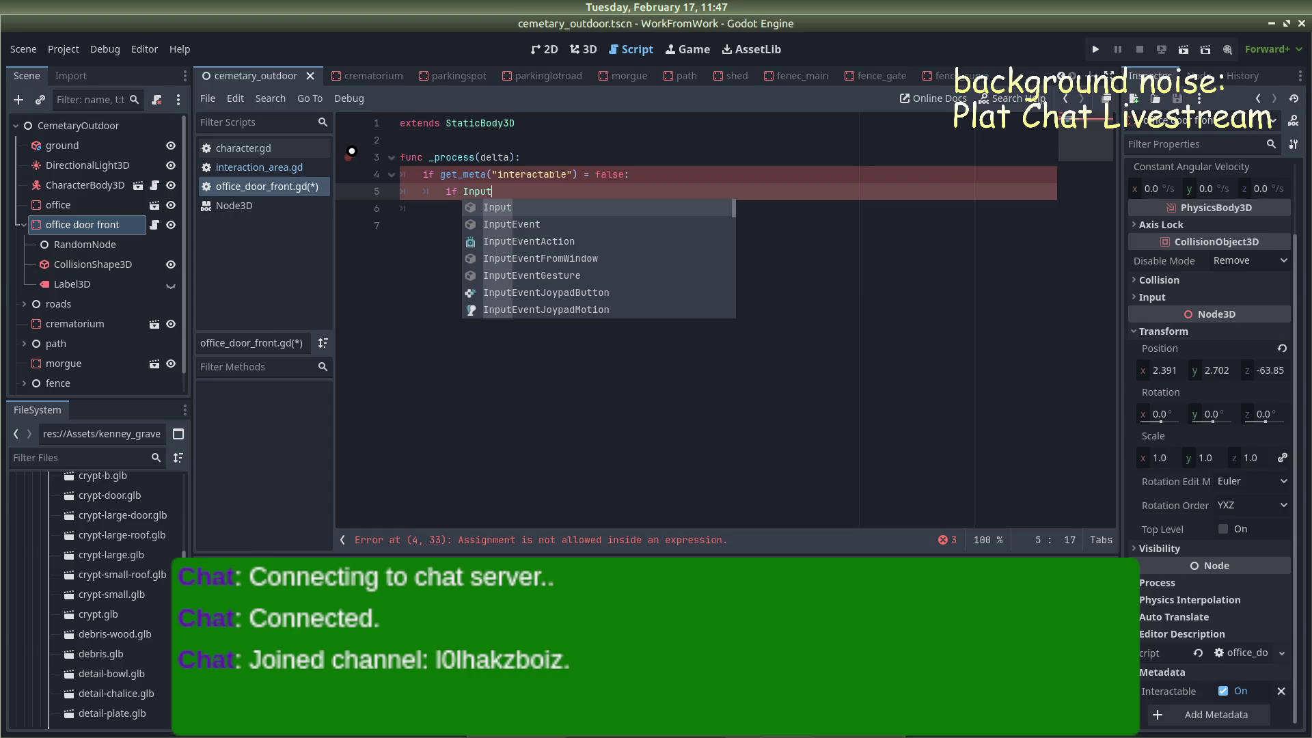
pyautogui.write('.is_action_just_presse')
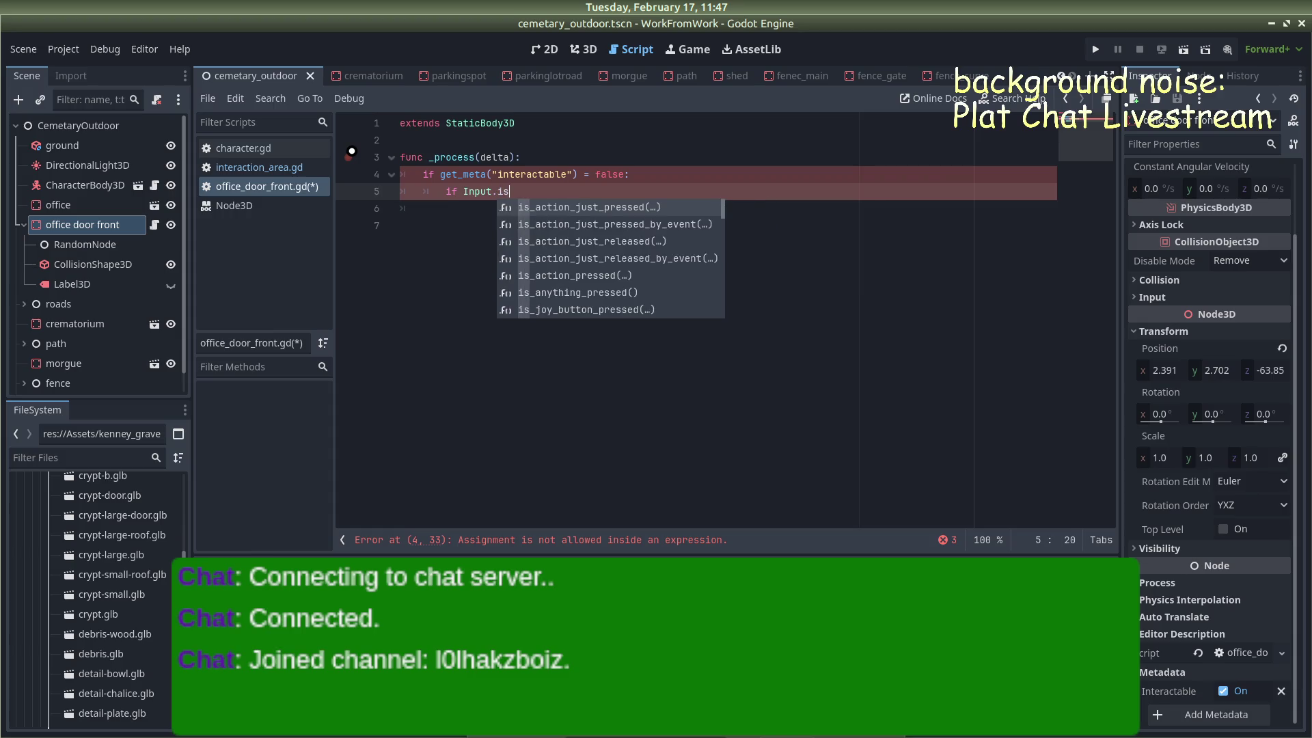
pyautogui.press('BackSpace')
pyautogui.press('BackSpace')
pyautogui.press('BackSpace')
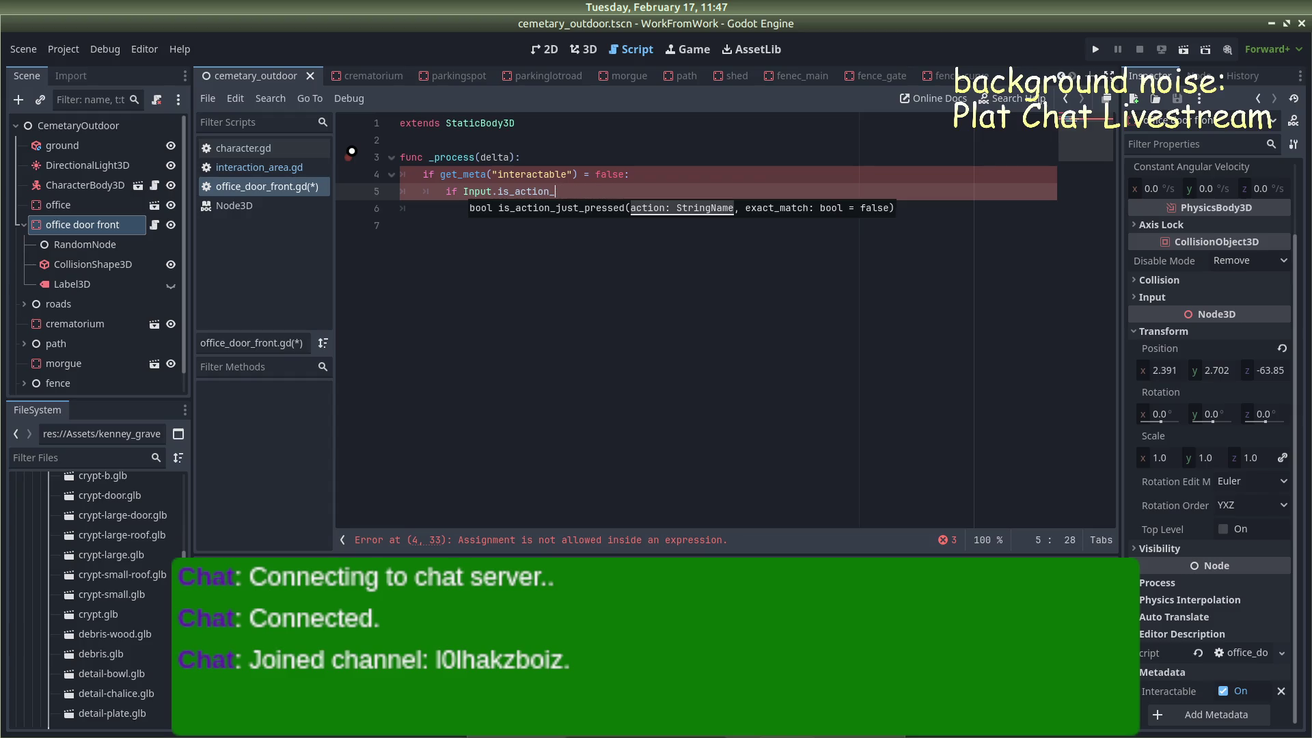
pyautogui.write('press')
pyautogui.write('()')
pyautogui.write('"intre')
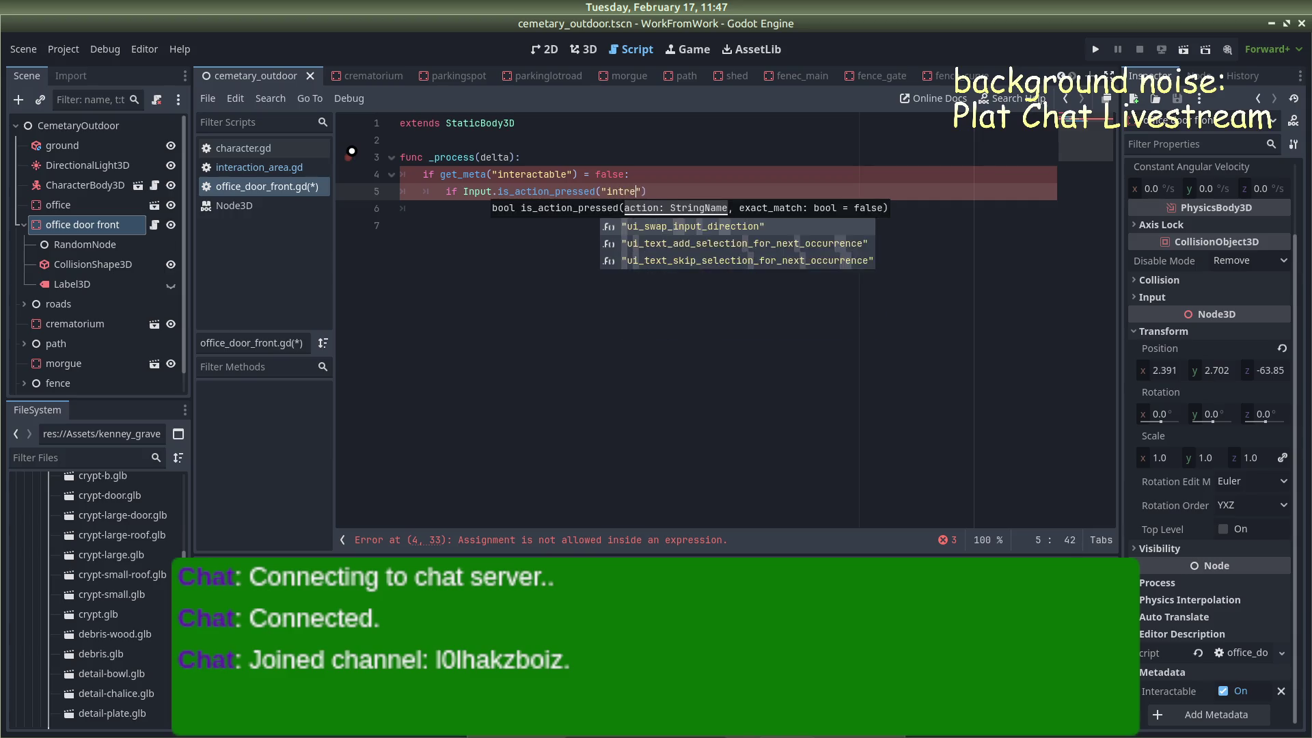
pyautogui.press('Return')
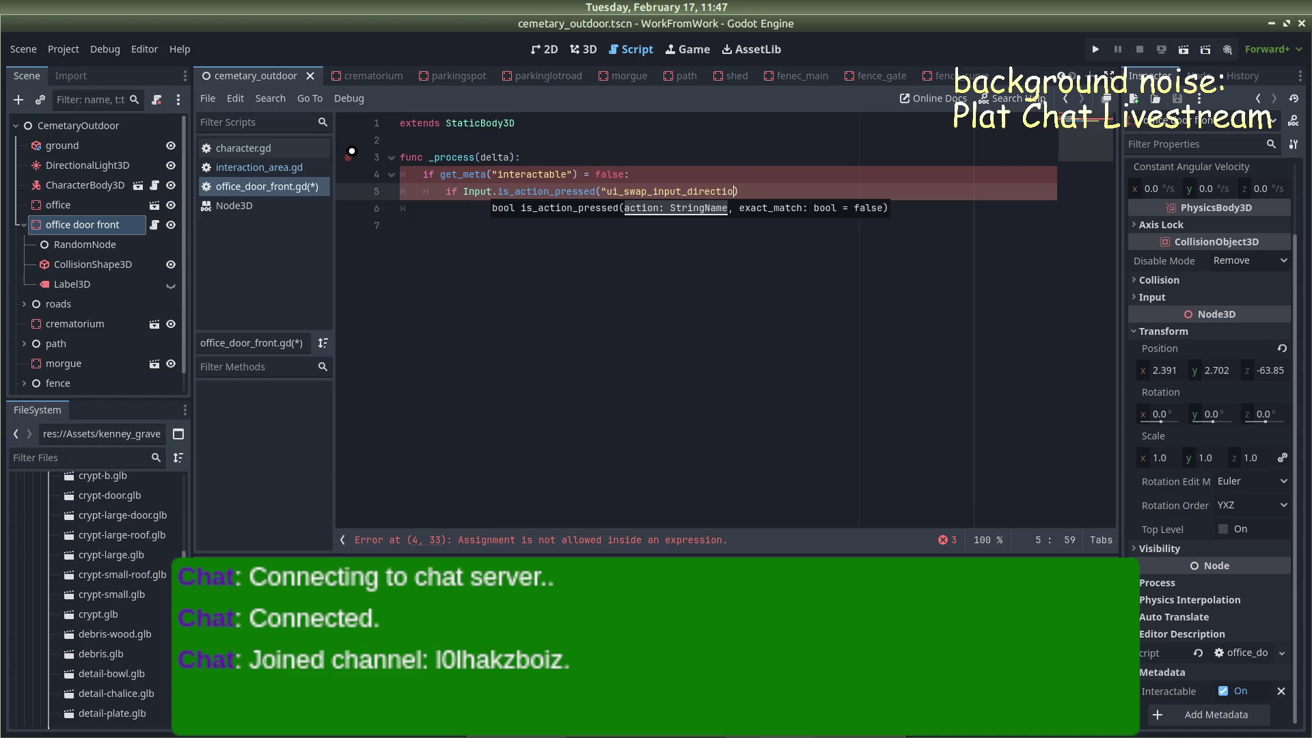
pyautogui.press('BackSpace')
pyautogui.press('BackSpace')
pyautogui.press('BackSpace')
pyautogui.write('nteractable')
pyautogui.write('"')
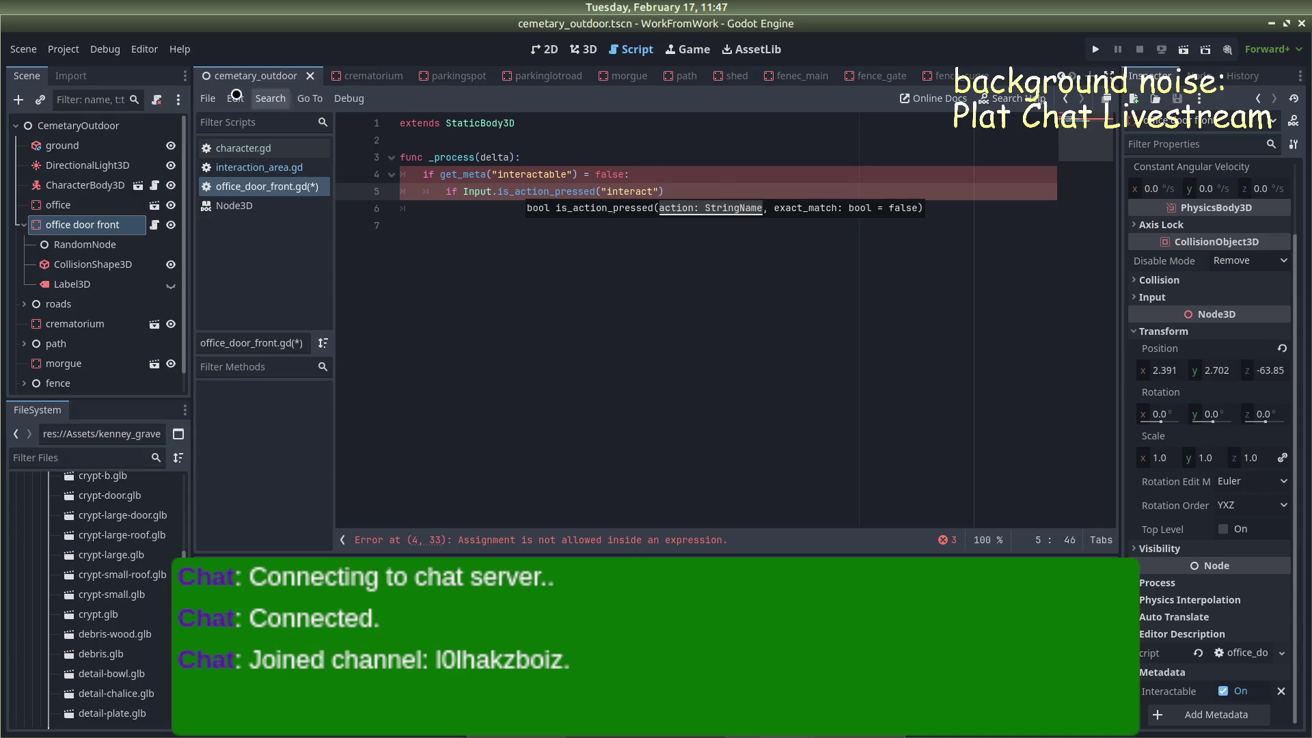
# Change the meta comparison on line 4 to == and close the Input check with a colon
pyautogui.click(585, 174)
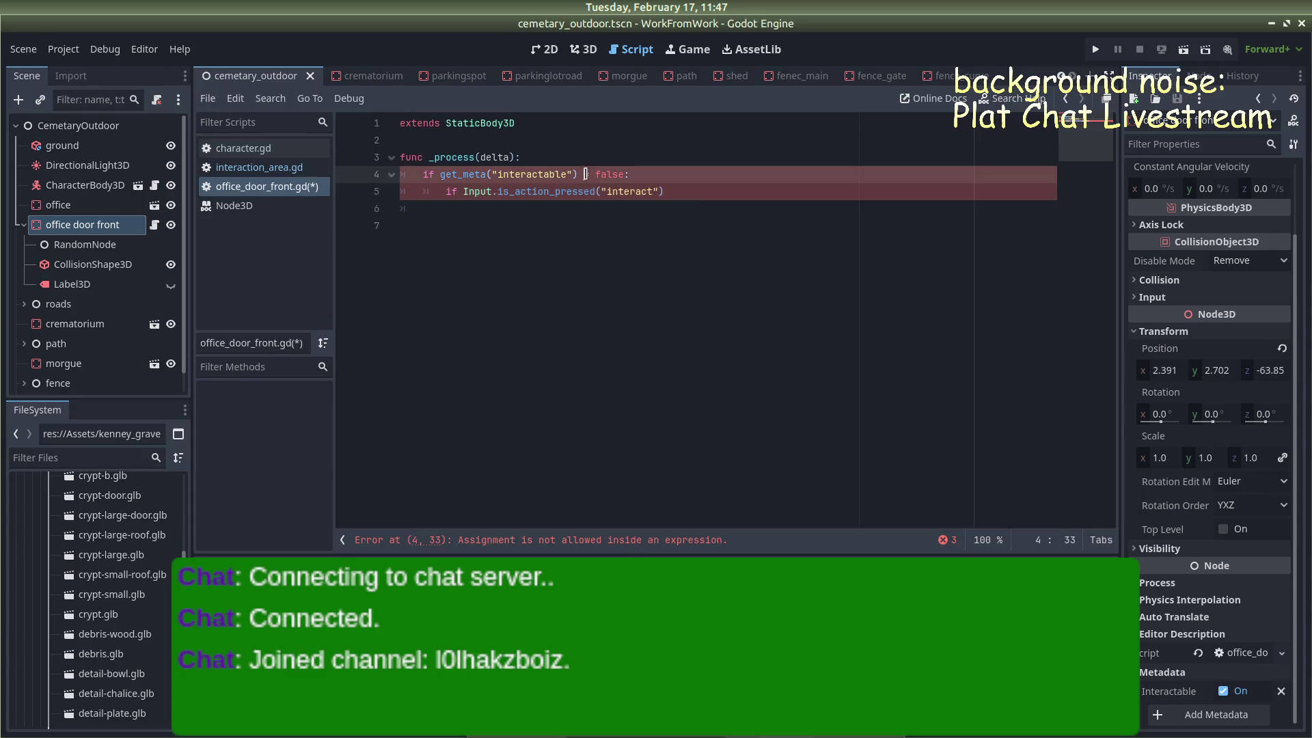
pyautogui.write('=')
pyautogui.click(701, 195)
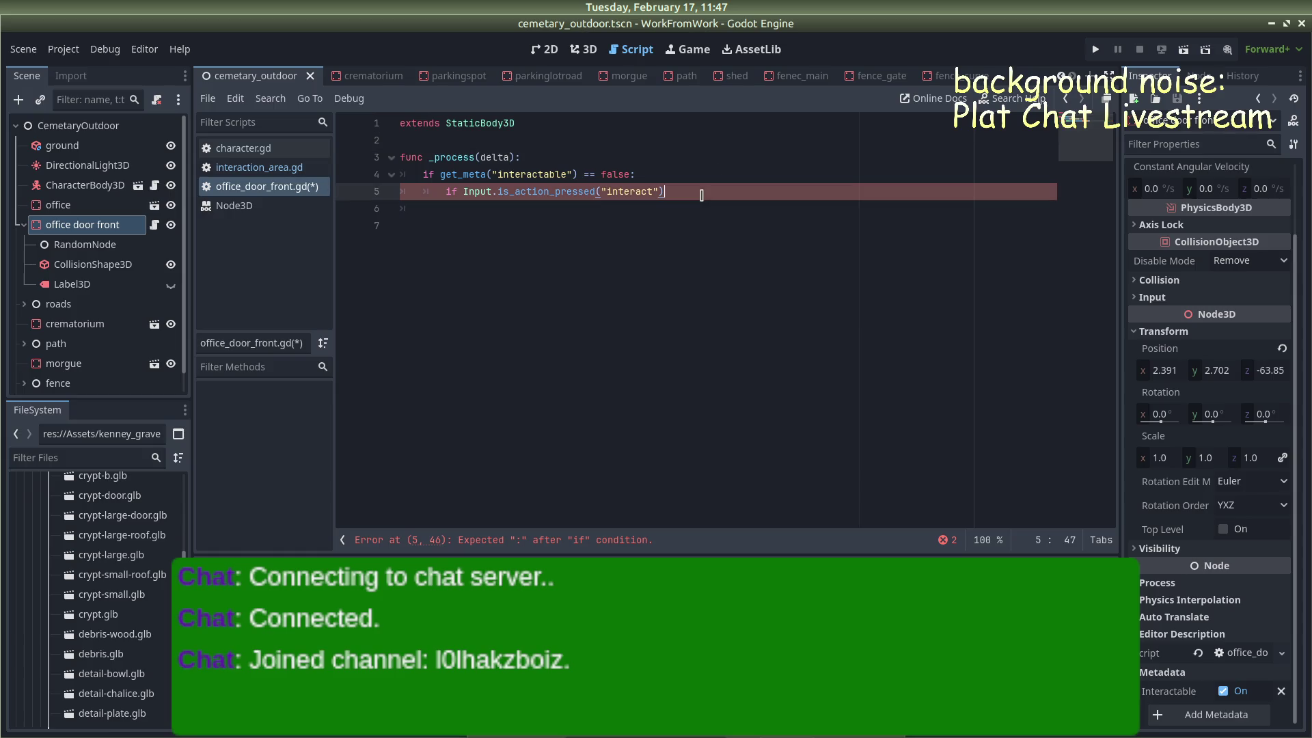
pyautogui.write(':')
pyautogui.press('Return')
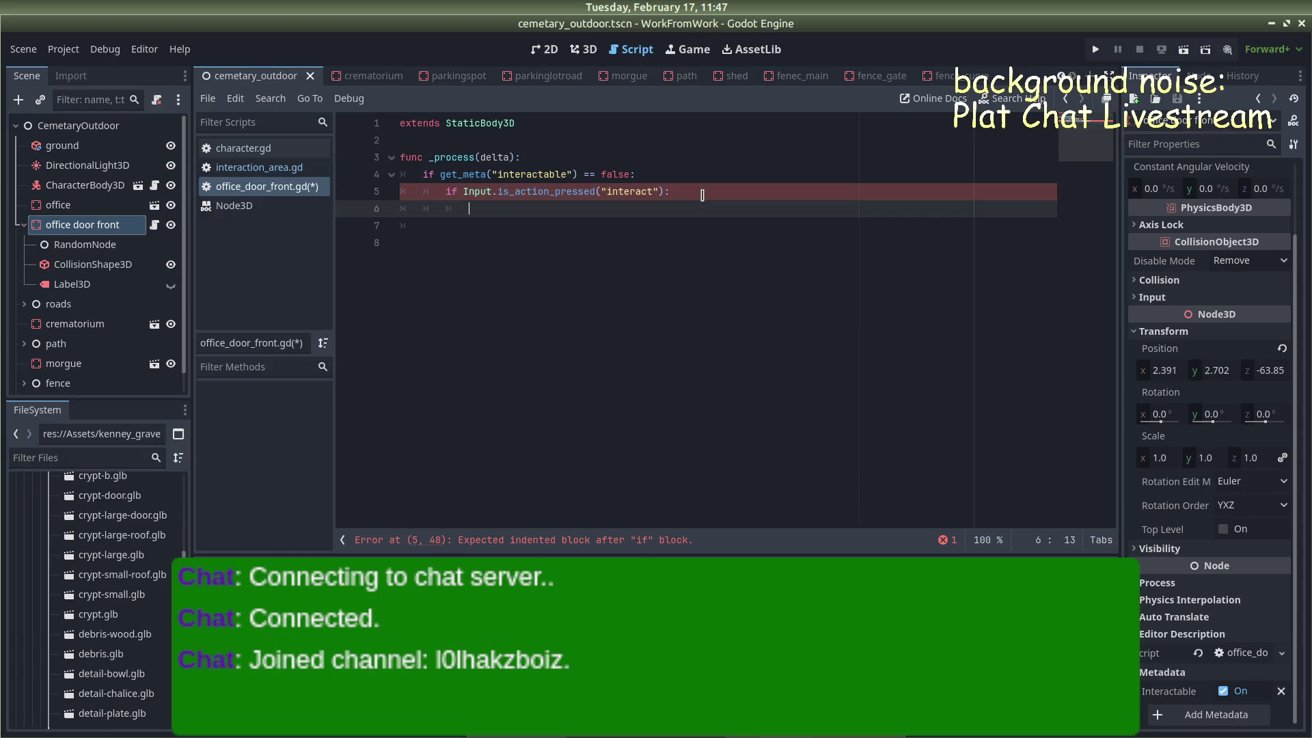